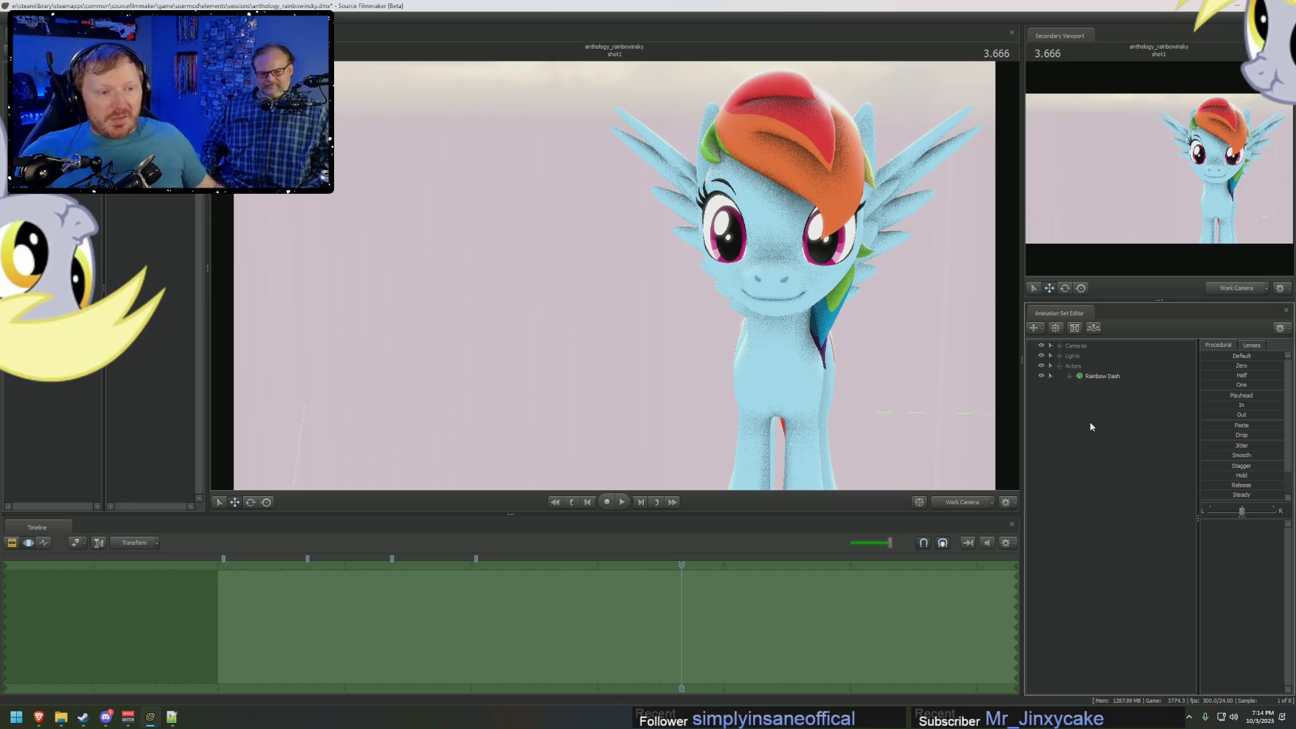
# In the Clip Editor, add a Color Correction Effect clip to the Overlay Effects track.
pyautogui.press('F3')
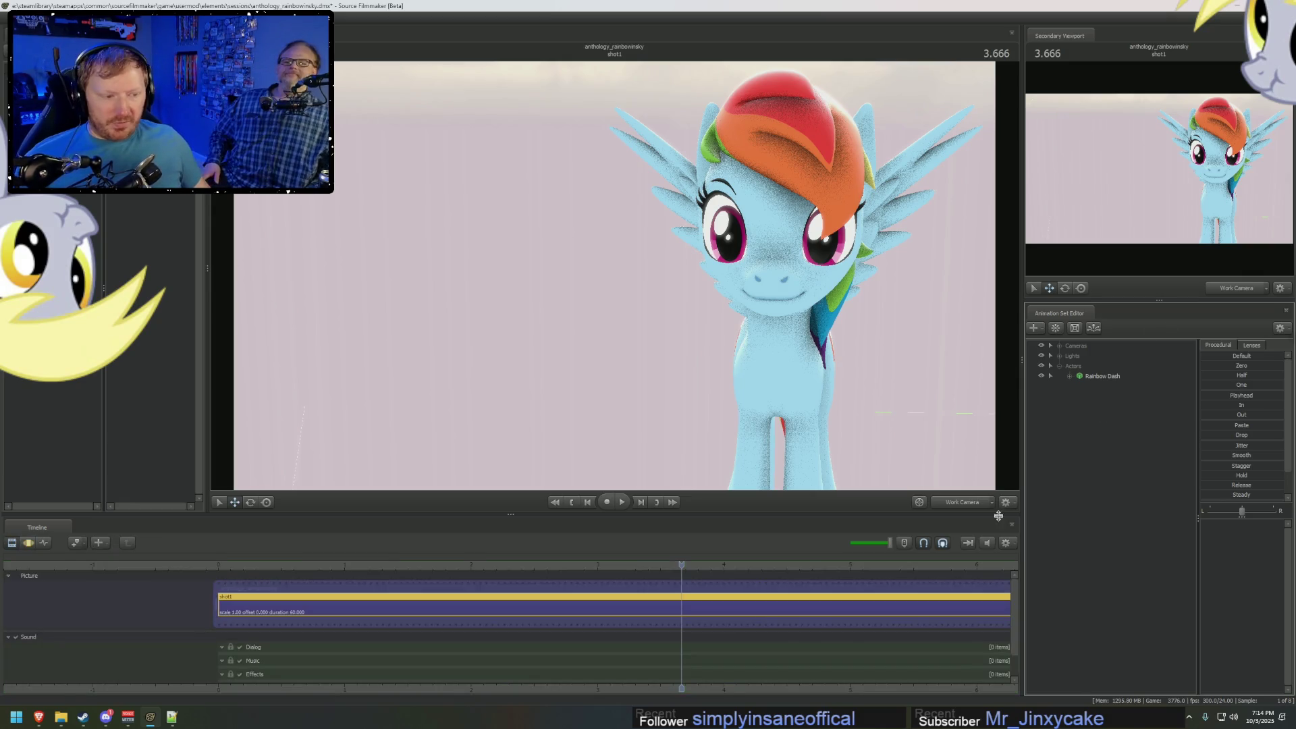
pyautogui.moveTo(1016, 605); pyautogui.dragTo(1015, 626)
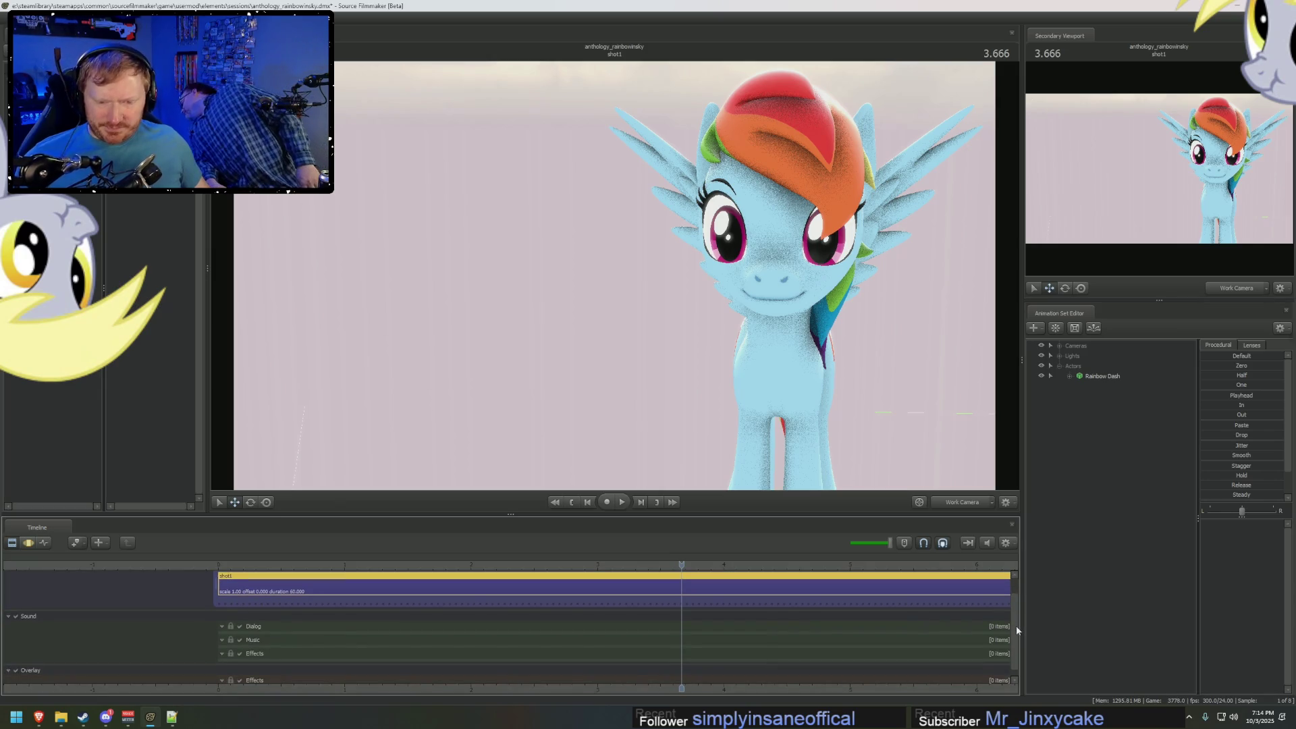
pyautogui.scroll(-1, 923, 656)
pyautogui.rightClick(343, 672)
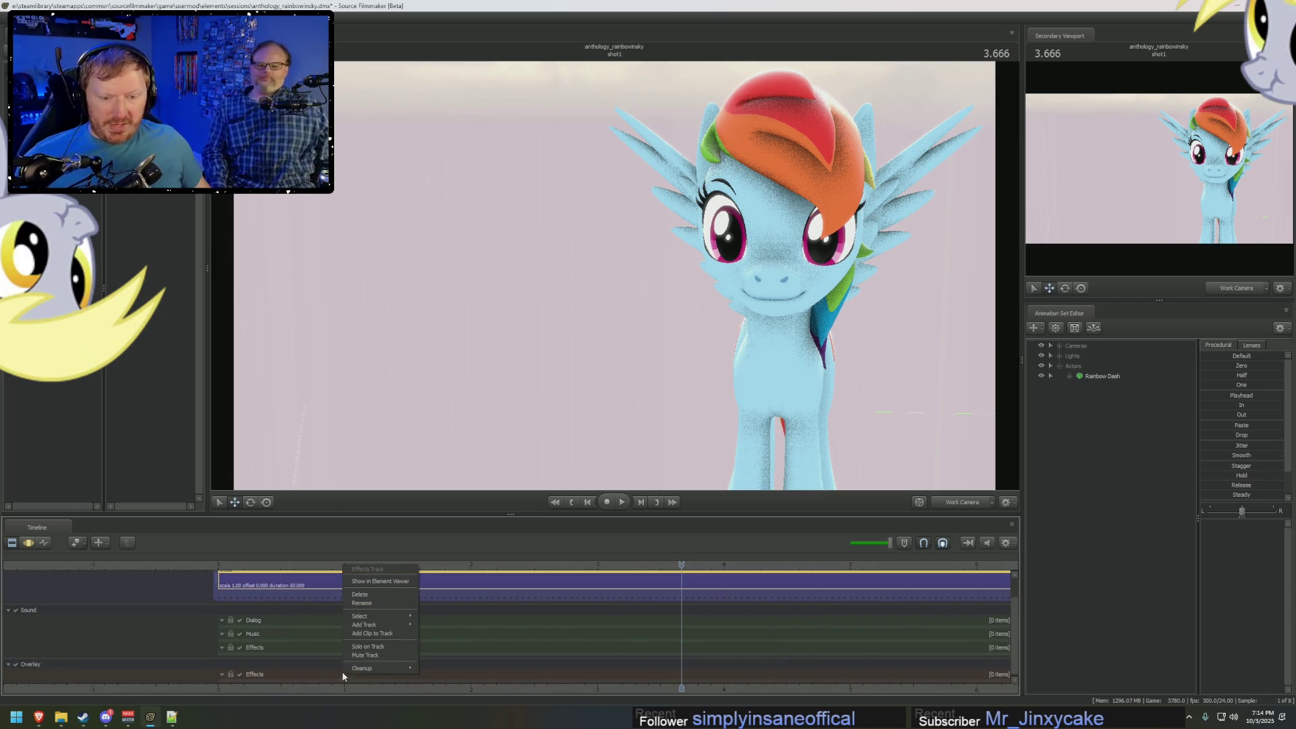
pyautogui.click(372, 634)
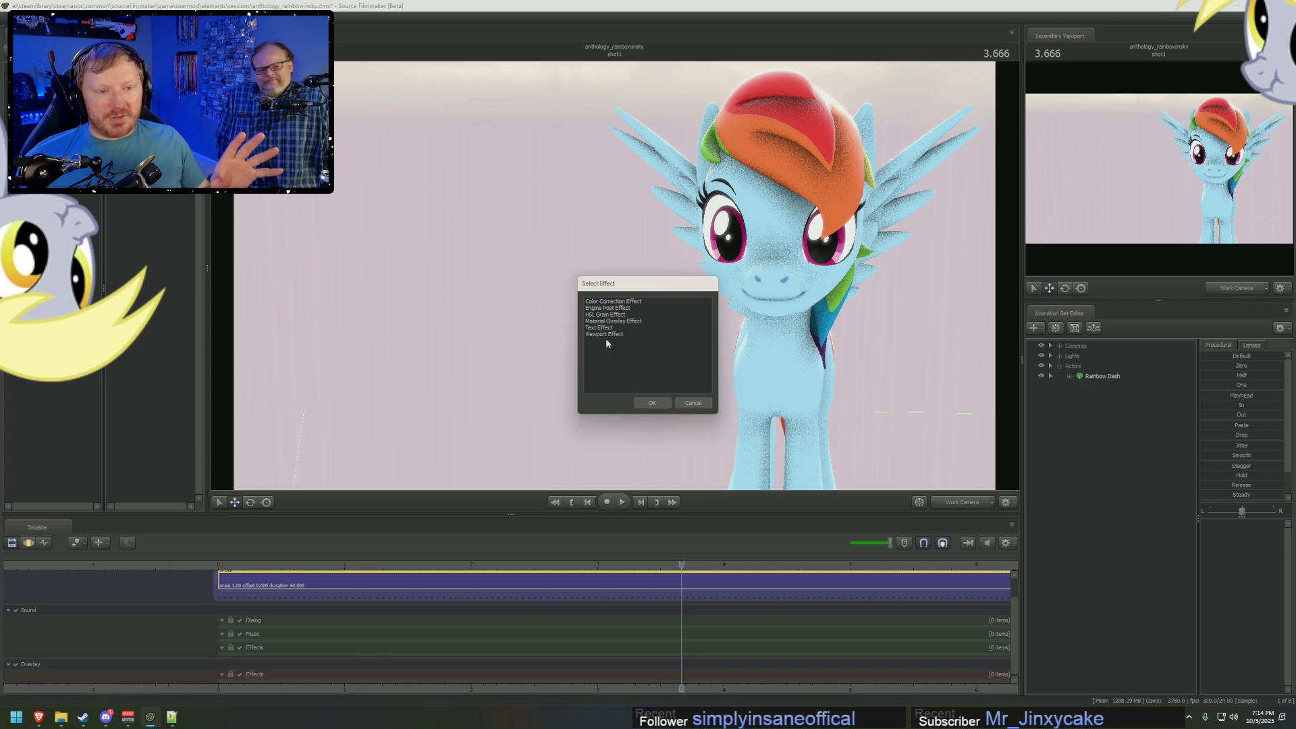
pyautogui.click(619, 302)
pyautogui.click(658, 404)
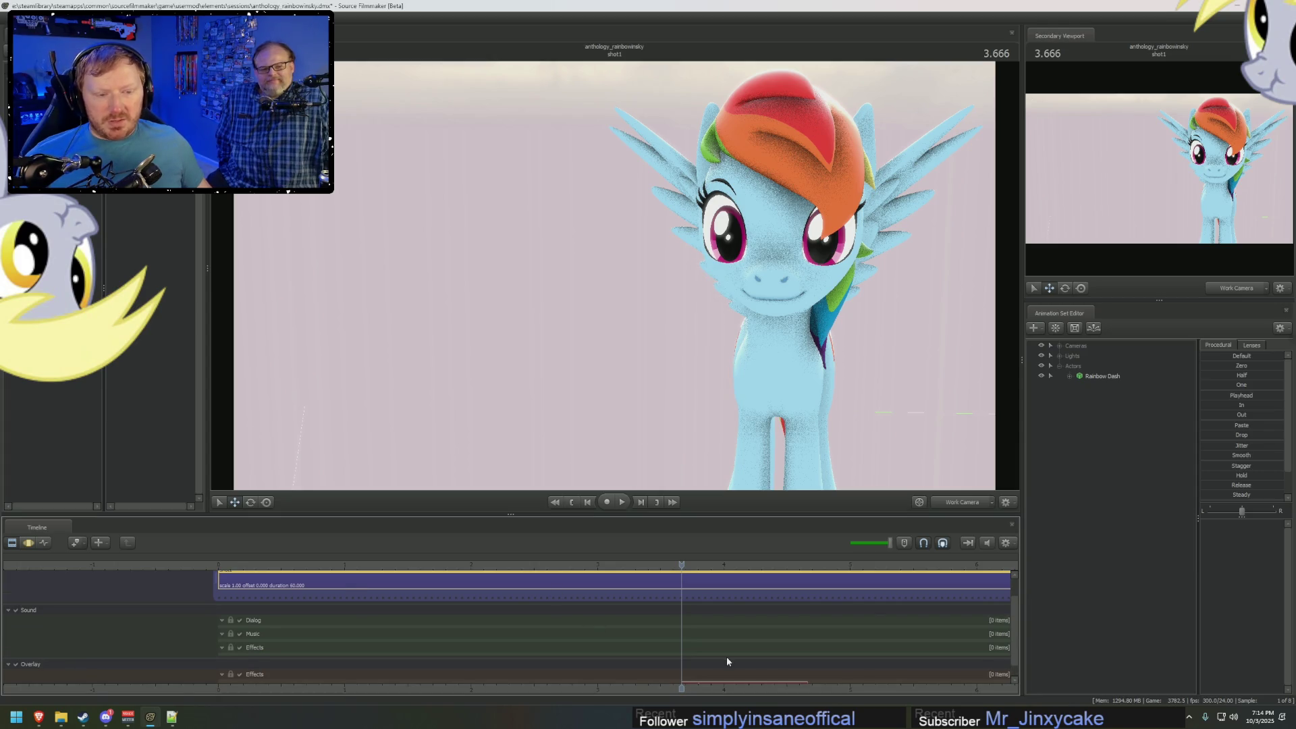
# Move the playhead to 4.208 and bring up the new effect clip's options, then dismiss them.
pyautogui.scroll(-2, 726, 656)
pyautogui.click(730, 563)
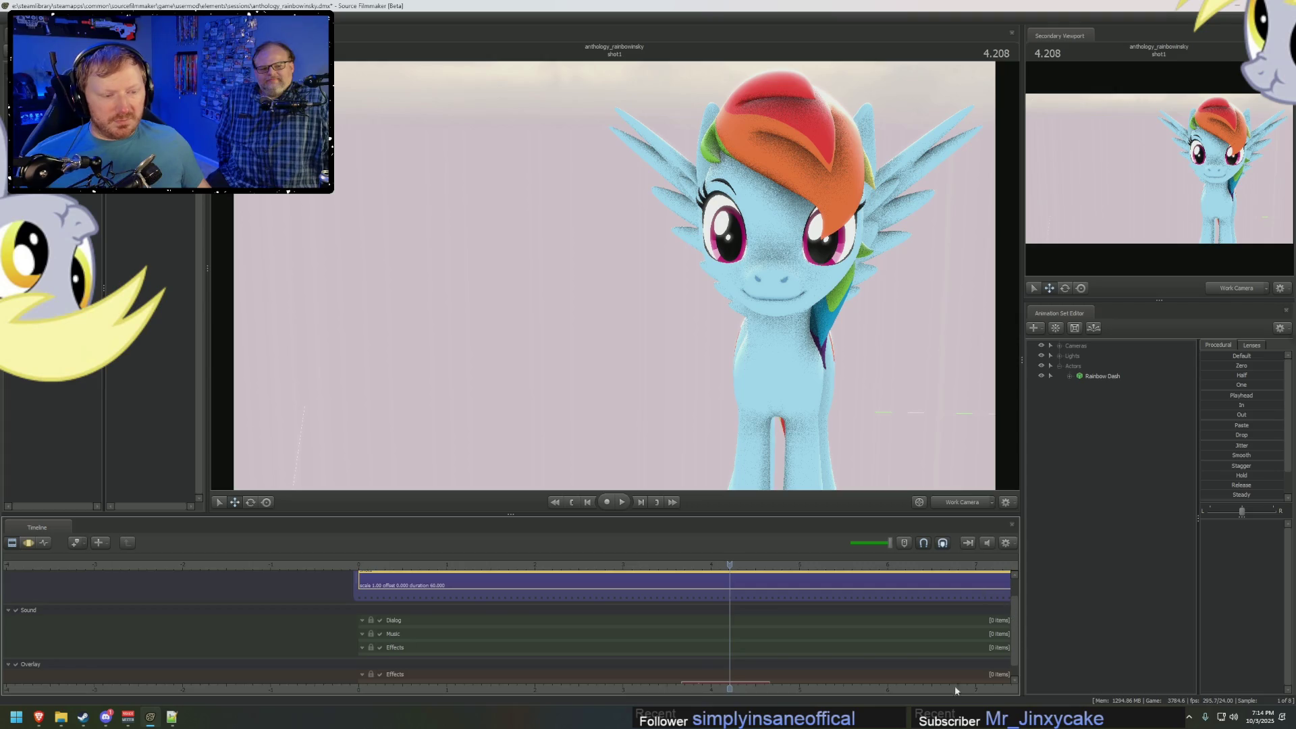
pyautogui.moveTo(1021, 627); pyautogui.dragTo(1017, 626)
pyautogui.scroll(-1, 779, 654)
pyautogui.rightClick(748, 559)
pyautogui.click(787, 573)
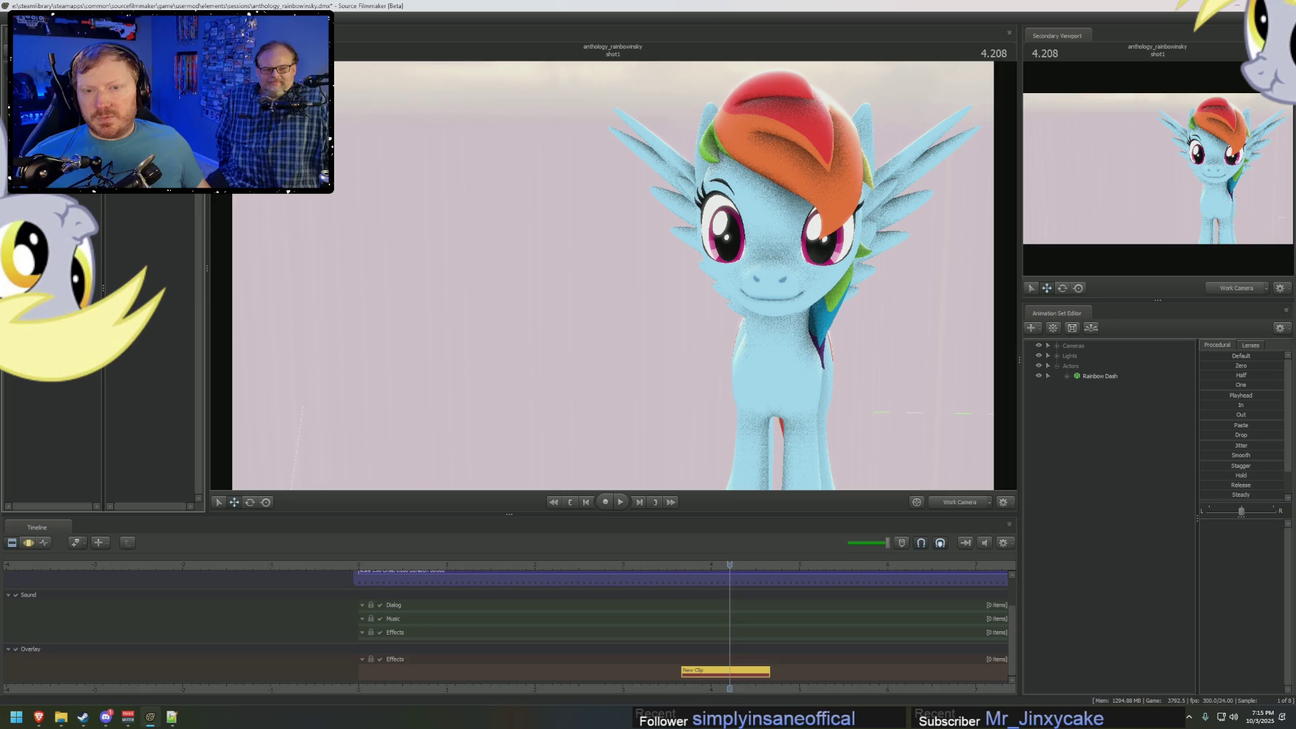
pyautogui.press('Escape')
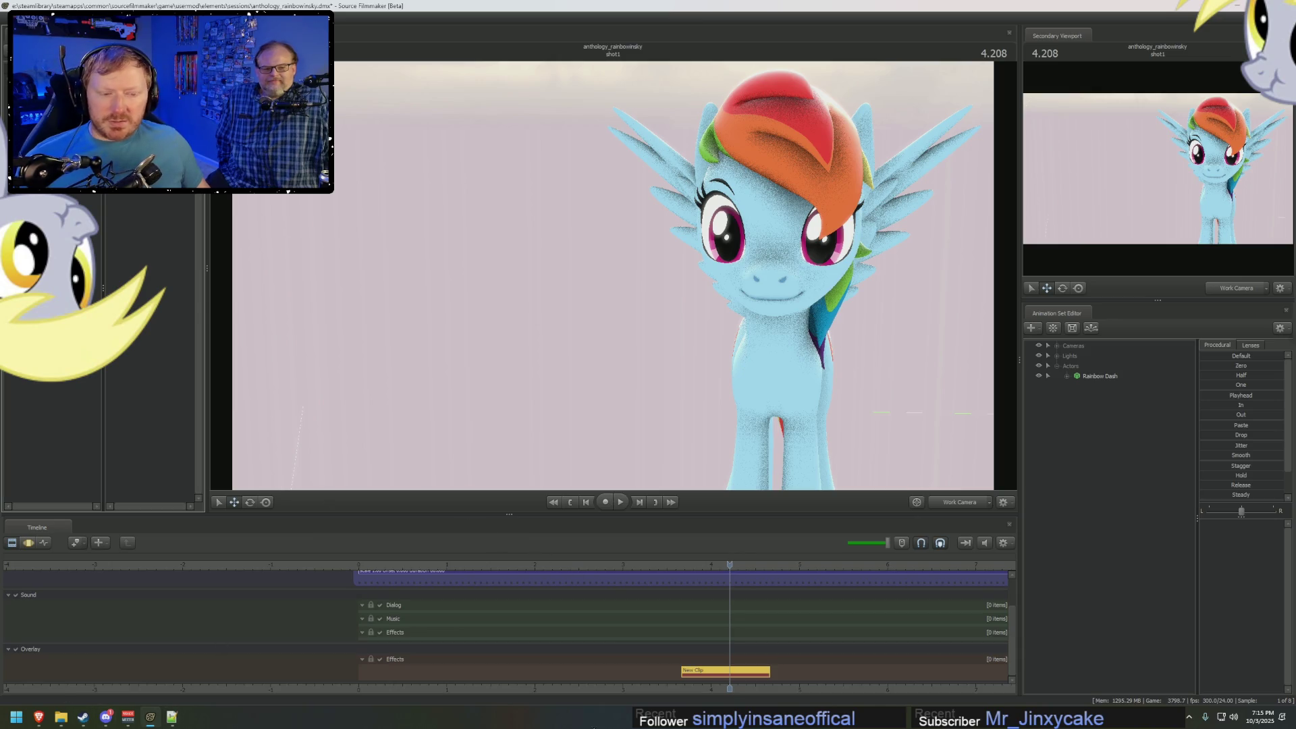
# Delete the New Clip from the Overlay track and bring the browser forward.
pyautogui.rightClick(713, 672)
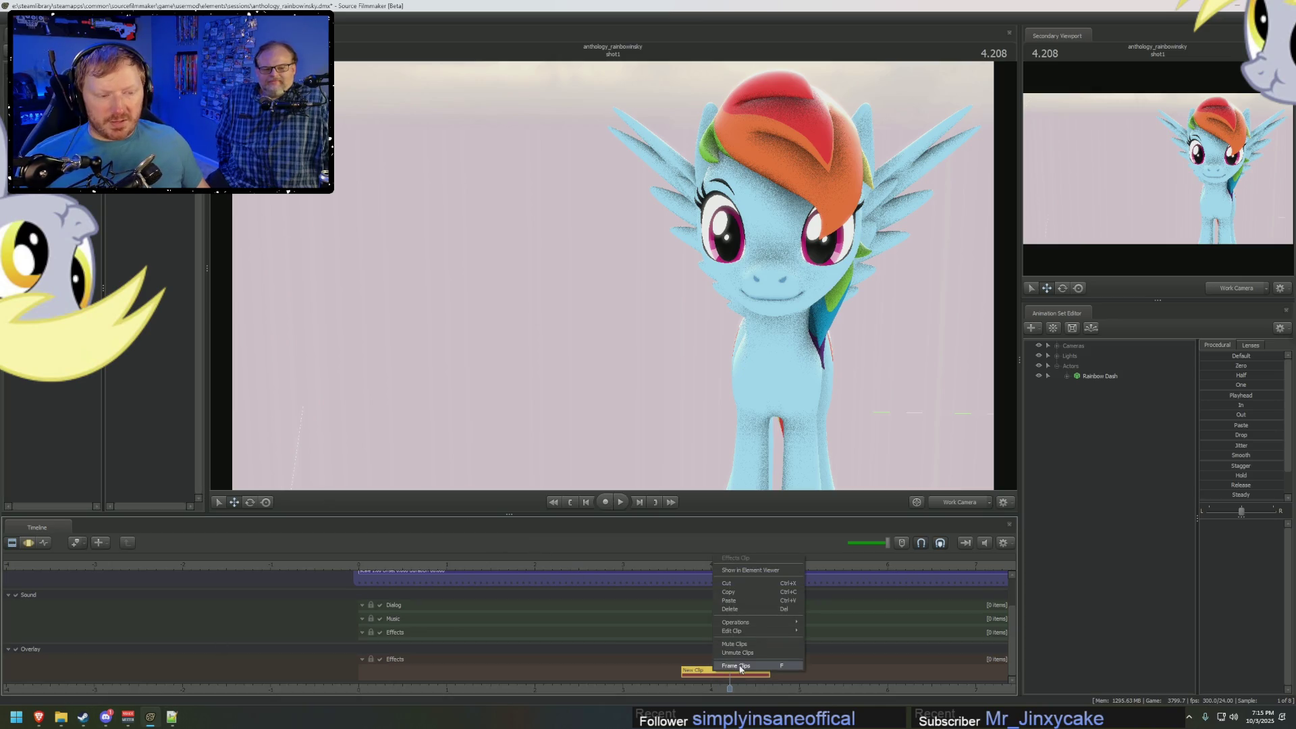
pyautogui.click(743, 609)
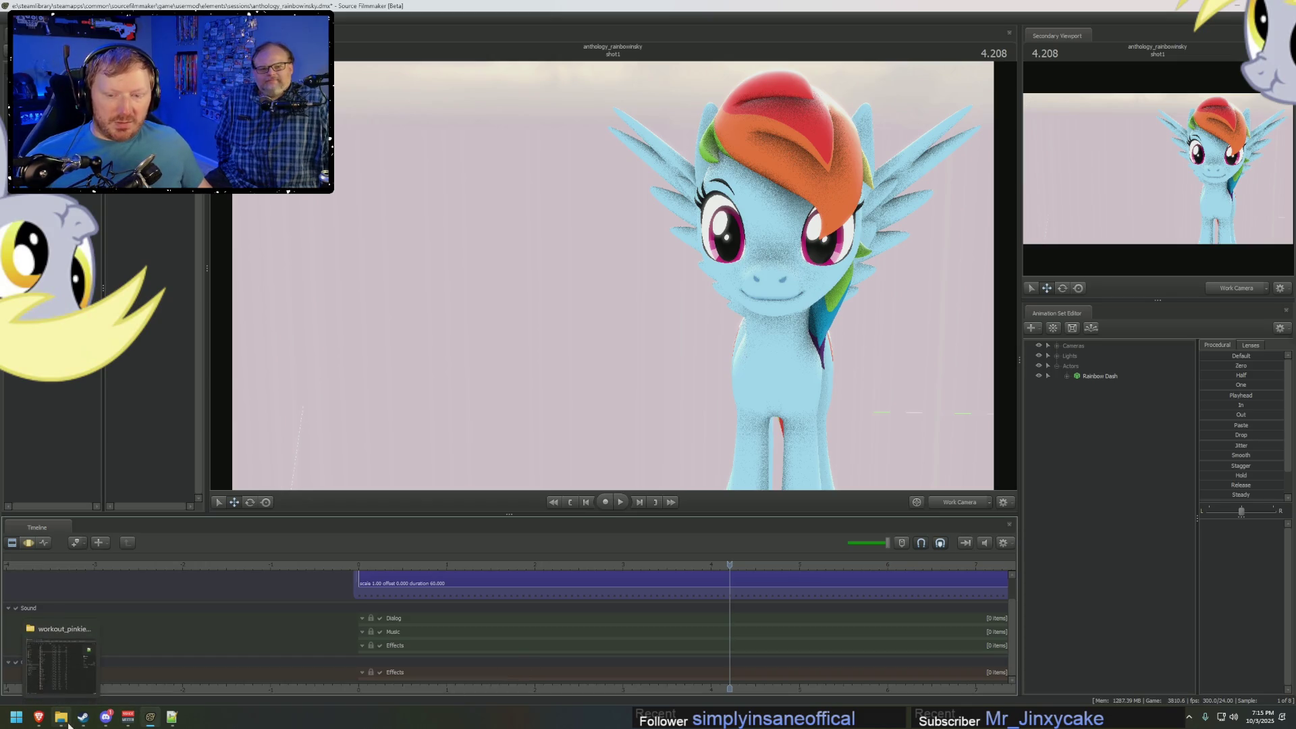
pyautogui.click(39, 717)
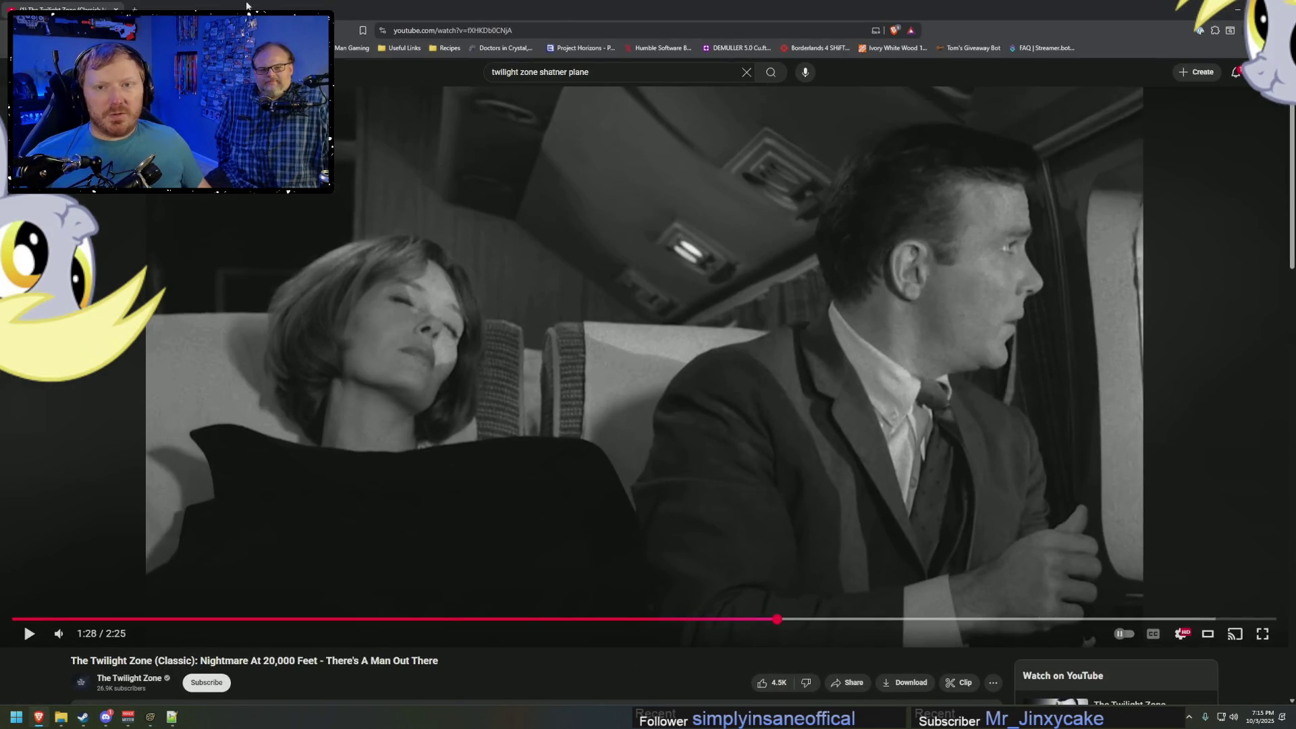
# Search 'sfm black and white filter' in a new tab and open the Steam 'Gray filter?' thread.
pyautogui.hotkey('ctrl', 't')
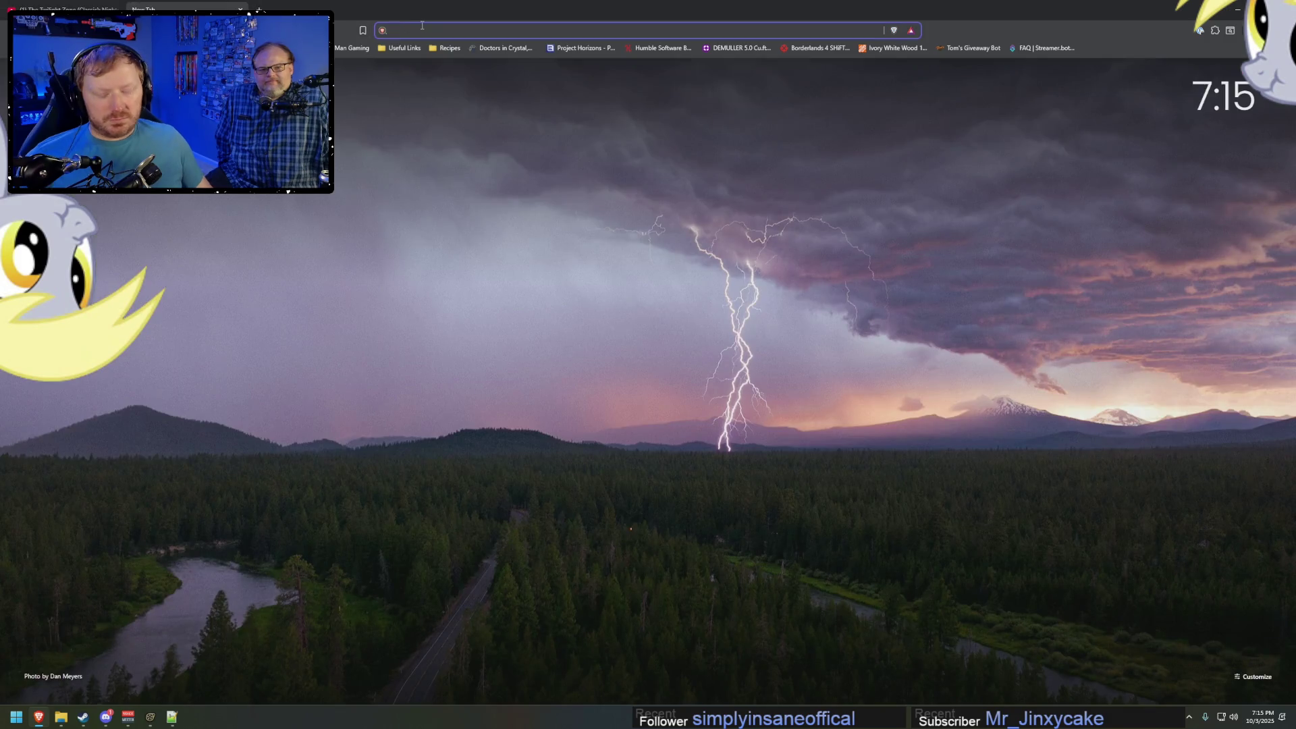
pyautogui.write('sfm black and white filter')
pyautogui.press('Return')
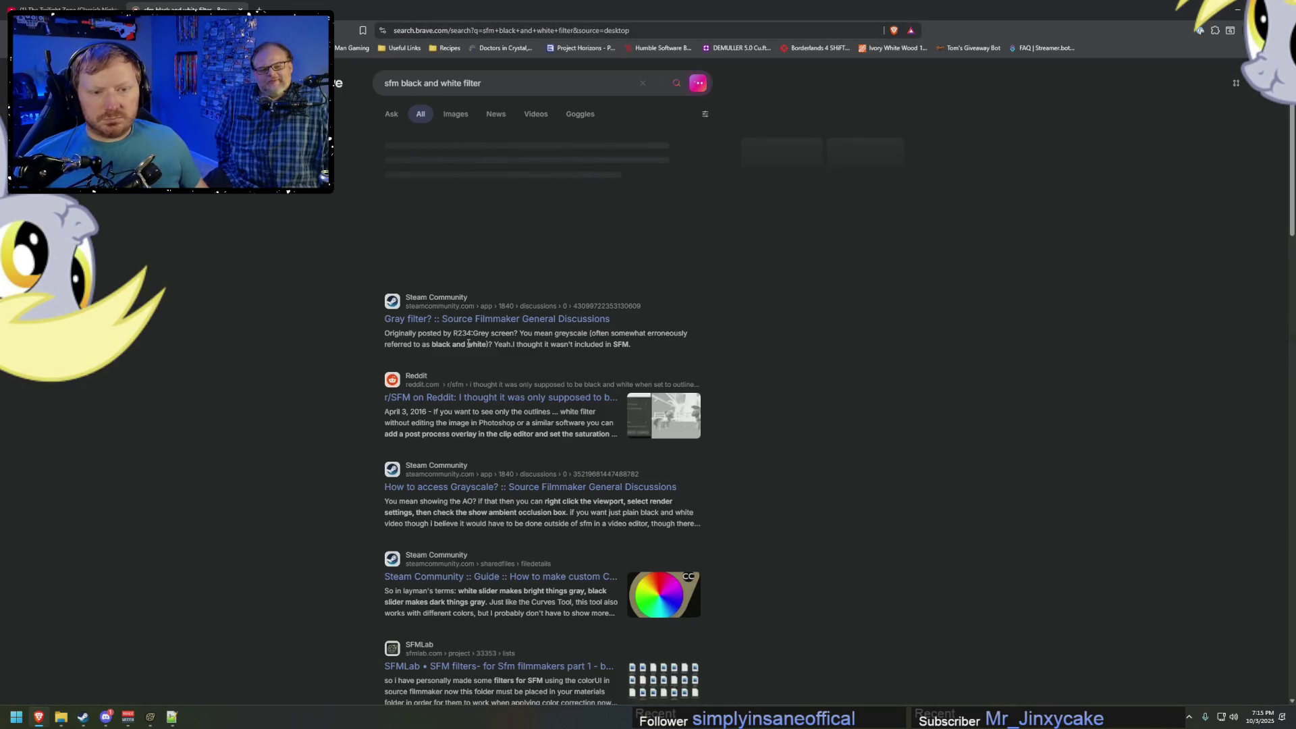
pyautogui.click(482, 326)
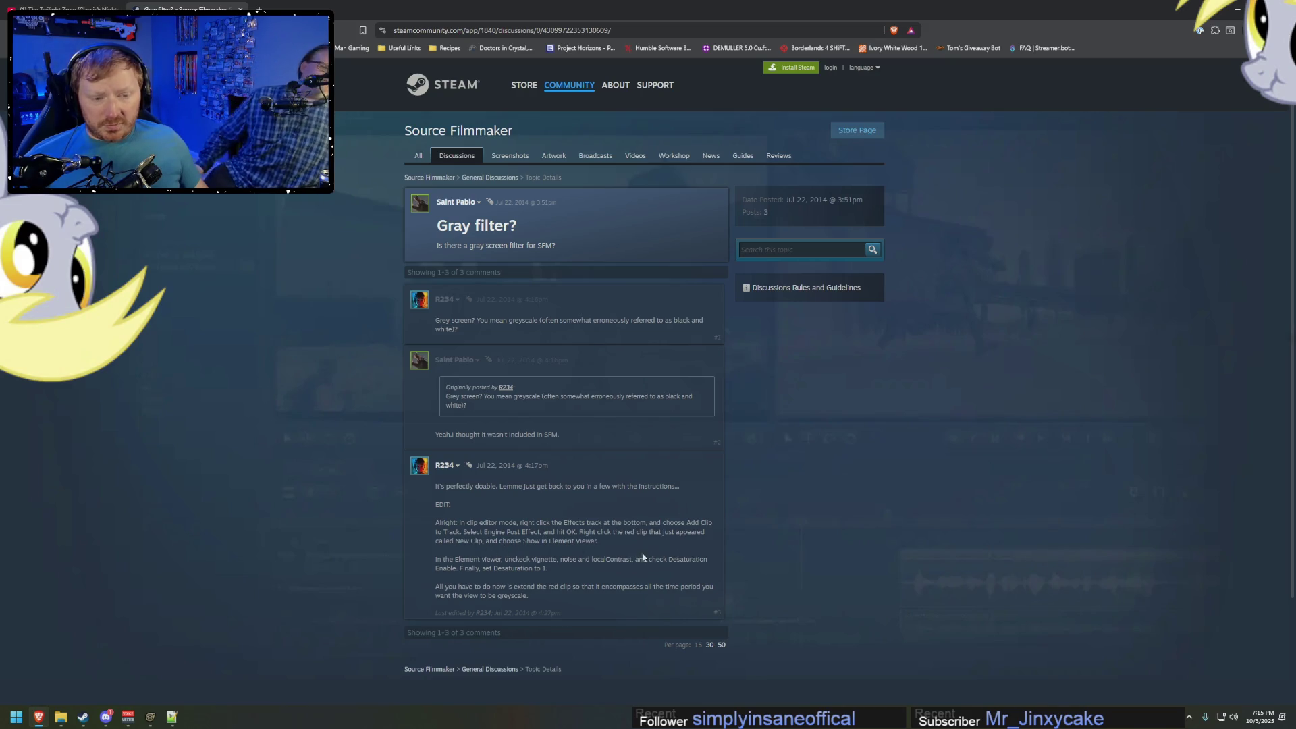
pyautogui.hotkey('alt', 'Tab')
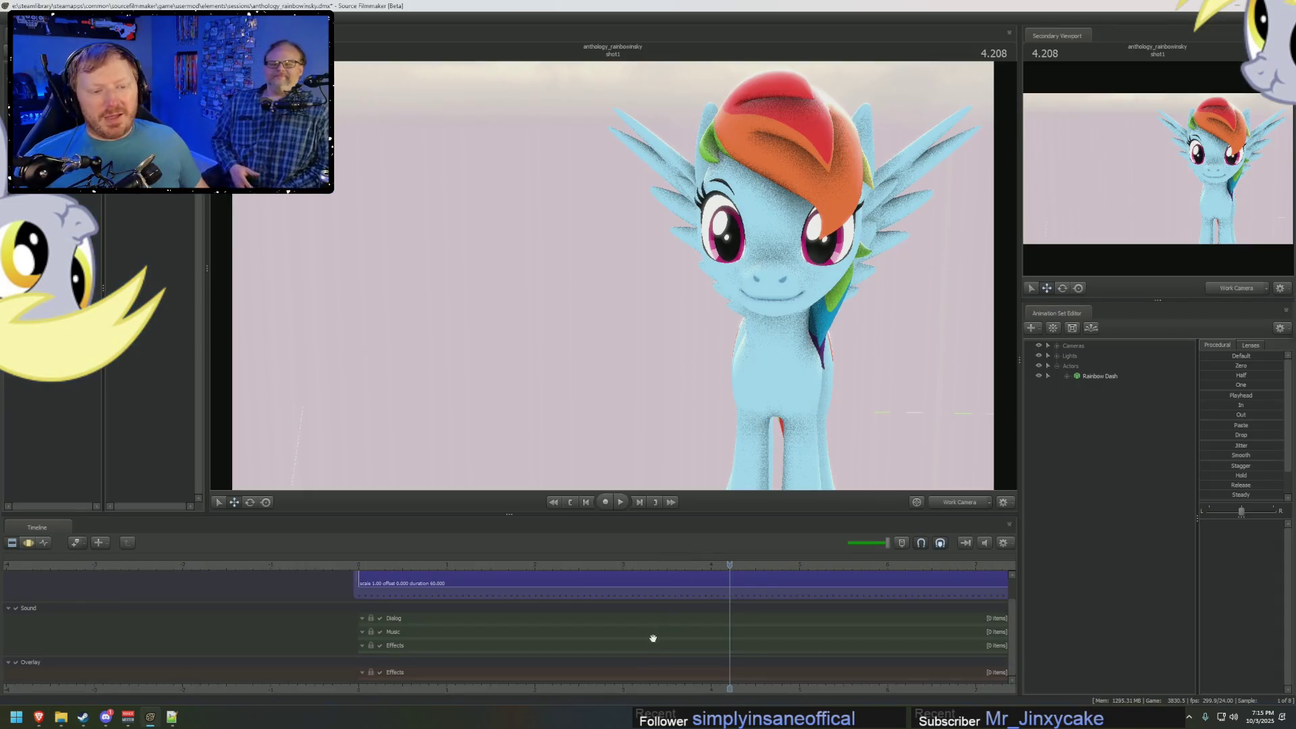
# Add an Engine Post Effect clip to the Overlay Effects track and show its properties.
pyautogui.rightClick(658, 670)
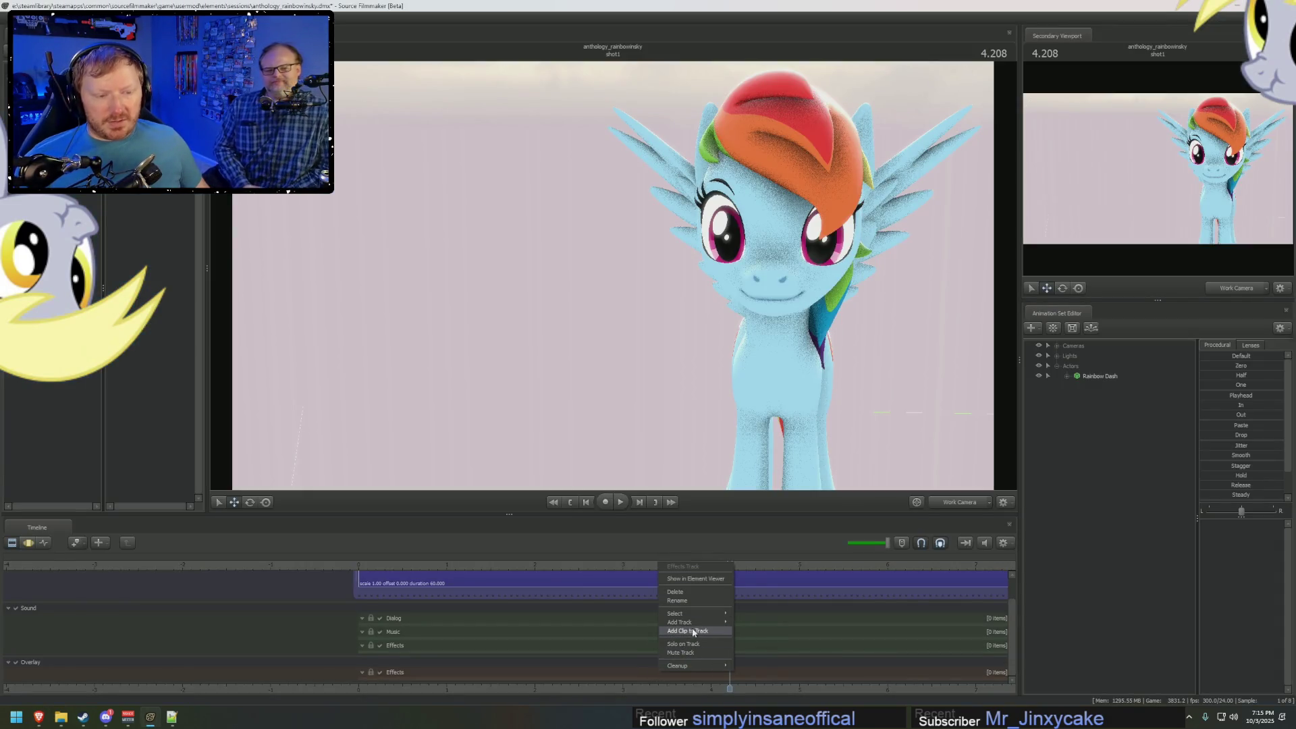
pyautogui.click(693, 635)
pyautogui.doubleClick(611, 314)
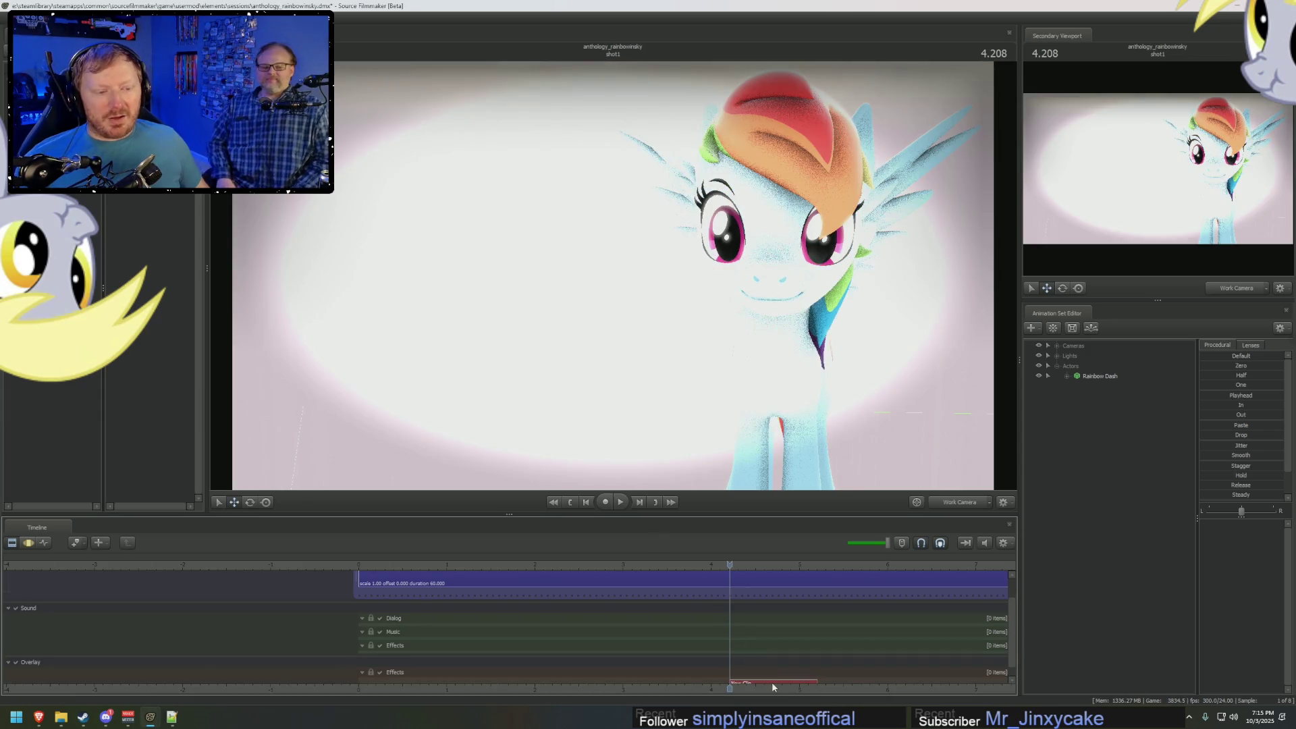
pyautogui.rightClick(772, 681)
pyautogui.click(817, 580)
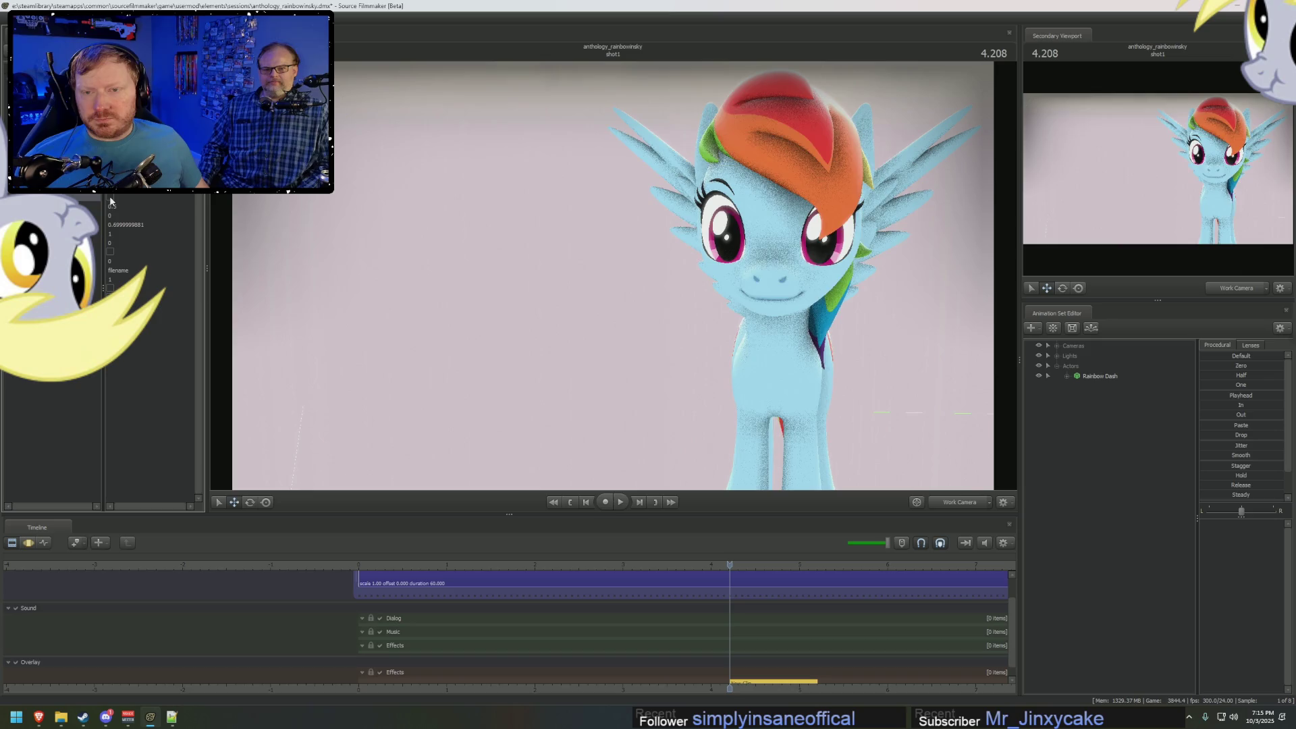
# Turn off the effect's vignette and apply desaturation so the view renders in greyscale.
pyautogui.moveTo(749, 356); pyautogui.dragTo(749, 446, button='right')
pyautogui.moveTo(370, 270); pyautogui.dragTo(370, 246, button='right')
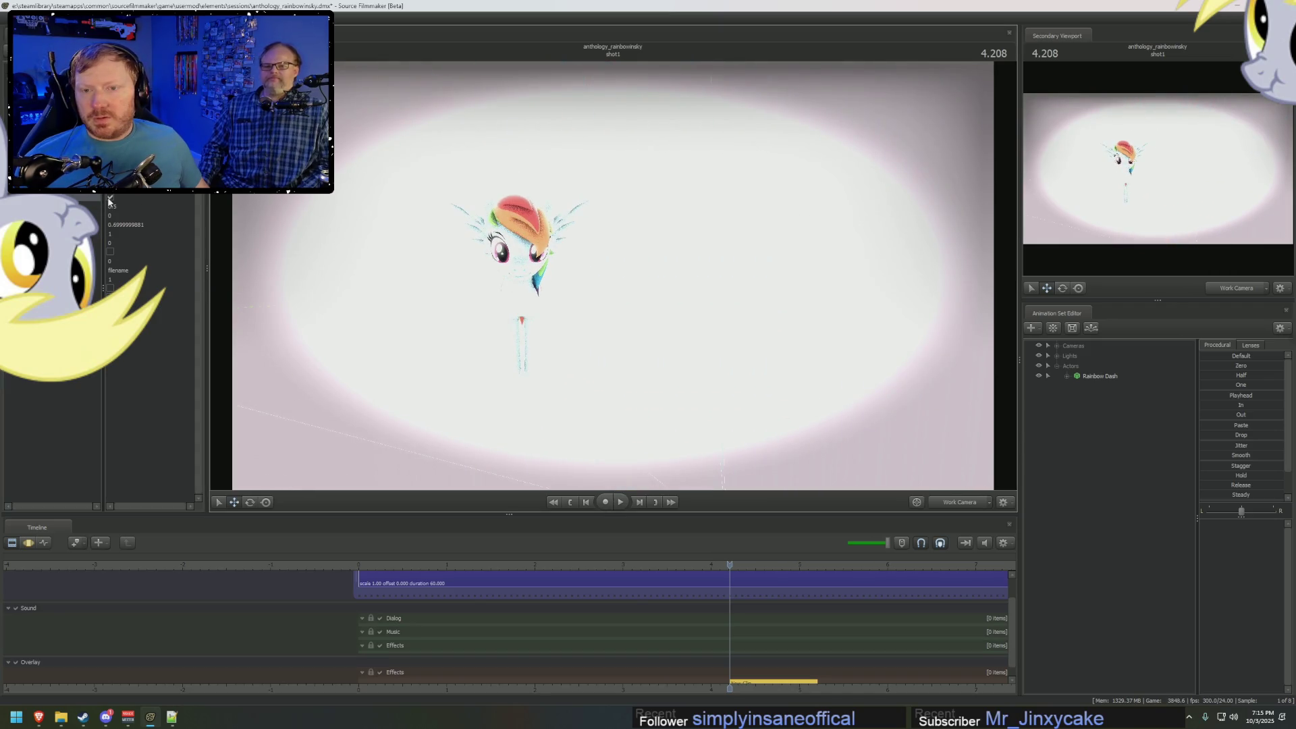
pyautogui.click(111, 198)
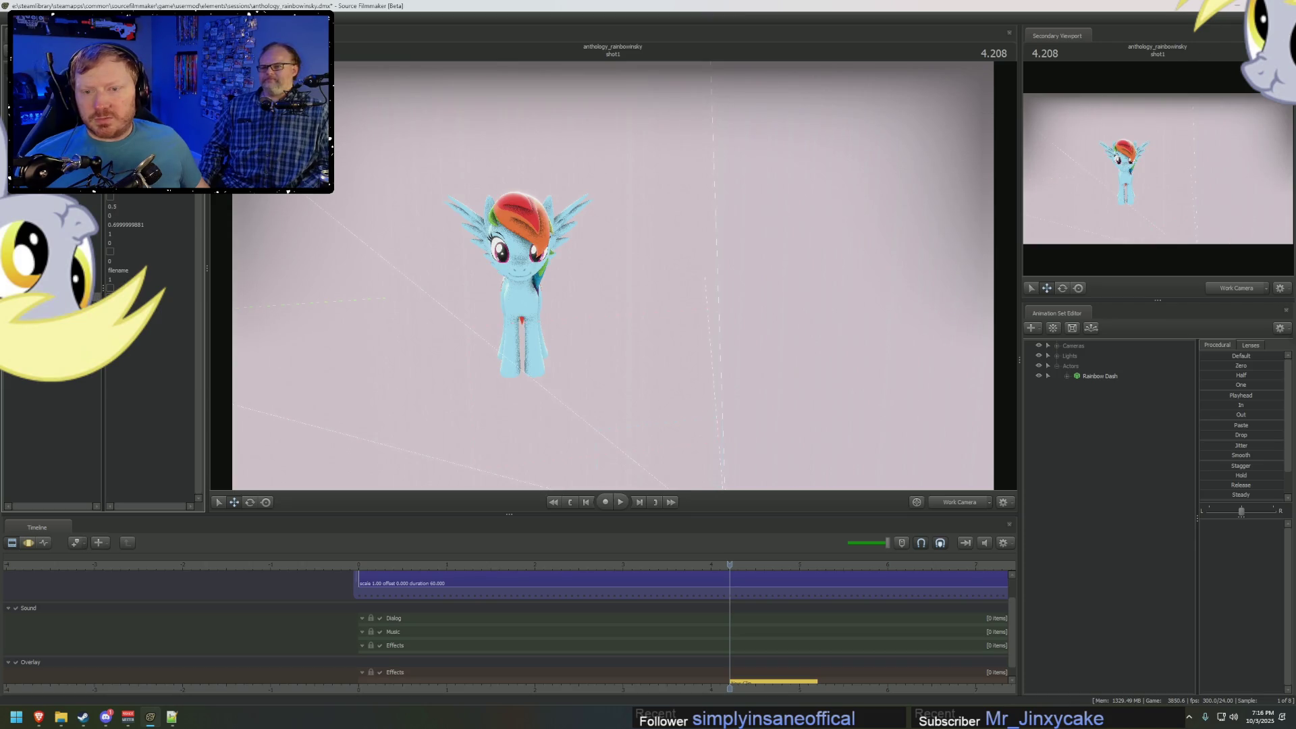
pyautogui.click(156, 306)
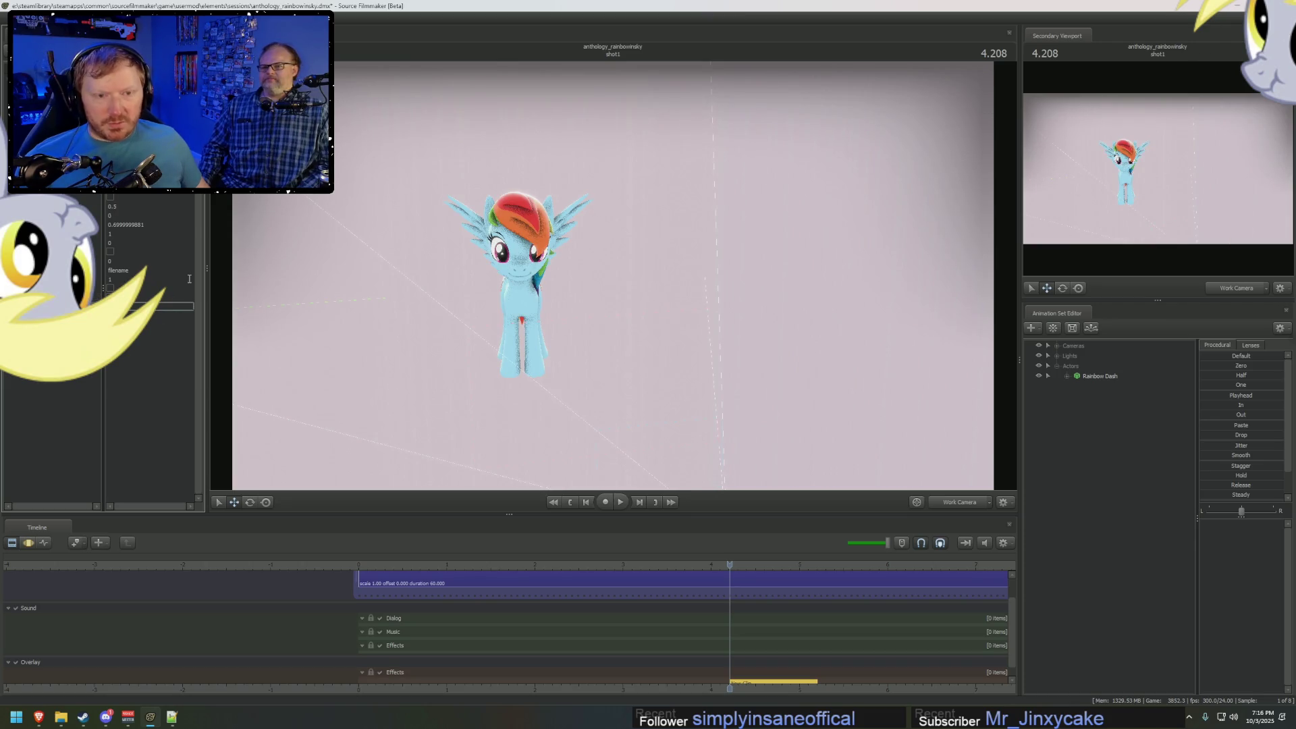
pyautogui.press('Return')
pyautogui.moveTo(585, 339); pyautogui.dragTo(585, 339)
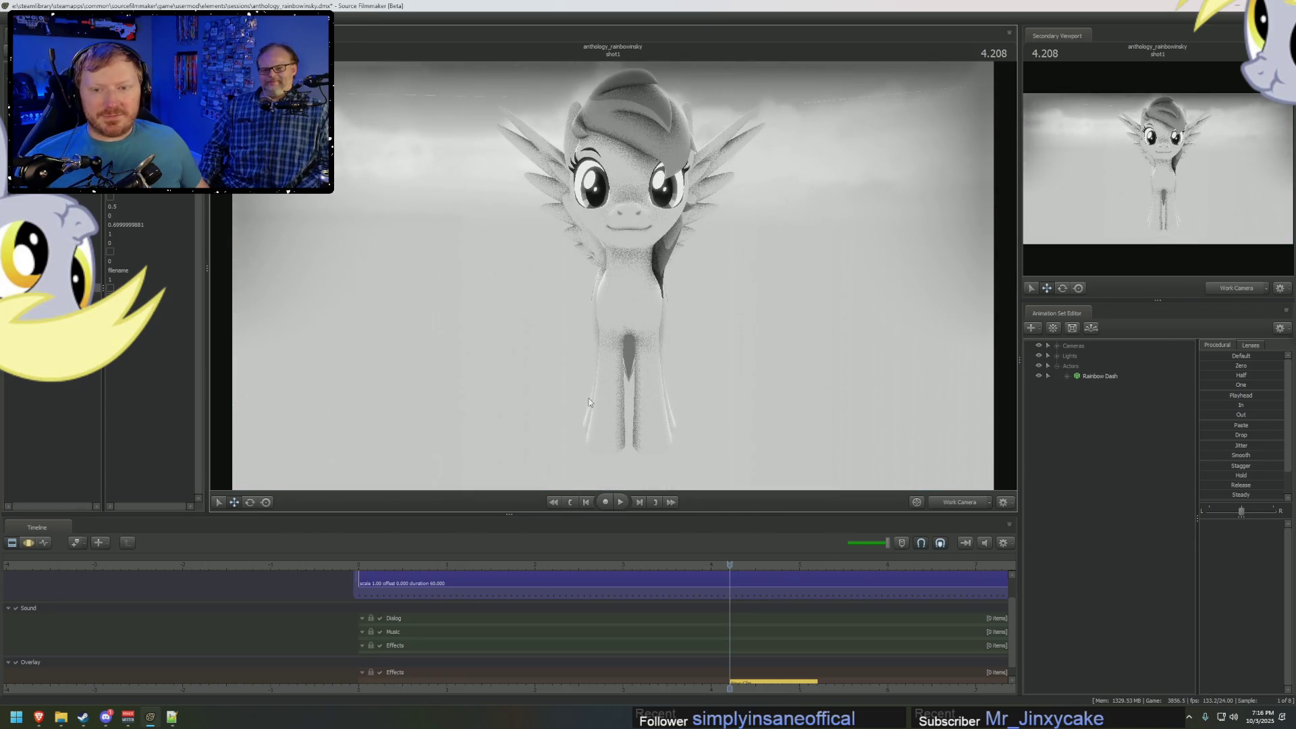
# Enlarge the timeline and move the New Clip to the start of the shot.
pyautogui.moveTo(893, 516); pyautogui.dragTo(892, 481)
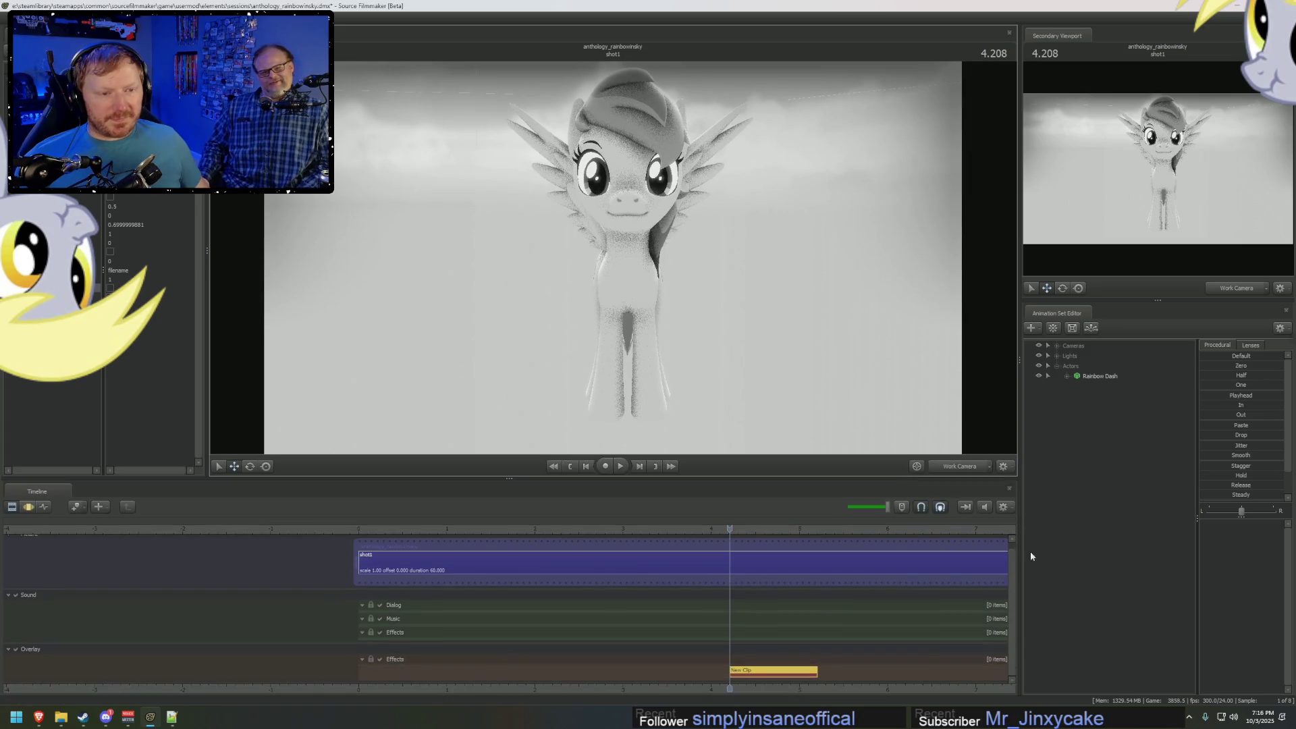
pyautogui.moveTo(774, 682); pyautogui.dragTo(402, 682)
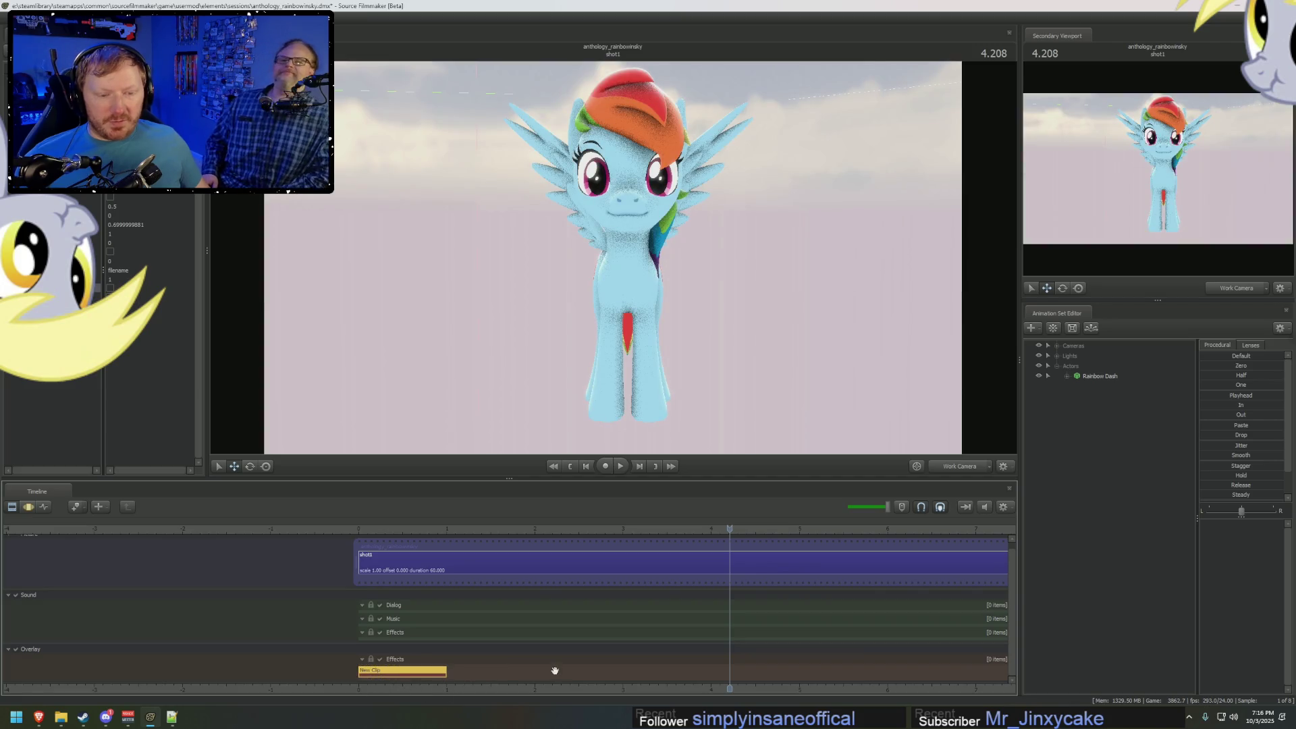
pyautogui.scroll(-5, 554, 671)
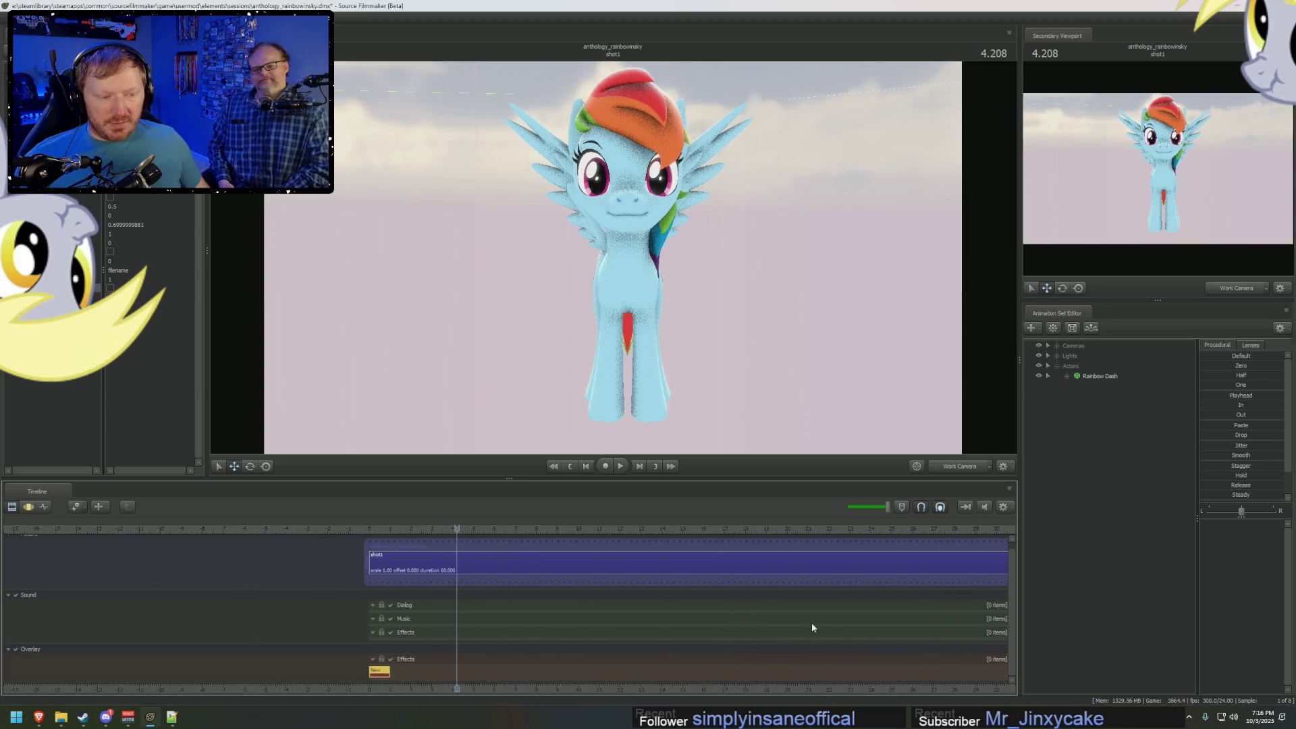
pyautogui.scroll(-3, 850, 608)
# Trim the shot's end, stretch the greyscale clip to match it, and play the scene.
pyautogui.moveTo(852, 563)
pyautogui.mouseDown()
pyautogui.moveTo(580, 576)
pyautogui.moveTo(640, 575)
pyautogui.mouseUp()
pyautogui.moveTo(854, 563); pyautogui.dragTo(643, 561)
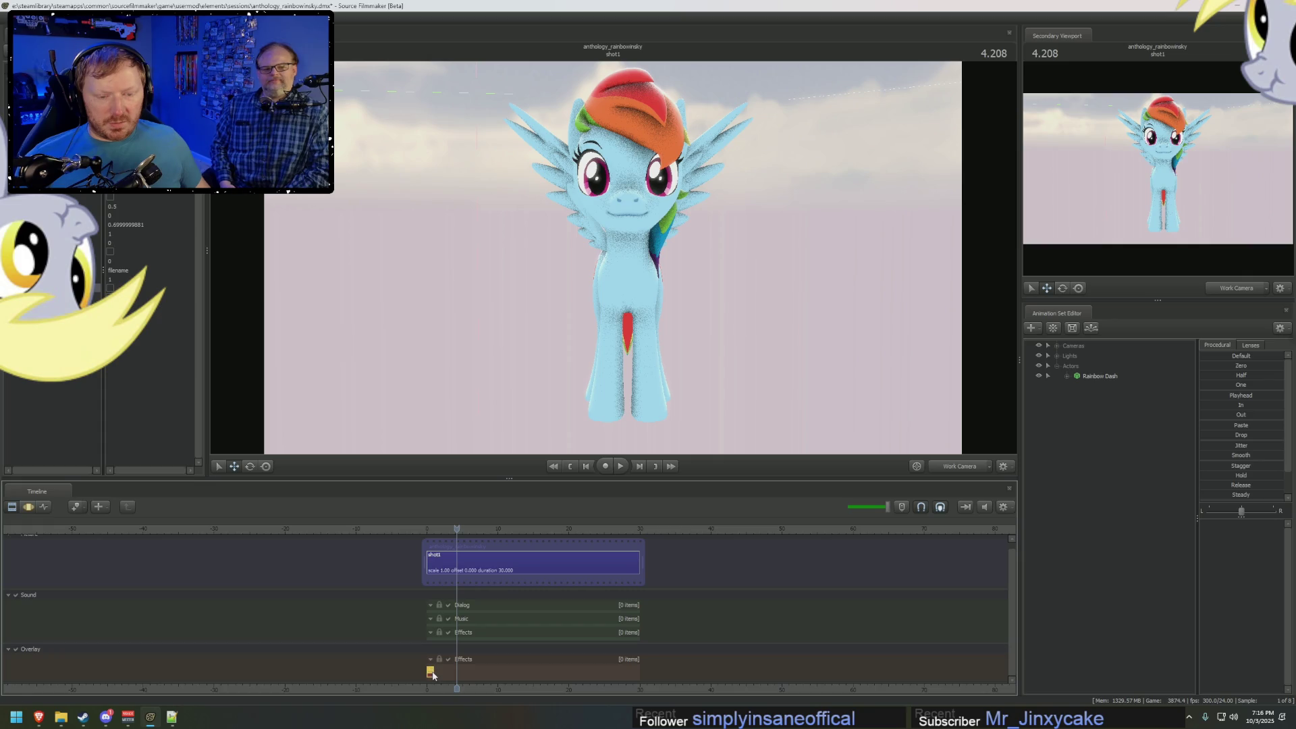
pyautogui.scroll(3, 432, 672)
pyautogui.moveTo(393, 672); pyautogui.dragTo(933, 675)
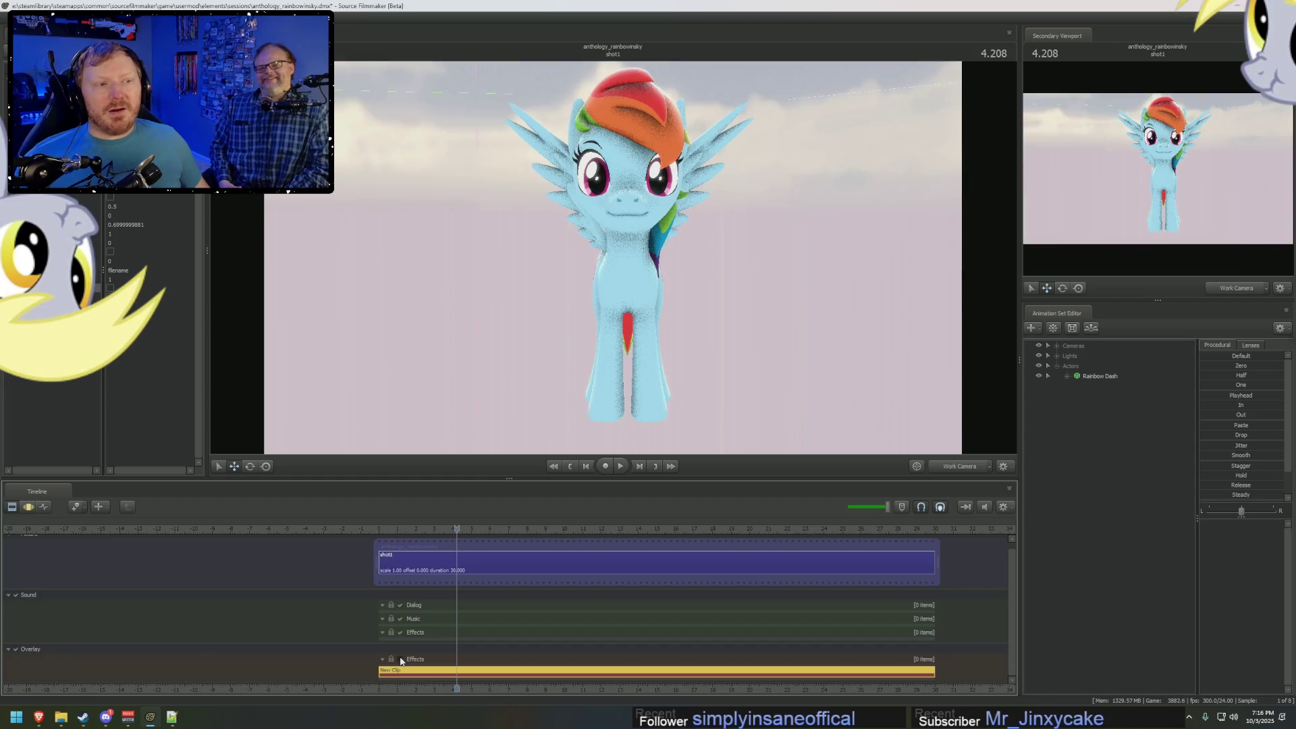
pyautogui.press('space')
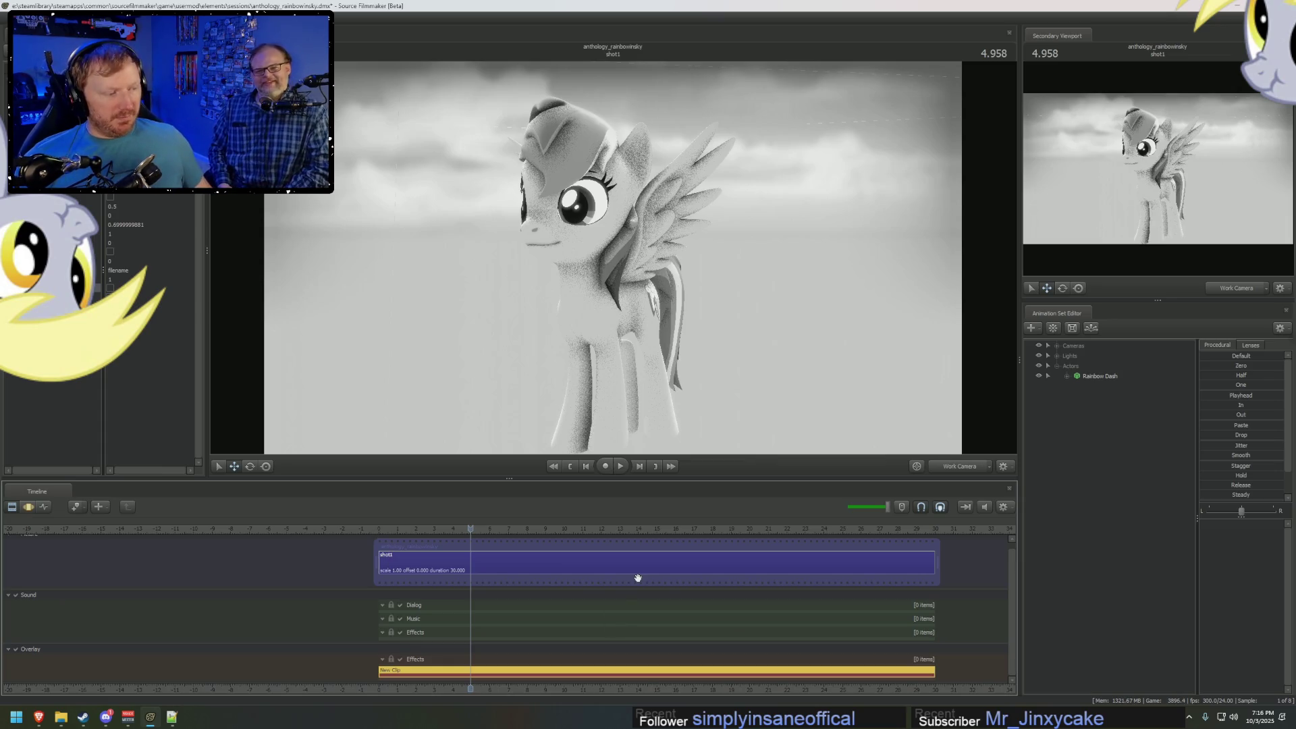
# Toggle the greyscale Overlay Effects track off and on several times to compare colour and greyscale.
pyautogui.click(402, 656)
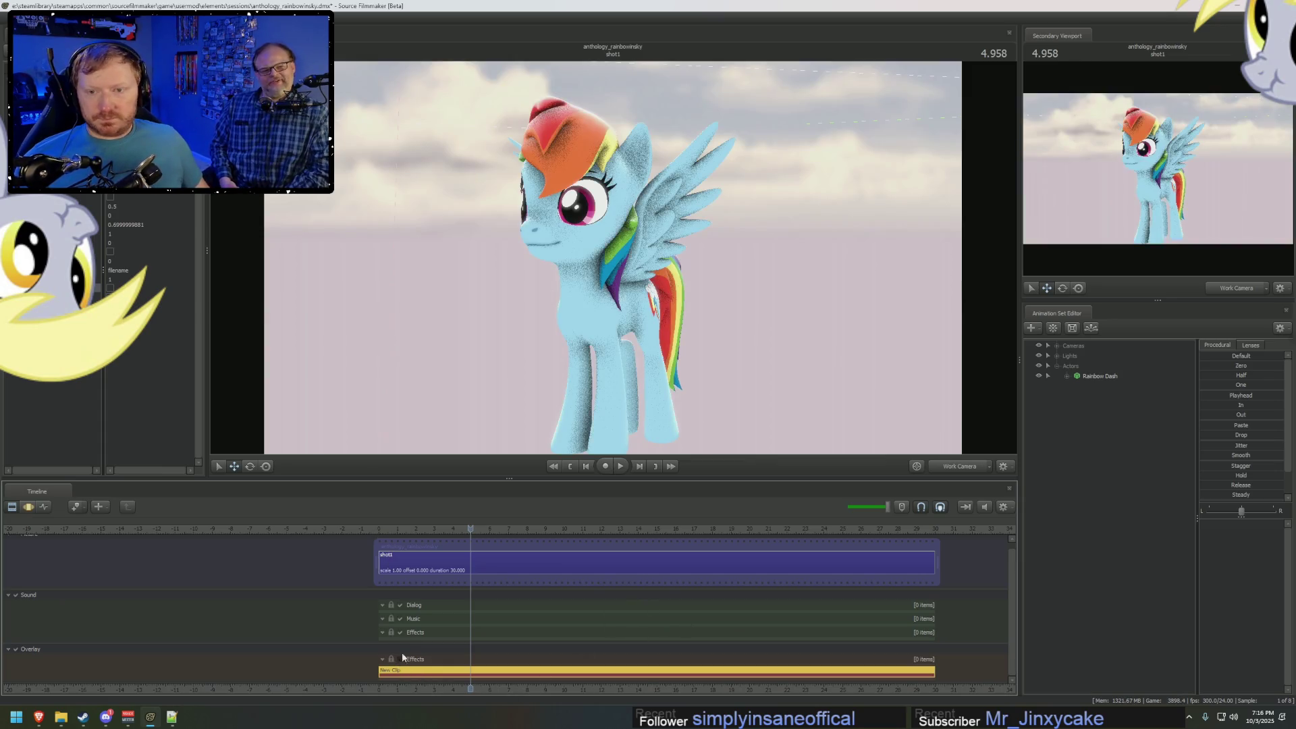
pyautogui.click(401, 660)
pyautogui.click(401, 660)
pyautogui.click(401, 660)
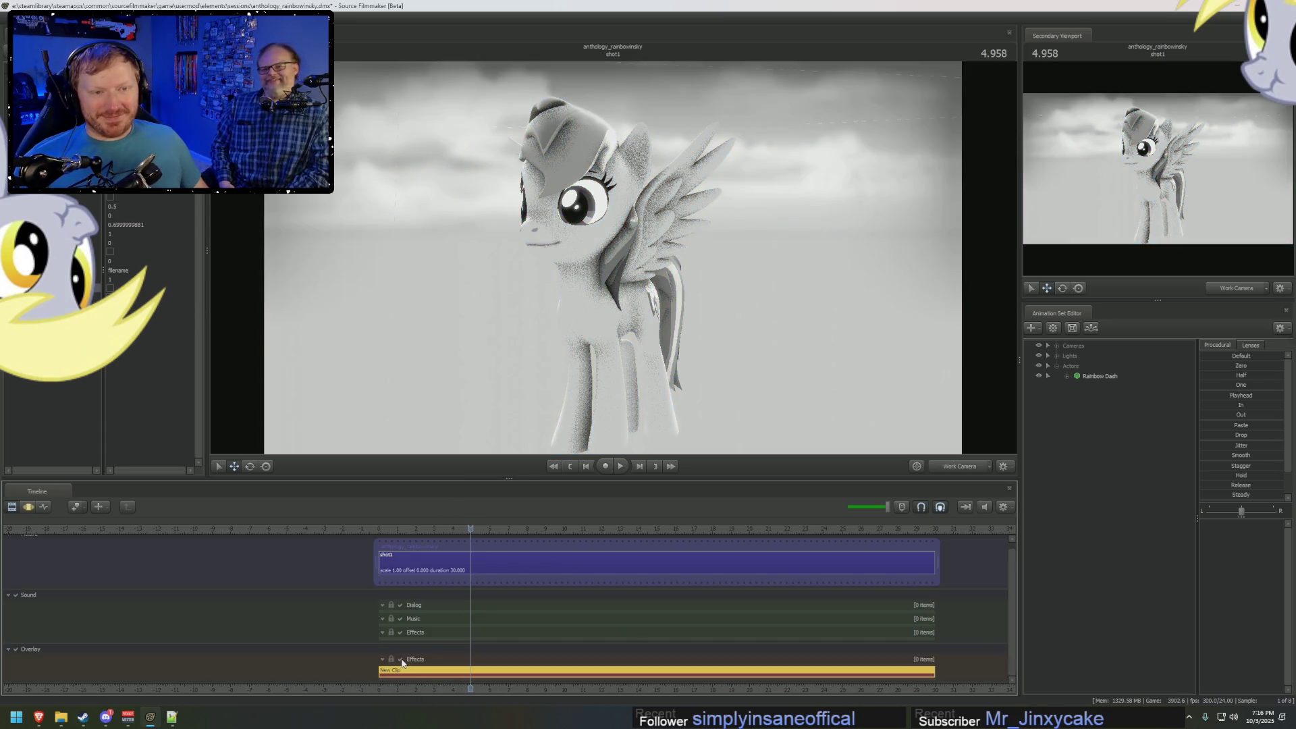
pyautogui.click(401, 661)
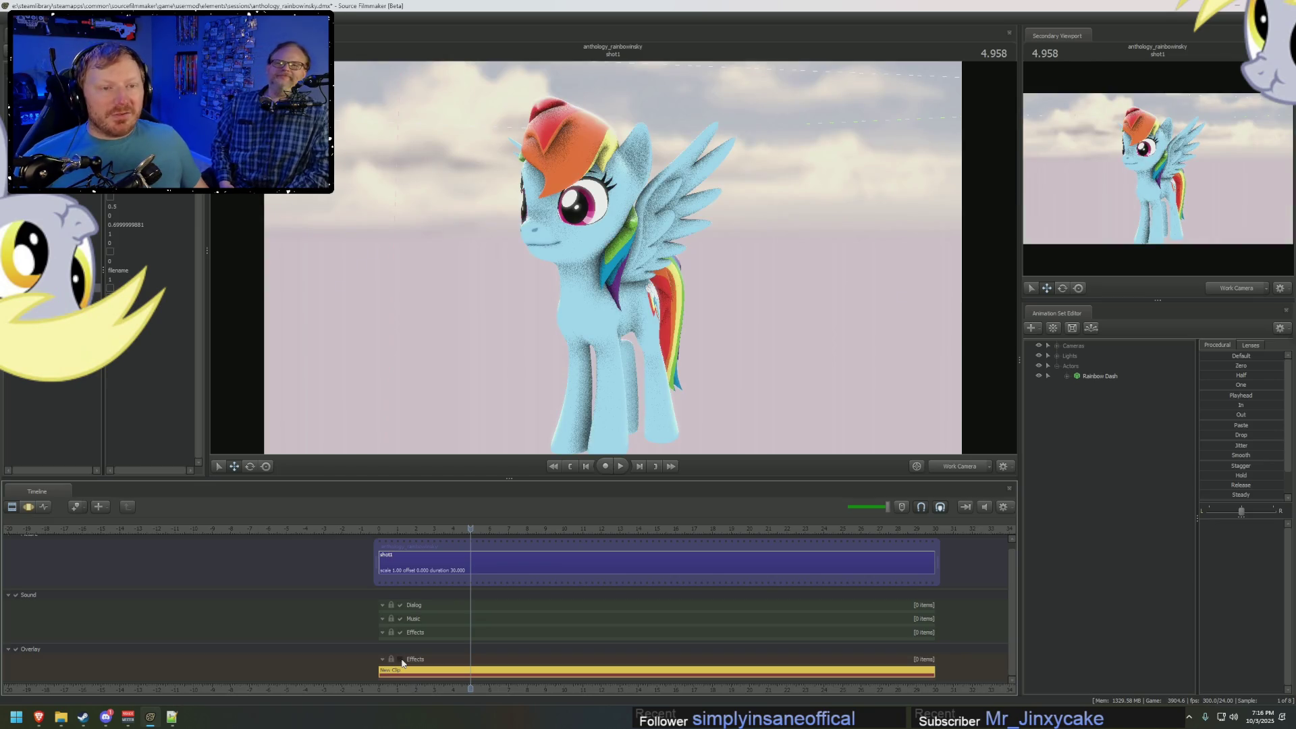
pyautogui.click(401, 660)
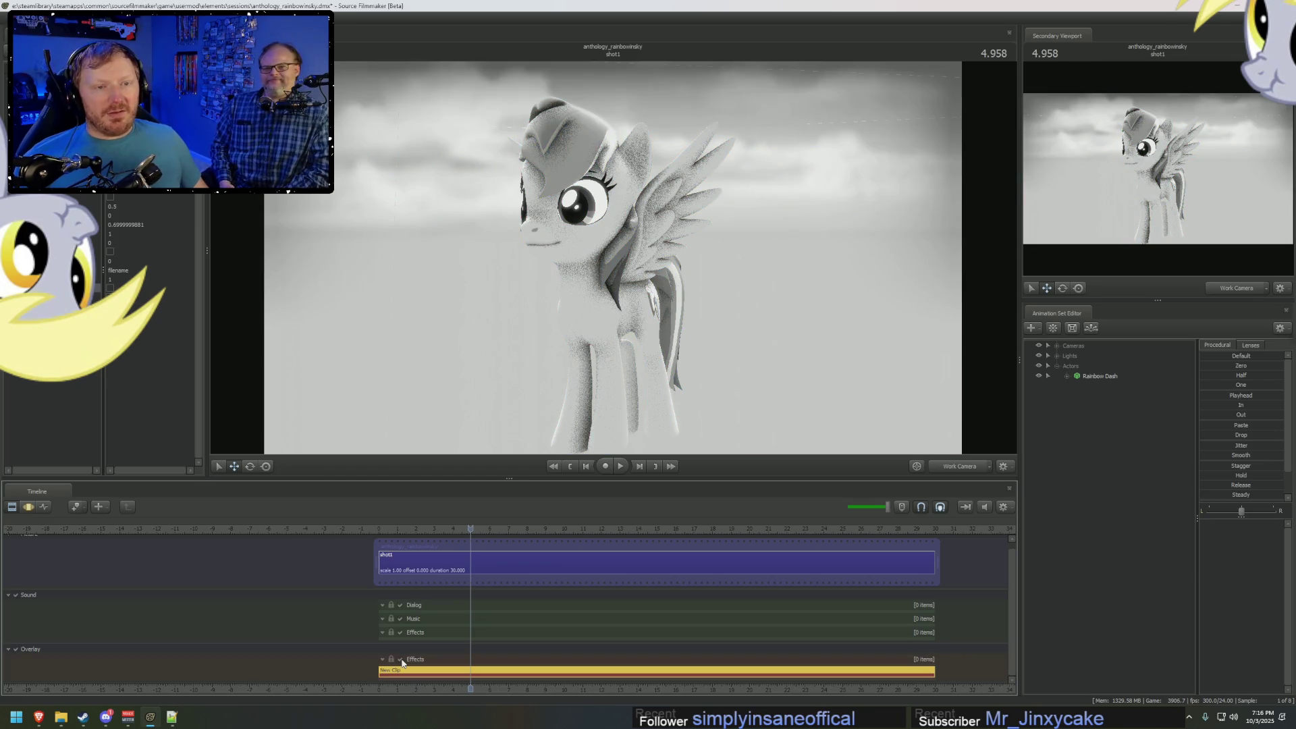
# Orbit the view to a side angle of Rainbow Dash and move closer.
pyautogui.moveTo(531, 445); pyautogui.dragTo(531, 446)
pyautogui.moveTo(612, 261); pyautogui.dragTo(612, 261)
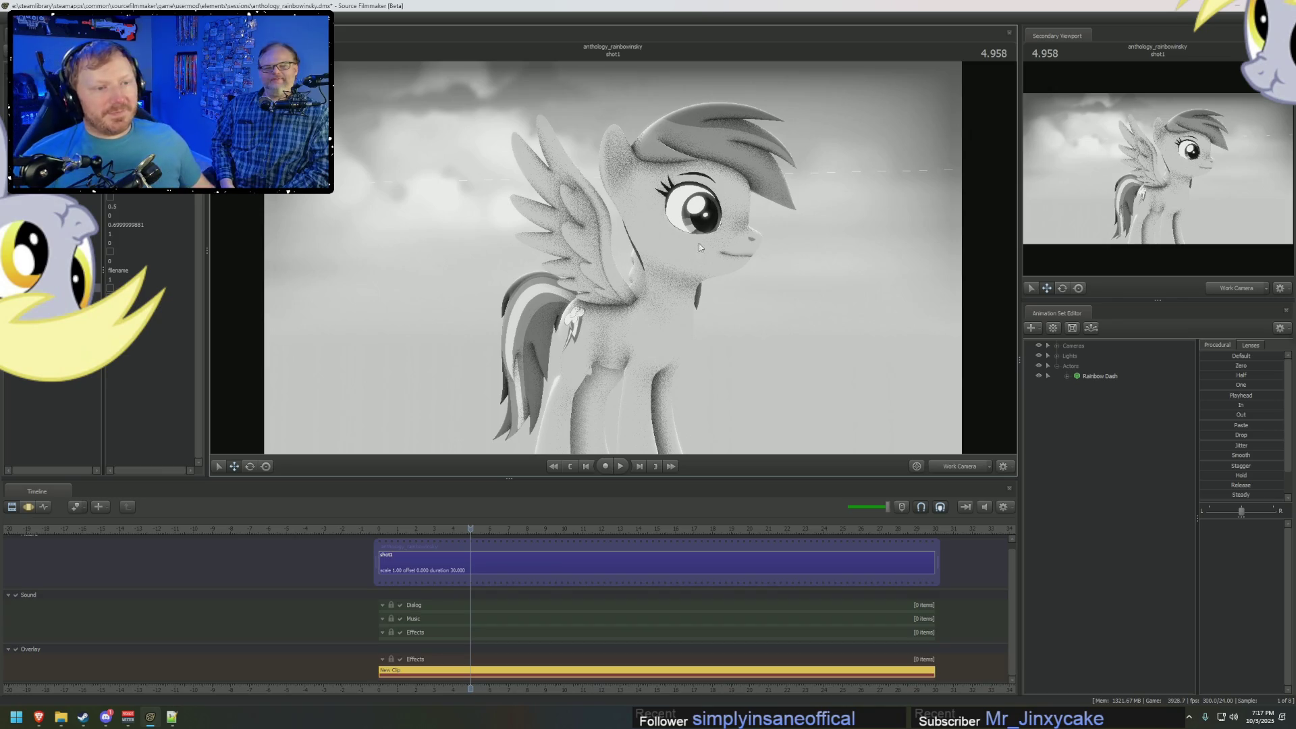
pyautogui.moveTo(766, 310); pyautogui.dragTo(736, 304)
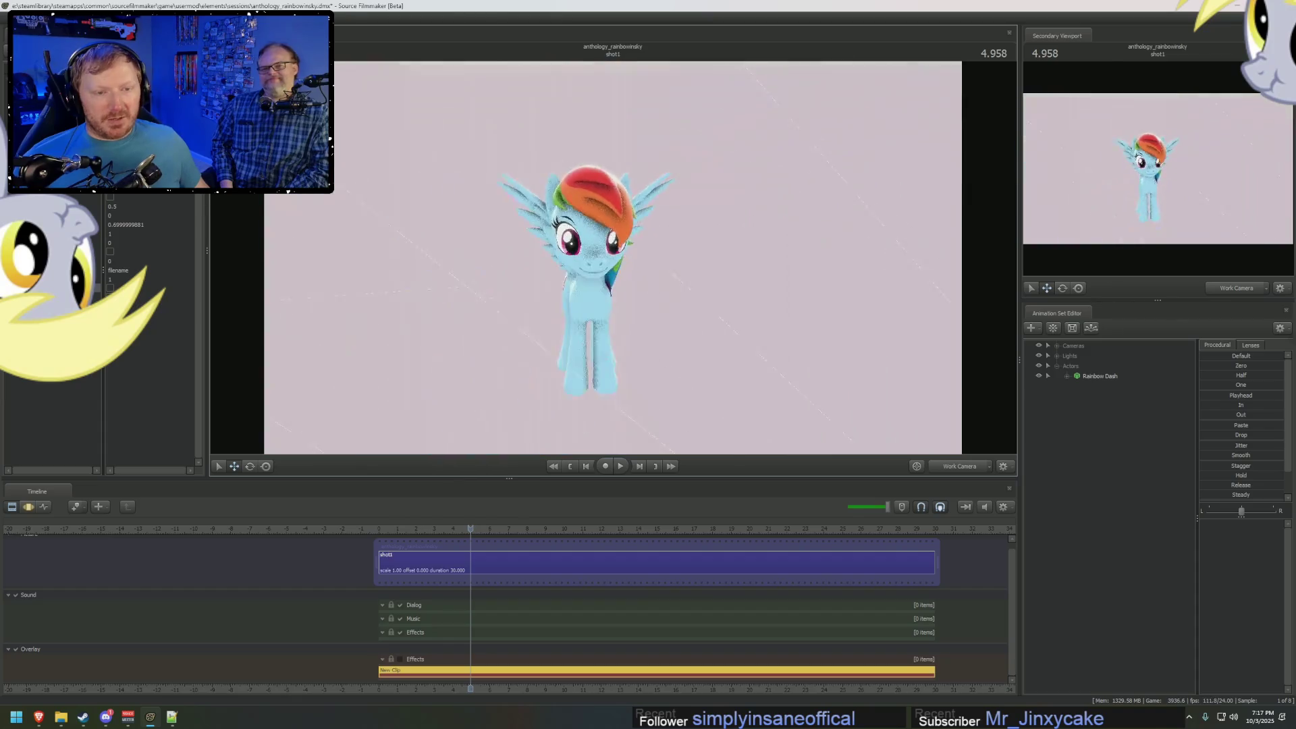
# Unload the current map, load hugevoid.bsp via a 'void' filter, and look around the grey room.
pyautogui.rightClick(631, 256)
pyautogui.click(654, 341)
pyautogui.rightClick(713, 277)
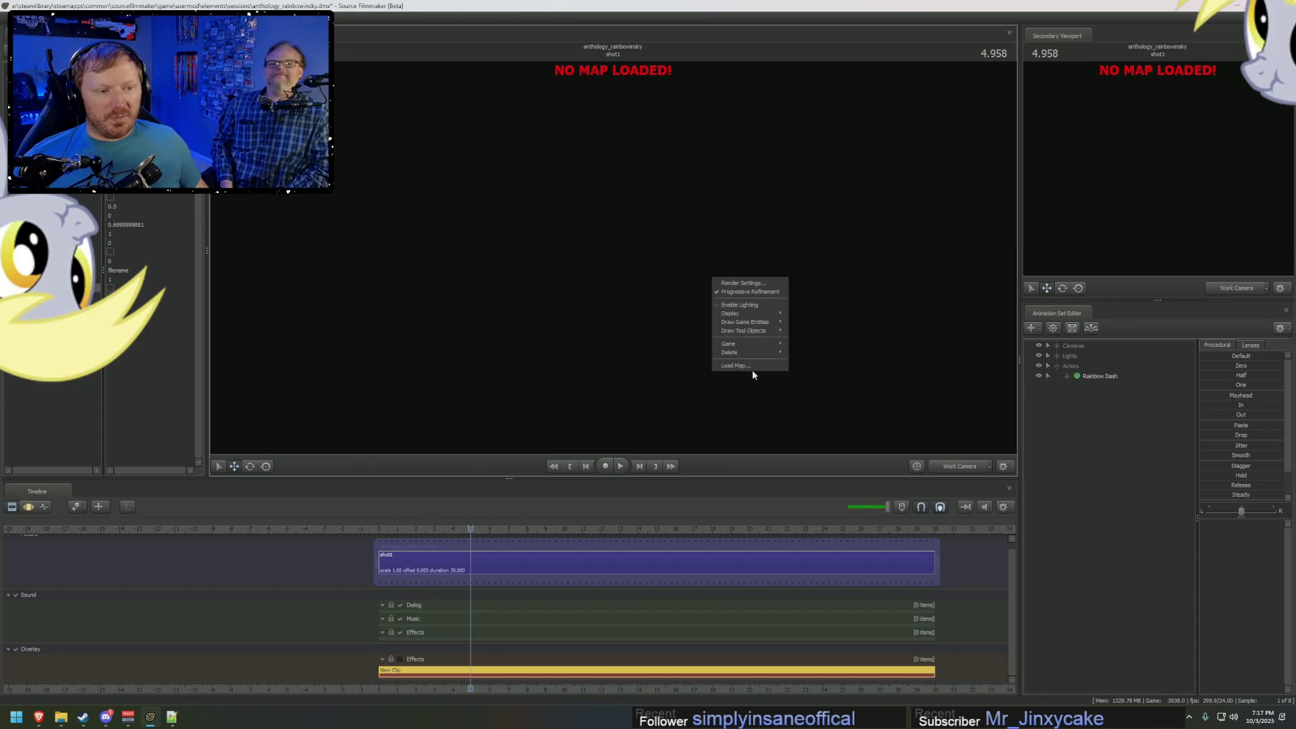
pyautogui.click(756, 364)
pyautogui.write('void')
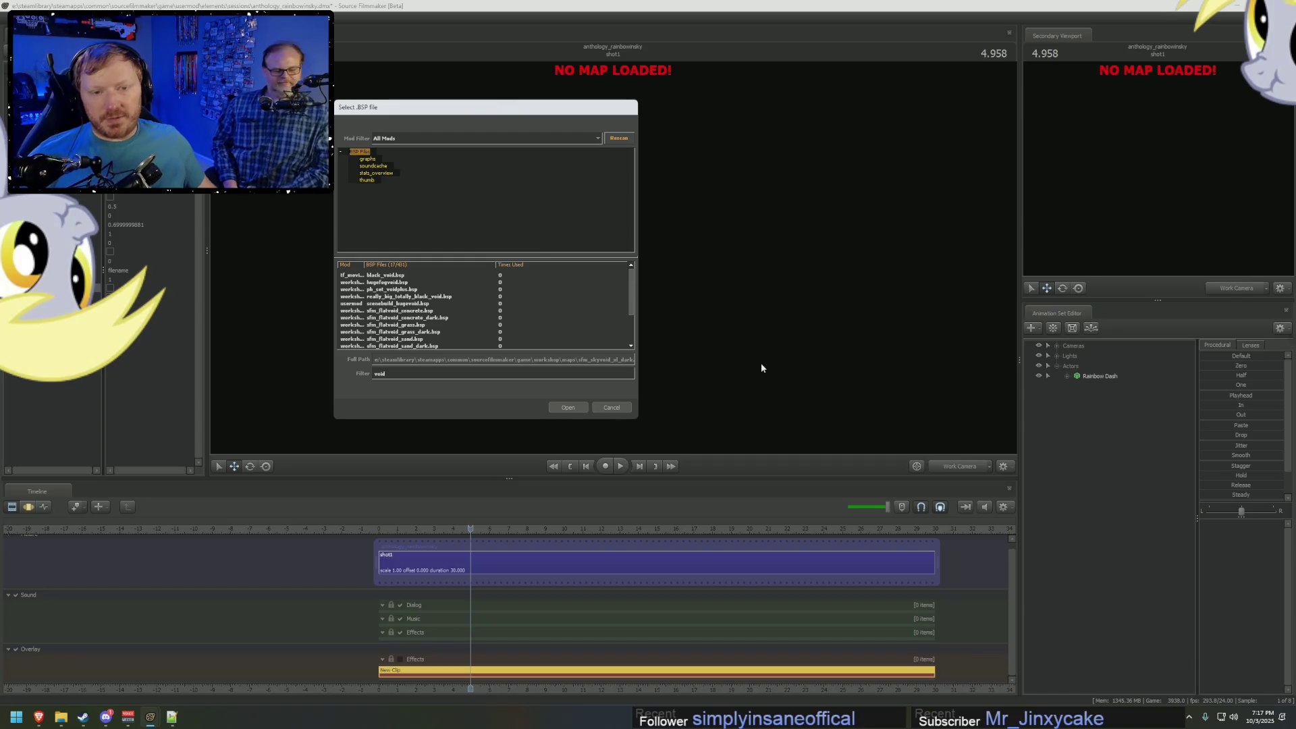
pyautogui.click(408, 304)
pyautogui.click(566, 405)
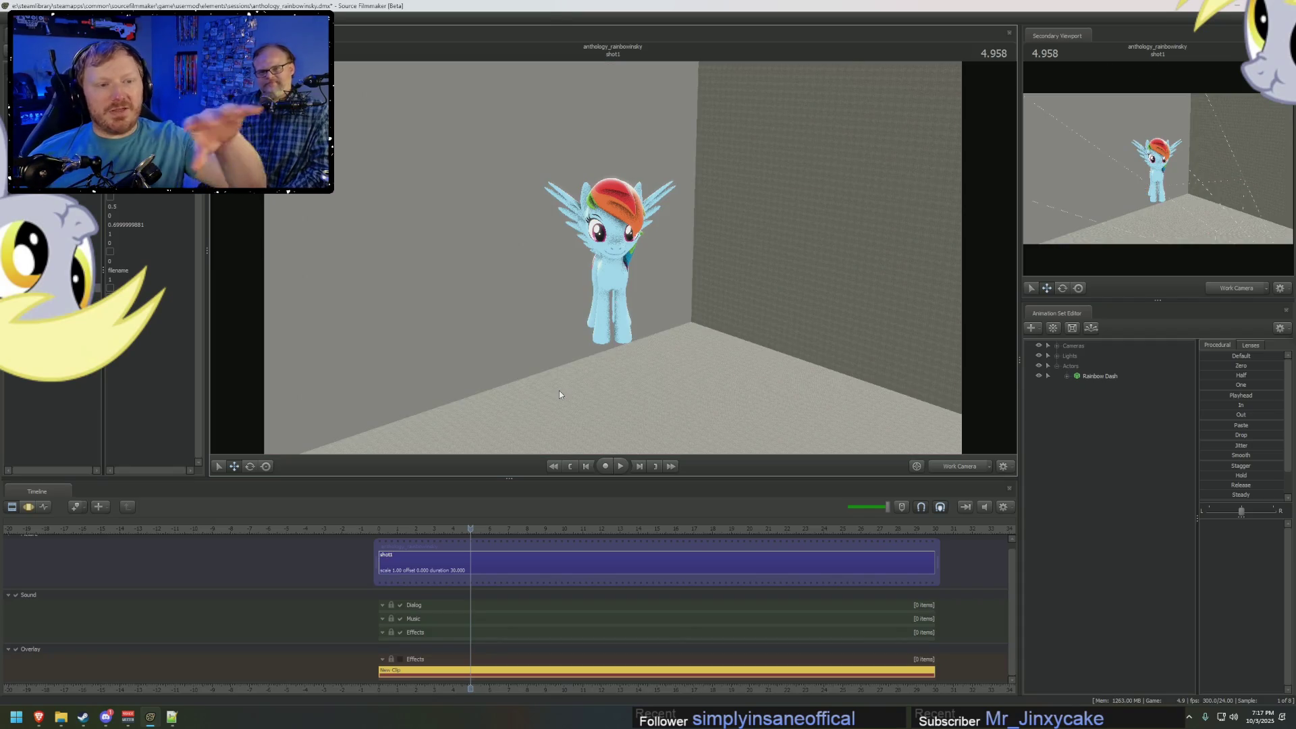
pyautogui.moveTo(559, 390)
pyautogui.mouseDown()
pyautogui.moveTo(614, 412)
pyautogui.moveTo(642, 405)
pyautogui.moveTo(561, 402)
pyautogui.moveTo(641, 391)
pyautogui.moveTo(635, 264)
pyautogui.mouseUp()
pyautogui.moveTo(748, 277)
pyautogui.mouseDown()
pyautogui.moveTo(746, 365)
pyautogui.moveTo(719, 304)
pyautogui.moveTo(1053, 390)
pyautogui.moveTo(1076, 376)
pyautogui.mouseUp()
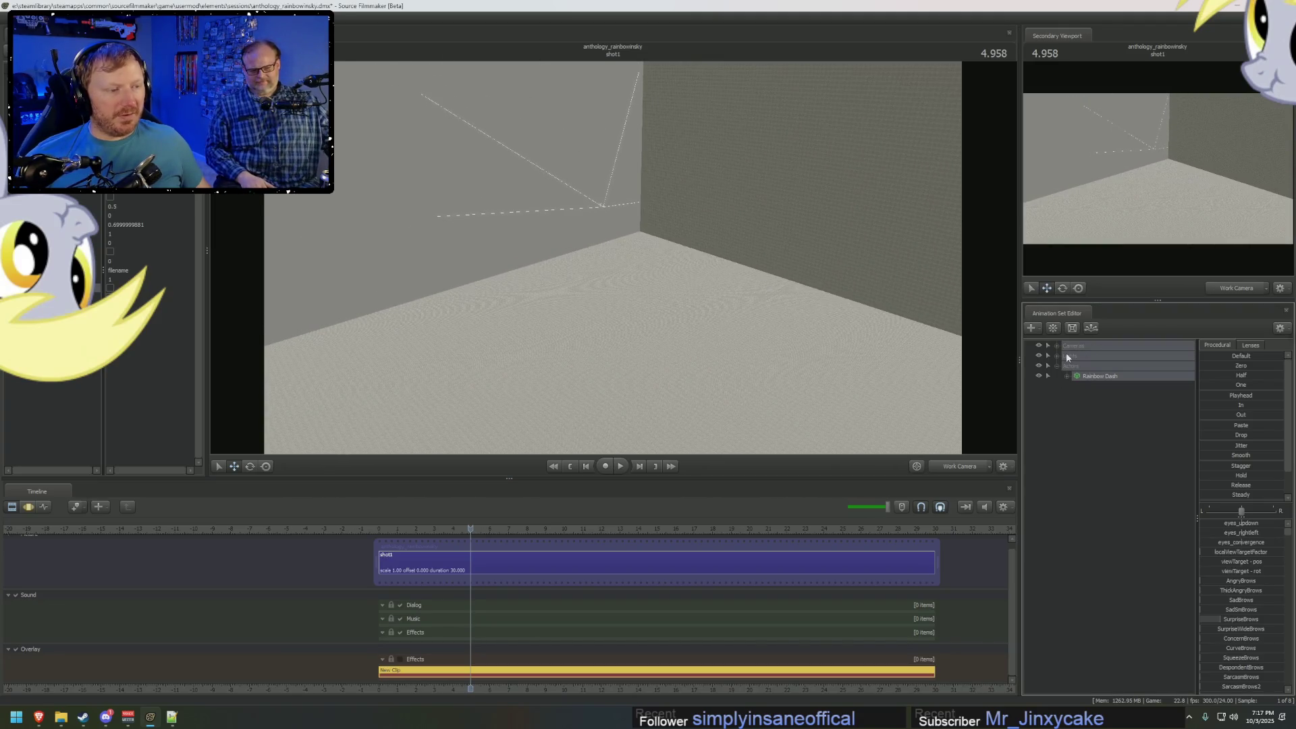
# Select the Main Camera under Cameras and drag it to the right side of the room.
pyautogui.doubleClick(1080, 346)
pyautogui.keyDown('ctrl'); pyautogui.click(1088, 356); pyautogui.keyUp('ctrl')
pyautogui.press('F3')
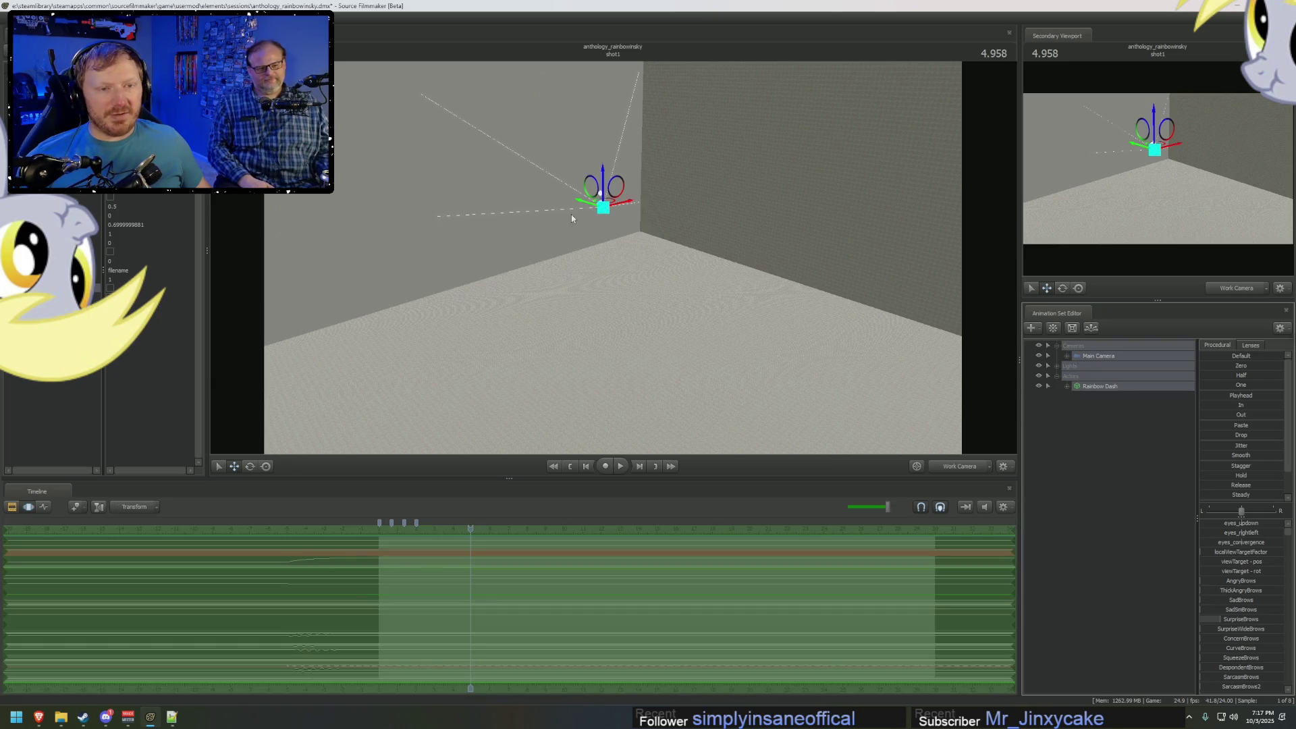
pyautogui.moveTo(606, 201)
pyautogui.mouseDown()
pyautogui.moveTo(1186, 252)
pyautogui.moveTo(1122, 75)
pyautogui.mouseUp()
pyautogui.moveTo(539, 257); pyautogui.dragTo(539, 257)
pyautogui.moveTo(375, 251)
pyautogui.mouseDown()
pyautogui.moveTo(695, 370)
pyautogui.moveTo(746, 368)
pyautogui.moveTo(763, 282)
pyautogui.moveTo(776, 284)
pyautogui.mouseUp()
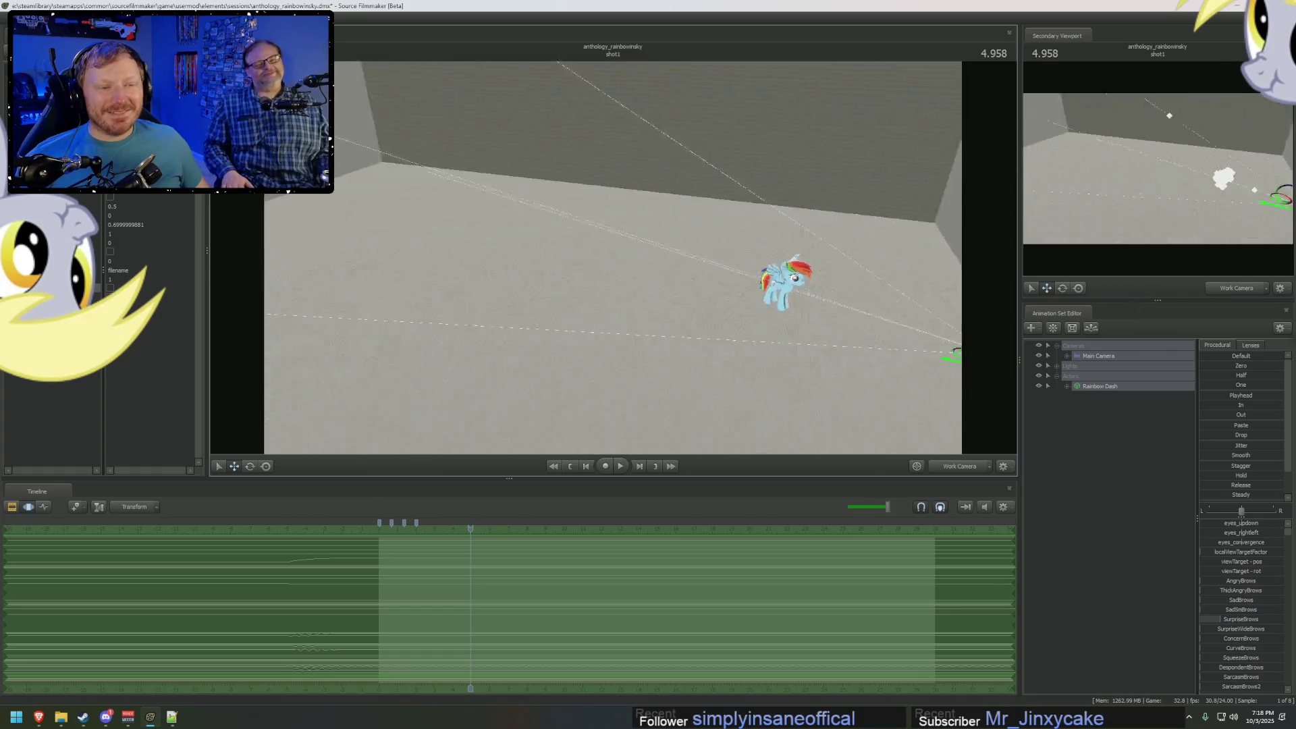
pyautogui.hotkey('alt', 'Tab')
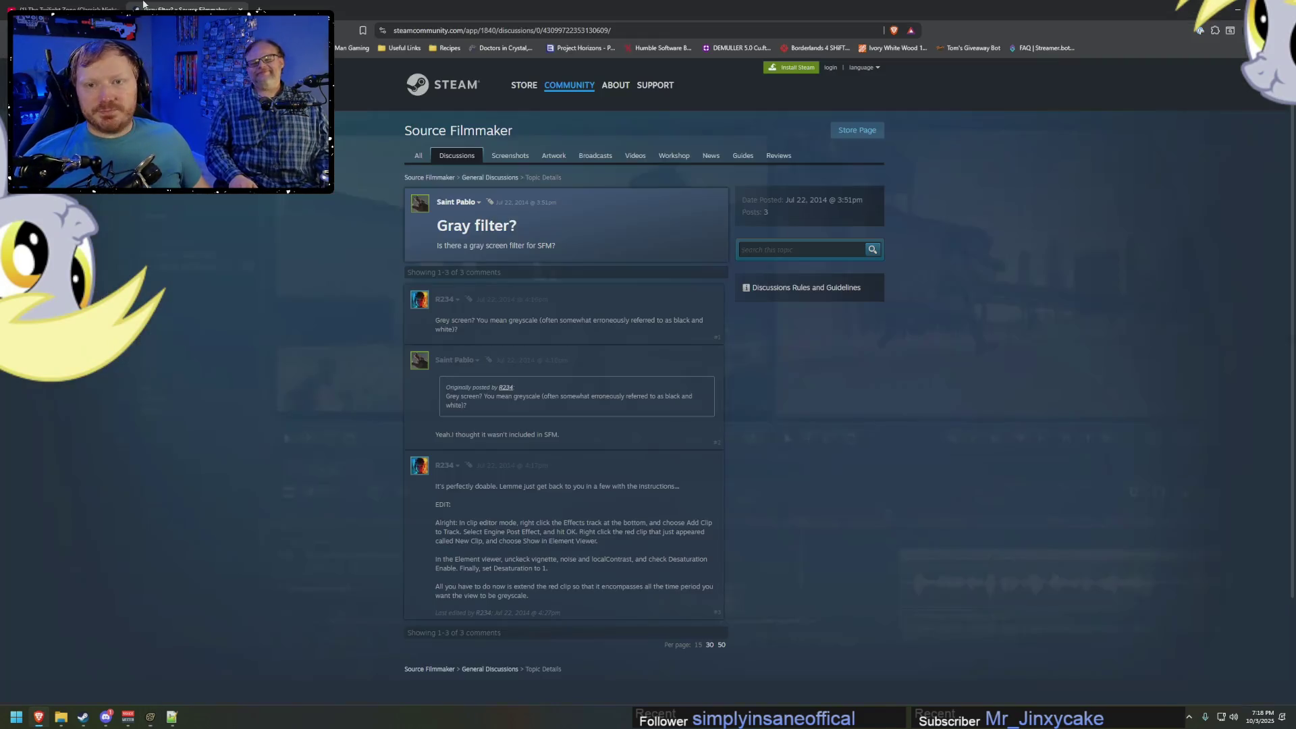
# Seek the Twilight Zone video to 0:37 and pause it at 0:38 on the wing shot.
pyautogui.click(100, 4)
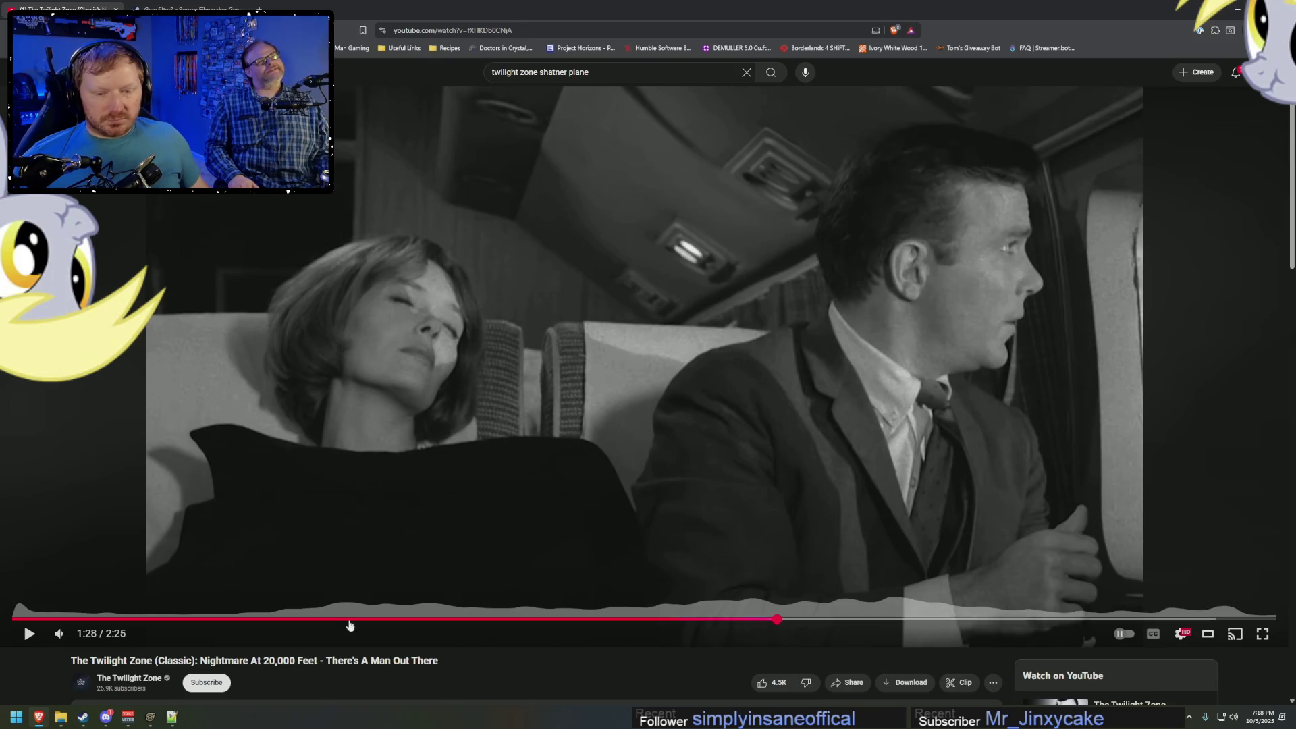
pyautogui.moveTo(347, 619)
pyautogui.mouseDown()
pyautogui.moveTo(336, 620)
pyautogui.moveTo(427, 611)
pyautogui.mouseUp()
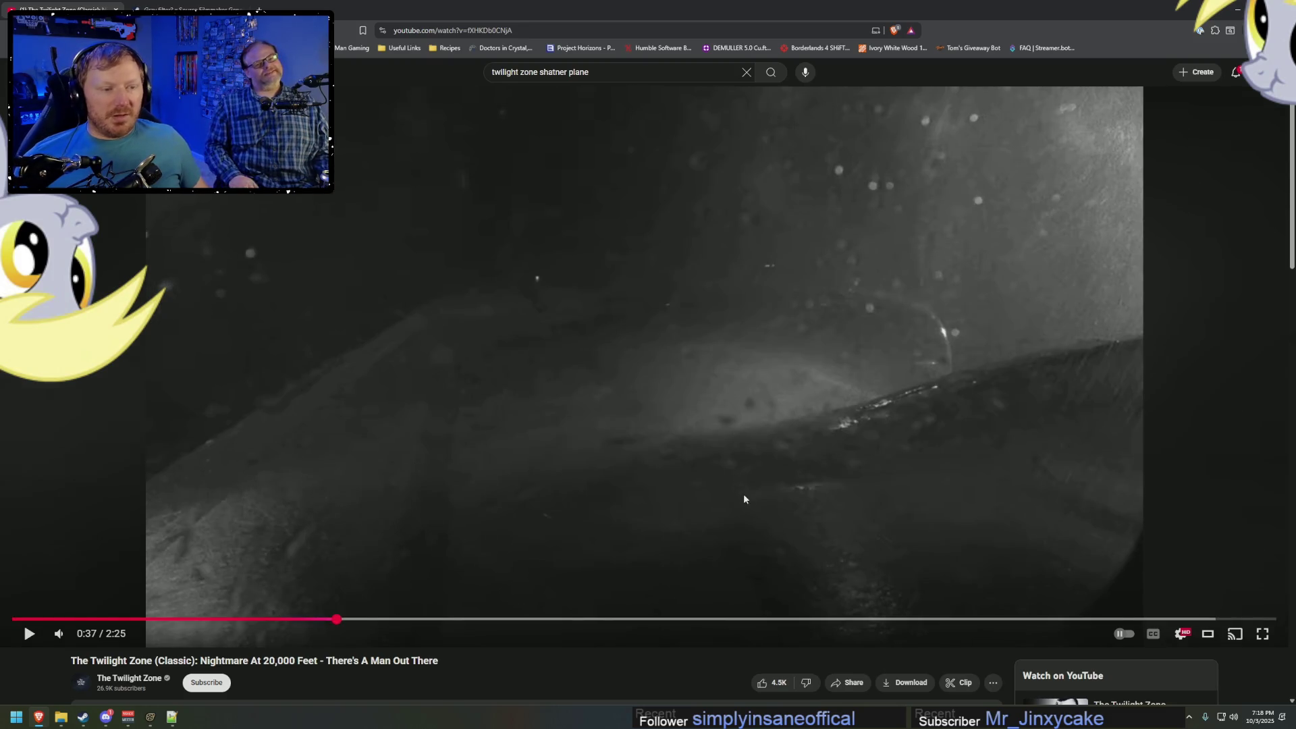
pyautogui.click(745, 495)
pyautogui.click(747, 499)
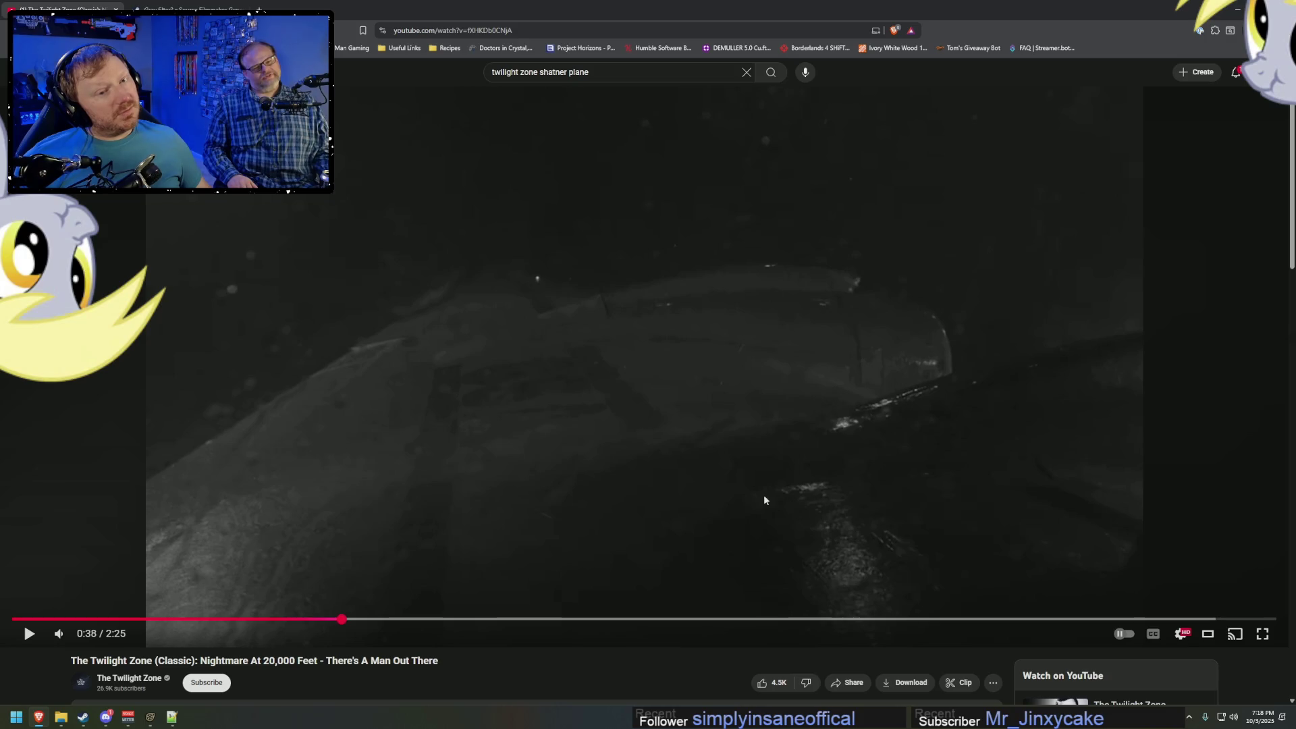
pyautogui.hotkey('alt', 'Tab')
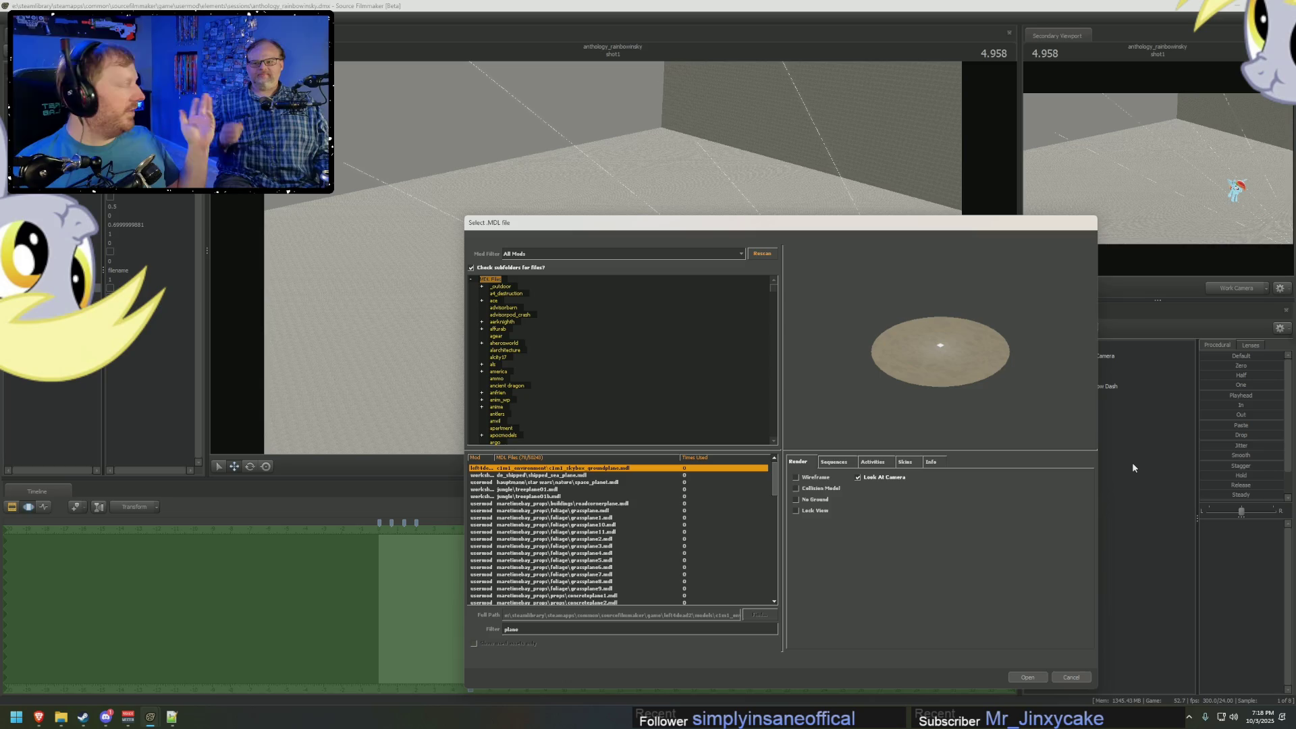
# Preview plane-filtered models down the list, including the sea plane, grass patch and flat concrete plane.
pyautogui.click(587, 476)
pyautogui.click(565, 492)
pyautogui.click(567, 503)
pyautogui.click(568, 510)
pyautogui.click(570, 517)
pyautogui.click(579, 532)
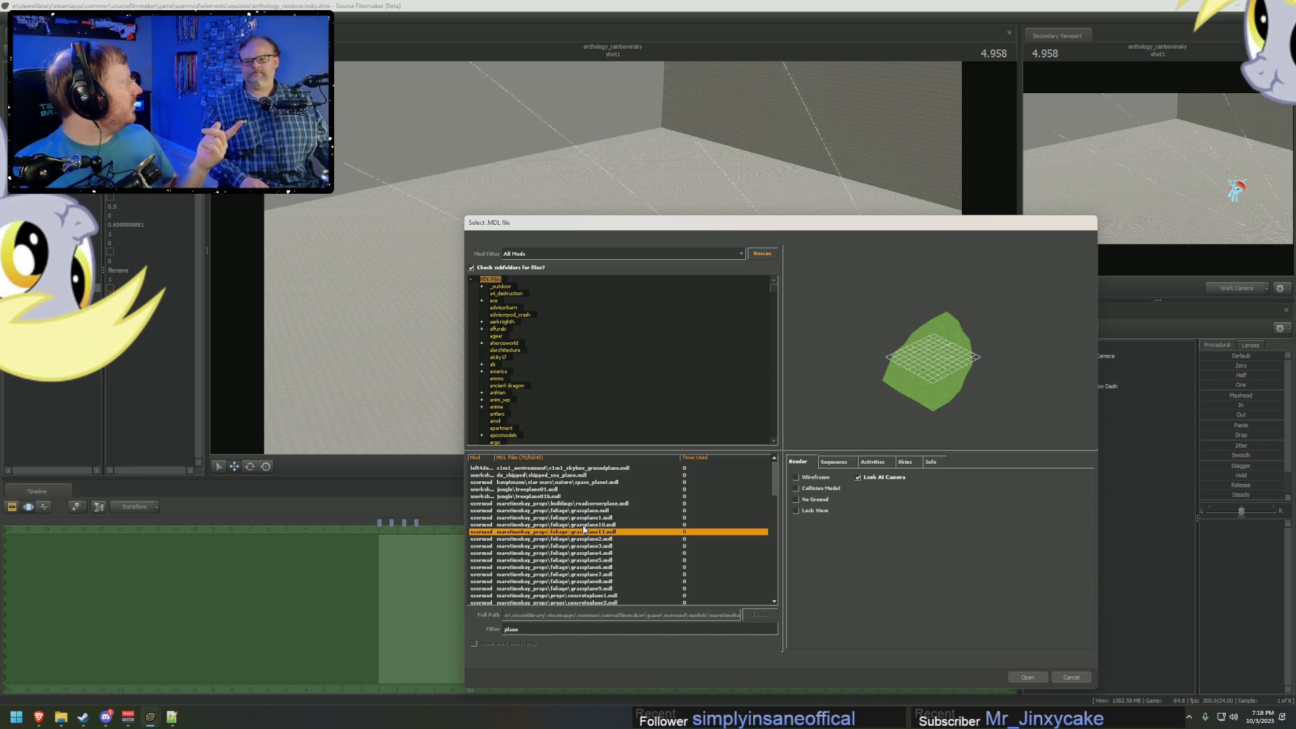
pyautogui.scroll(-2, 588, 536)
pyautogui.click(582, 547)
pyautogui.click(579, 567)
pyautogui.scroll(-5, 569, 597)
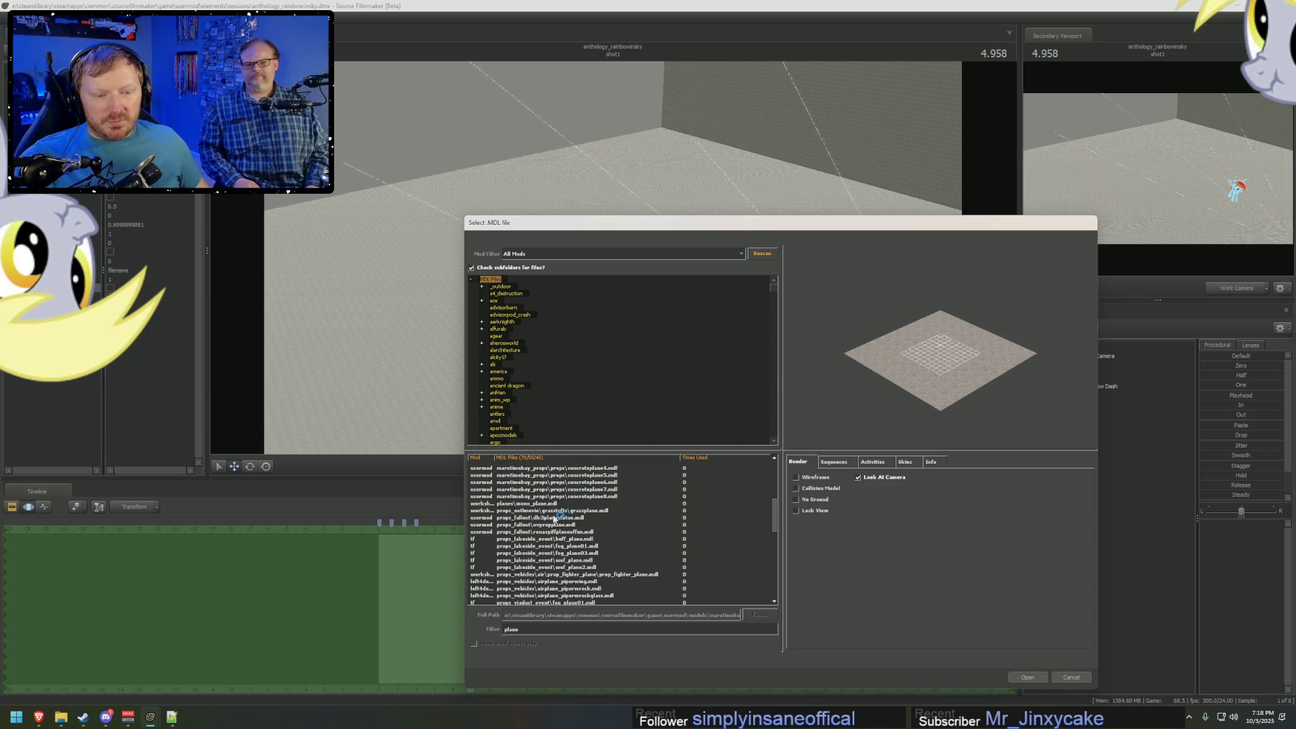
# Step from nvpropplane past fog_plane01 to the cargo plane, rotating and zooming its preview.
pyautogui.click(557, 504)
pyautogui.press('Down')
pyautogui.press('Down')
pyautogui.press('Down')
pyautogui.moveTo(936, 416); pyautogui.dragTo(937, 358)
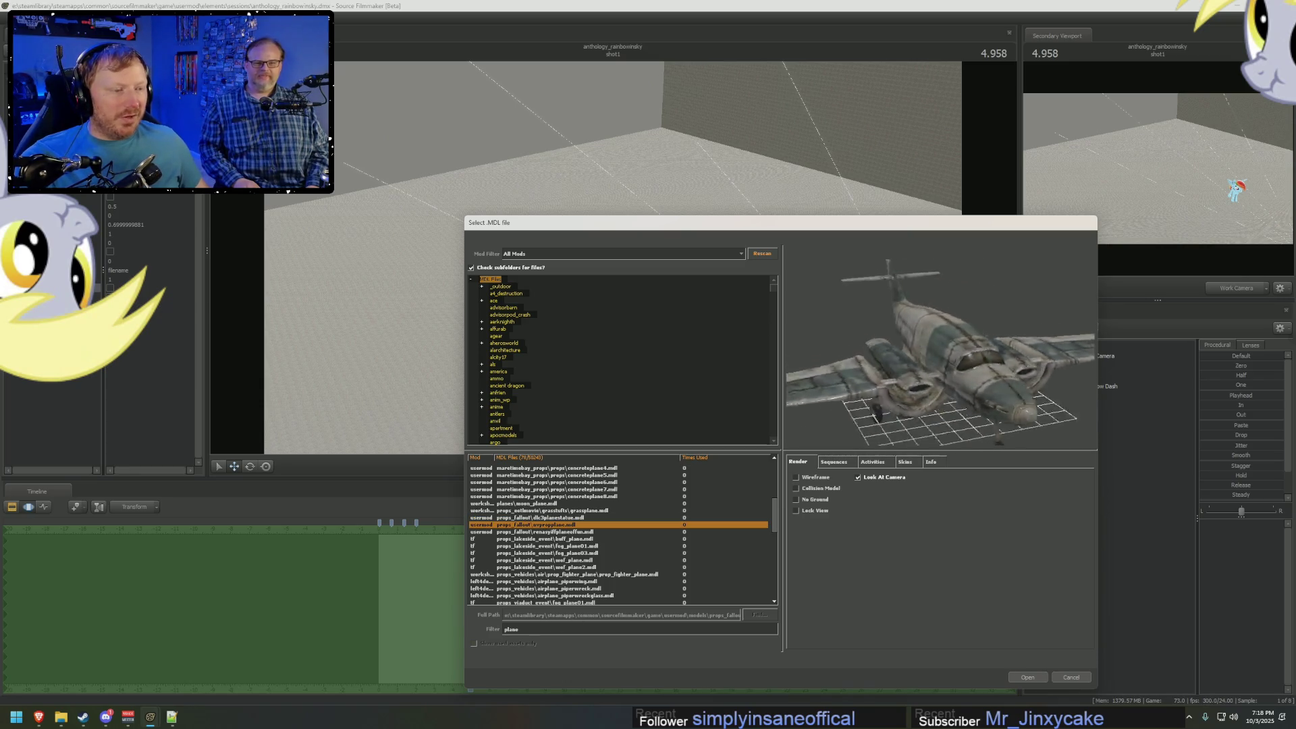
pyautogui.press('Down')
pyautogui.press('Down')
pyautogui.press('Down')
pyautogui.press('Down')
pyautogui.press('Down')
pyautogui.press('Down')
pyautogui.press('Down')
pyautogui.press('Down')
pyautogui.press('Down')
pyautogui.moveTo(958, 396); pyautogui.dragTo(992, 390)
pyautogui.moveTo(959, 397); pyautogui.dragTo(959, 358, button='right')
pyautogui.moveTo(966, 387)
pyautogui.mouseDown()
pyautogui.moveTo(1019, 395)
pyautogui.moveTo(1056, 372)
pyautogui.moveTo(905, 383)
pyautogui.mouseUp()
pyautogui.hotkey('alt', 'Tab')
pyautogui.hotkey('alt', 'Tab')
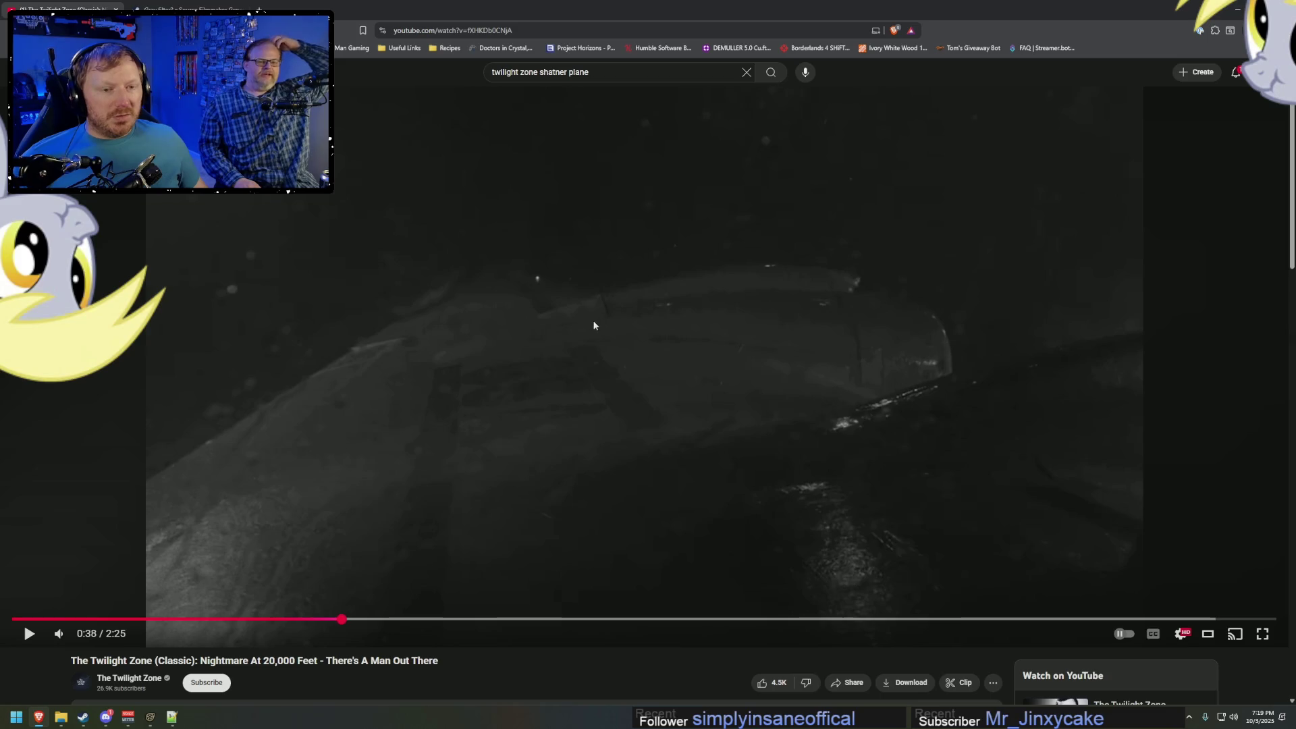
# Preview the Stuka plane model in Source Filmmaker's model picker.
pyautogui.hotkey('alt', 'Tab')
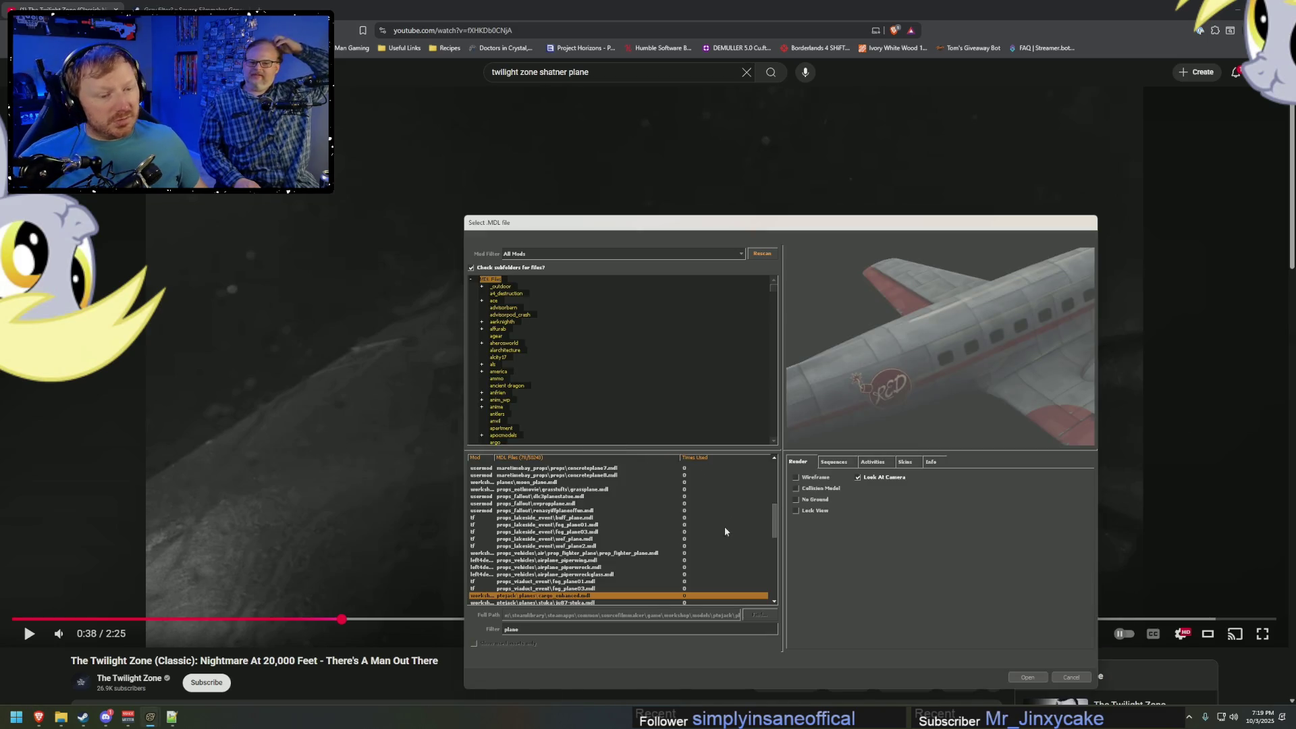
pyautogui.press('Down')
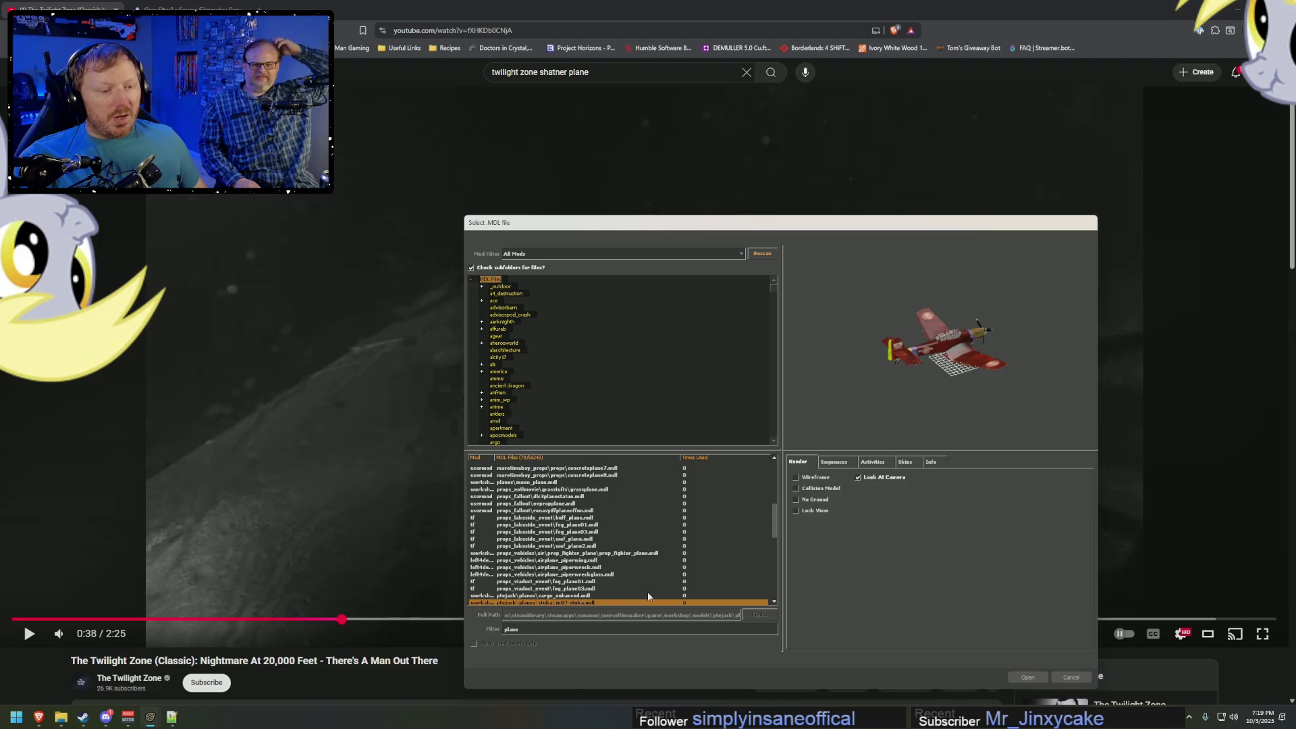
pyautogui.scroll(-1, 648, 596)
# Skip the Twilight Zone episode ahead to 1:04, pause it, and return to Source Filmmaker.
pyautogui.hotkey('alt', 'Tab')
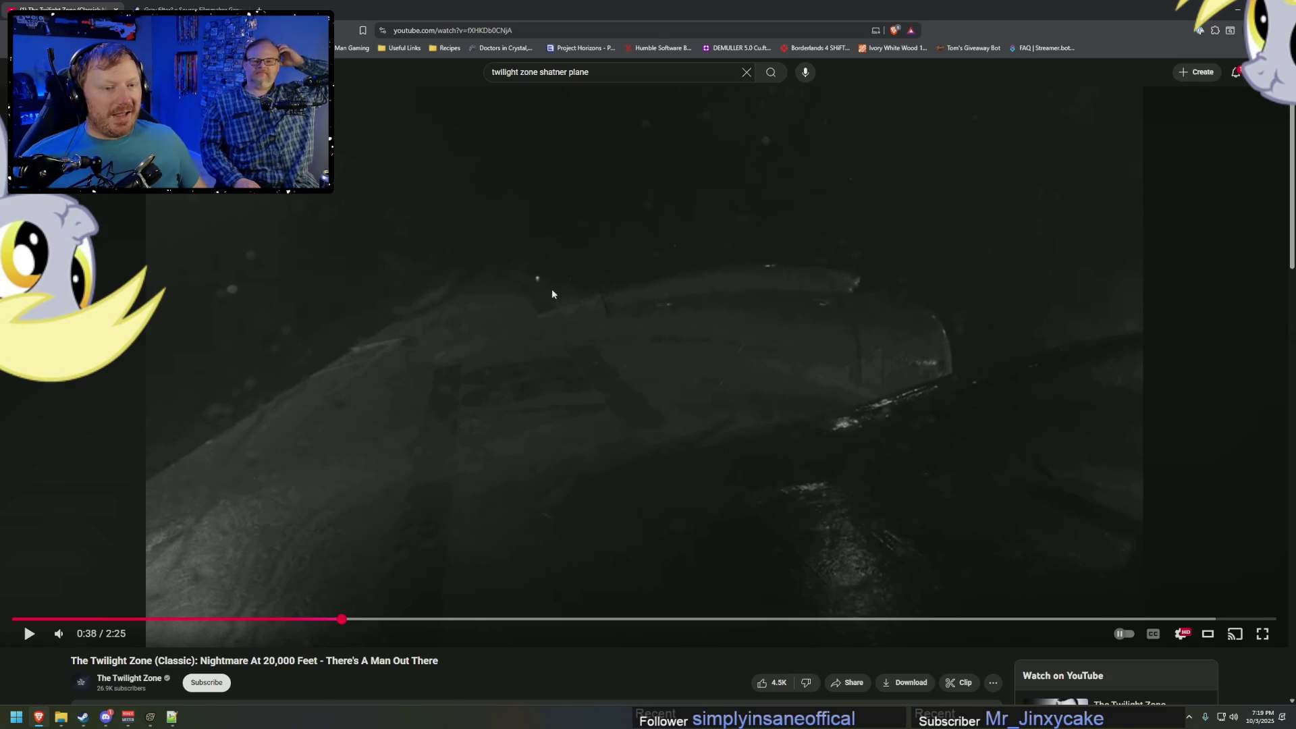
pyautogui.moveTo(374, 619); pyautogui.dragTo(573, 619)
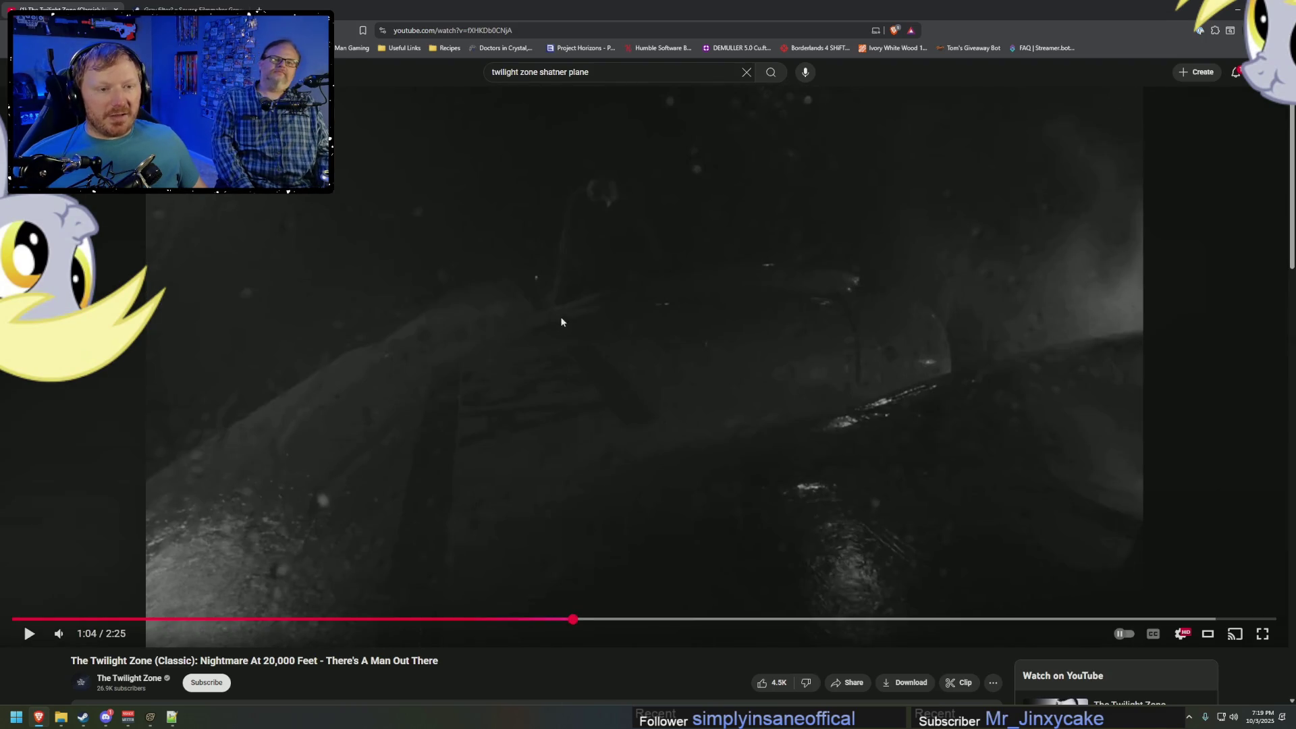
pyautogui.click(602, 273)
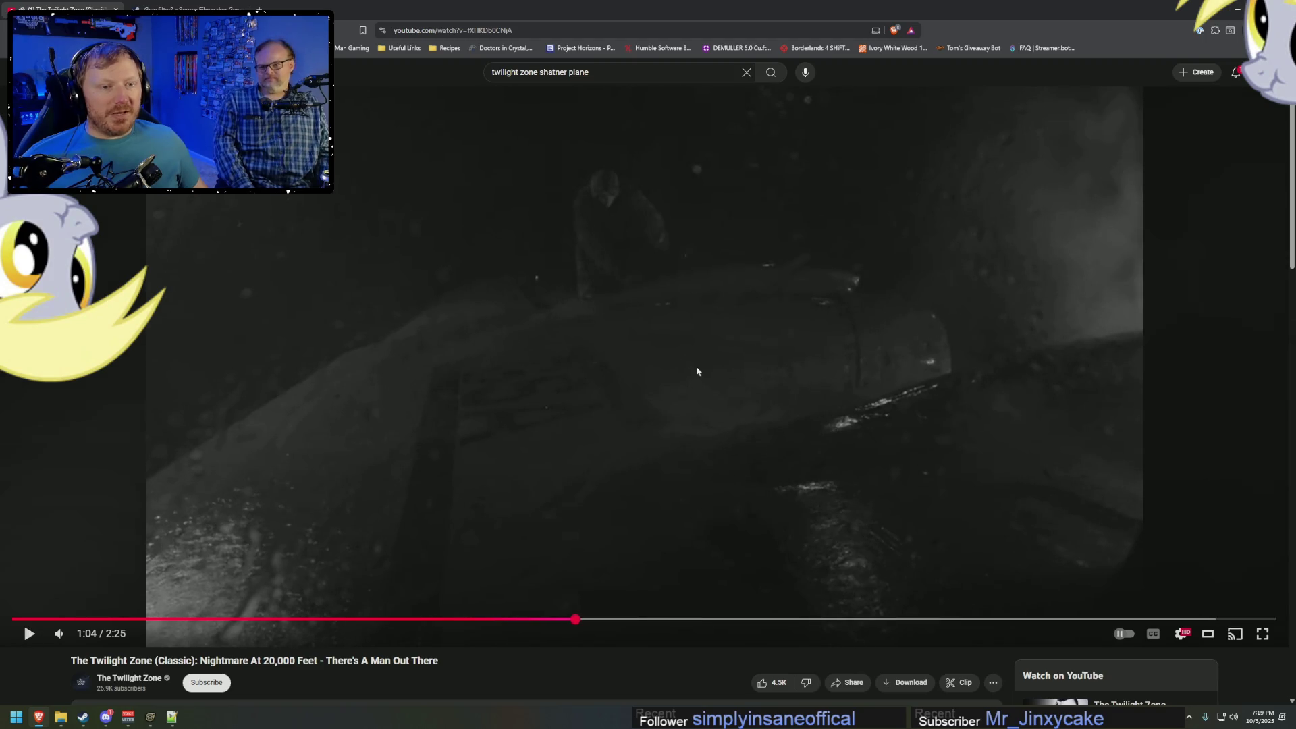
pyautogui.hotkey('alt', 'Tab')
pyautogui.press('Tab')
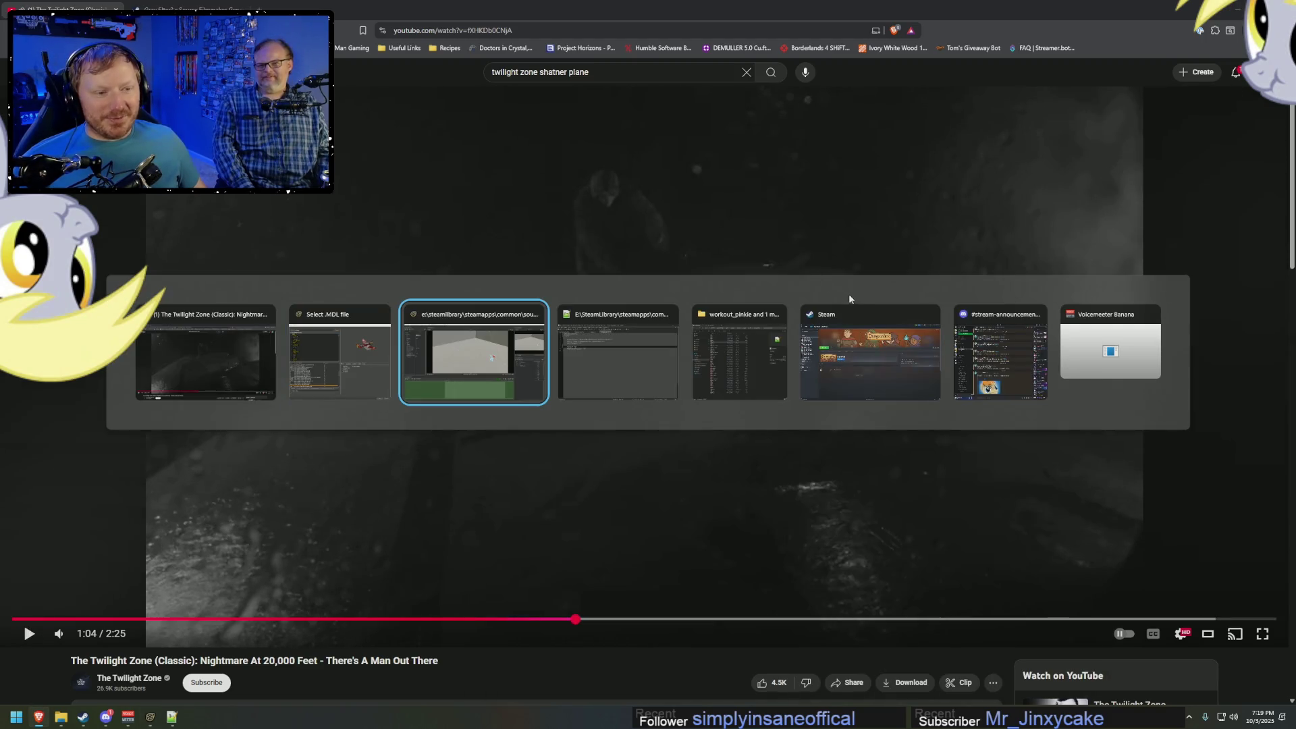
# Step through iceandsnow plane_01 and plane_07_sg to preview green_plane.mdl, then bring up Steam.
pyautogui.press('Down')
pyautogui.press('Down')
pyautogui.press('Down')
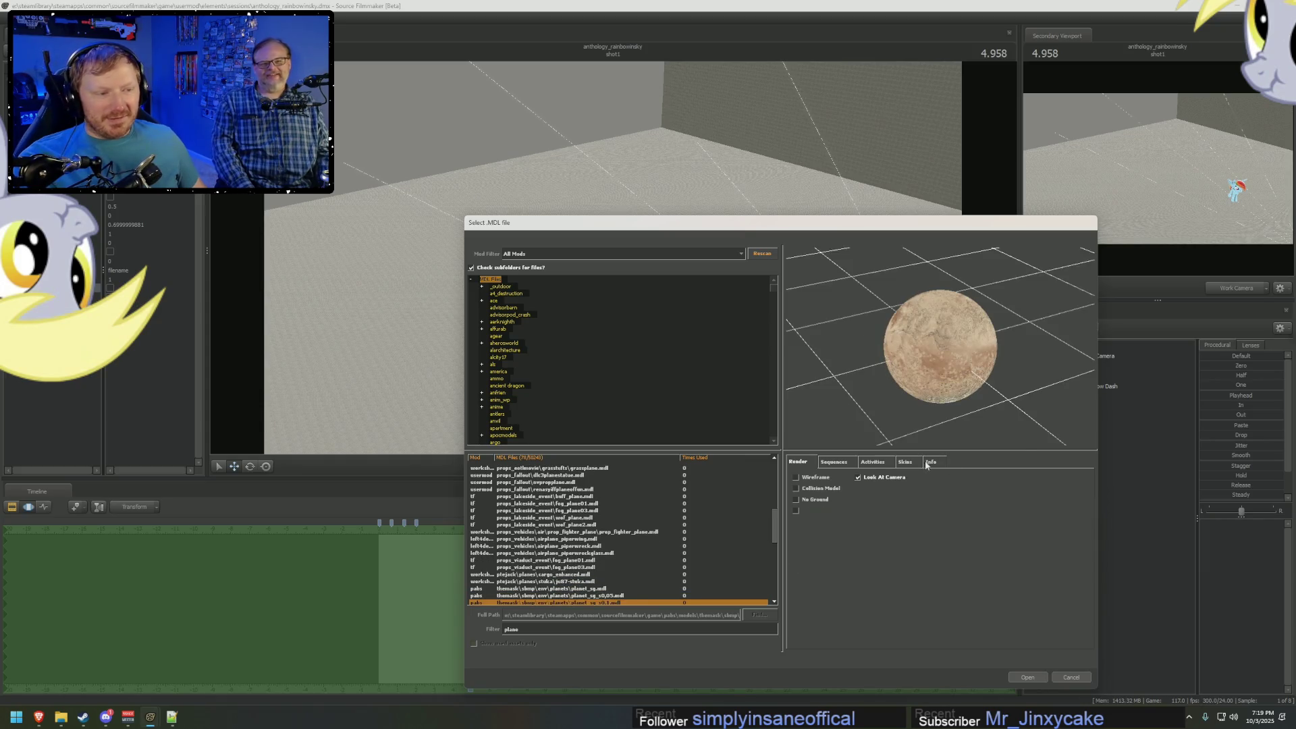
pyautogui.press('Down')
pyautogui.press('Down')
pyautogui.press('Down')
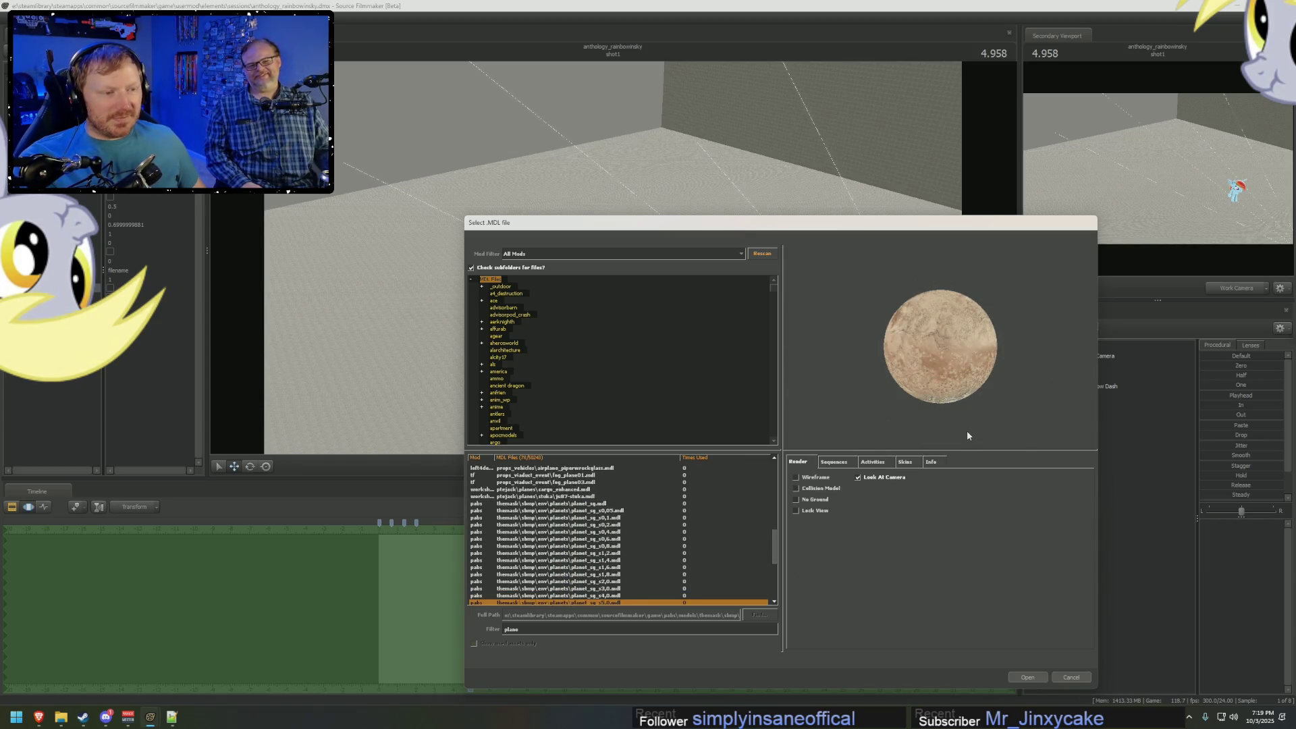
pyautogui.press('Down')
pyautogui.press('Down')
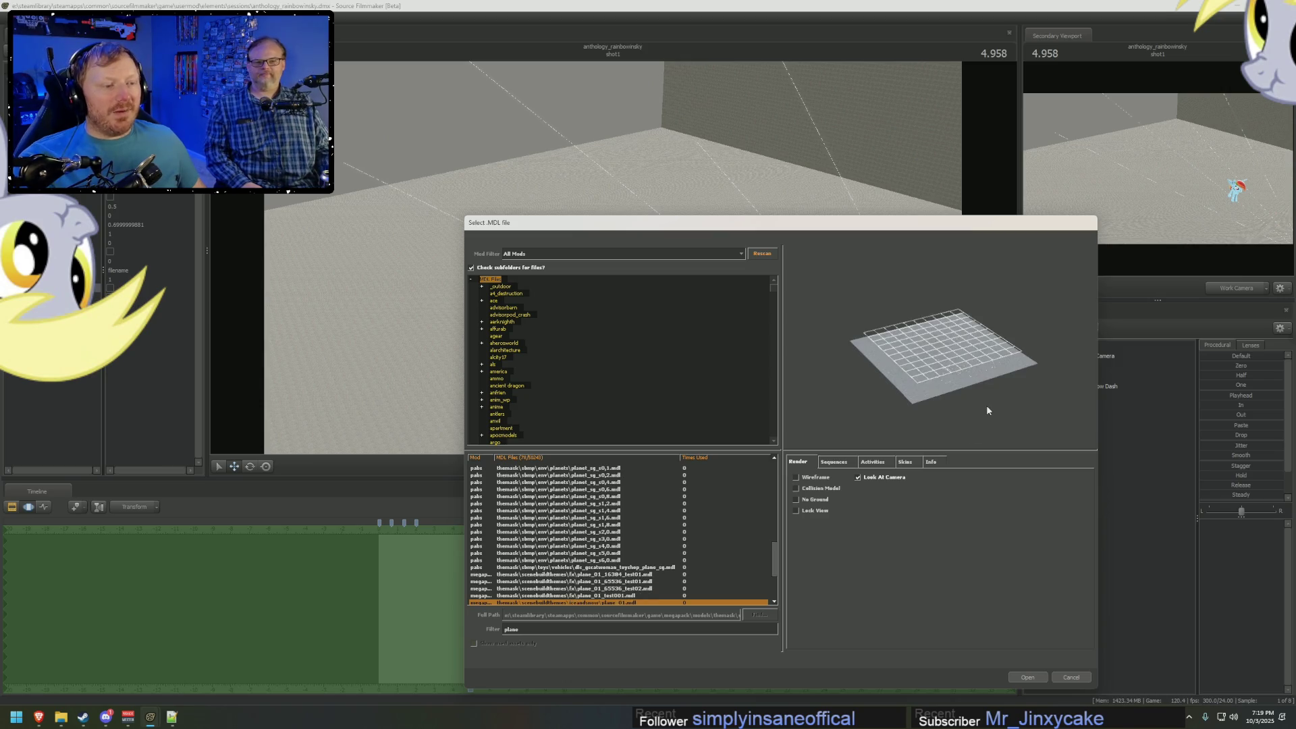
pyautogui.press('Down')
pyautogui.press('Down')
pyautogui.press('Down')
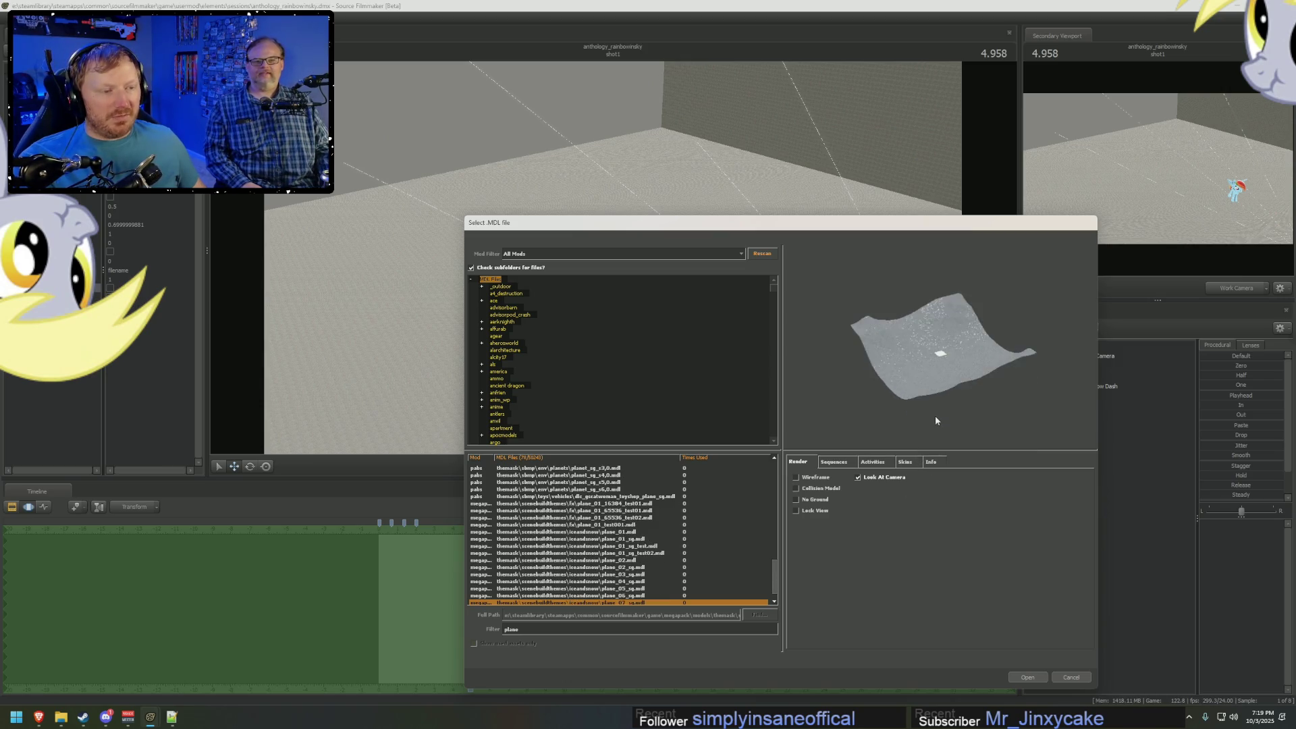
pyautogui.press('Down')
pyautogui.press('Down')
pyautogui.click(83, 721)
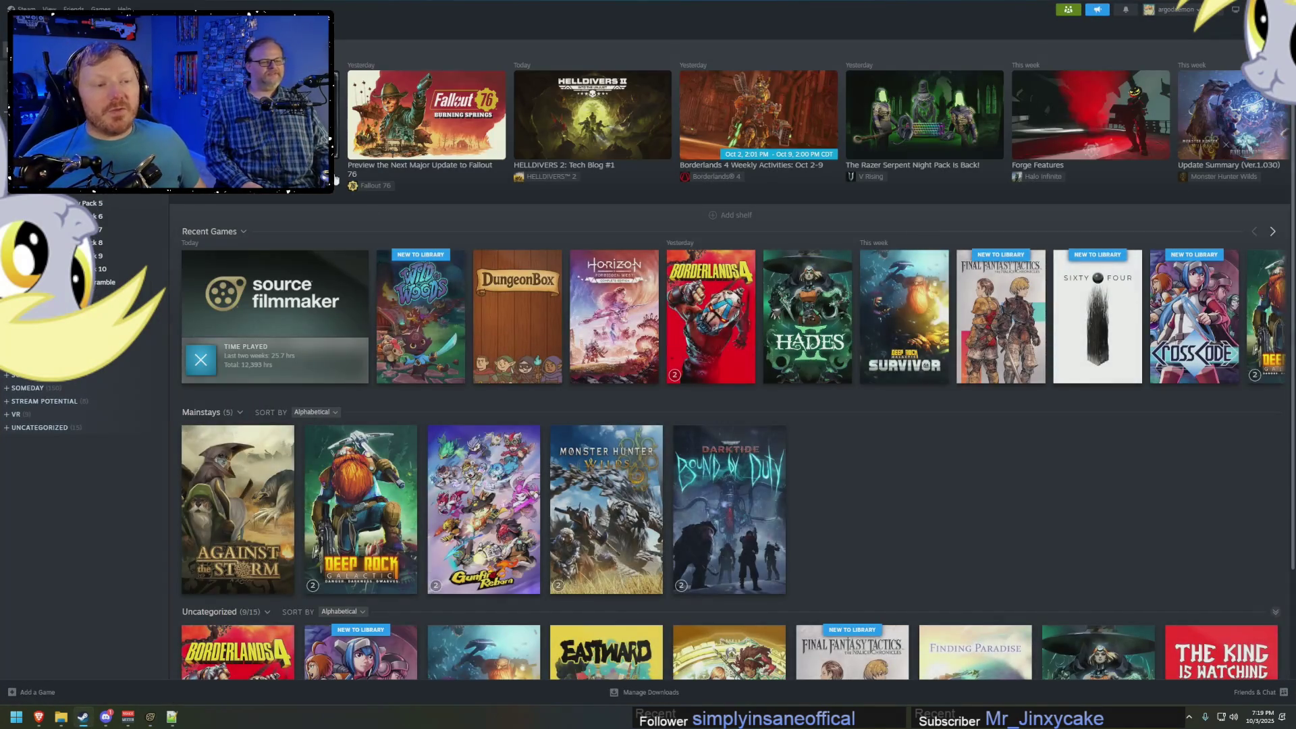
# Go to the Source Filmmaker Workshop from the library and search for 'airplane'.
pyautogui.moveTo(789, 362)
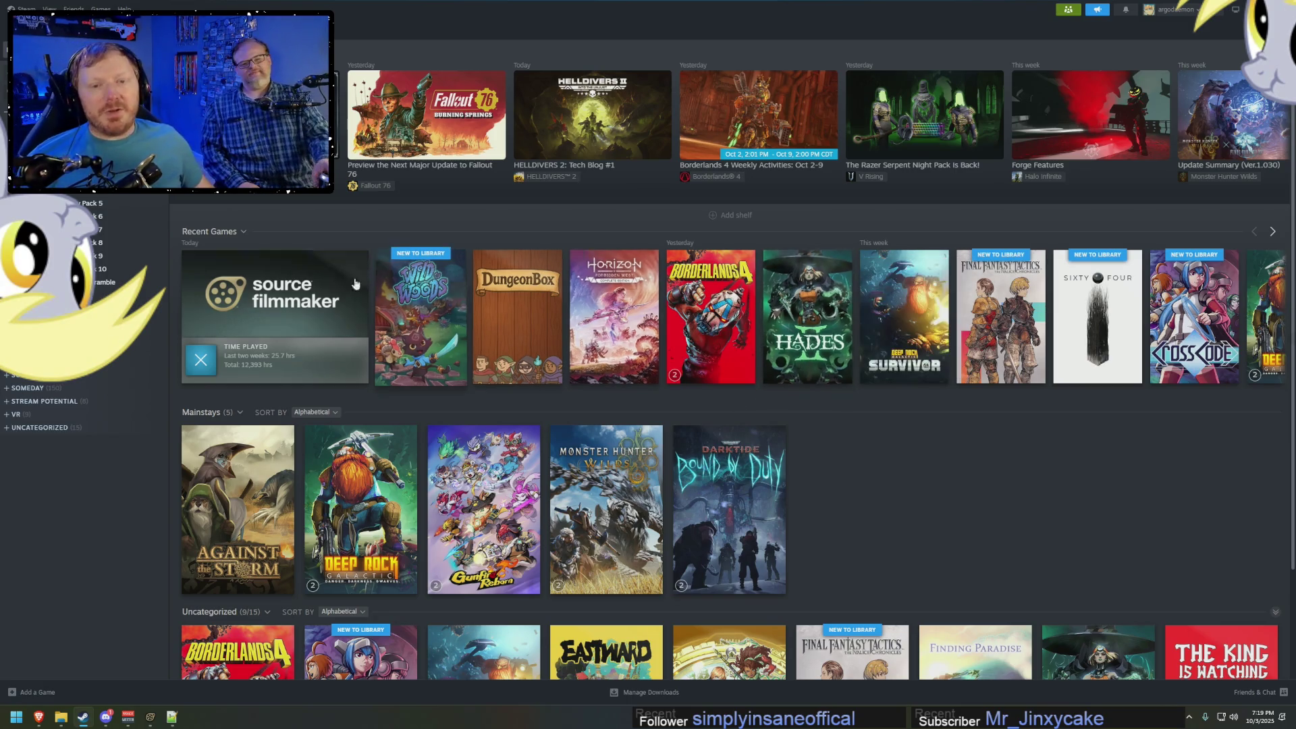
pyautogui.click(148, 335)
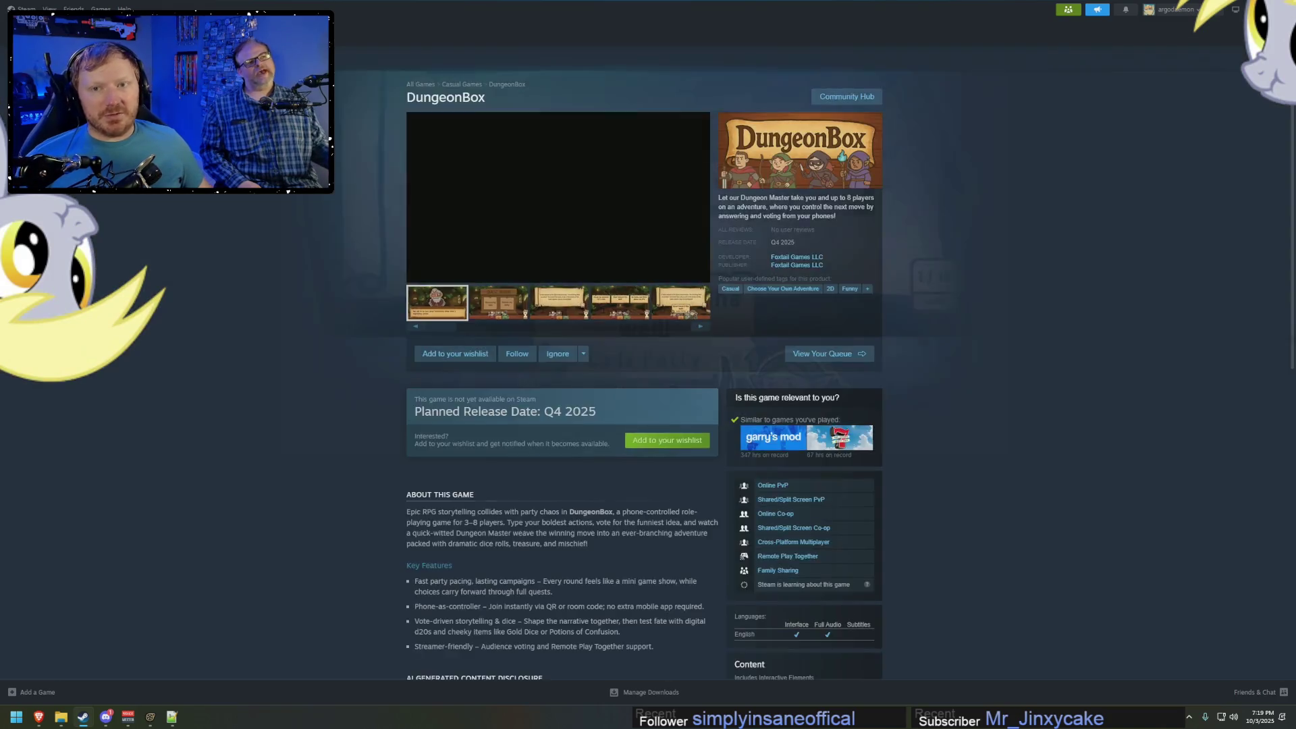
pyautogui.hotkey('alt', 'Left')
pyautogui.click(273, 297)
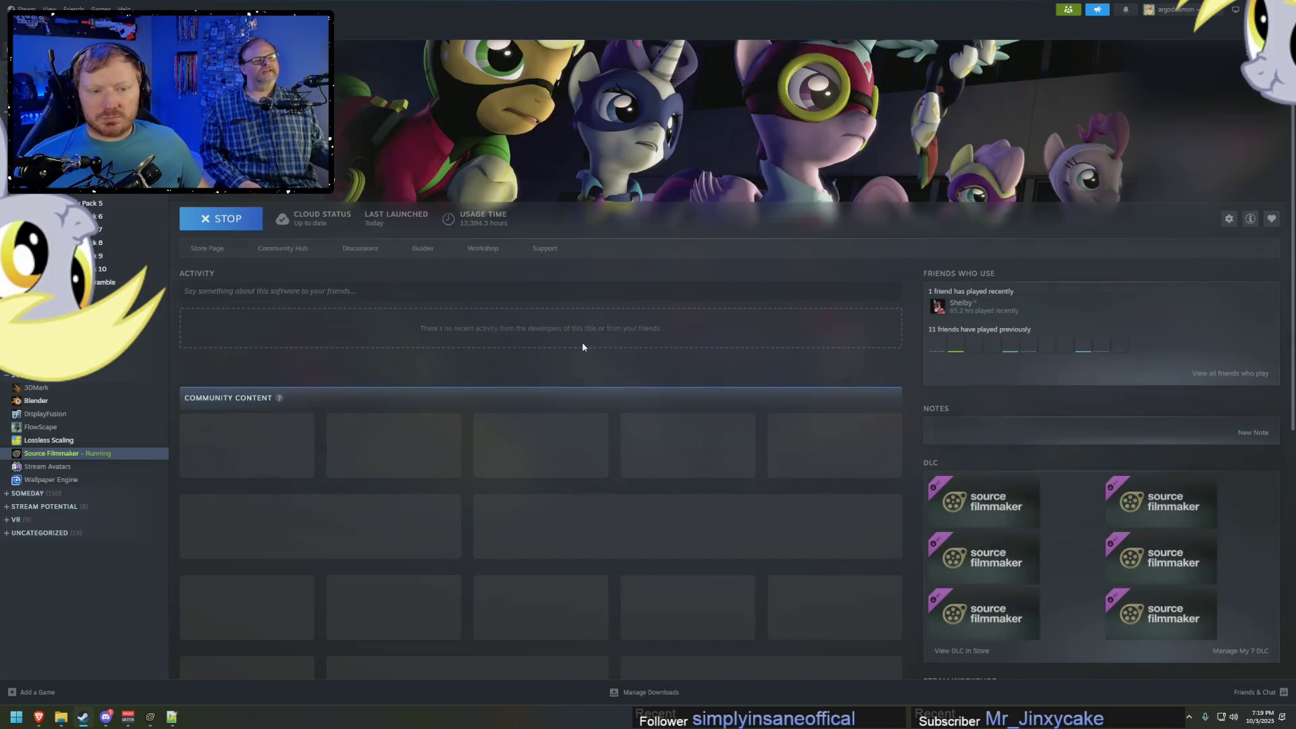
pyautogui.click(483, 252)
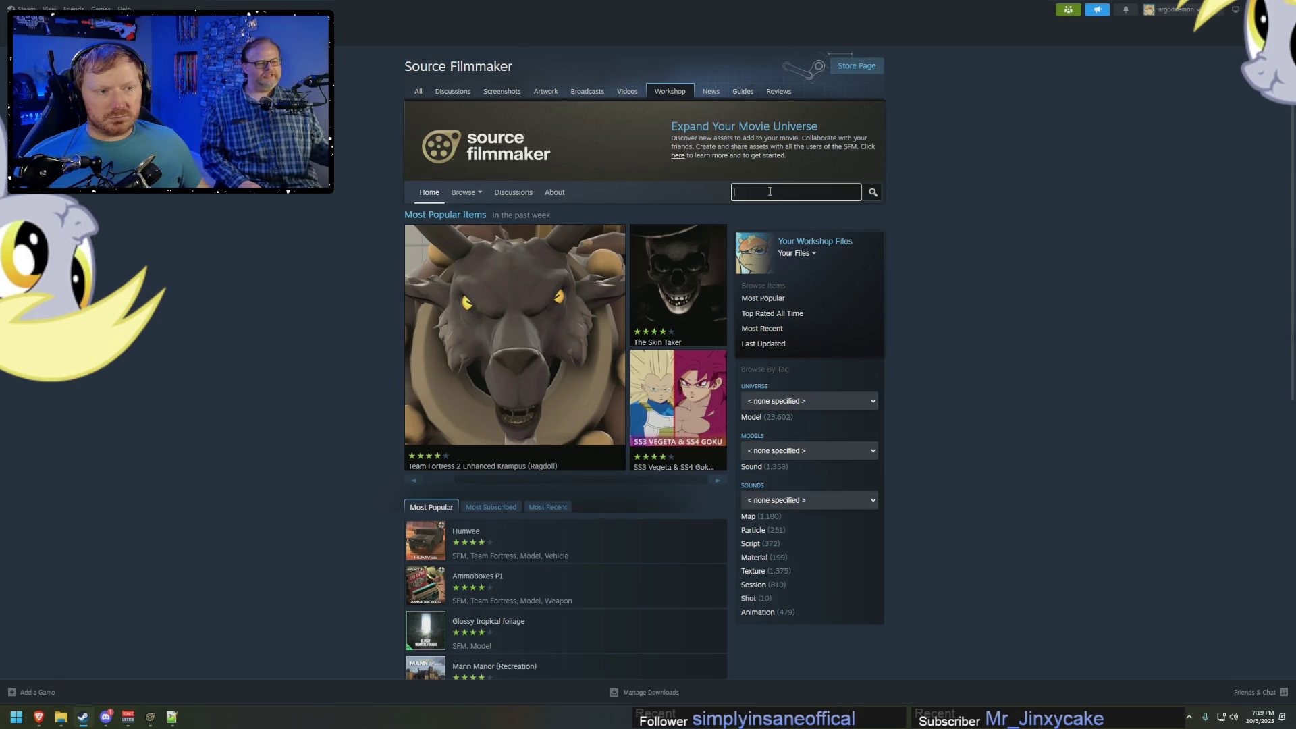
pyautogui.write('airplane')
pyautogui.press('Return')
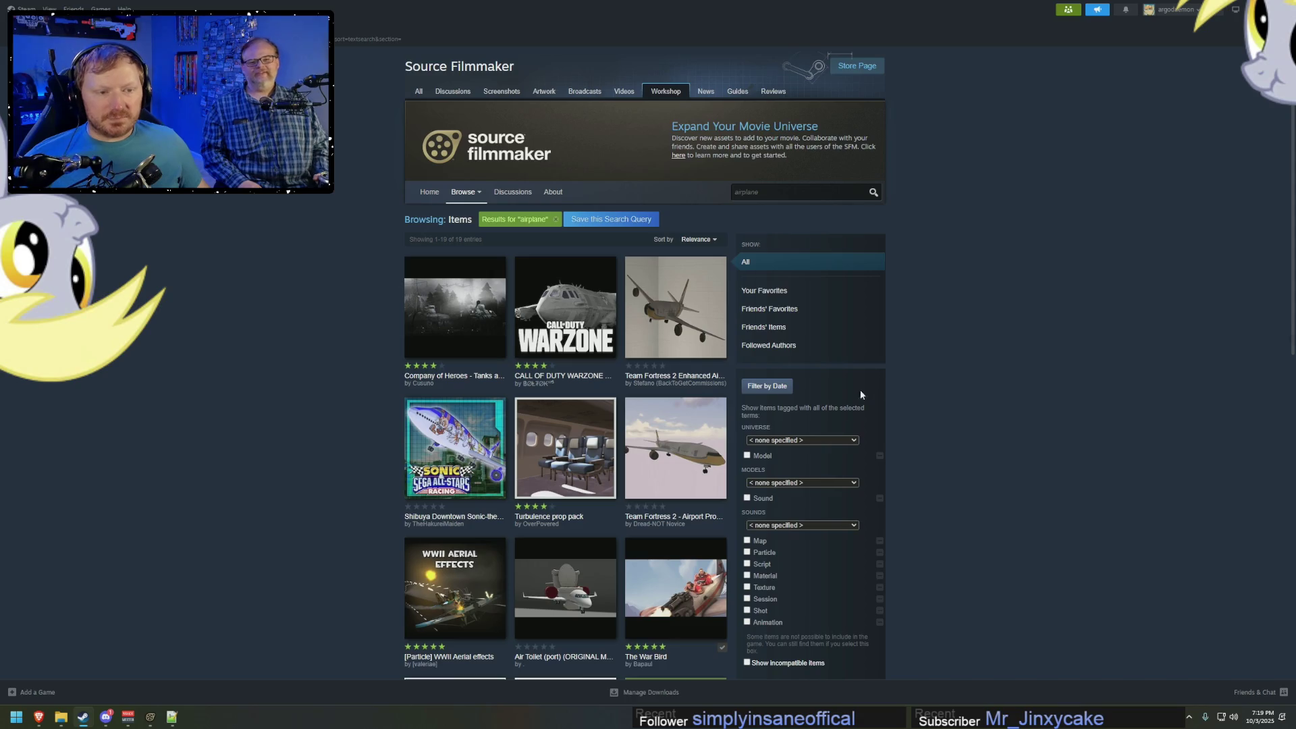
# Inspect the Turbulence prop pack item, then return to the results and glance at the reference video.
pyautogui.moveTo(690, 349)
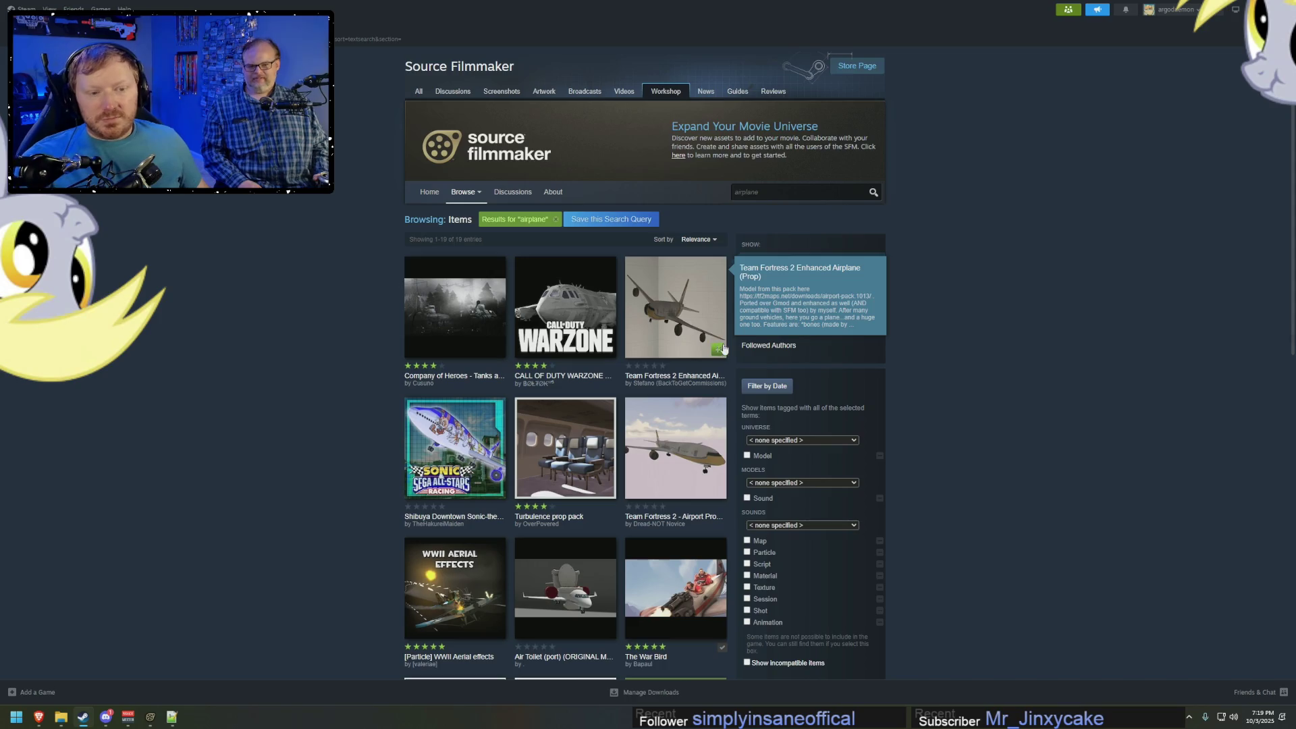
pyautogui.moveTo(555, 447)
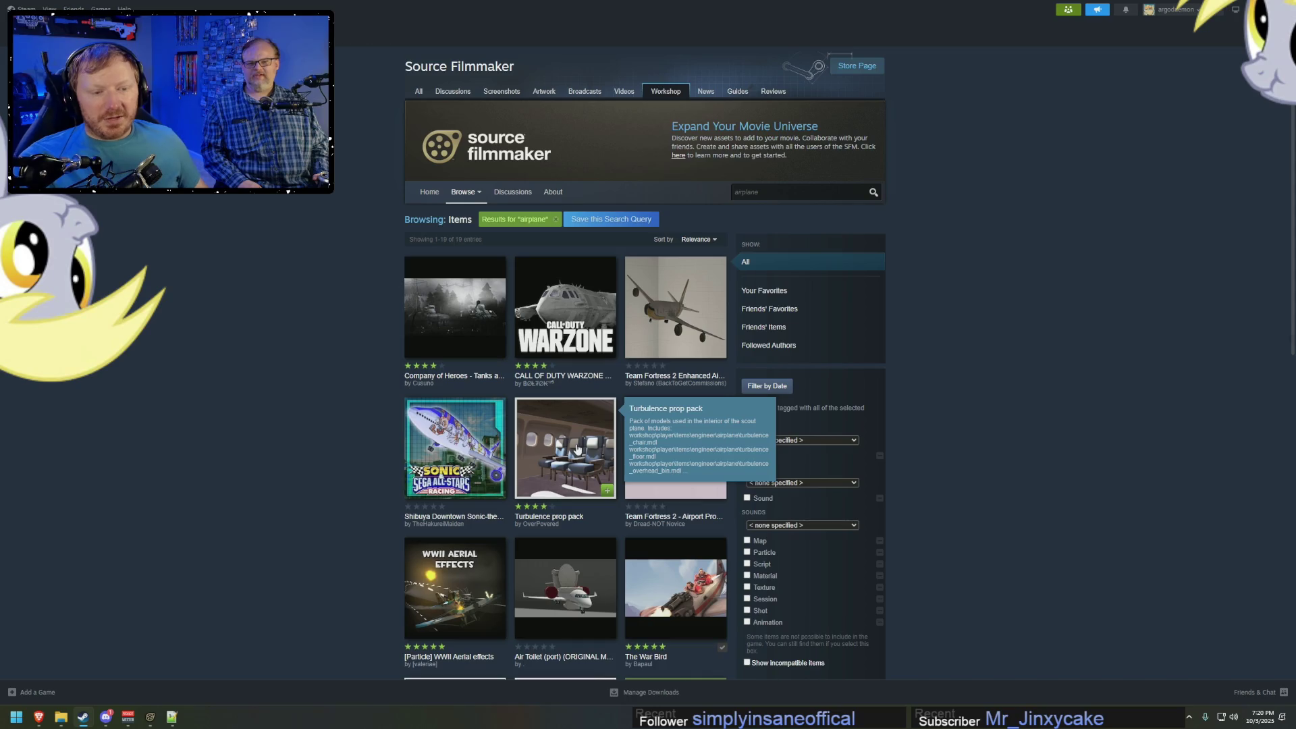
pyautogui.click(608, 459)
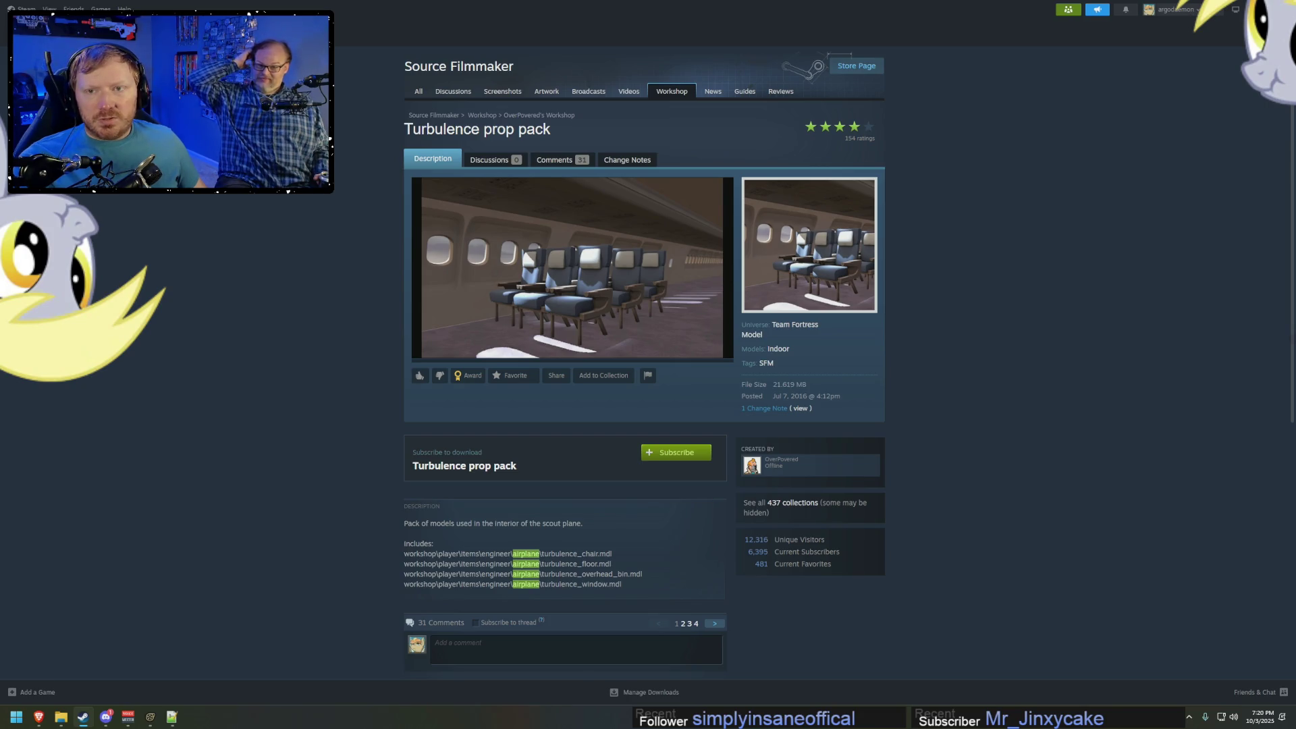
pyautogui.hotkey('alt', 'Left')
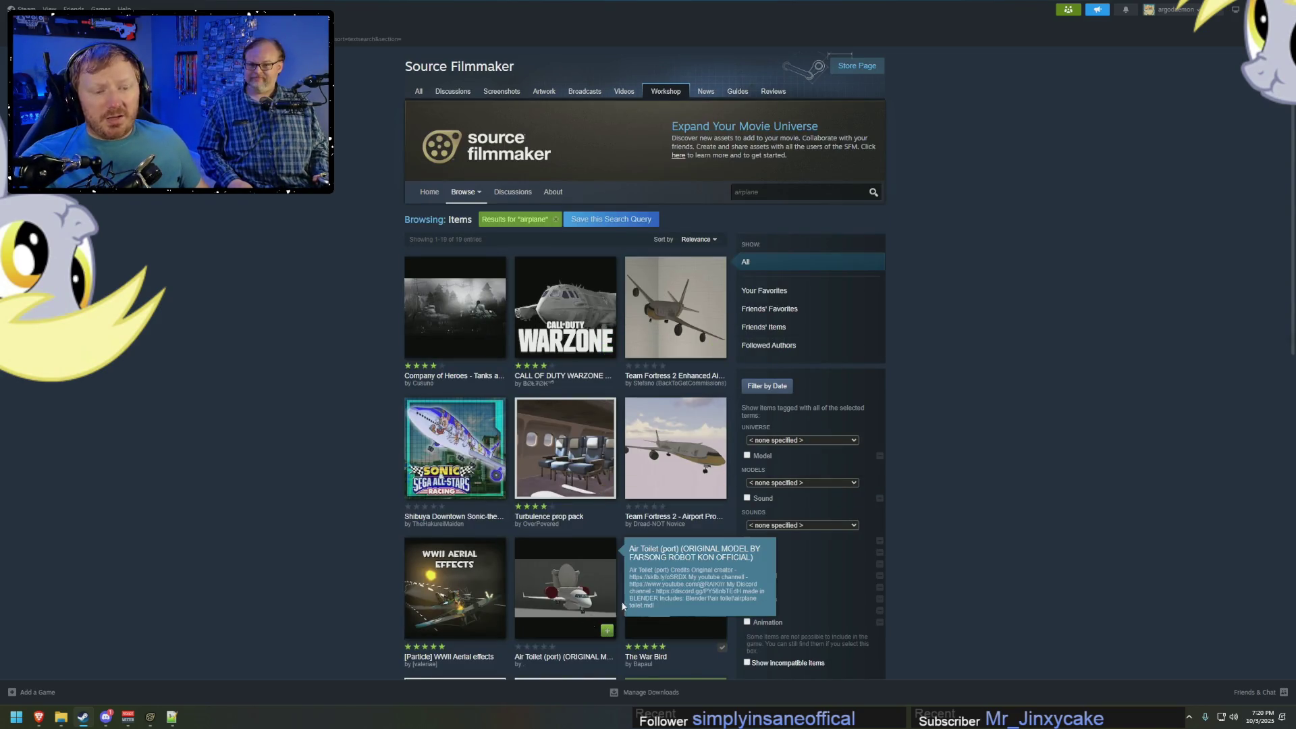
pyautogui.scroll(-3, 567, 622)
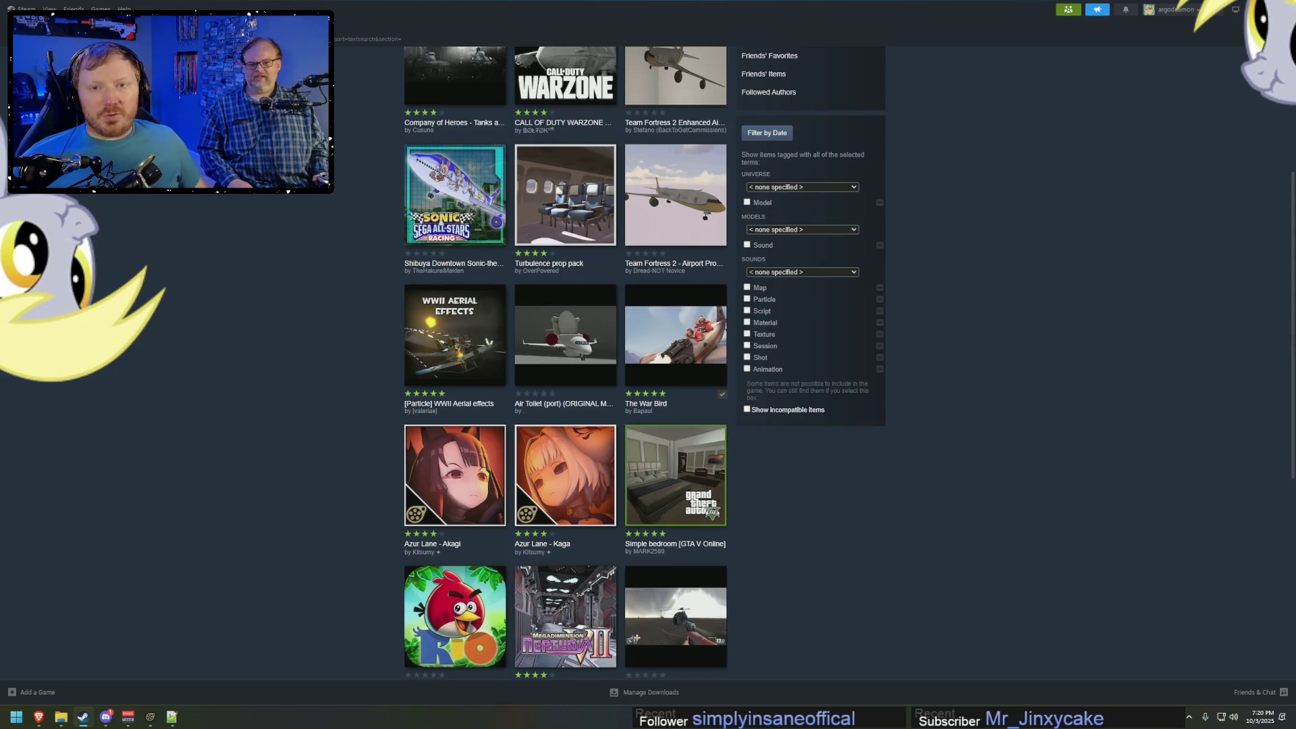
pyautogui.hotkey('alt', 'Tab')
pyautogui.hotkey('alt', 'Tab')
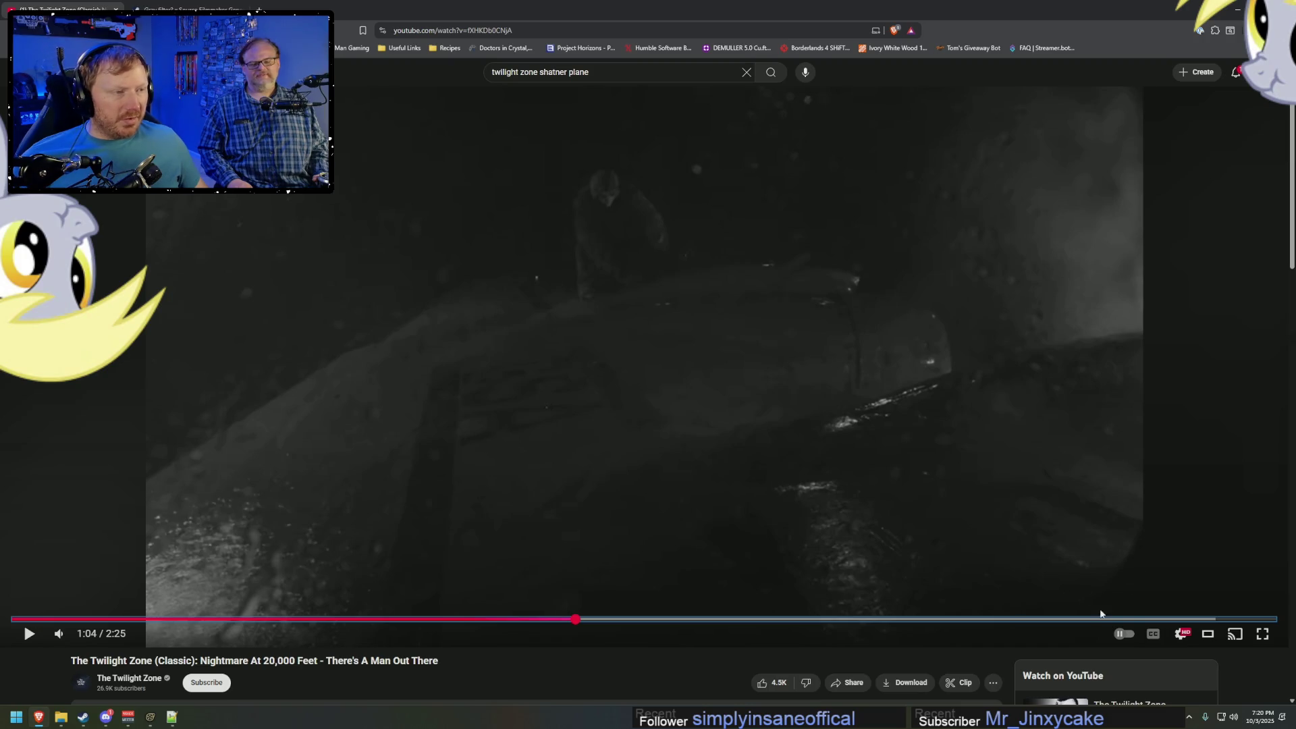
pyautogui.hotkey('alt', 'Tab')
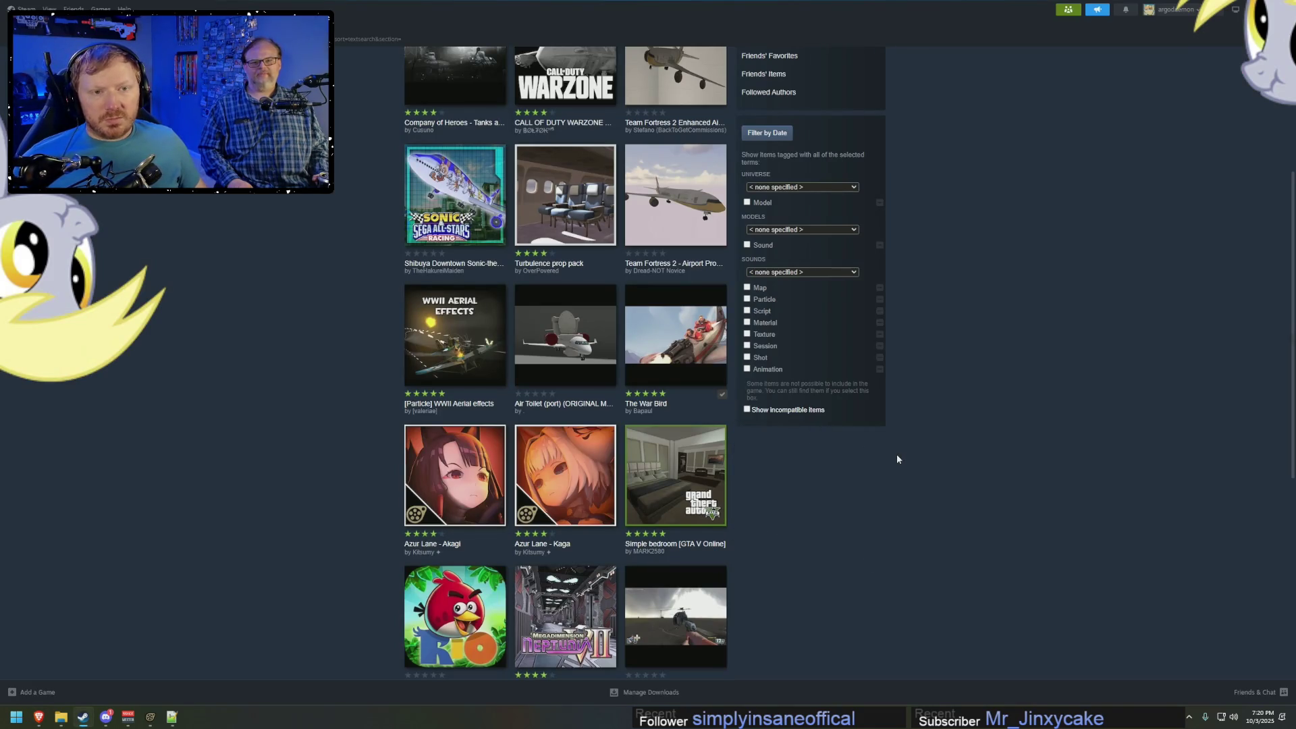
# Check the CALL OF DUTY WARZONE Airplane item and scroll through the remaining airplane results.
pyautogui.scroll(2, 567, 223)
pyautogui.click(566, 207)
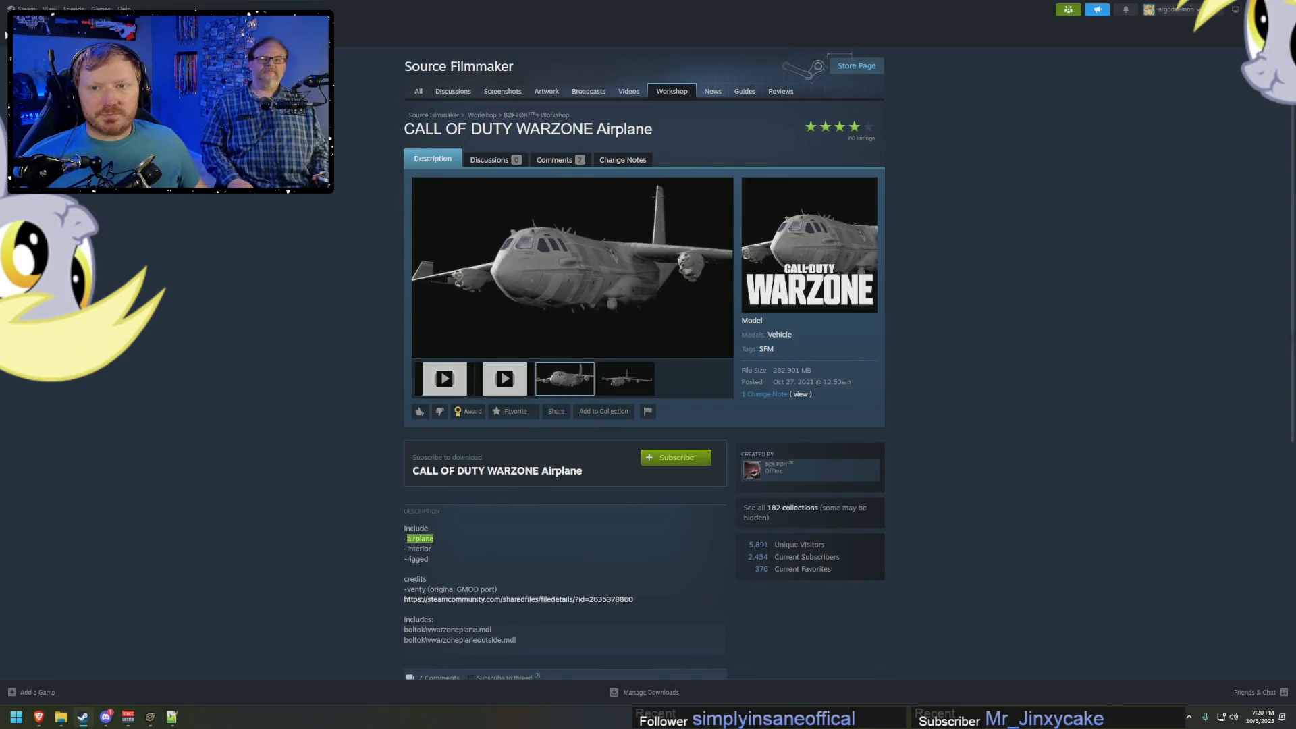
pyautogui.hotkey('alt', 'Left')
pyautogui.scroll(-2, 675, 563)
pyautogui.scroll(-6, 893, 564)
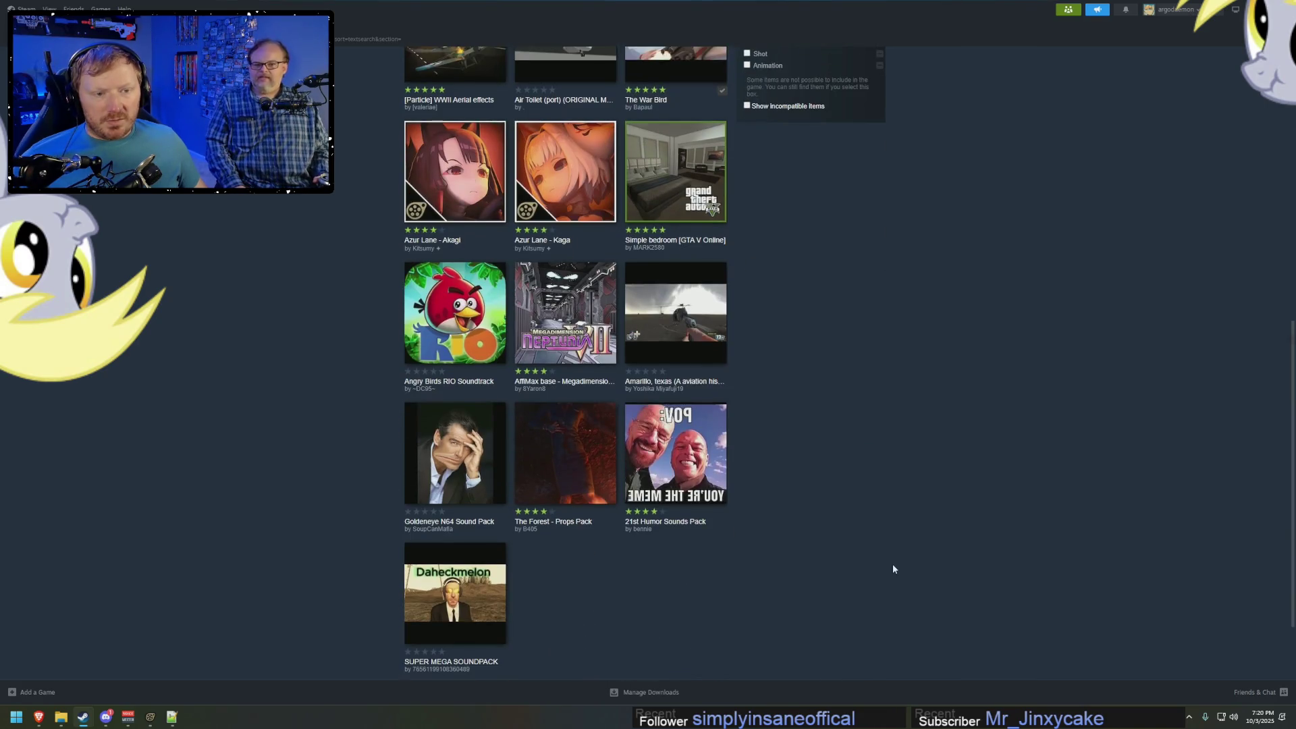
pyautogui.scroll(6, 890, 564)
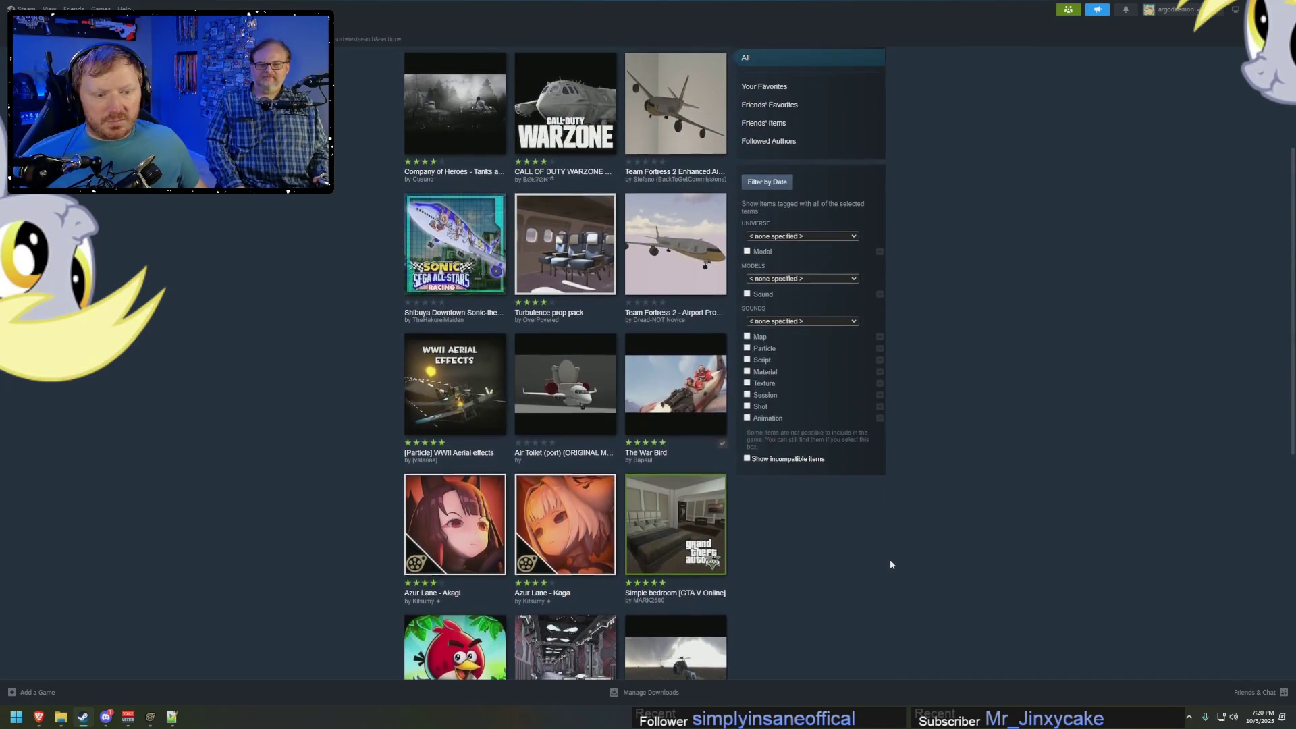
pyautogui.scroll(-1, 890, 565)
pyautogui.scroll(4, 890, 557)
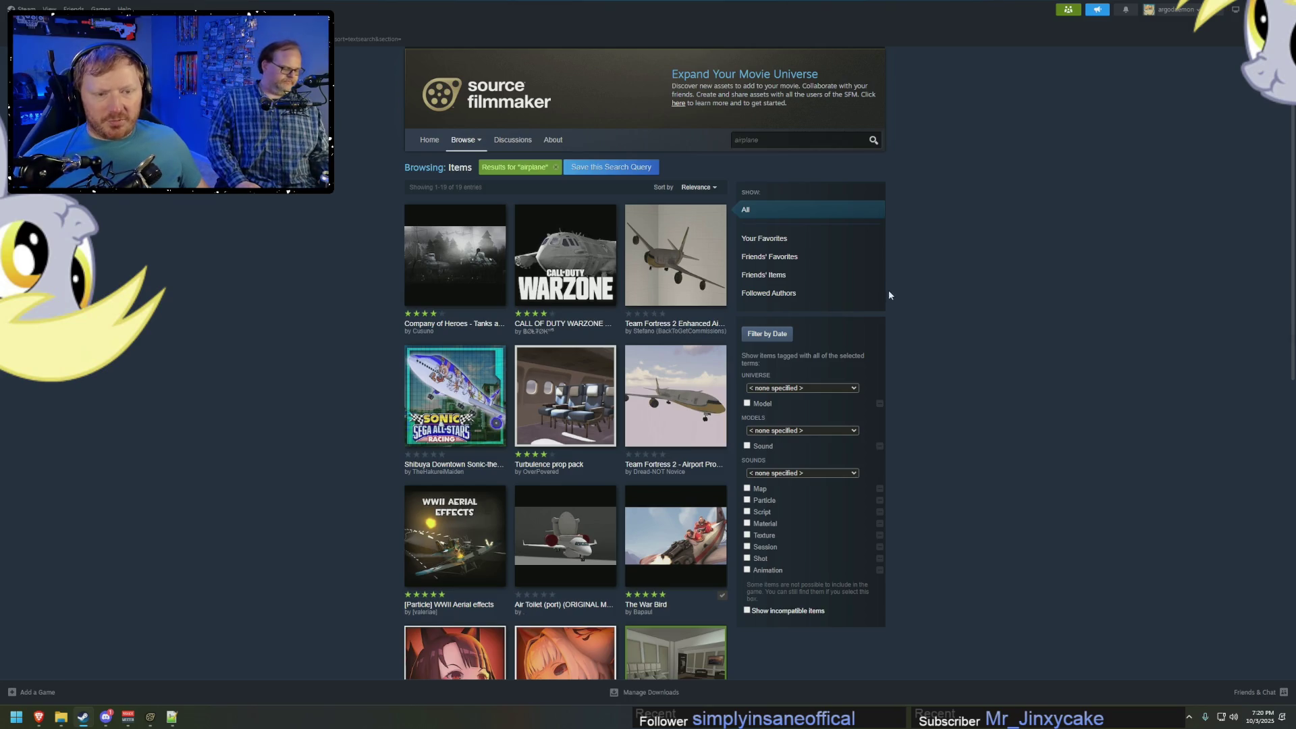
pyautogui.scroll(-2, 892, 289)
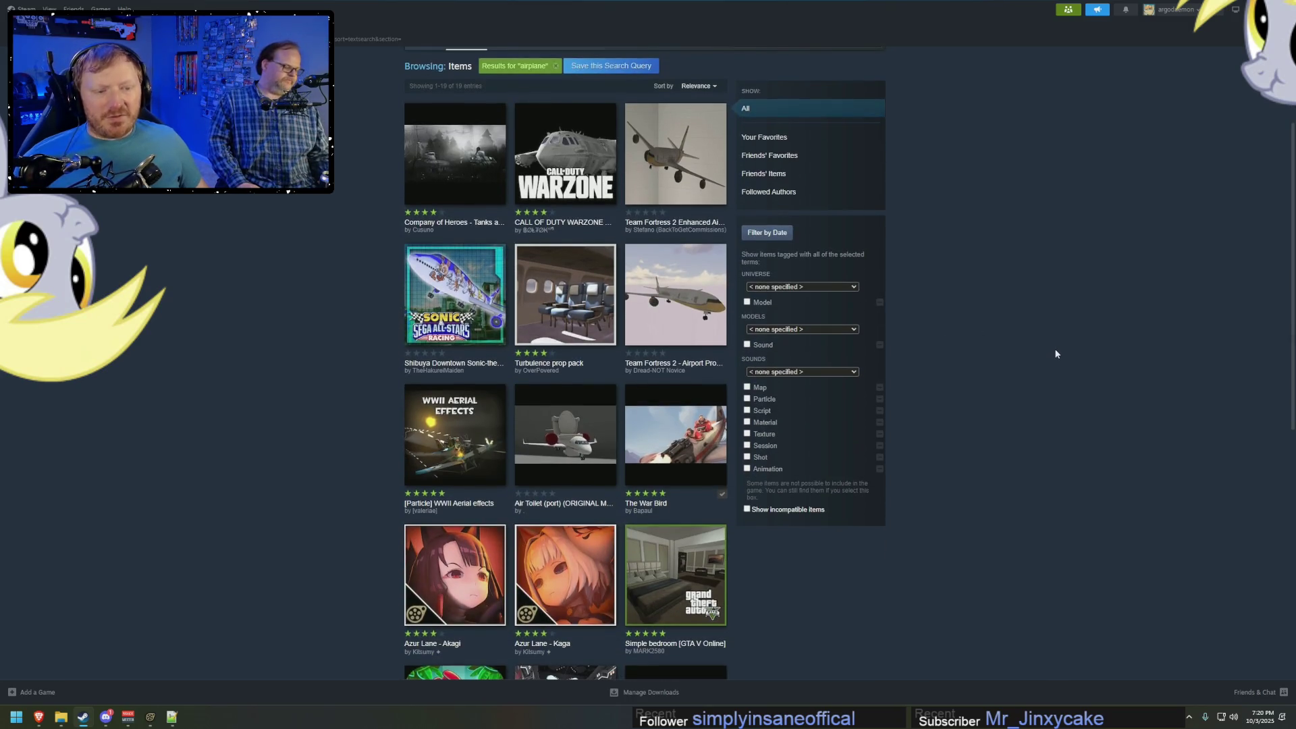
pyautogui.scroll(-5, 1060, 356)
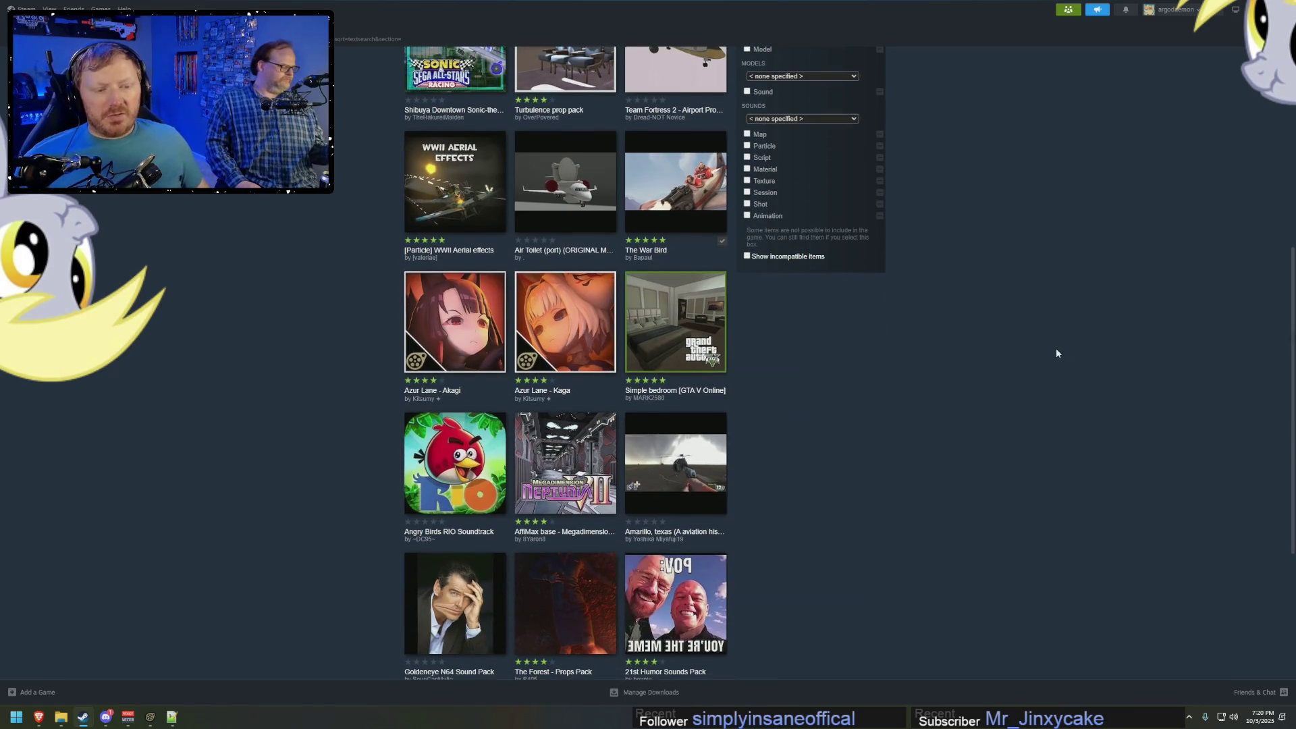
pyautogui.scroll(8, 1023, 348)
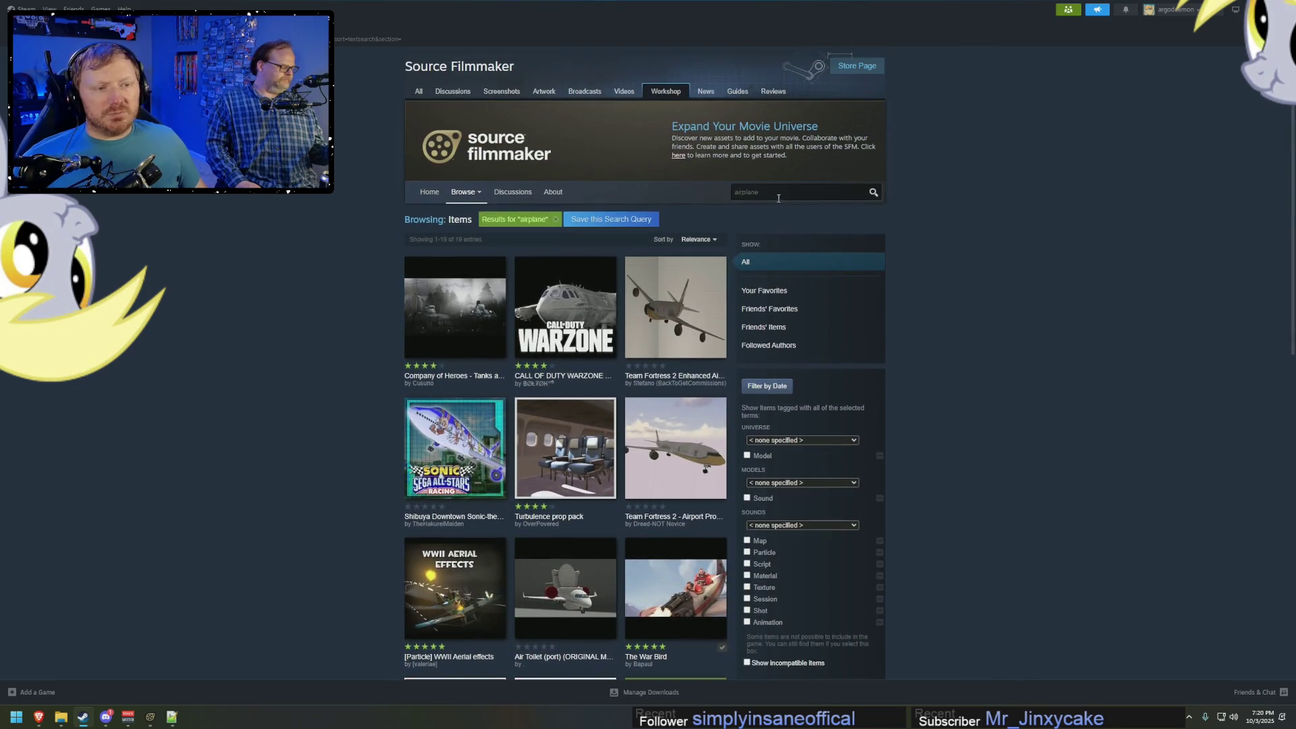
# Search the Workshop for 'plane' instead and scroll through the results.
pyautogui.write('plane')
pyautogui.press('Return')
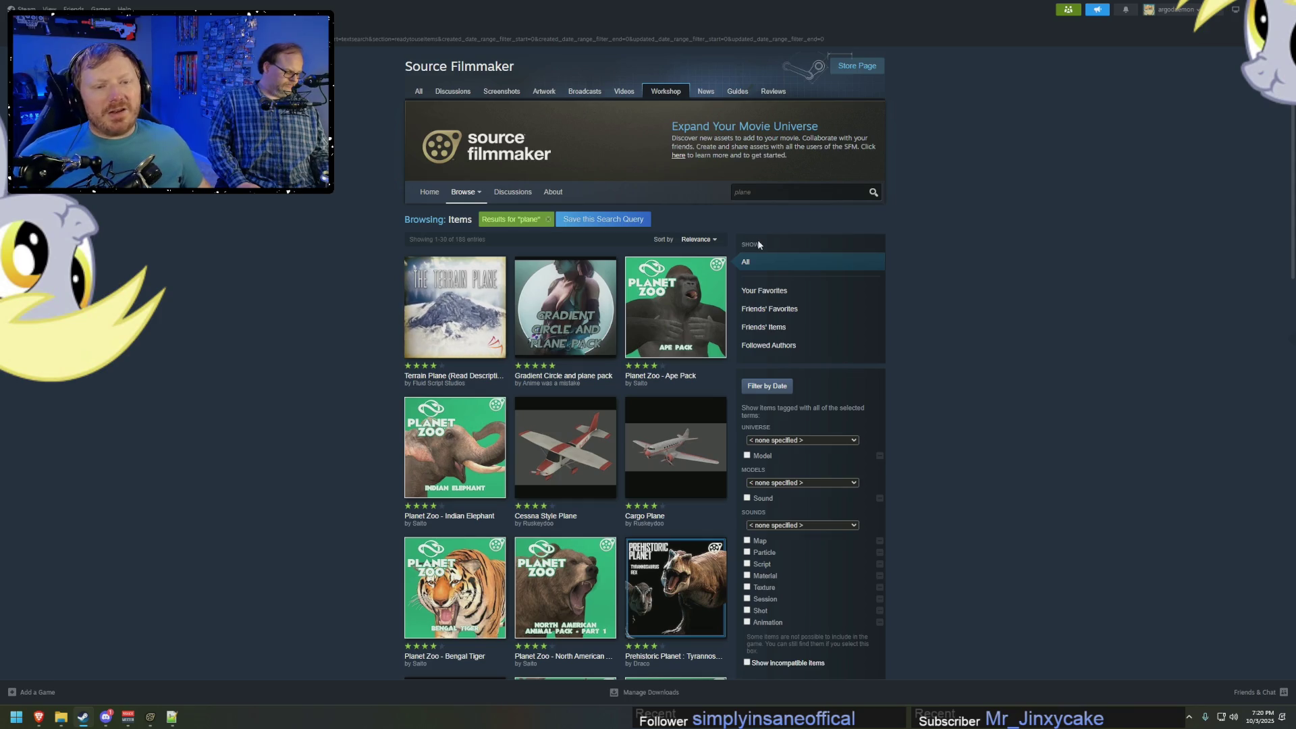
pyautogui.moveTo(459, 273)
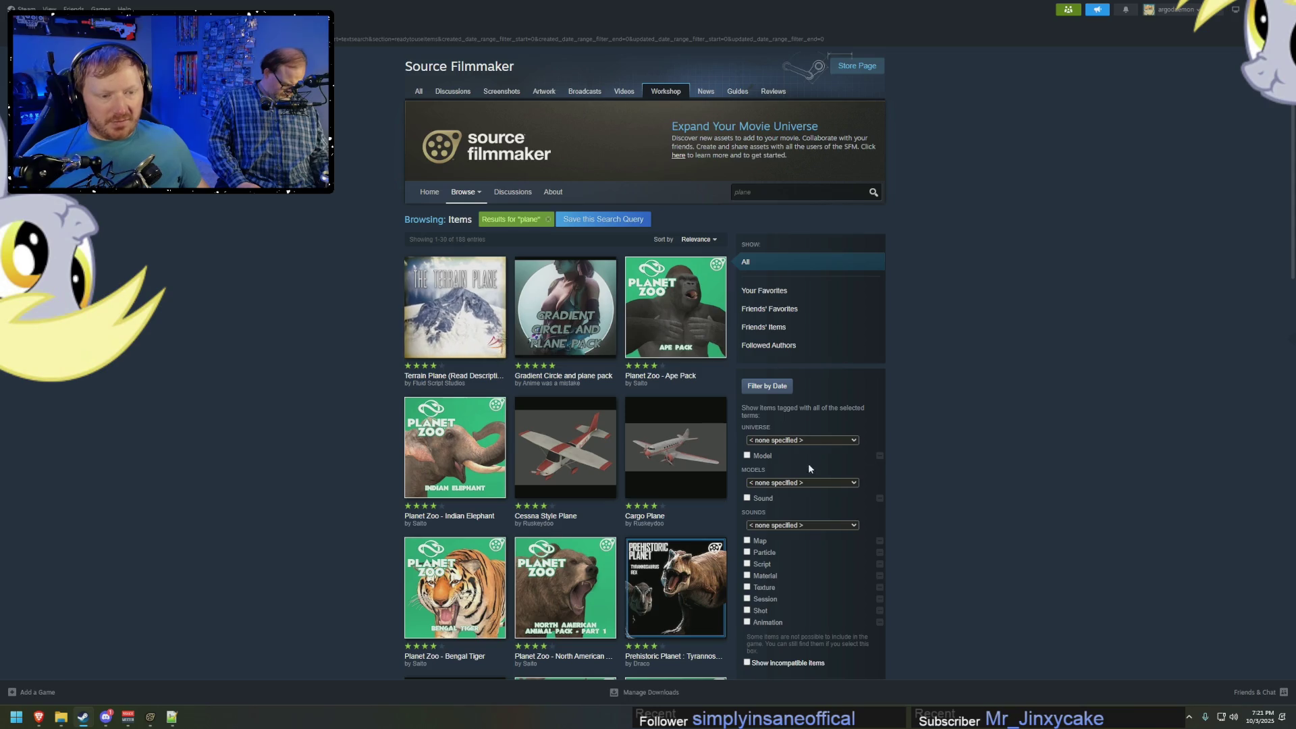
pyautogui.scroll(-3, 1000, 469)
pyautogui.scroll(-5, 1012, 465)
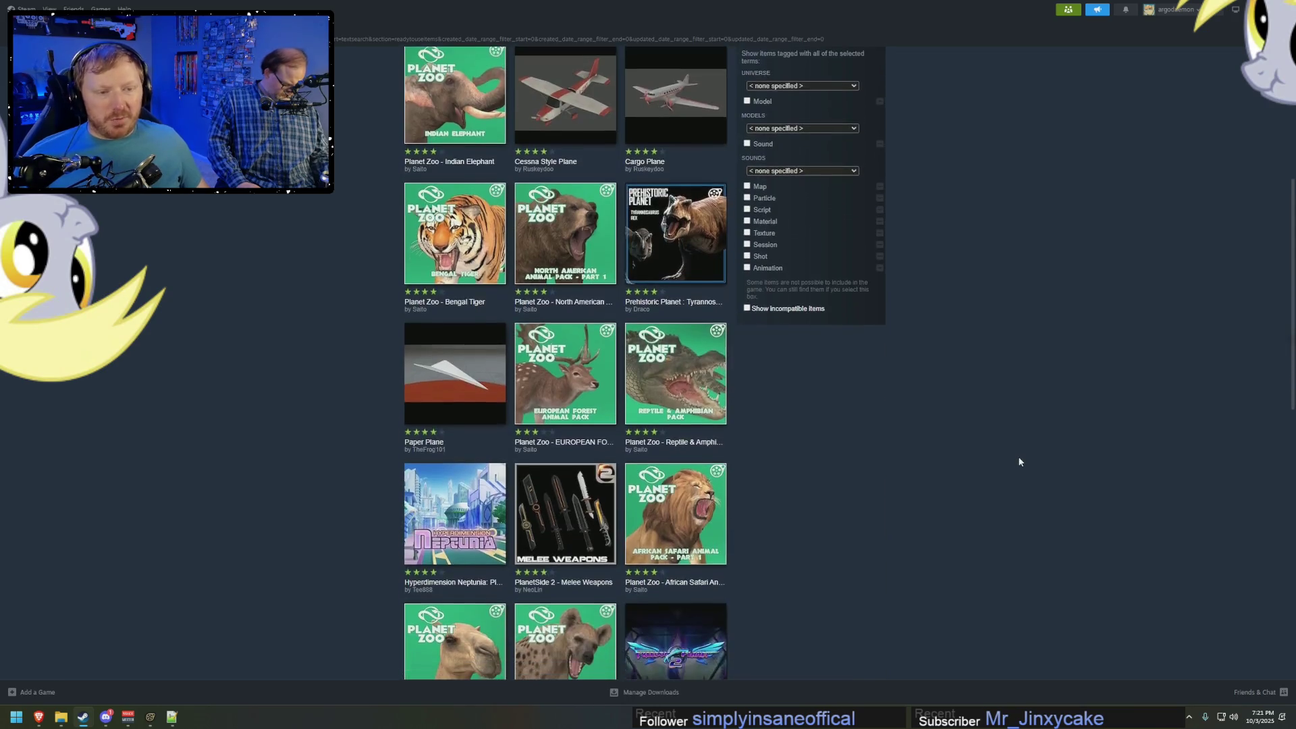
pyautogui.scroll(-2, 1021, 461)
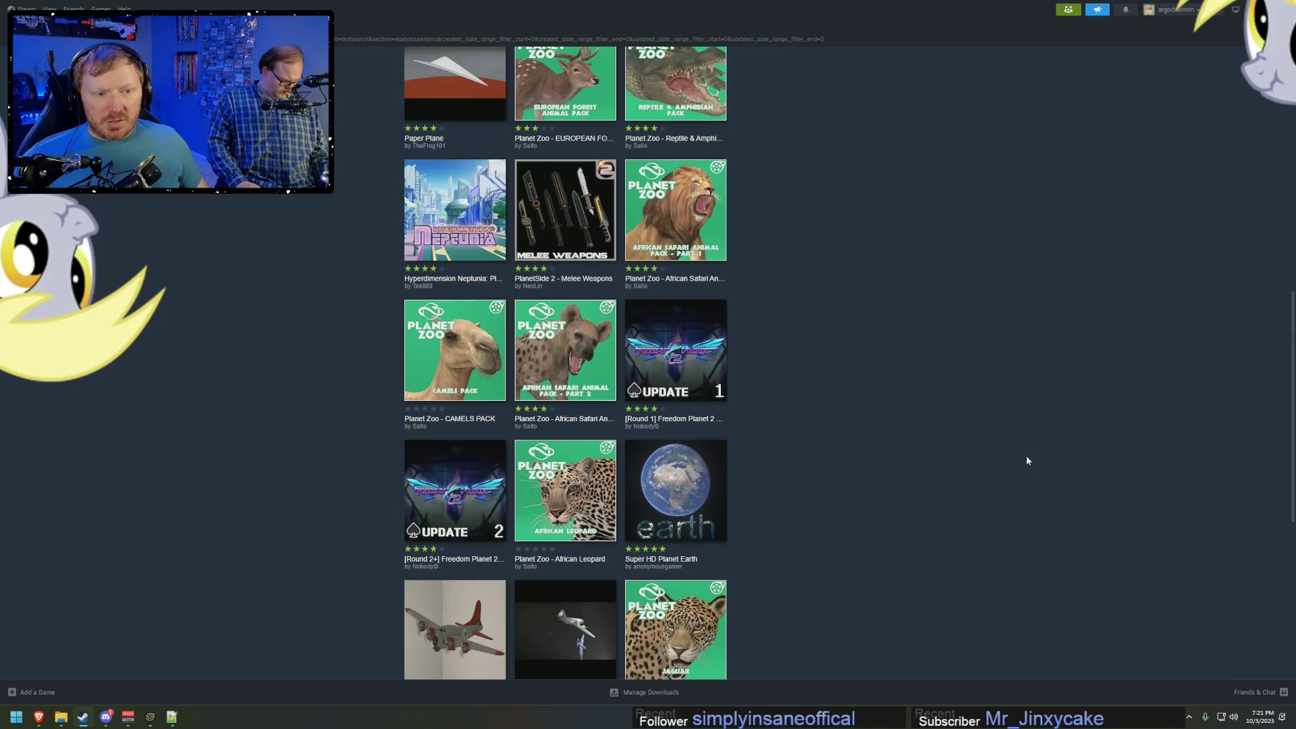
pyautogui.scroll(-6, 1027, 461)
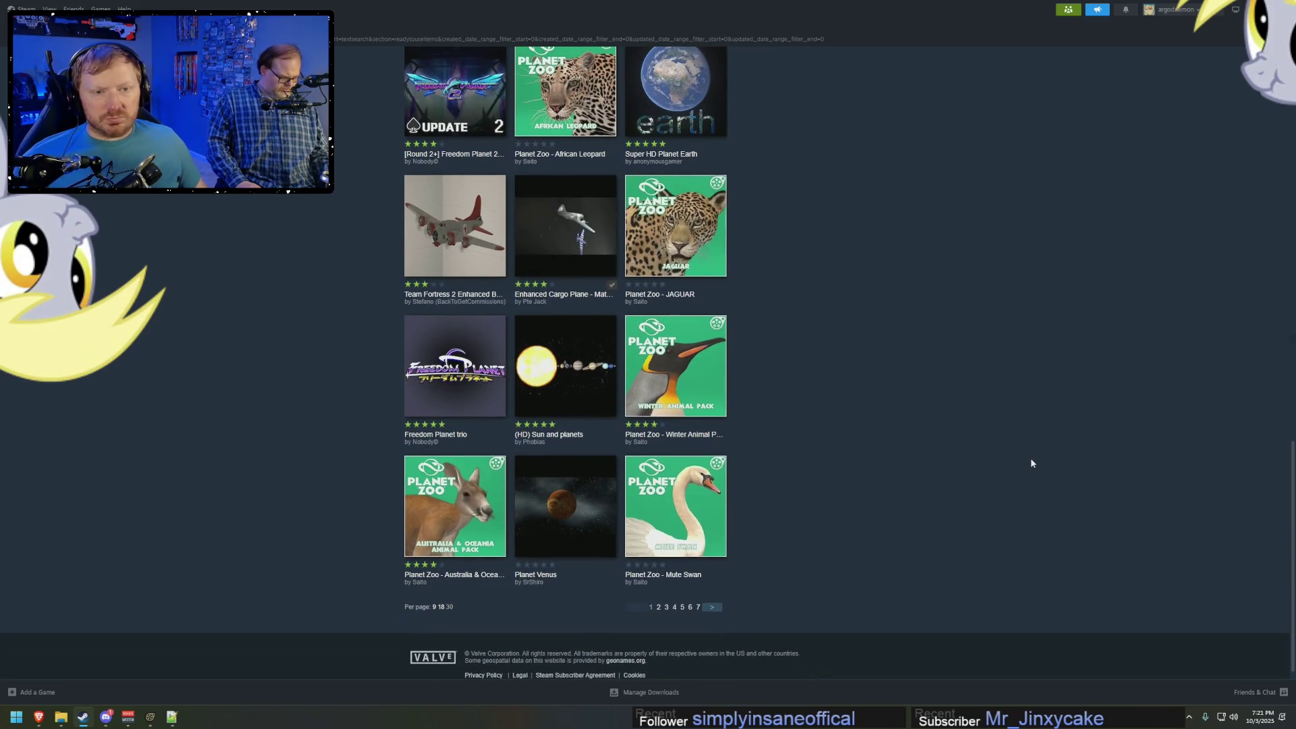
# Subscribe to the Team Fortress 2 Enhanced Bomber Plane (Prop) and view its preview images.
pyautogui.click(454, 233)
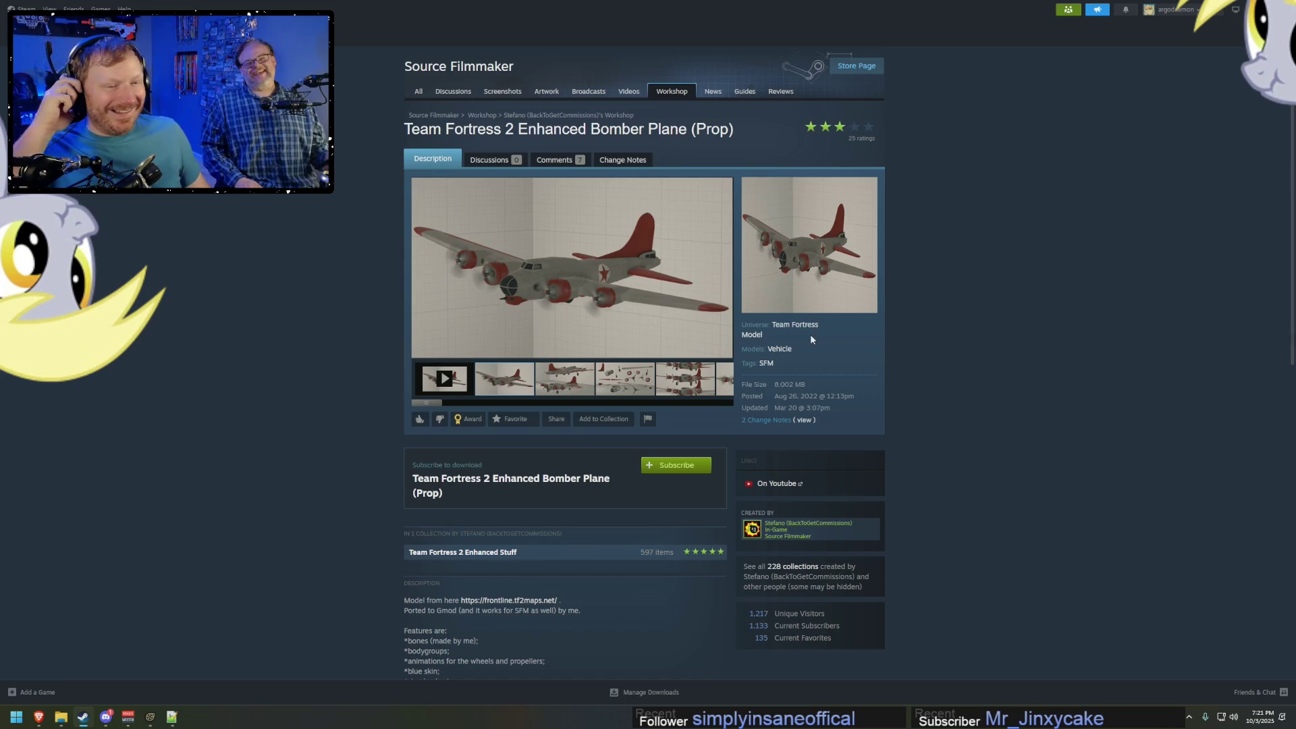
pyautogui.click(682, 466)
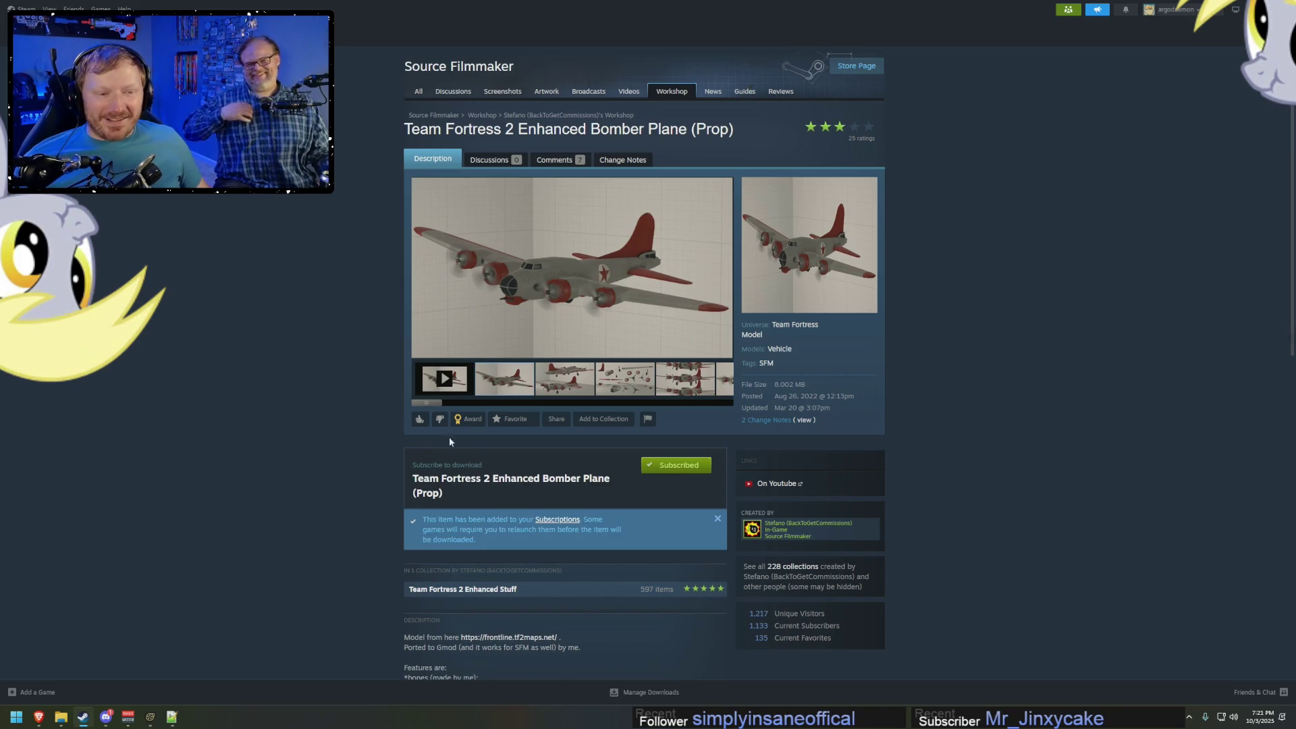
pyautogui.click(634, 385)
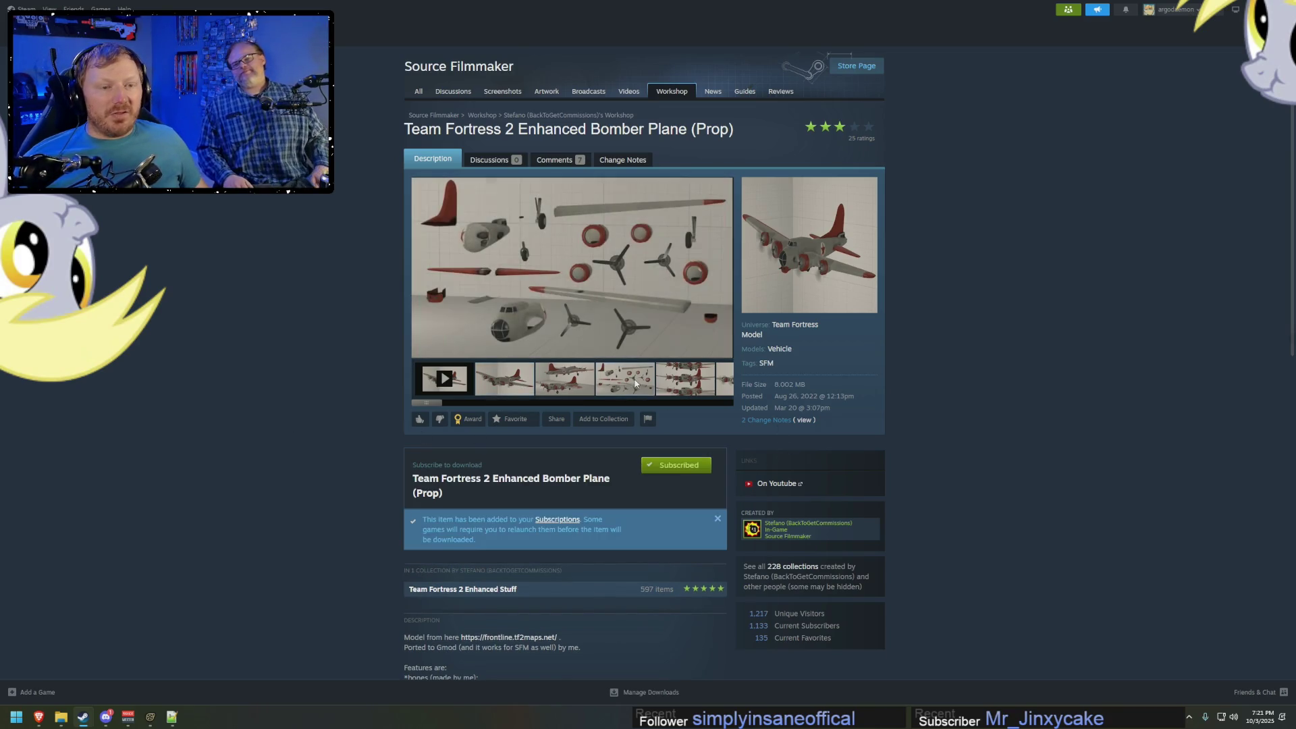
pyautogui.click(675, 385)
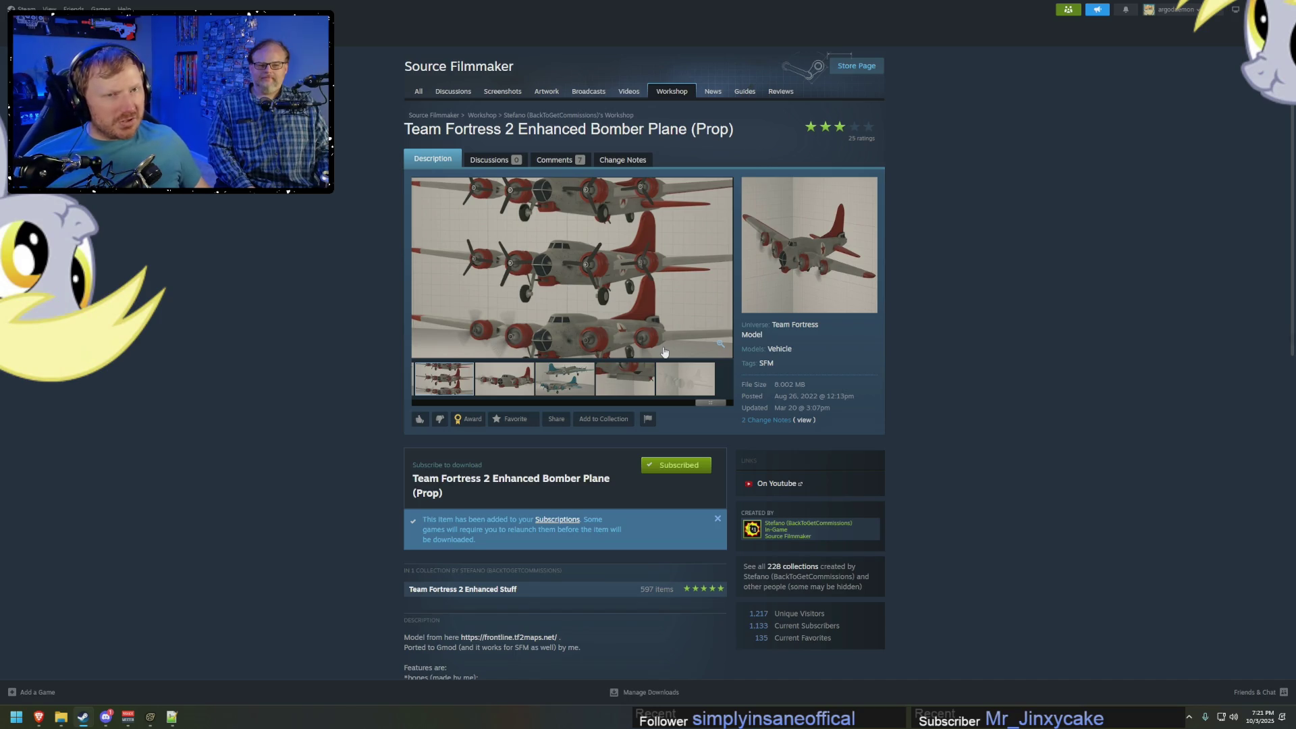
# Back in the model picker, download the newly subscribed workshop files.
pyautogui.moveTo(150, 715)
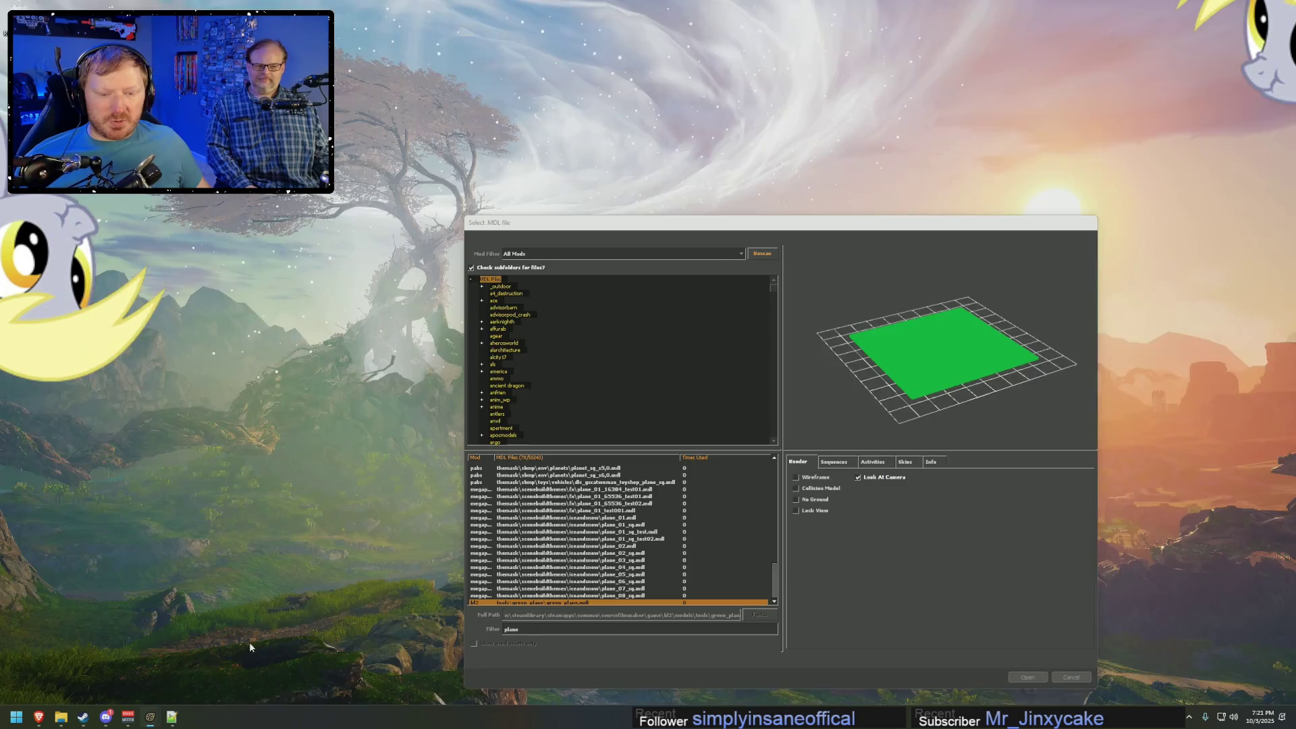
pyautogui.click(195, 676)
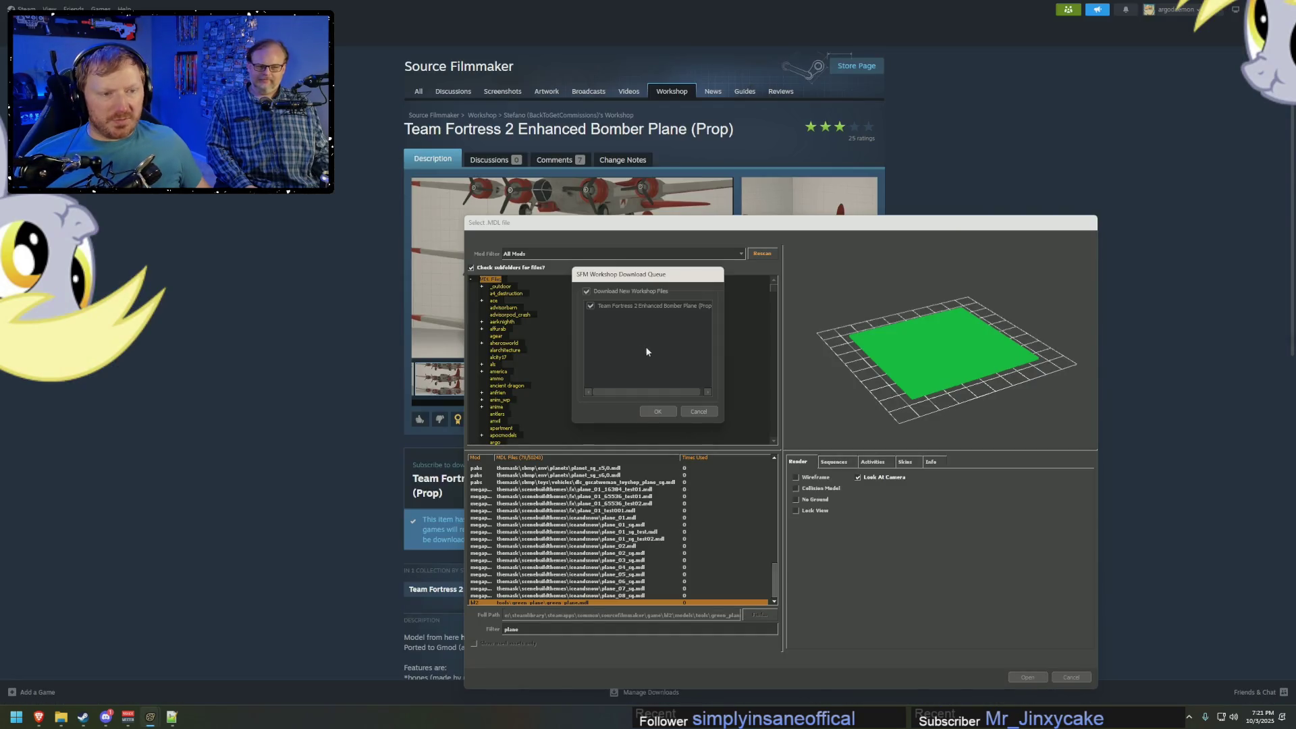
pyautogui.click(660, 409)
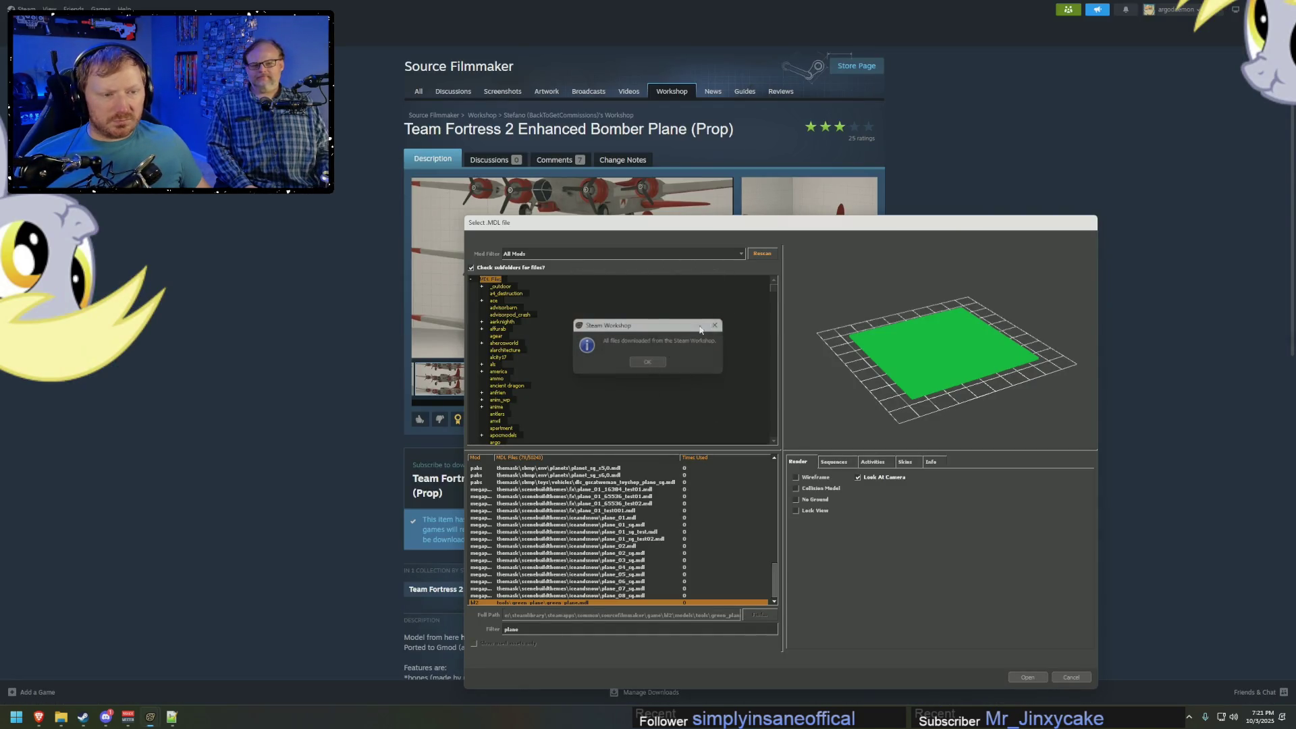
pyautogui.press('Return')
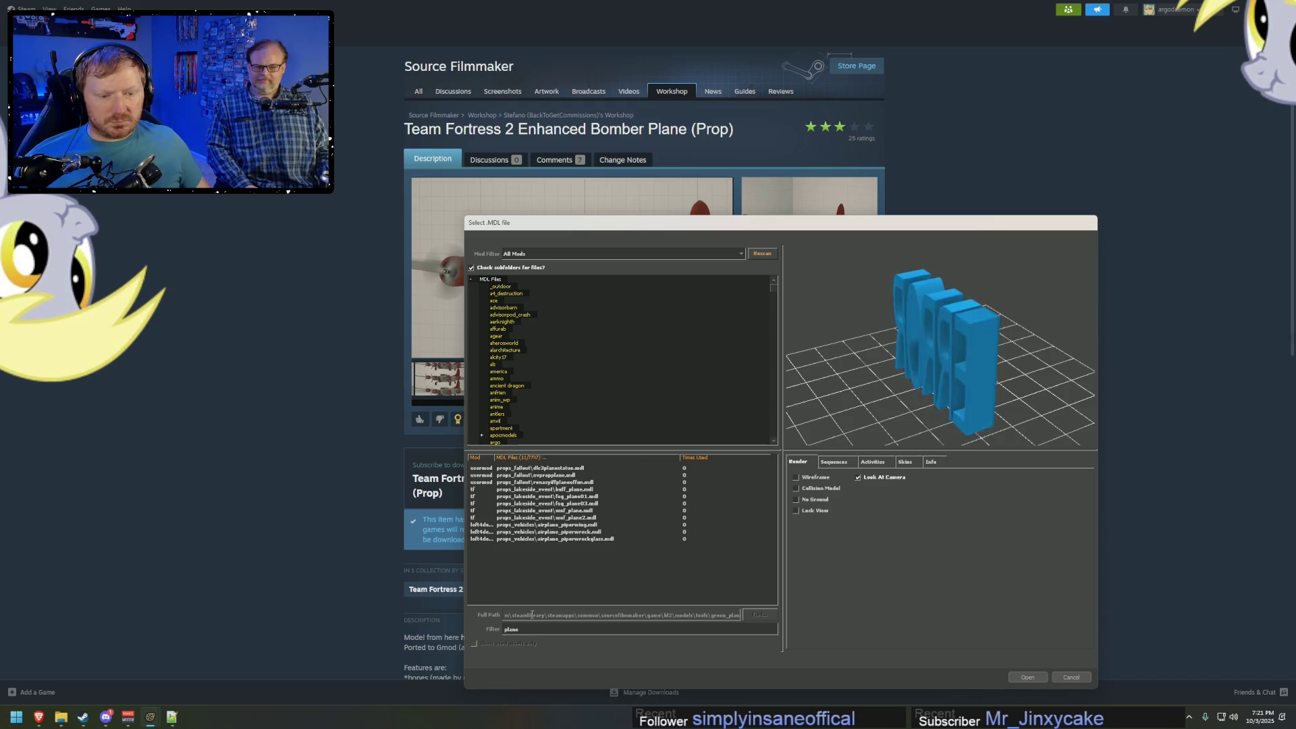
# Filter for 'bomber', load bomberplane_enh.mdl, and move the view close to its engines.
pyautogui.write('bomber')
pyautogui.click(579, 468)
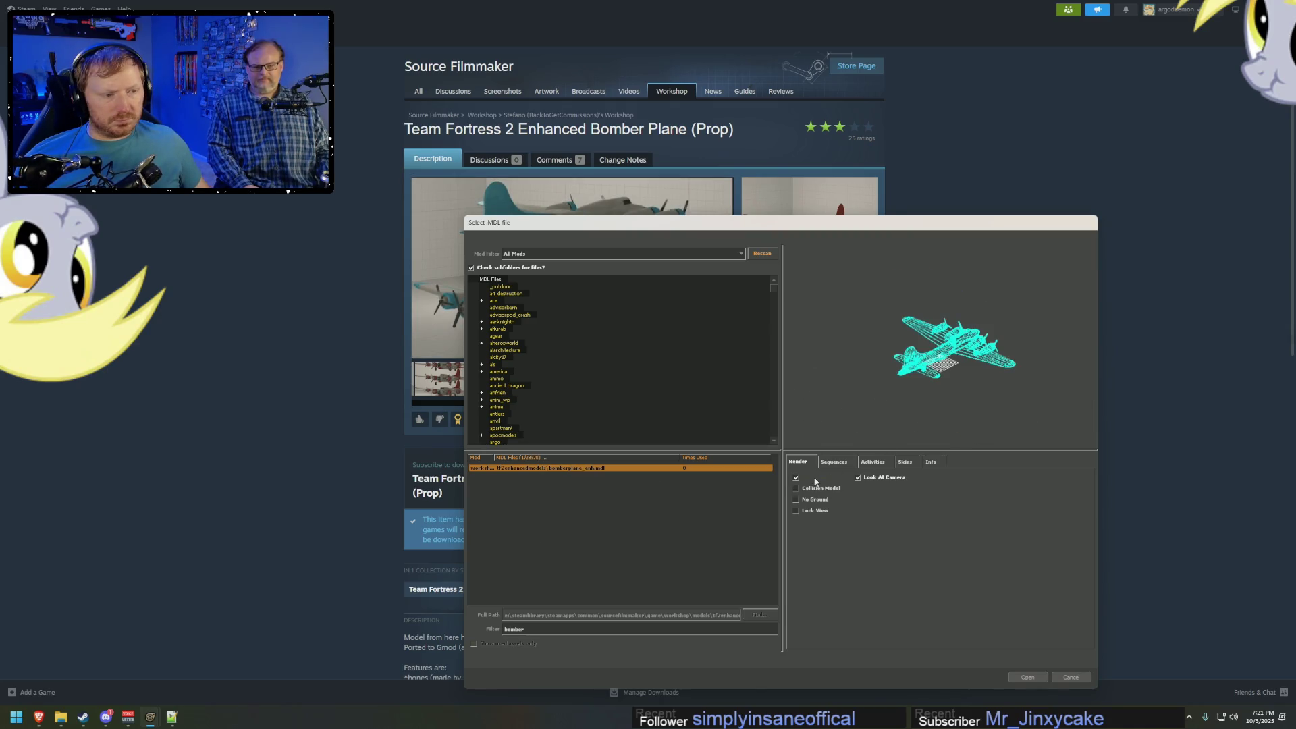
pyautogui.click(1039, 679)
pyautogui.moveTo(893, 370); pyautogui.dragTo(810, 361)
pyautogui.moveTo(811, 362)
pyautogui.mouseDown(button='right')
pyautogui.moveTo(810, 222)
pyautogui.moveTo(810, 297)
pyautogui.moveTo(811, 243)
pyautogui.mouseUp(button='right')
# Expand the bomber's bone list and inspect bones like bomb_door_L and tail_part_middle.
pyautogui.moveTo(617, 260)
pyautogui.mouseDown()
pyautogui.moveTo(625, 253)
pyautogui.moveTo(617, 261)
pyautogui.mouseUp()
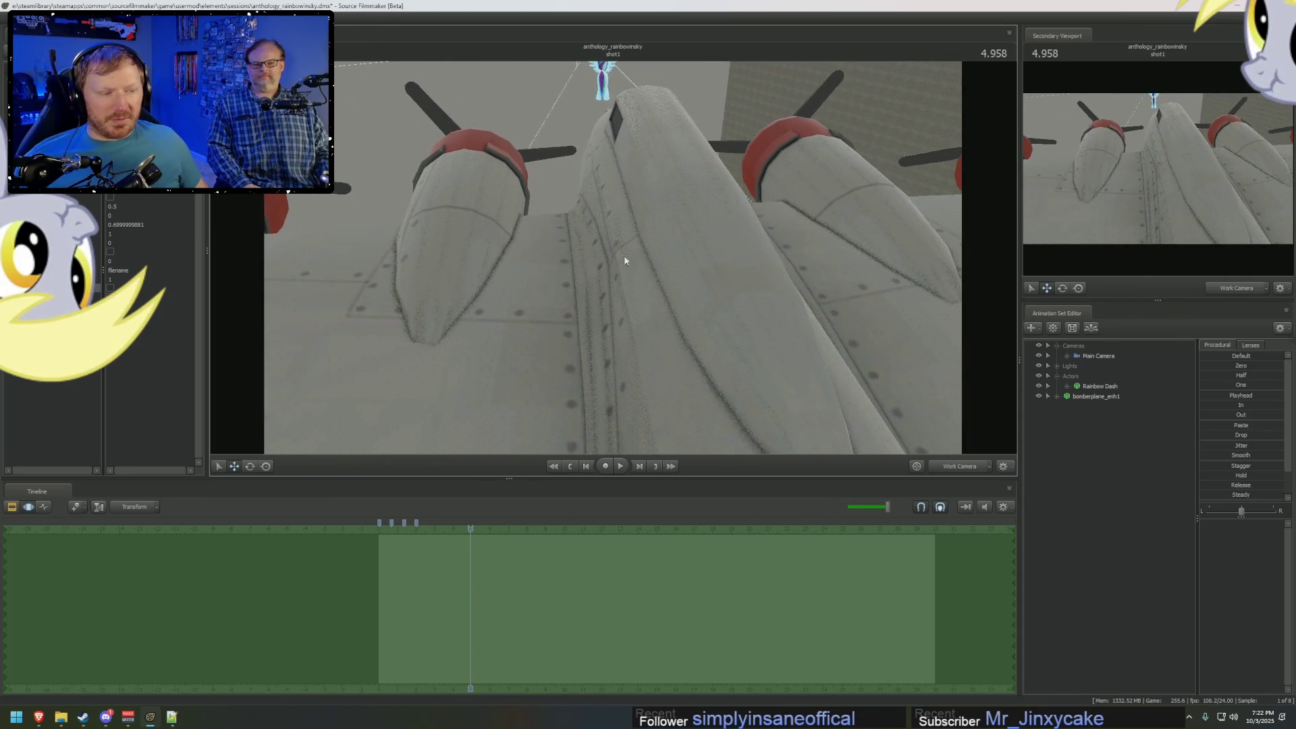
pyautogui.click(1056, 396)
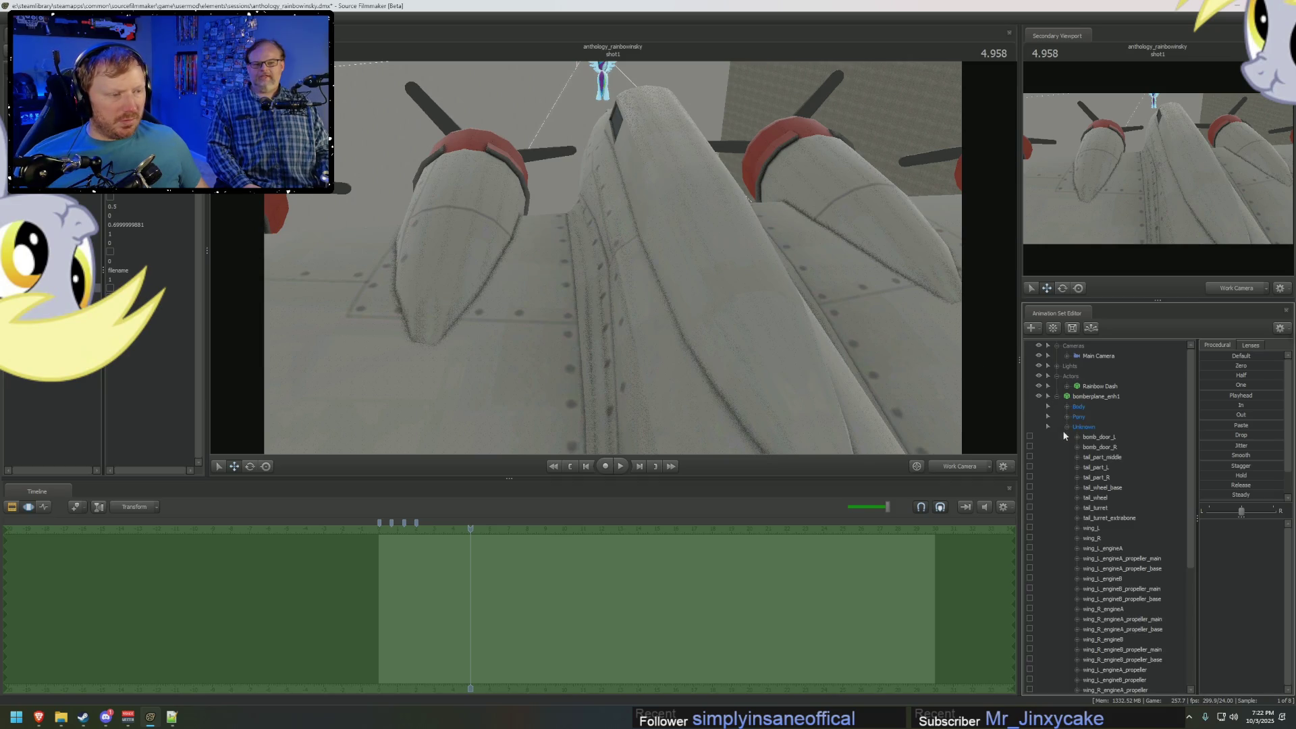
pyautogui.click(1095, 449)
pyautogui.moveTo(984, 428); pyautogui.dragTo(911, 411, button='right')
pyautogui.click(1107, 467)
pyautogui.scroll(-5, 1100, 515)
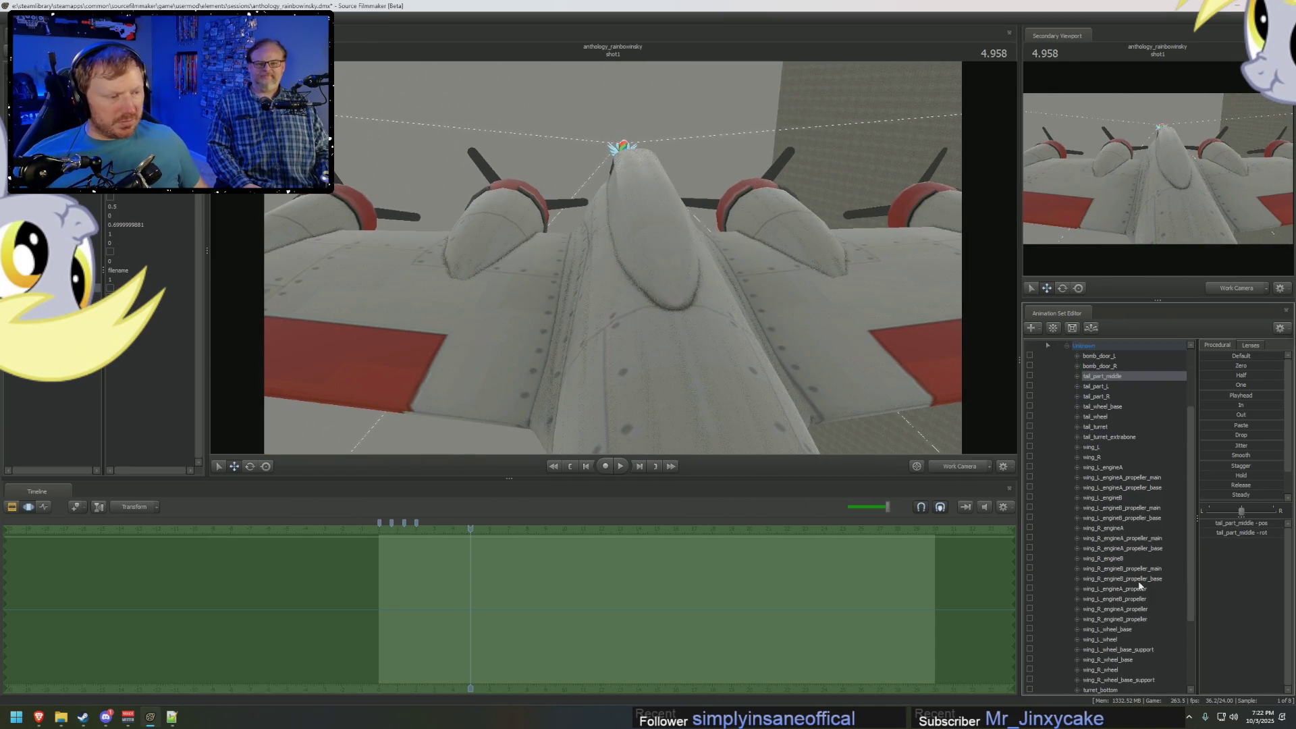
# Select wing_L_engineA and wing_L, test-rotate the left wing, then undo it.
pyautogui.click(1114, 428)
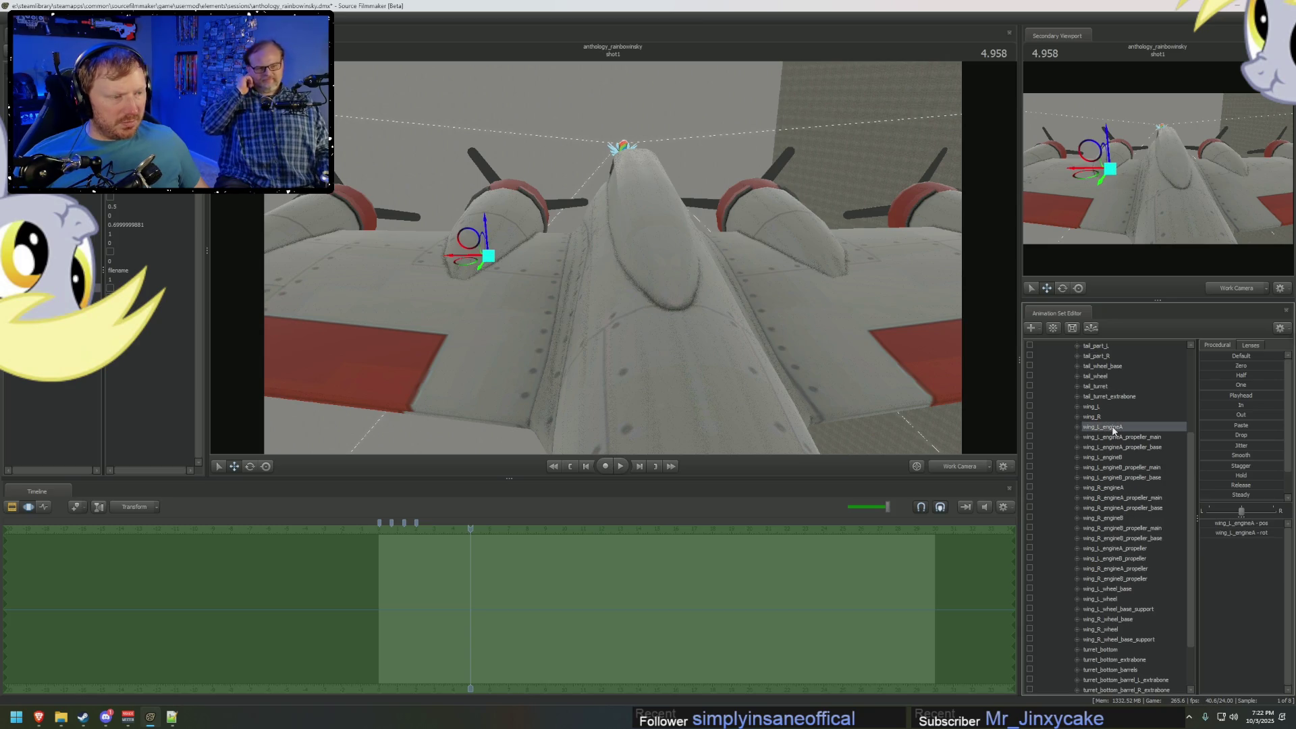
pyautogui.click(1101, 406)
pyautogui.moveTo(548, 287); pyautogui.dragTo(483, 272)
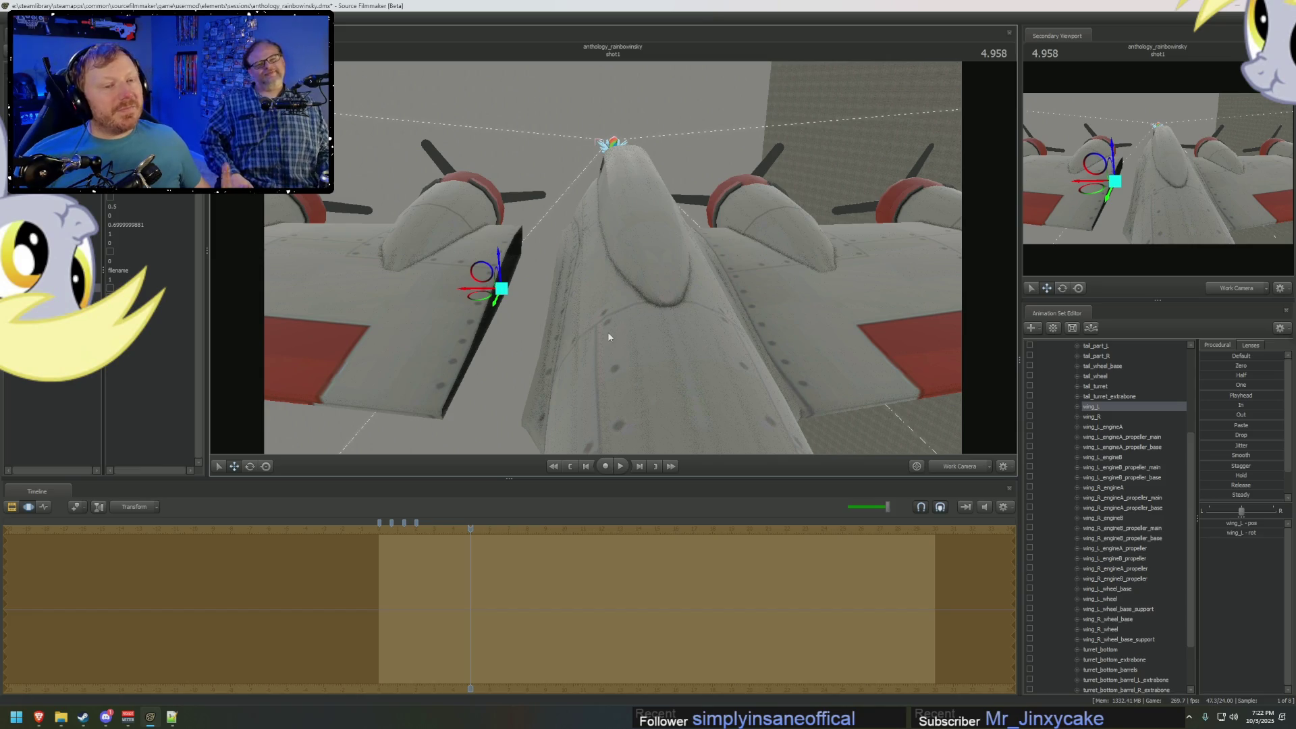
pyautogui.hotkey('ctrl', 'z')
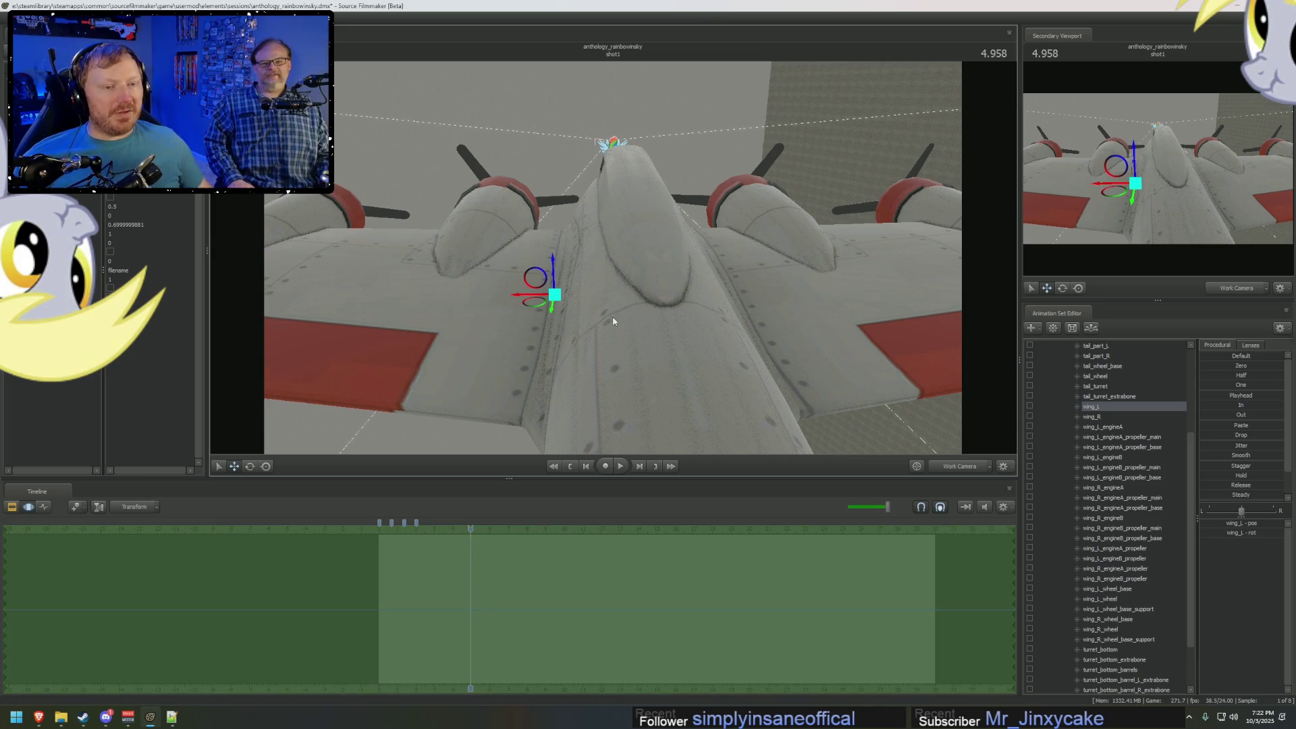
pyautogui.moveTo(540, 291)
pyautogui.mouseDown()
pyautogui.moveTo(525, 287)
pyautogui.moveTo(506, 165)
pyautogui.moveTo(810, 304)
pyautogui.moveTo(1116, 406)
pyautogui.mouseUp()
pyautogui.scroll(5, 1117, 405)
# Look through the Main Camera, fly it to a wing close-up, and compare with the reference video.
pyautogui.click(1099, 356)
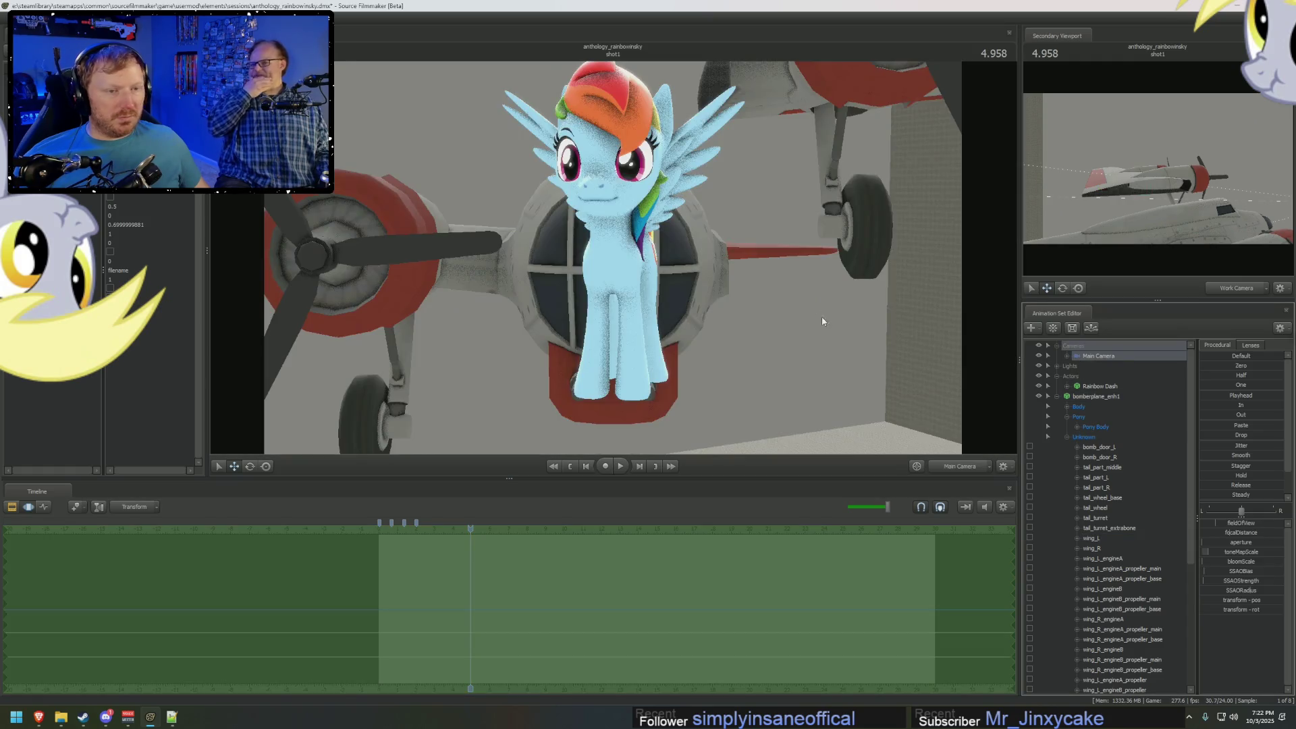
pyautogui.moveTo(613, 257); pyautogui.dragTo(560, 221)
pyautogui.hotkey('alt', 'Tab')
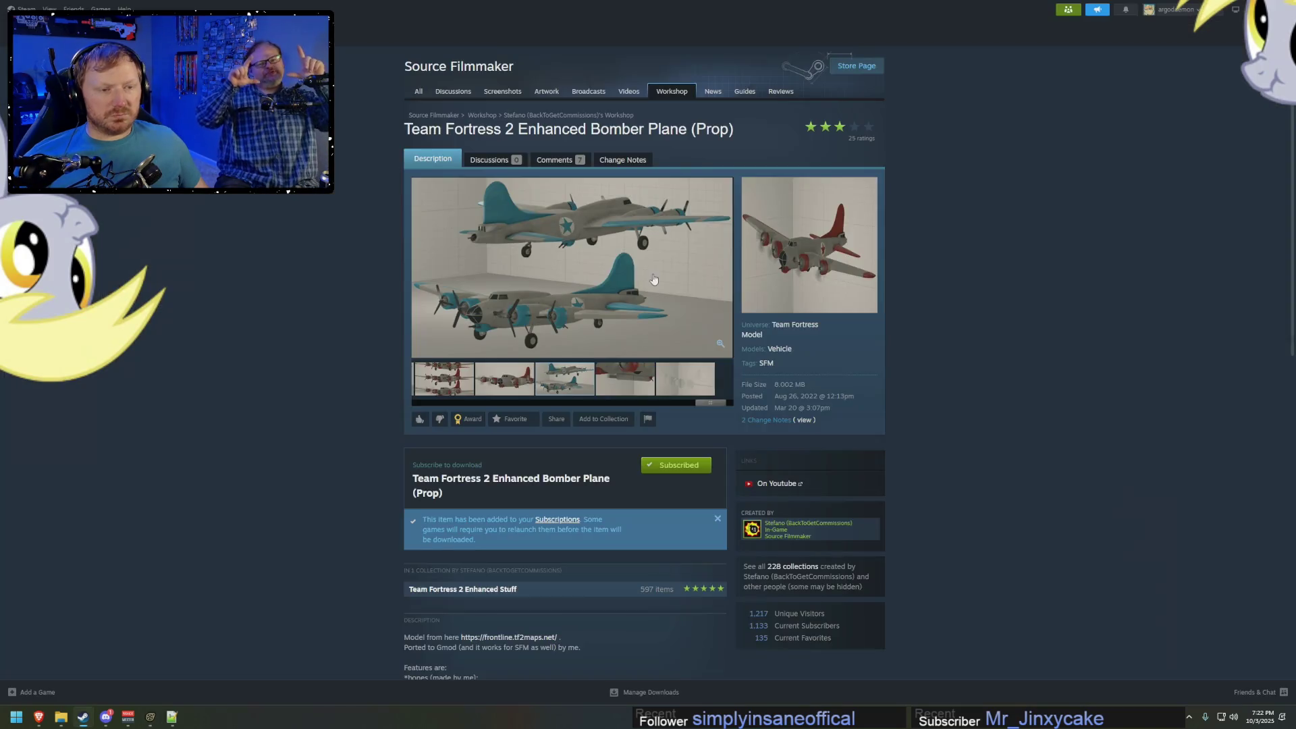
pyautogui.hotkey('alt', 'Tab')
pyautogui.press('Tab')
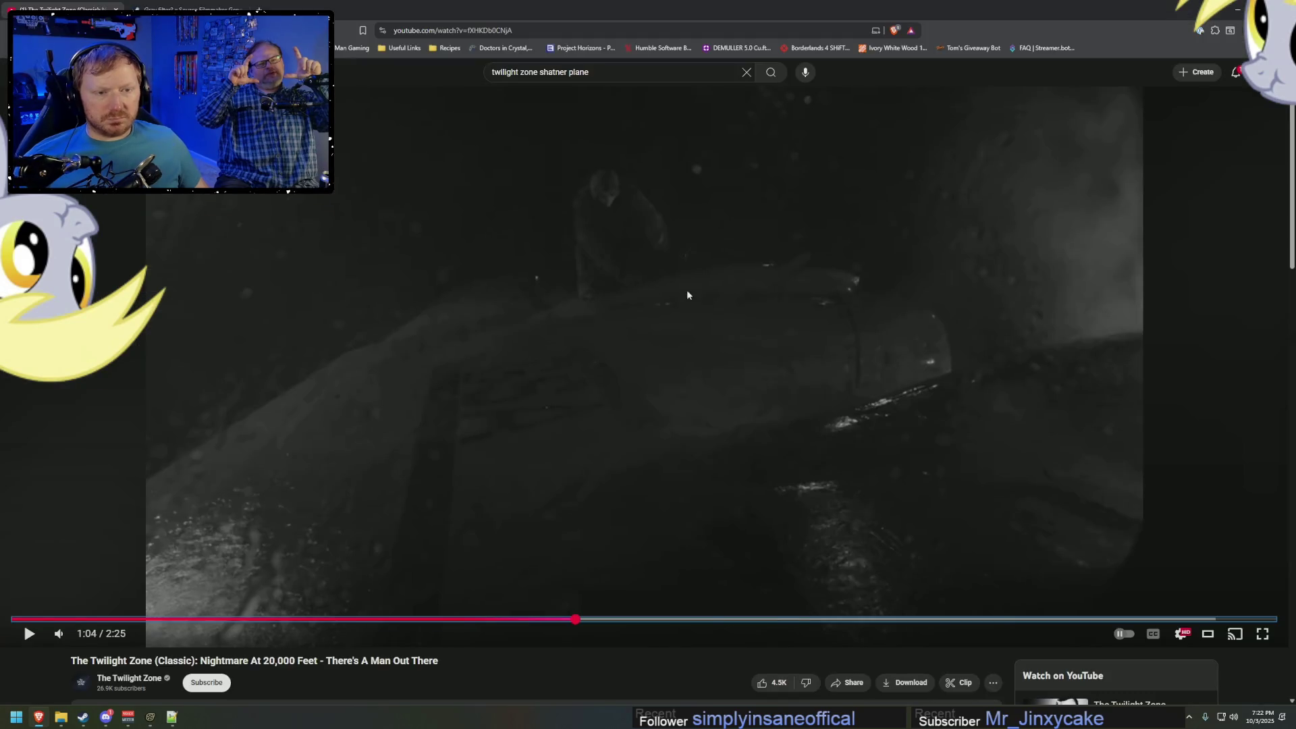
pyautogui.hotkey('alt', 'Tab')
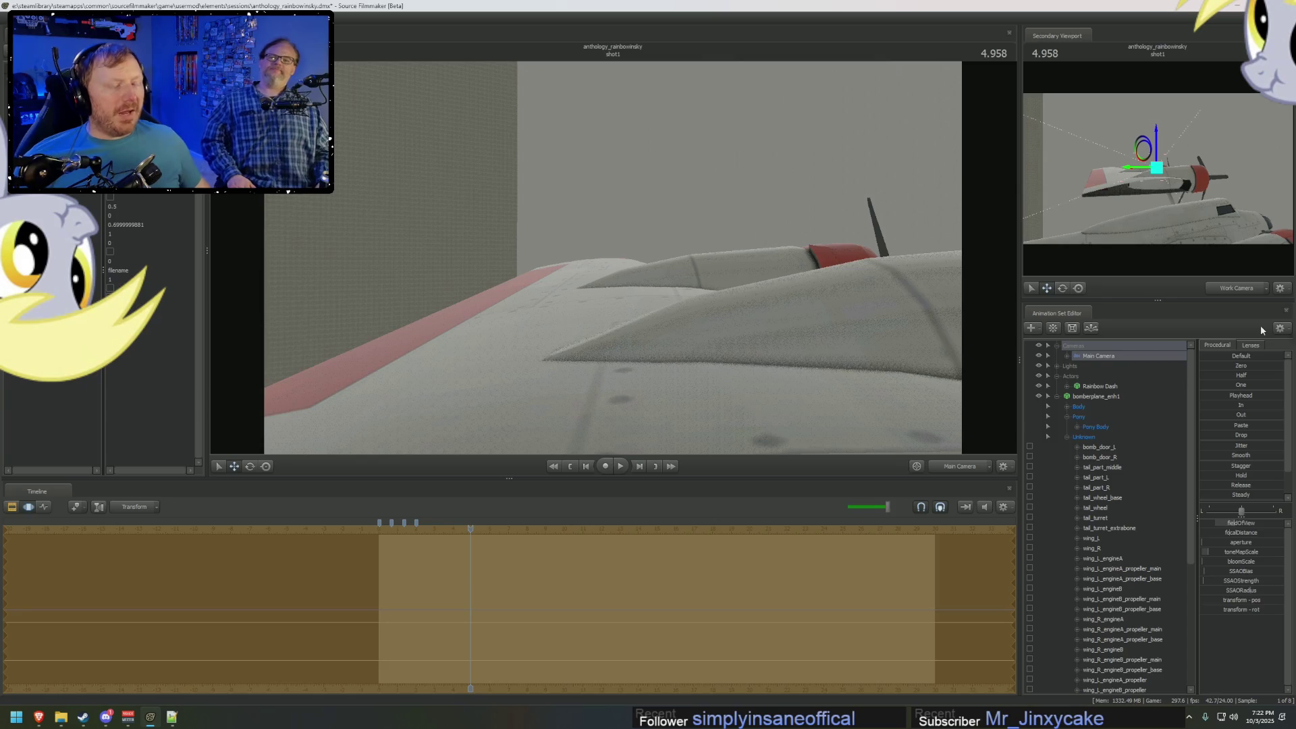
# Show the lens presets and refine the camera along the wing engine, checking the Twilight Zone shot.
pyautogui.click(1251, 345)
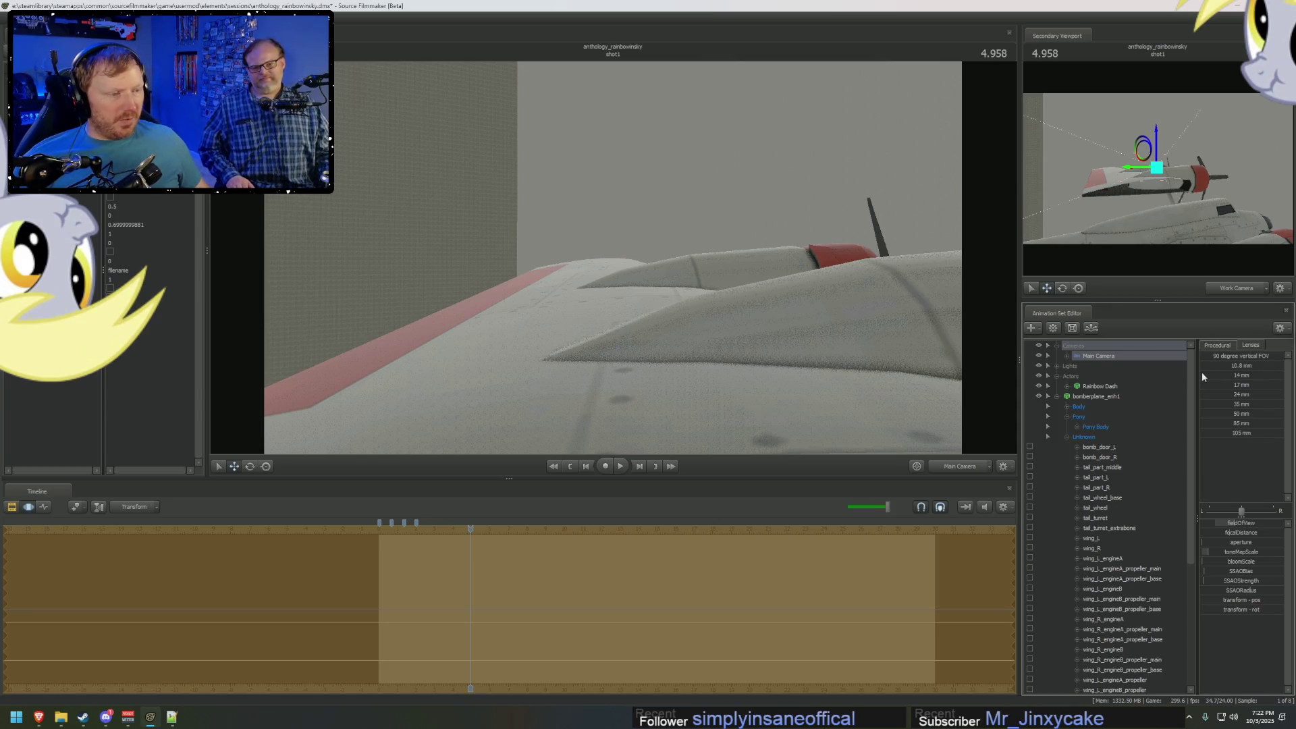
pyautogui.moveTo(613, 256)
pyautogui.mouseDown(button='middle')
pyautogui.moveTo(668, 240)
pyautogui.moveTo(712, 261)
pyautogui.moveTo(612, 262)
pyautogui.mouseUp(button='middle')
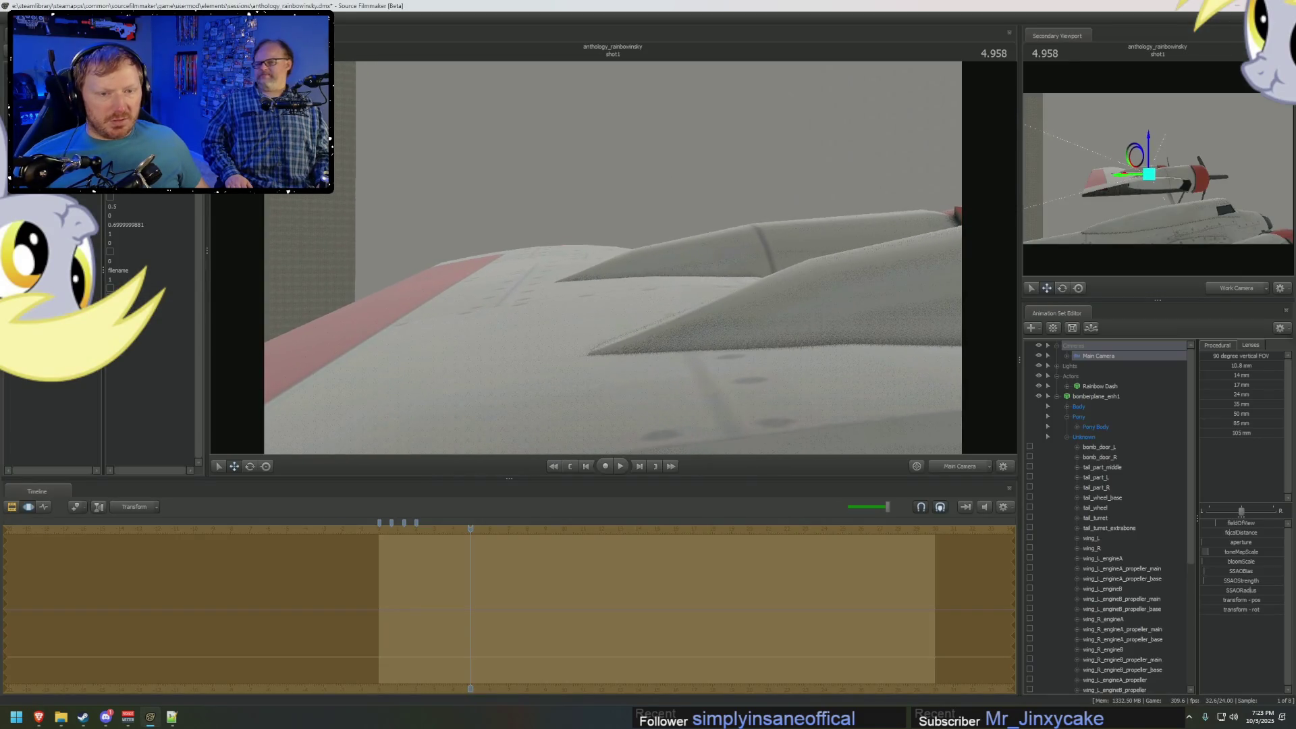
pyautogui.hotkey('alt', 'Tab')
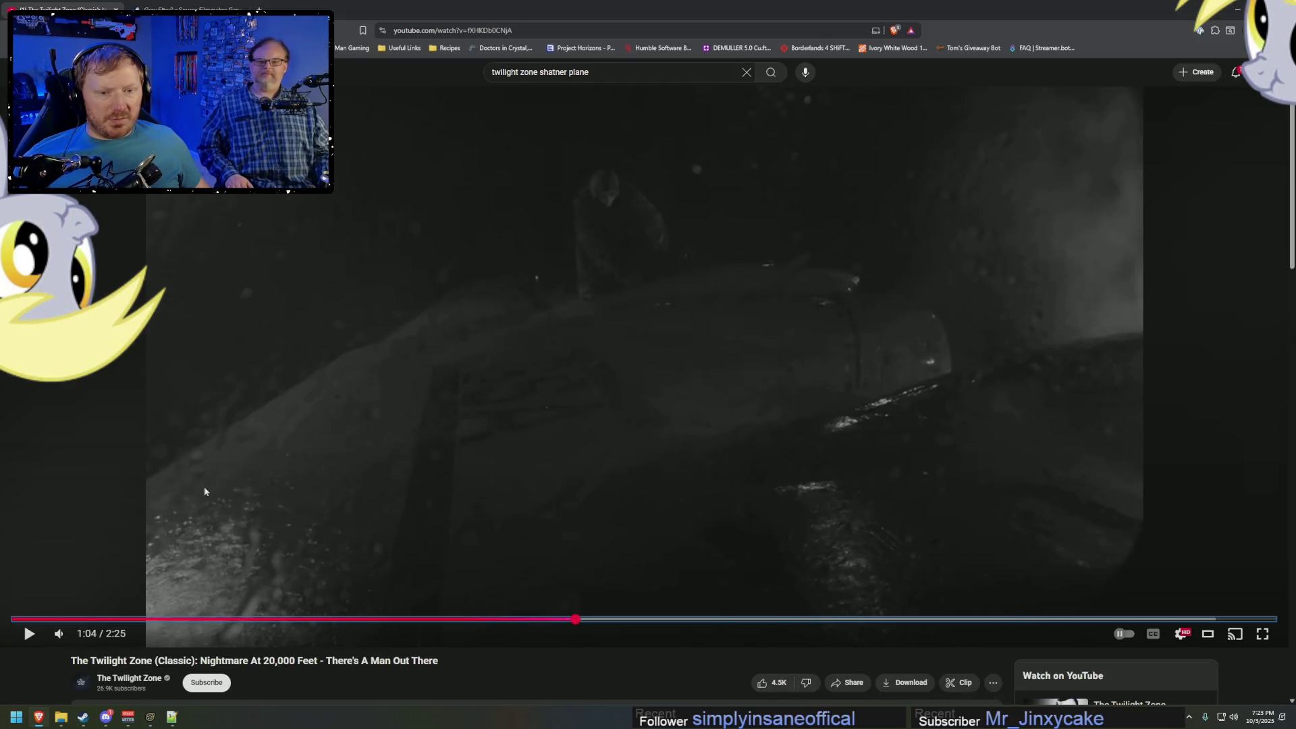
pyautogui.hotkey('alt', 'Tab')
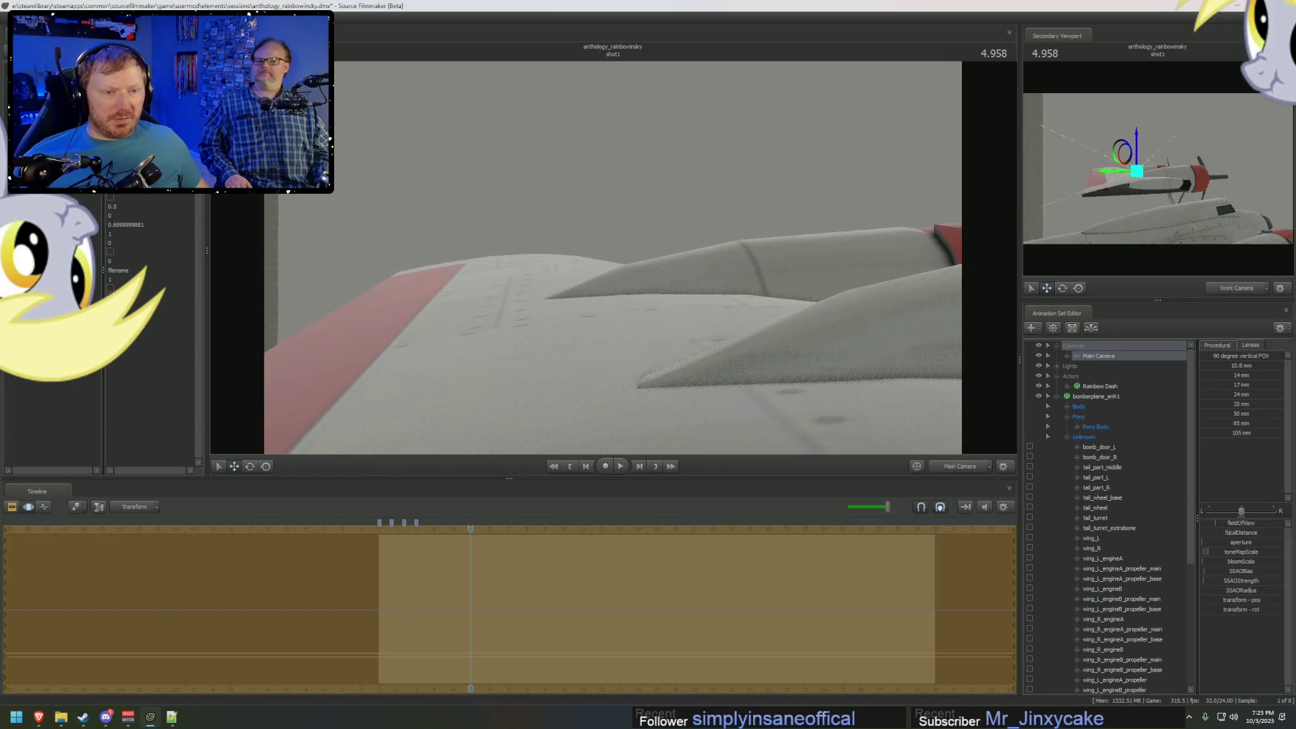
pyautogui.hotkey('alt', 'Tab')
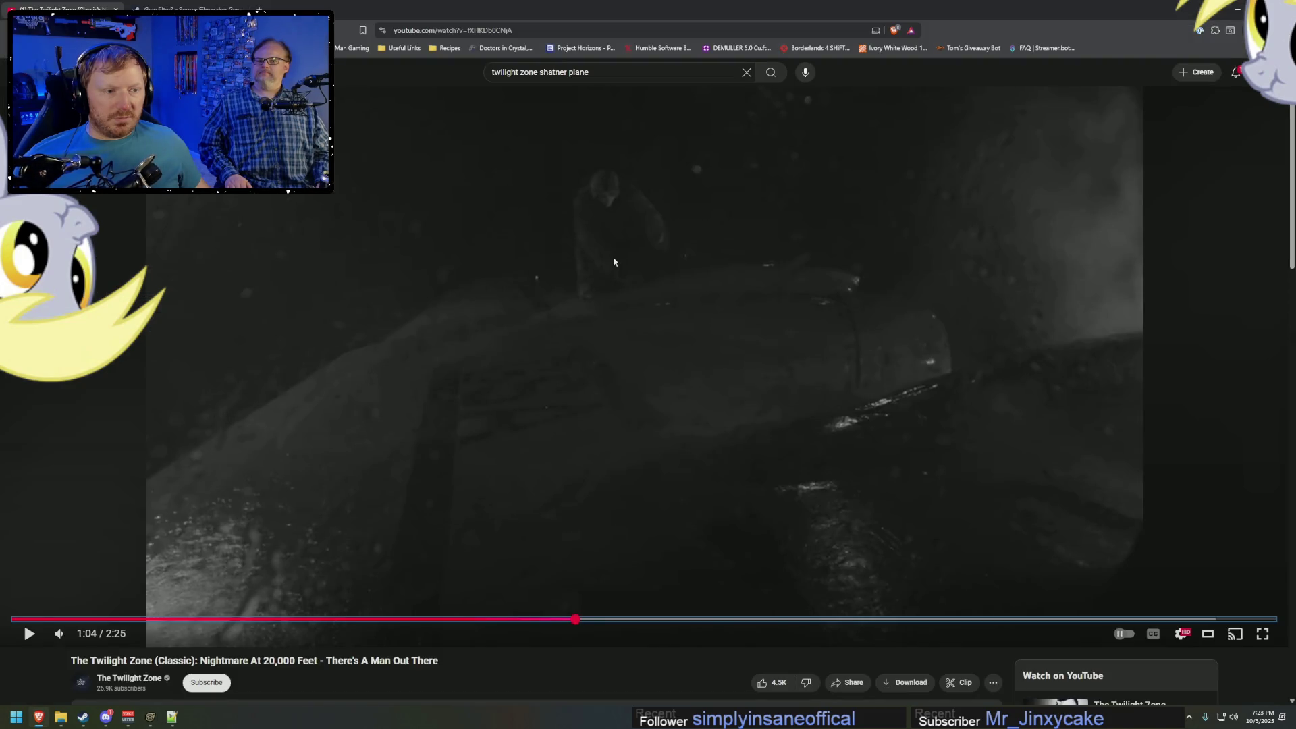
pyautogui.hotkey('alt', 'Tab')
pyautogui.hotkey('alt', 'Tab')
pyautogui.hotkey('alt', 'Tab')
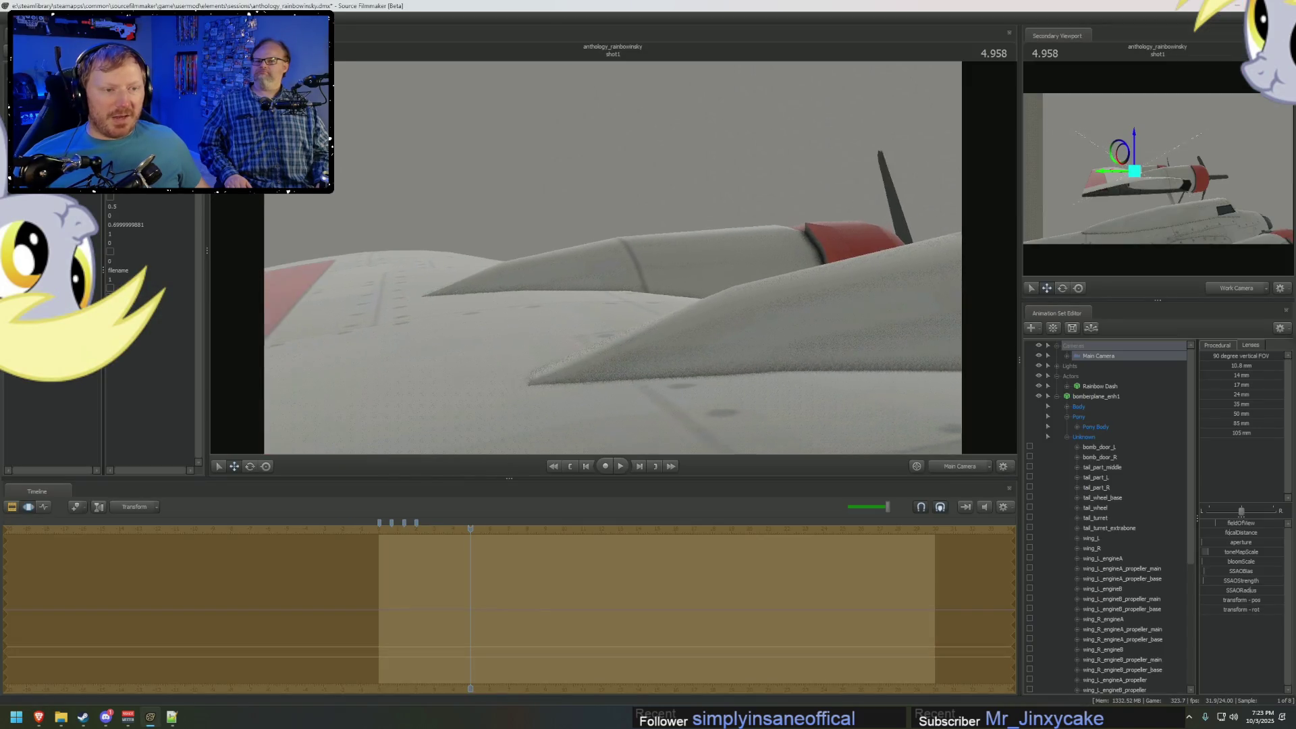
pyautogui.moveTo(673, 270); pyautogui.dragTo(674, 270)
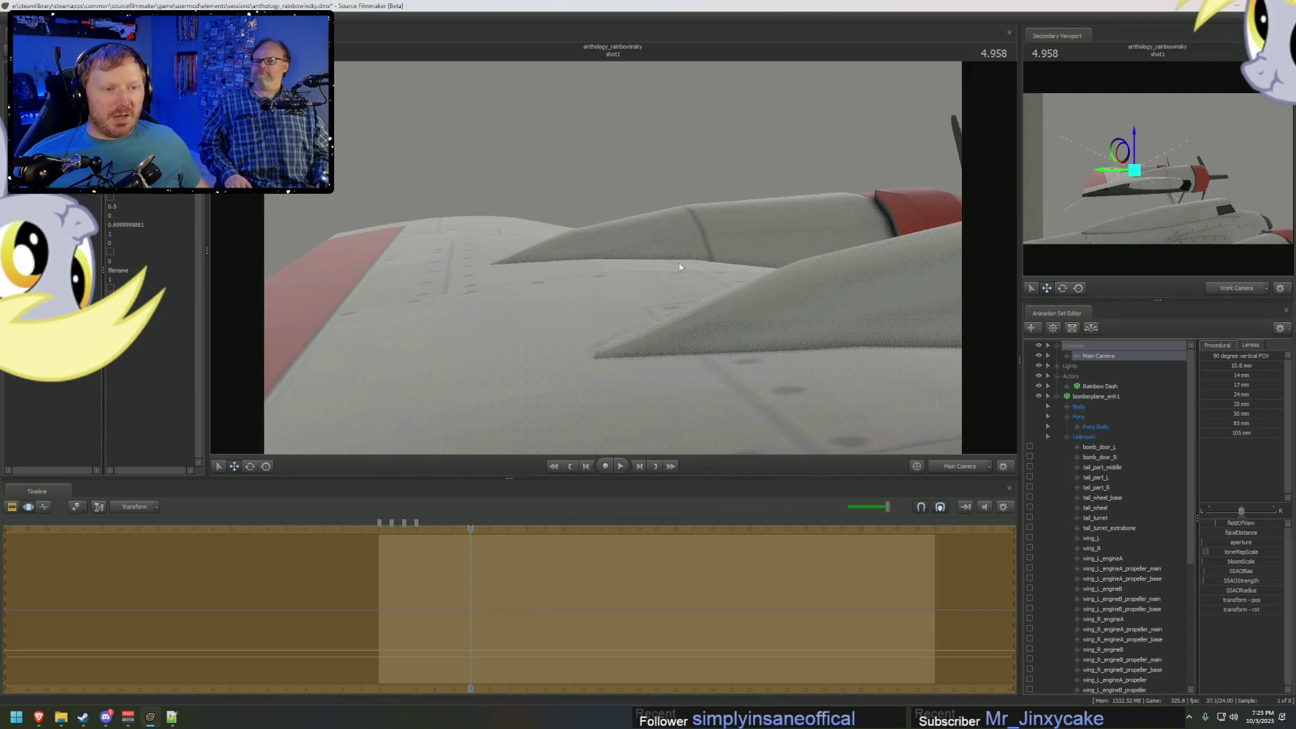
pyautogui.hotkey('alt', 'Tab')
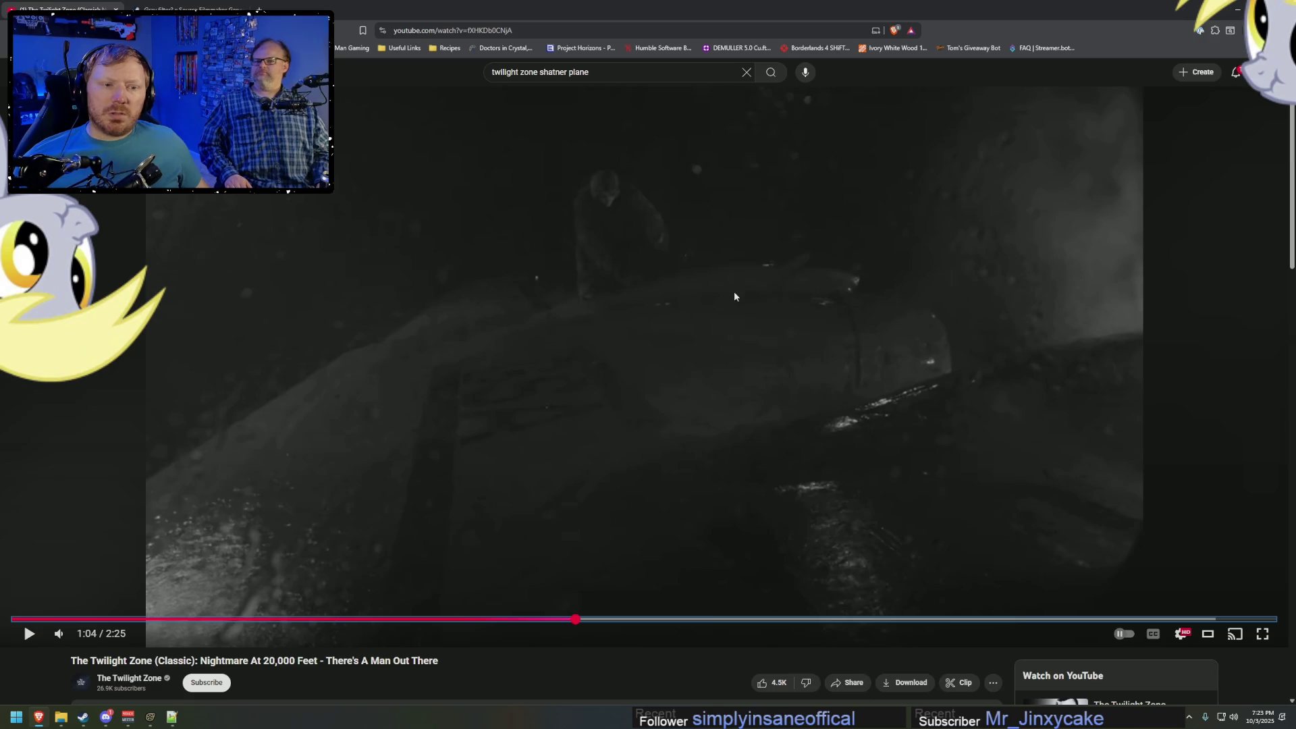
pyautogui.hotkey('alt', 'Tab')
pyautogui.moveTo(888, 378); pyautogui.dragTo(888, 378)
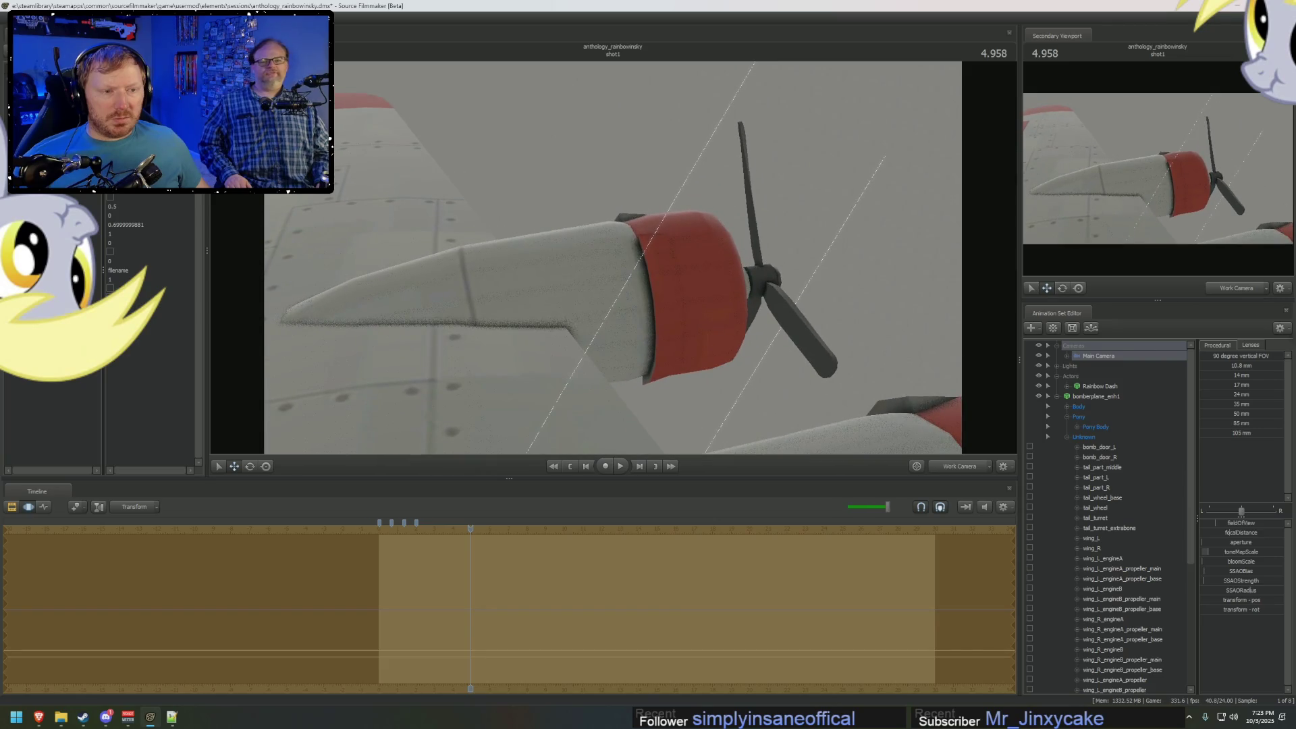
# Test-move wing_L_engineA upward, undo it, and replay the reference video.
pyautogui.click(1101, 497)
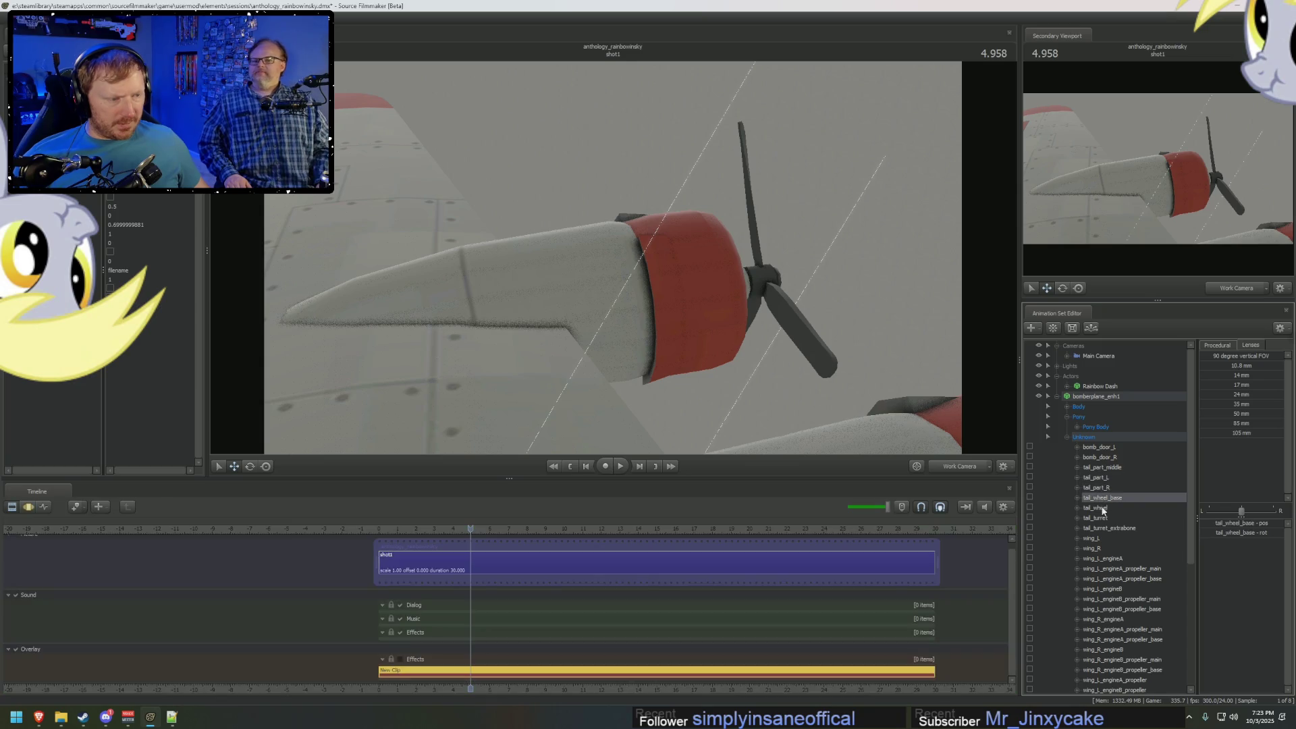
pyautogui.moveTo(912, 444); pyautogui.dragTo(912, 443)
pyautogui.scroll(-1, 1095, 497)
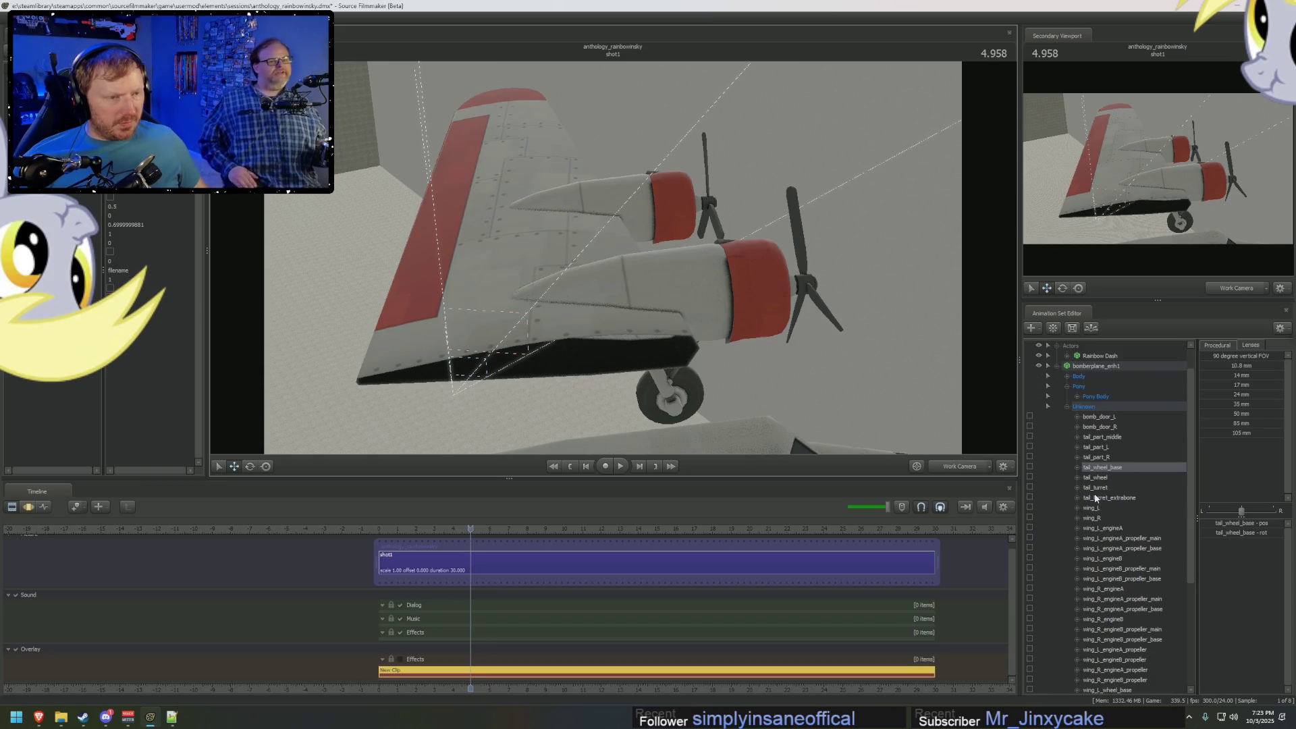
pyautogui.click(1097, 529)
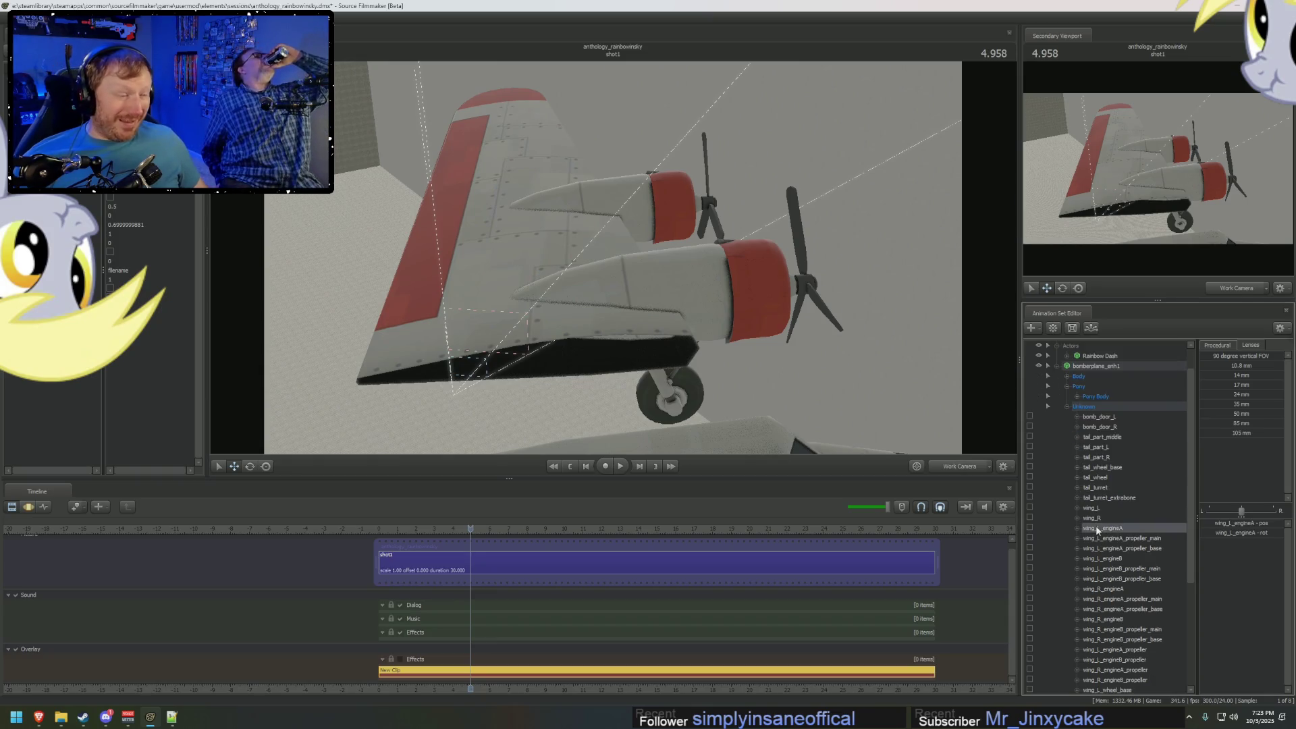
pyautogui.press('F3')
pyautogui.moveTo(611, 295); pyautogui.dragTo(603, 197)
pyautogui.hotkey('ctrl', 'z')
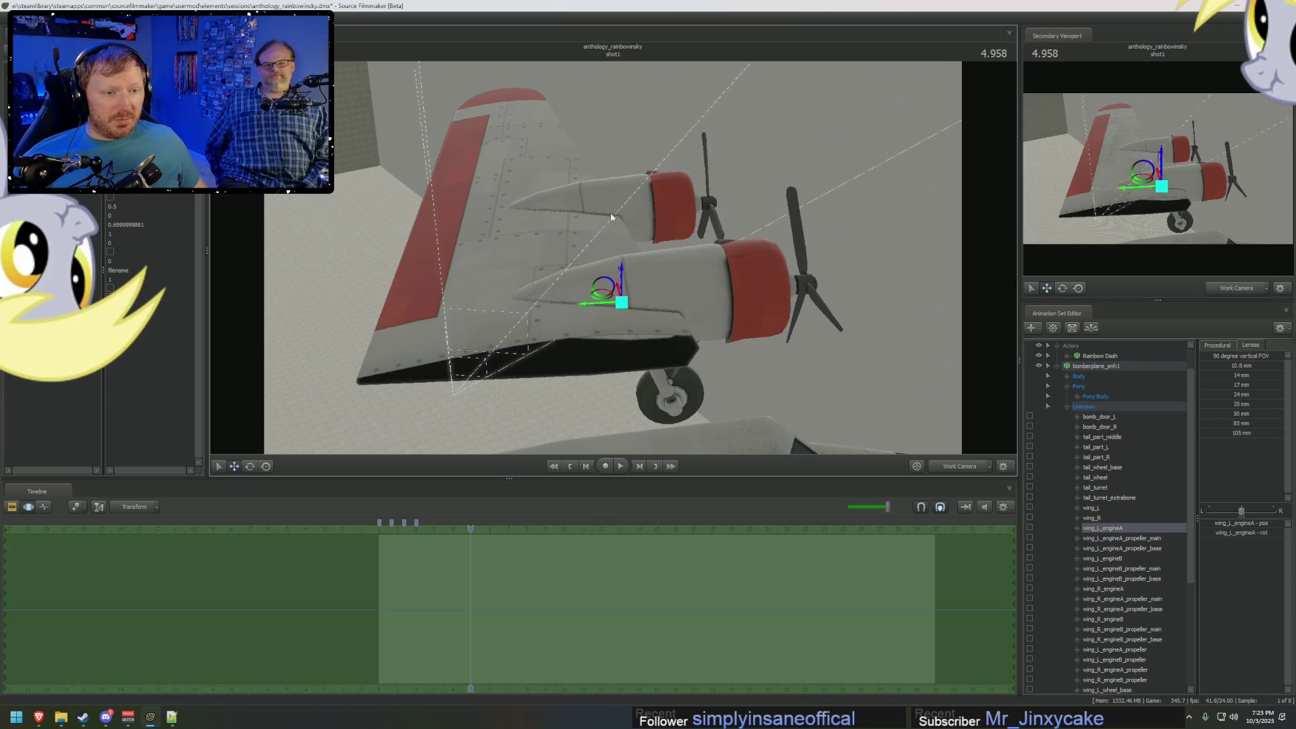
pyautogui.hotkey('alt', 'Tab')
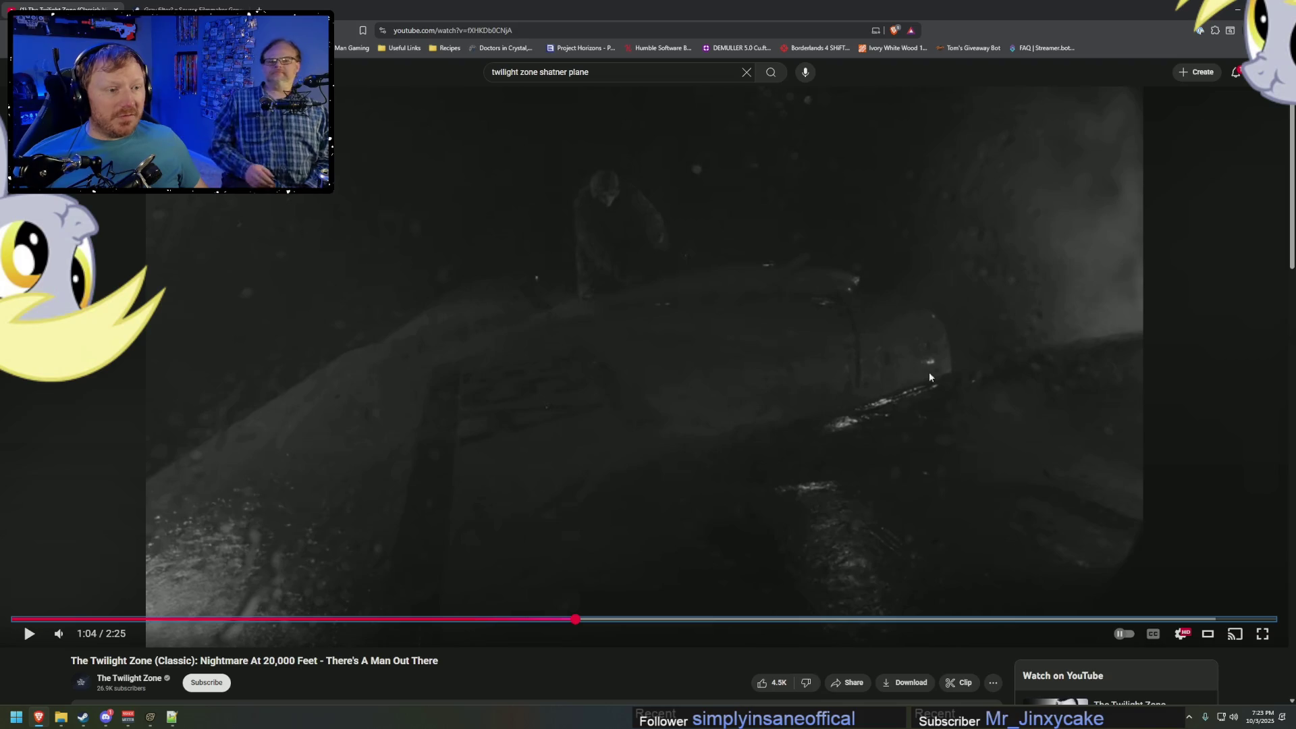
pyautogui.click(845, 390)
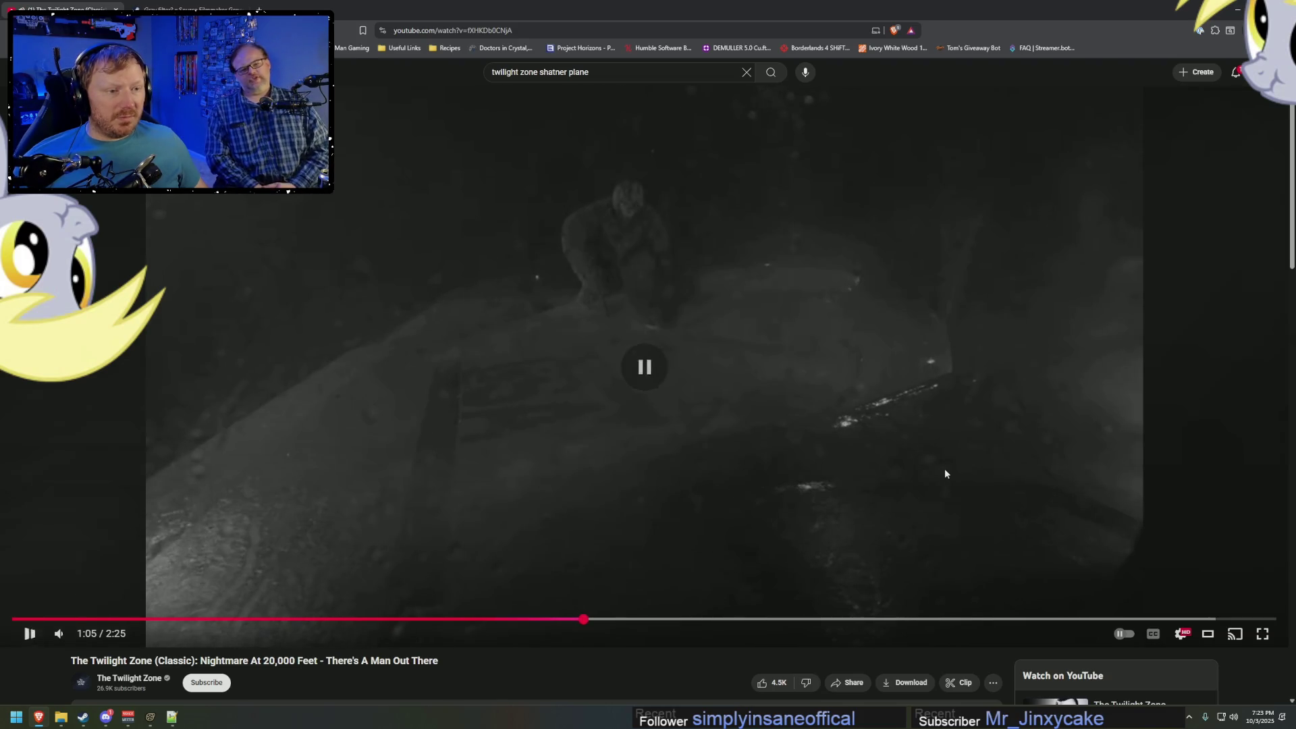
pyautogui.hotkey('alt', 'Tab')
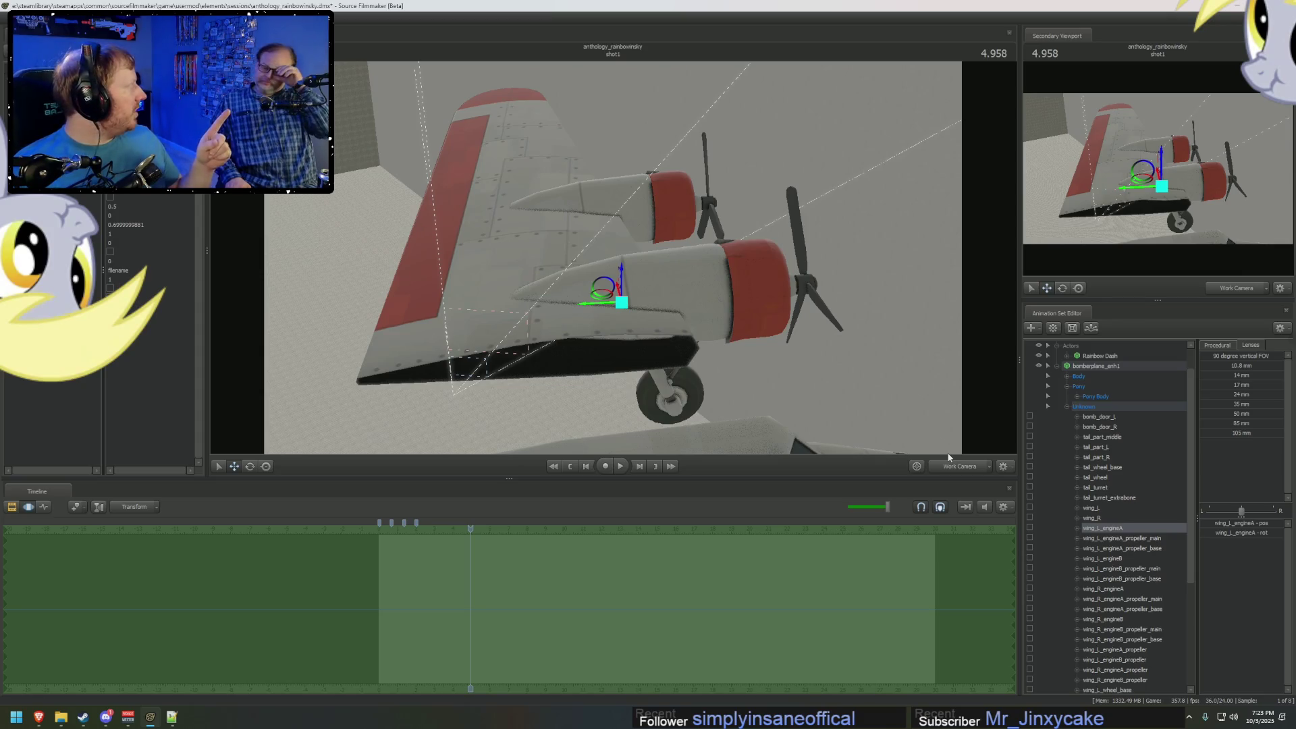
# Select wing_L_engineA and wing_L_engineB together and drag them down along Z.
pyautogui.click(1122, 559)
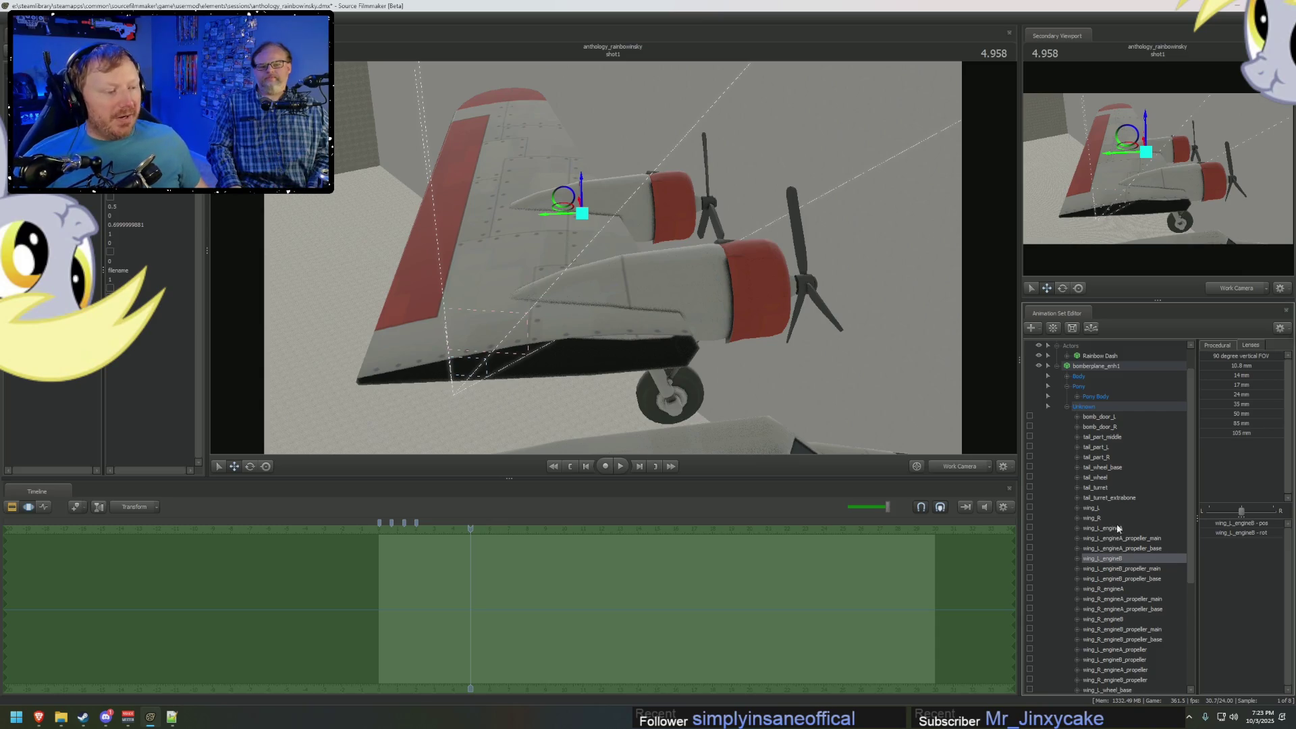
pyautogui.keyDown('ctrl'); pyautogui.click(1120, 530); pyautogui.keyUp('ctrl')
pyautogui.keyDown('ctrl'); pyautogui.click(1086, 520); pyautogui.keyUp('ctrl')
pyautogui.keyDown('ctrl'); pyautogui.click(1112, 519); pyautogui.keyUp('ctrl')
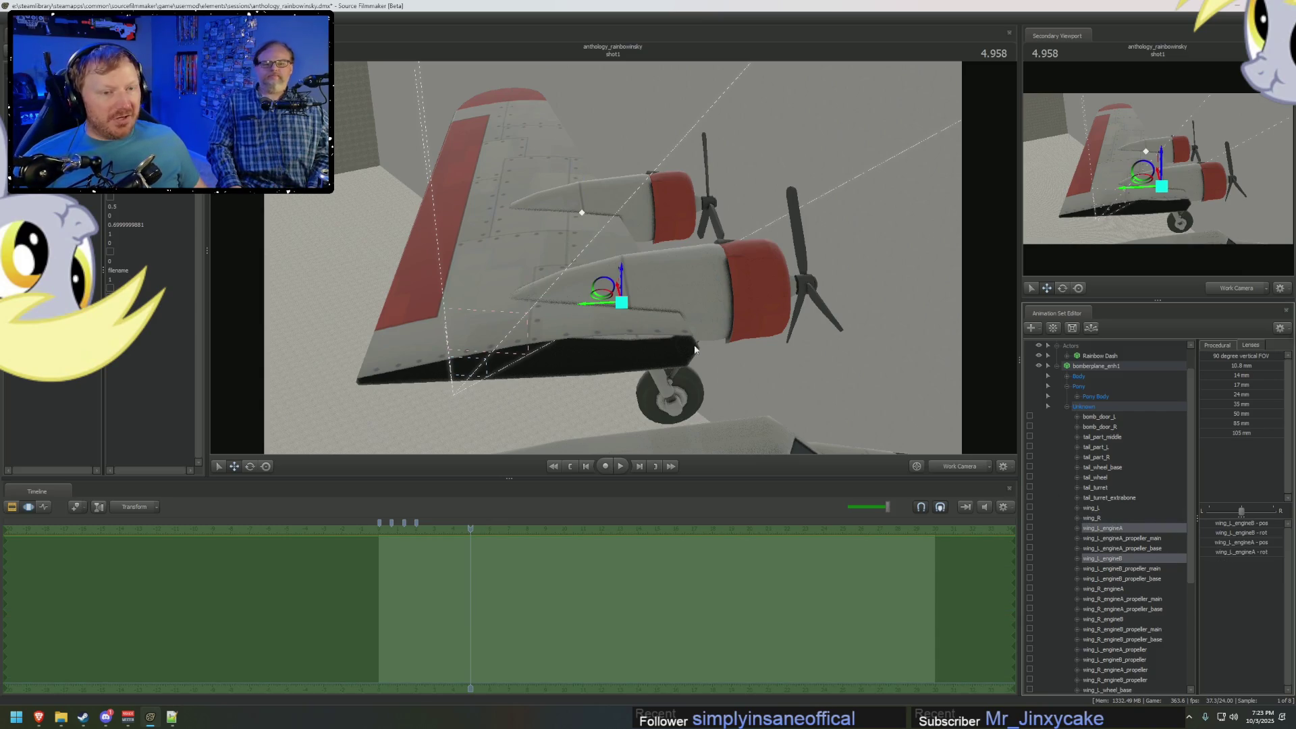
pyautogui.moveTo(622, 277); pyautogui.dragTo(622, 430)
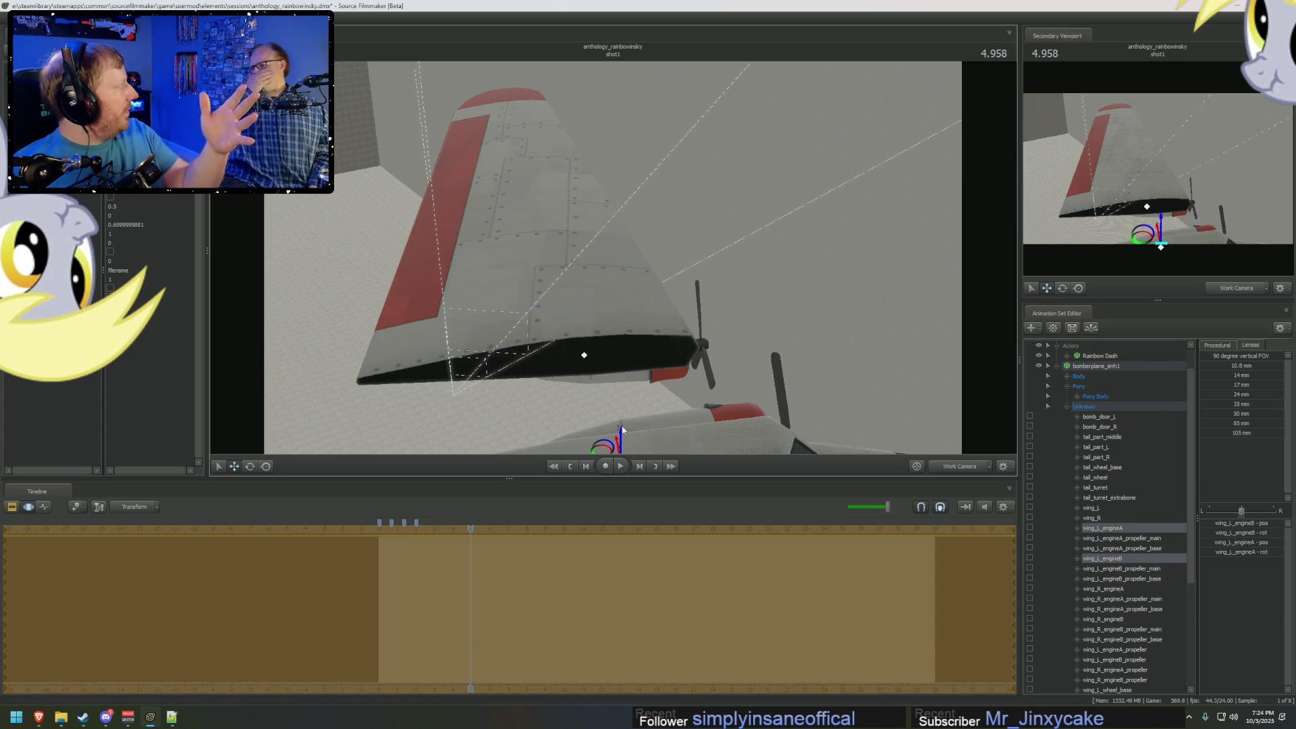
pyautogui.hotkey('alt', 'Tab')
pyautogui.hotkey('ctrl', 'shift', 'Tab')
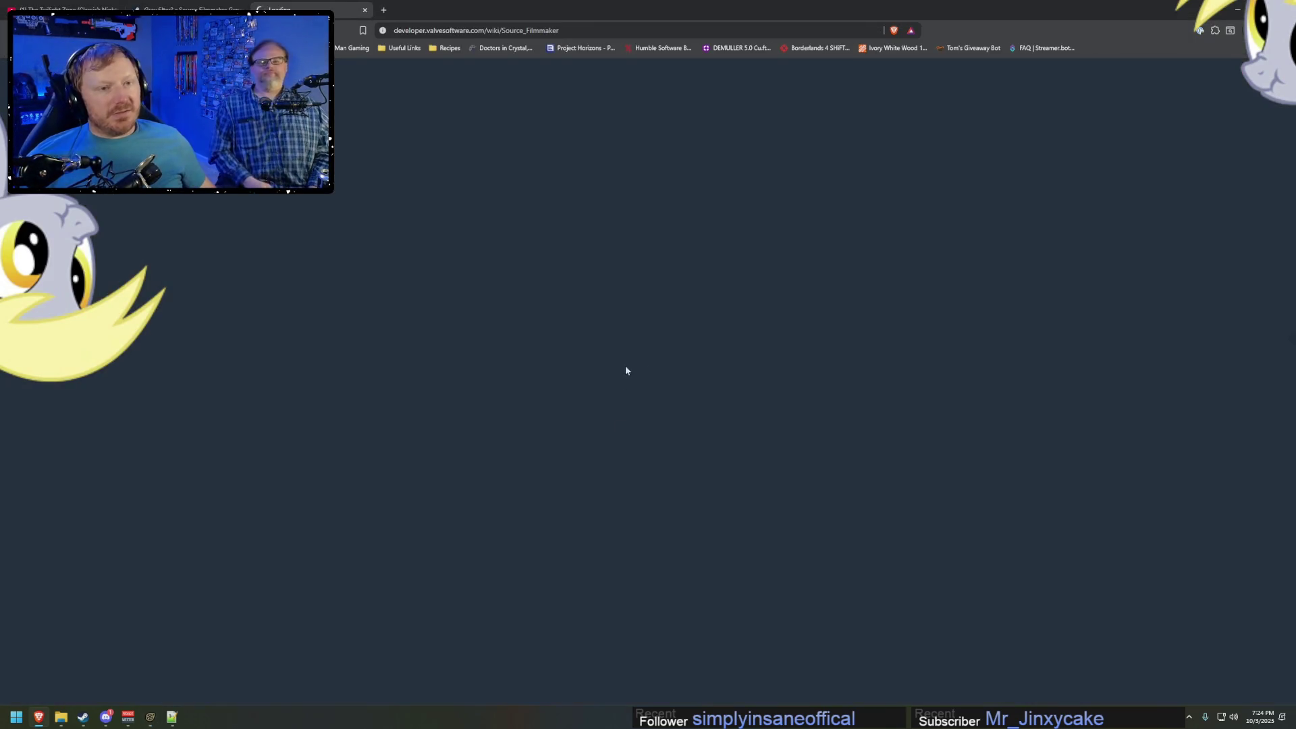
pyautogui.hotkey('ctrl', 'shift', 'Tab')
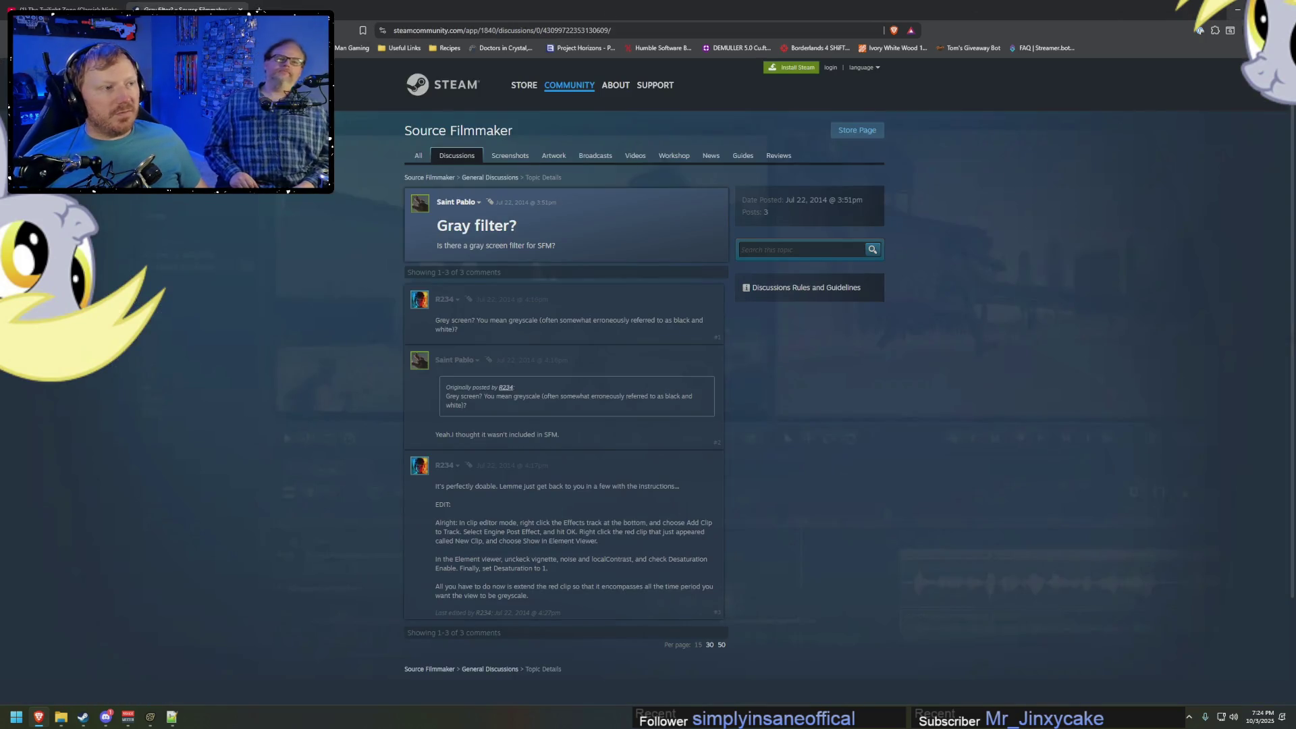
pyautogui.click(1238, 10)
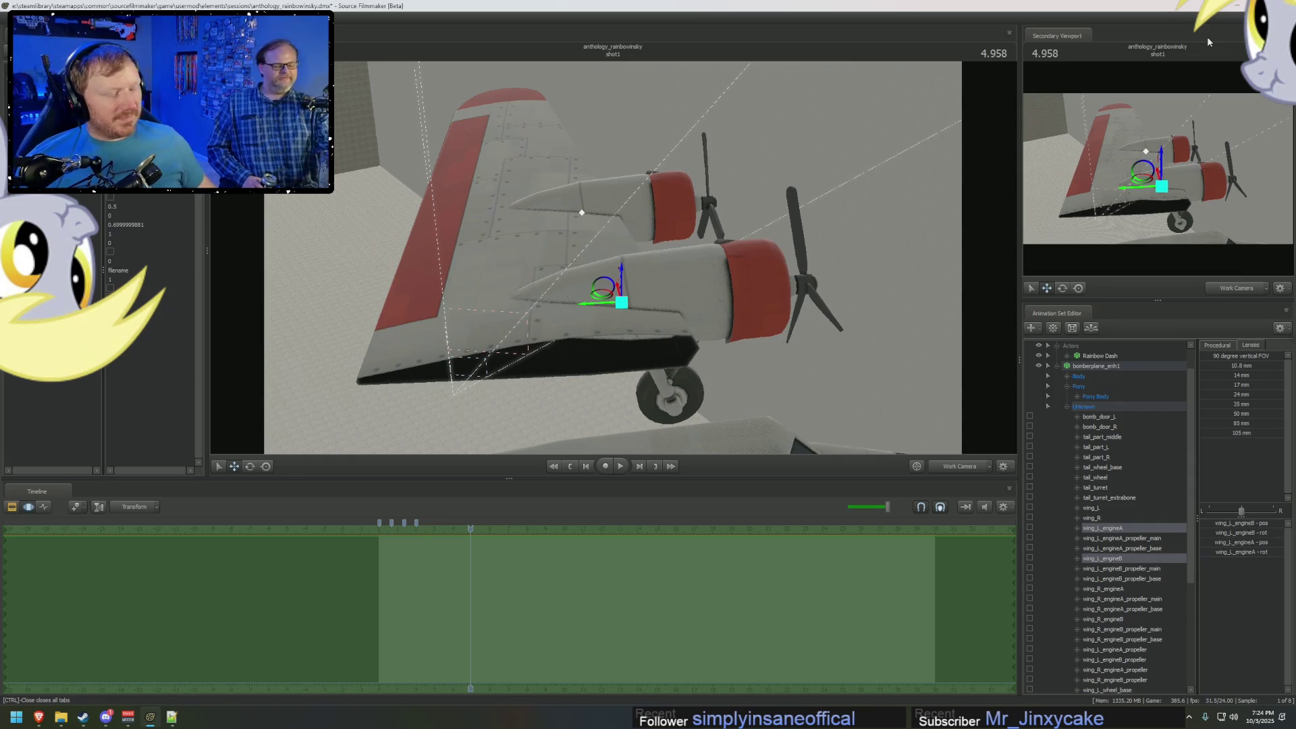
# Collapse bomberplane_enh1 and paste a second bomber set, bomberplane_enh2.
pyautogui.click(1068, 407)
pyautogui.click(1058, 397)
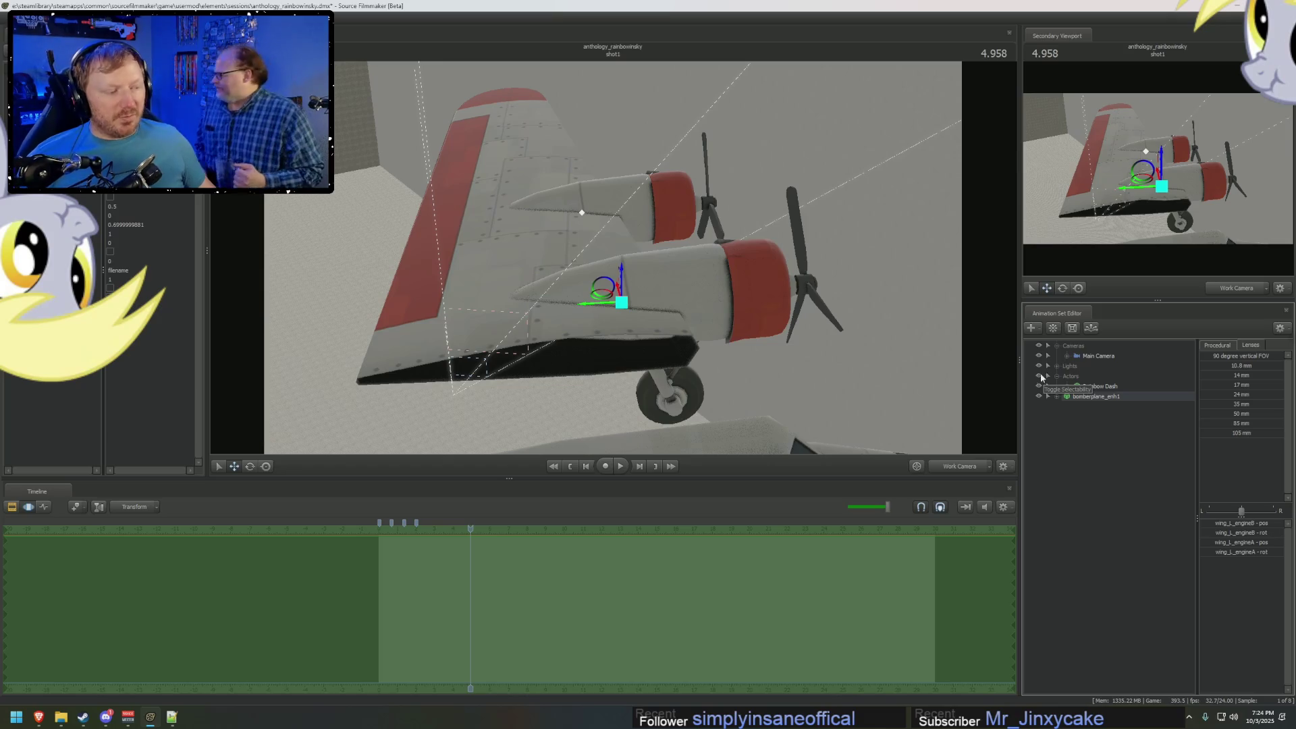
pyautogui.rightClick(1084, 396)
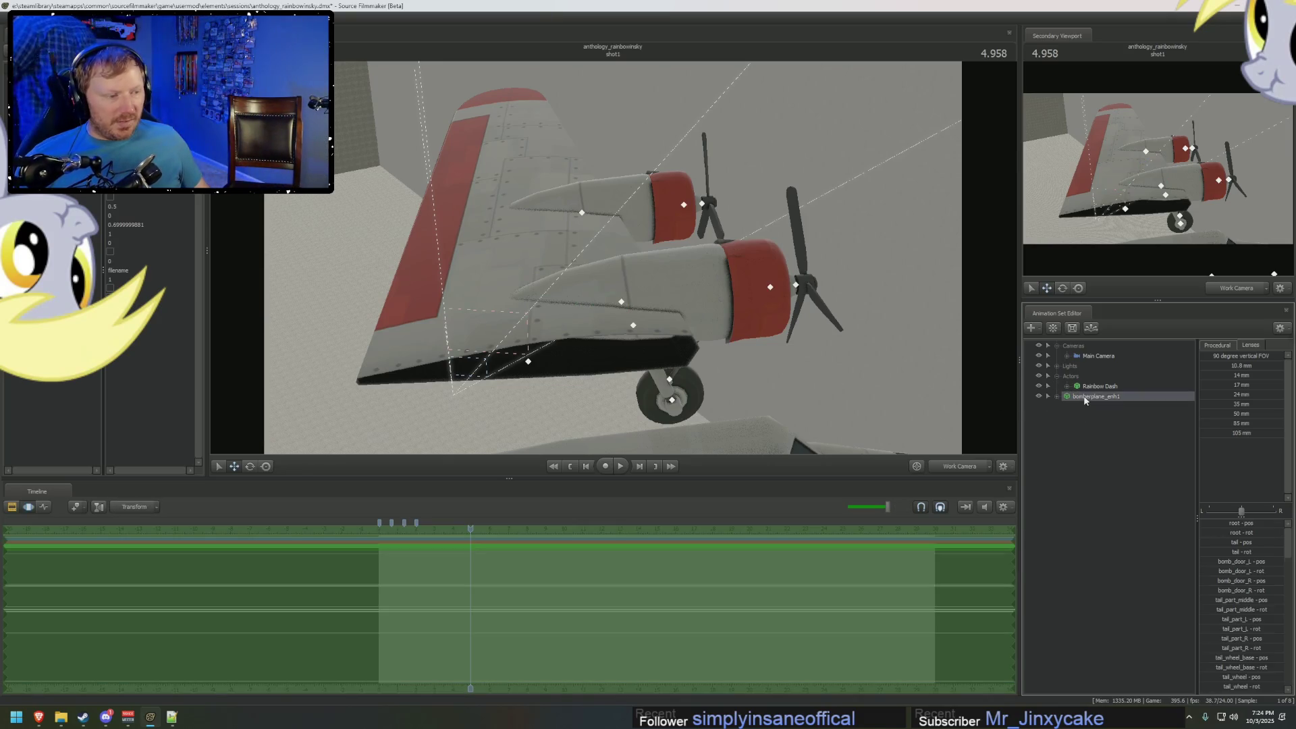
pyautogui.rightClick(1088, 432)
pyautogui.click(1118, 484)
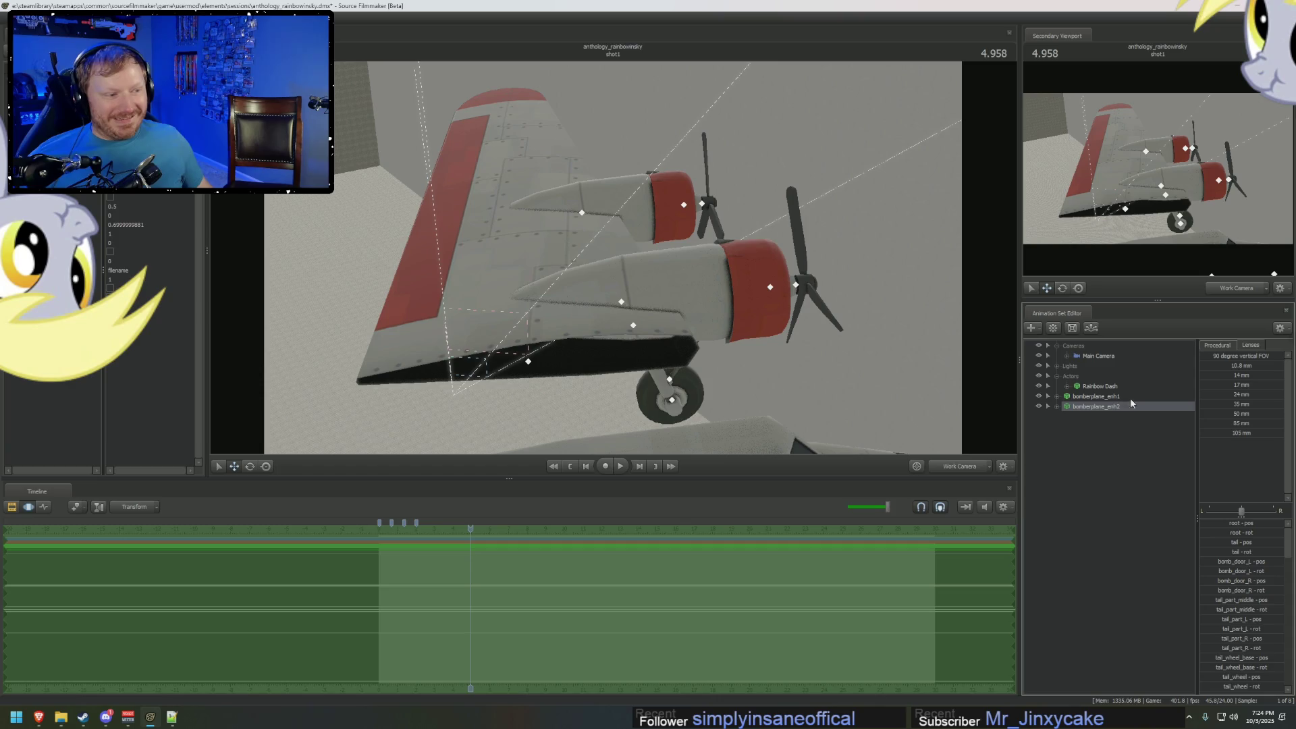
pyautogui.moveTo(472, 299)
pyautogui.mouseDown()
pyautogui.moveTo(772, 292)
pyautogui.moveTo(560, 311)
pyautogui.moveTo(275, 217)
pyautogui.moveTo(289, 261)
pyautogui.moveTo(486, 299)
pyautogui.moveTo(446, 311)
pyautogui.mouseUp()
# Expand bomberplane_enh2's Unknown group and select its wing_L_engineA bone.
pyautogui.click(1068, 408)
pyautogui.click(1057, 406)
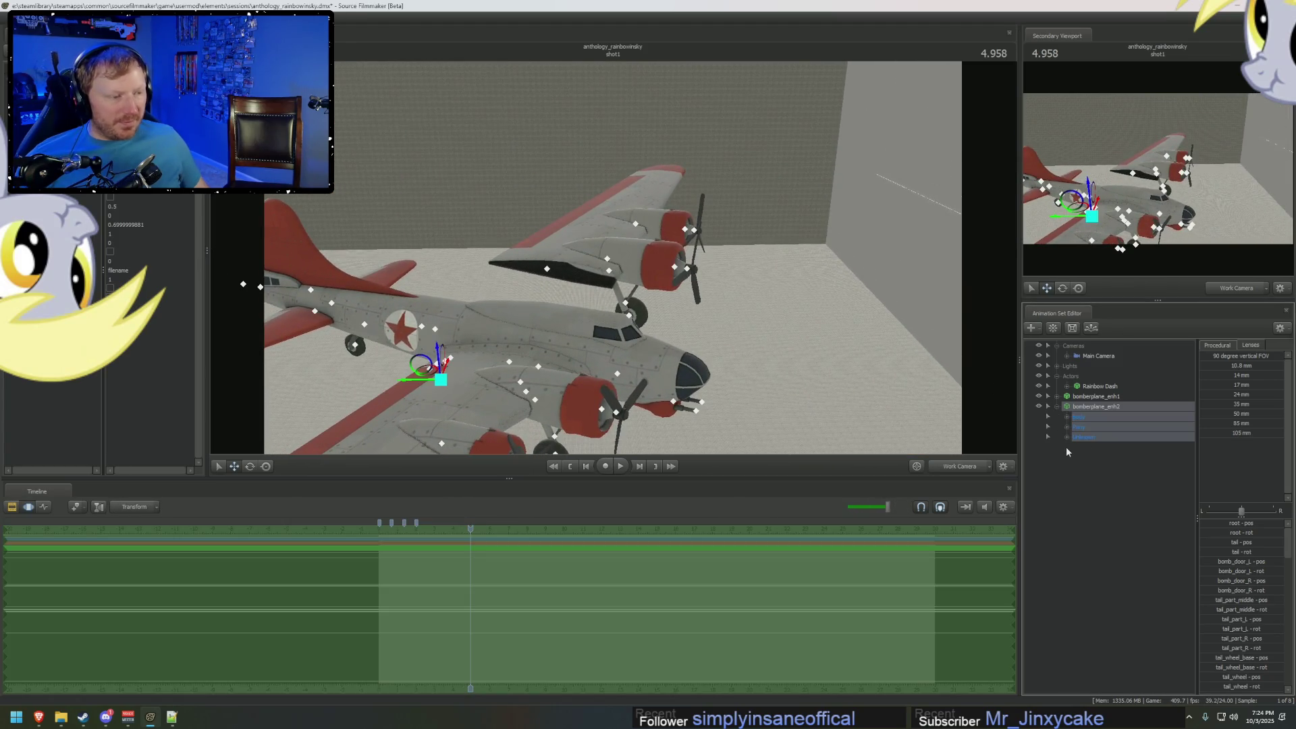
pyautogui.click(1067, 445)
pyautogui.click(1048, 437)
pyautogui.scroll(-1, 1112, 534)
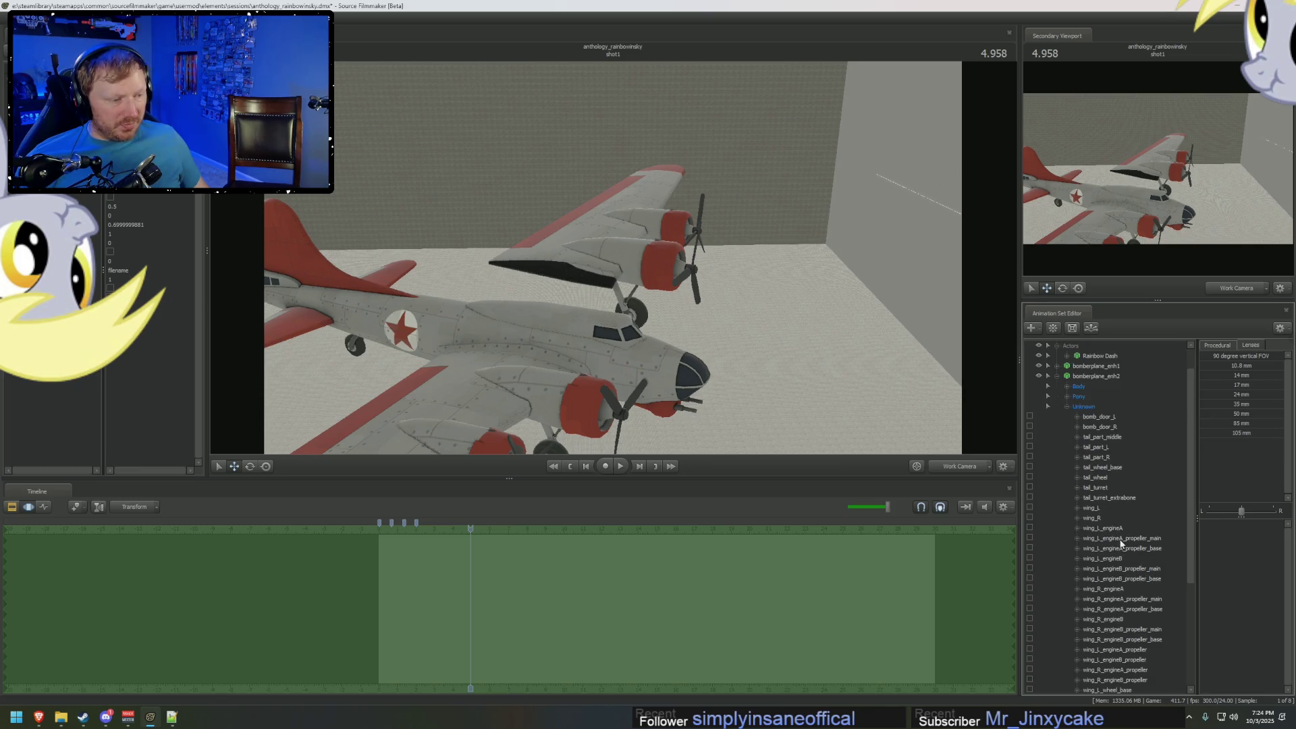
pyautogui.click(1121, 530)
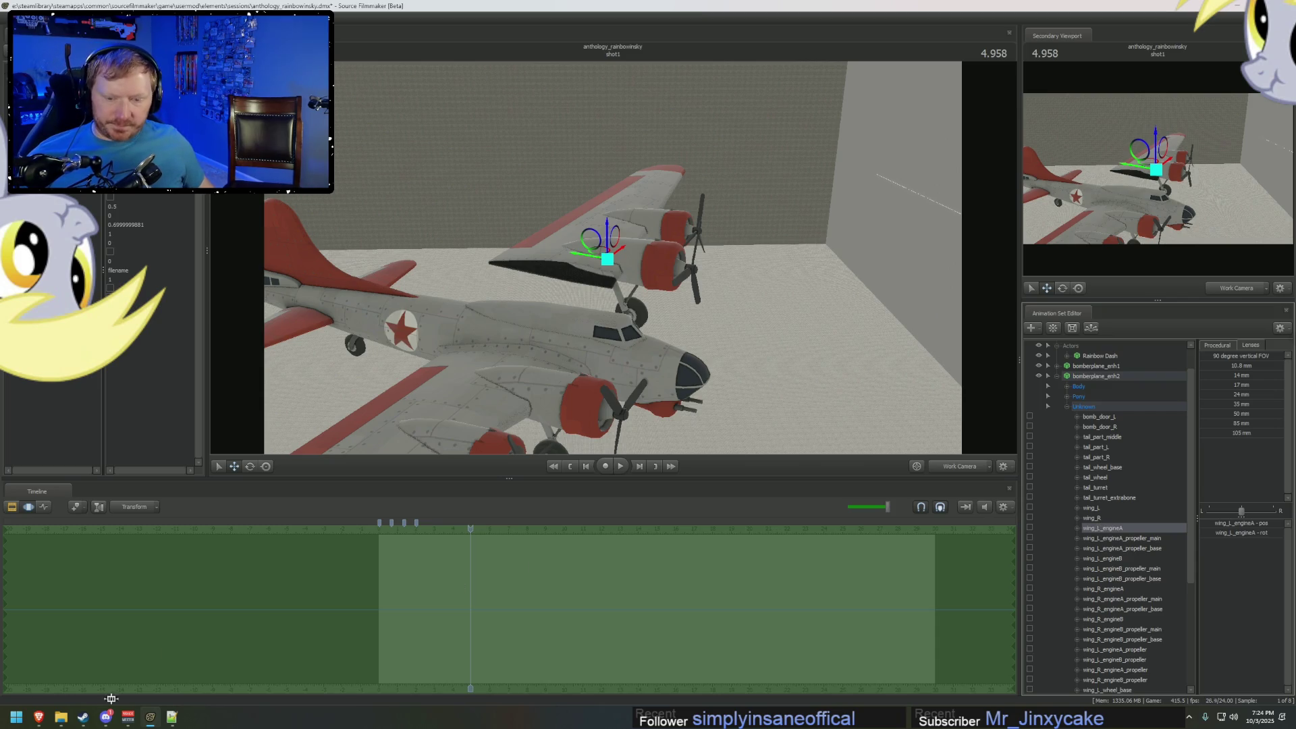
pyautogui.click(61, 718)
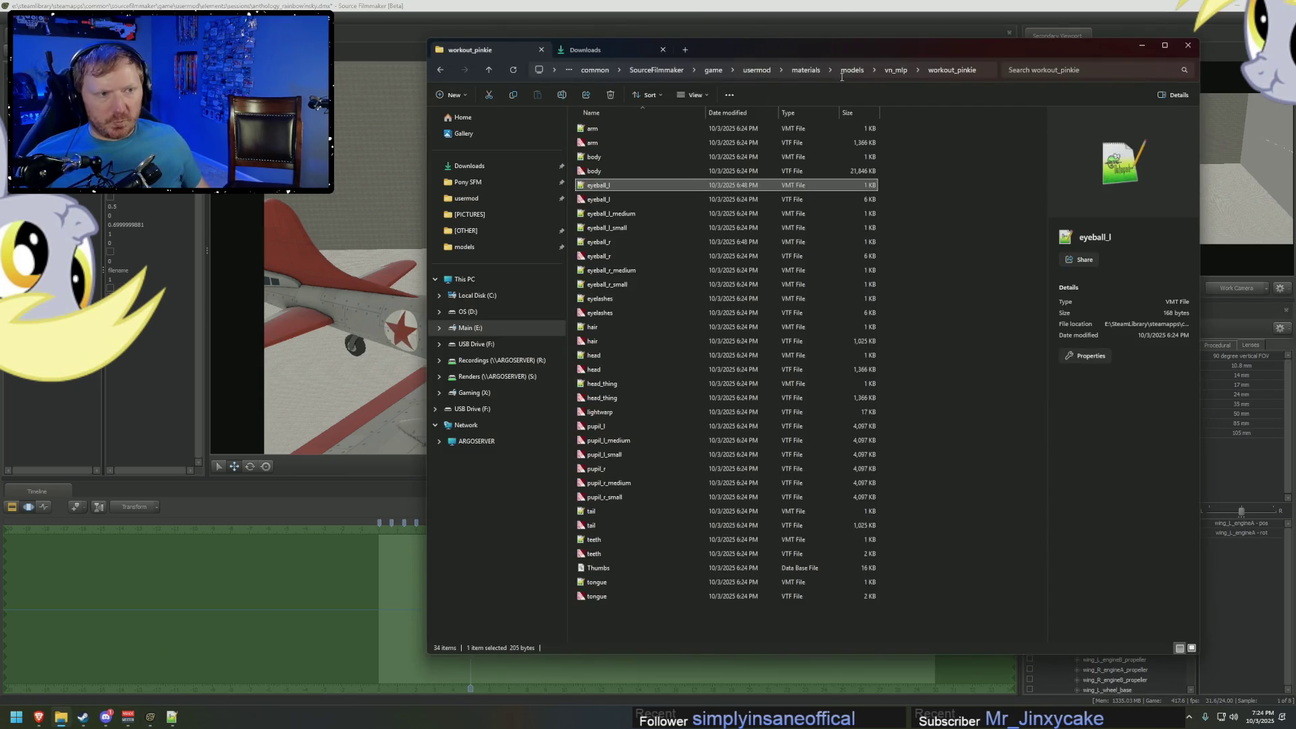
# Browse into the SourceFilmmaker workshop scripts\sfm folder, peeking at animset and autoinit.
pyautogui.click(715, 70)
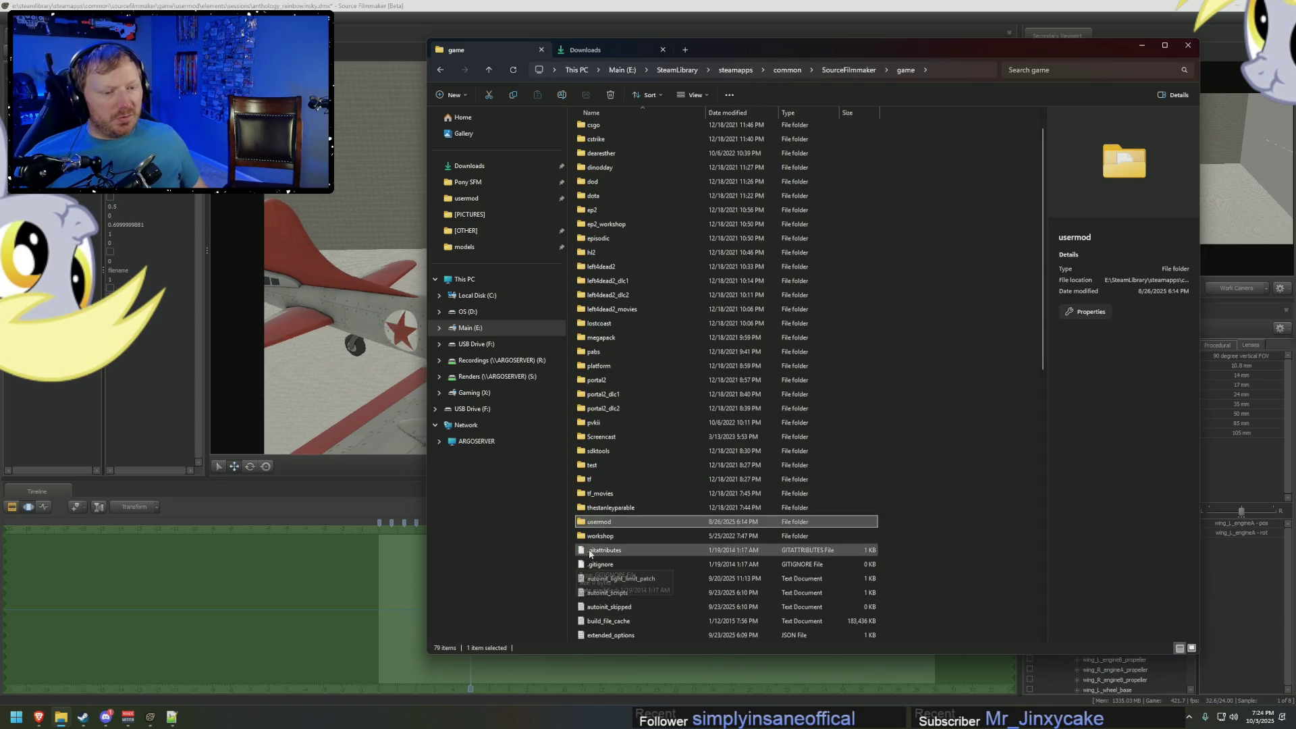
pyautogui.doubleClick(589, 536)
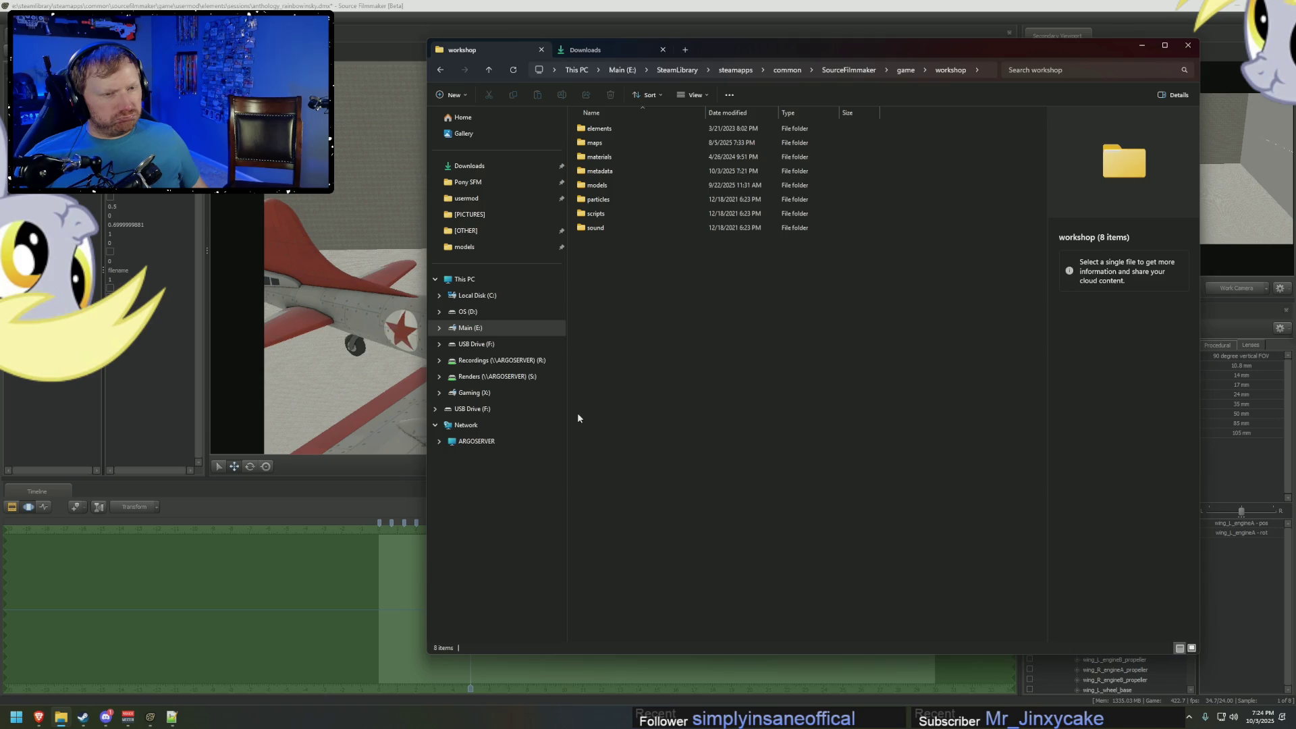
pyautogui.doubleClick(601, 214)
pyautogui.doubleClick(604, 129)
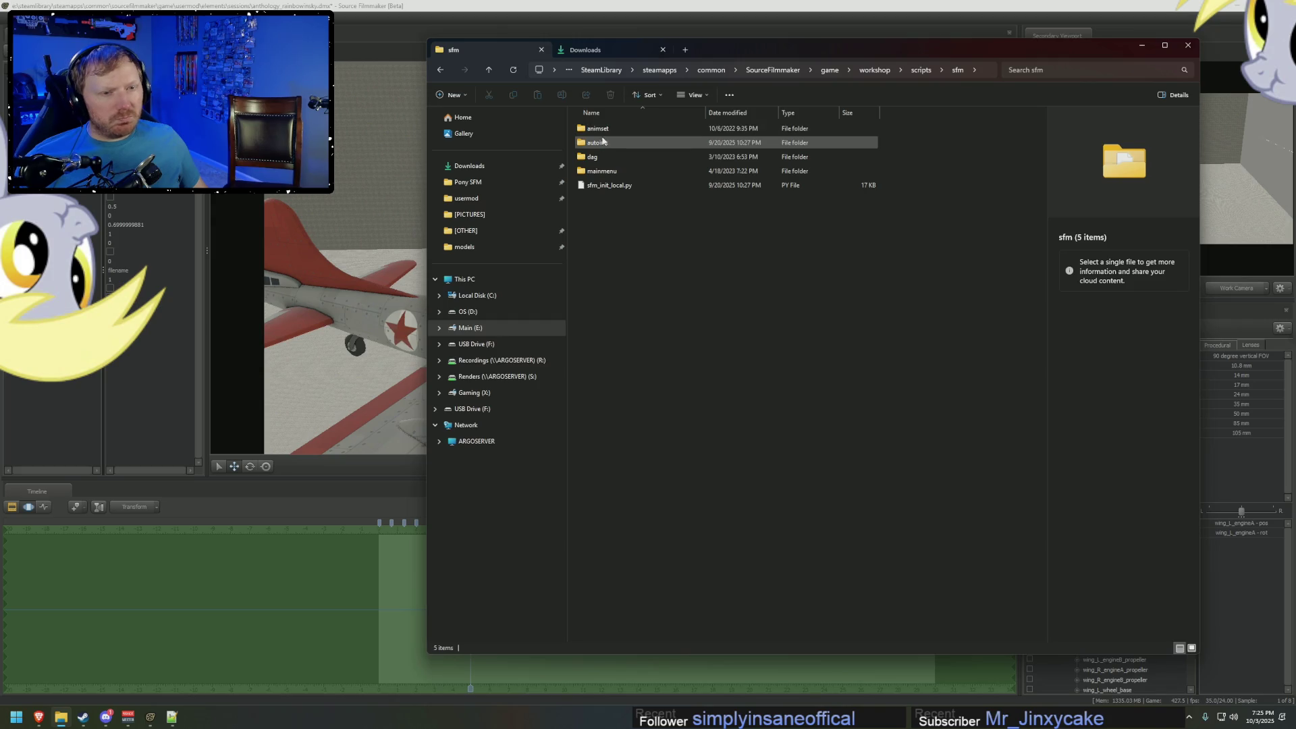
pyautogui.doubleClick(603, 134)
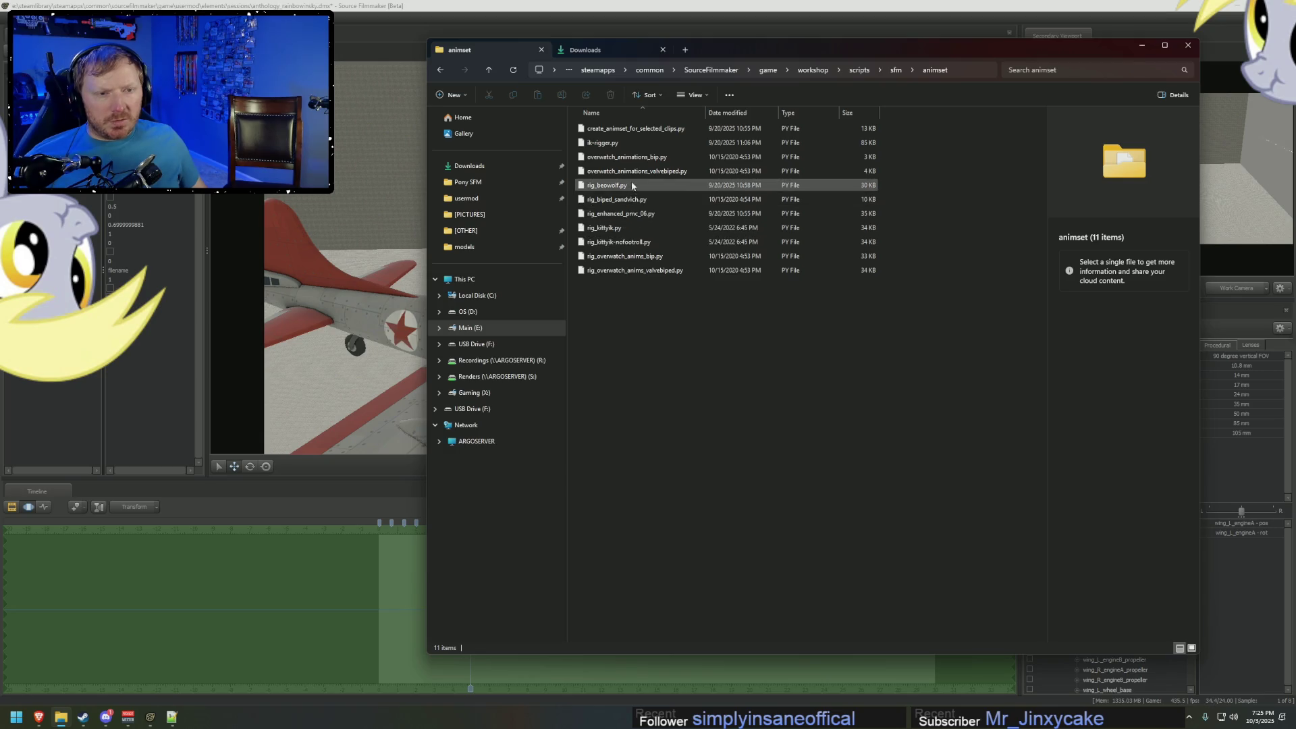
pyautogui.click(895, 70)
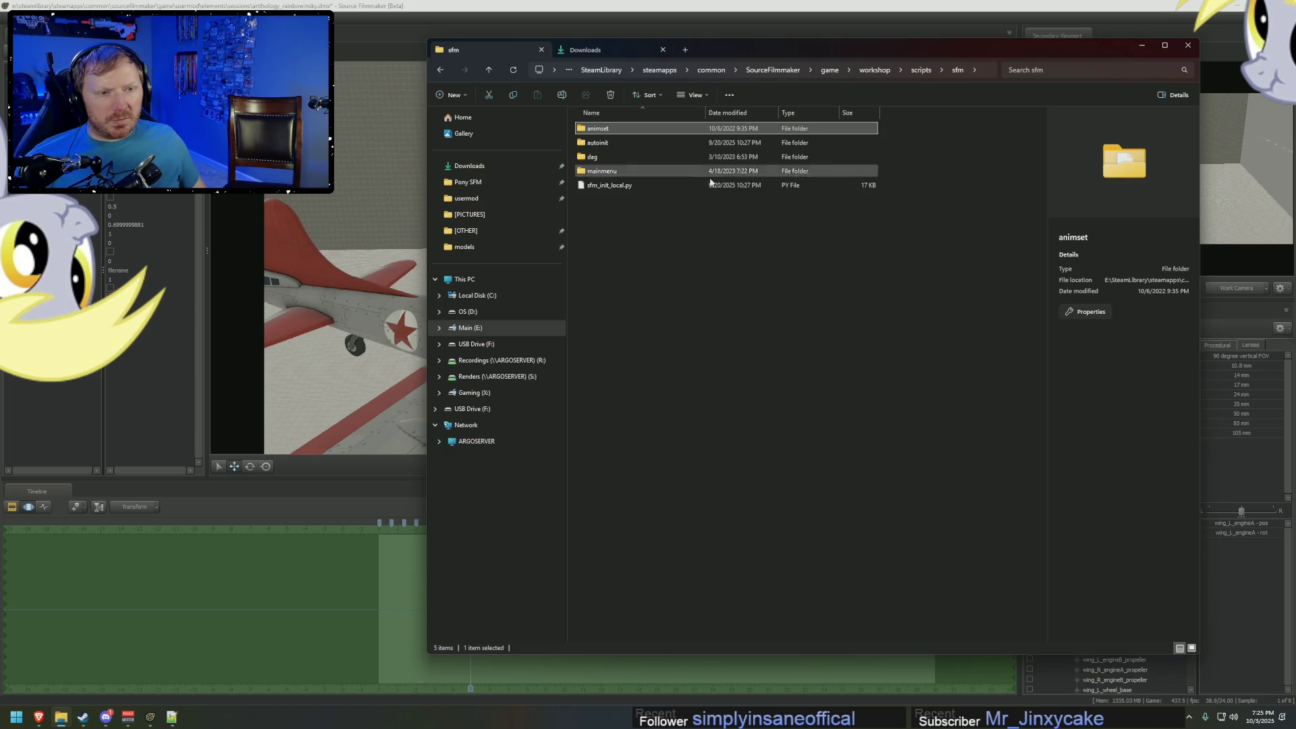
pyautogui.click(601, 144)
pyautogui.doubleClick(600, 144)
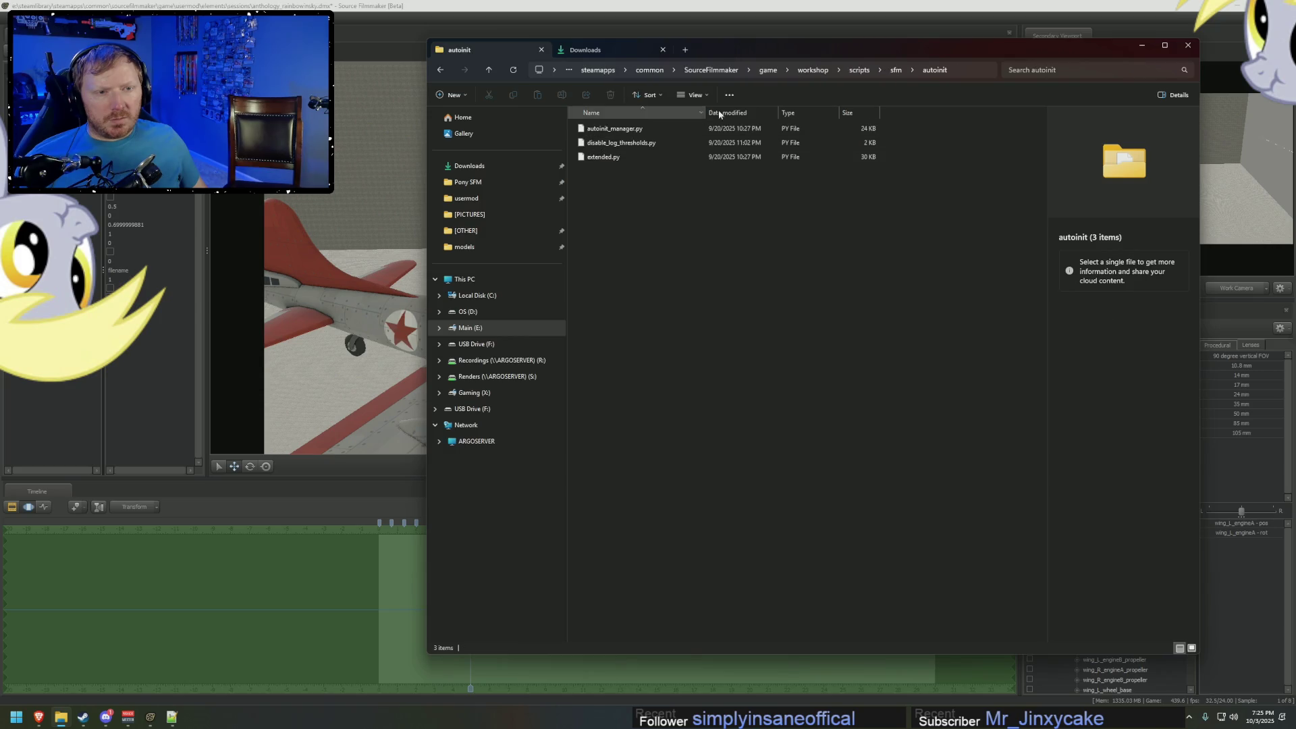
pyautogui.click(896, 70)
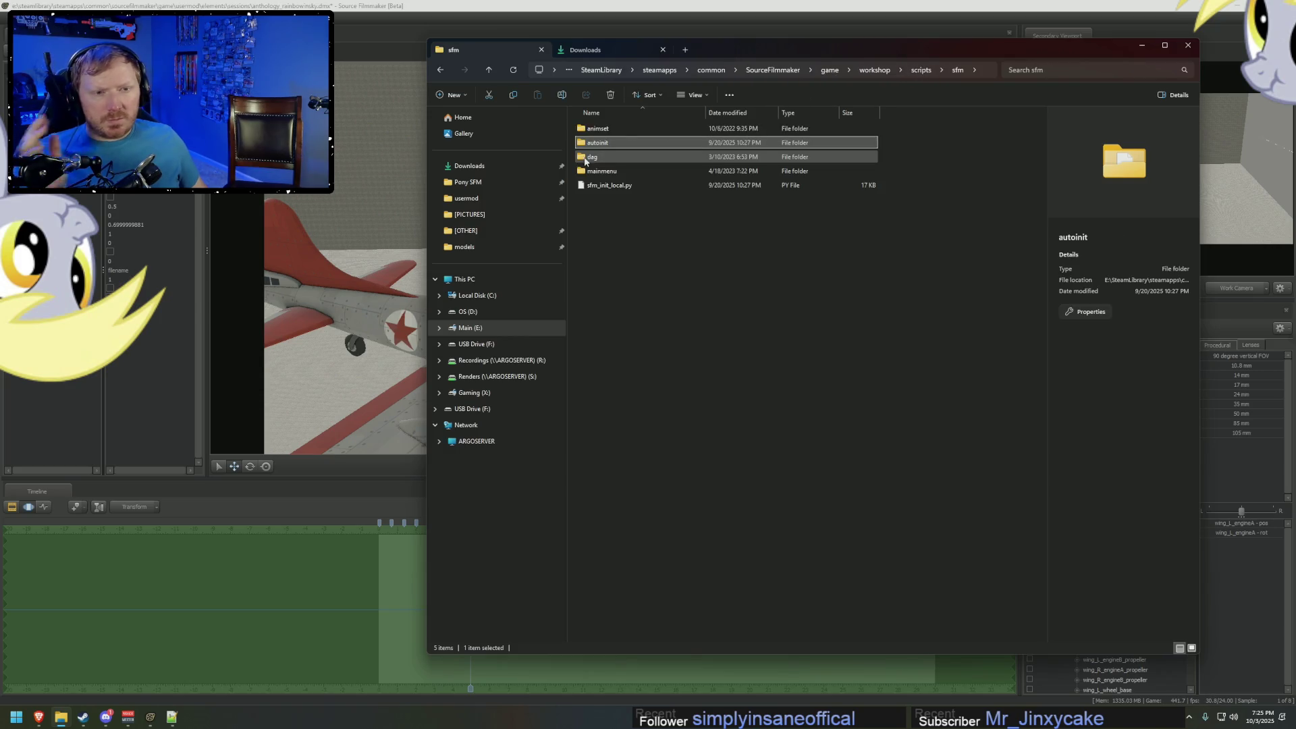
# Go into dag\exact\count1 and open directional_scale_controls.py in Notepad++.
pyautogui.doubleClick(593, 156)
pyautogui.doubleClick(592, 129)
pyautogui.doubleClick(587, 129)
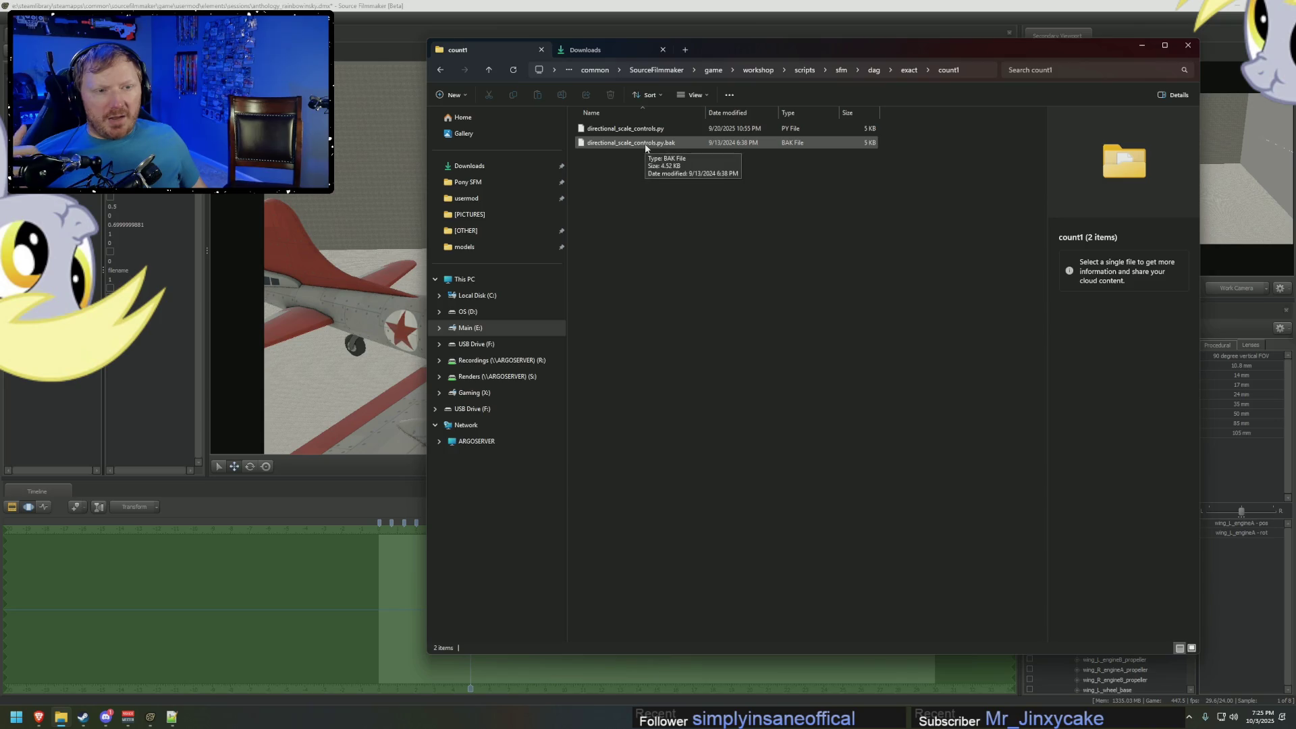
pyautogui.click(646, 134)
pyautogui.rightClick(646, 135)
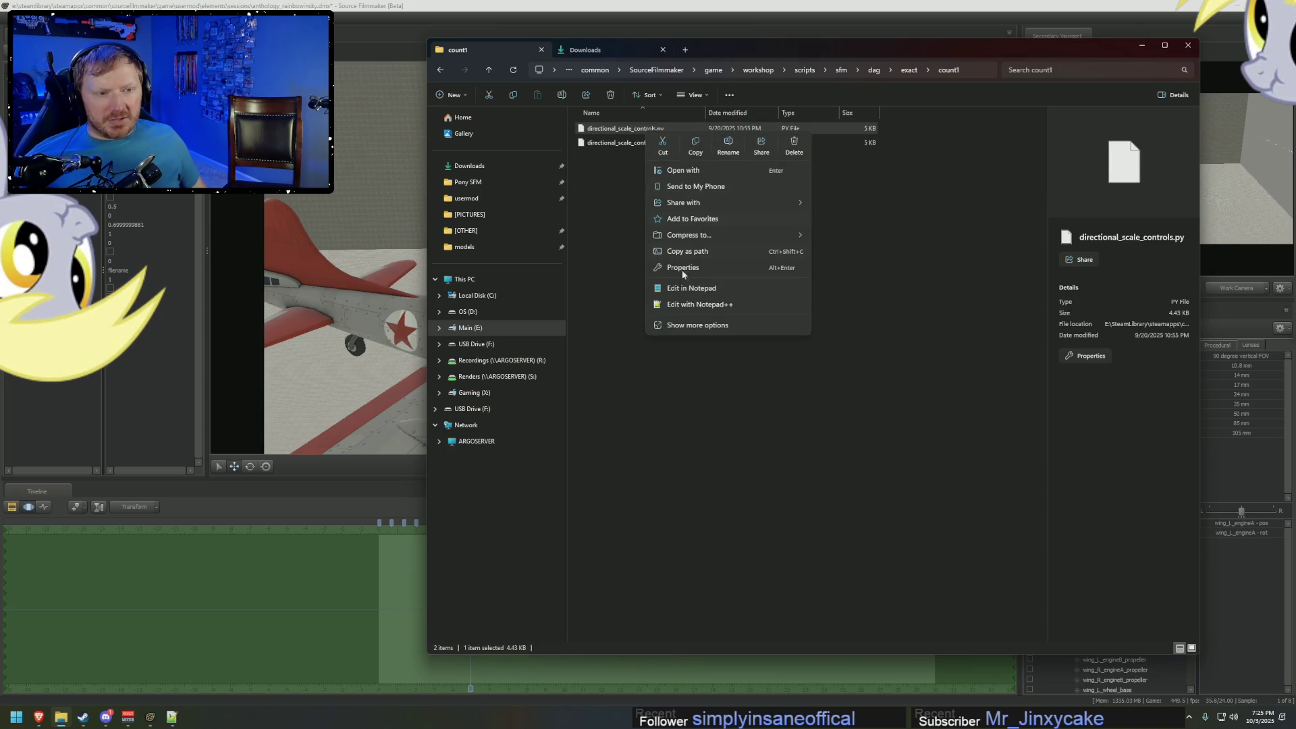
pyautogui.click(698, 305)
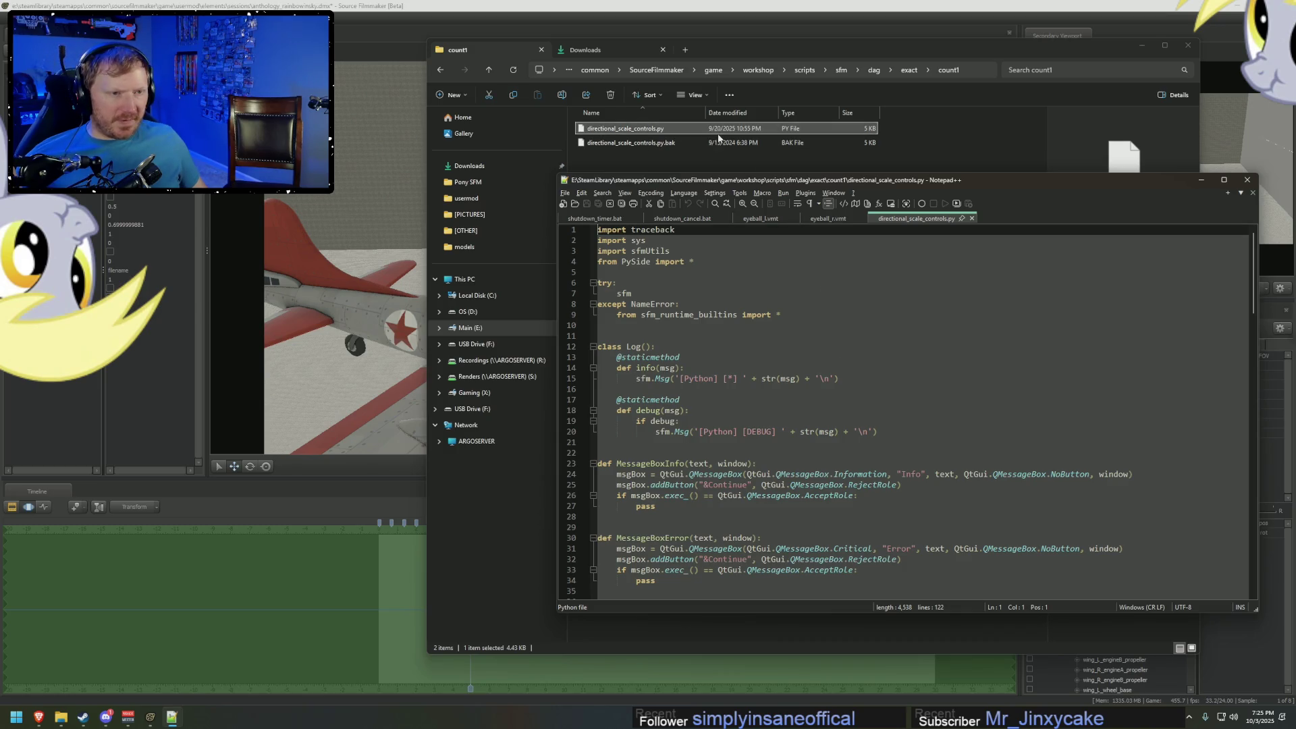
pyautogui.click(734, 358)
pyautogui.scroll(-20, 749, 361)
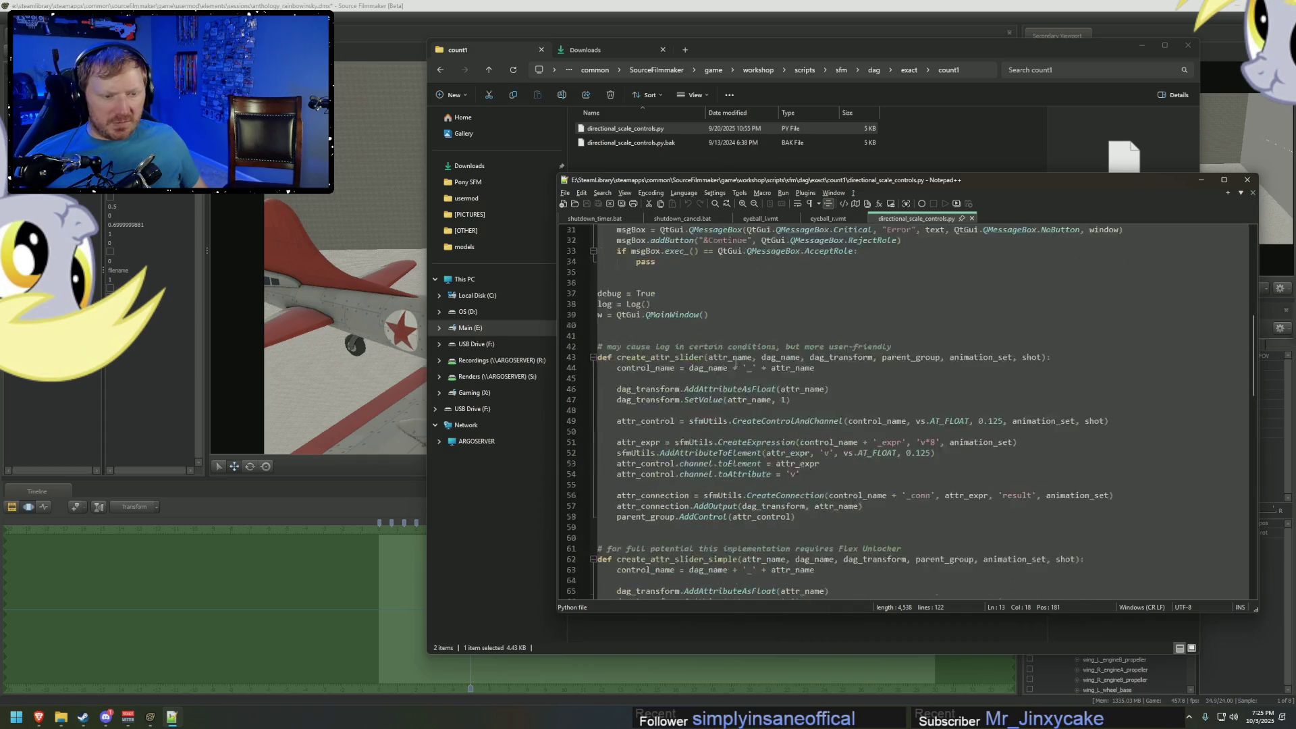
pyautogui.scroll(11, 749, 361)
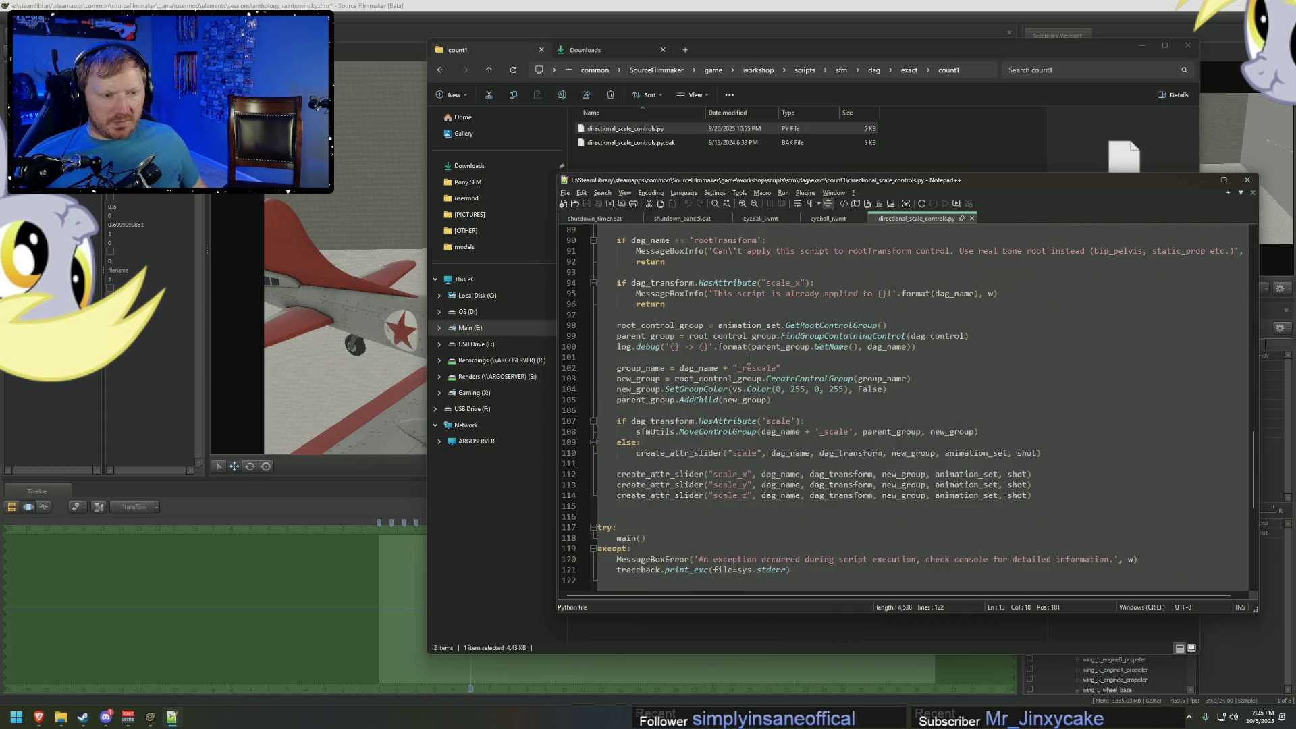
pyautogui.scroll(4, 750, 363)
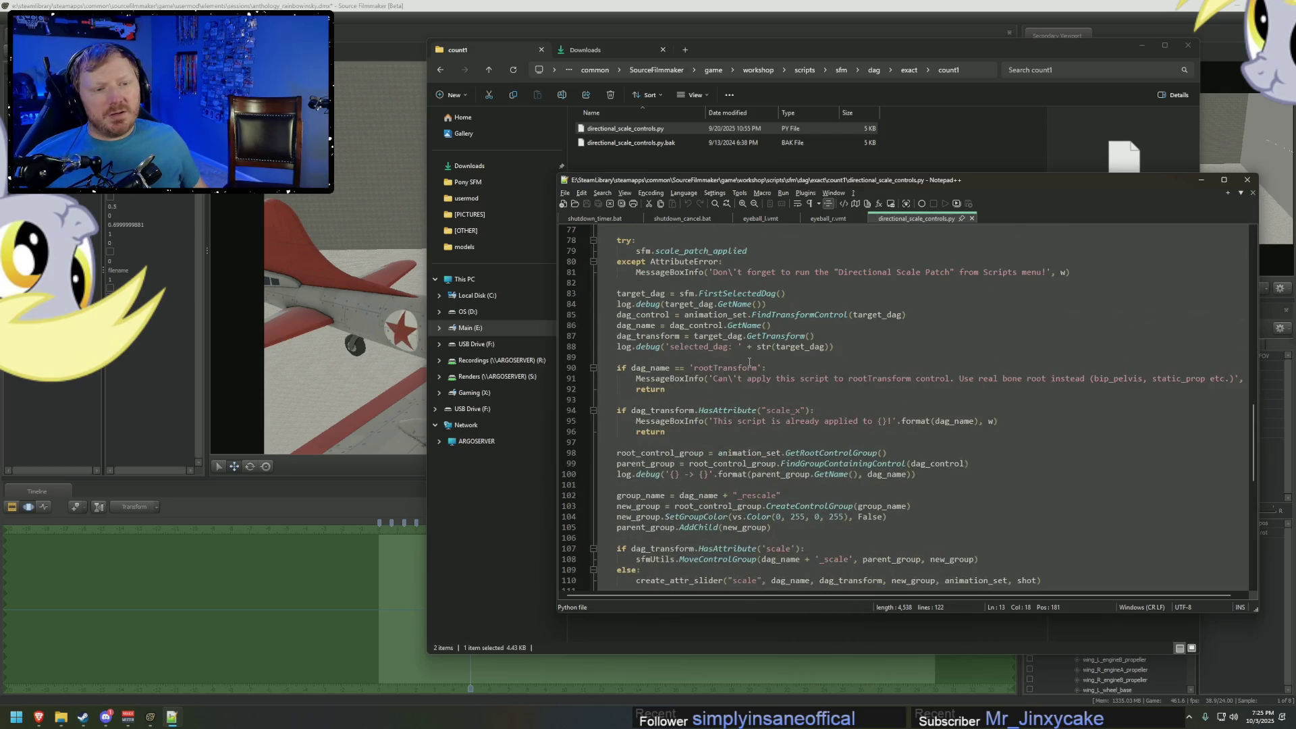
pyautogui.scroll(4, 749, 362)
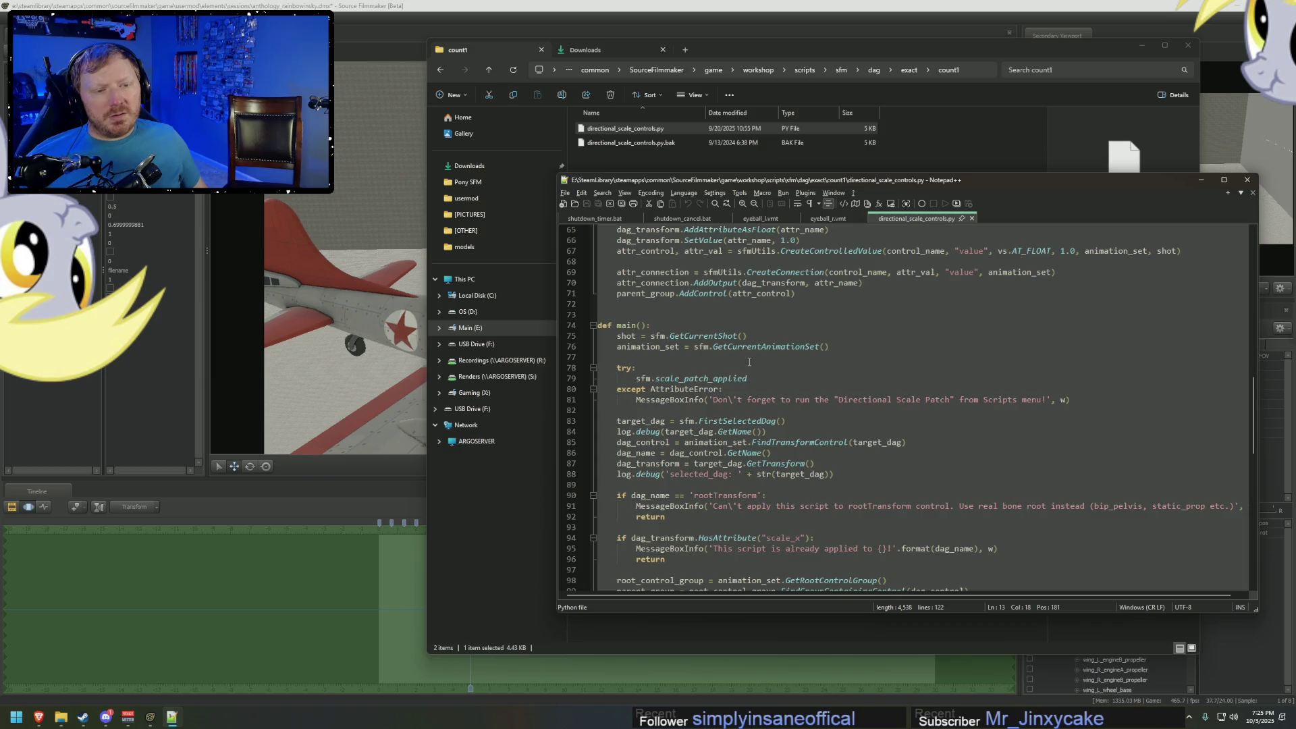
pyautogui.scroll(7, 749, 363)
pyautogui.scroll(2, 750, 362)
pyautogui.scroll(7, 749, 362)
pyautogui.scroll(-3, 754, 350)
pyautogui.scroll(-14, 754, 350)
pyautogui.scroll(-8, 751, 347)
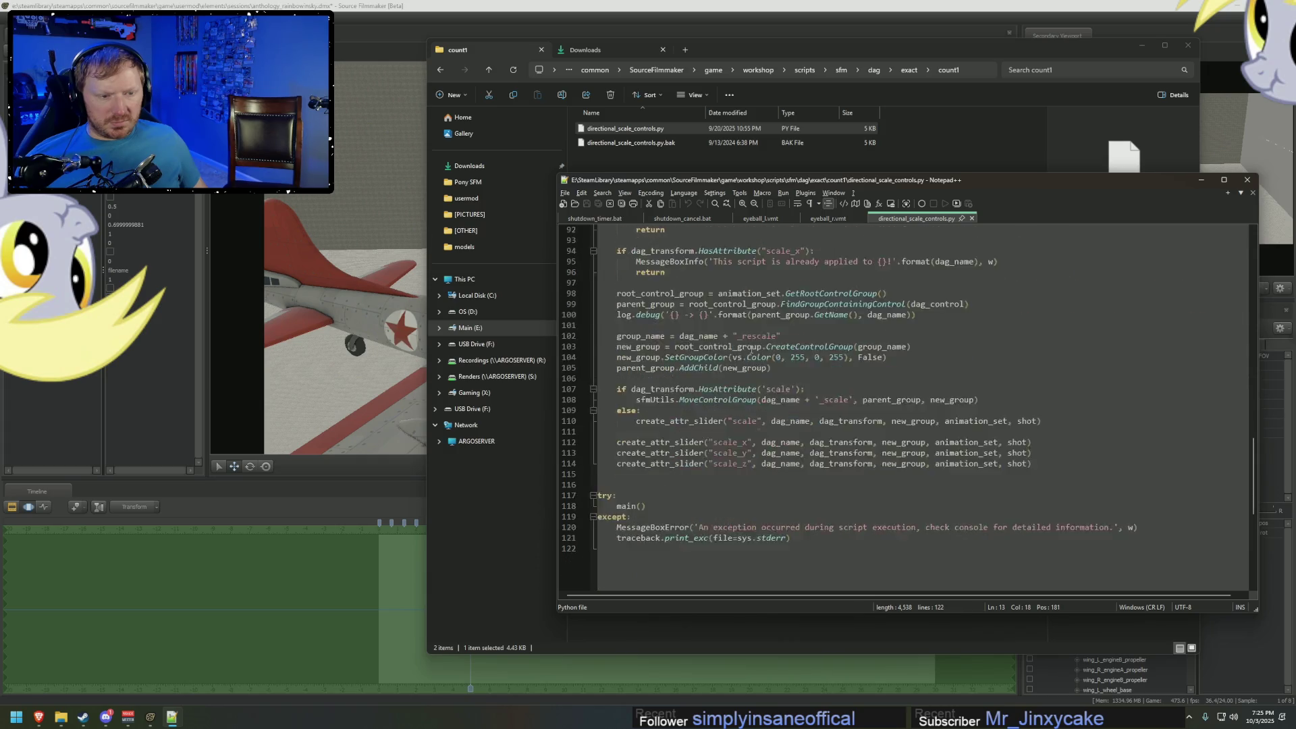
pyautogui.scroll(-2, 751, 350)
pyautogui.scroll(12, 751, 350)
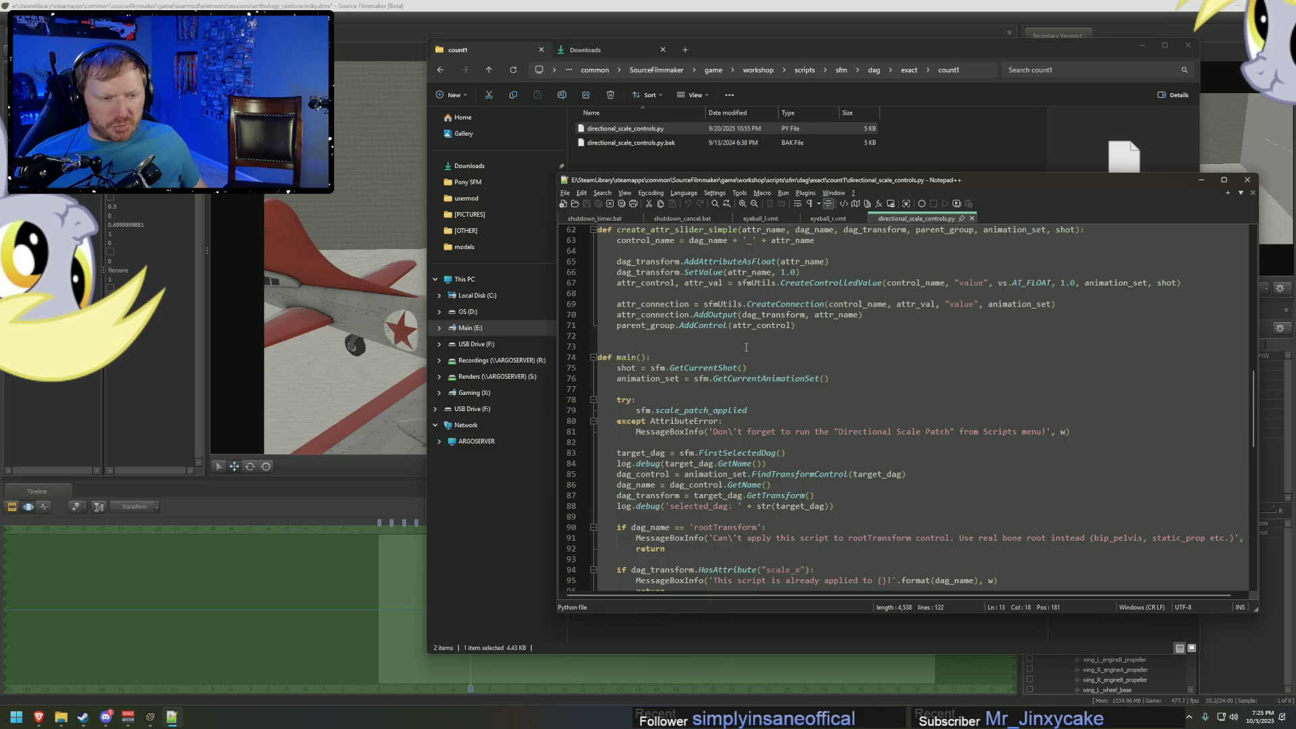
pyautogui.scroll(20, 746, 347)
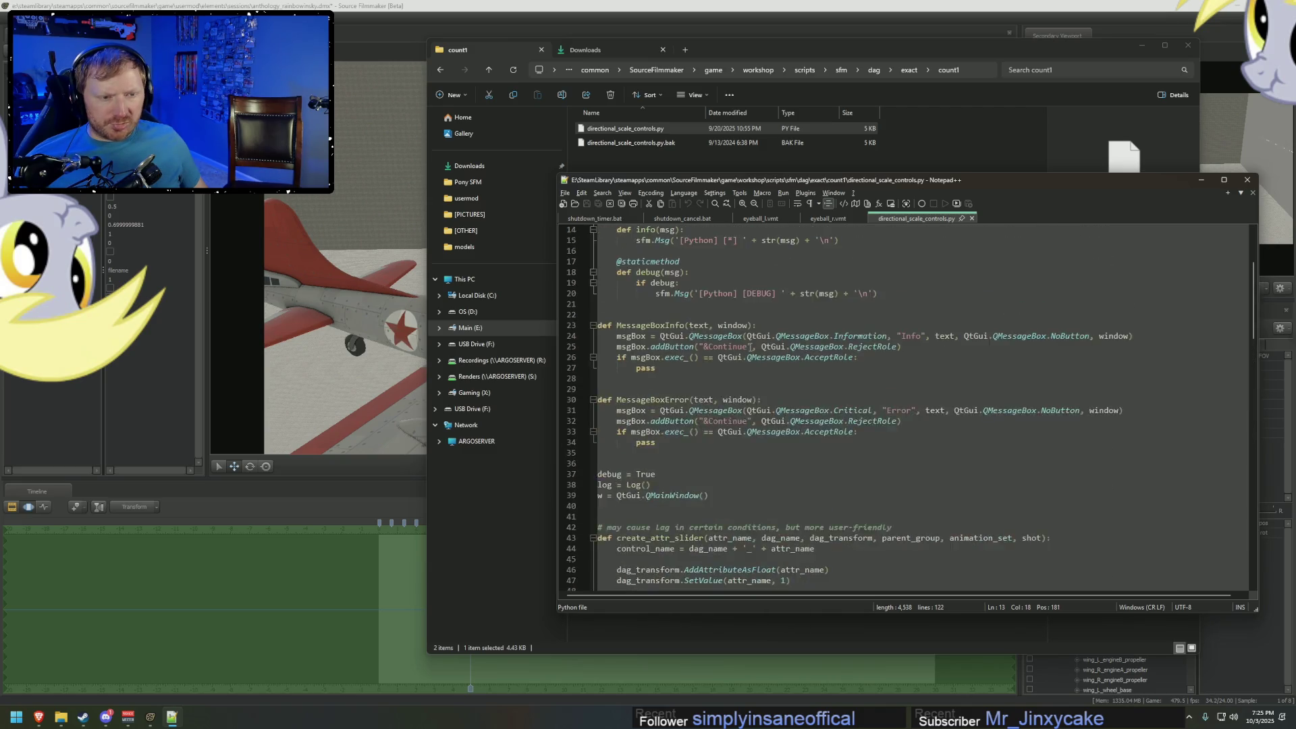
pyautogui.scroll(-10, 750, 347)
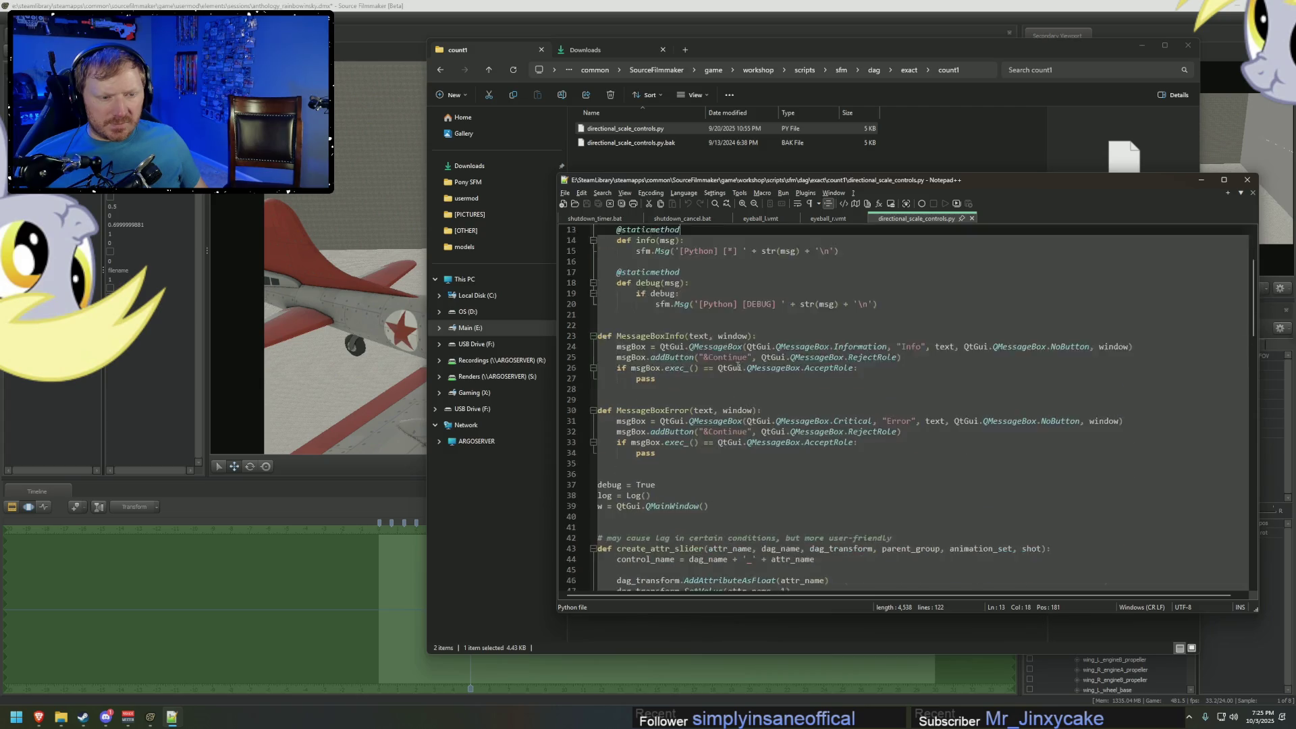
pyautogui.scroll(-4, 738, 364)
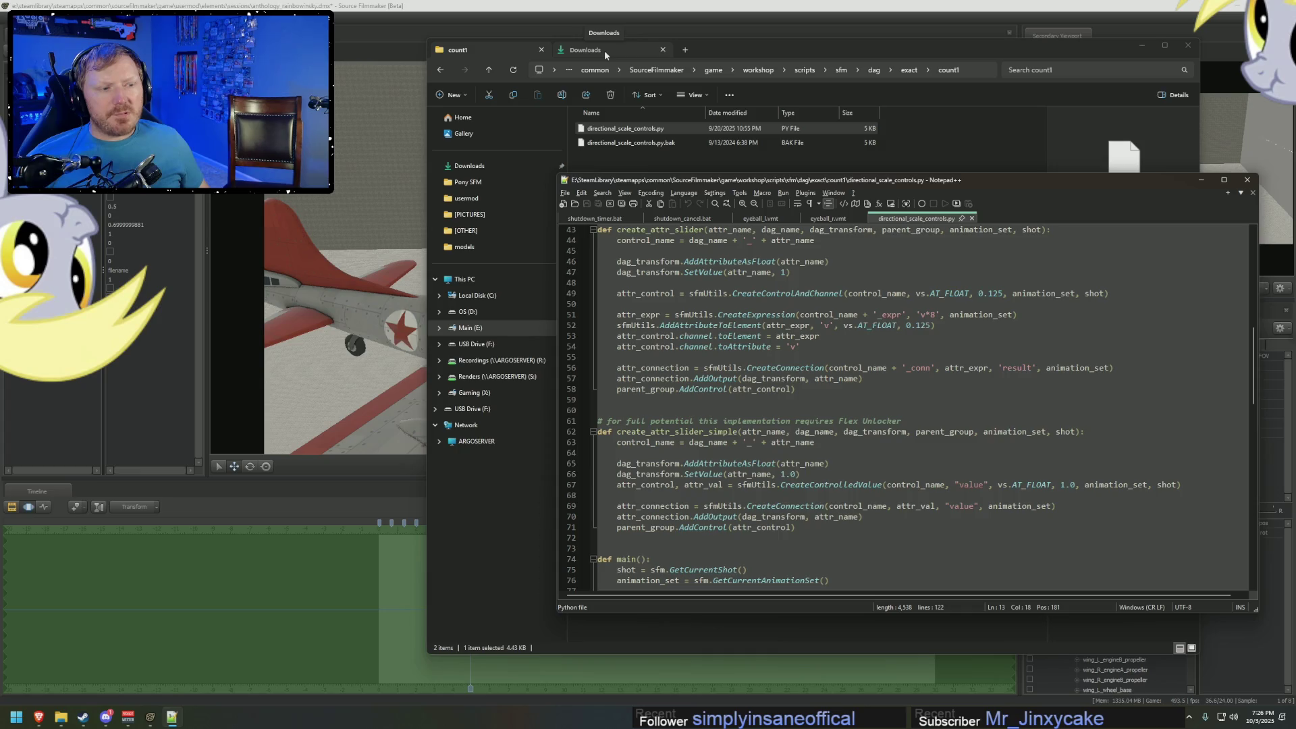
pyautogui.scroll(-9, 778, 400)
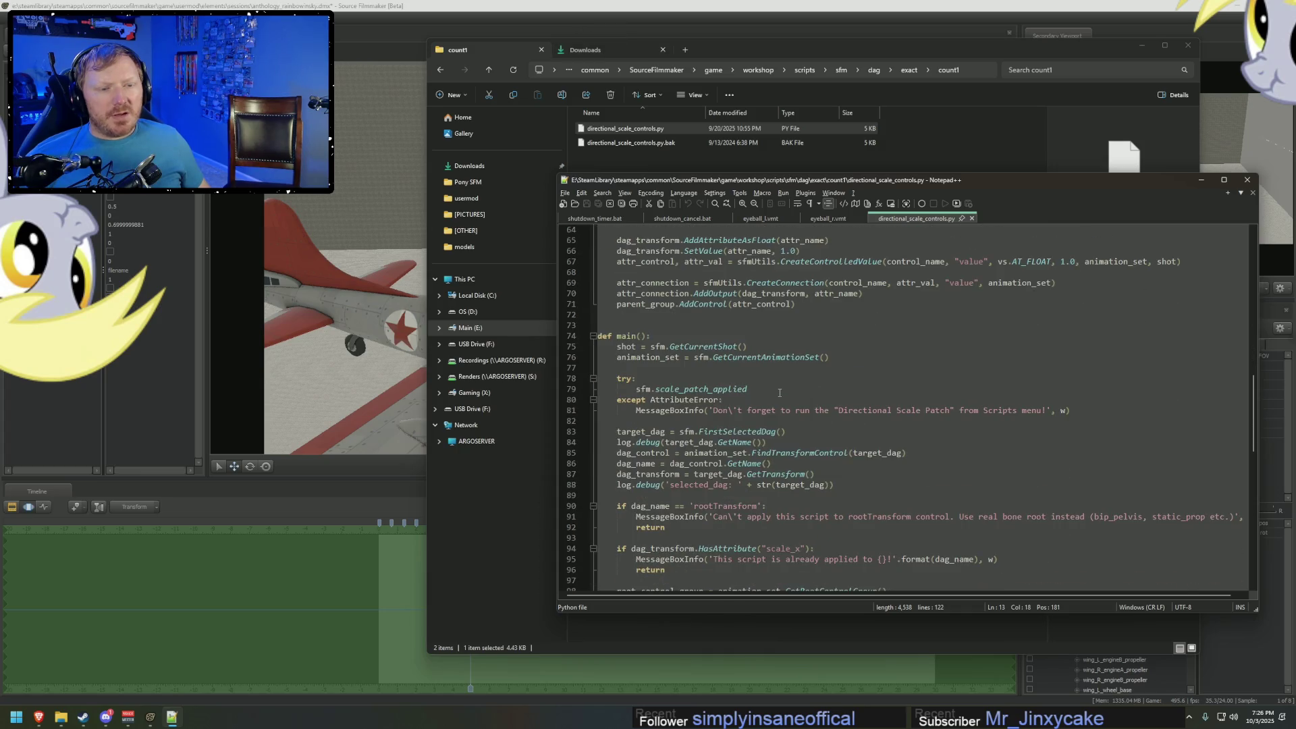
pyautogui.scroll(-3, 778, 400)
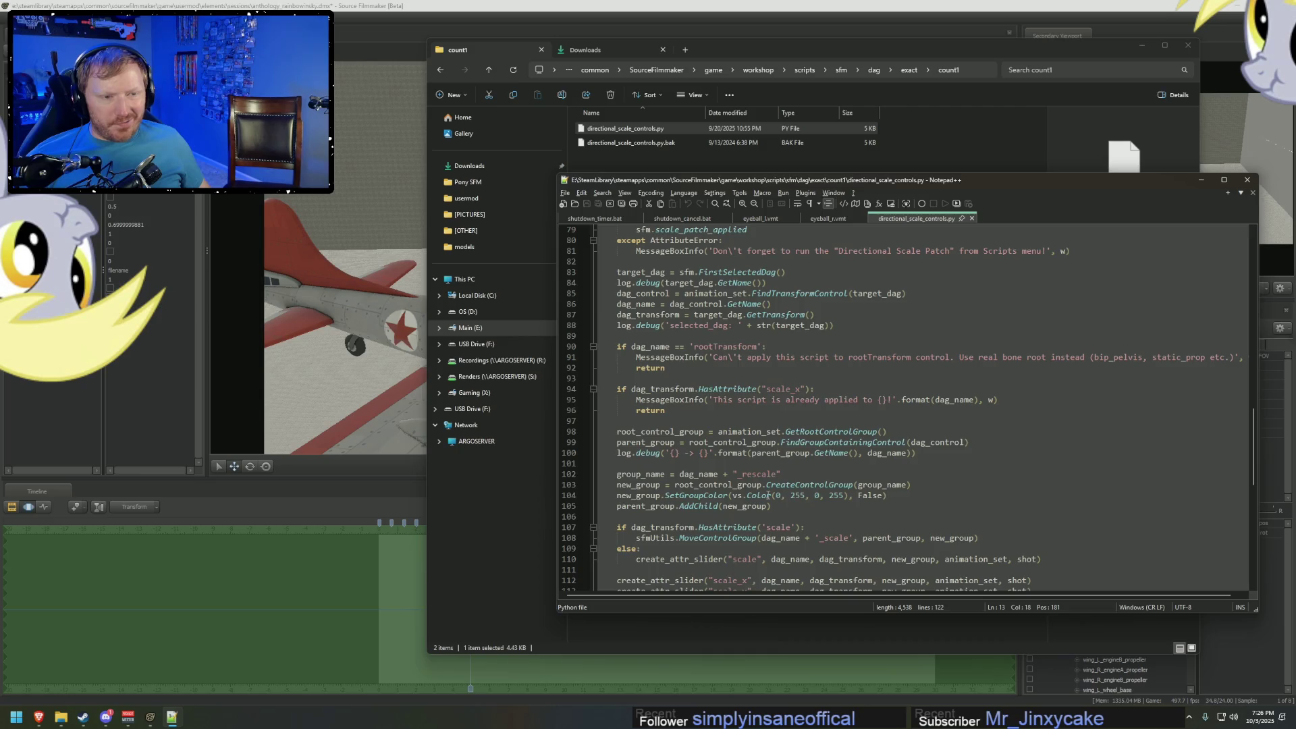
pyautogui.scroll(-5, 768, 495)
pyautogui.scroll(3, 768, 494)
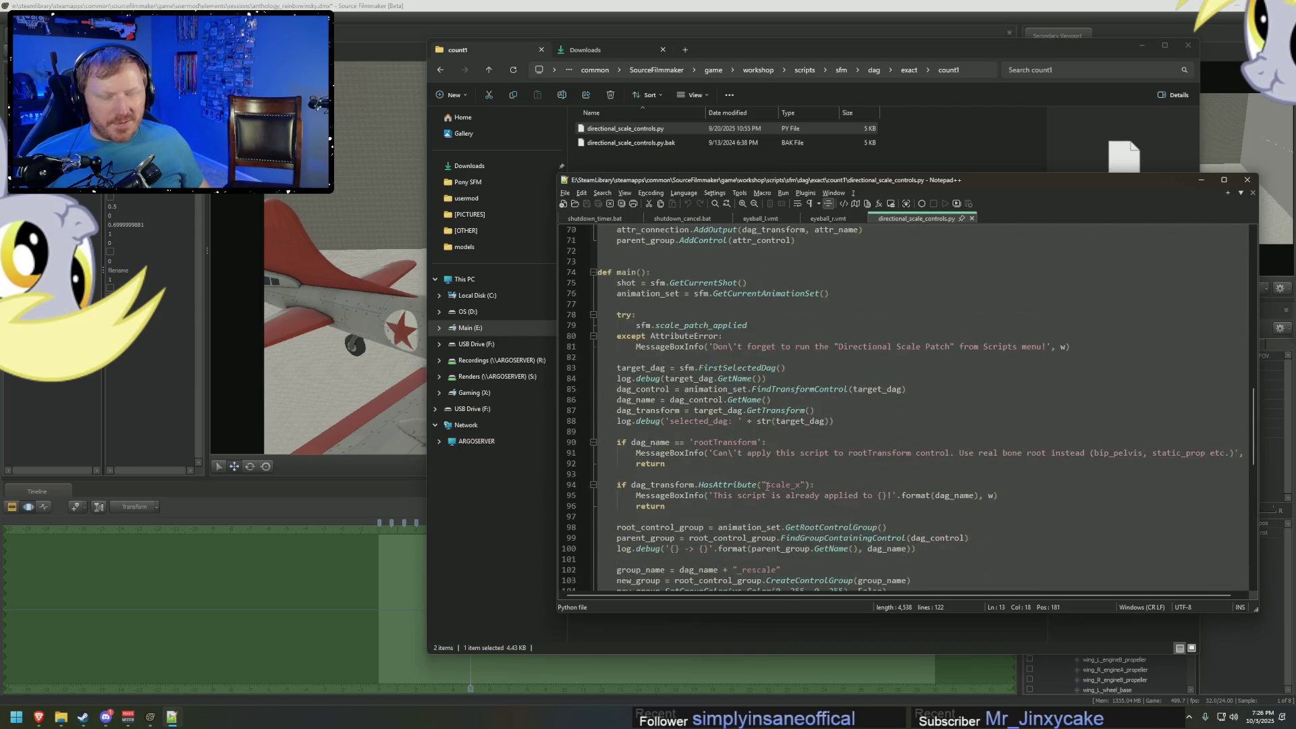
pyautogui.click(597, 48)
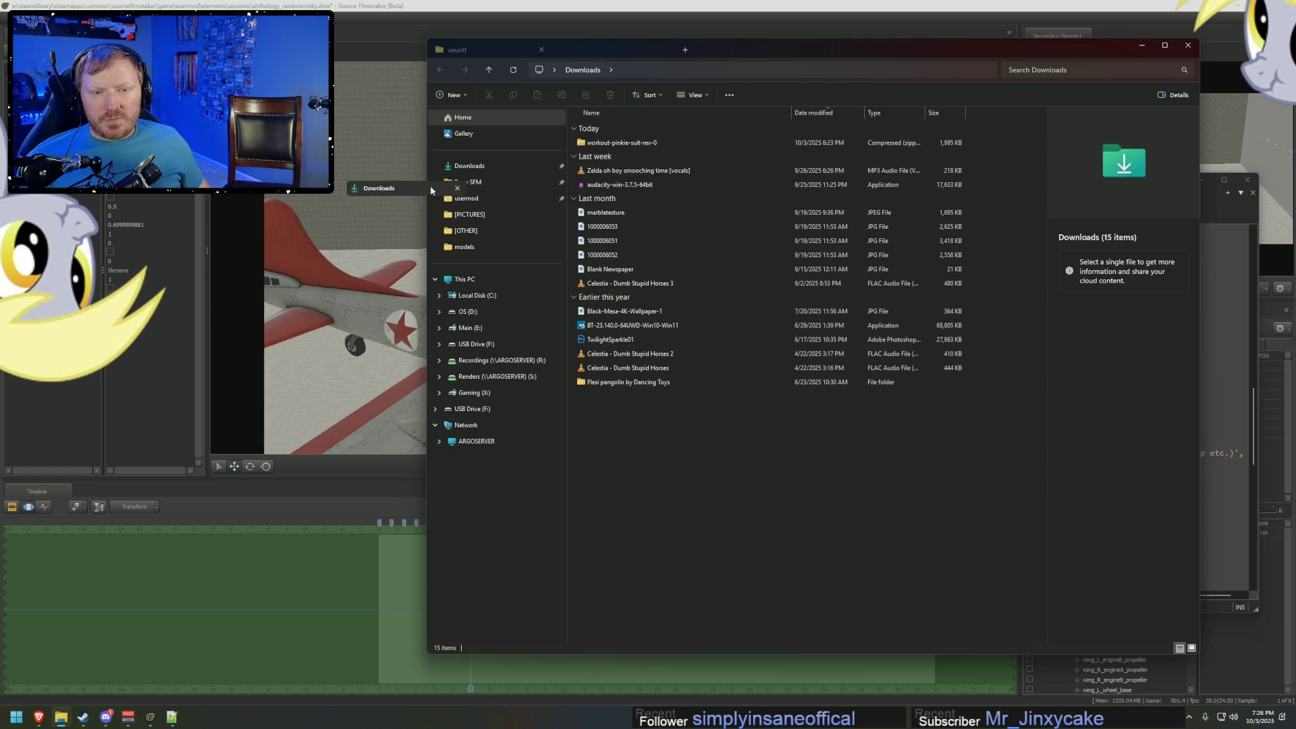
# Split Downloads into its own window and browse ARGOSERVER's Backup down to the SourceFilmmaker game folder.
pyautogui.moveTo(626, 42); pyautogui.dragTo(621, 58)
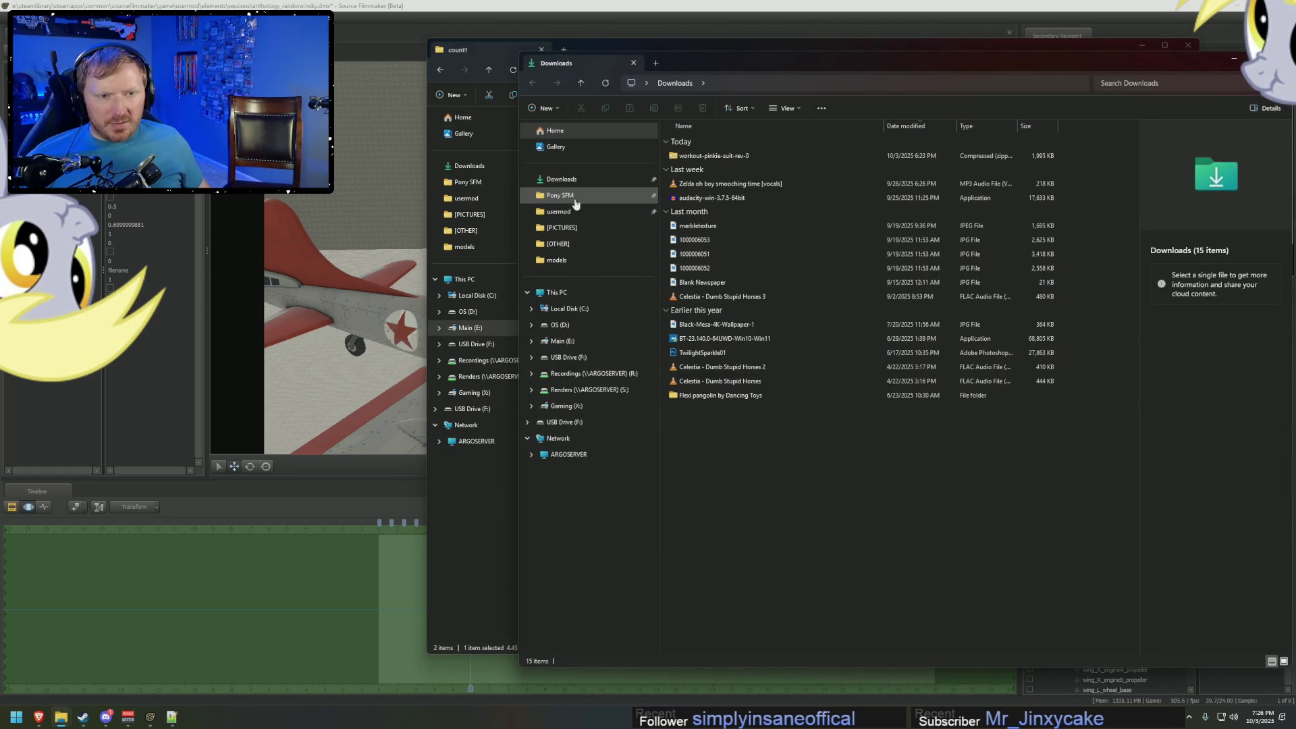
pyautogui.click(589, 456)
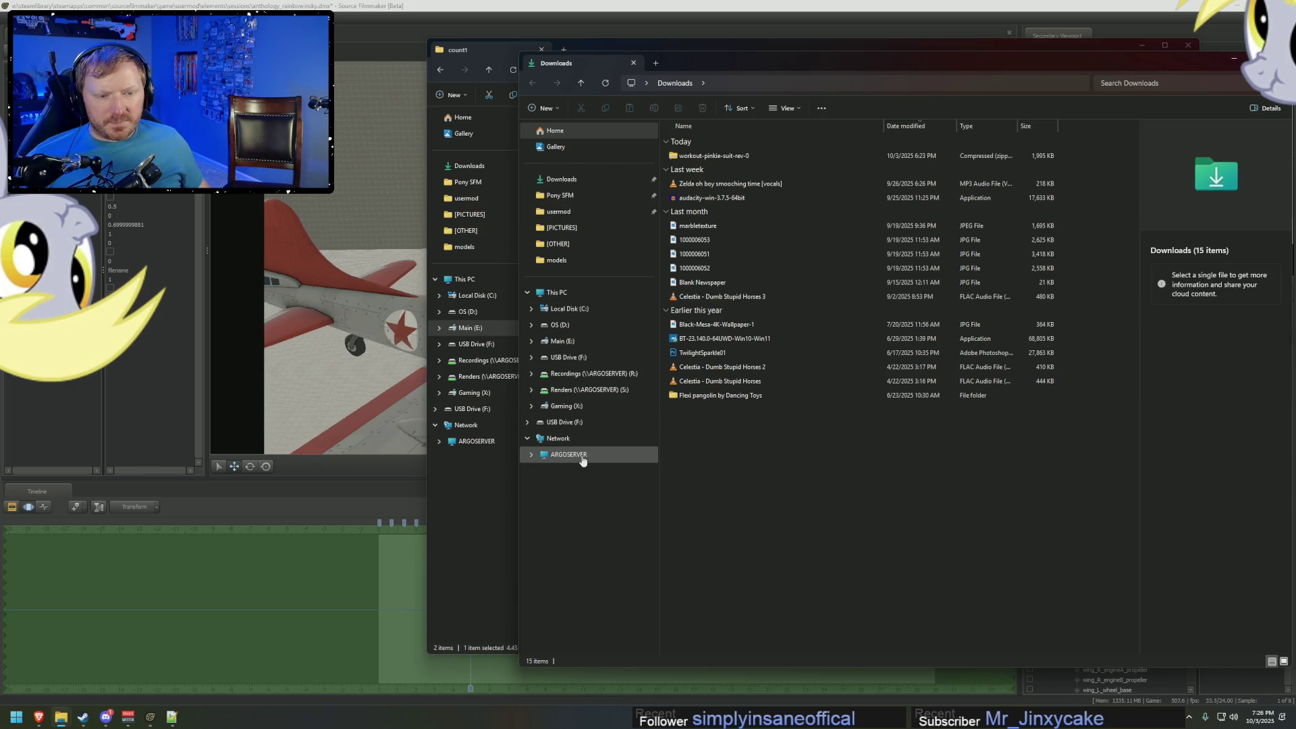
pyautogui.doubleClick(730, 145)
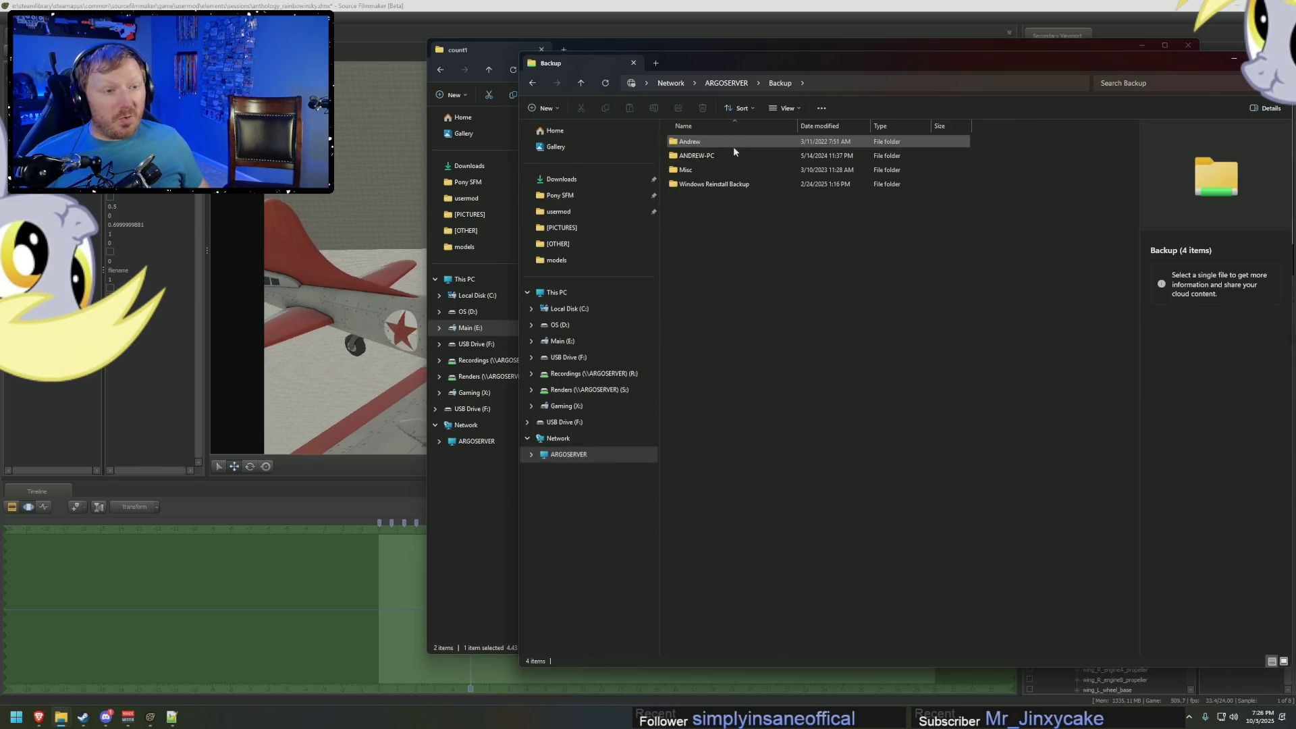
pyautogui.doubleClick(694, 152)
pyautogui.doubleClick(694, 146)
pyautogui.doubleClick(698, 156)
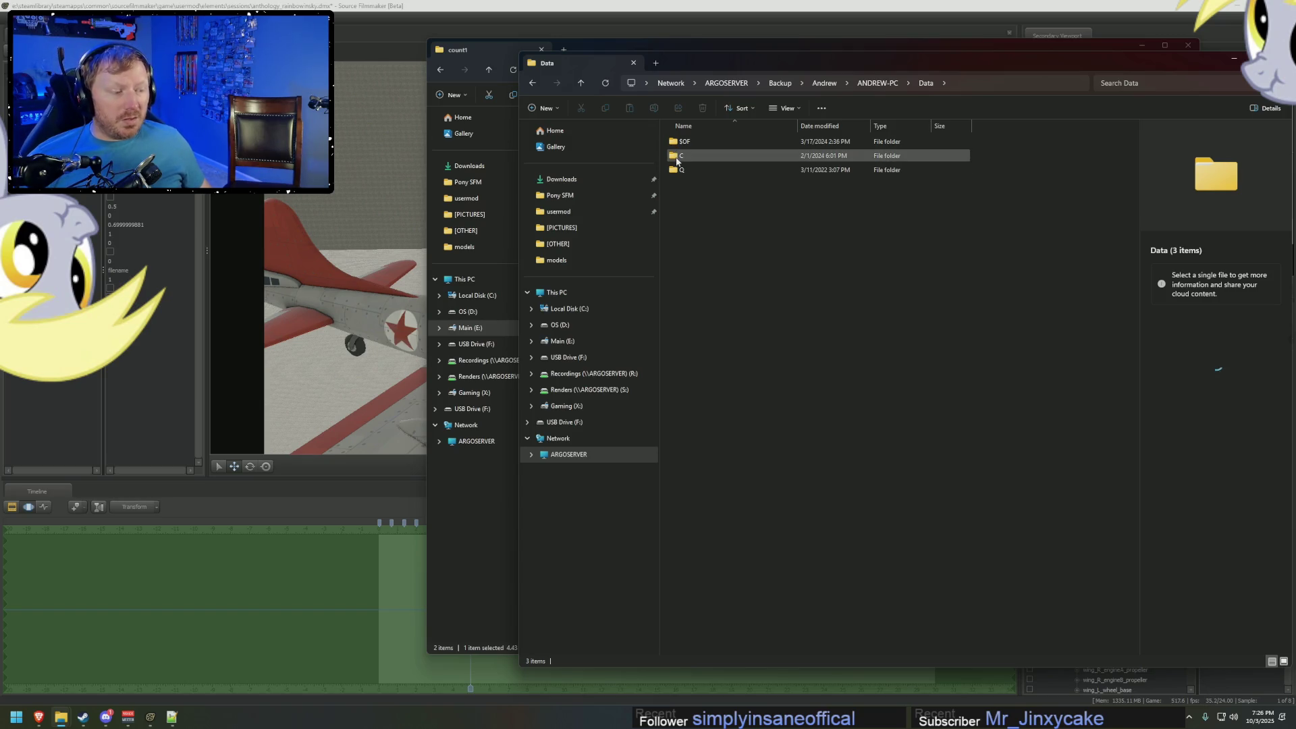
pyautogui.moveTo(684, 161)
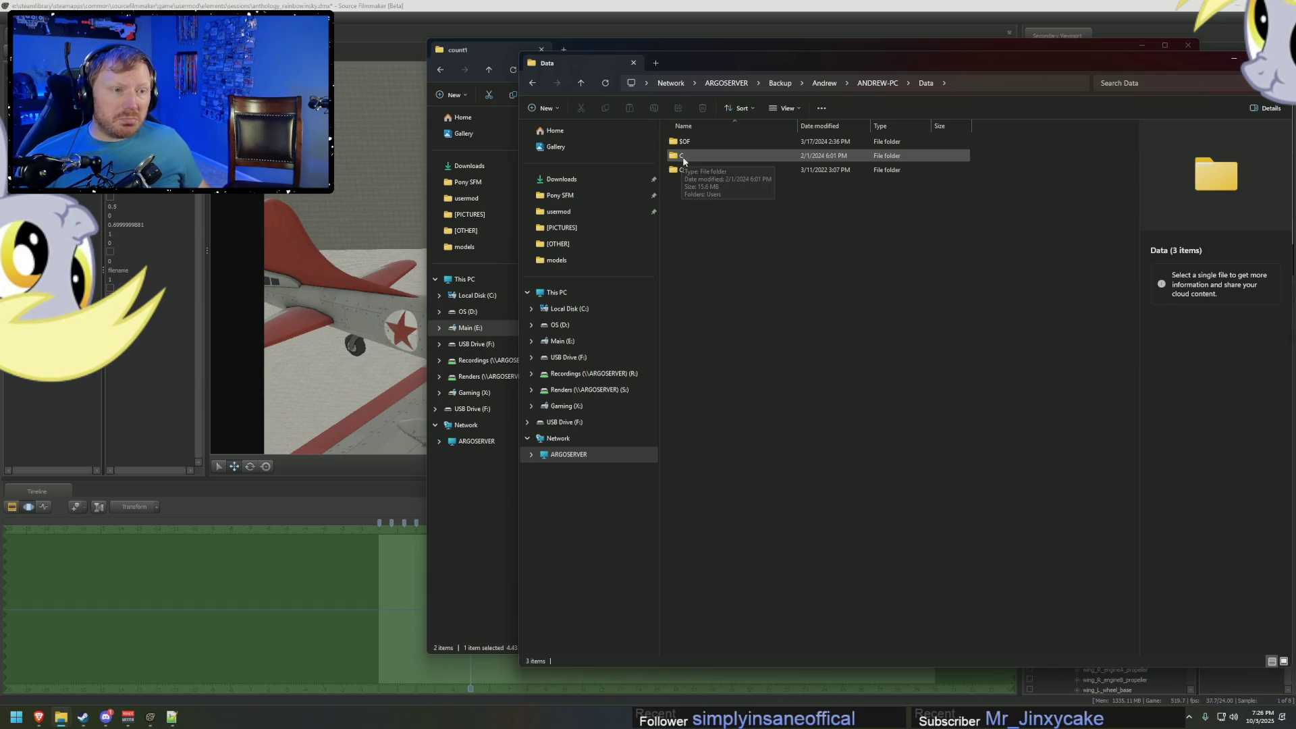
pyautogui.doubleClick(694, 170)
pyautogui.doubleClick(694, 144)
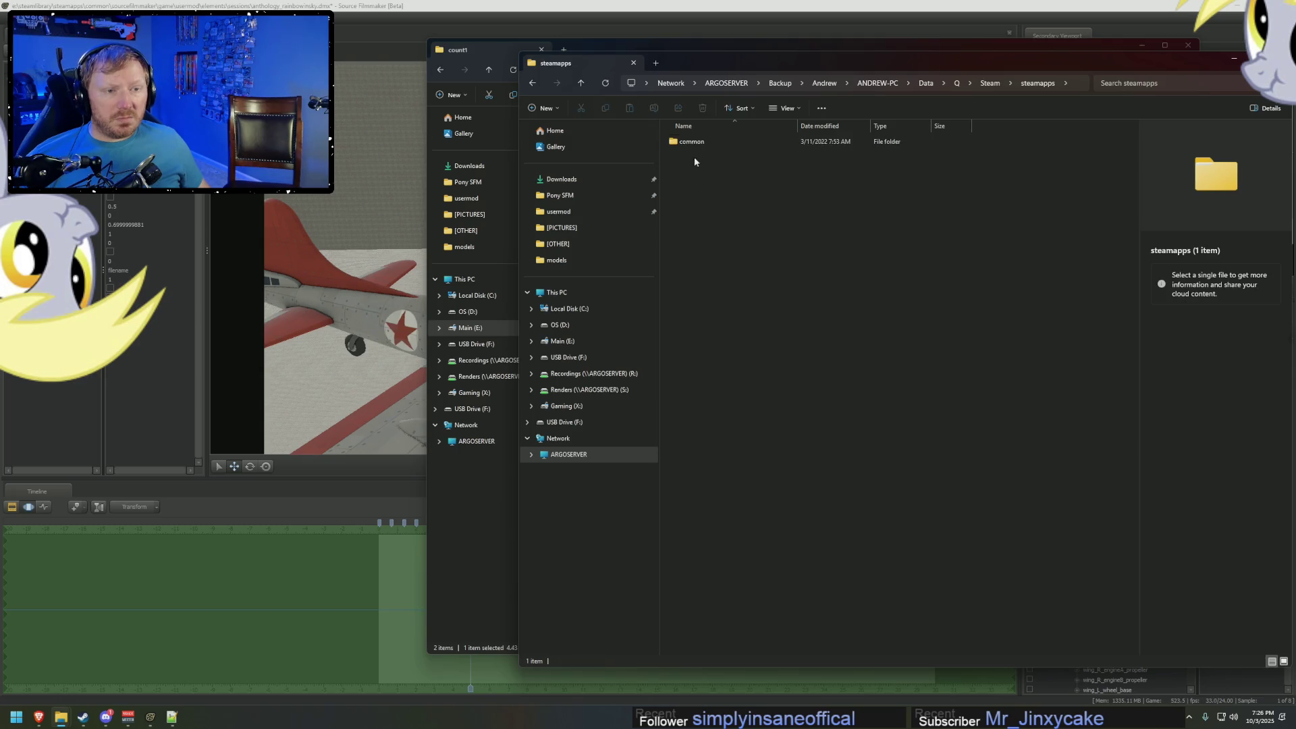
pyautogui.doubleClick(694, 143)
pyautogui.doubleClick(694, 144)
pyautogui.doubleClick(697, 146)
pyautogui.click(695, 157)
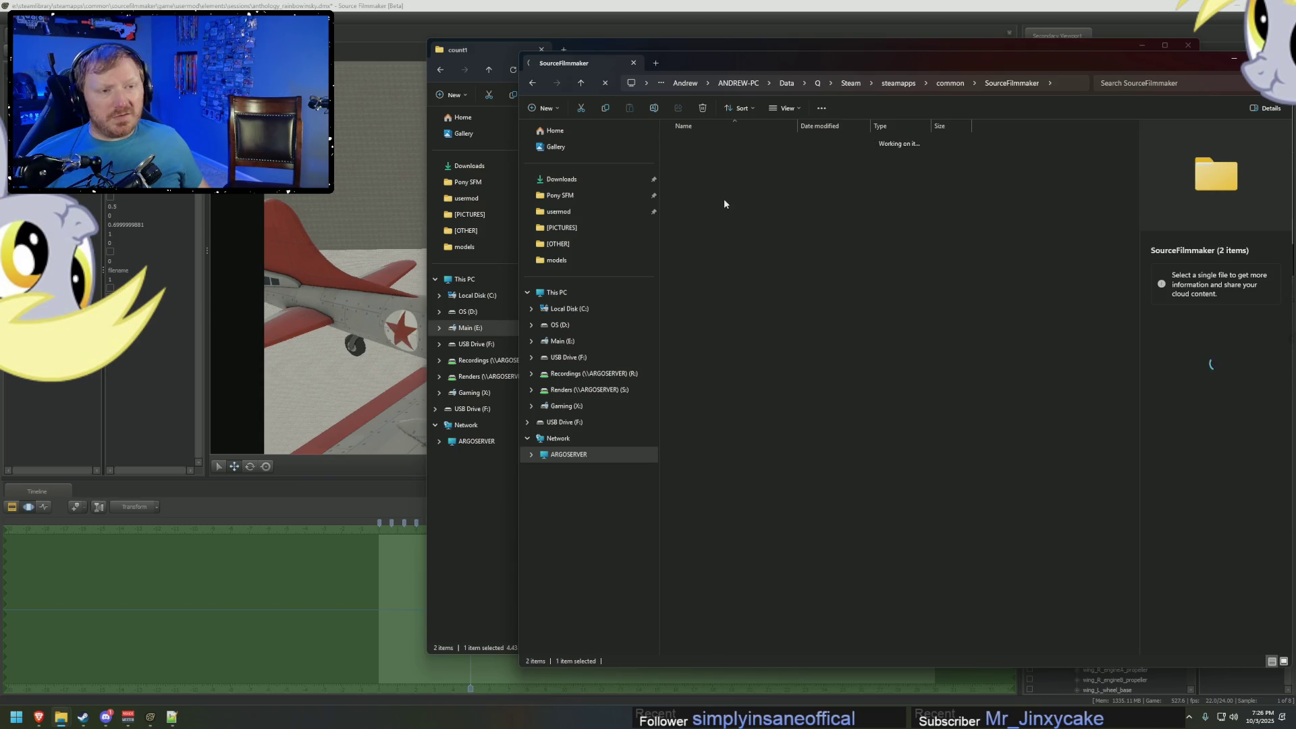
# Go through workshop > scripts > dag > exact > count1 and right-click the 2023_03_12 directional_scale_controls backup.
pyautogui.click(687, 170)
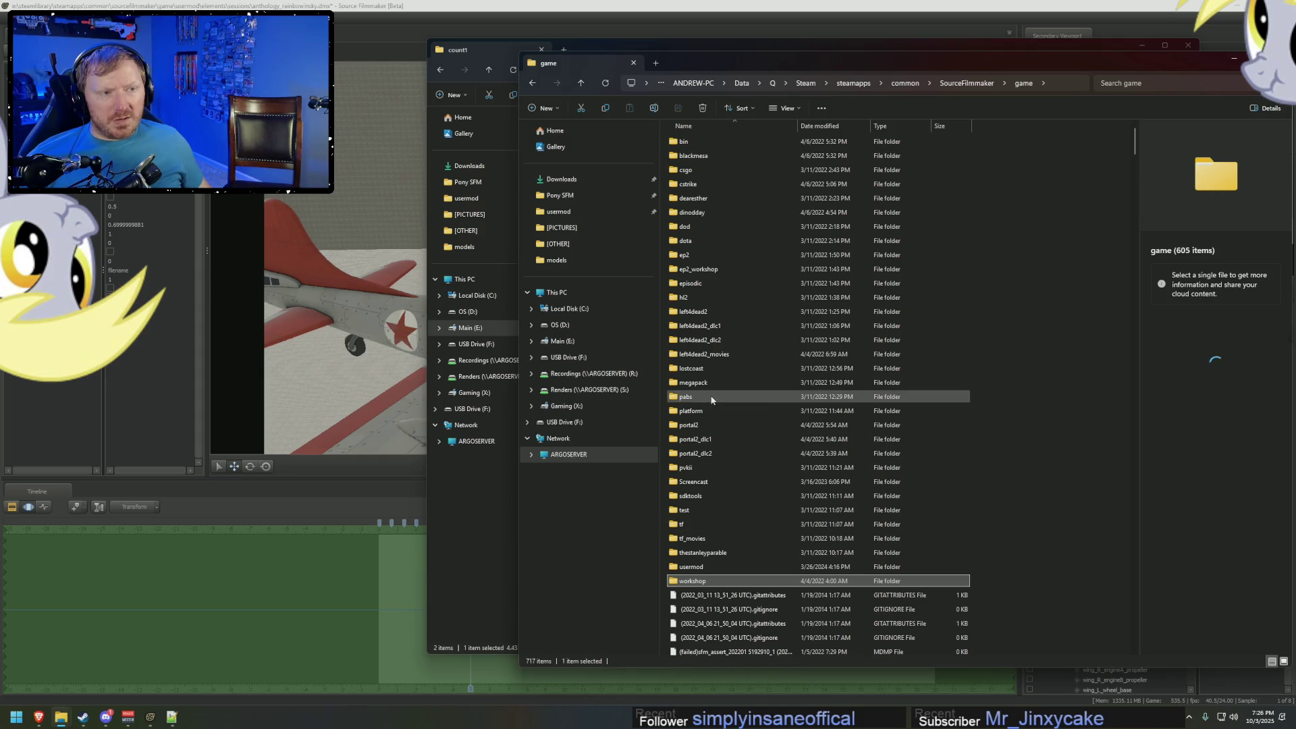
pyautogui.doubleClick(692, 579)
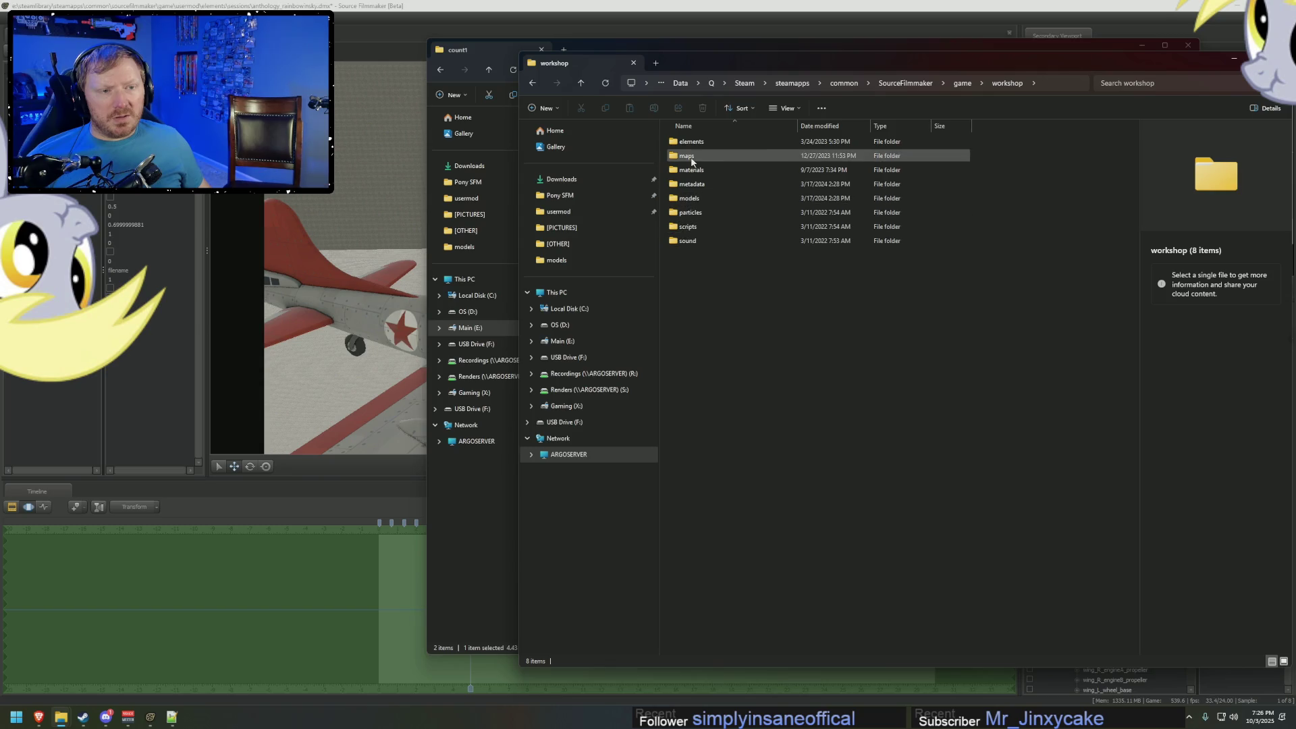
pyautogui.doubleClick(688, 226)
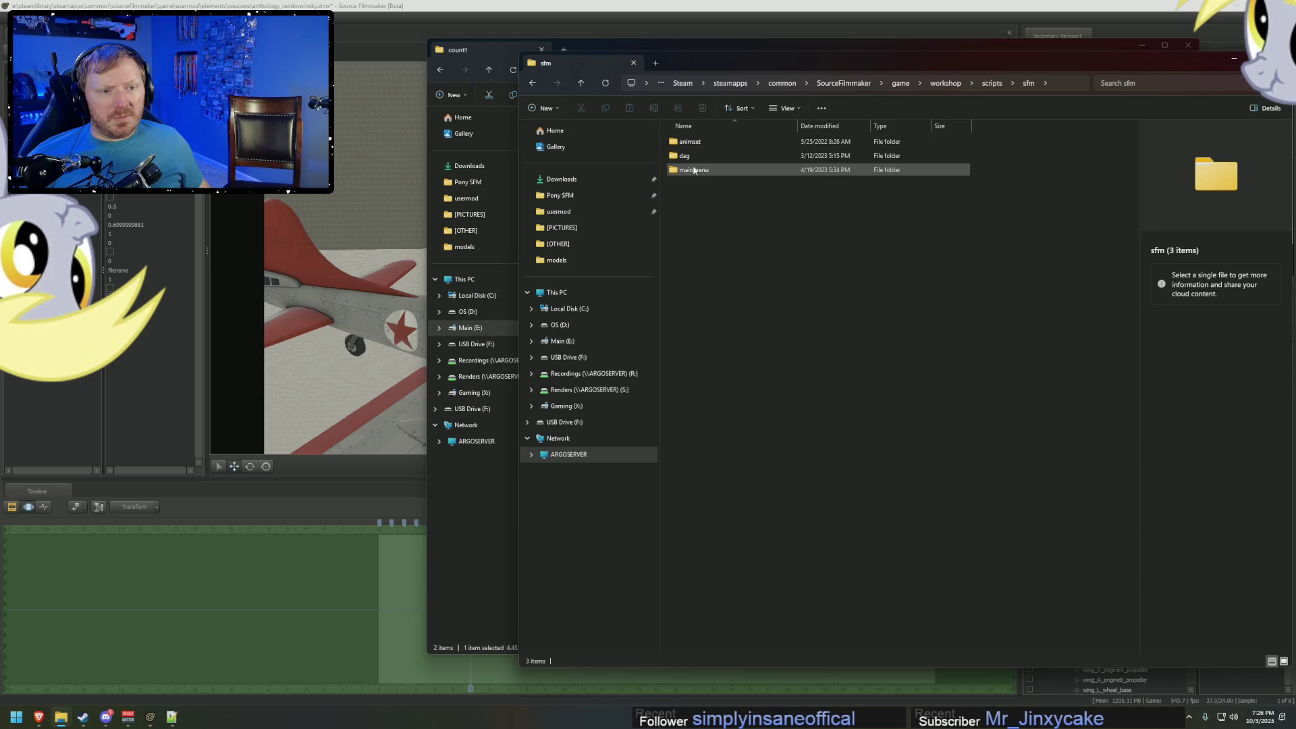
pyautogui.doubleClick(690, 158)
pyautogui.doubleClick(692, 143)
pyautogui.doubleClick(691, 143)
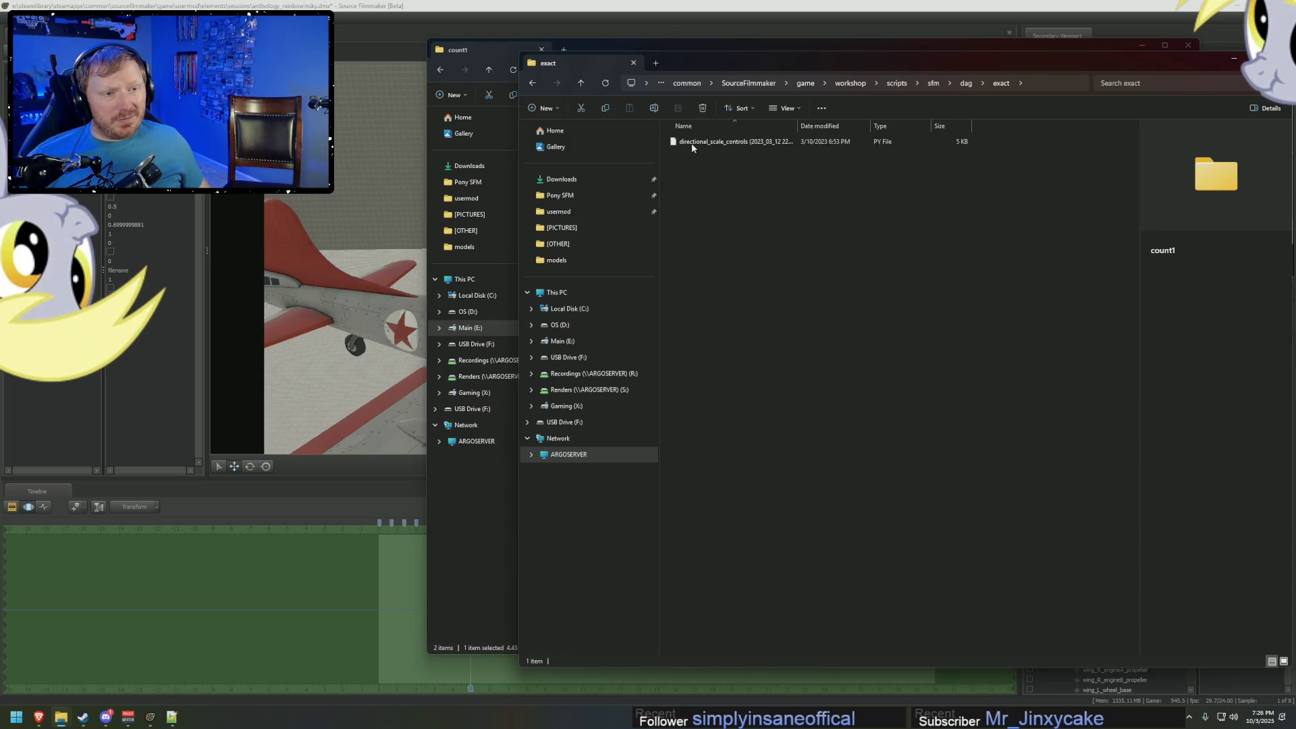
pyautogui.click(692, 144)
pyautogui.rightClick(699, 146)
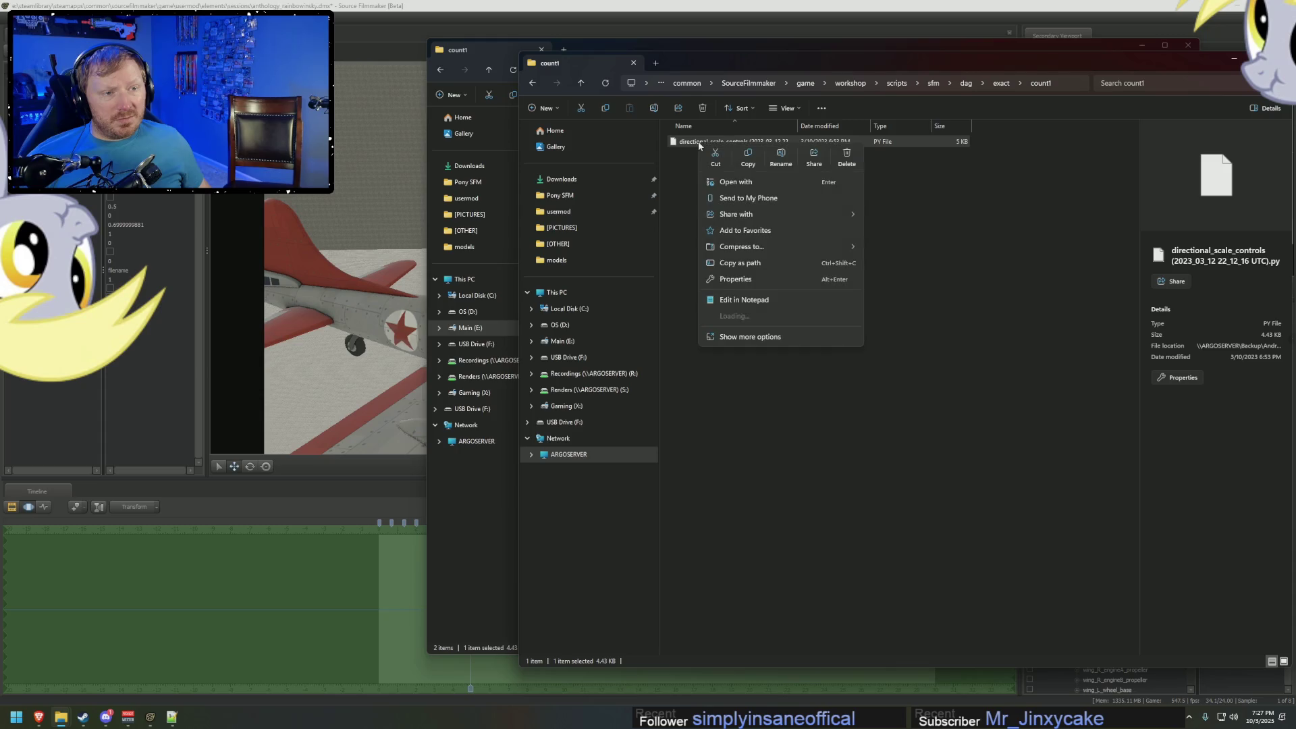
# Open the 2023_03_12 directional_scale_controls backup in Notepad++ and scroll through its code.
pyautogui.click(754, 315)
pyautogui.scroll(-20, 793, 369)
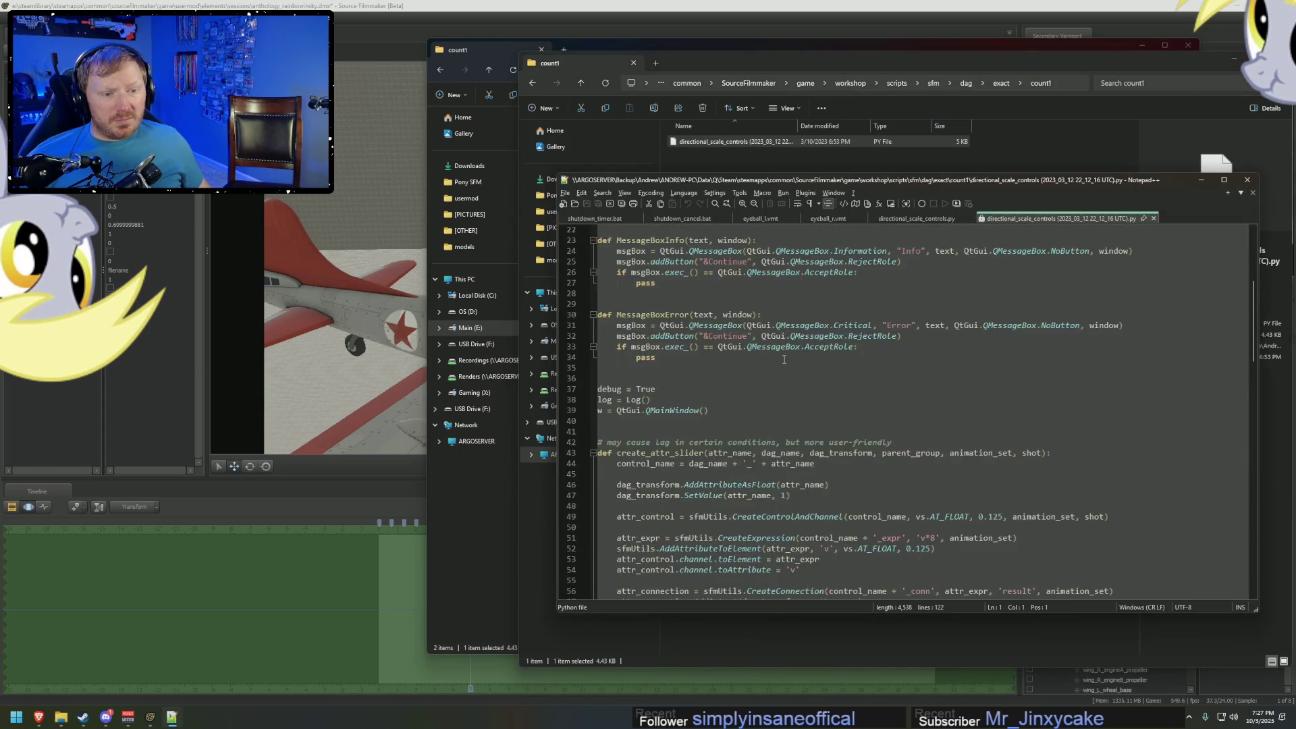
pyautogui.scroll(-7, 793, 369)
pyautogui.scroll(11, 795, 369)
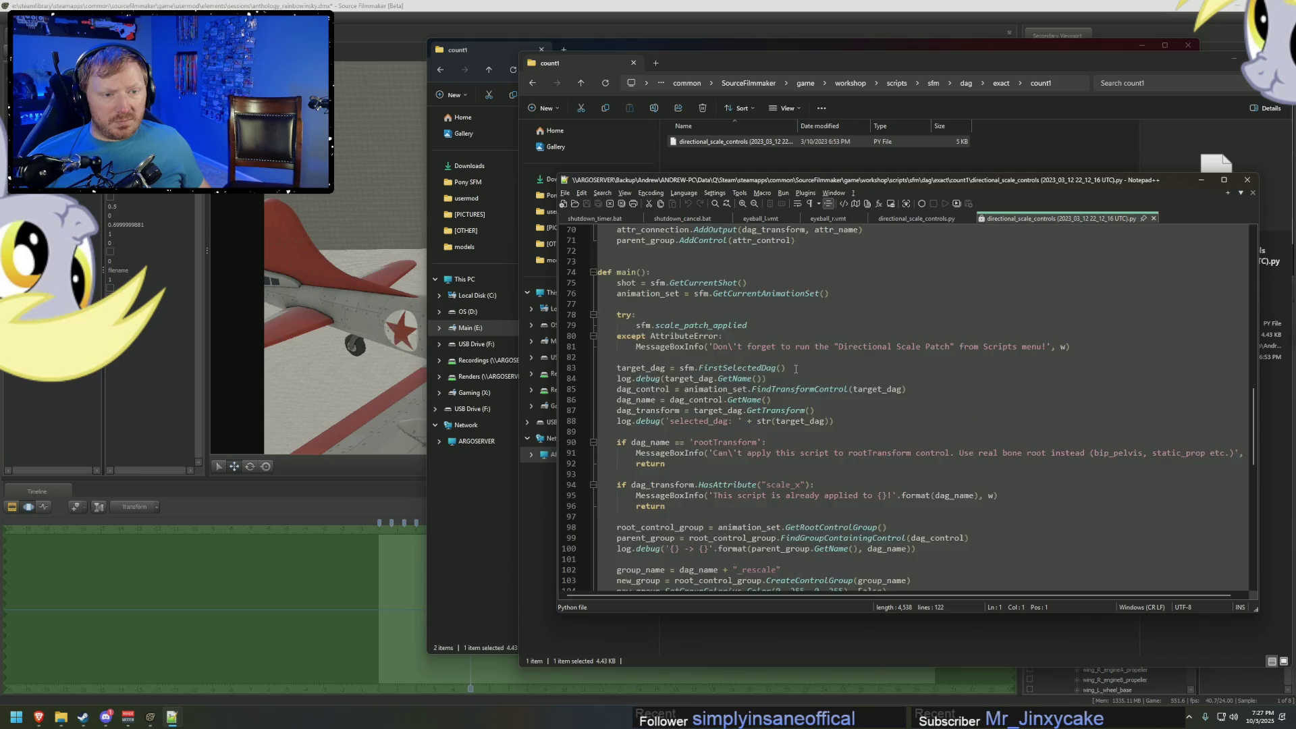
pyautogui.scroll(-9, 795, 370)
pyautogui.scroll(20, 792, 365)
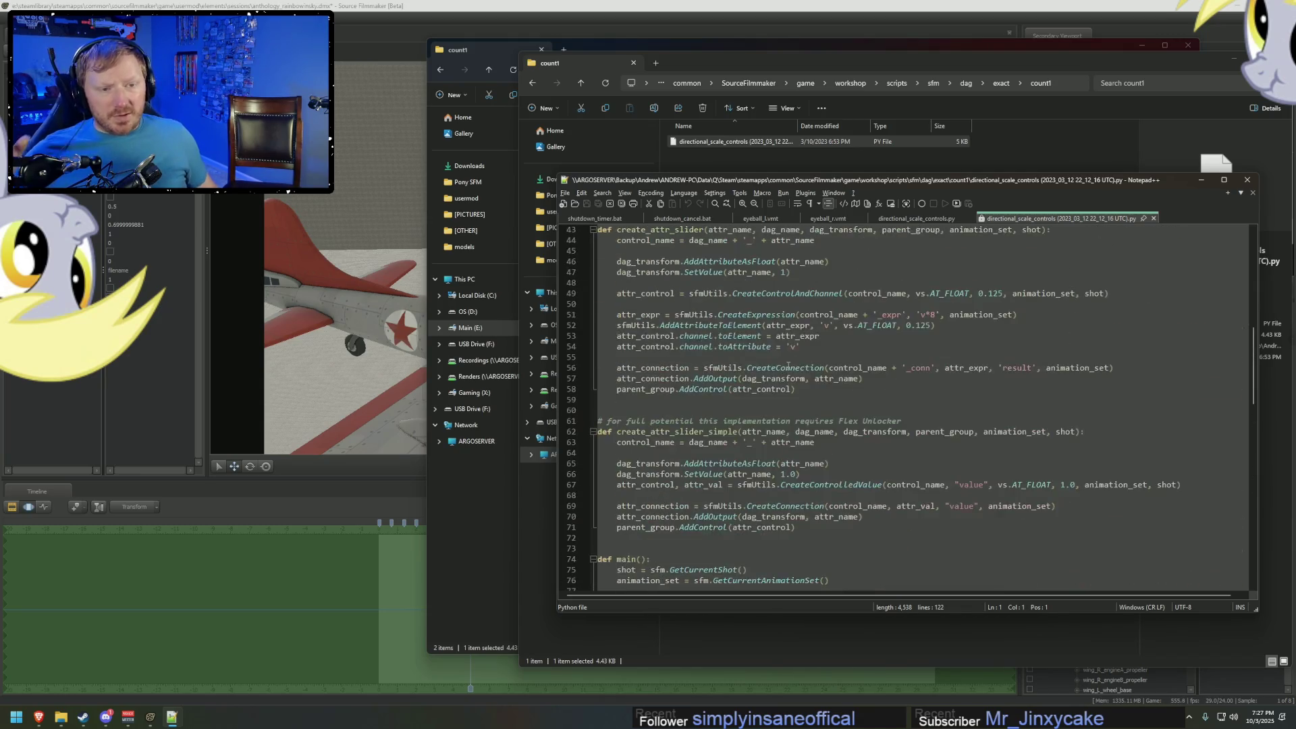
pyautogui.scroll(4, 788, 368)
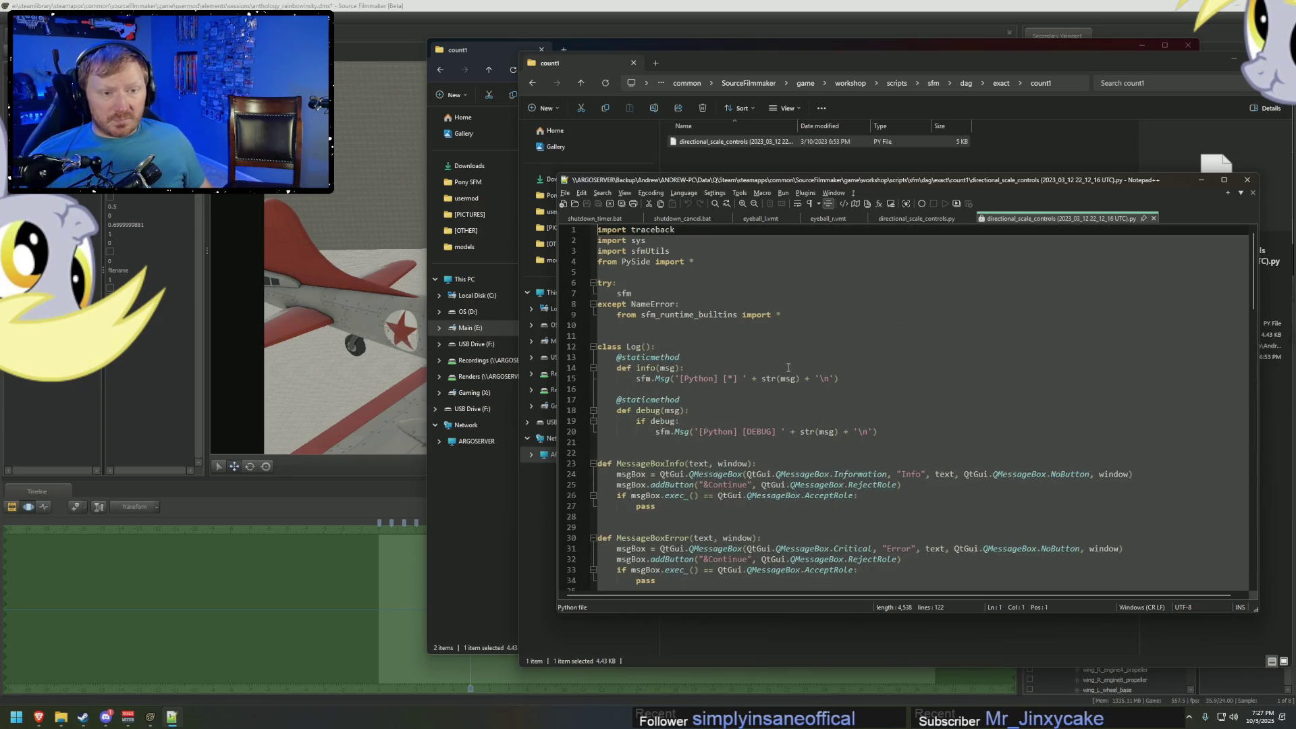
pyautogui.scroll(-8, 788, 365)
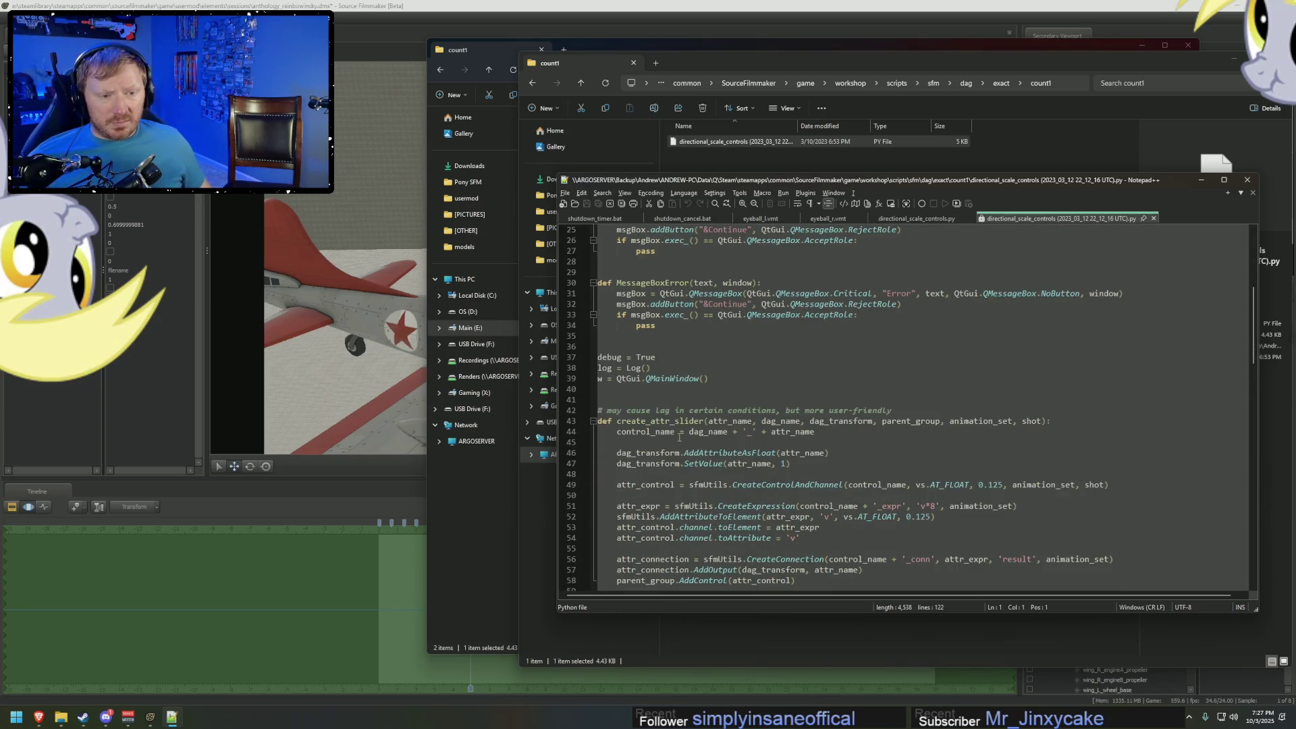
pyautogui.scroll(-5, 680, 438)
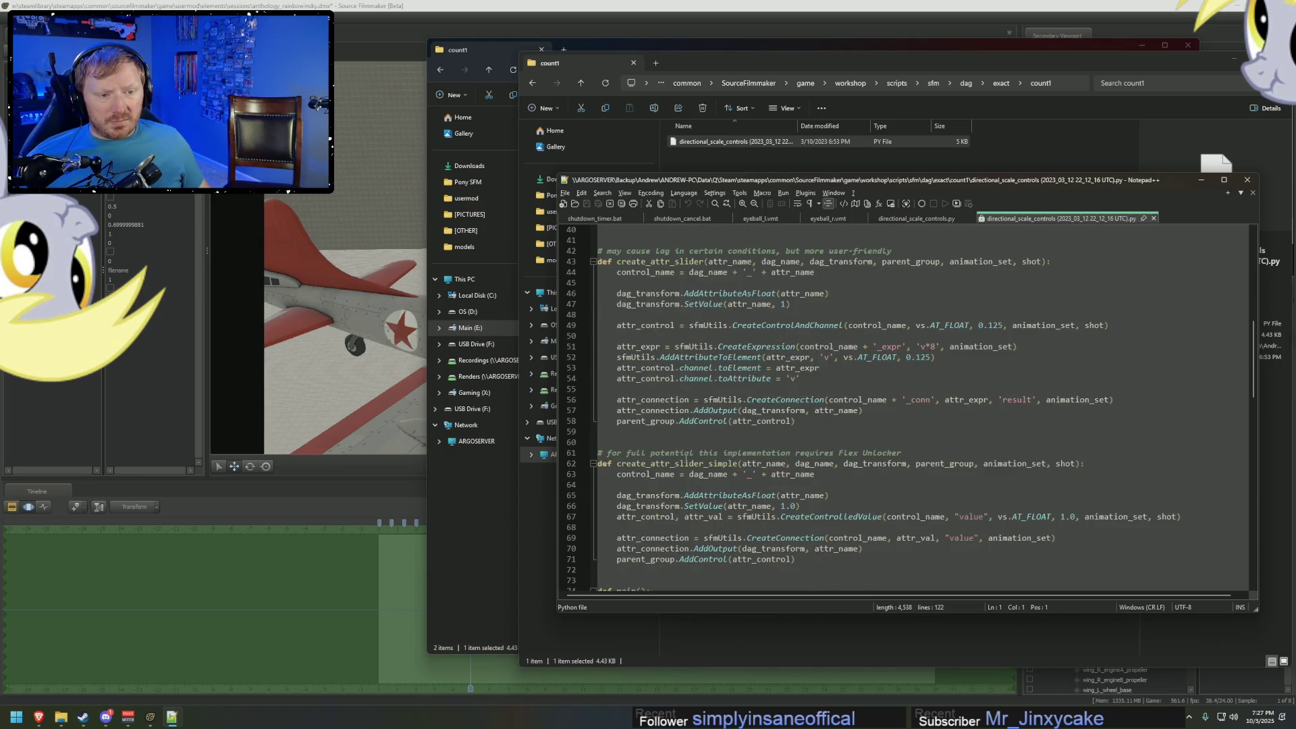
pyautogui.scroll(-6, 686, 457)
pyautogui.scroll(-3, 691, 456)
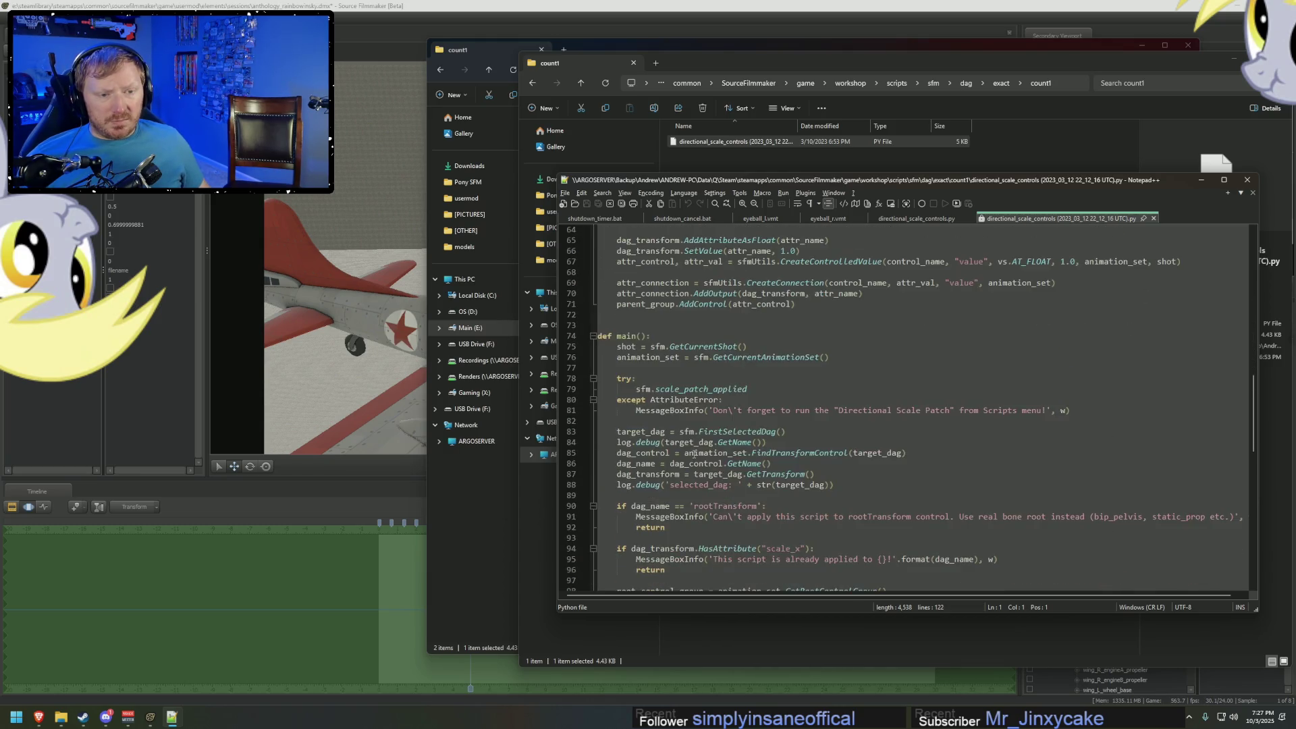
# Browse the Pony SFM folder's Videos and Resources to reach the Stream Overlays folder.
pyautogui.moveTo(61, 717)
pyautogui.click(49, 665)
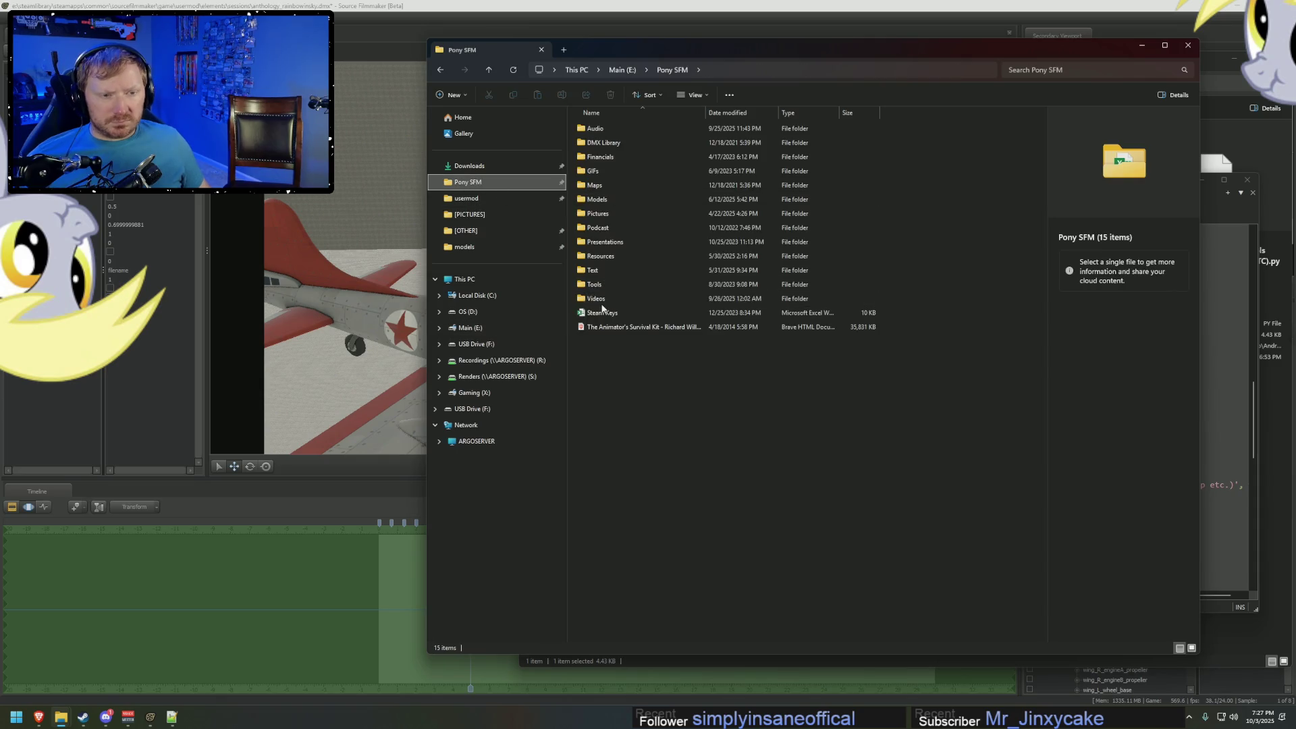
pyautogui.doubleClick(598, 299)
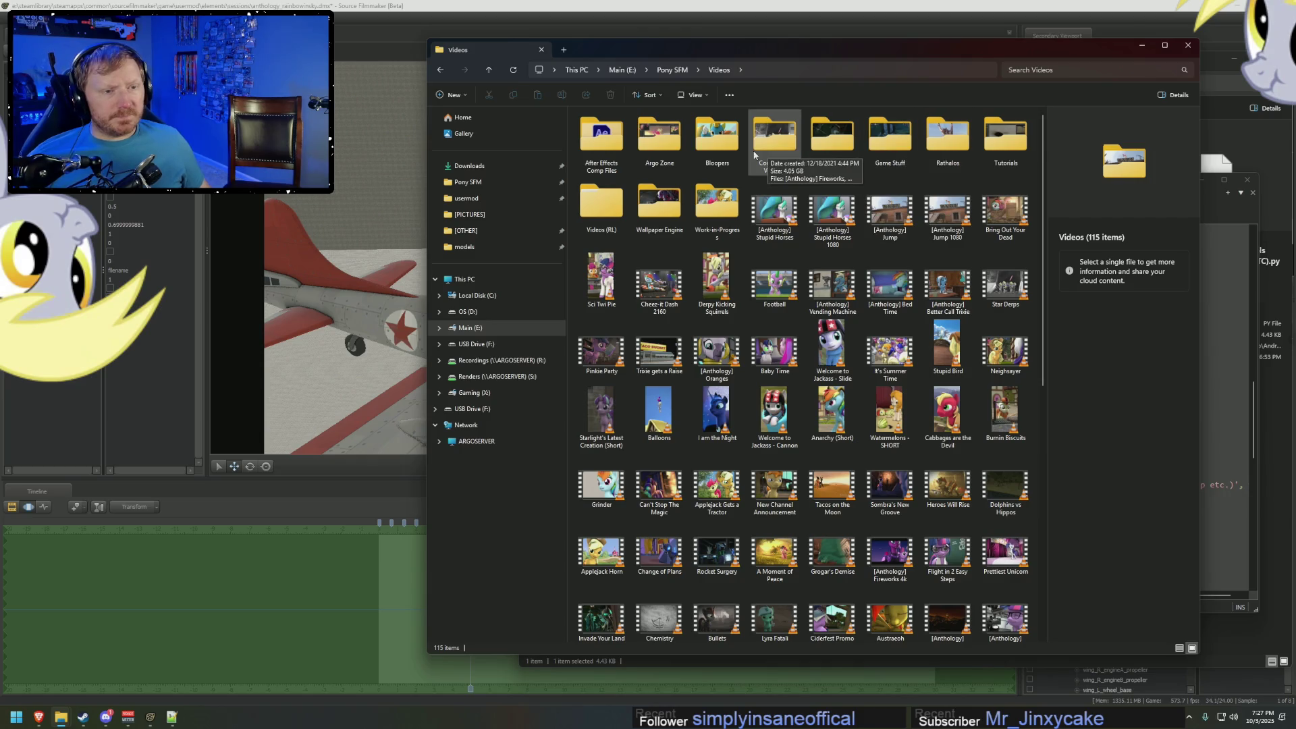
pyautogui.click(673, 69)
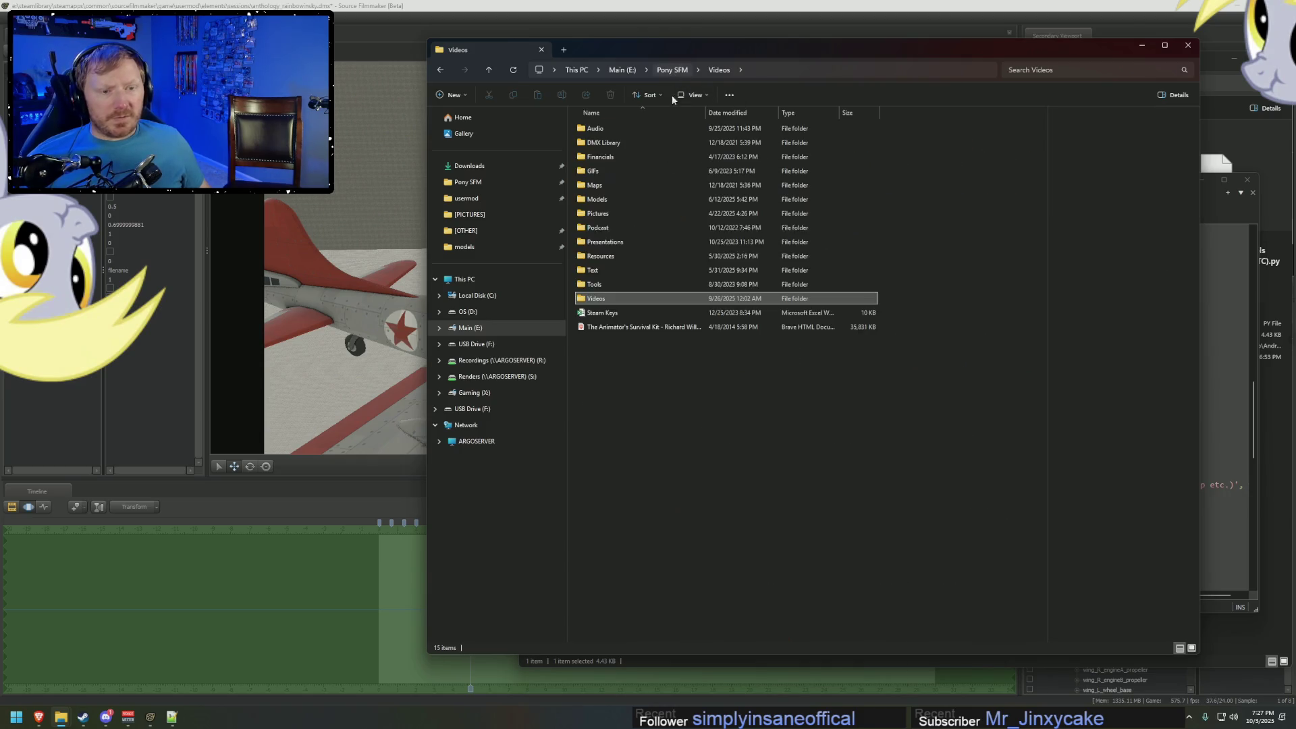
pyautogui.doubleClick(598, 259)
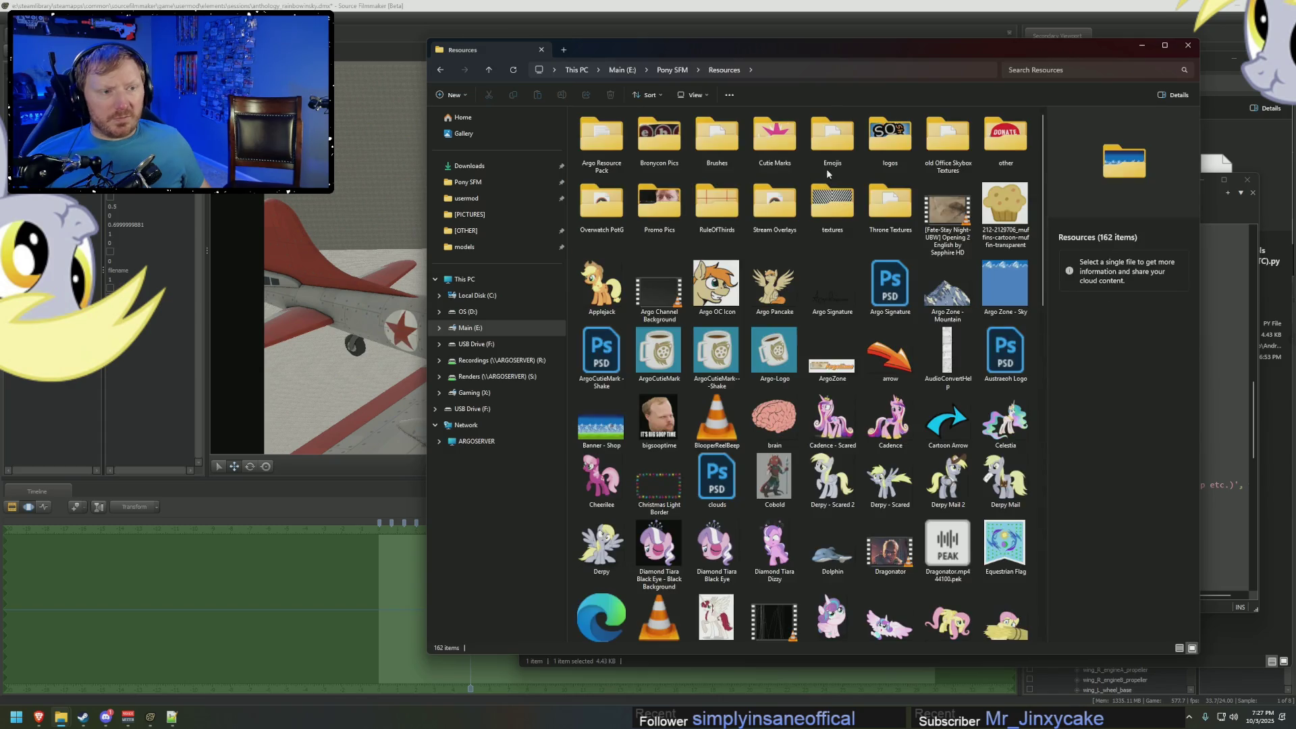
pyautogui.doubleClick(759, 204)
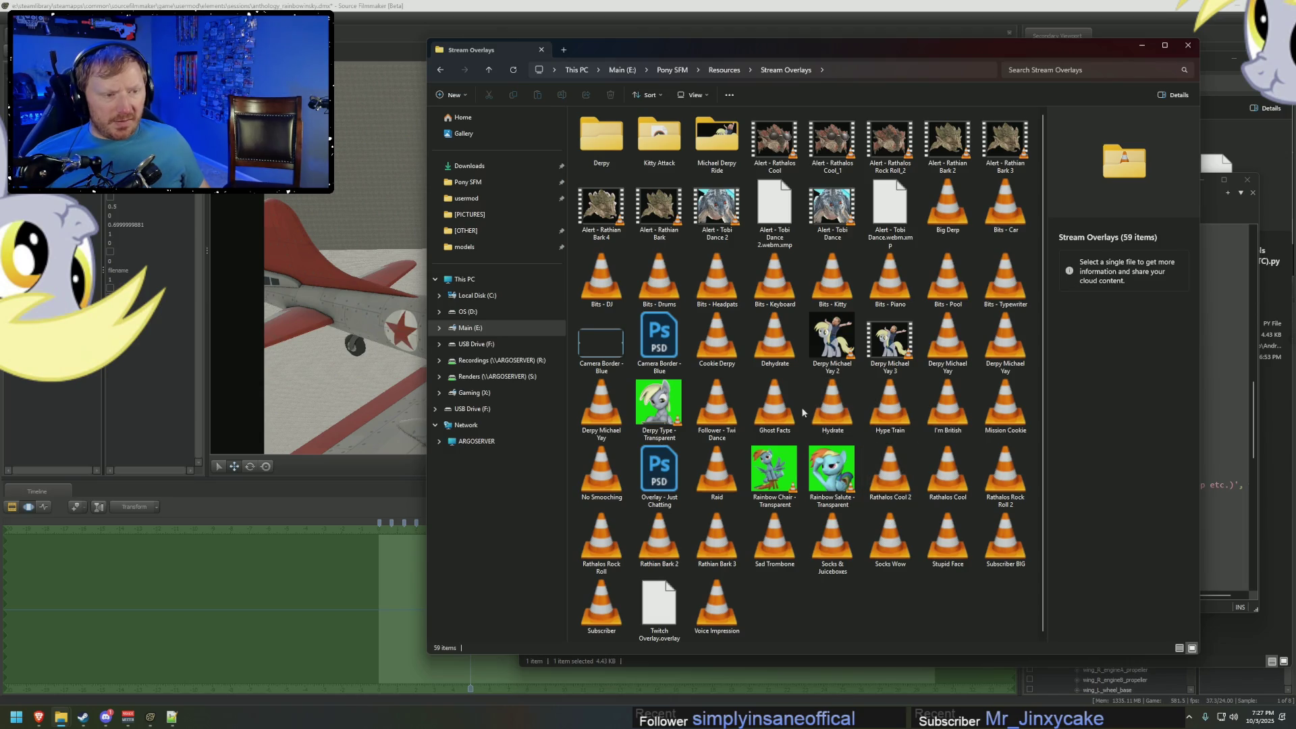
# View the Hype Train video's Properties dialog, then close it.
pyautogui.rightClick(895, 409)
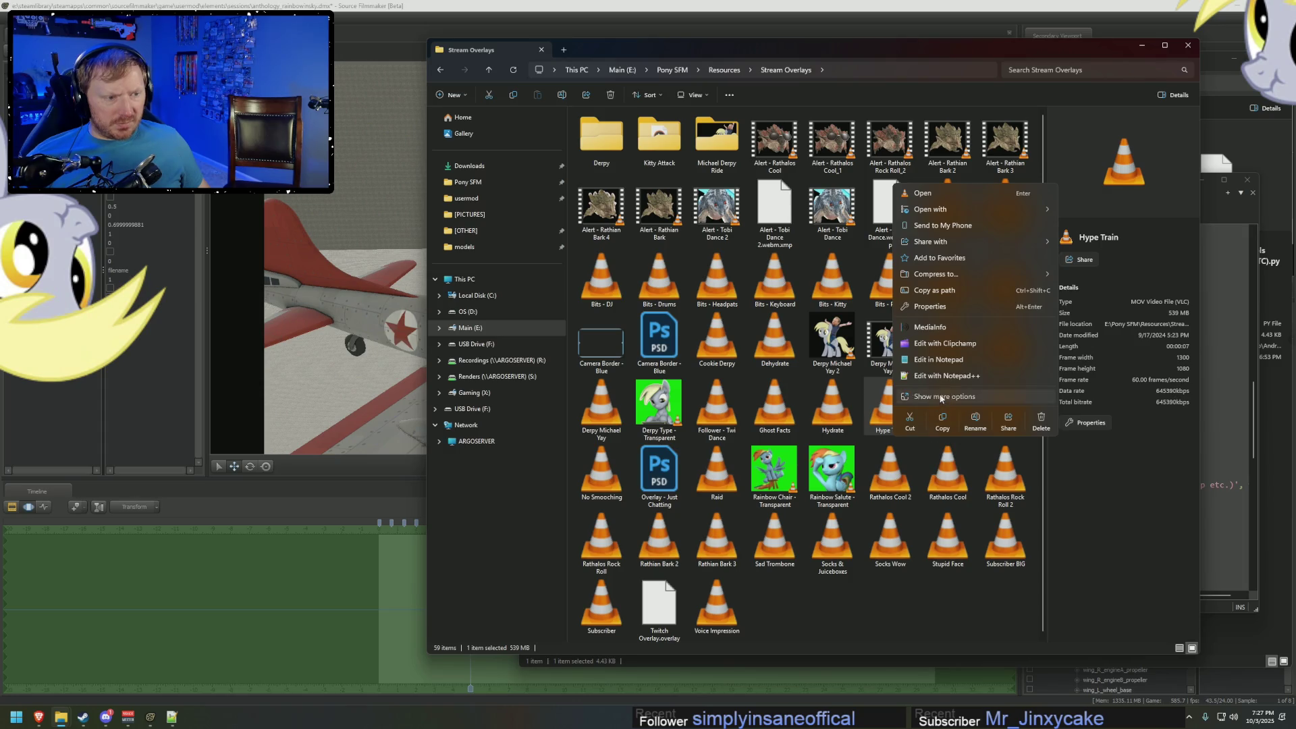
pyautogui.click(944, 396)
pyautogui.click(923, 694)
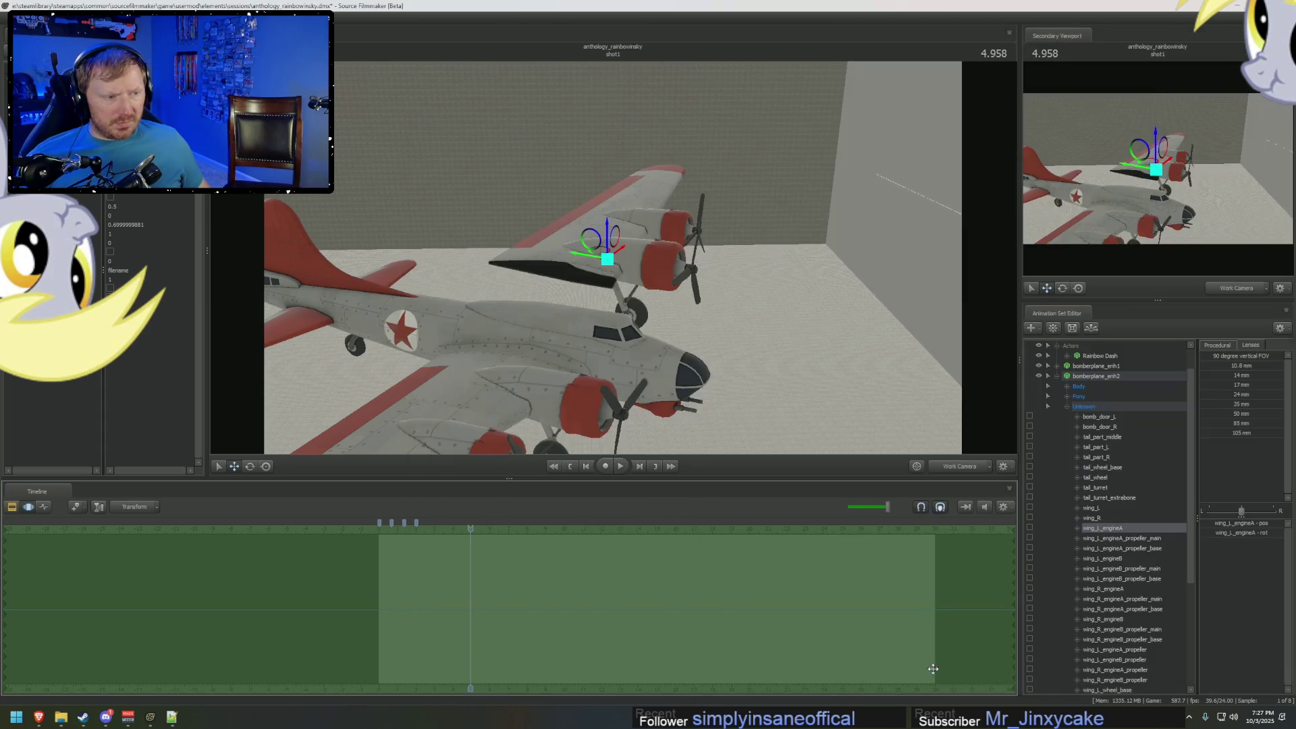
pyautogui.moveTo(67, 721)
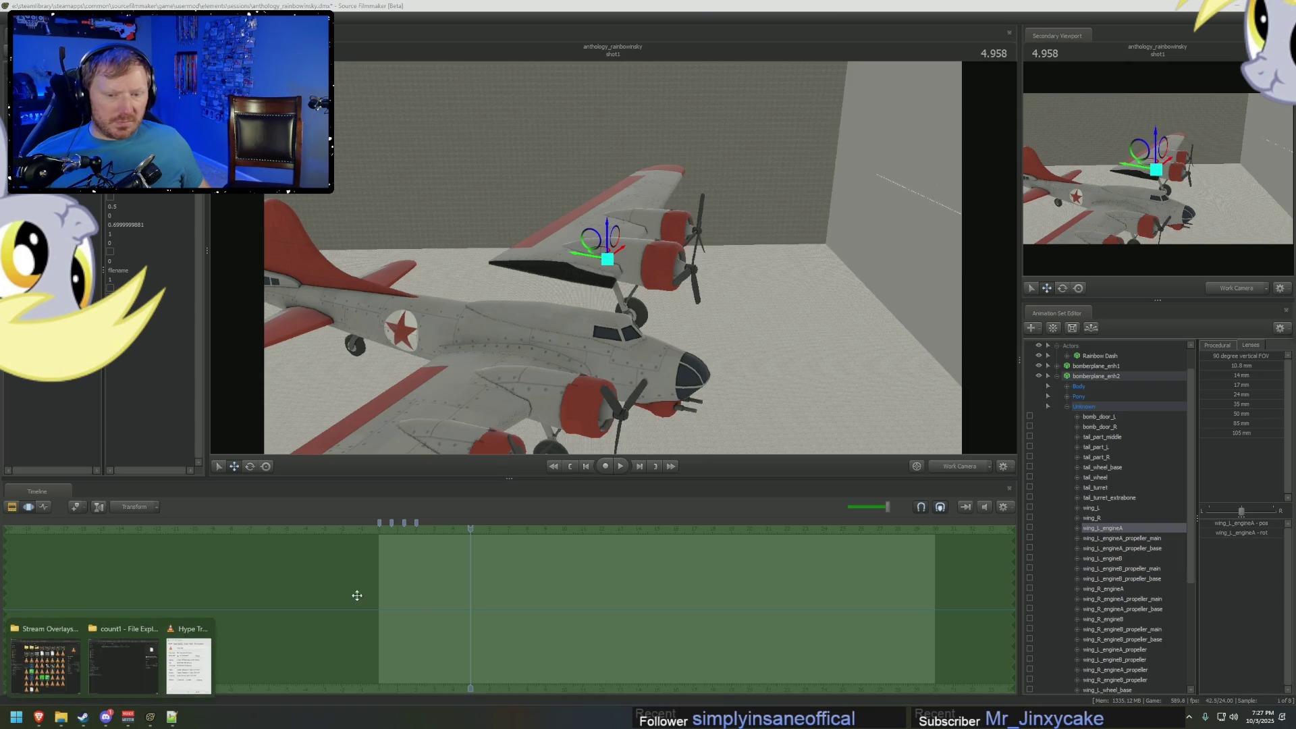
pyautogui.click(179, 669)
pyautogui.moveTo(1005, 416); pyautogui.dragTo(862, 282)
pyautogui.click(948, 281)
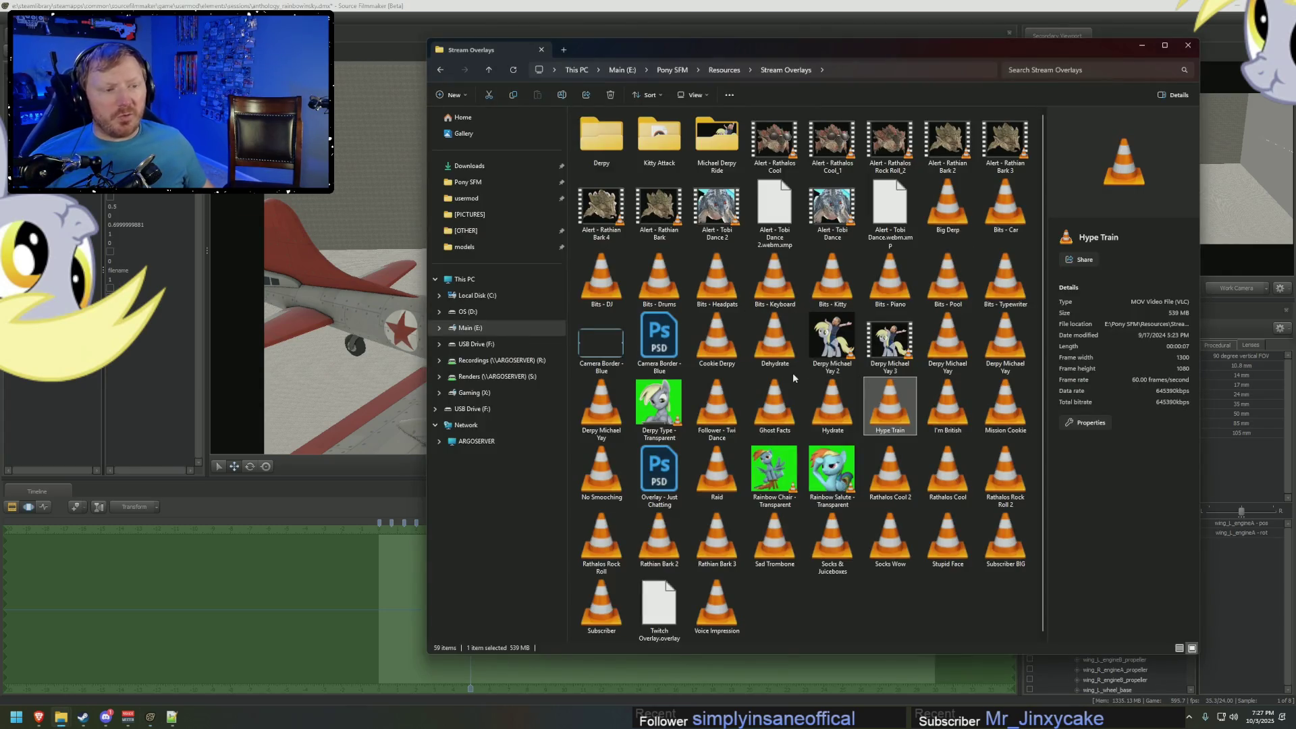
# Switch to the count1 backup window and go up to the common folder.
pyautogui.click(54, 721)
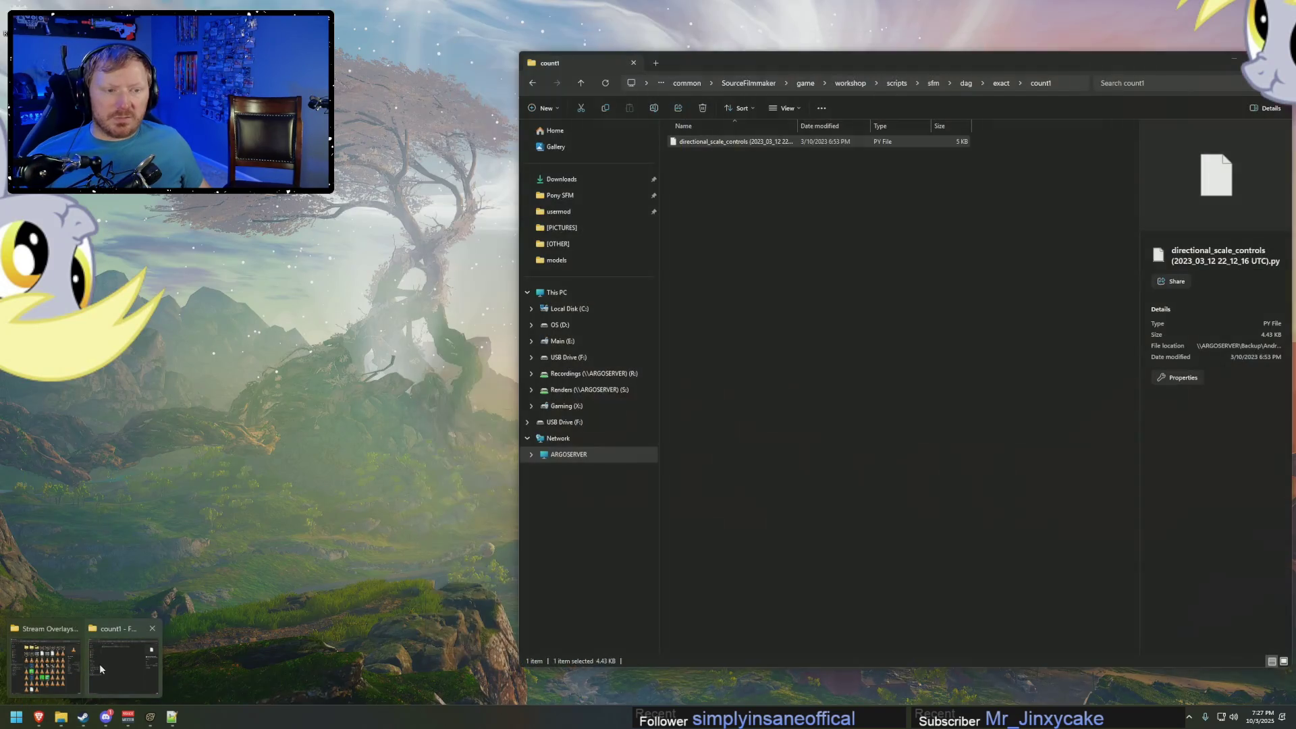
pyautogui.click(100, 667)
pyautogui.click(777, 316)
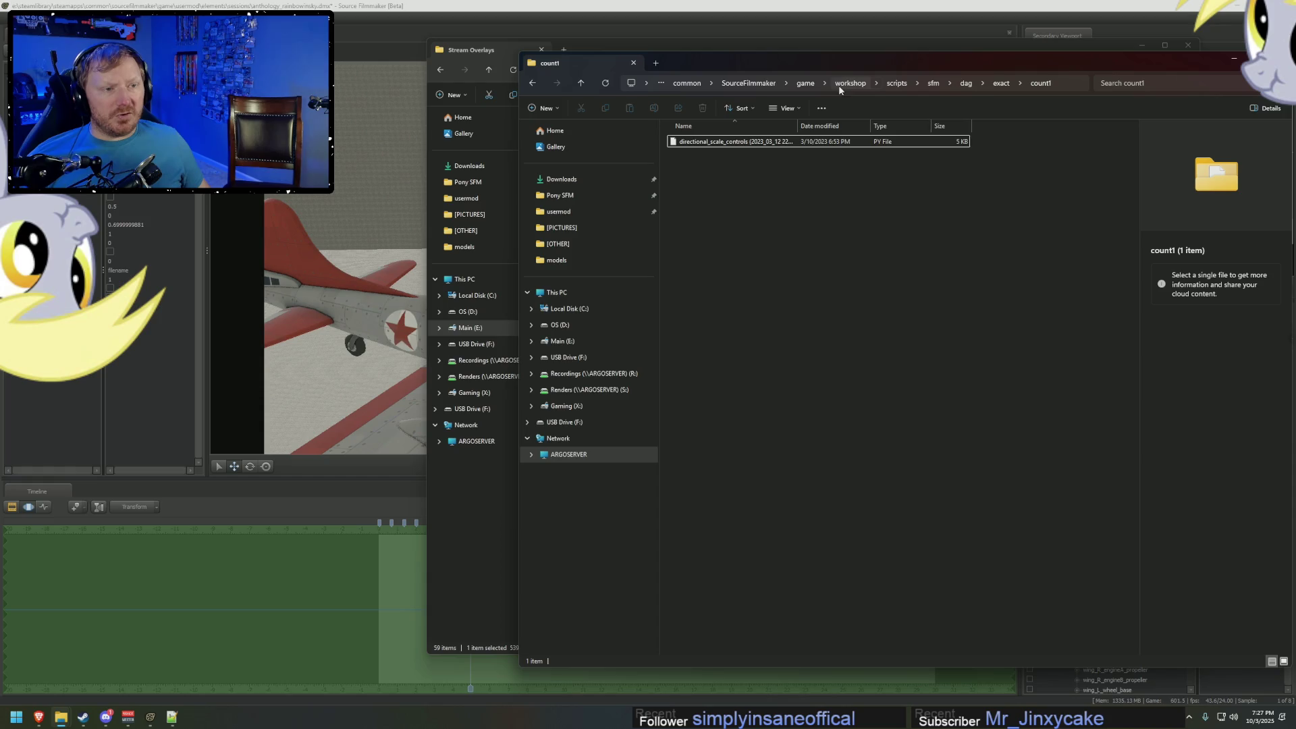
pyautogui.click(687, 84)
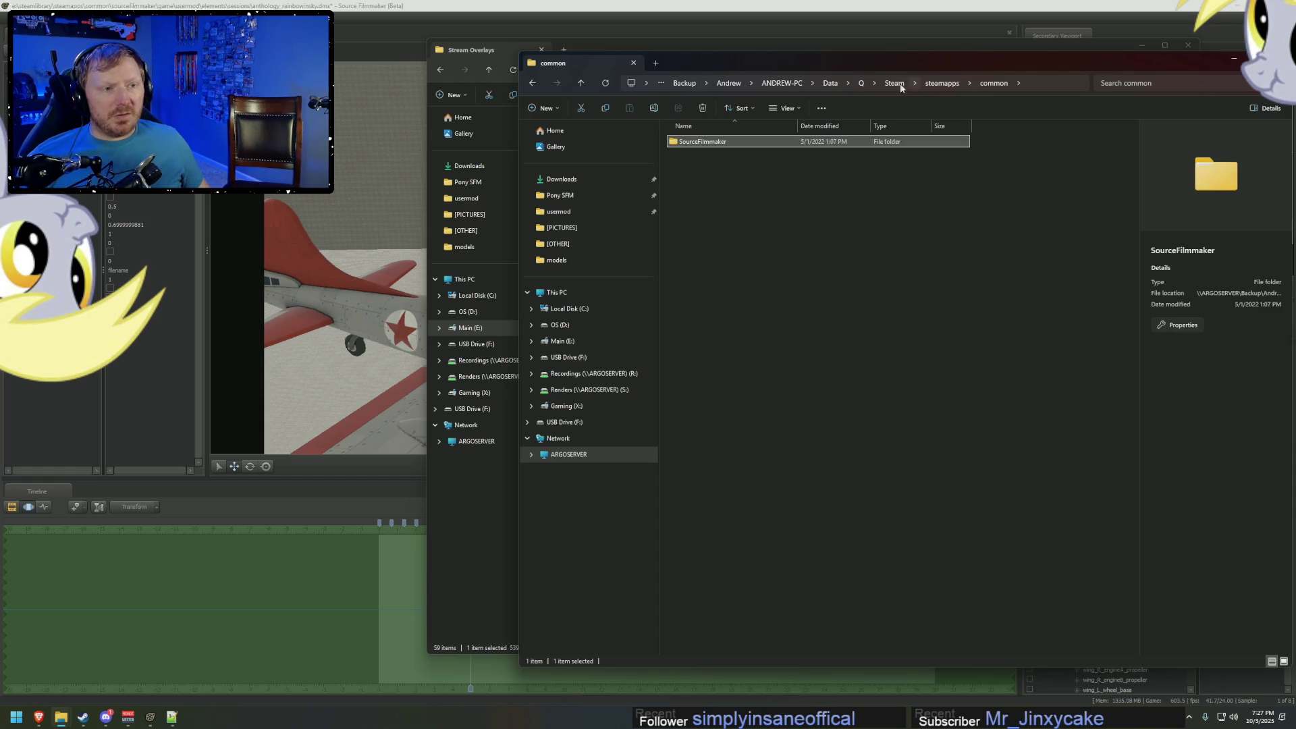
# Go up to Backup and browse File Backup_20241110_Inc_v1 > Q > Steam > steamapps.
pyautogui.click(831, 83)
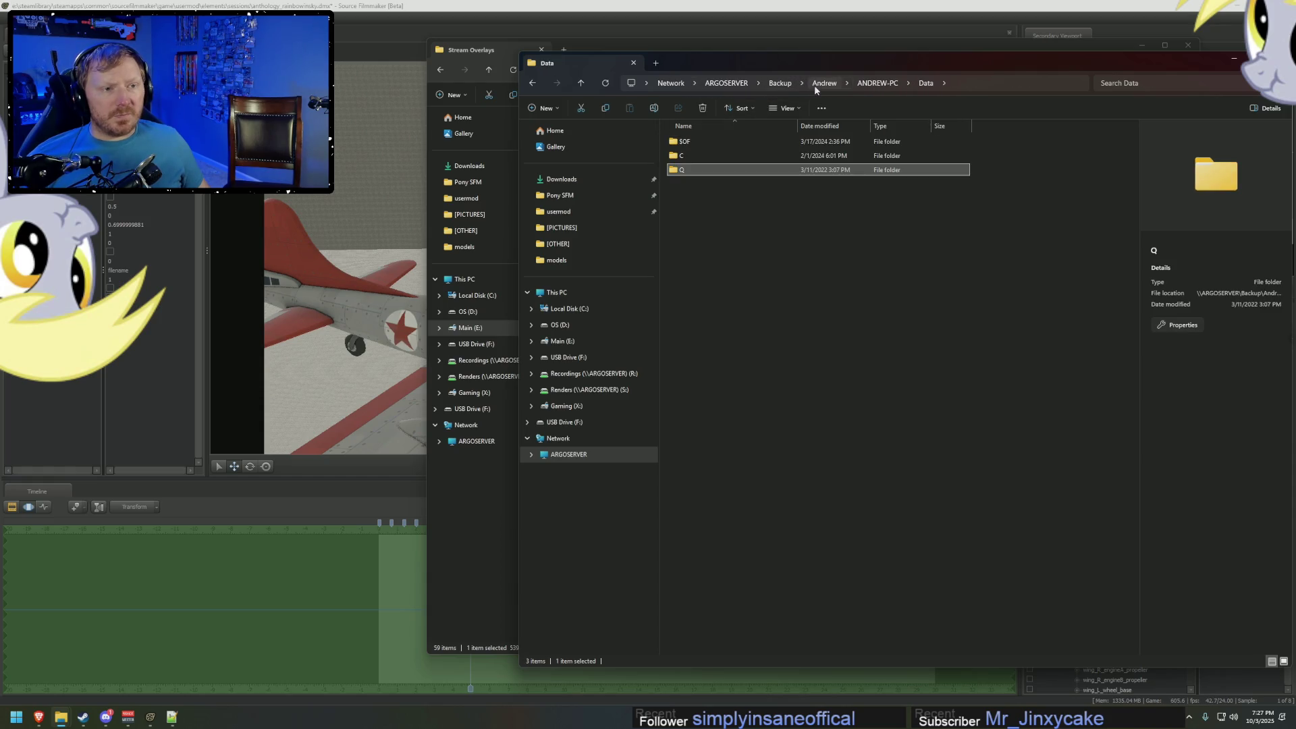
pyautogui.click(817, 85)
pyautogui.click(781, 83)
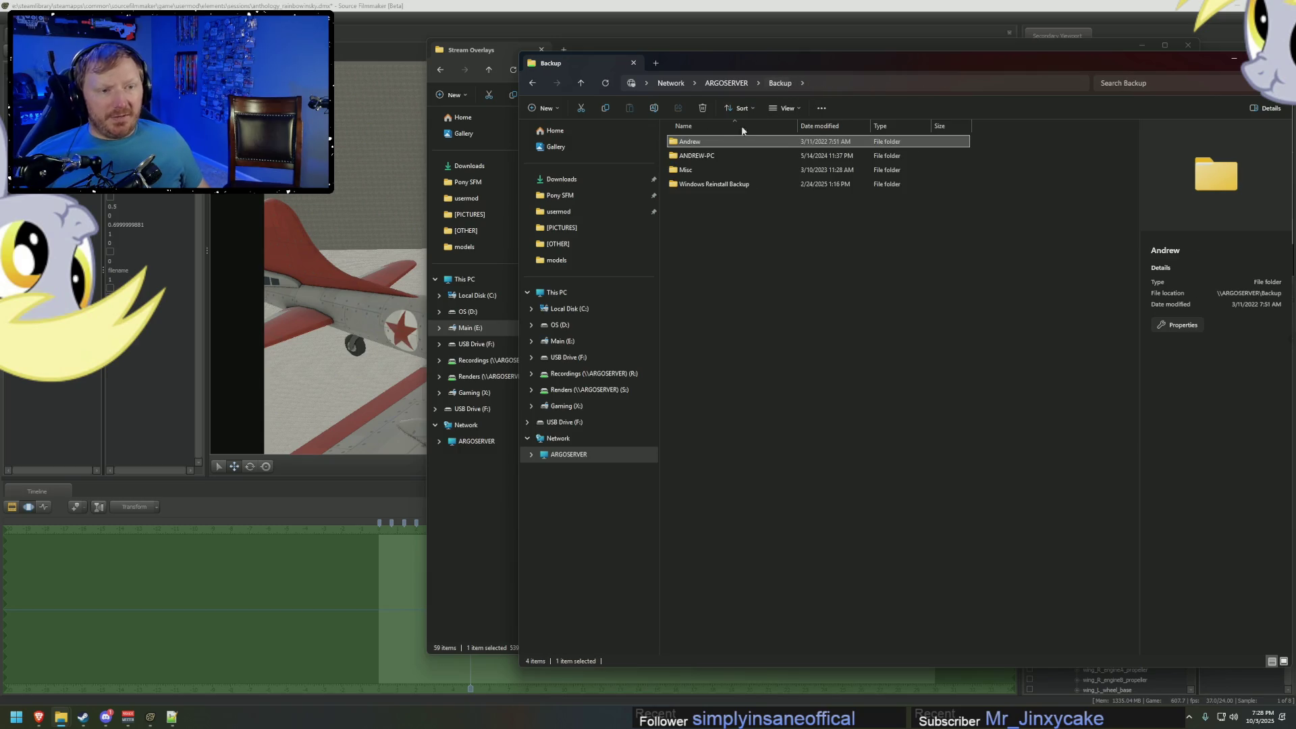
pyautogui.doubleClick(697, 156)
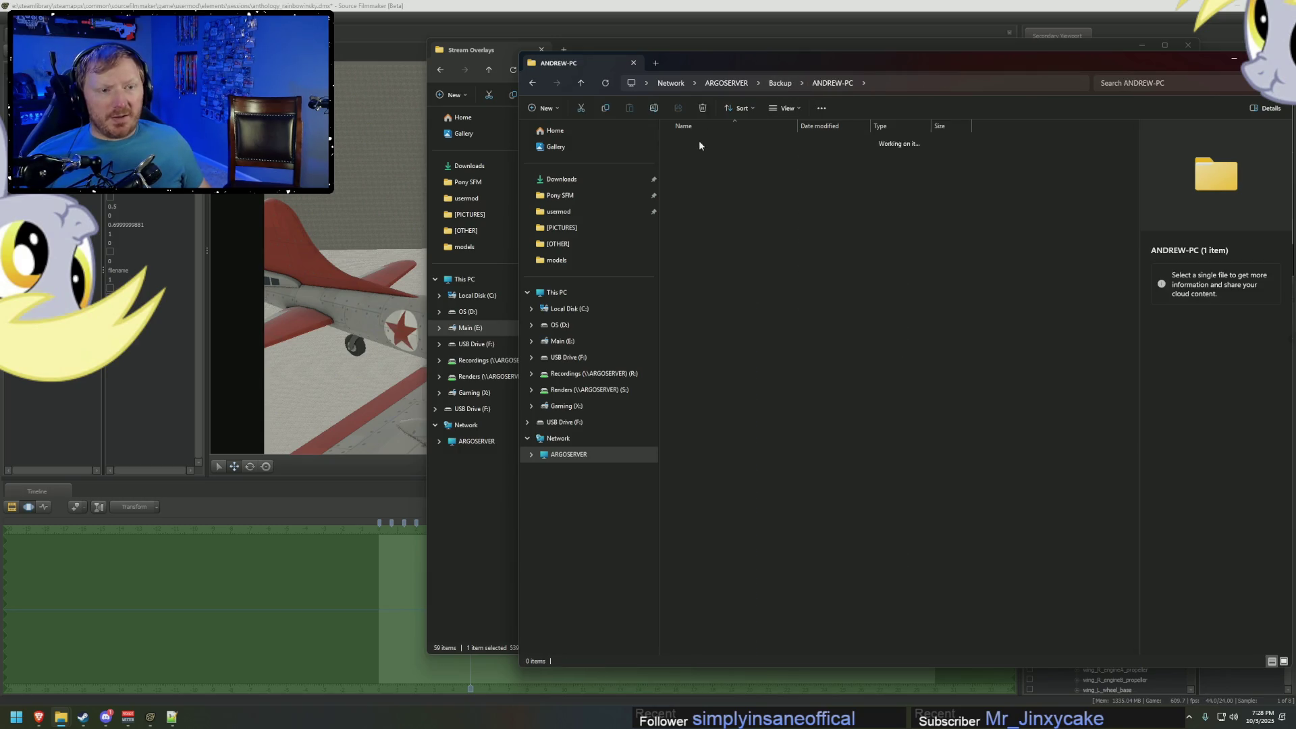
pyautogui.doubleClick(699, 142)
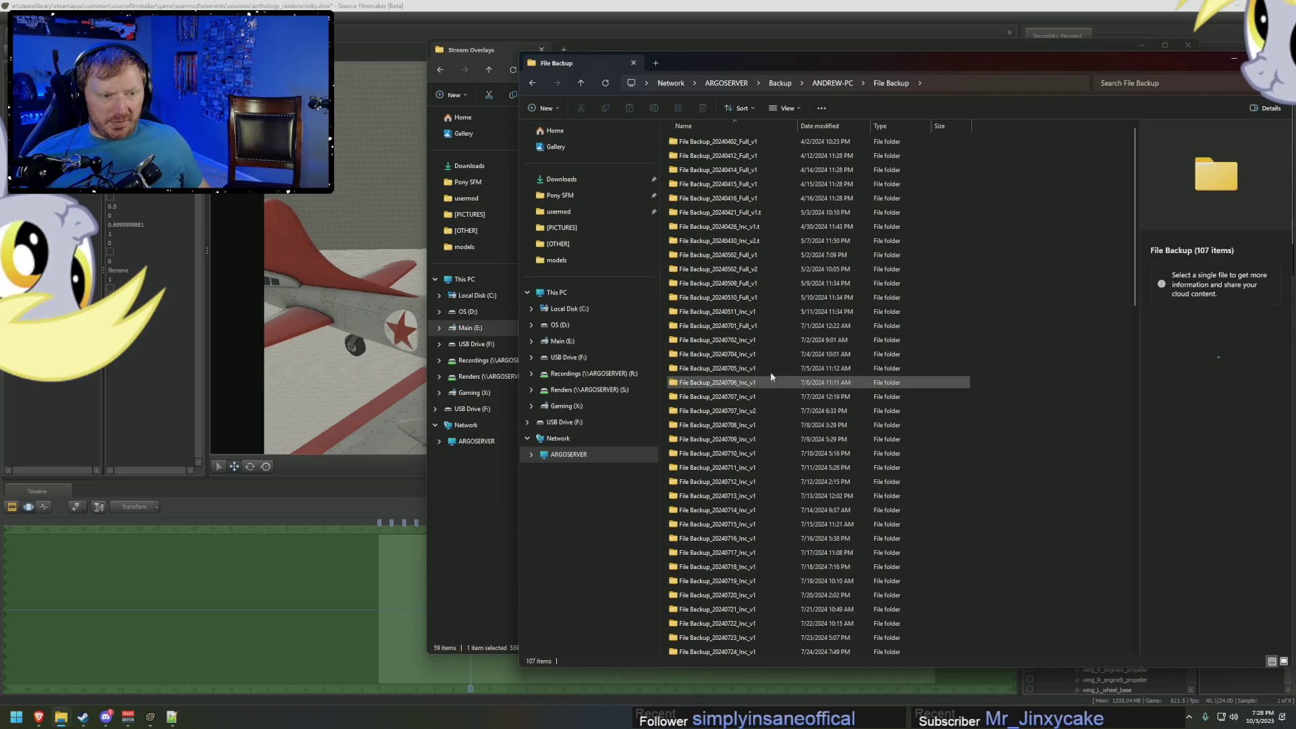
pyautogui.scroll(-20, 759, 382)
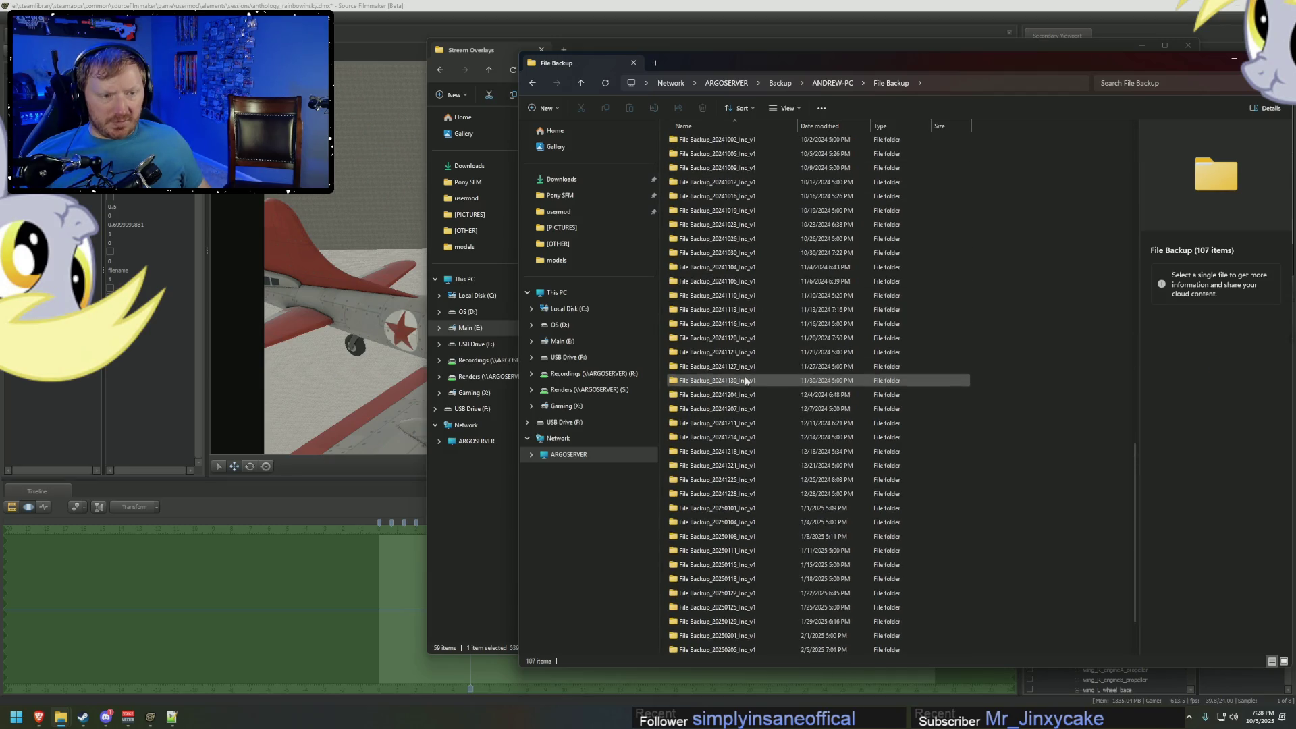
pyautogui.doubleClick(715, 295)
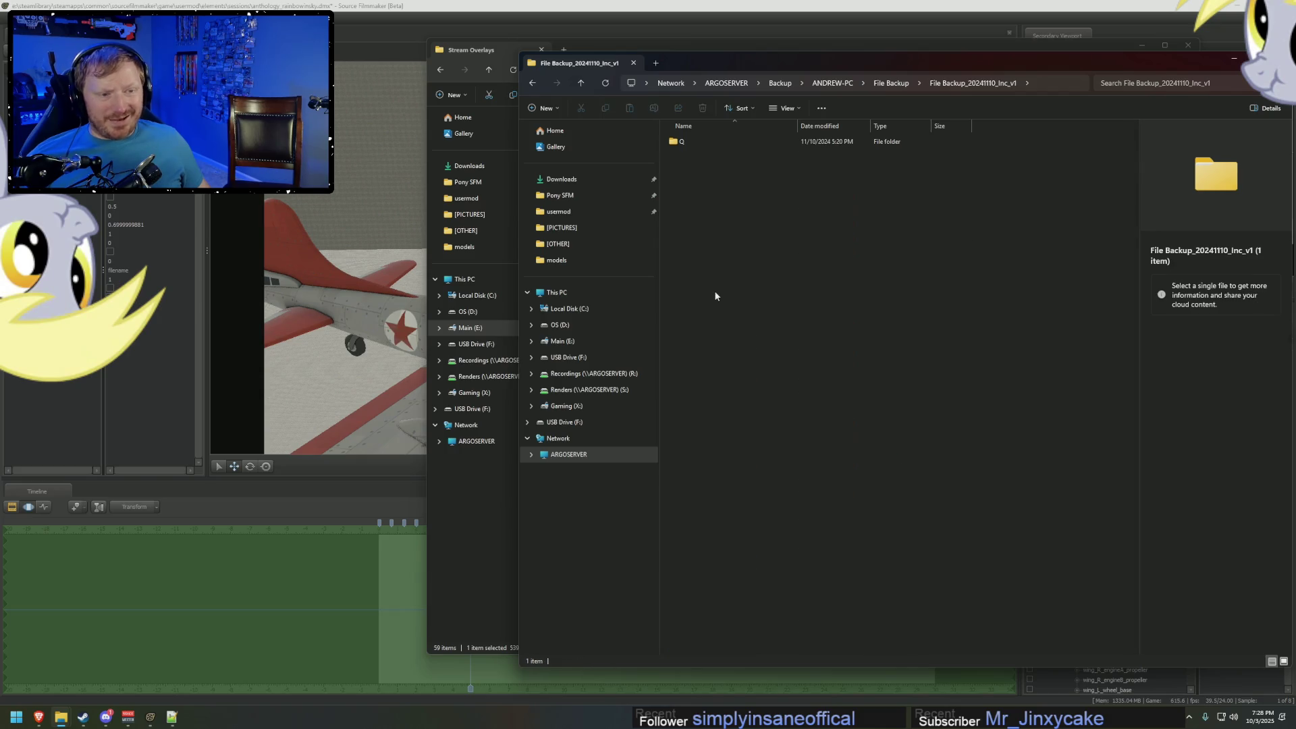
pyautogui.doubleClick(689, 142)
pyautogui.doubleClick(687, 171)
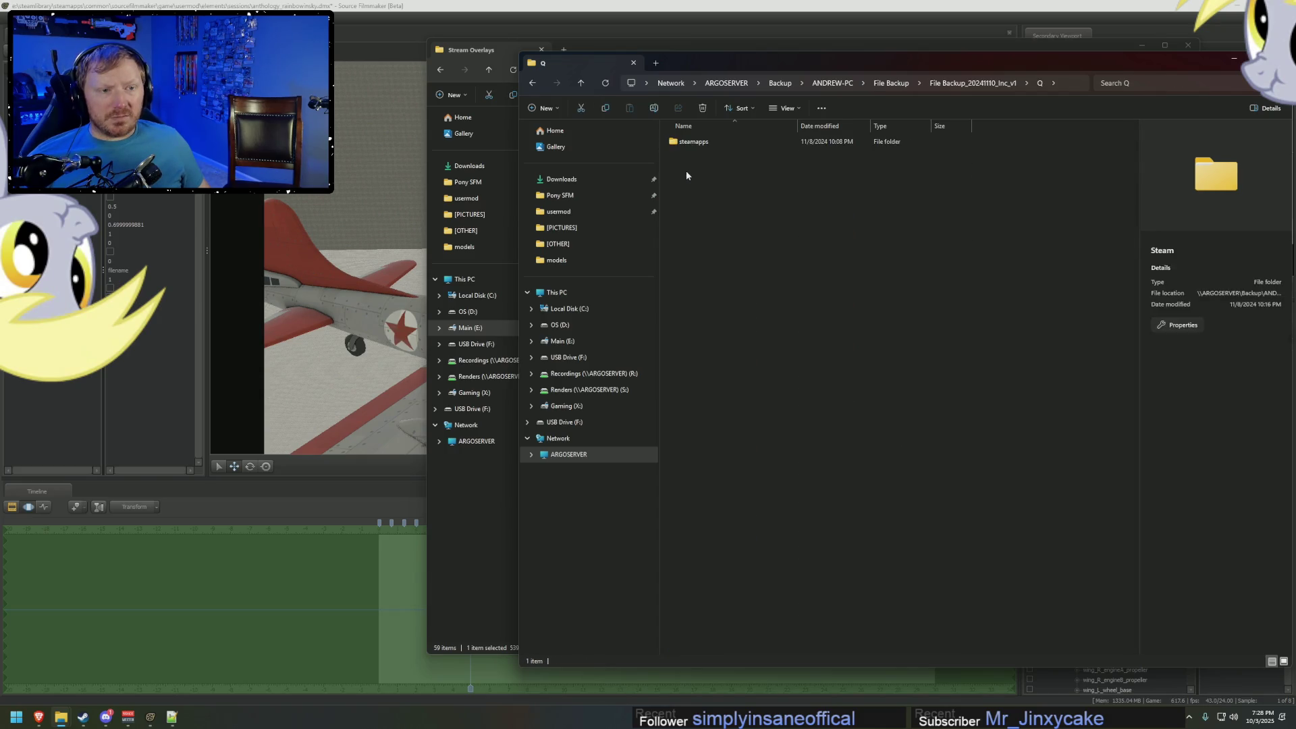
pyautogui.doubleClick(691, 142)
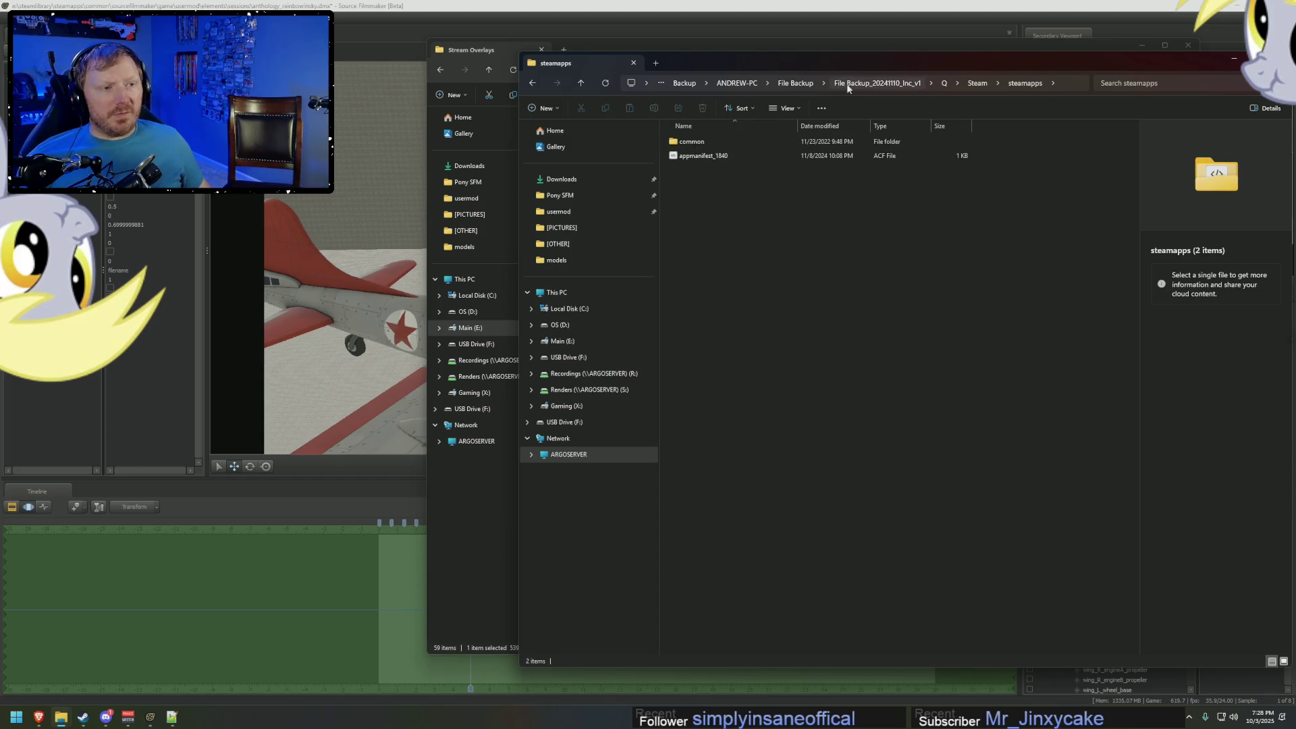
# Return to the File Backup folder and look over the list of available backups.
pyautogui.click(794, 84)
pyautogui.scroll(-4, 739, 535)
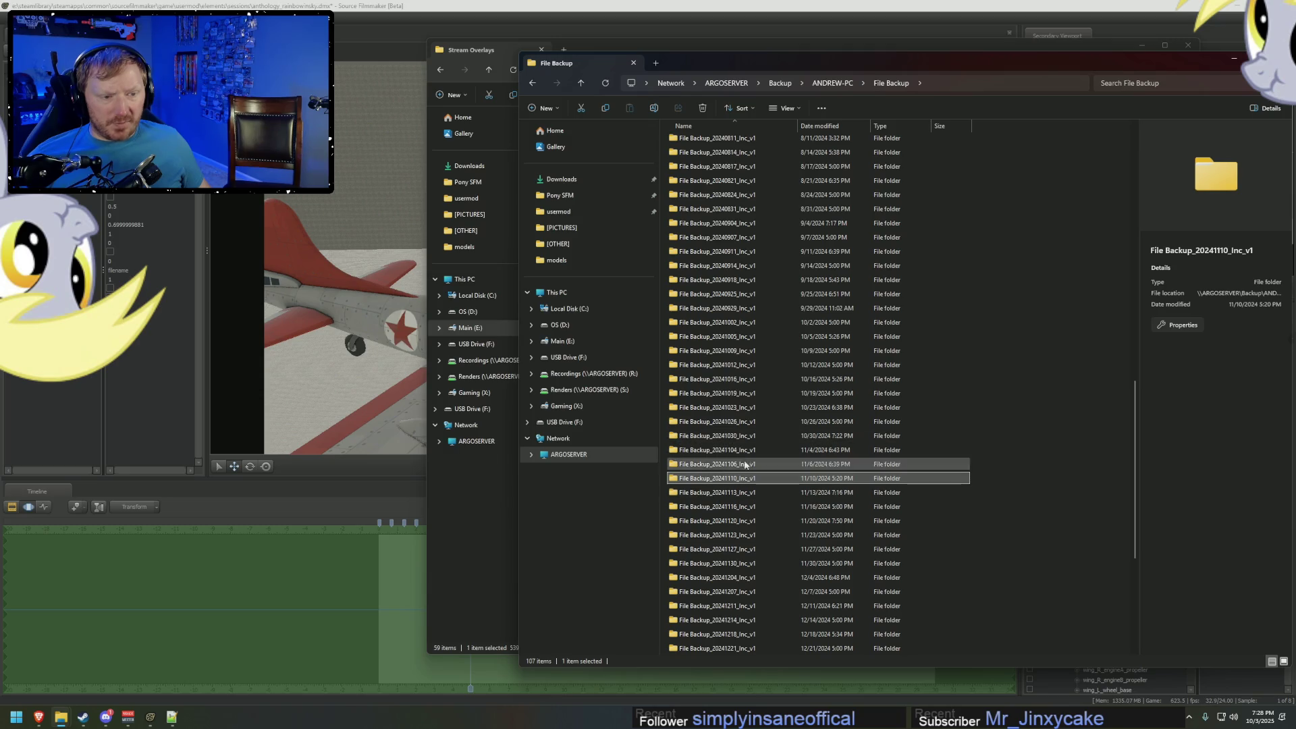
pyautogui.scroll(4, 749, 284)
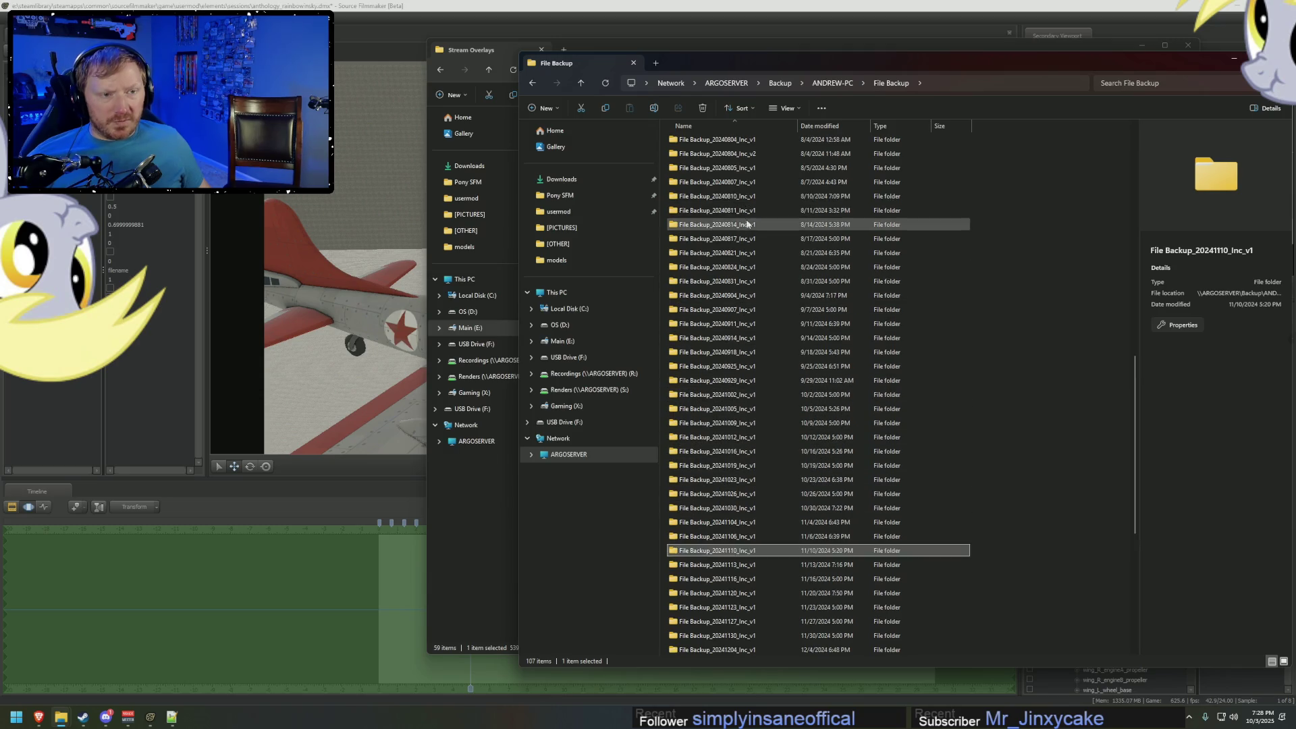
pyautogui.scroll(-10, 756, 255)
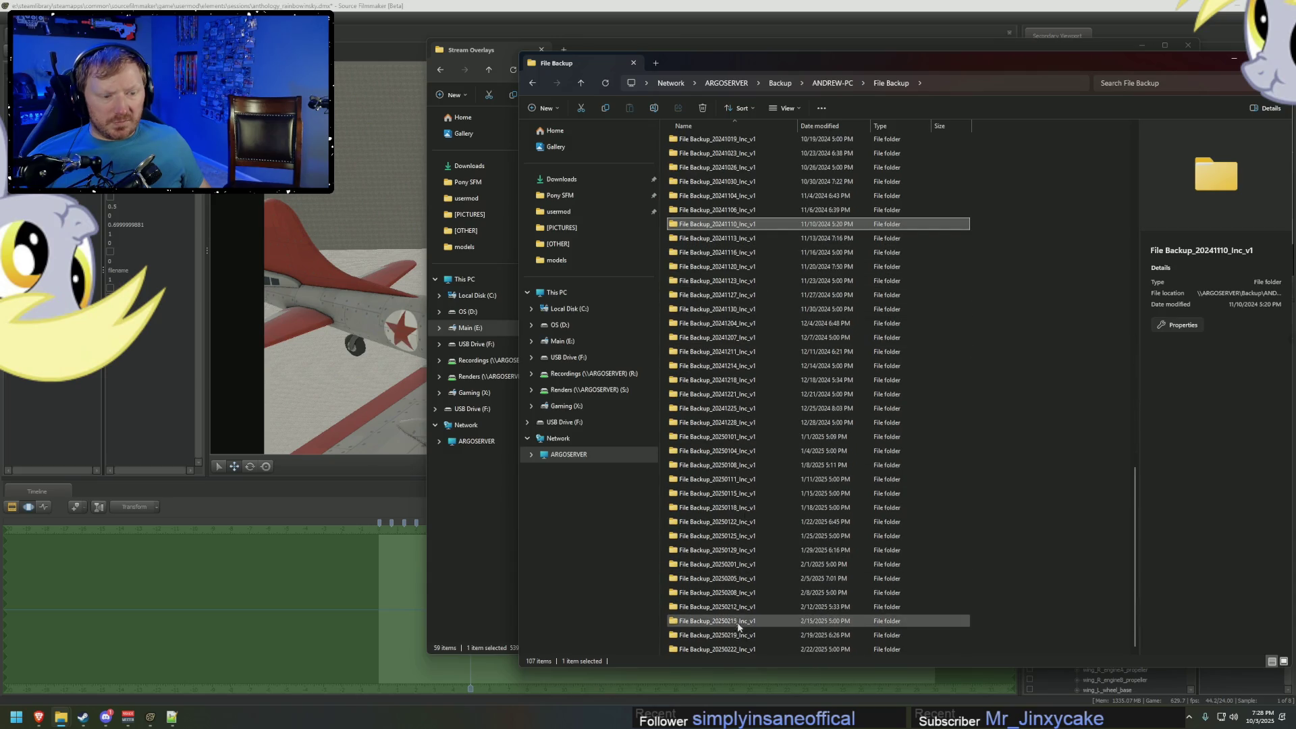
pyautogui.scroll(2, 730, 321)
pyautogui.scroll(18, 729, 320)
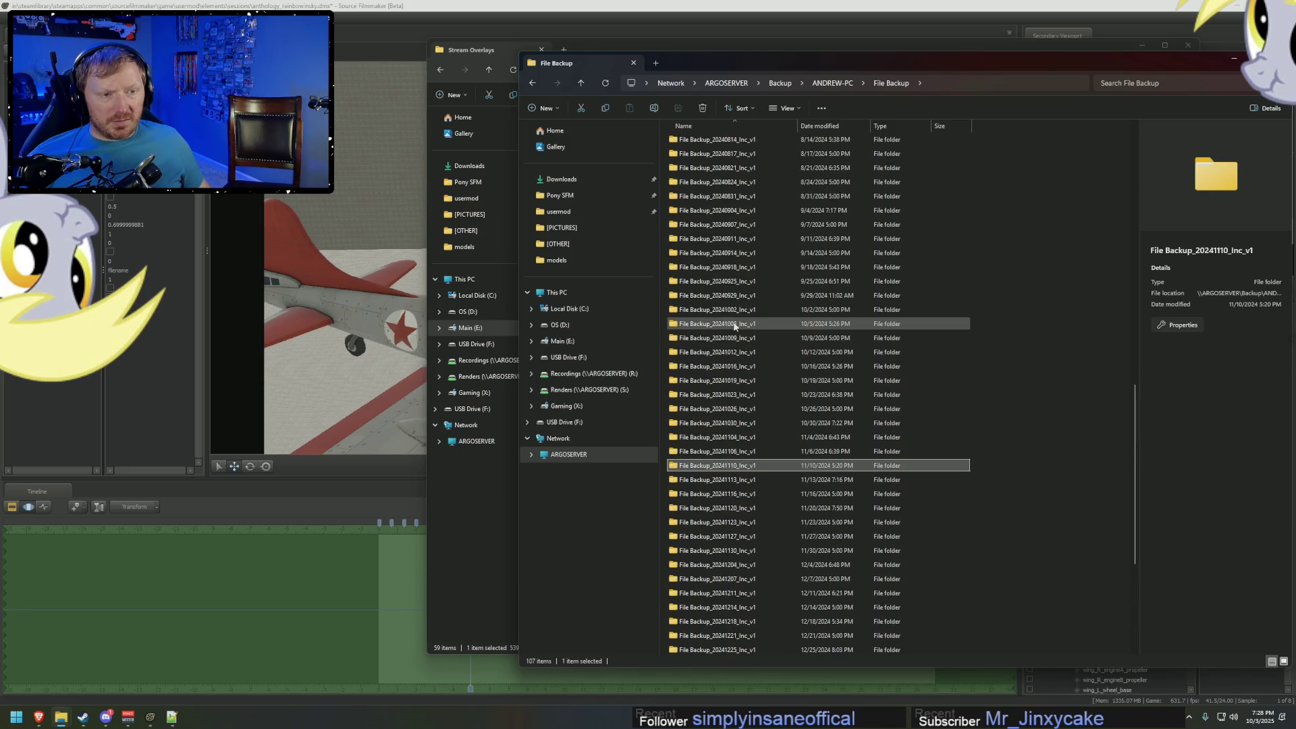
pyautogui.scroll(-5, 741, 329)
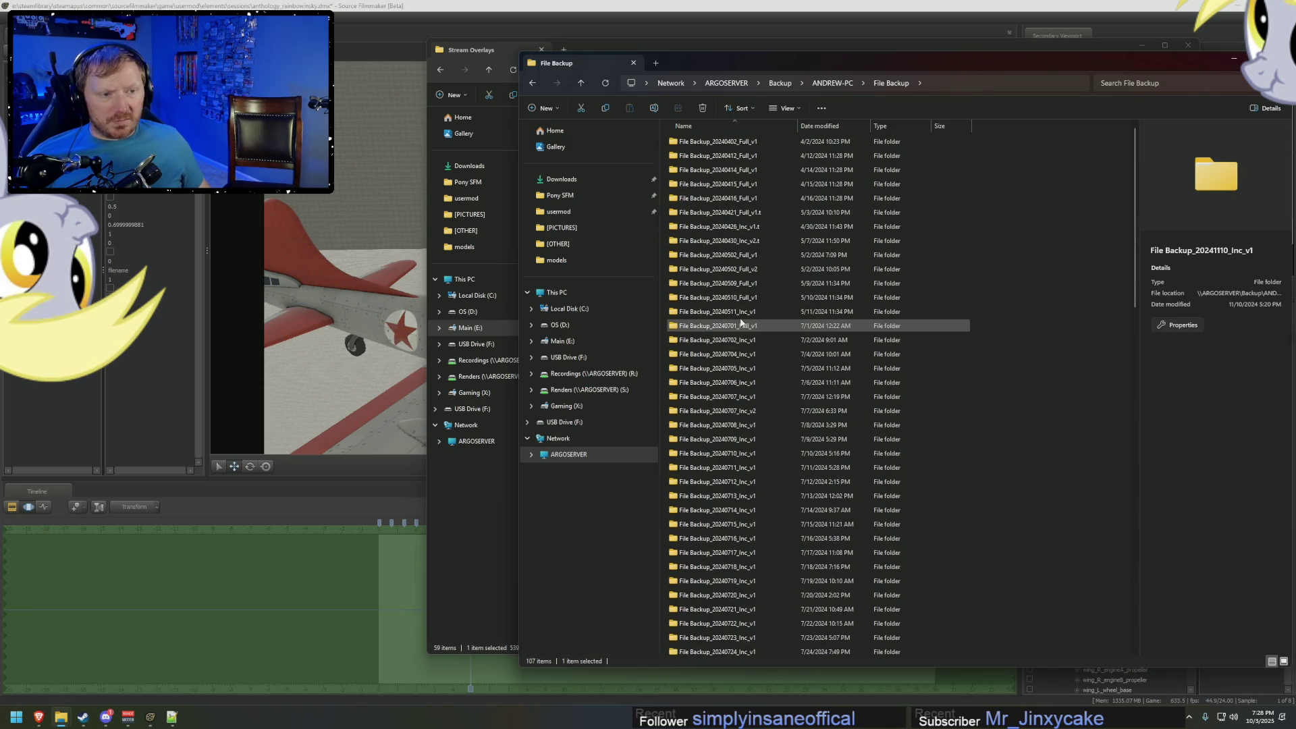
pyautogui.scroll(-5, 746, 370)
pyautogui.scroll(-3, 747, 369)
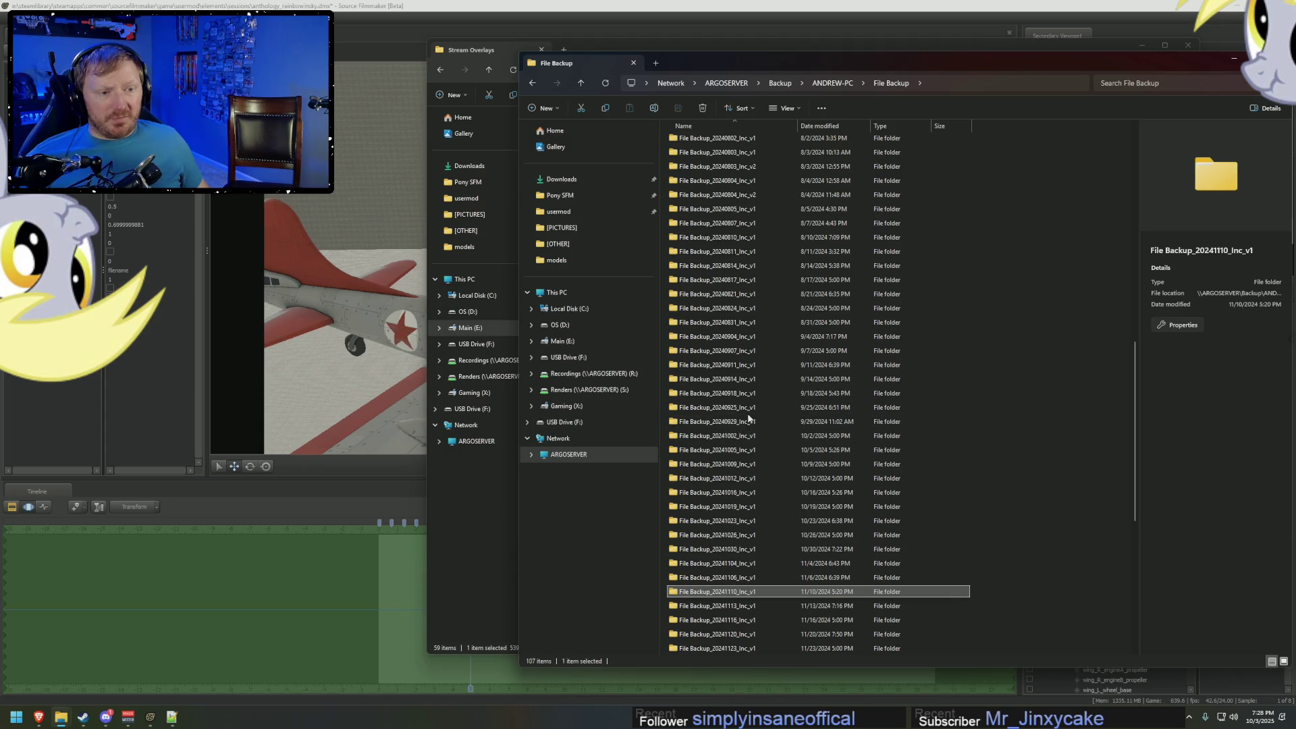
pyautogui.moveTo(62, 716)
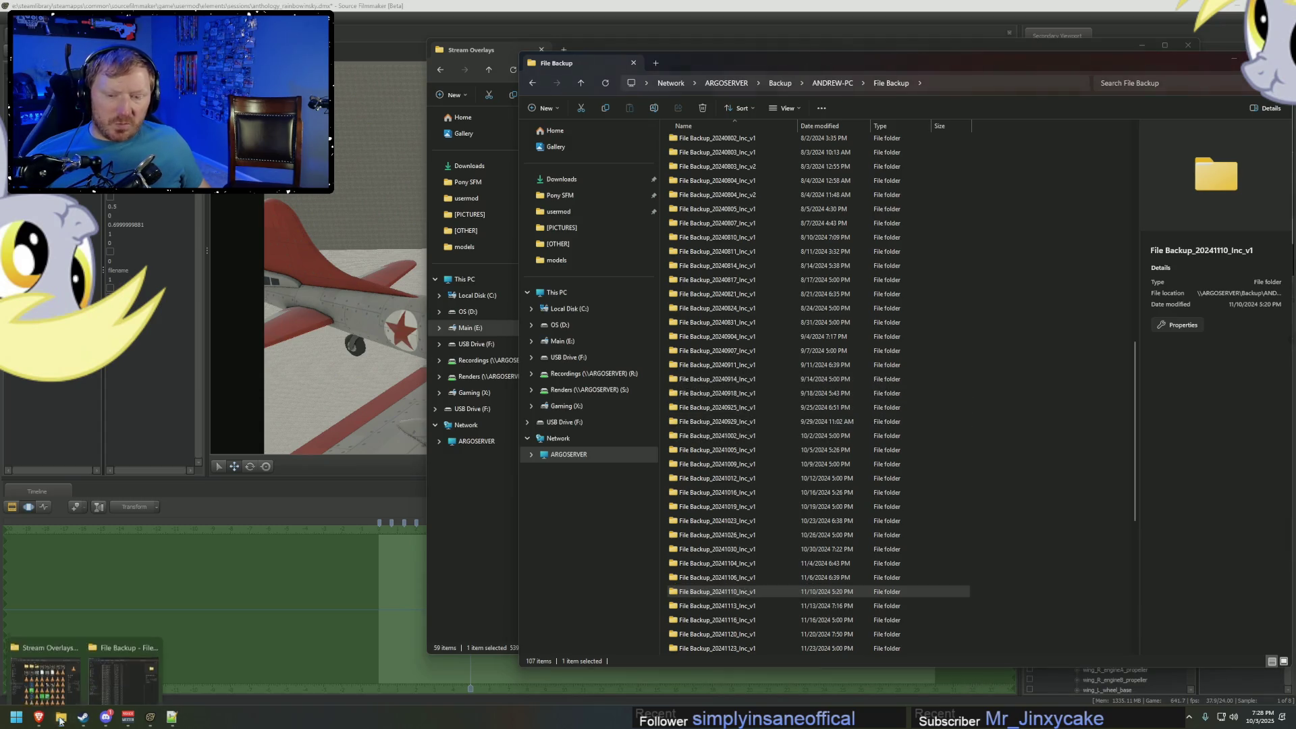
pyautogui.moveTo(50, 677)
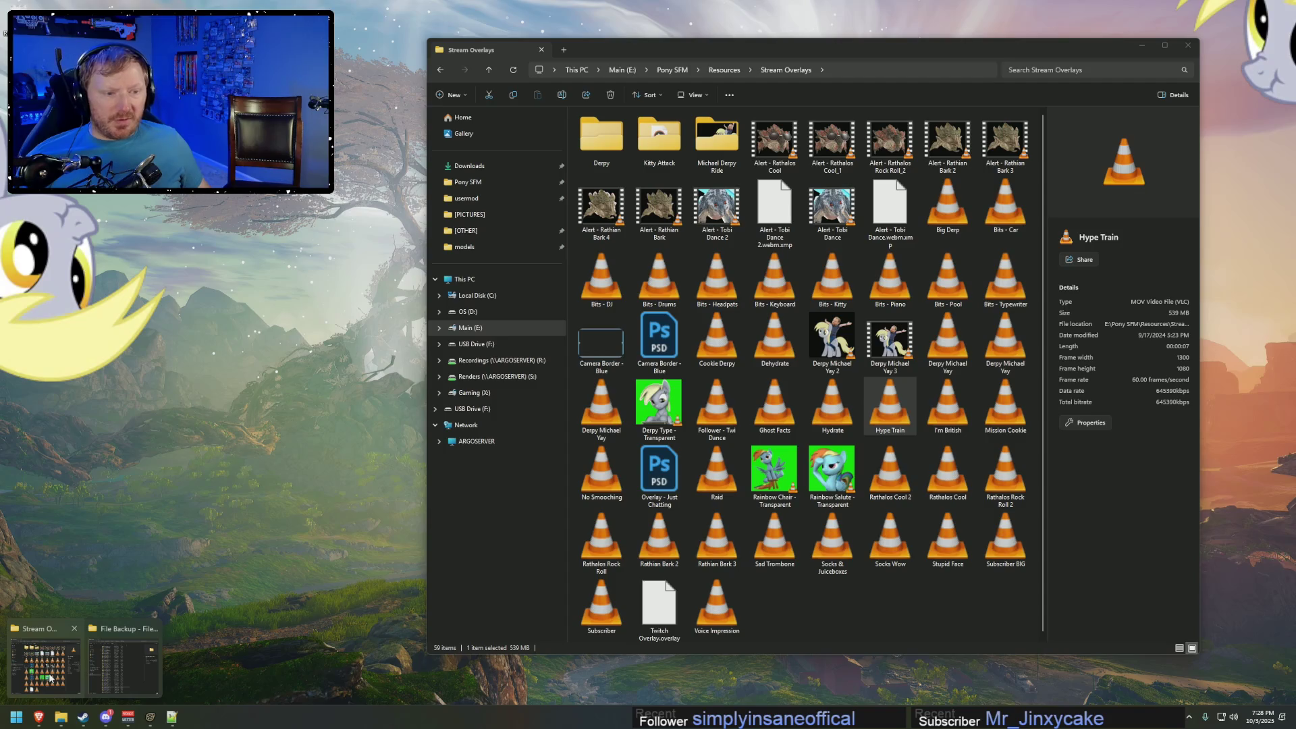
pyautogui.click(50, 677)
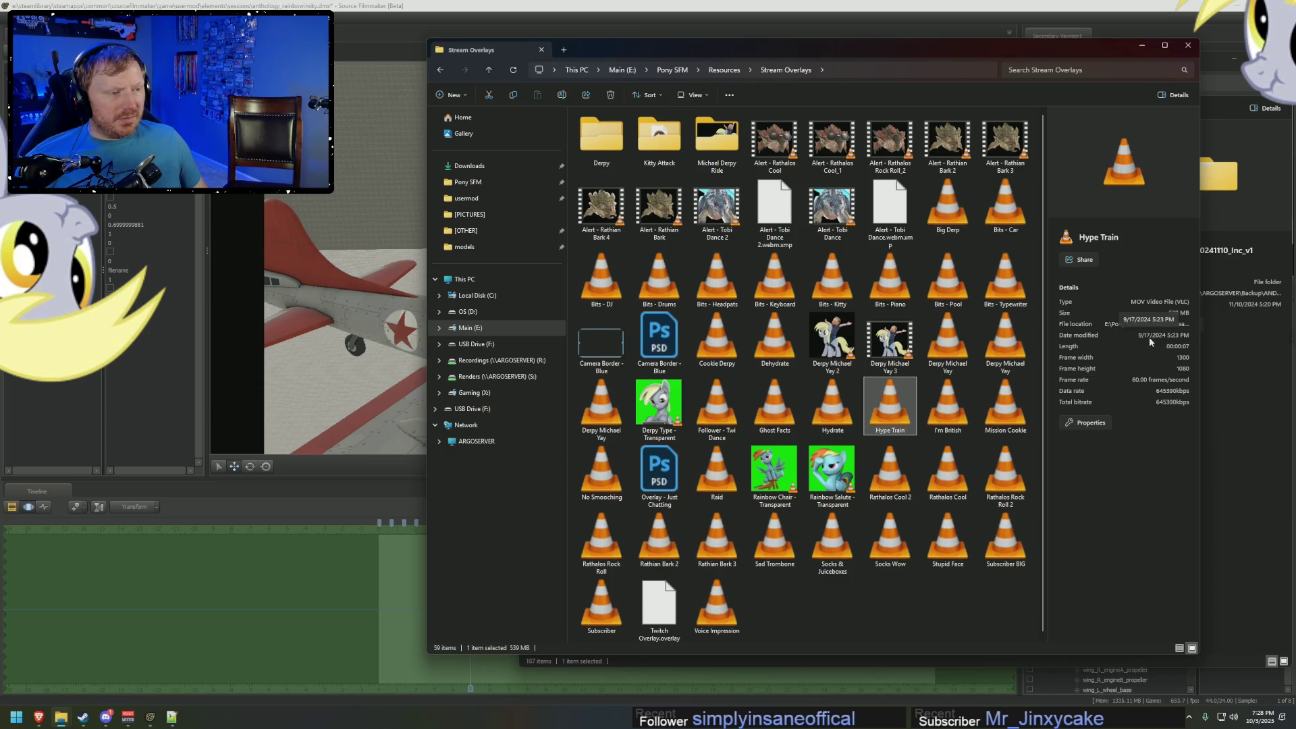
pyautogui.moveTo(61, 717)
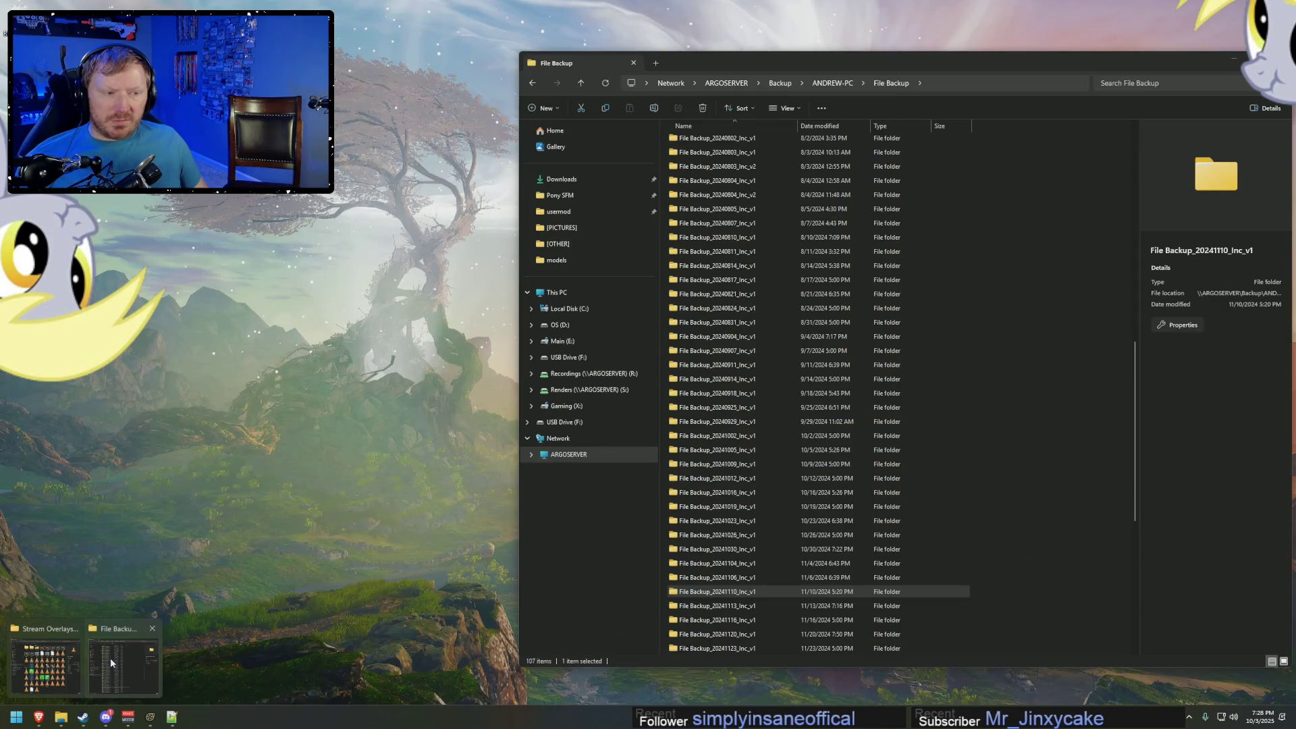
pyautogui.click(110, 658)
# Open File Backup_20240914_Inc_v1 > Q > Steam > steamapps > common > SourceFilmmaker.
pyautogui.click(736, 378)
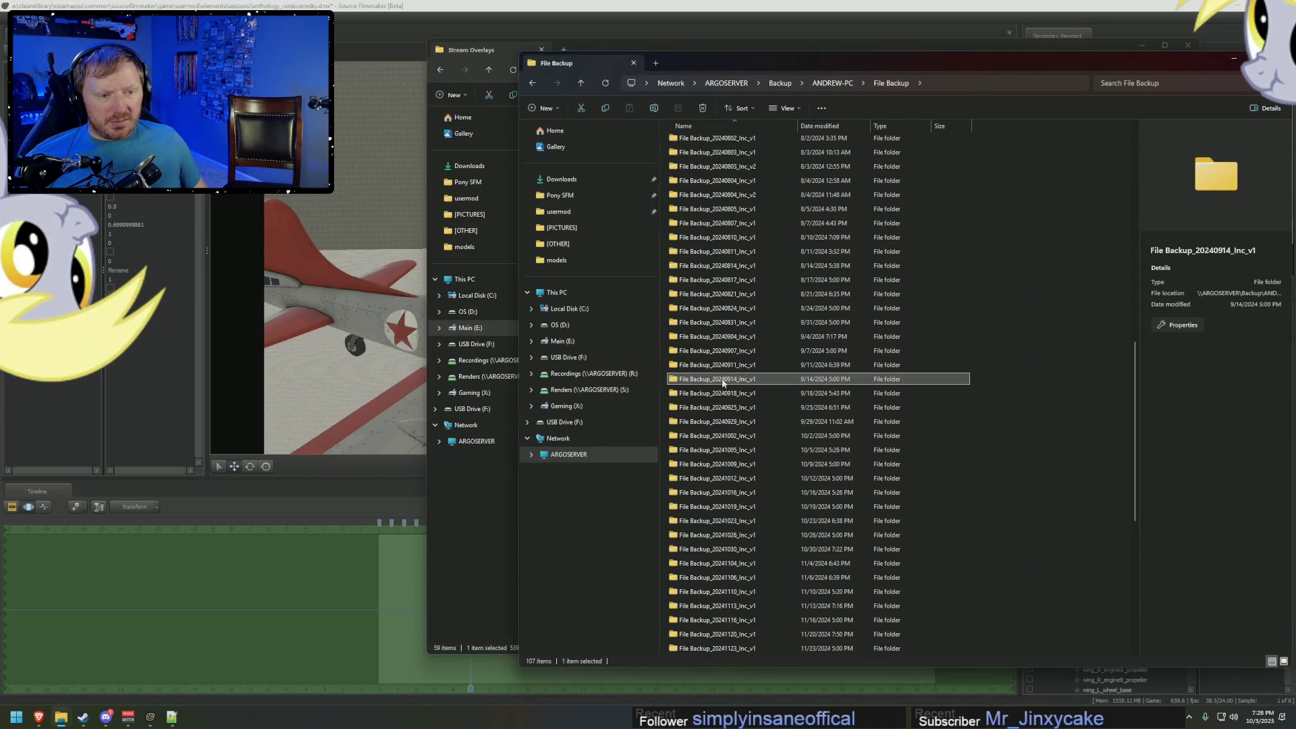
pyautogui.doubleClick(727, 379)
pyautogui.doubleClick(679, 141)
pyautogui.doubleClick(689, 170)
pyautogui.doubleClick(691, 142)
pyautogui.doubleClick(692, 141)
pyautogui.doubleClick(691, 142)
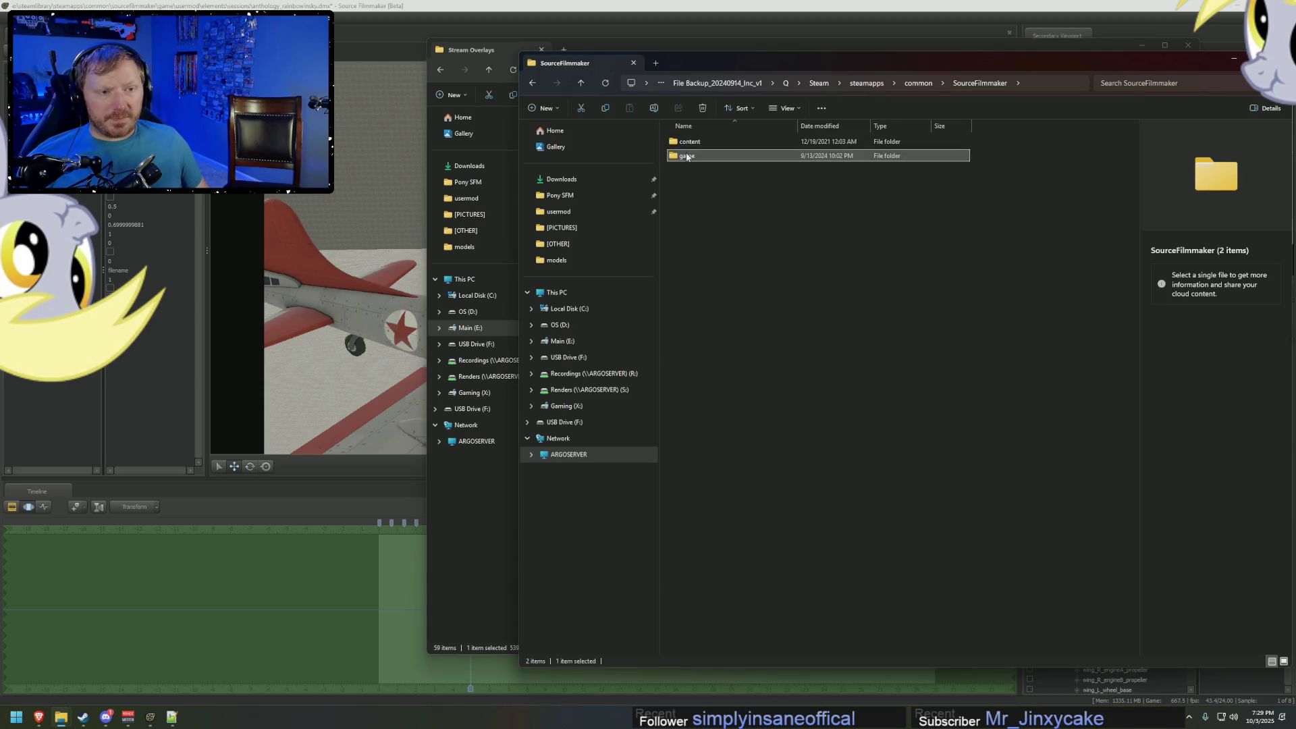
# Navigate game > workshop > scripts > sfm > dag > exact > count1 in the 20240914 backup.
pyautogui.doubleClick(687, 156)
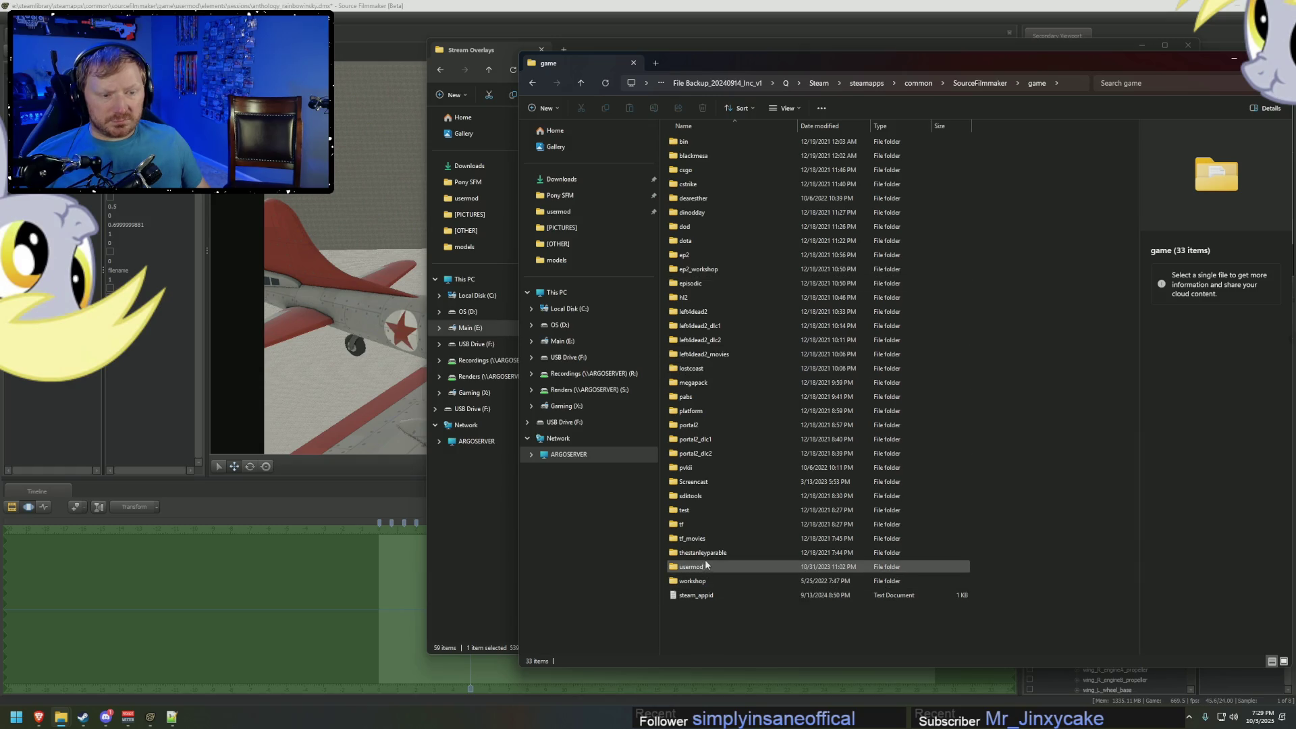
pyautogui.doubleClick(694, 580)
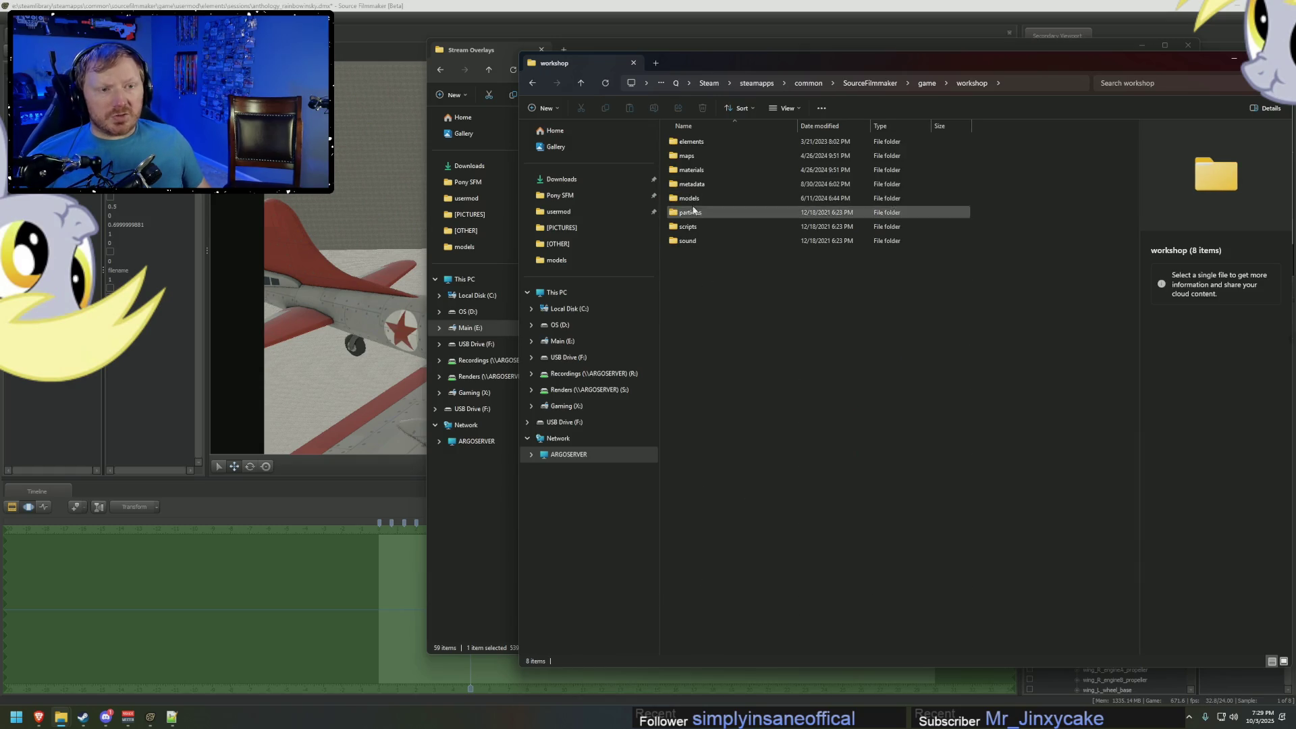
pyautogui.doubleClick(700, 228)
pyautogui.click(695, 139)
pyautogui.doubleClick(695, 141)
pyautogui.doubleClick(690, 170)
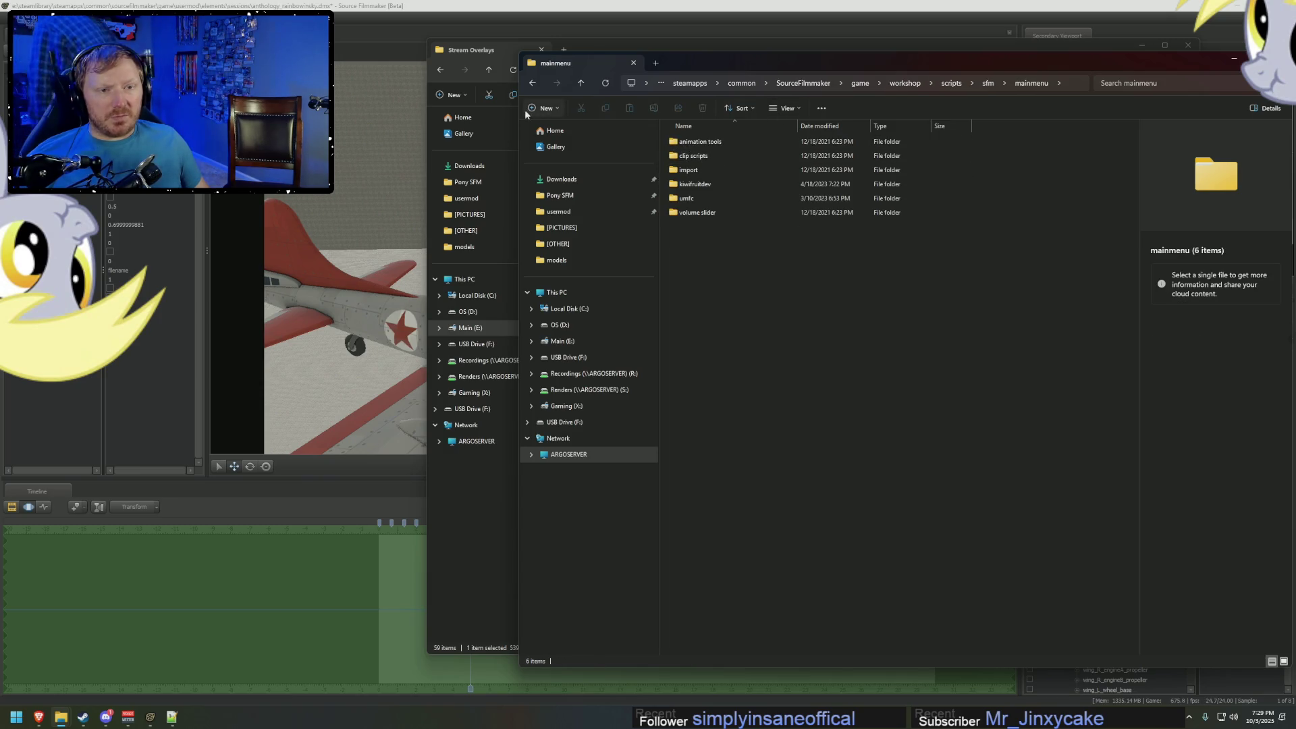
pyautogui.click(533, 82)
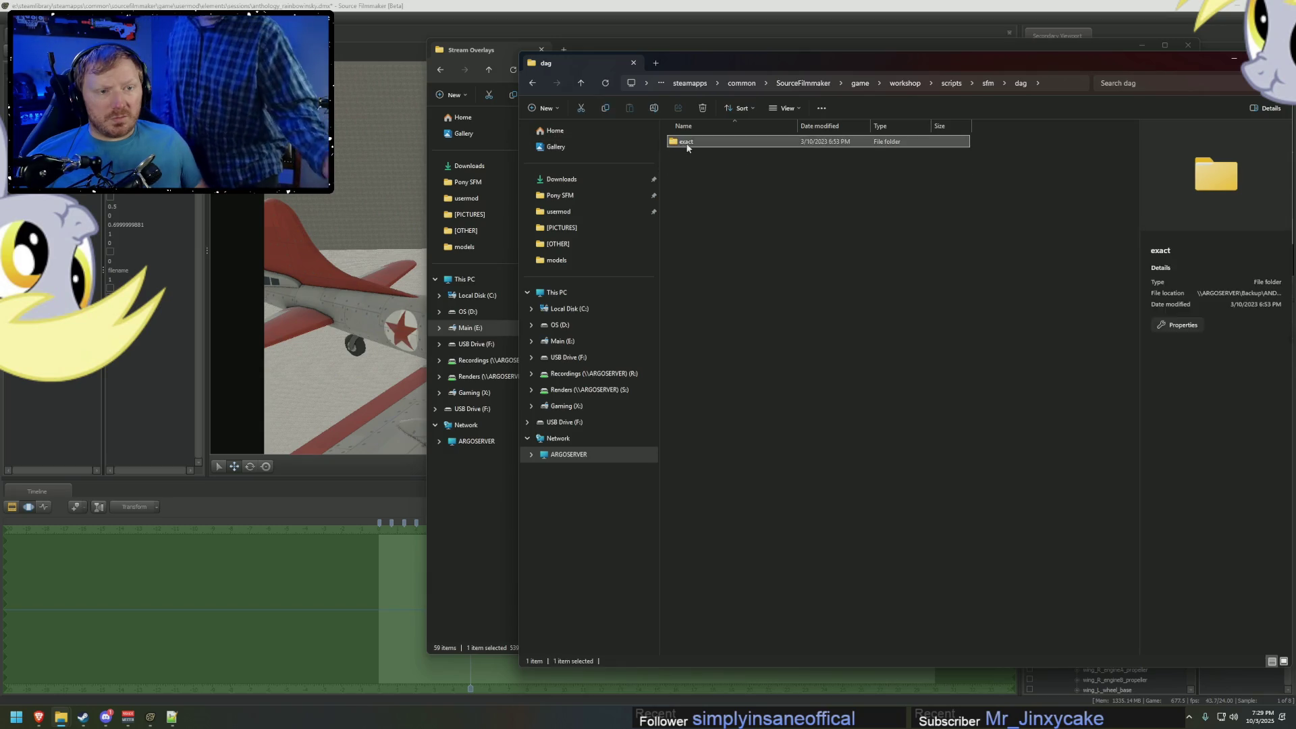
pyautogui.doubleClick(689, 142)
pyautogui.doubleClick(688, 142)
pyautogui.doubleClick(689, 142)
# Open directional_scale_controls.py in Notepad++ and scroll through it.
pyautogui.rightClick(733, 148)
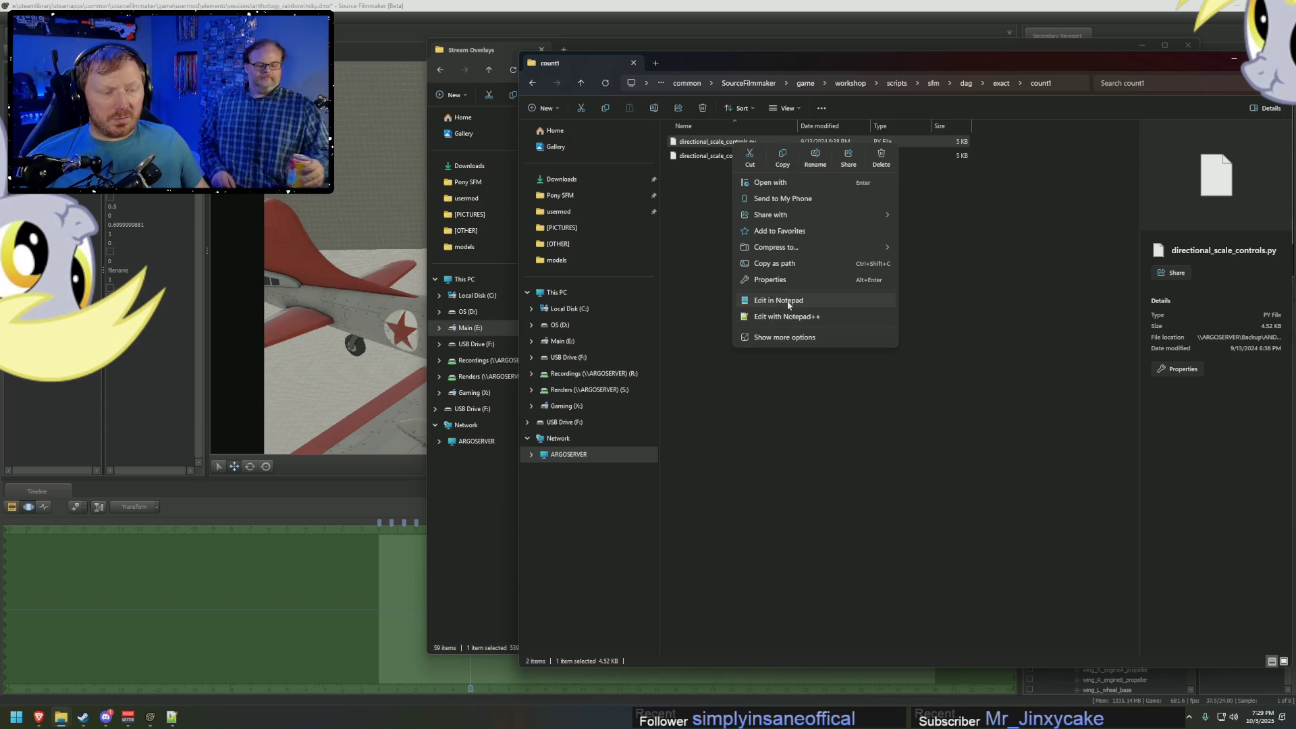
pyautogui.click(787, 317)
pyautogui.scroll(-20, 766, 386)
pyautogui.scroll(7, 765, 386)
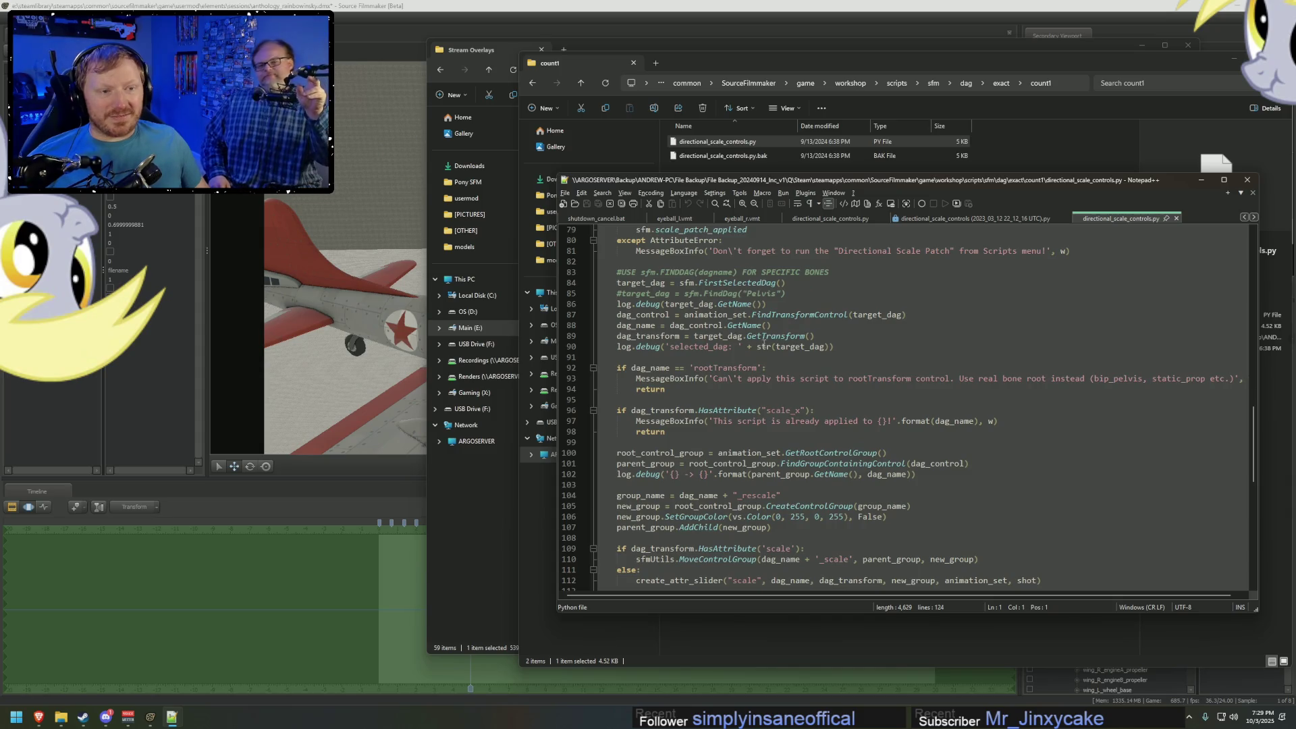
# Select and copy the FindDag bone-targeting lines 83–85 in the backup script.
pyautogui.click(790, 292)
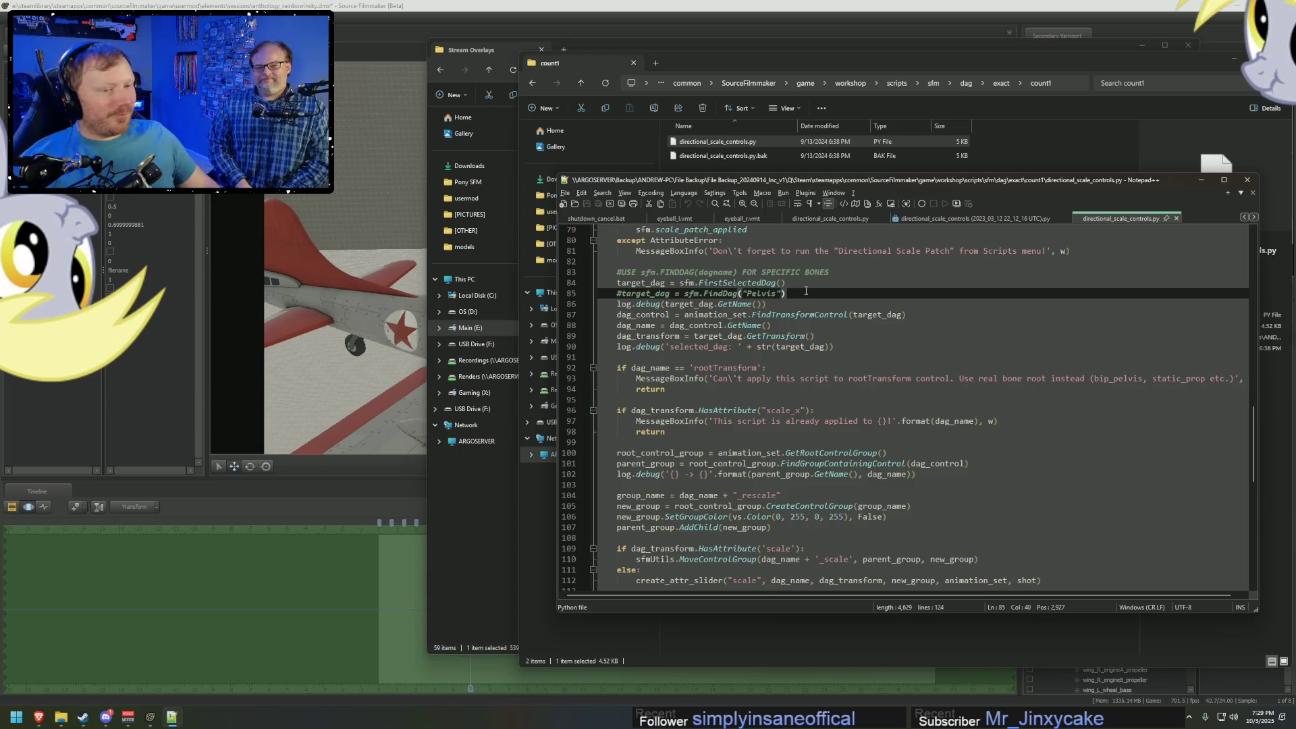
pyautogui.moveTo(810, 294)
pyautogui.mouseDown()
pyautogui.moveTo(614, 283)
pyautogui.moveTo(612, 272)
pyautogui.mouseUp()
pyautogui.hotkey('ctrl', 'c')
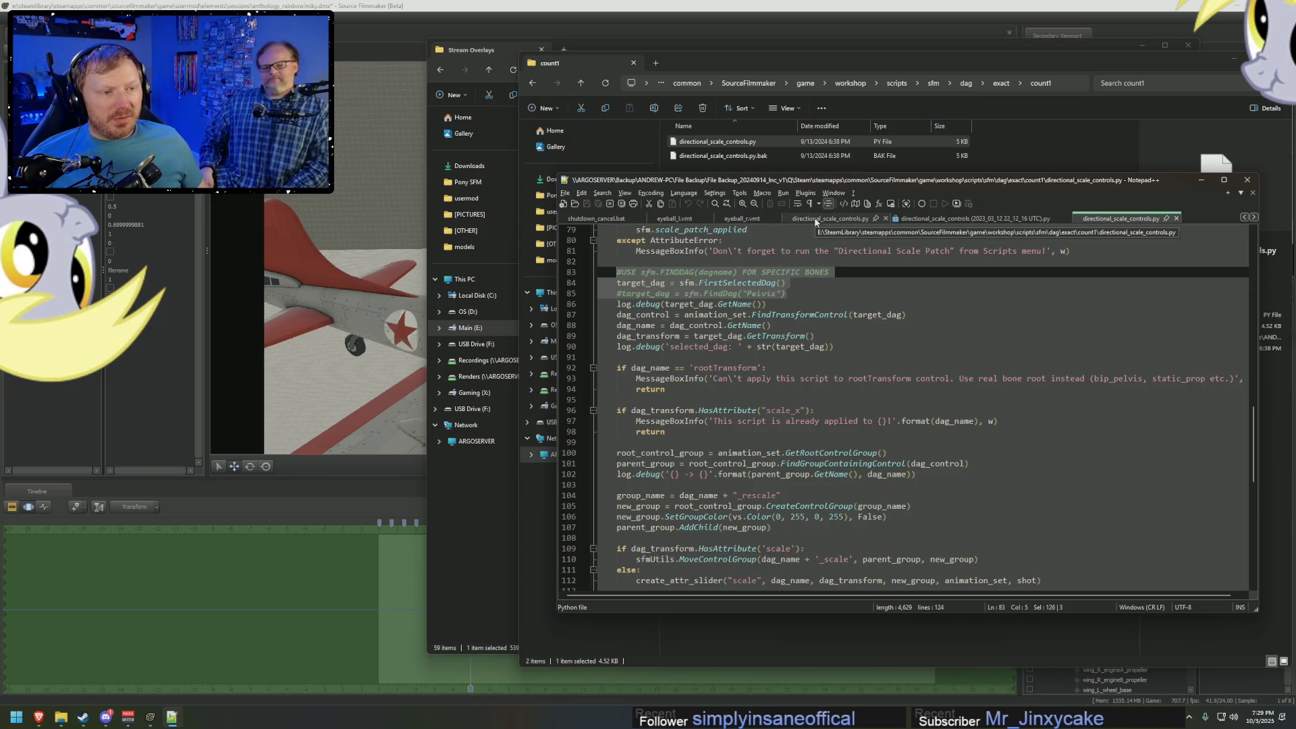
pyautogui.click(831, 218)
pyautogui.click(1121, 219)
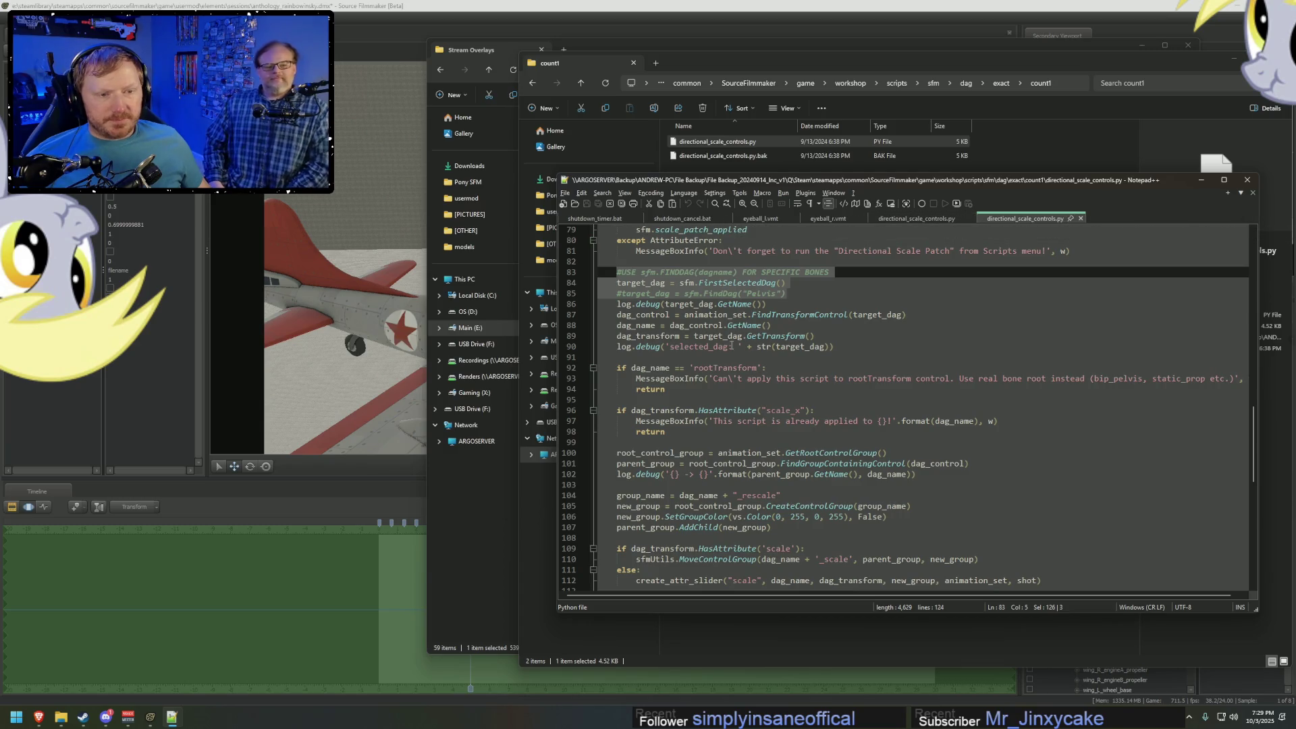
pyautogui.scroll(3, 681, 300)
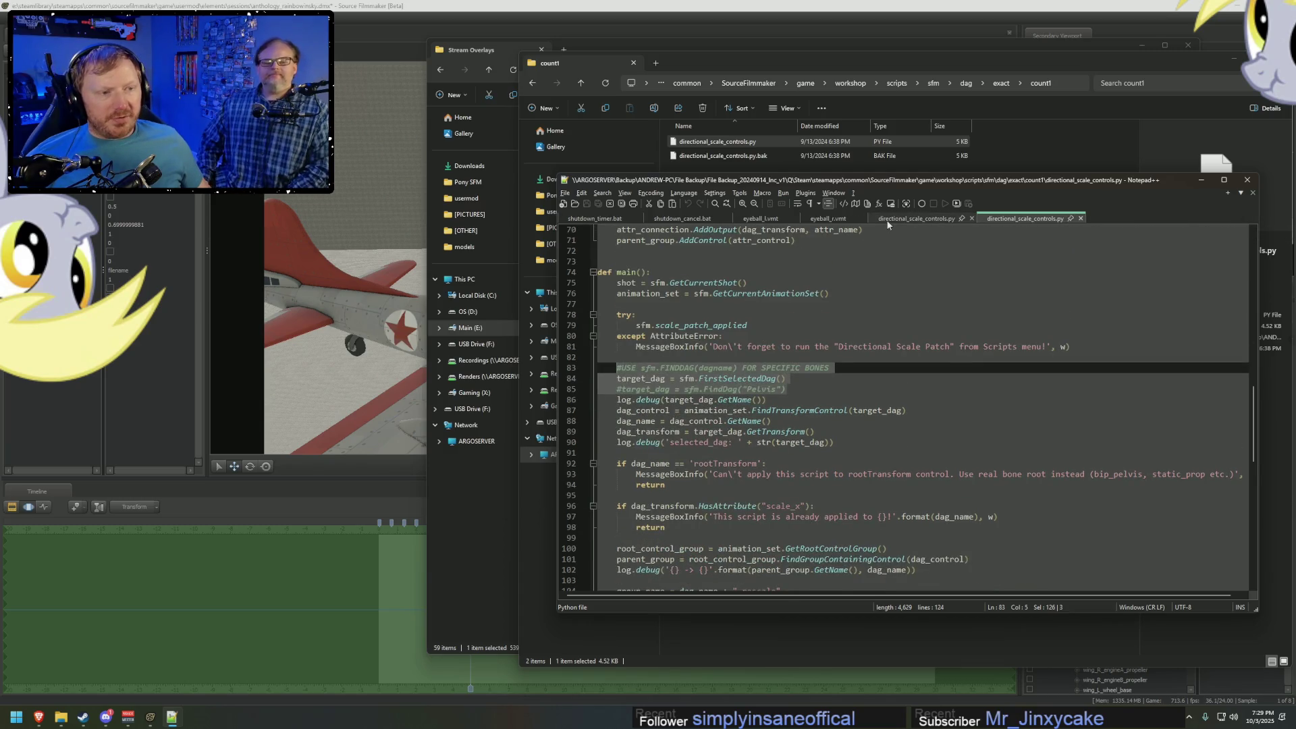
# Paste the copied lines over line 83 of the live directional_scale_controls.py.
pyautogui.click(917, 218)
pyautogui.click(1017, 223)
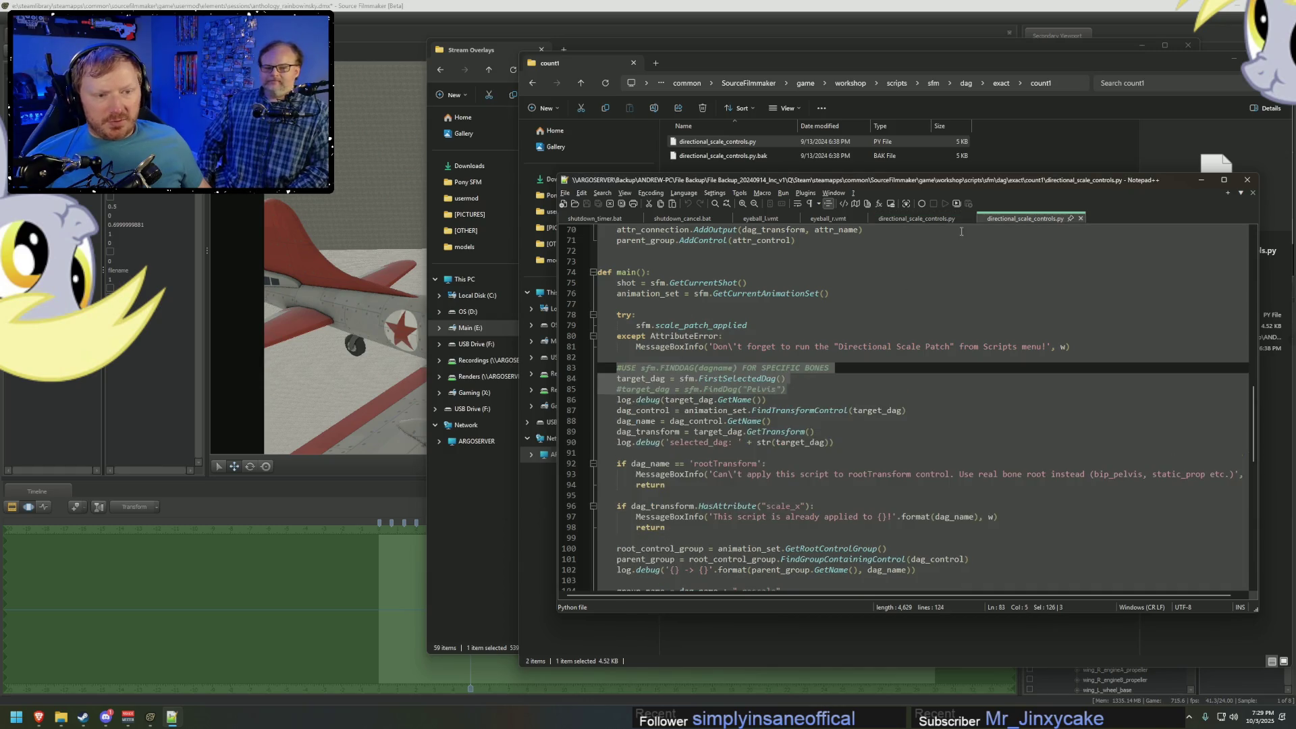
pyautogui.click(902, 217)
pyautogui.tripleClick(794, 365)
pyautogui.hotkey('ctrl', 'v')
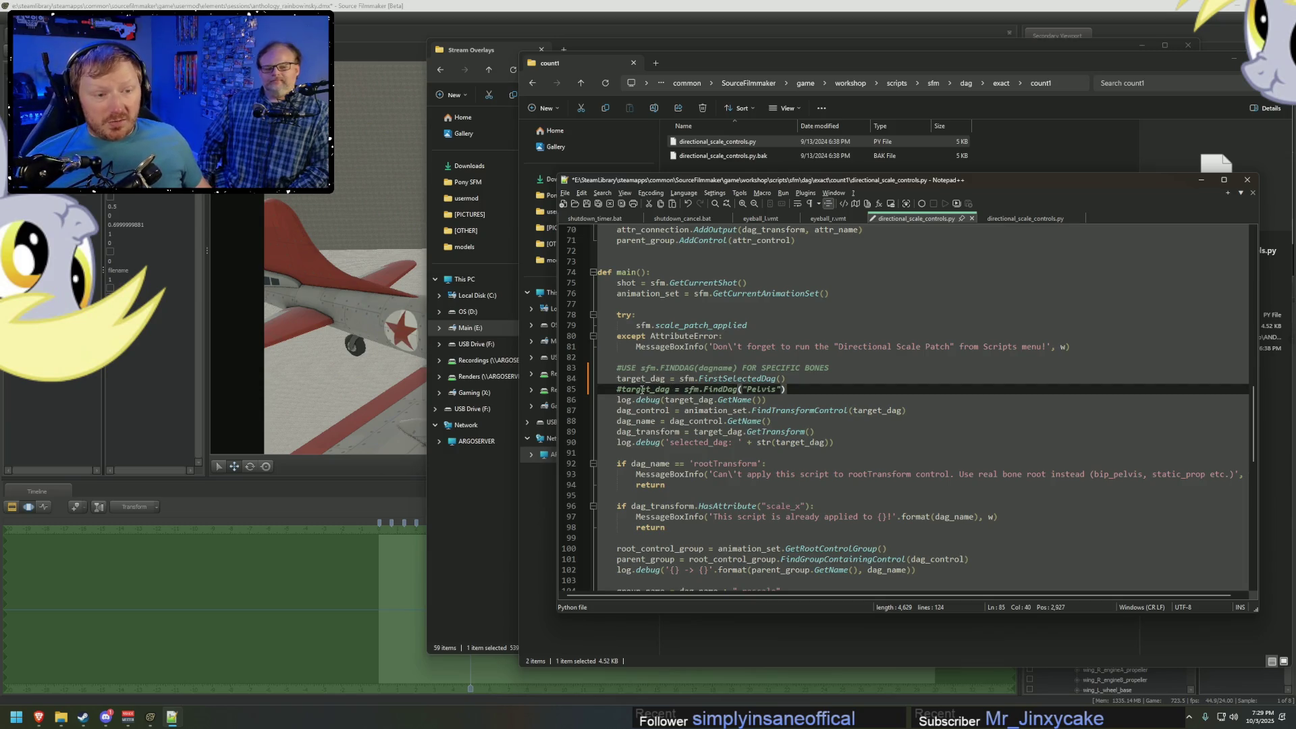
pyautogui.click(617, 379)
# Comment out FirstSelectedDag, uncomment the FindDag line and change Pelvis to wing_L_engineA.
pyautogui.write('#')
pyautogui.press('Down')
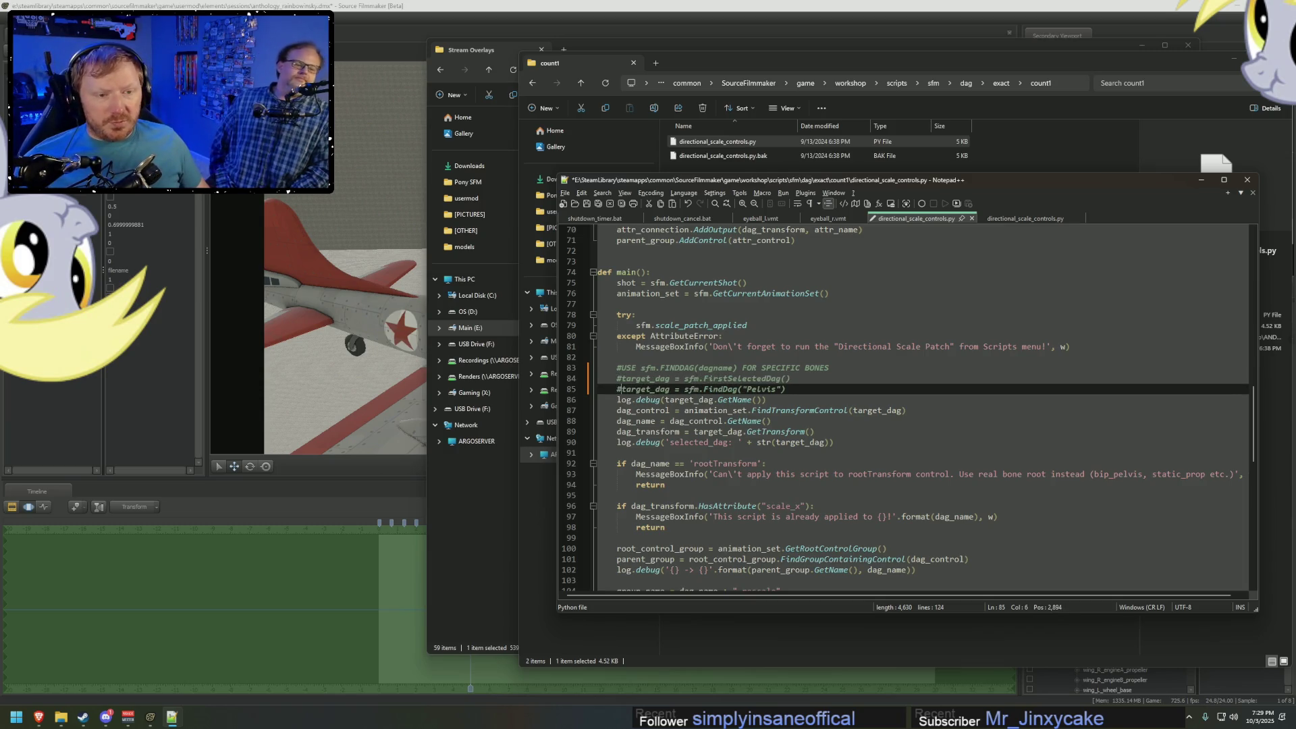
pyautogui.press('Delete')
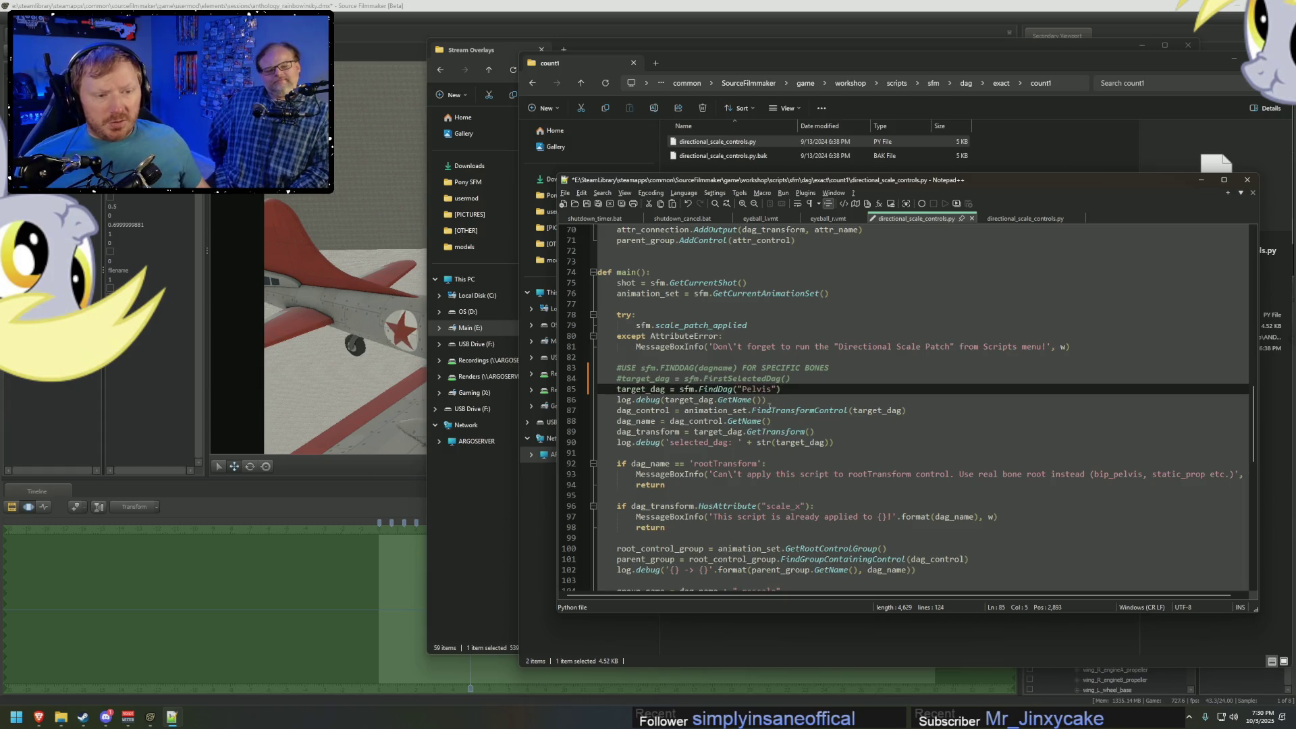
pyautogui.doubleClick(755, 390)
pyautogui.click(673, 5)
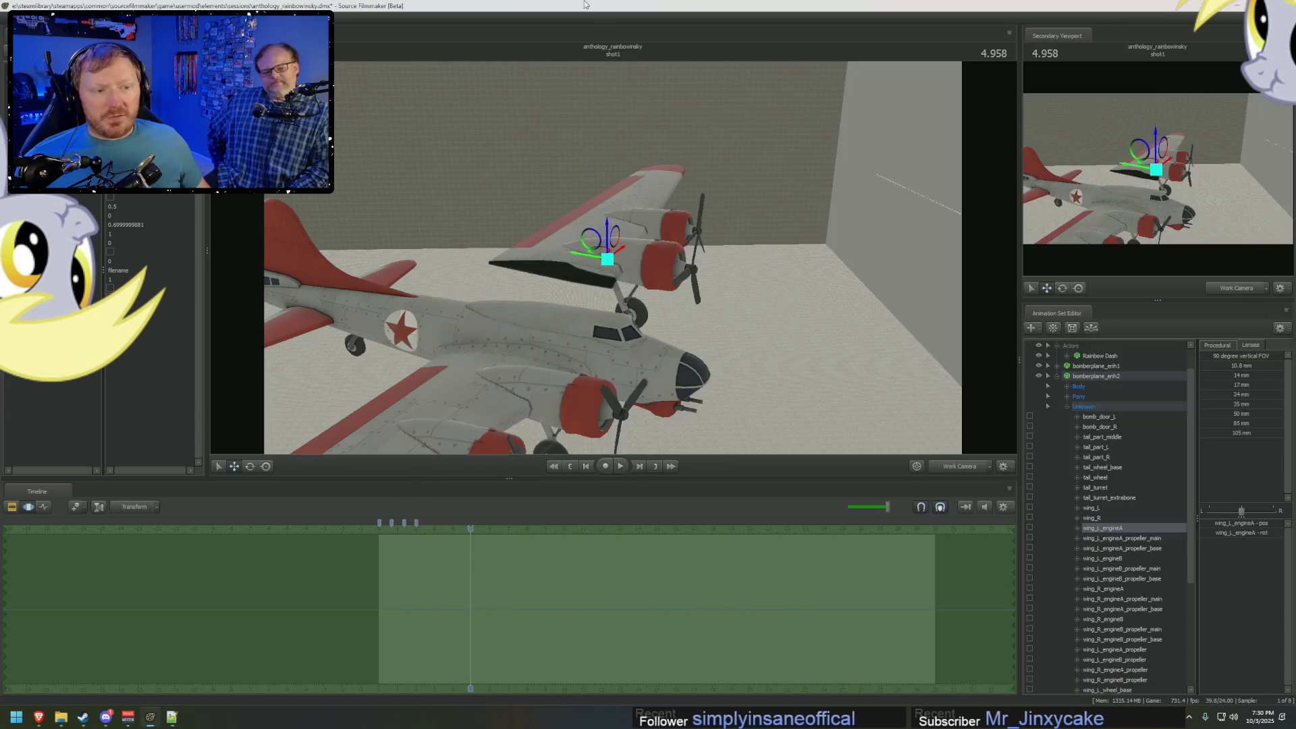
pyautogui.hotkey('alt', 'Tab')
pyautogui.write('wing_')
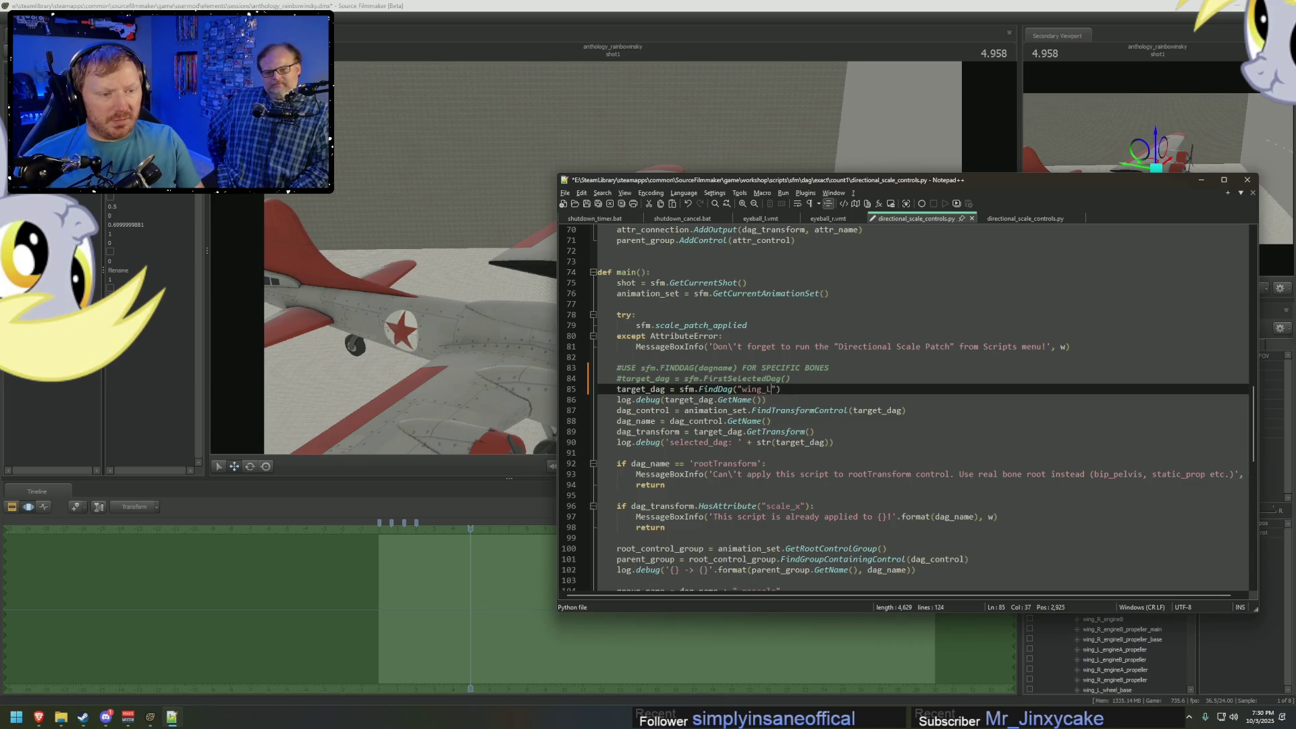
pyautogui.hotkey('alt', 'Tab')
pyautogui.hotkey('alt', 'Tab')
pyautogui.write('L_engine')
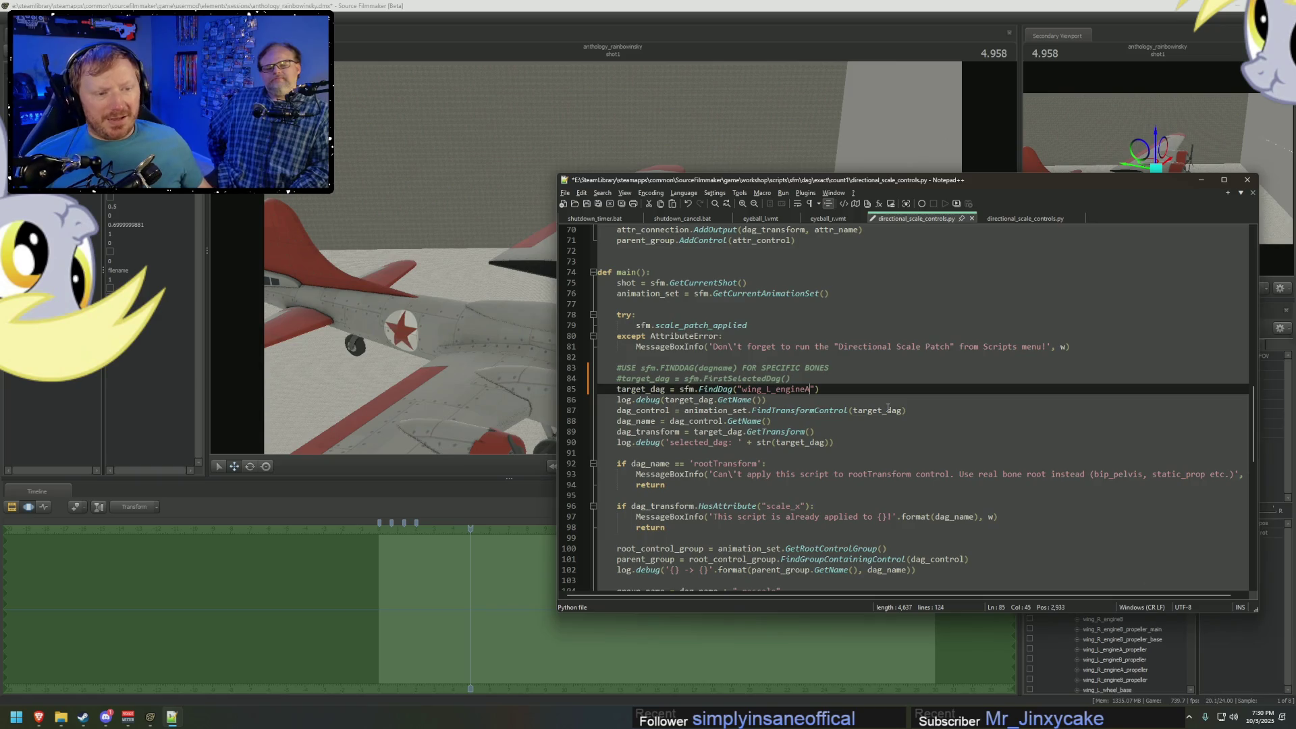
# Duplicate the wing_L_engineA line as a wing_L_engineB alternative below it.
pyautogui.hotkey('ctrl', 'd')
pyautogui.hotkey('ctrl', 'z')
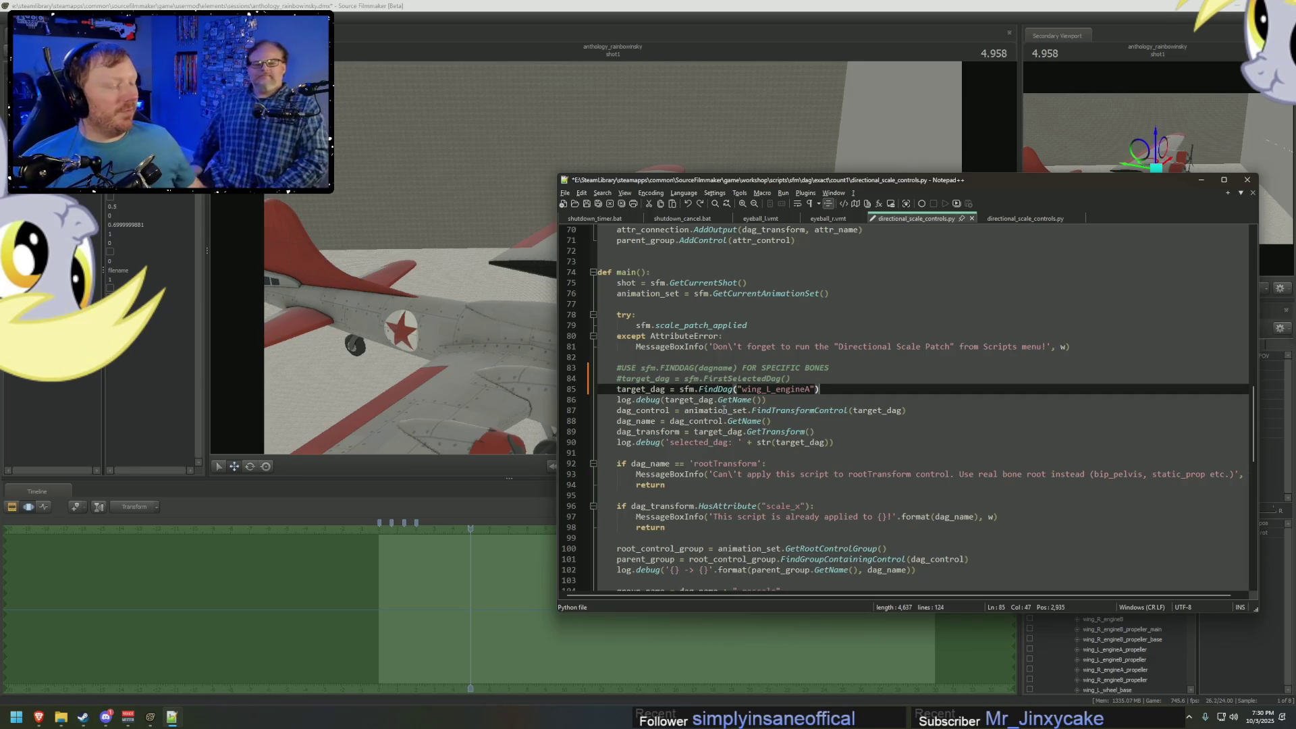
pyautogui.hotkey('ctrl', 'd')
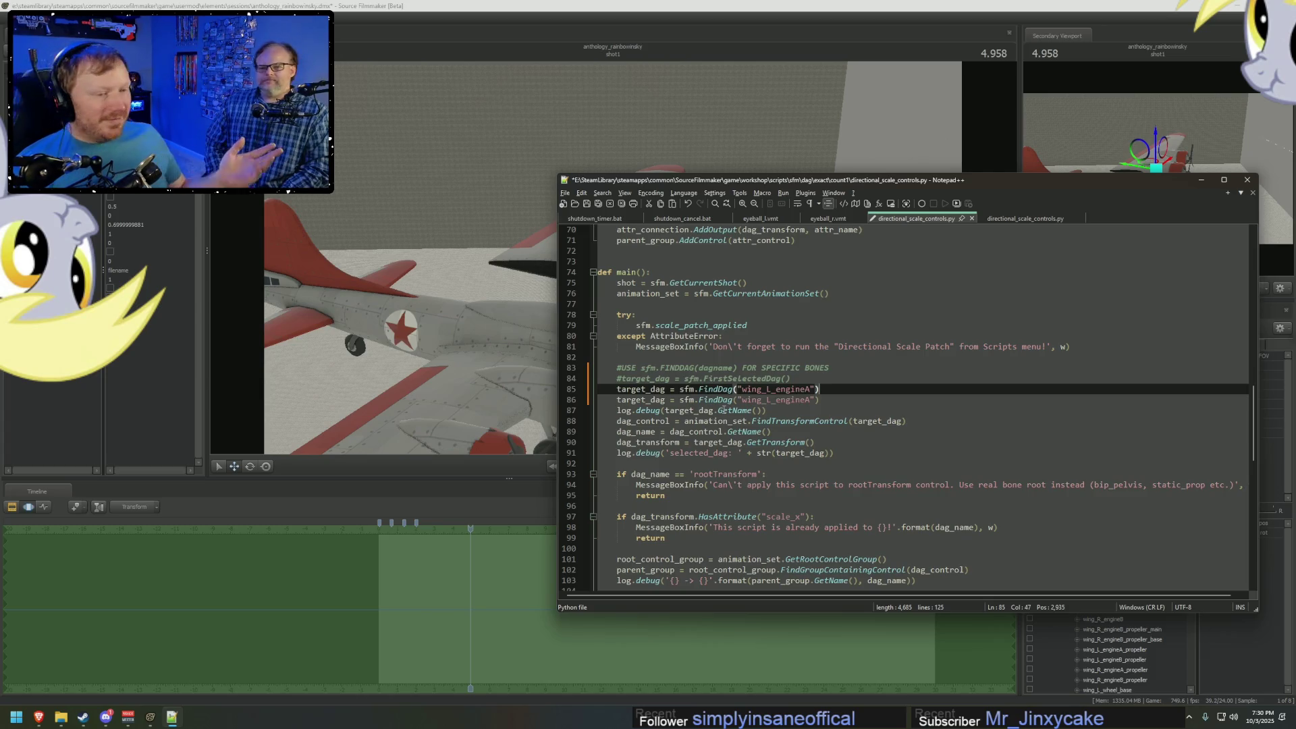
pyautogui.click(720, 410)
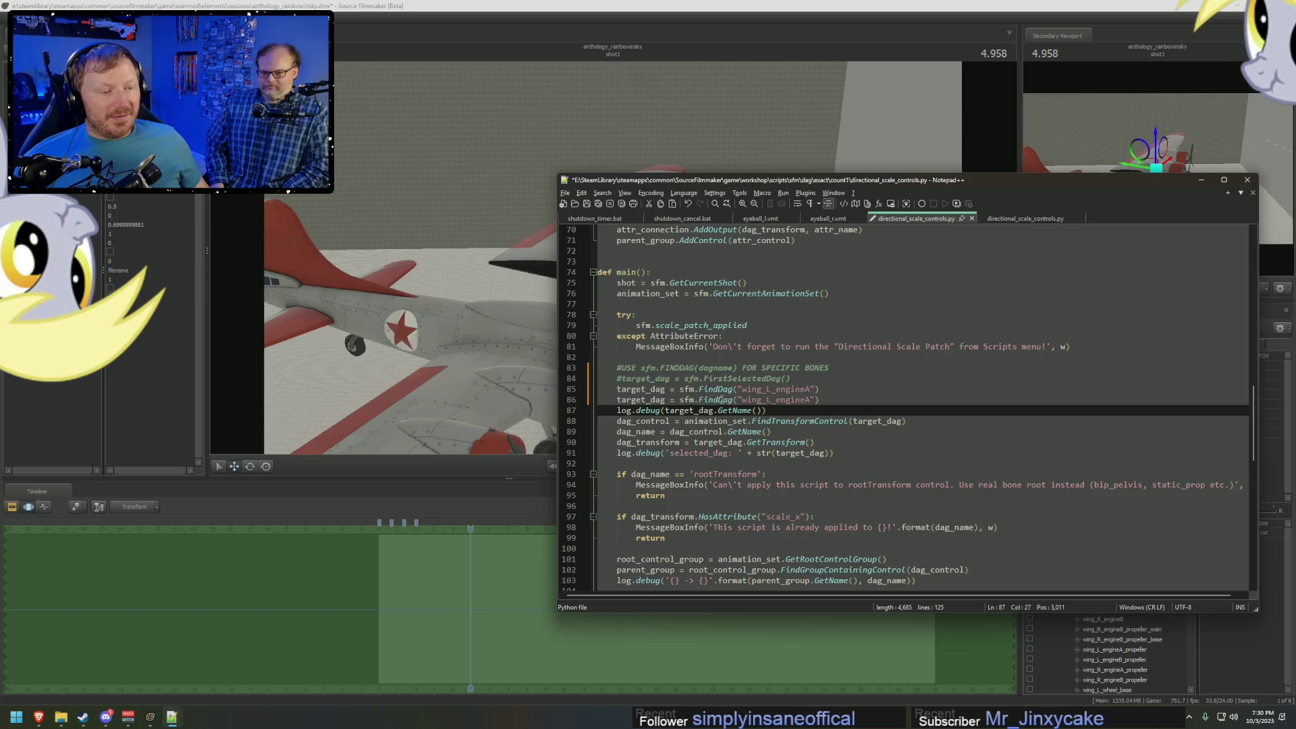
pyautogui.moveTo(721, 399); pyautogui.dragTo(721, 410)
pyautogui.hotkey('ctrl', 't')
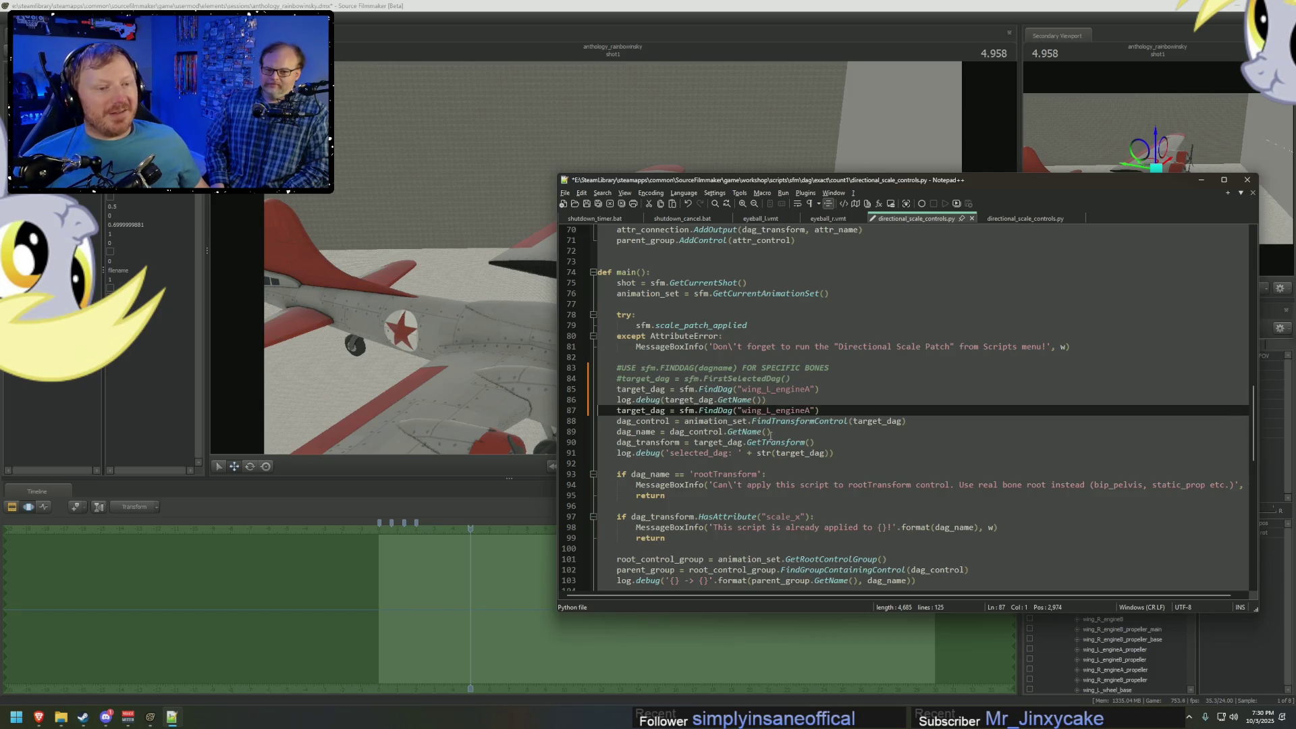
pyautogui.hotkey('ctrl', 'z')
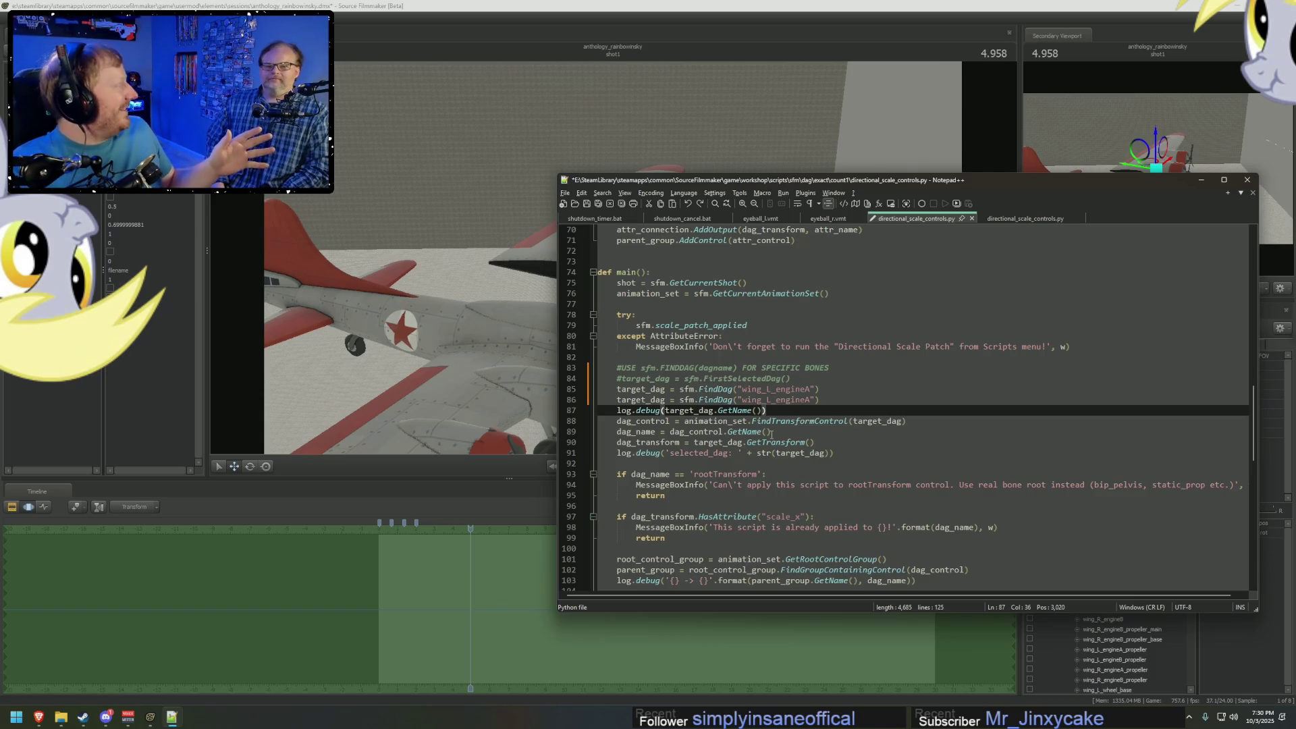
pyautogui.click(811, 401)
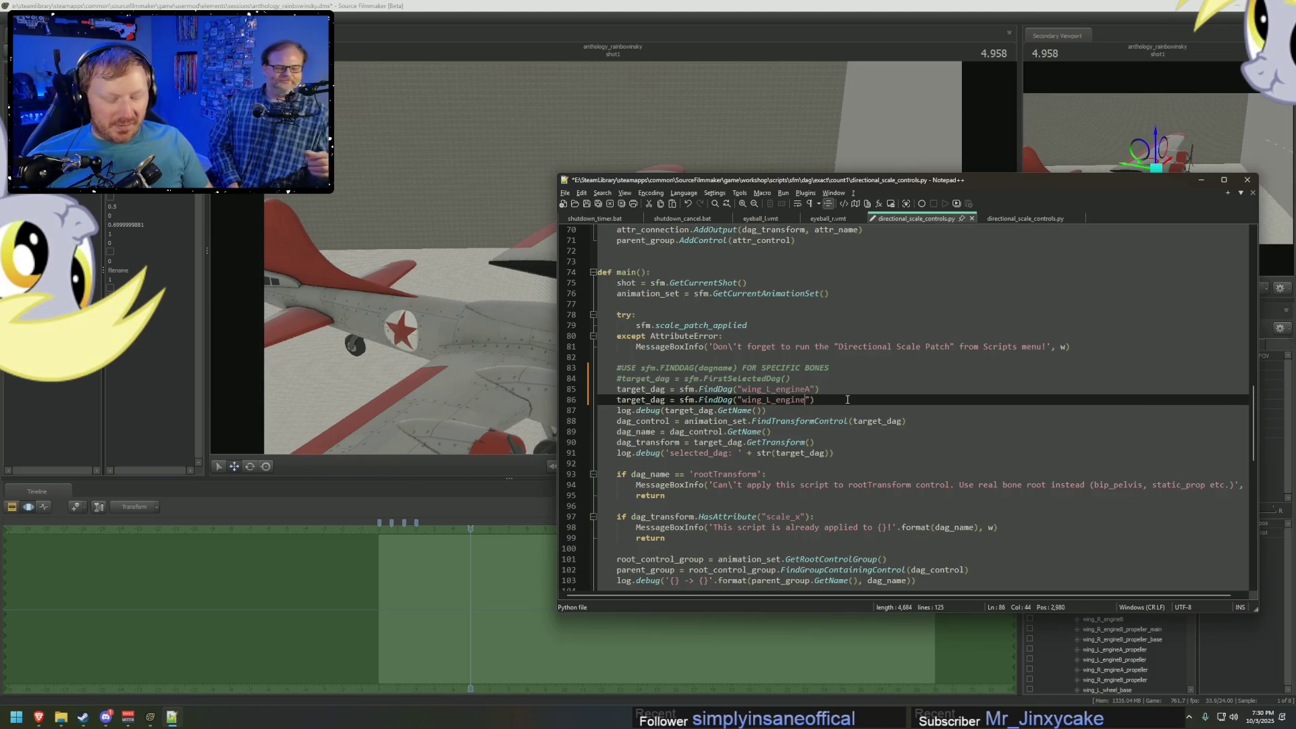
pyautogui.write('B')
pyautogui.click(618, 400)
# Comment out the wing_L_engineB line, save the script, and return to Source Filmmaker.
pyautogui.write('#')
pyautogui.click(695, 410)
pyautogui.hotkey('ctrl', 's')
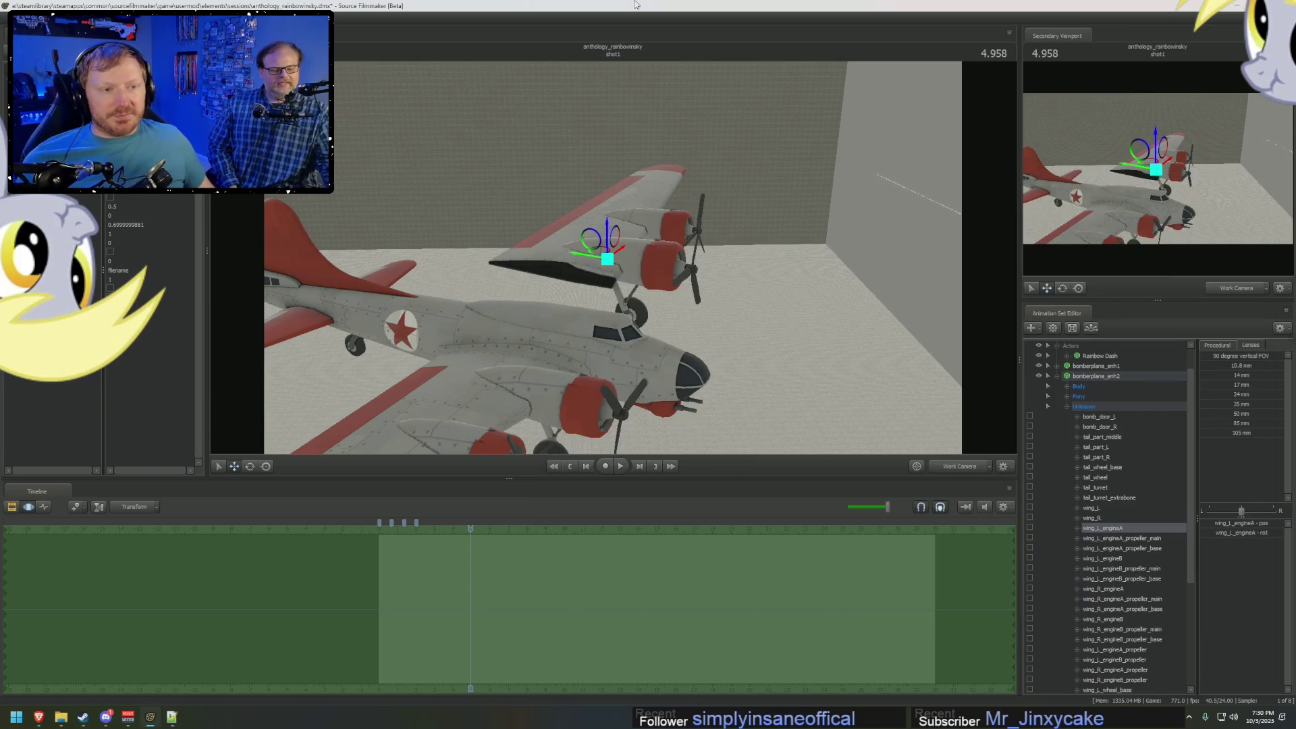
pyautogui.click(755, 117)
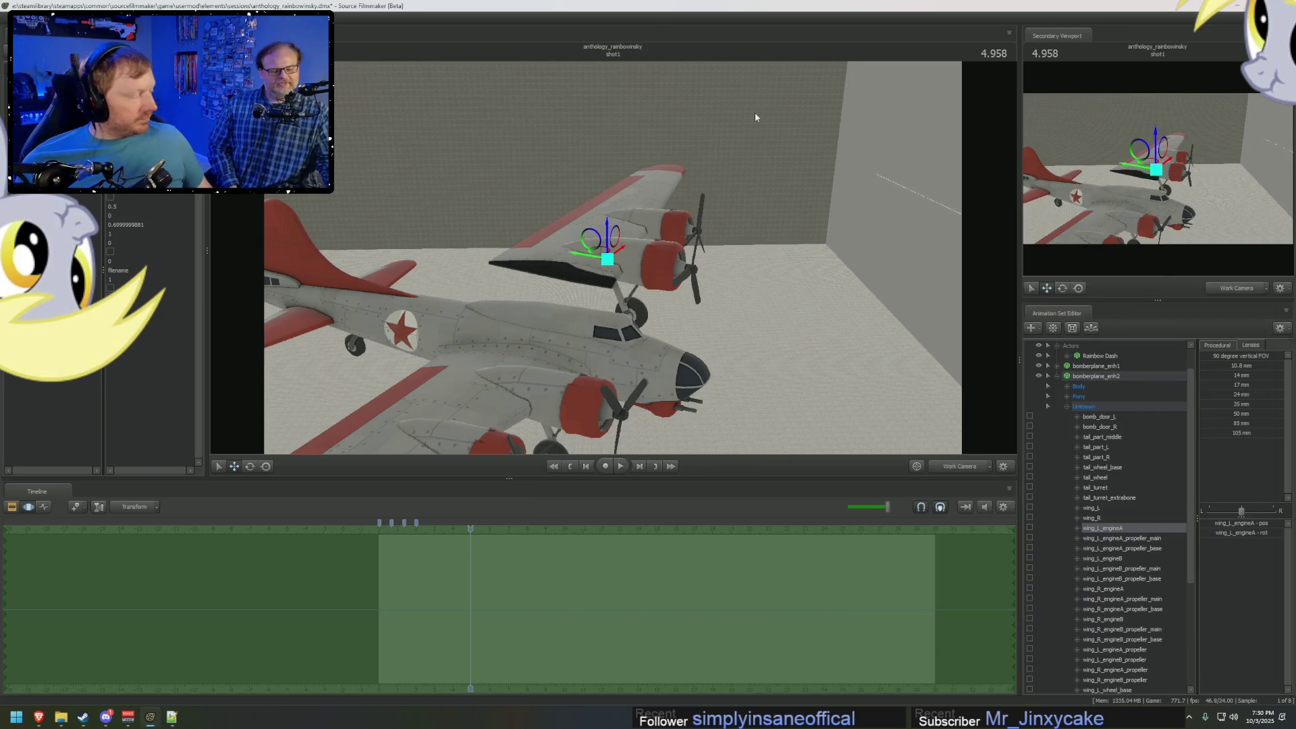
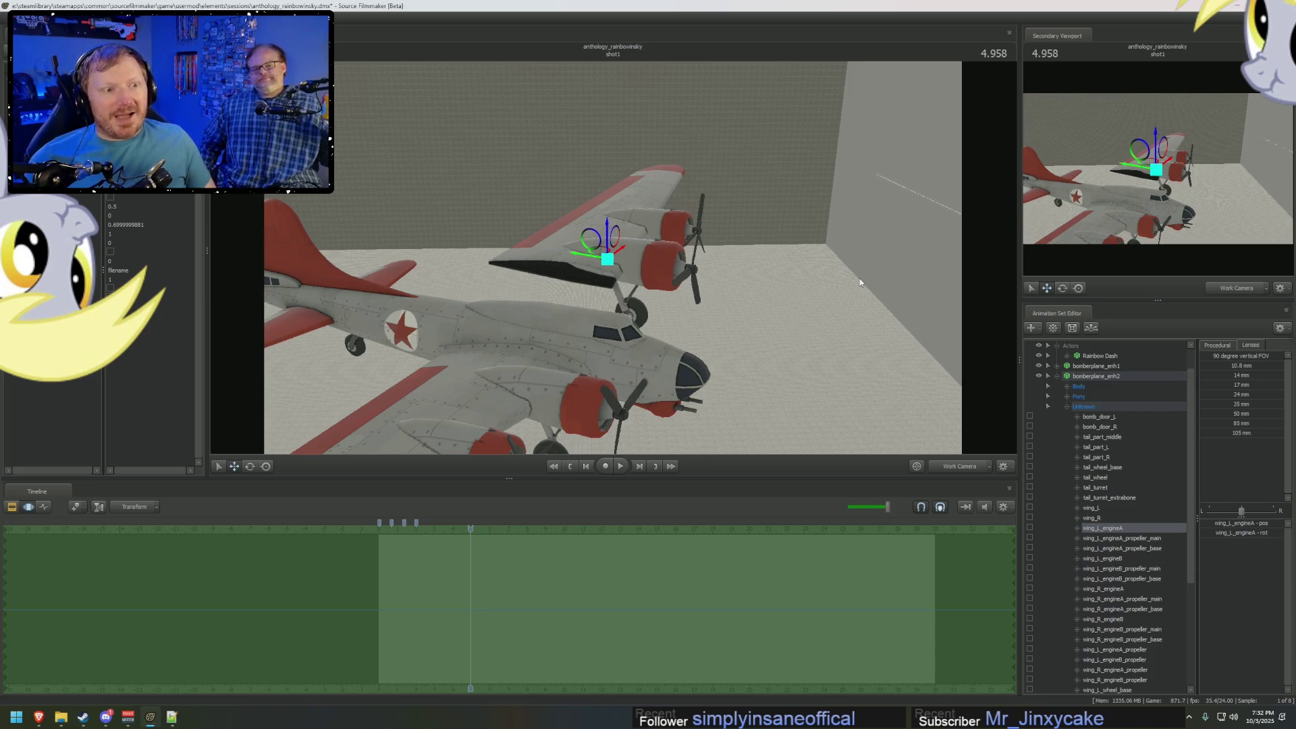
# Open the Load Rig Script dialog for the bomberplane_enh2 animation set.
pyautogui.click(1048, 376)
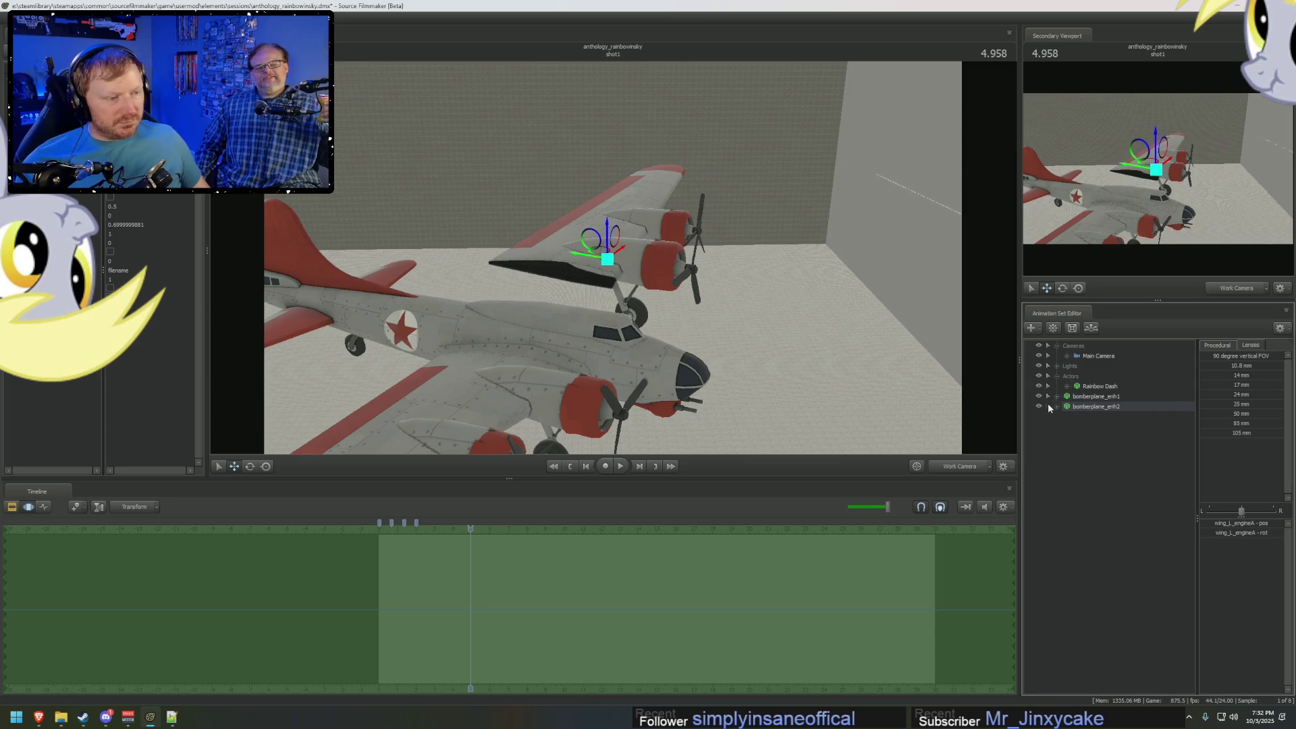
pyautogui.click(1080, 406)
pyautogui.rightClick(1082, 407)
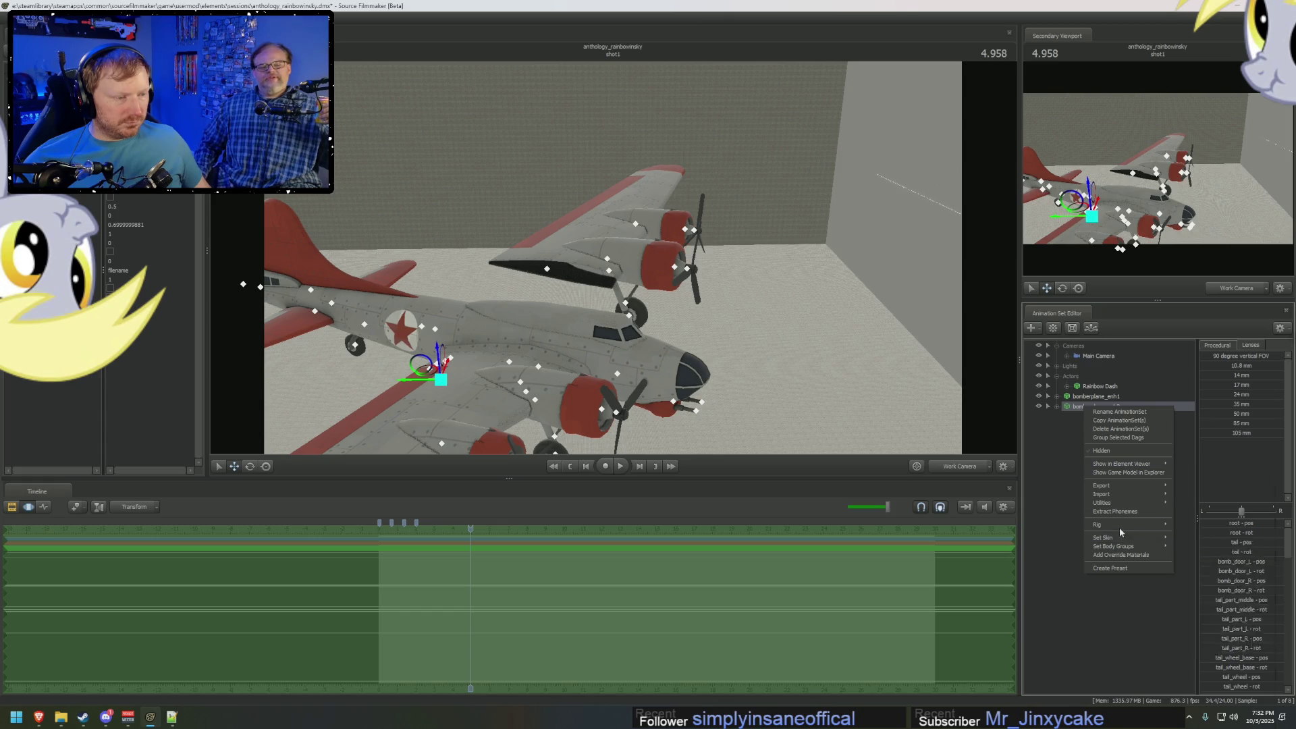
pyautogui.moveTo(1114, 524)
pyautogui.click(1222, 481)
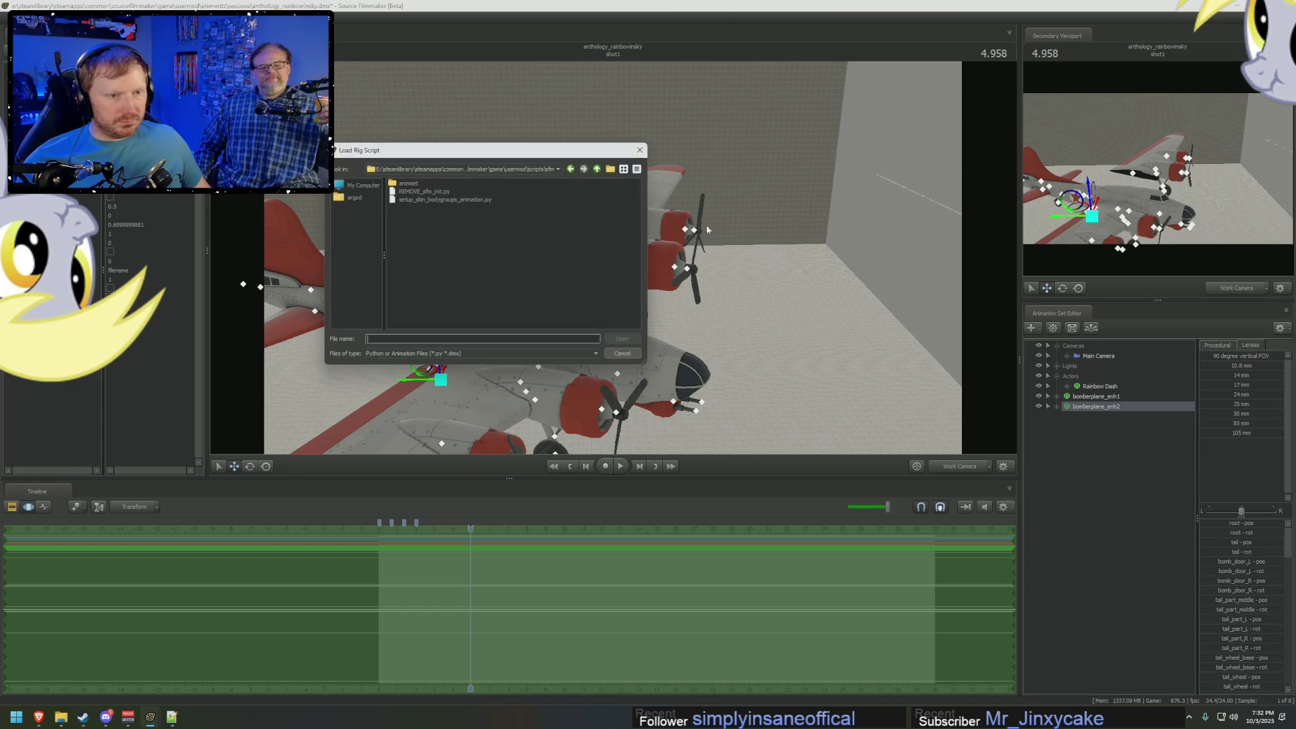
# Browse up from the animset scripts folder to the game folder and into workshop.
pyautogui.doubleClick(408, 184)
pyautogui.click(598, 171)
pyautogui.click(598, 170)
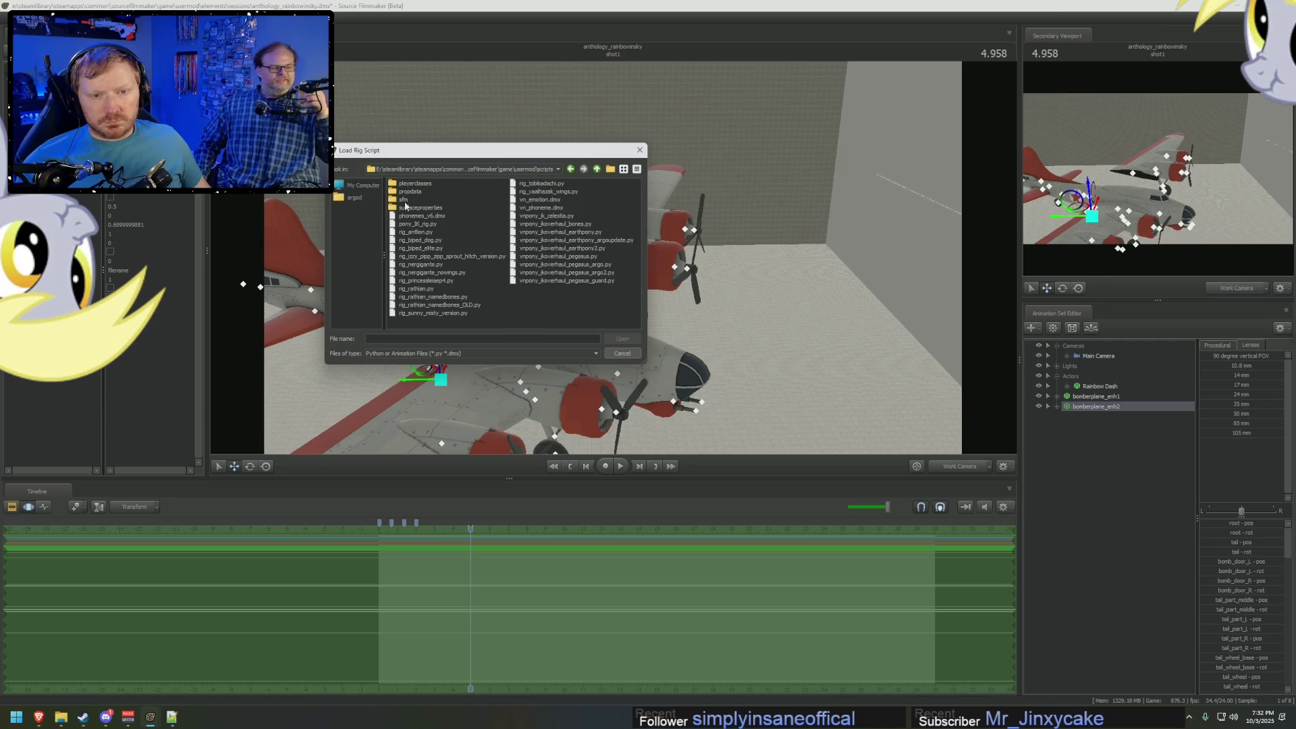
pyautogui.click(598, 170)
pyautogui.click(598, 170)
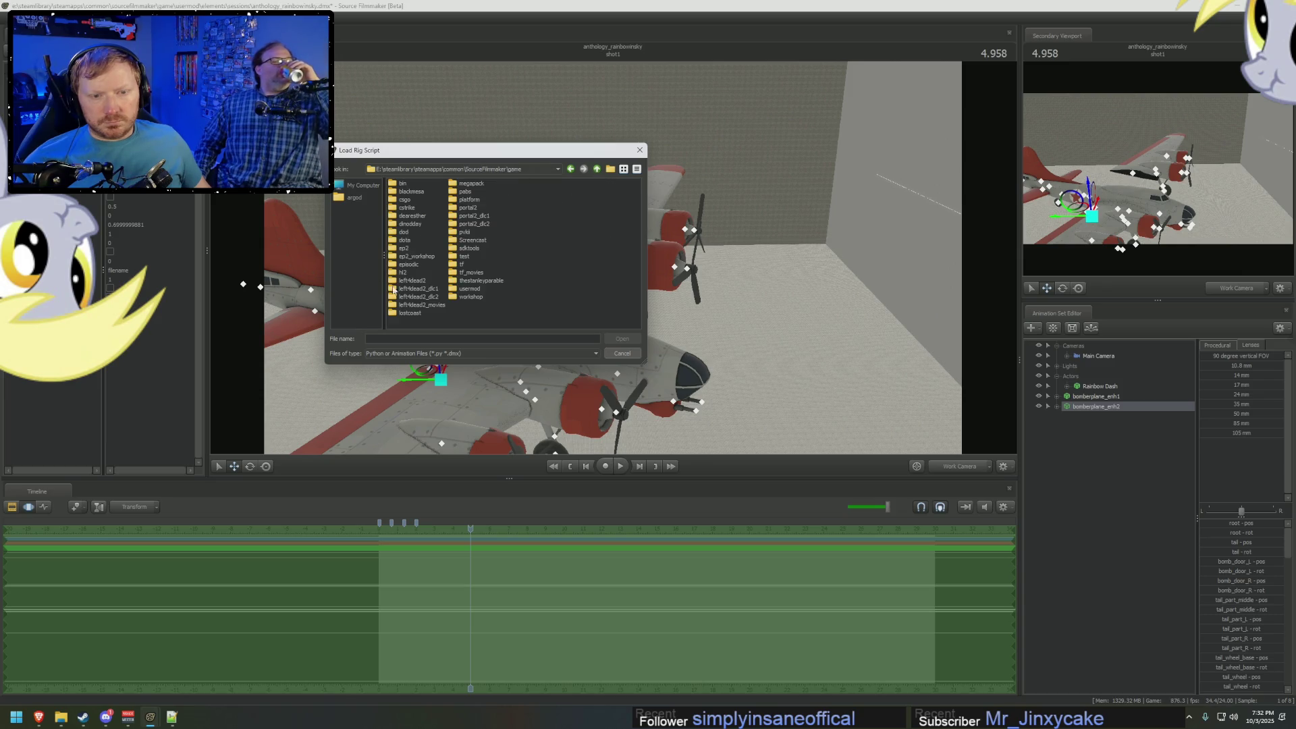
pyautogui.doubleClick(477, 295)
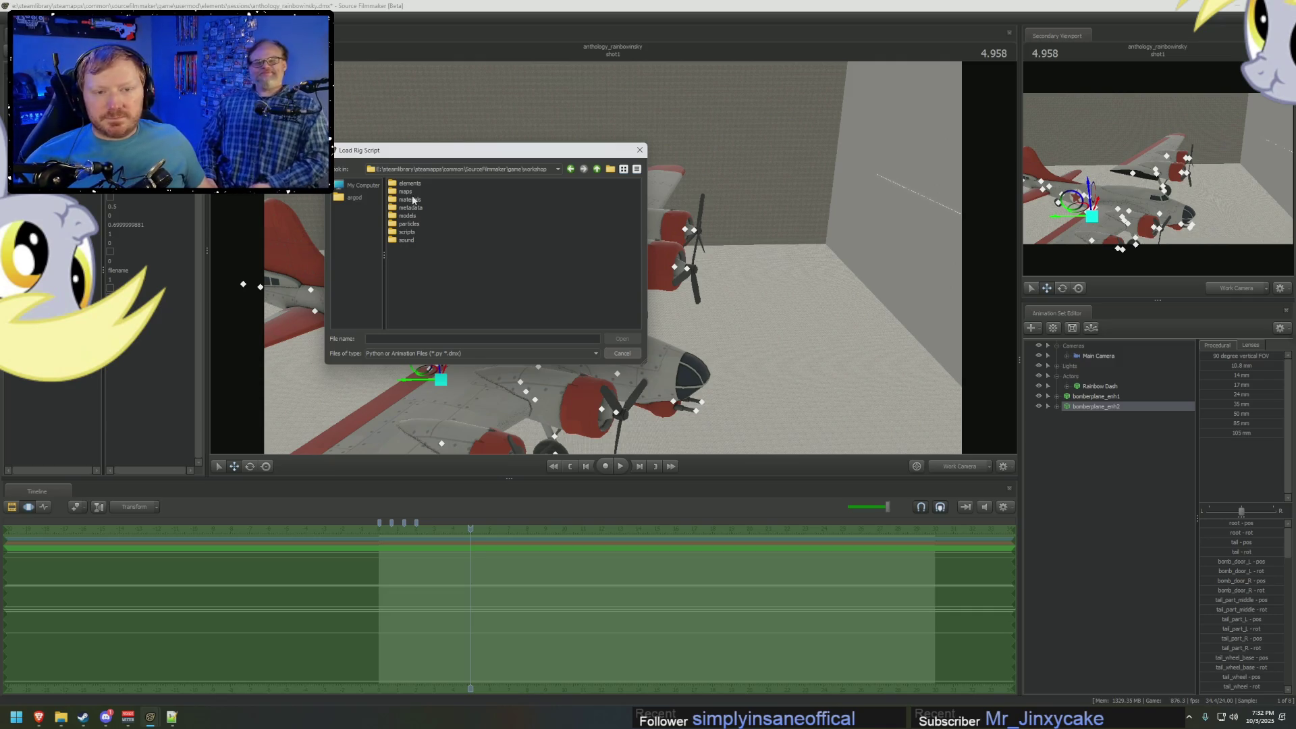
# Navigate to workshop\scripts\sfm\dag\exact\count1 and select directional_scale_controls.py.
pyautogui.doubleClick(406, 232)
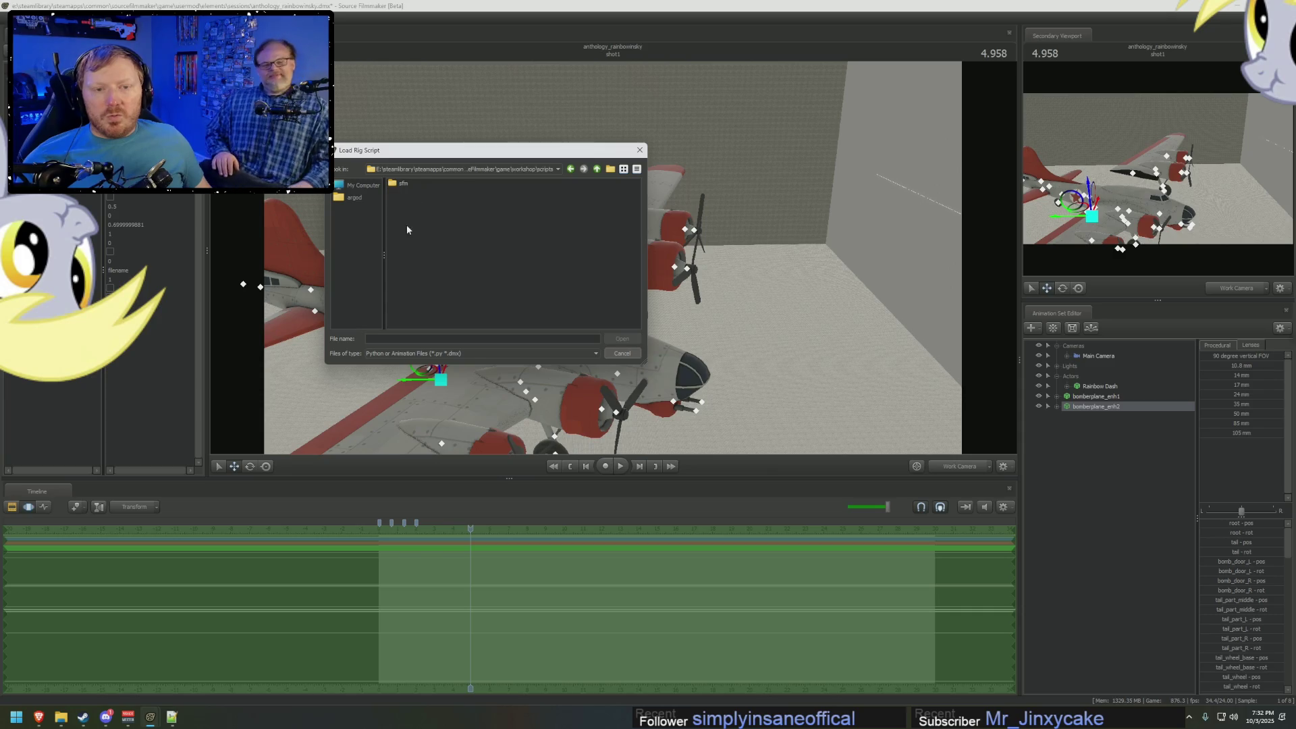
pyautogui.doubleClick(407, 183)
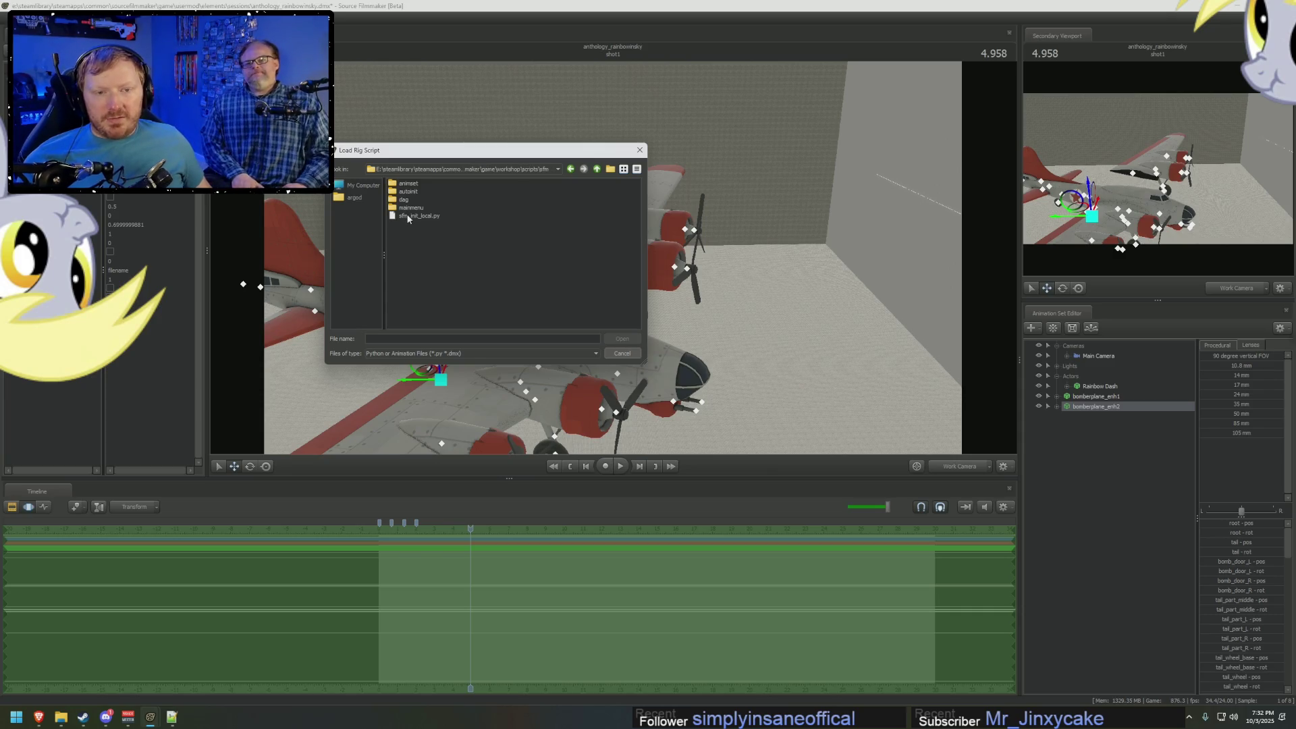
pyautogui.doubleClick(406, 207)
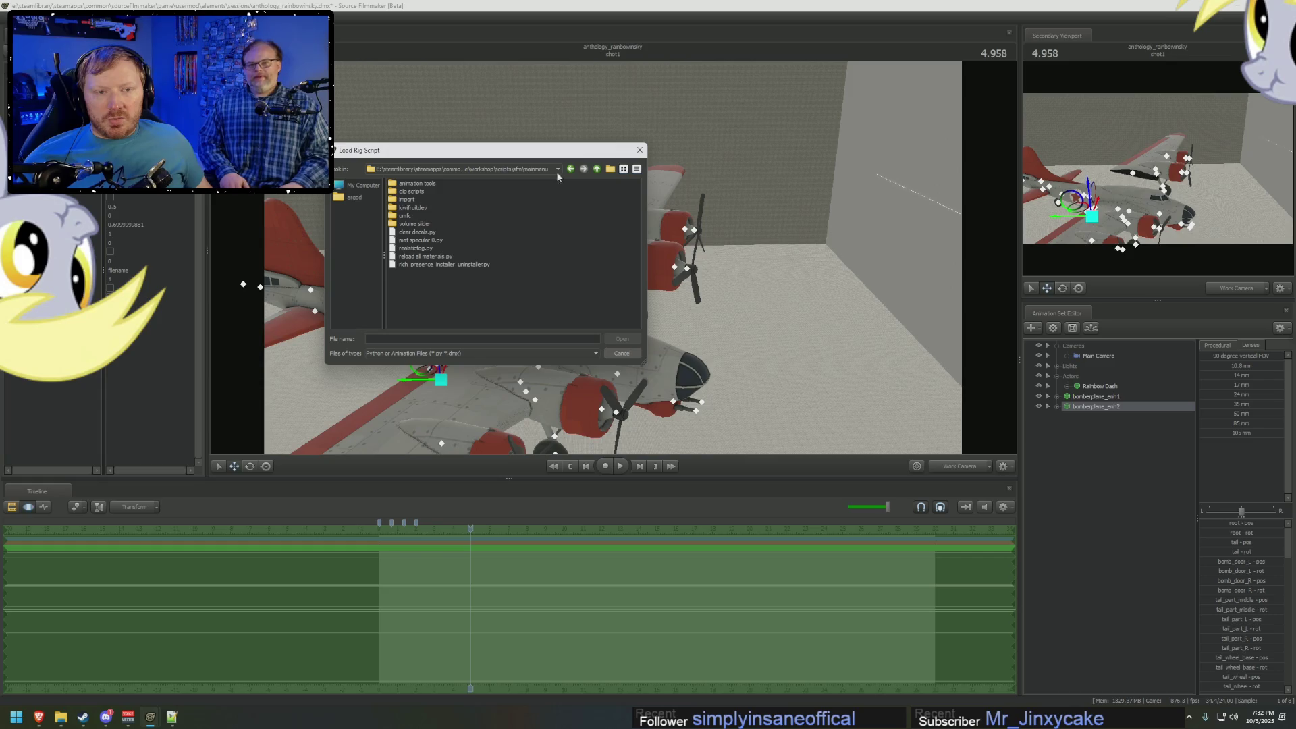
pyautogui.click(597, 168)
pyautogui.doubleClick(403, 200)
pyautogui.doubleClick(408, 184)
pyautogui.doubleClick(407, 184)
pyautogui.click(408, 185)
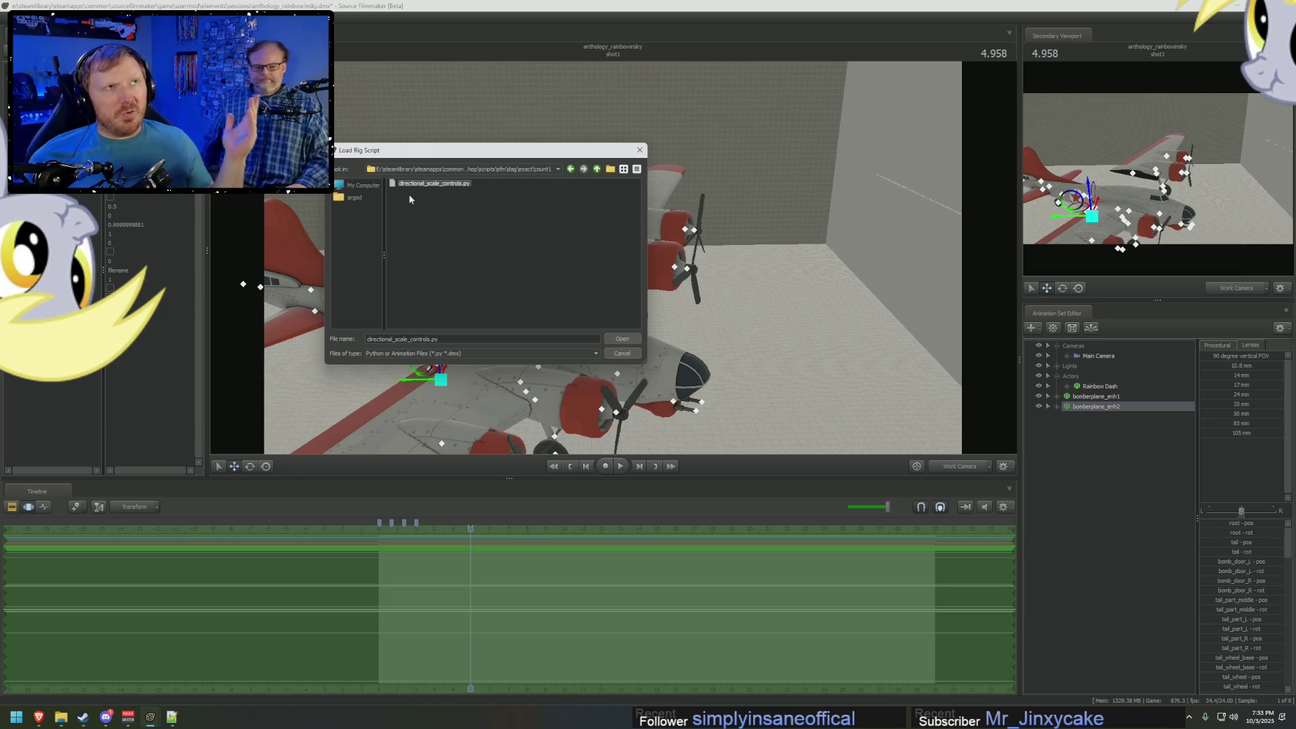
pyautogui.hotkey('alt', 'Tab')
pyautogui.hotkey('alt', 'Tab')
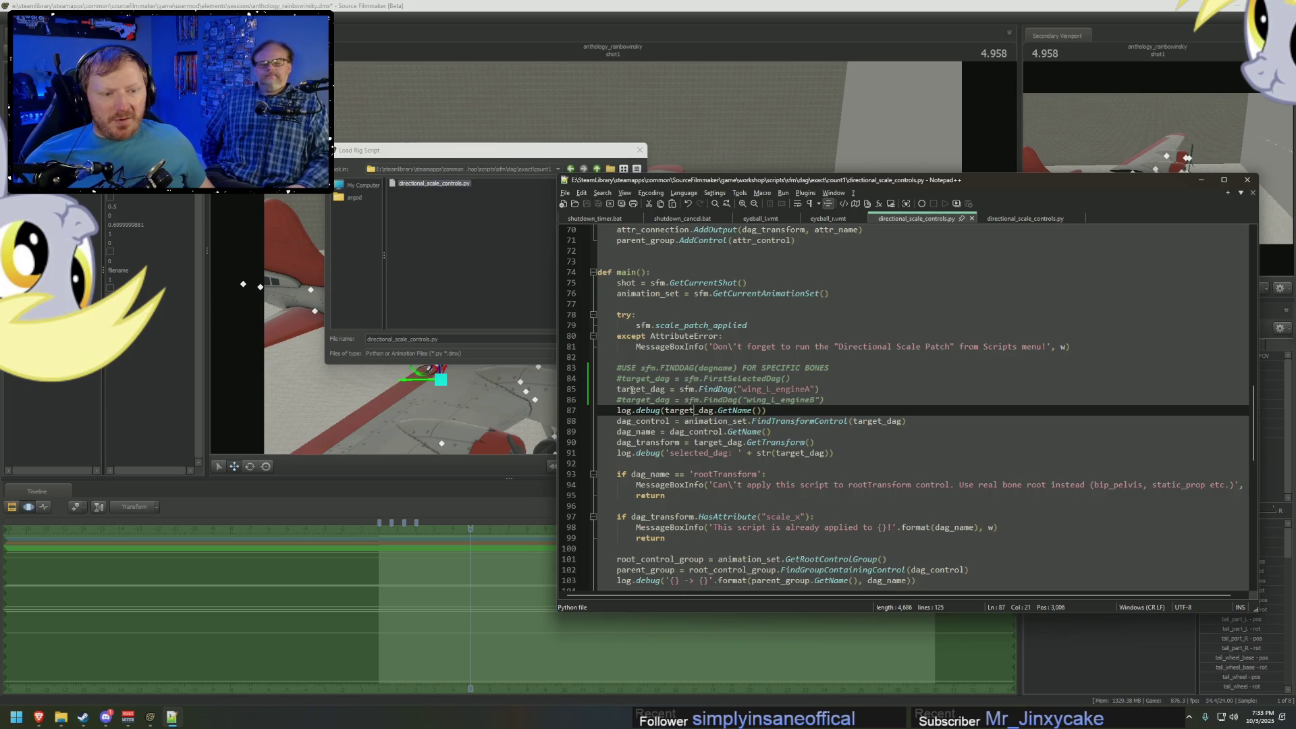
# Confirm the script's FindDag line targets wing_L_engineA, then run directional_scale_controls.py.
pyautogui.click(619, 378)
pyautogui.moveTo(619, 378); pyautogui.dragTo(783, 378)
pyautogui.click(739, 376)
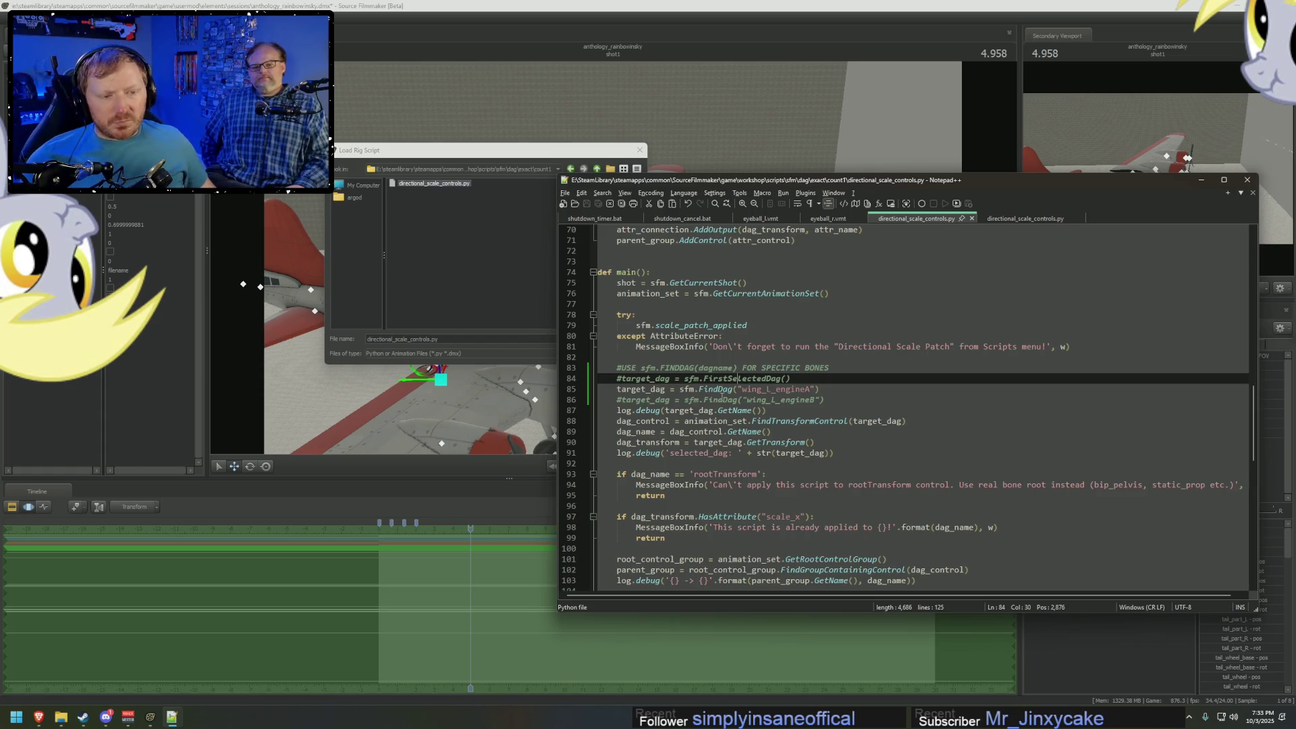
pyautogui.click(742, 379)
pyautogui.click(722, 390)
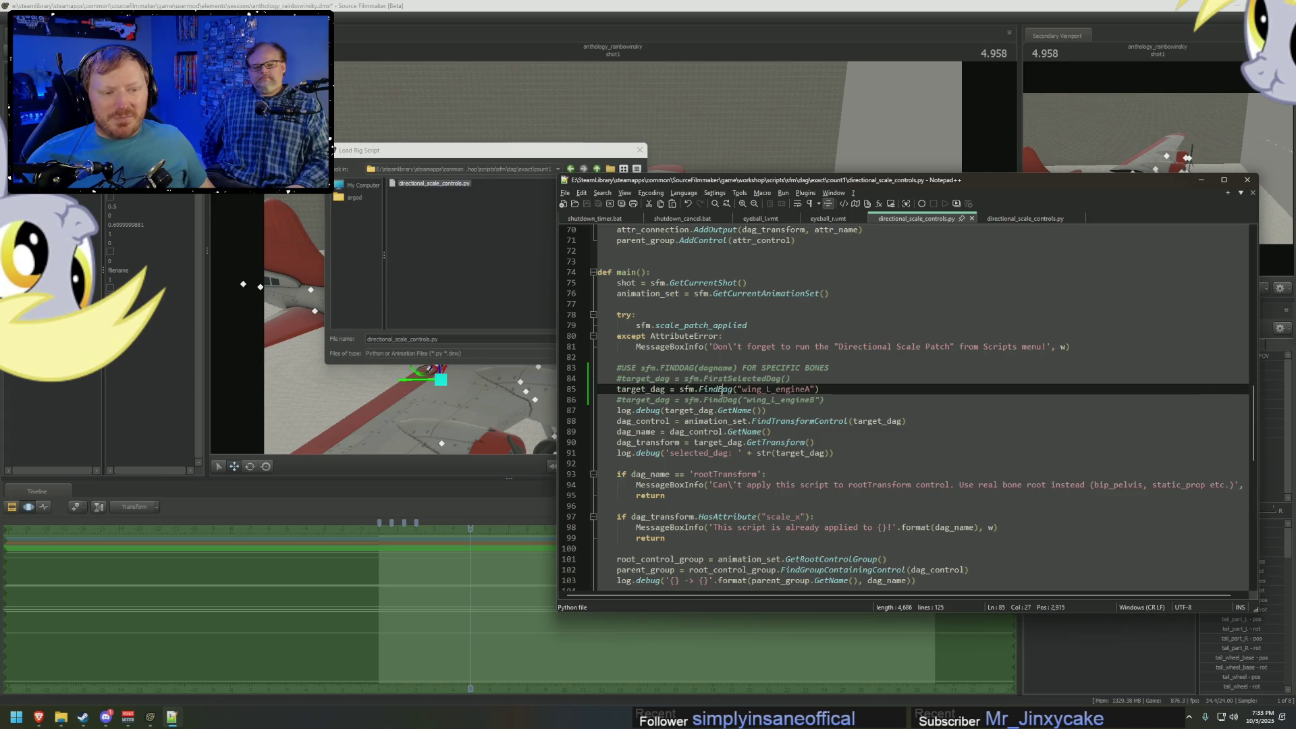
pyautogui.doubleClick(702, 389)
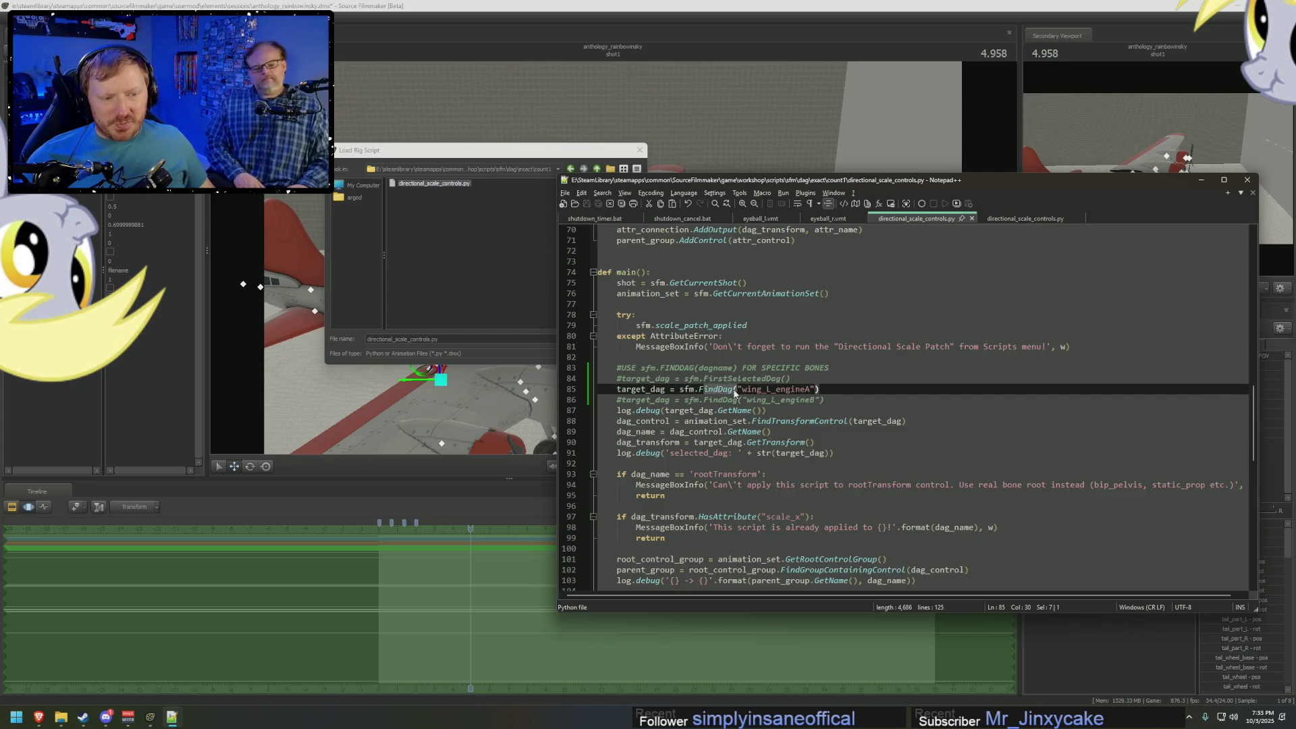
pyautogui.click(840, 390)
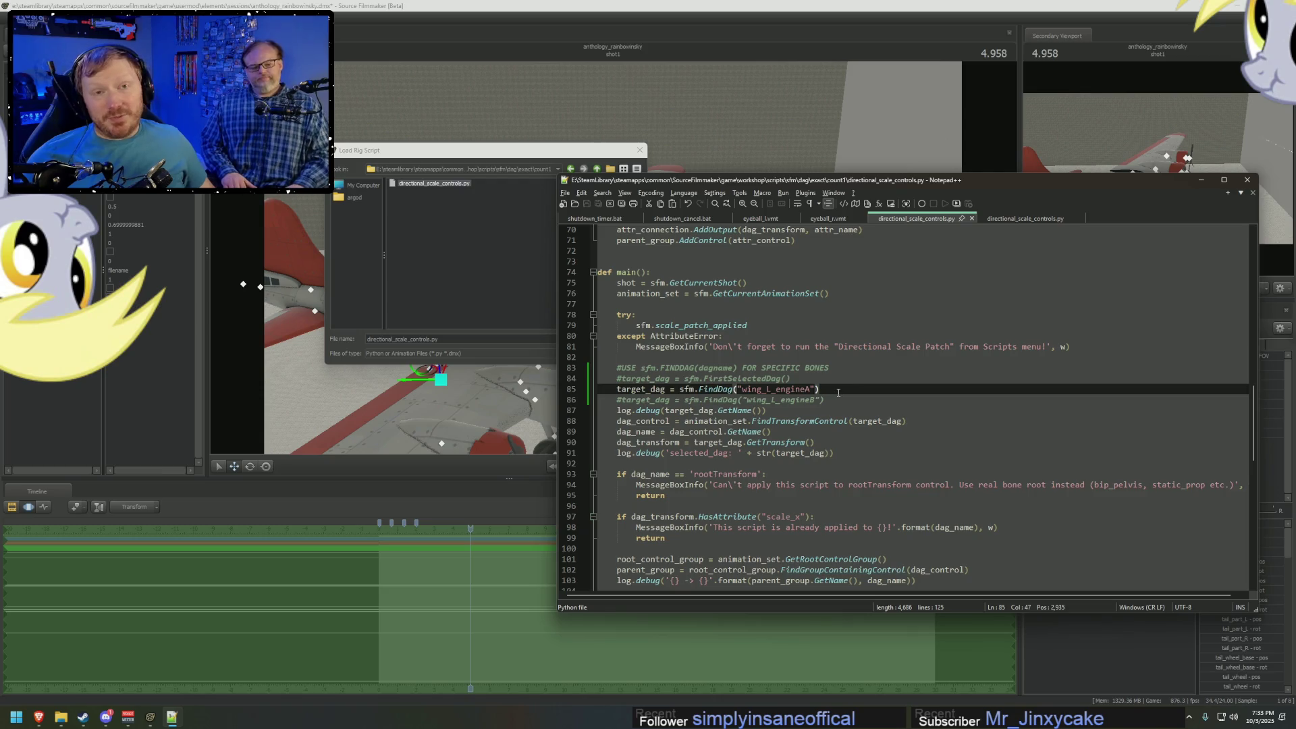
pyautogui.doubleClick(434, 183)
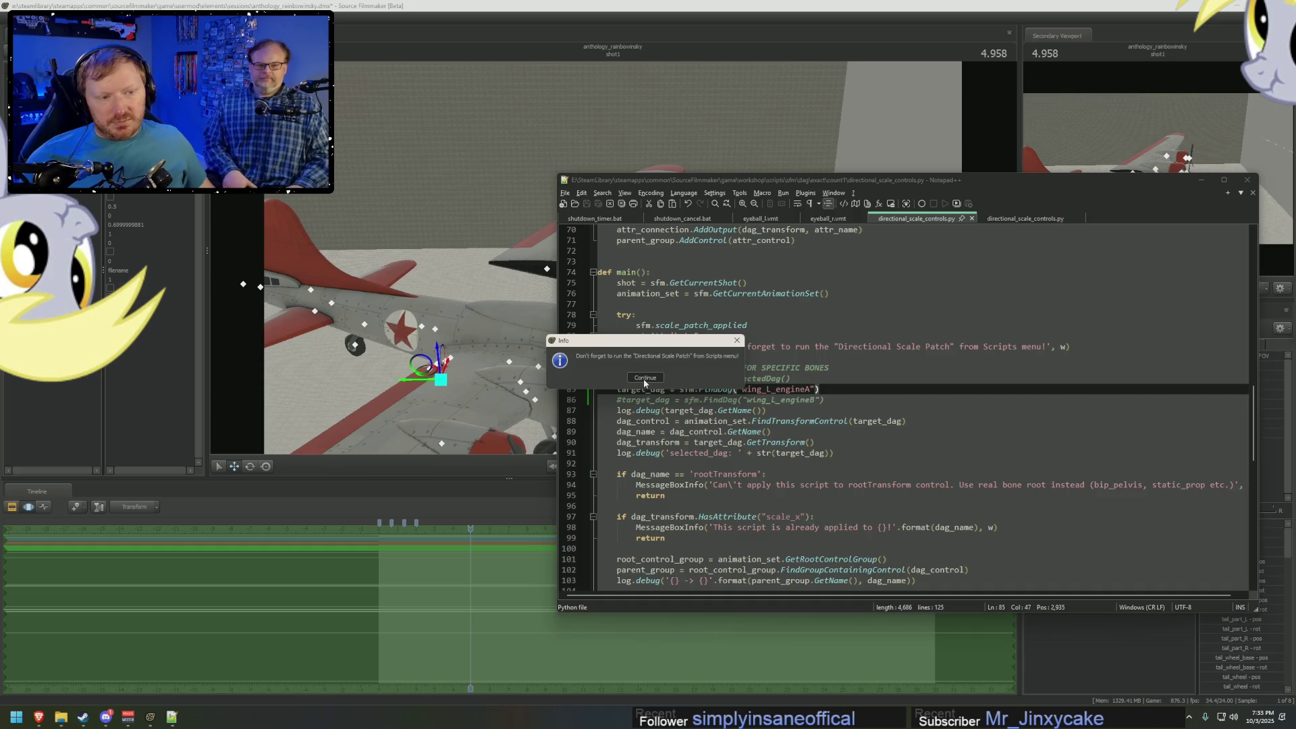
# Dismiss the patch reminder, save the session, and expand bomberplane_enh2 to wing_L_engineA_rescale.
pyautogui.click(644, 378)
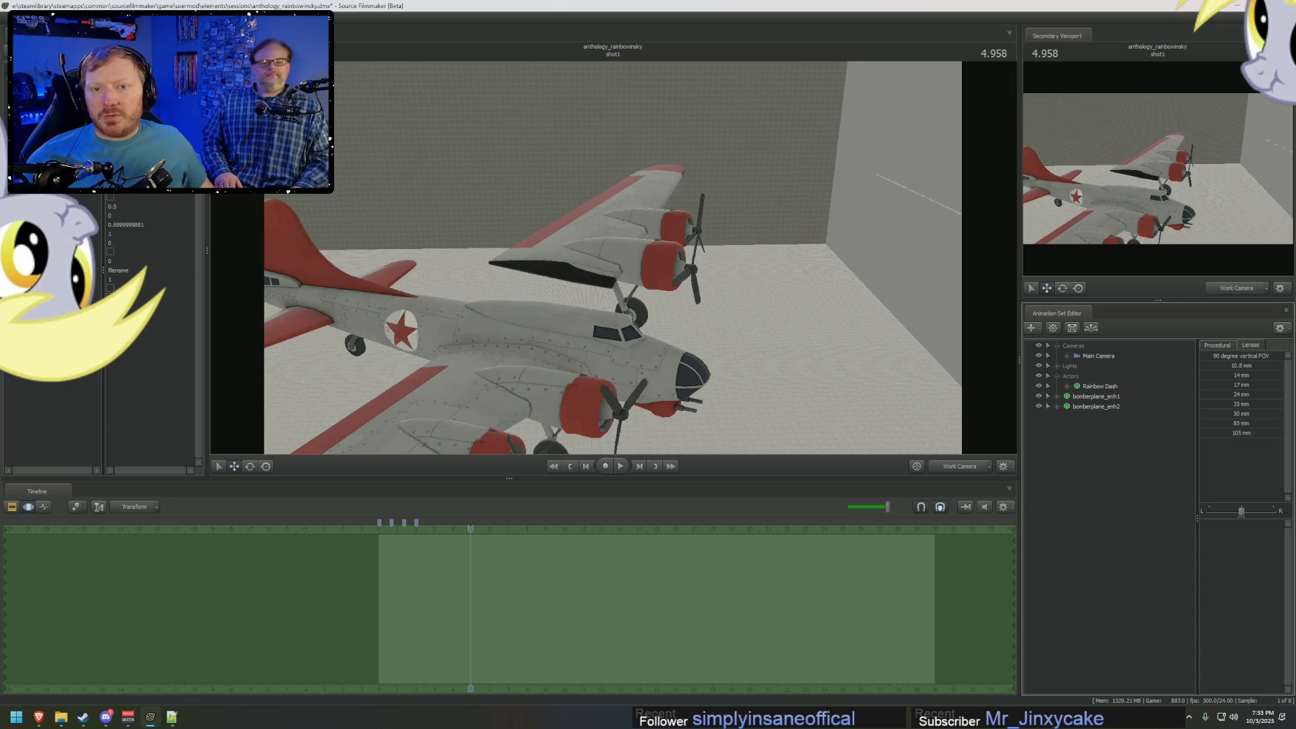
pyautogui.hotkey('ctrl', 's')
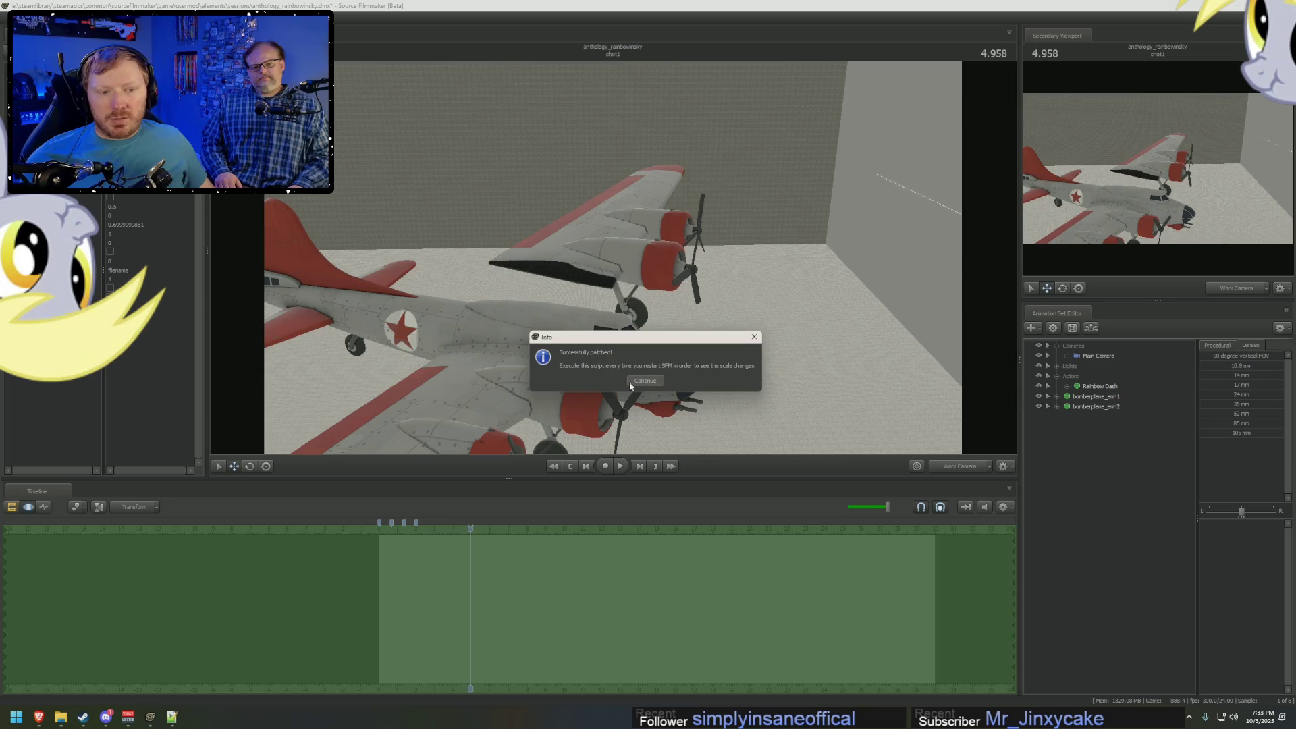
pyautogui.moveTo(719, 388); pyautogui.dragTo(756, 371)
pyautogui.click(1048, 407)
pyautogui.click(1067, 427)
pyautogui.click(1067, 416)
pyautogui.click(1078, 457)
pyautogui.click(1067, 477)
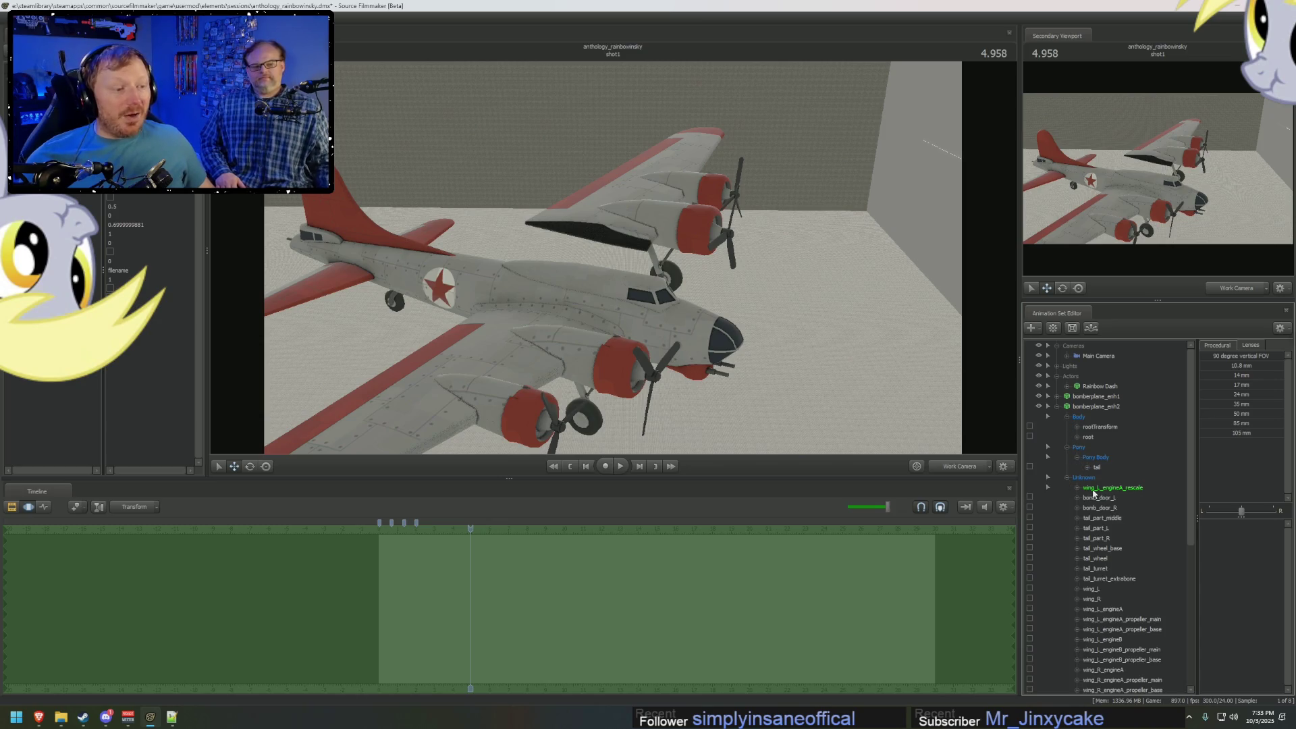
pyautogui.click(1097, 489)
# Enlarge the left engine nacelle by dragging the wing_L_engineA_scale slider up.
pyautogui.moveTo(608, 270)
pyautogui.mouseDown()
pyautogui.moveTo(554, 263)
pyautogui.moveTo(581, 264)
pyautogui.moveTo(868, 416)
pyautogui.mouseUp()
pyautogui.press('F2')
pyautogui.click(1111, 408)
pyautogui.press('F3')
pyautogui.click(1111, 504)
pyautogui.click(1078, 487)
pyautogui.click(1121, 497)
pyautogui.moveTo(1242, 511); pyautogui.dragTo(1218, 518)
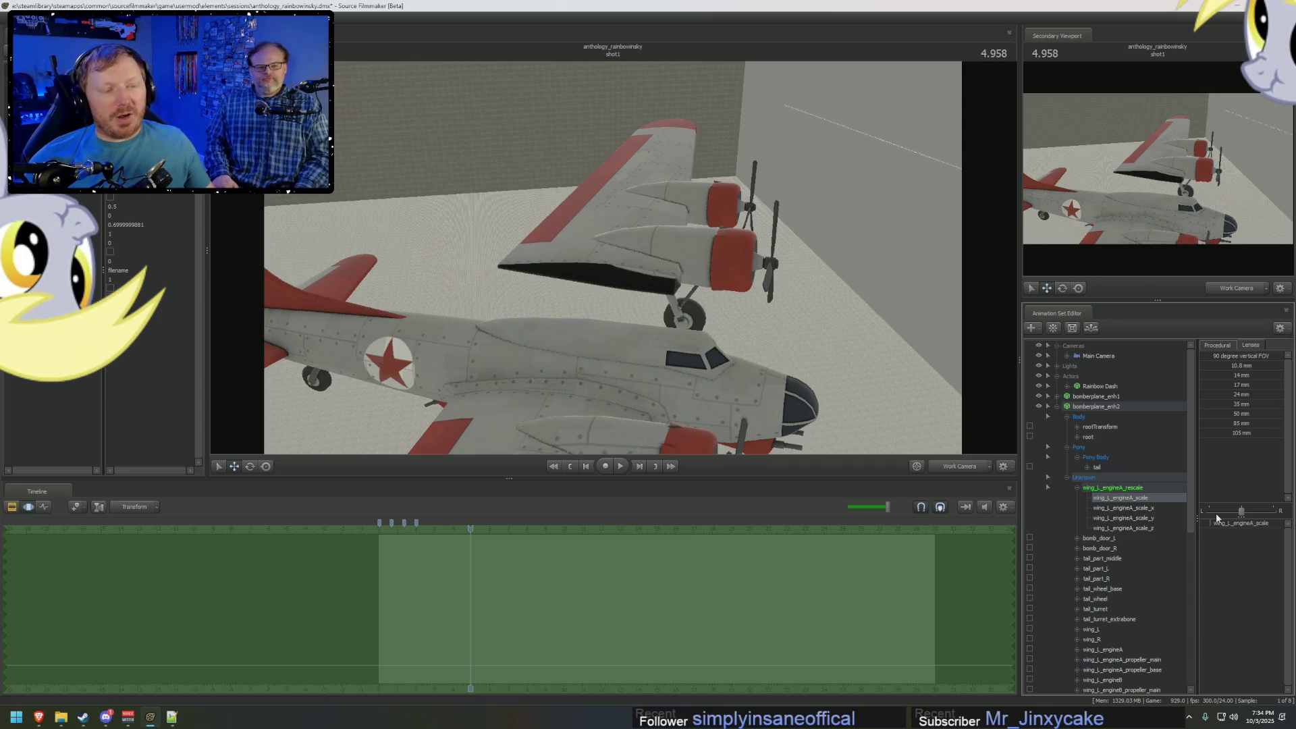
pyautogui.hotkey('alt', 'Tab')
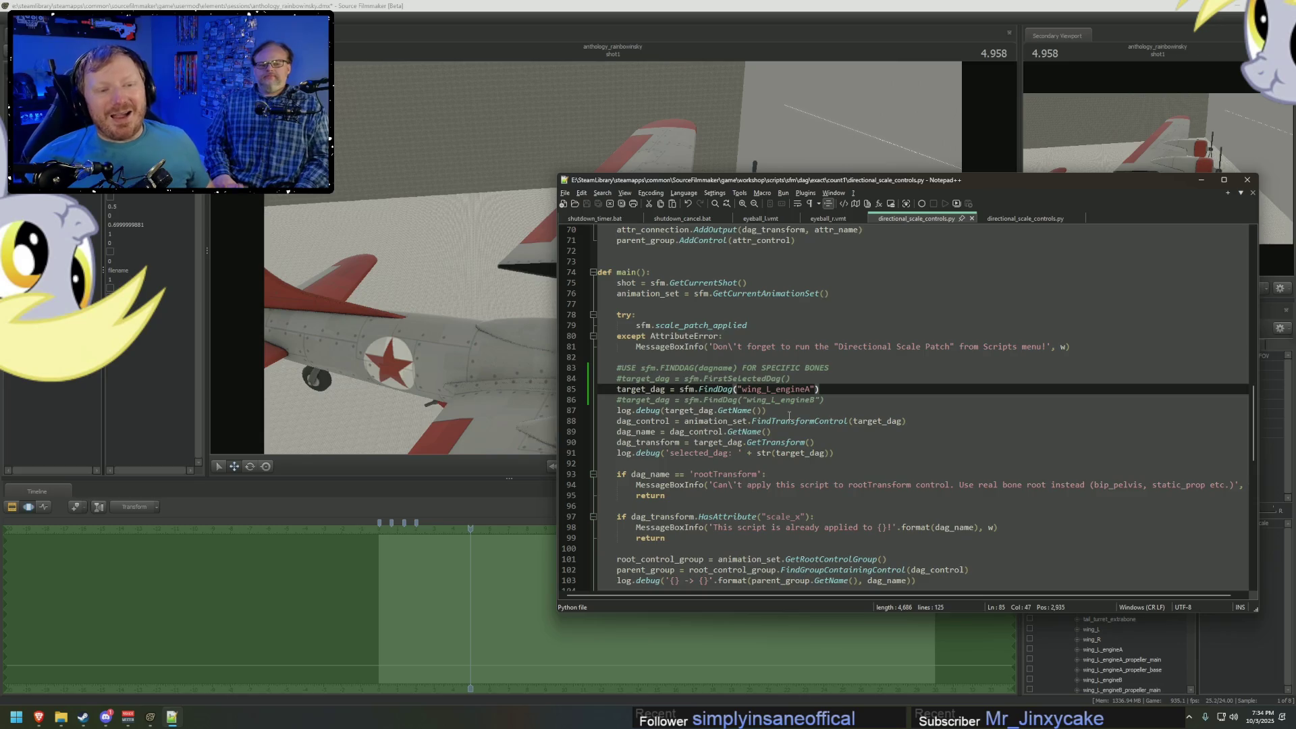
pyautogui.hotkey('alt', 'Tab')
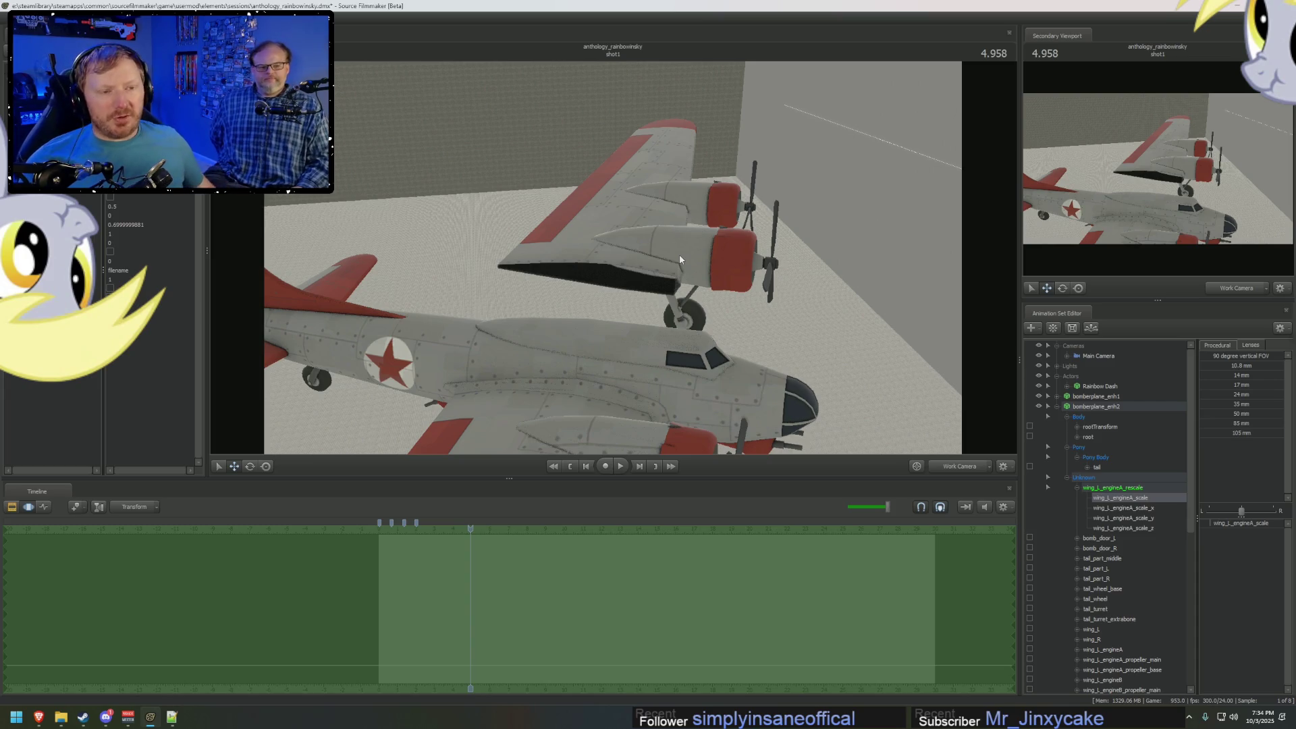
pyautogui.moveTo(679, 253); pyautogui.dragTo(613, 261)
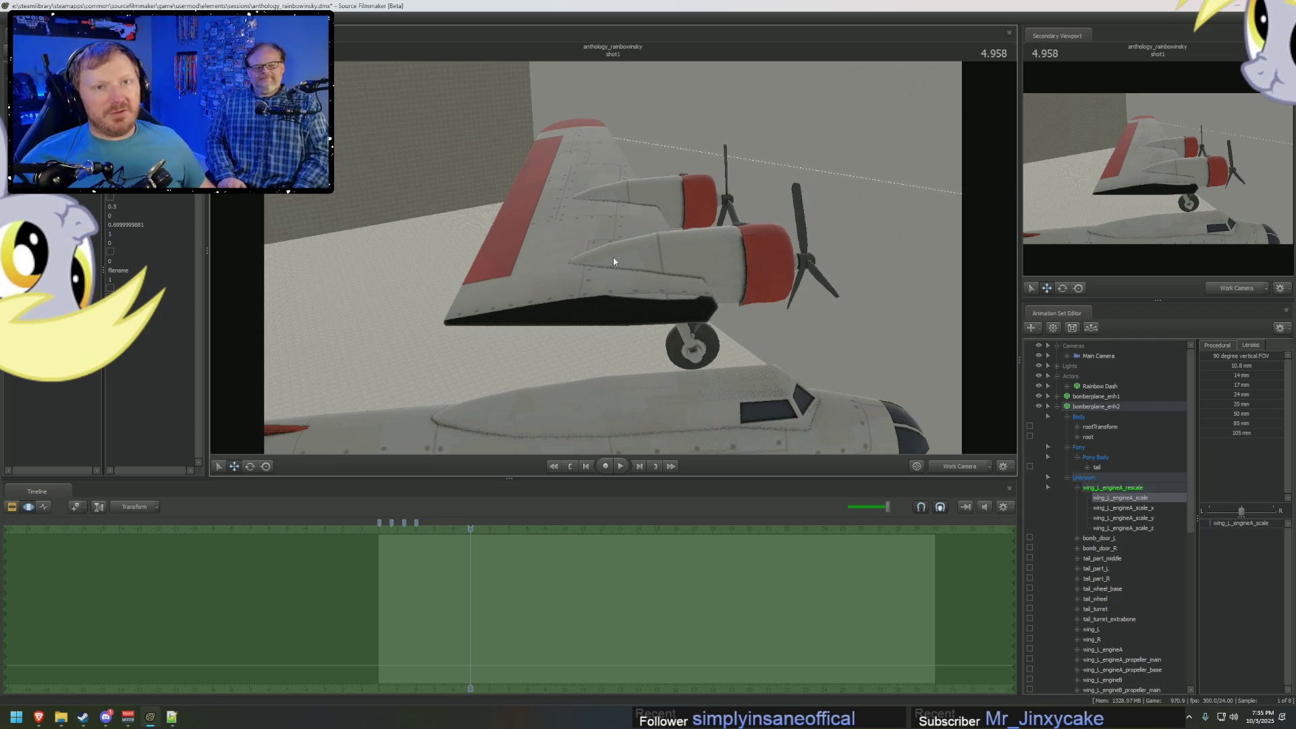
pyautogui.moveTo(613, 257); pyautogui.dragTo(544, 226)
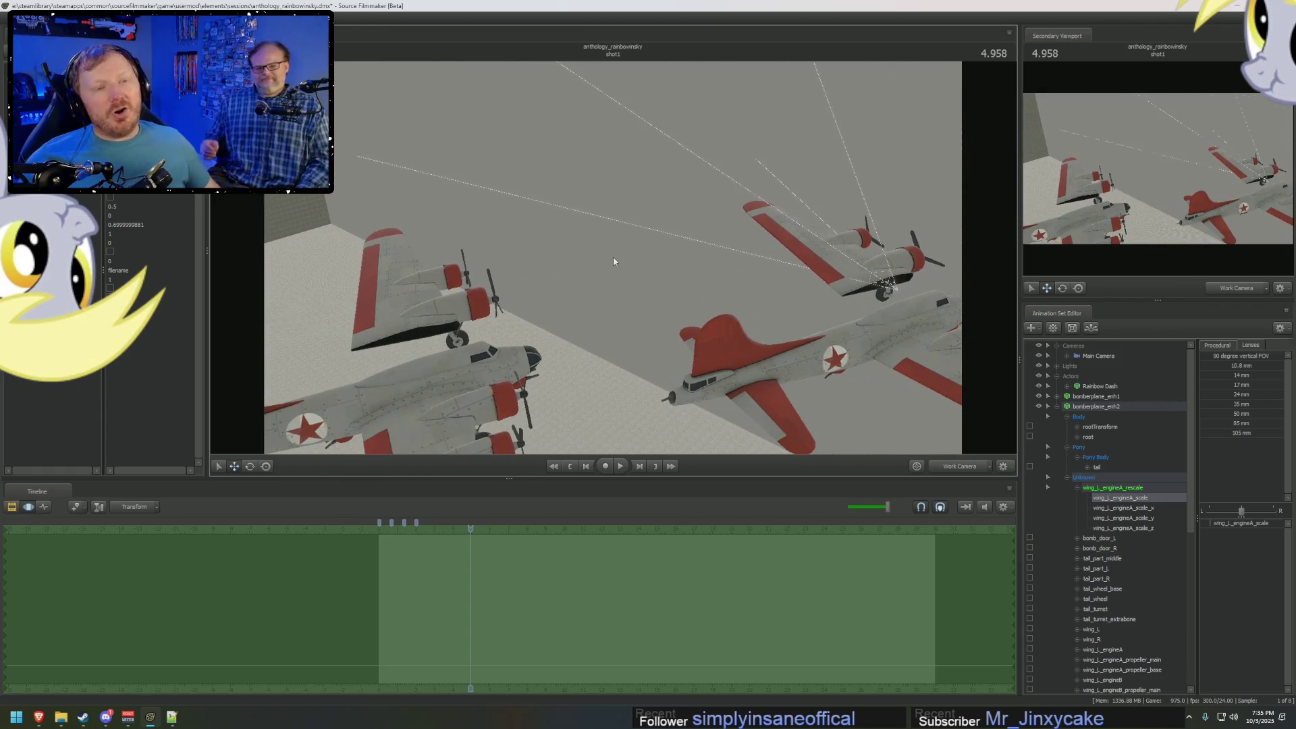
pyautogui.moveTo(613, 261); pyautogui.dragTo(613, 261)
pyautogui.press('F2')
pyautogui.press('F3')
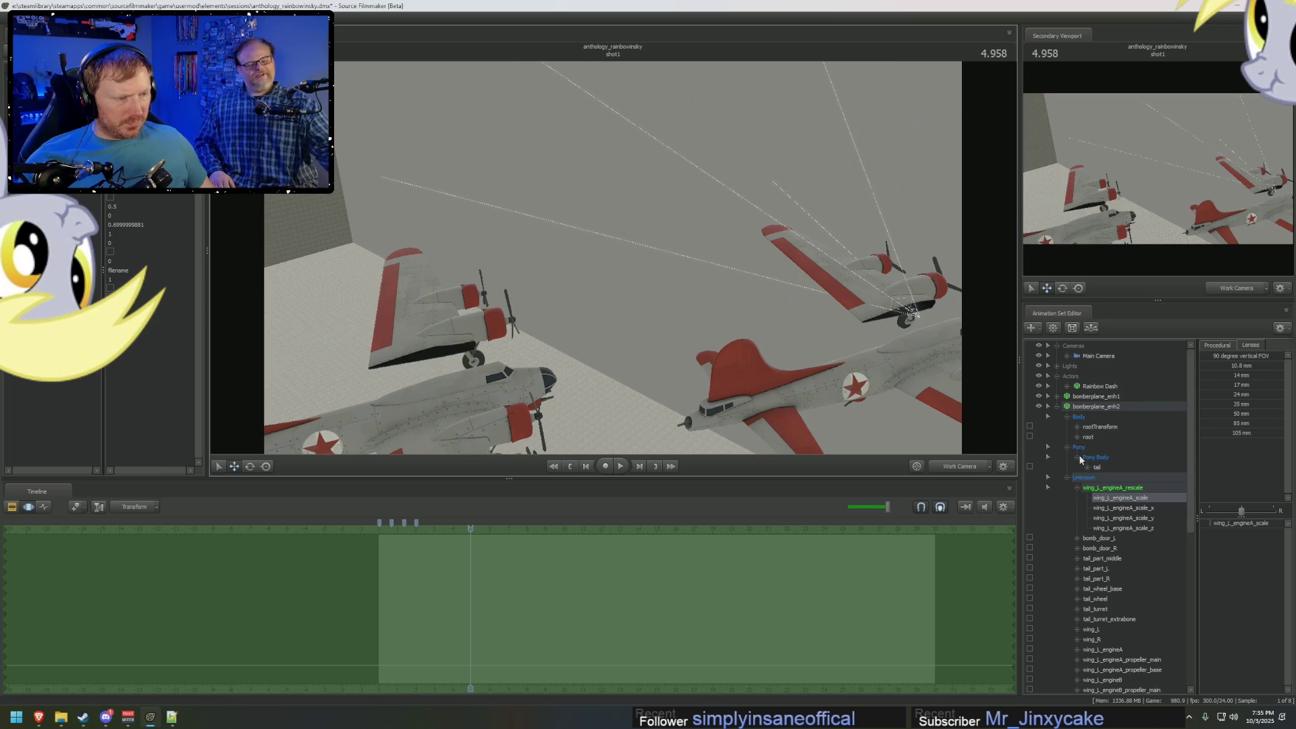
pyautogui.click(1134, 518)
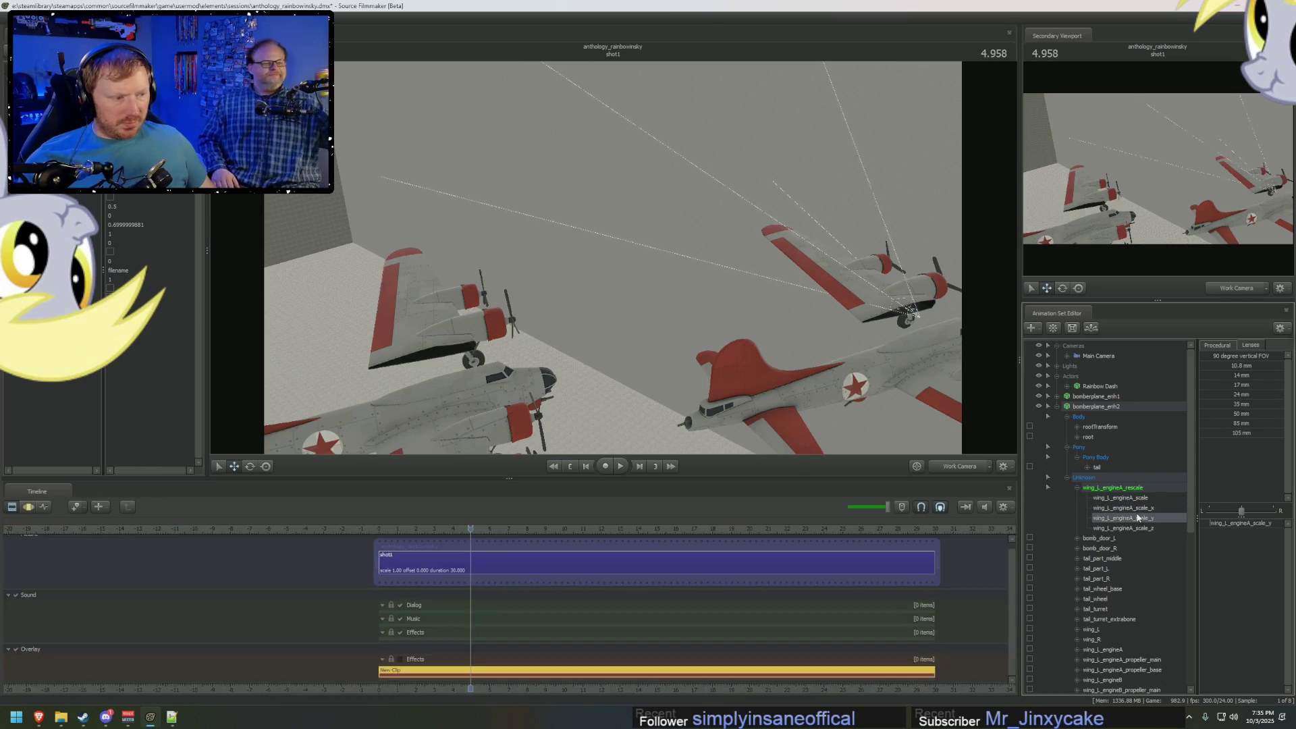
# Drag wing_L_engineA_scale_y to stretch the left engine much larger along y, then view through Main Camera.
pyautogui.click(1134, 508)
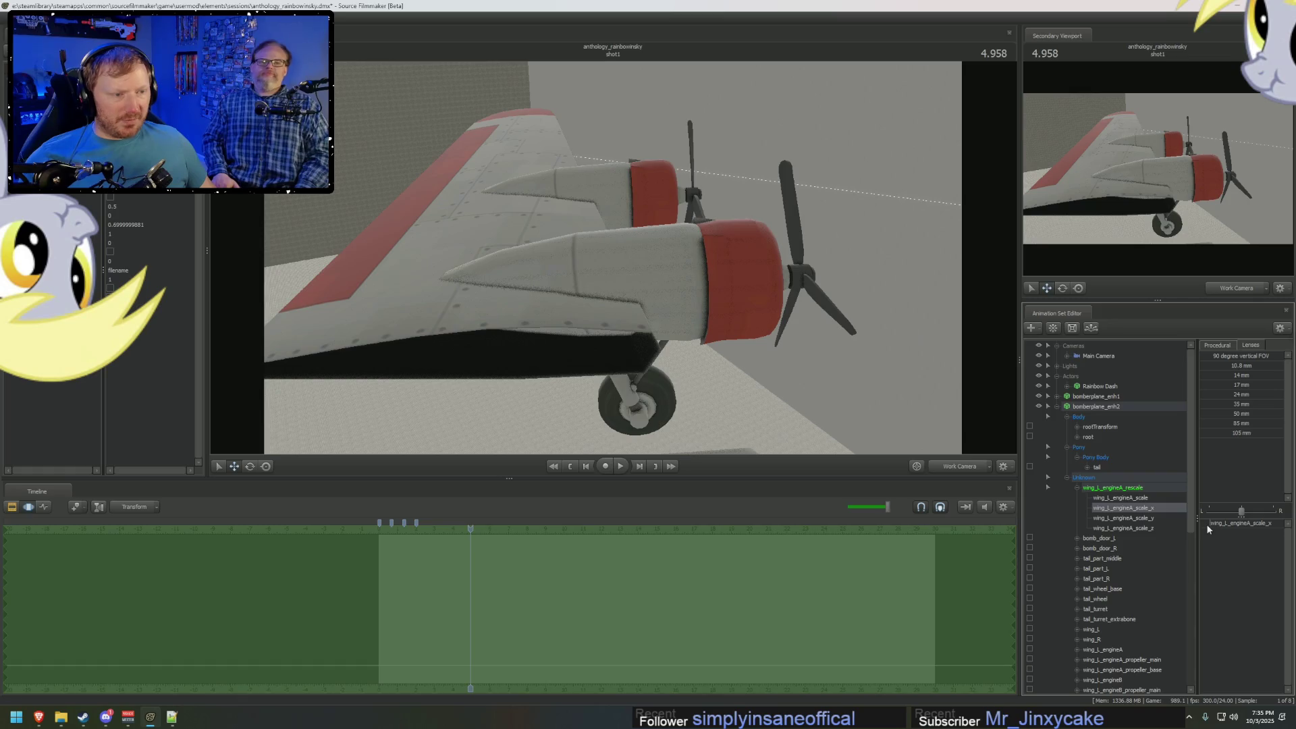
pyautogui.click(1148, 517)
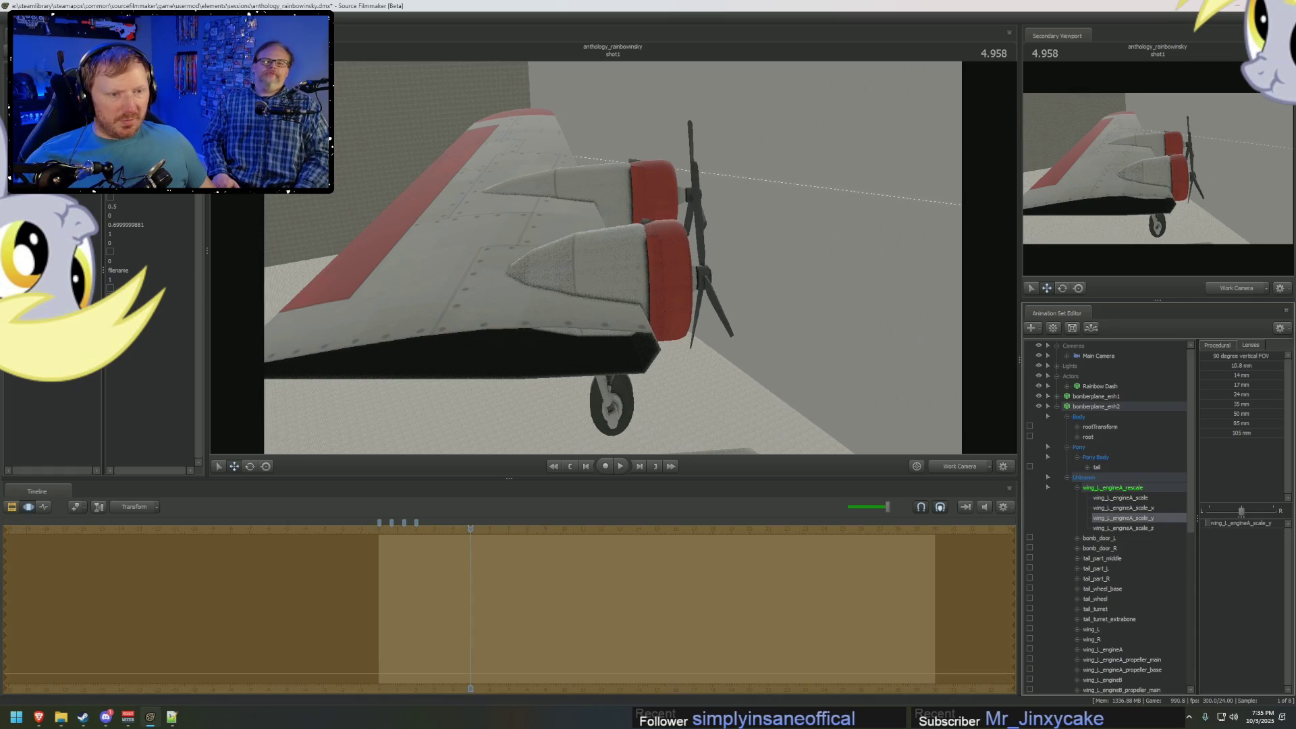
pyautogui.moveTo(1241, 511)
pyautogui.mouseDown()
pyautogui.moveTo(1263, 512)
pyautogui.moveTo(1228, 511)
pyautogui.moveTo(1246, 511)
pyautogui.moveTo(1223, 523)
pyautogui.mouseUp()
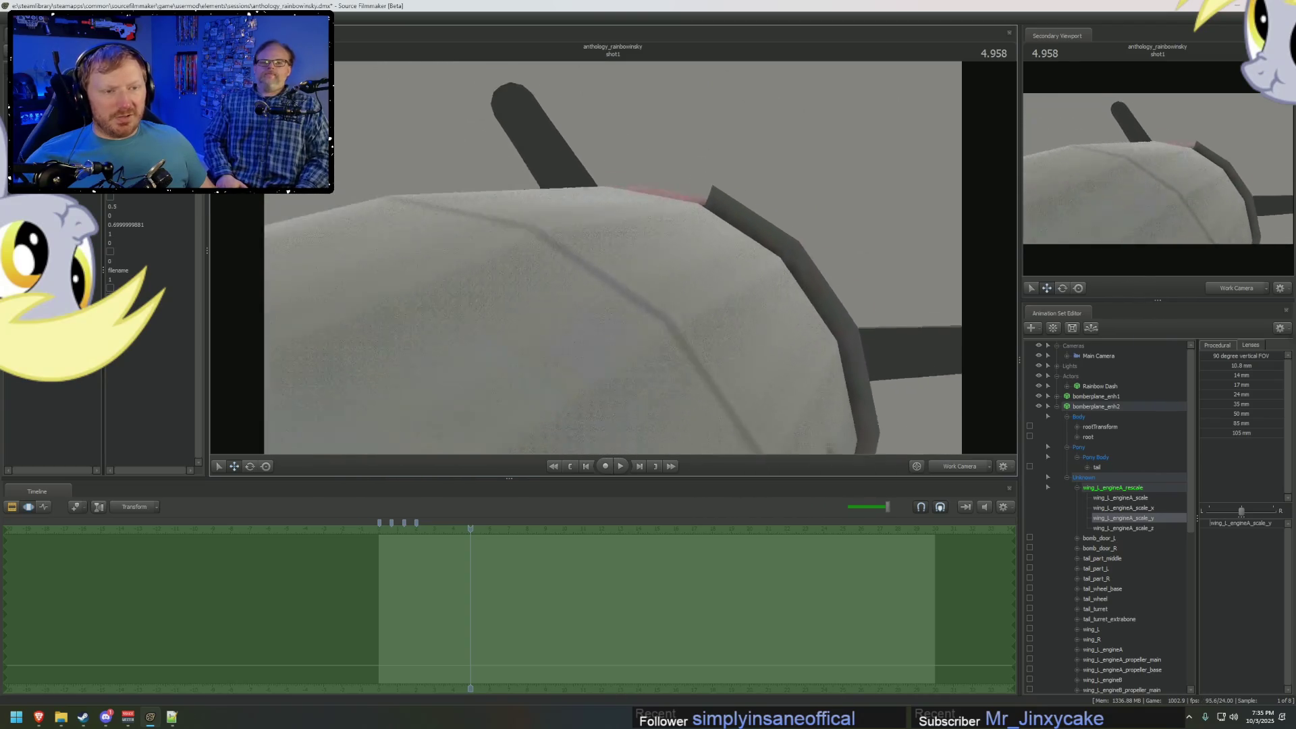
pyautogui.moveTo(600, 255); pyautogui.dragTo(614, 261)
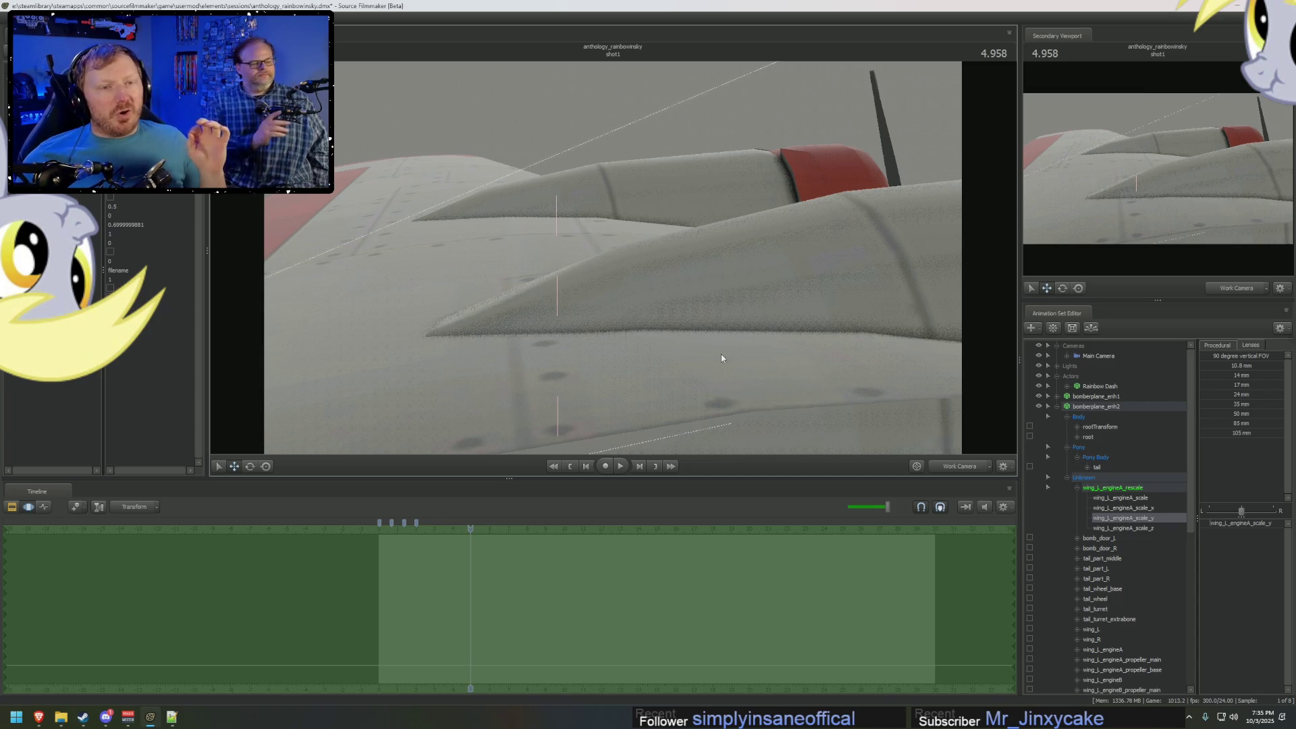
pyautogui.click(1098, 356)
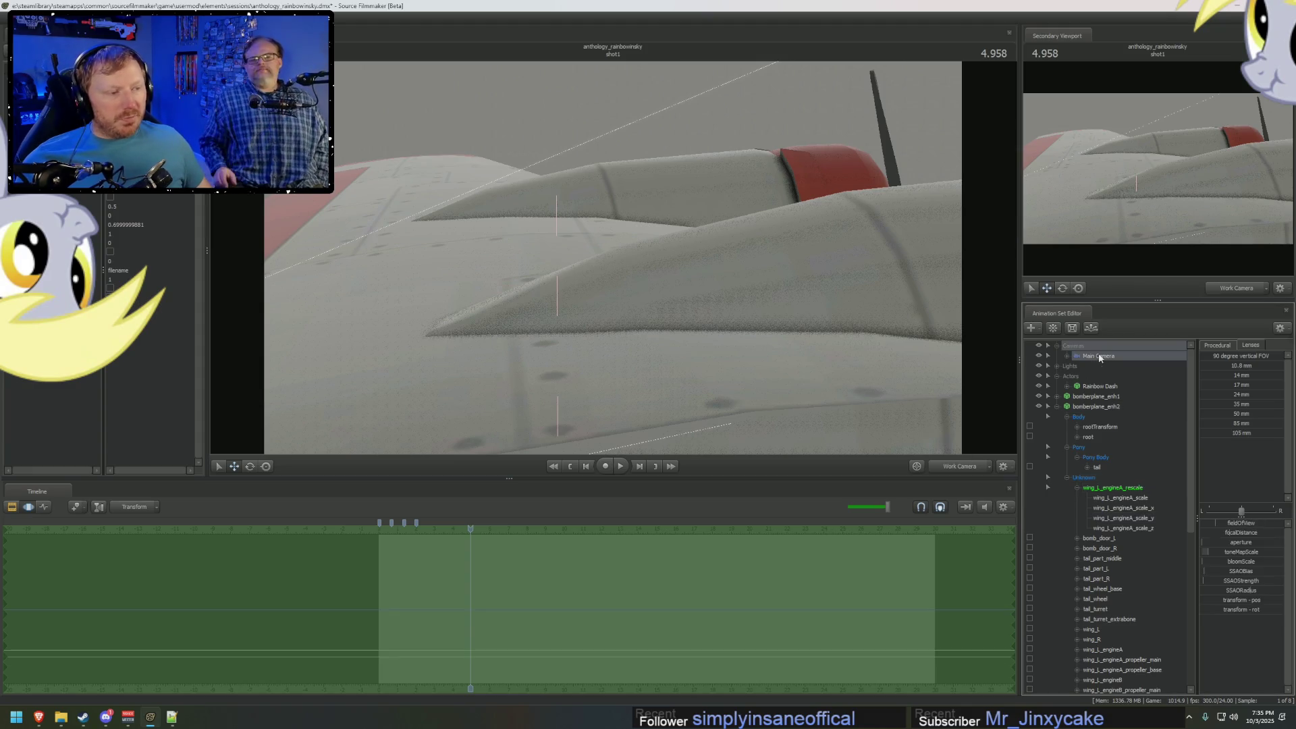
# Nudge the SSAOBias camera setting value.
pyautogui.click(1246, 572)
pyautogui.moveTo(1246, 572); pyautogui.dragTo(1249, 573)
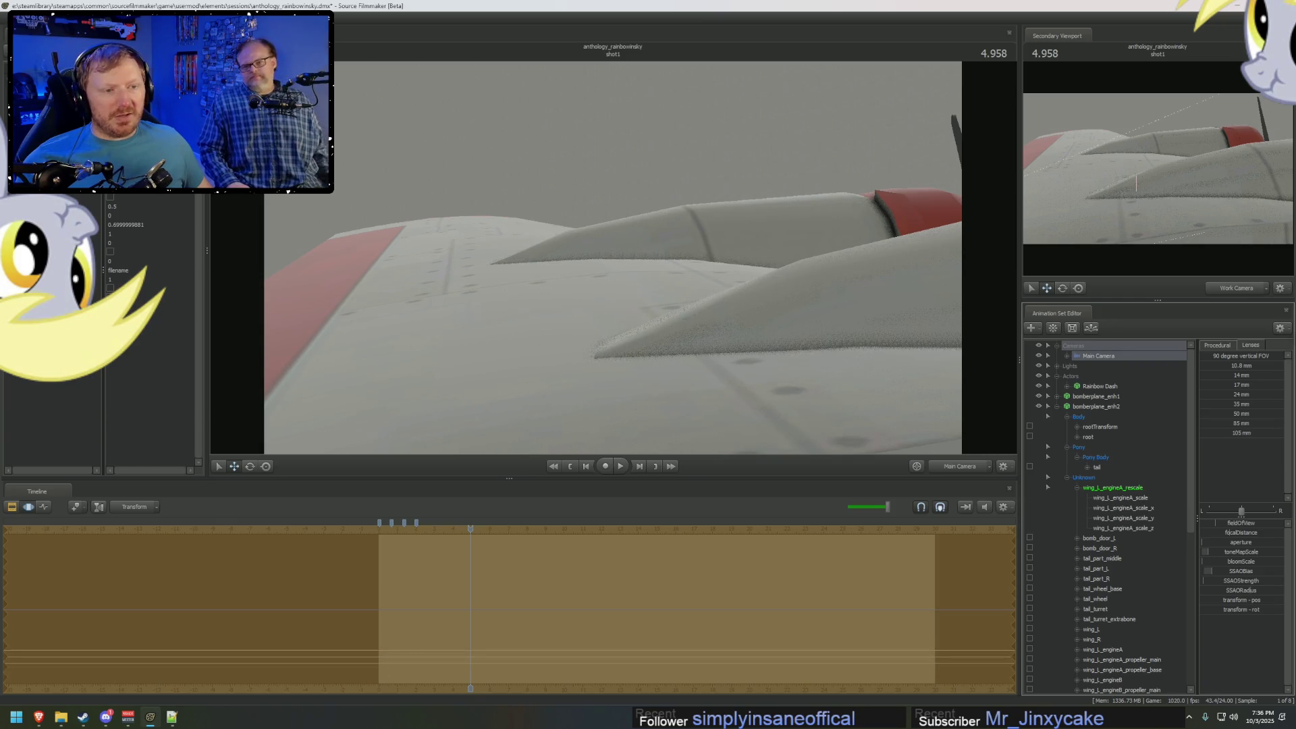
pyautogui.click(1207, 567)
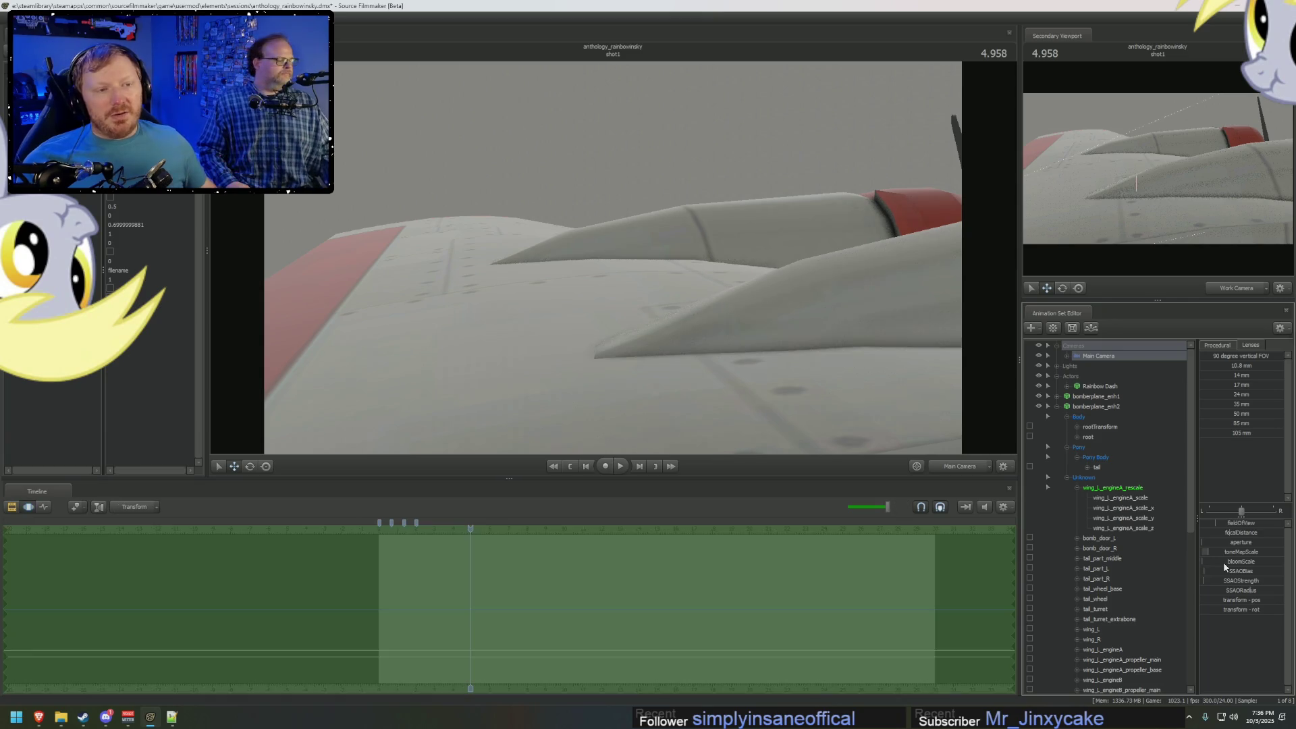
# Fly the work camera in to the engine nacelles, then back out to frame the bomber.
pyautogui.click(751, 292)
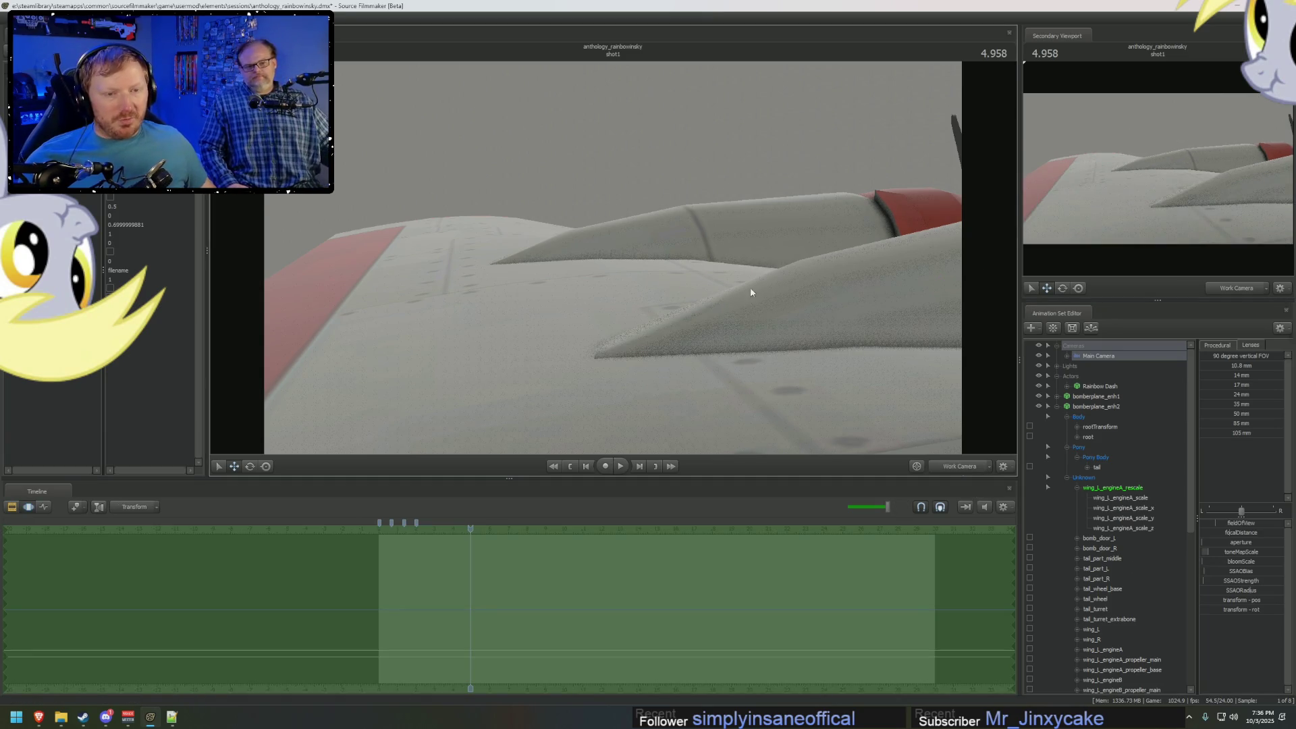
pyautogui.moveTo(751, 292); pyautogui.dragTo(613, 261, button='middle')
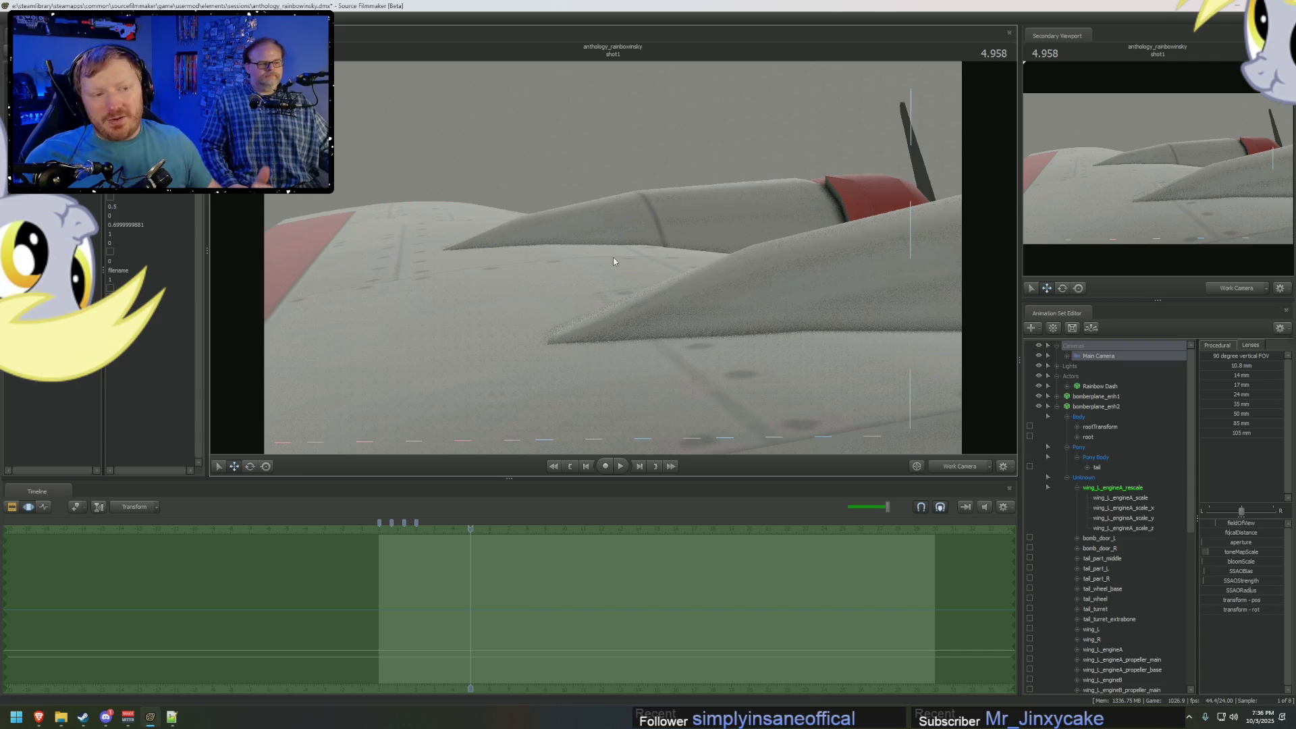
pyautogui.moveTo(432, 91); pyautogui.dragTo(432, 90, button='right')
pyautogui.moveTo(656, 265); pyautogui.dragTo(657, 266, button='right')
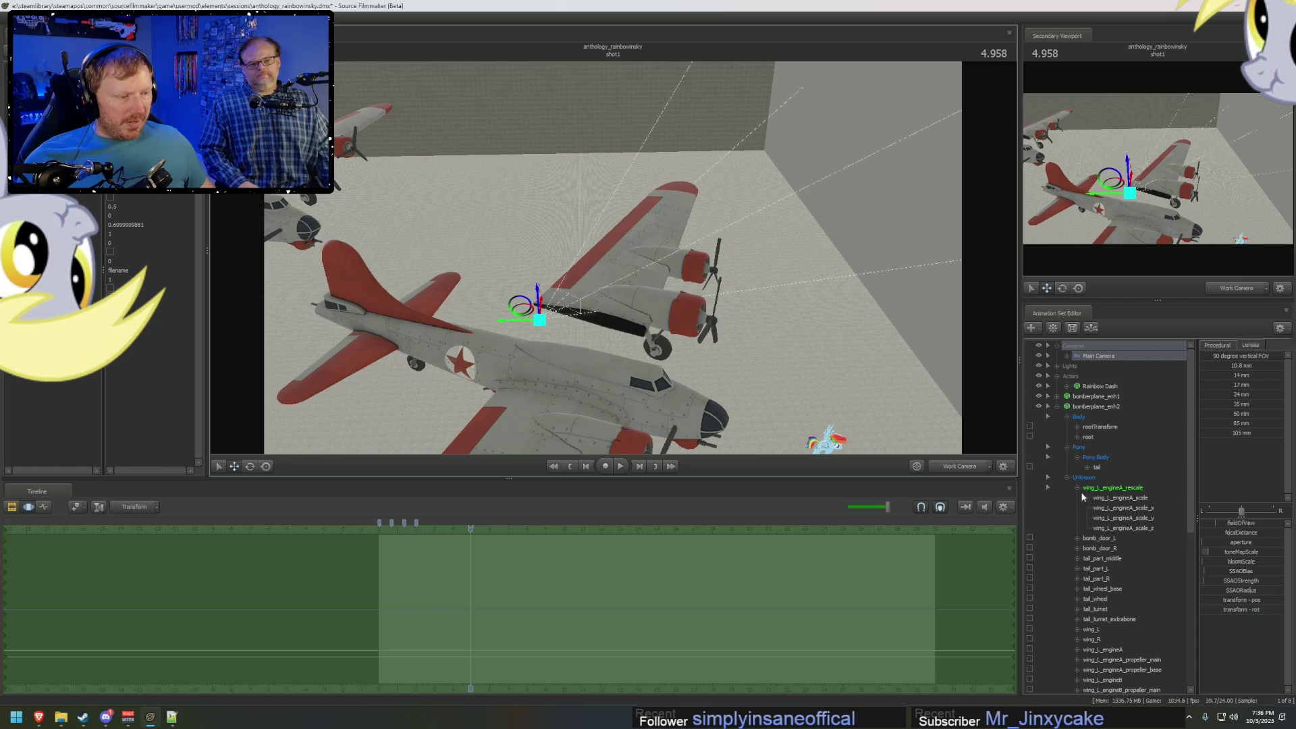
# Expand bomberplane_enh1's Unknown group and select its wing_L_engineA bone.
pyautogui.scroll(-1, 1104, 622)
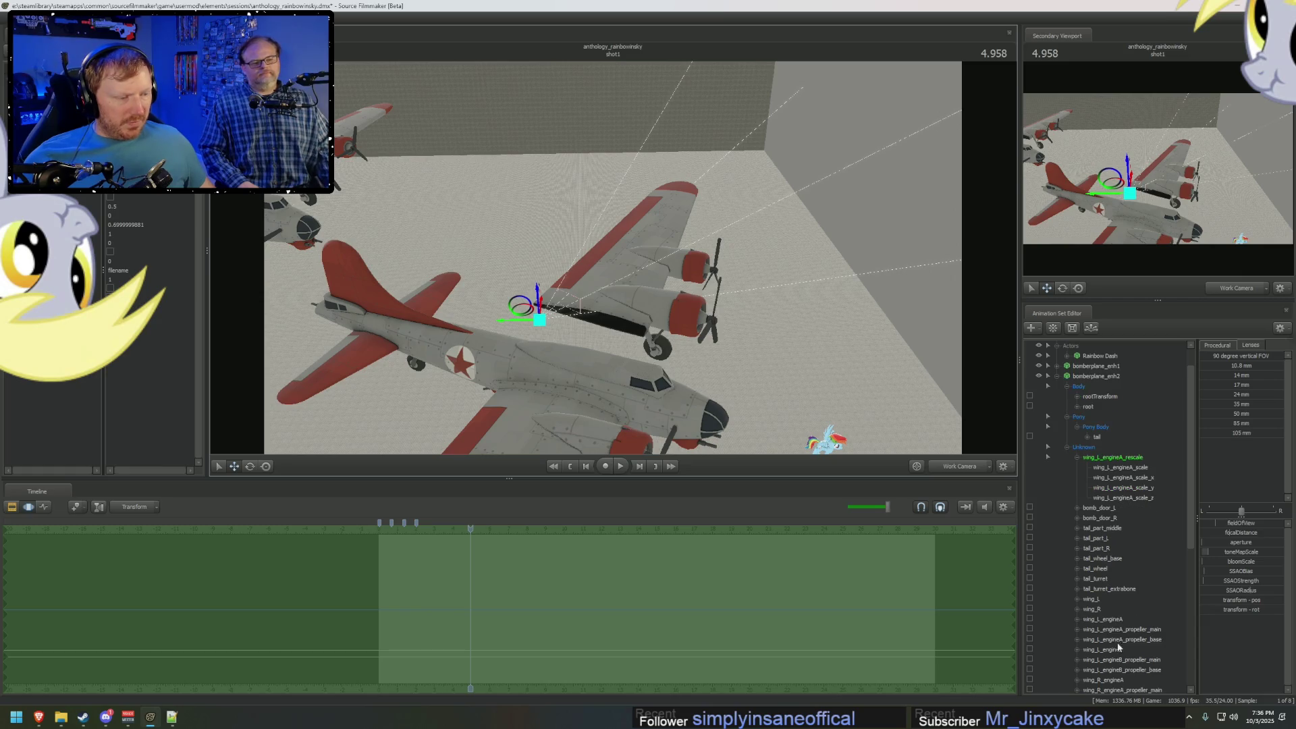
pyautogui.click(1121, 621)
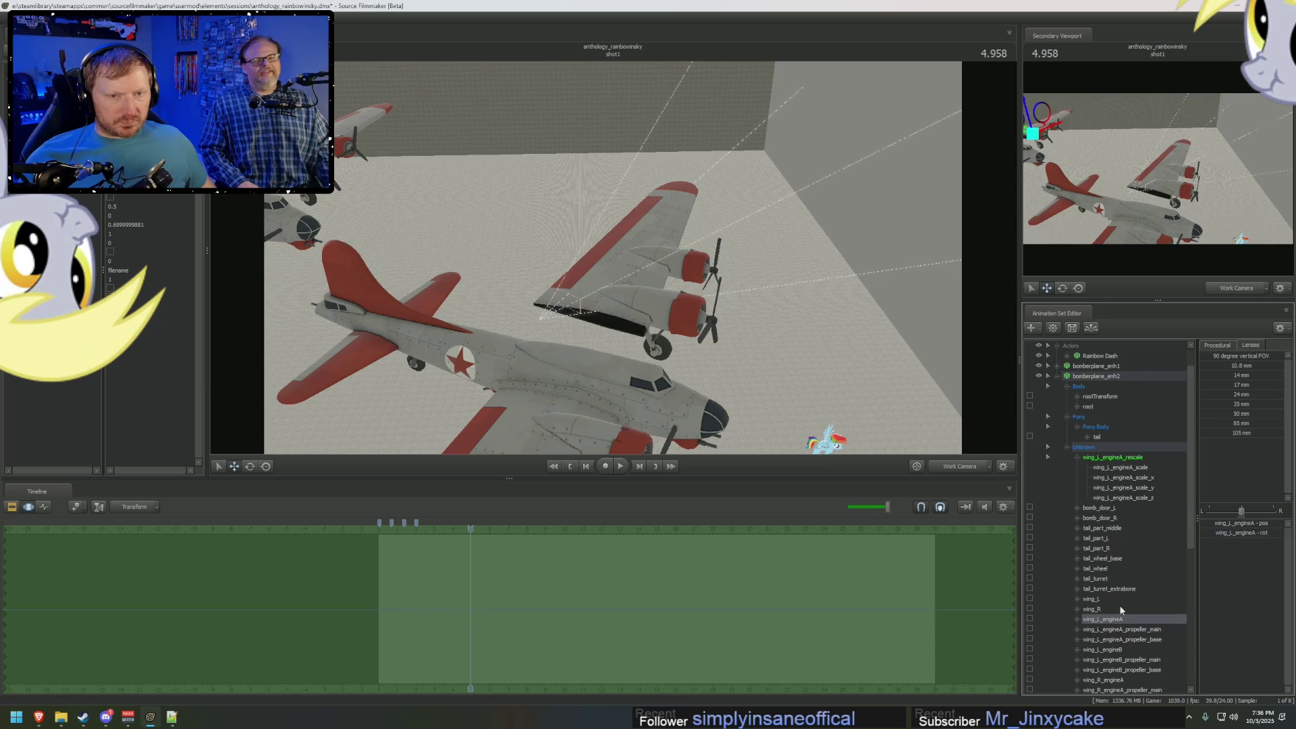
pyautogui.scroll(1, 1114, 594)
pyautogui.click(1051, 397)
pyautogui.click(1068, 427)
pyautogui.scroll(-4, 1104, 482)
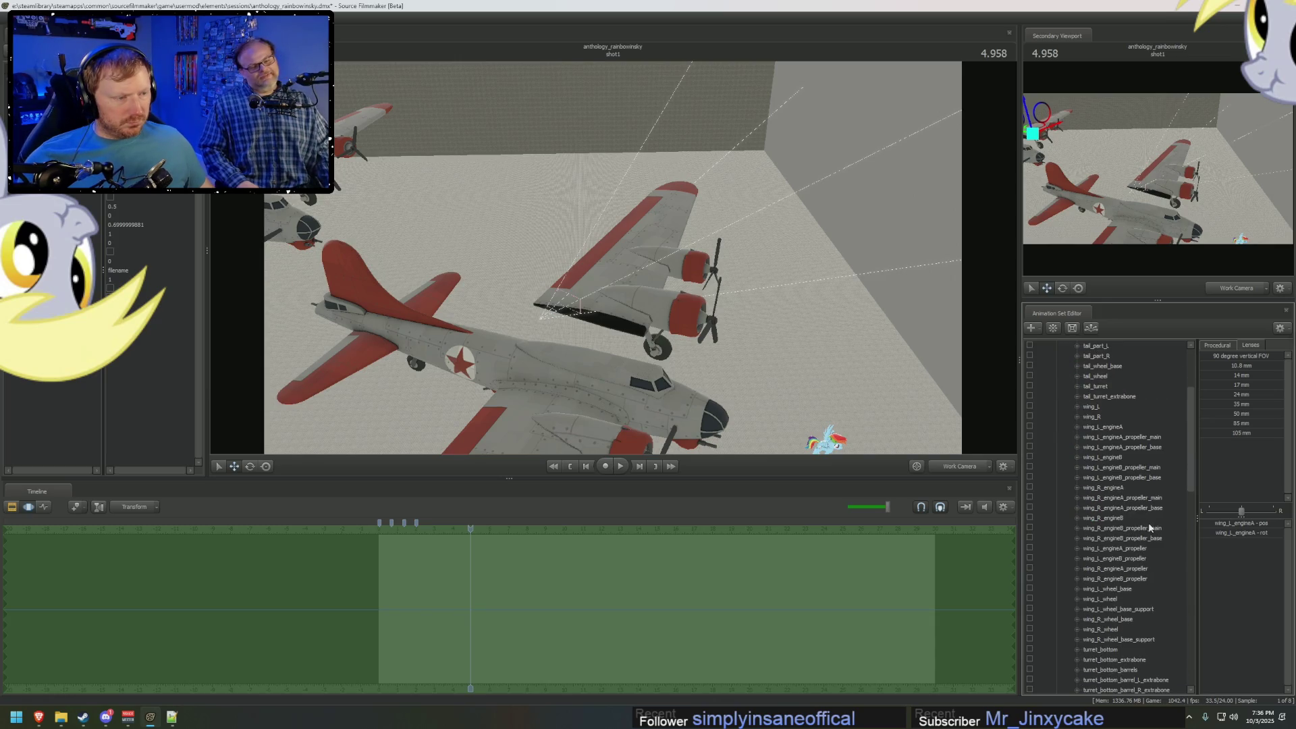
pyautogui.click(1107, 426)
pyautogui.moveTo(1121, 702)
pyautogui.mouseDown()
pyautogui.moveTo(1131, 514)
pyautogui.moveTo(1115, 497)
pyautogui.moveTo(1127, 557)
pyautogui.moveTo(1141, 488)
pyautogui.moveTo(1139, 573)
pyautogui.moveTo(1136, 473)
pyautogui.moveTo(1124, 528)
pyautogui.moveTo(1131, 481)
pyautogui.moveTo(1119, 486)
pyautogui.moveTo(1108, 631)
pyautogui.mouseUp()
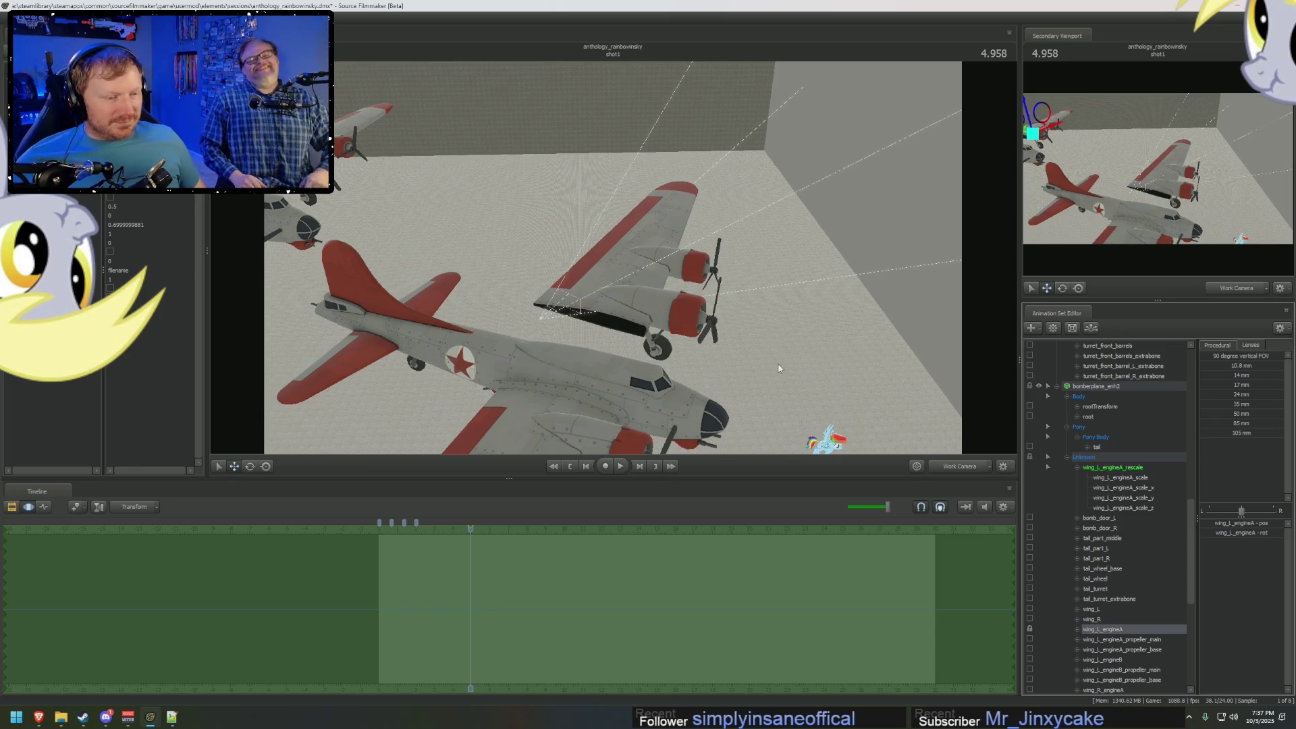
# Show the procedural preset values, then select the left engine's rescale group and vertical scale control.
pyautogui.moveTo(613, 270); pyautogui.dragTo(607, 229, button='middle')
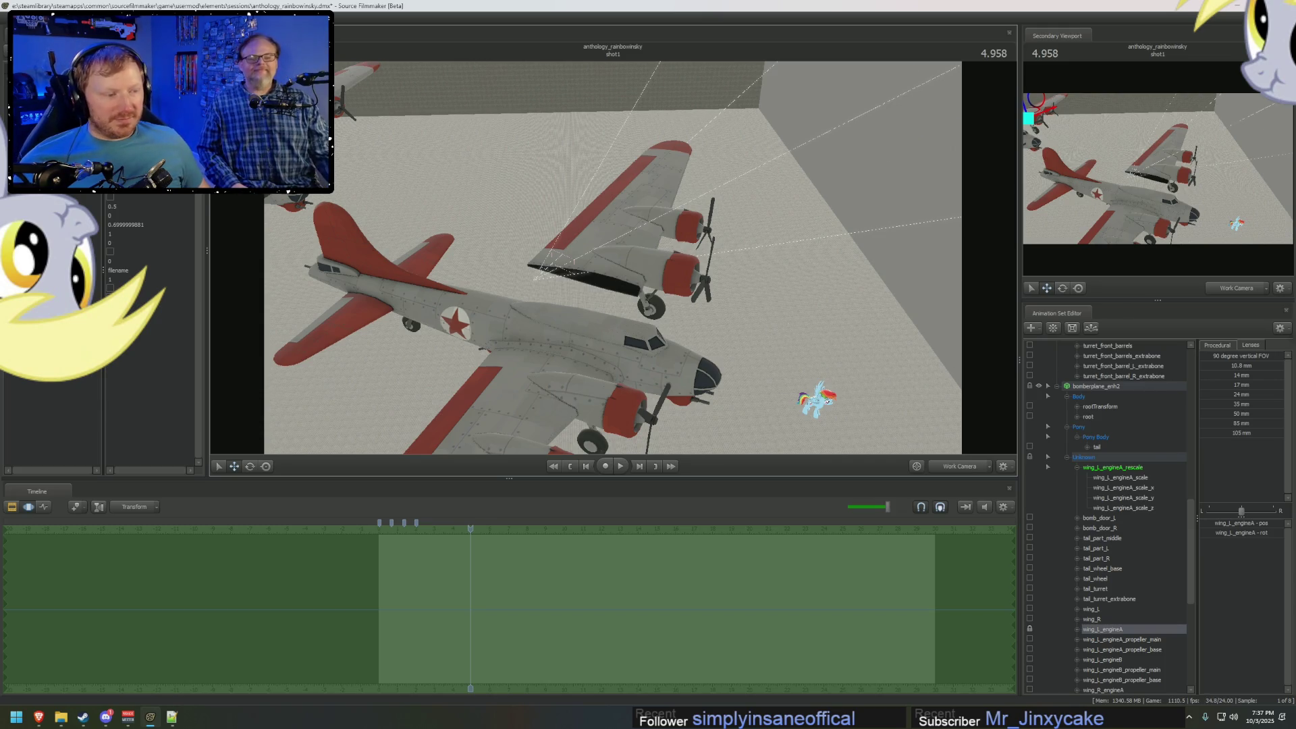
pyautogui.hotkey('ctrl', 'z')
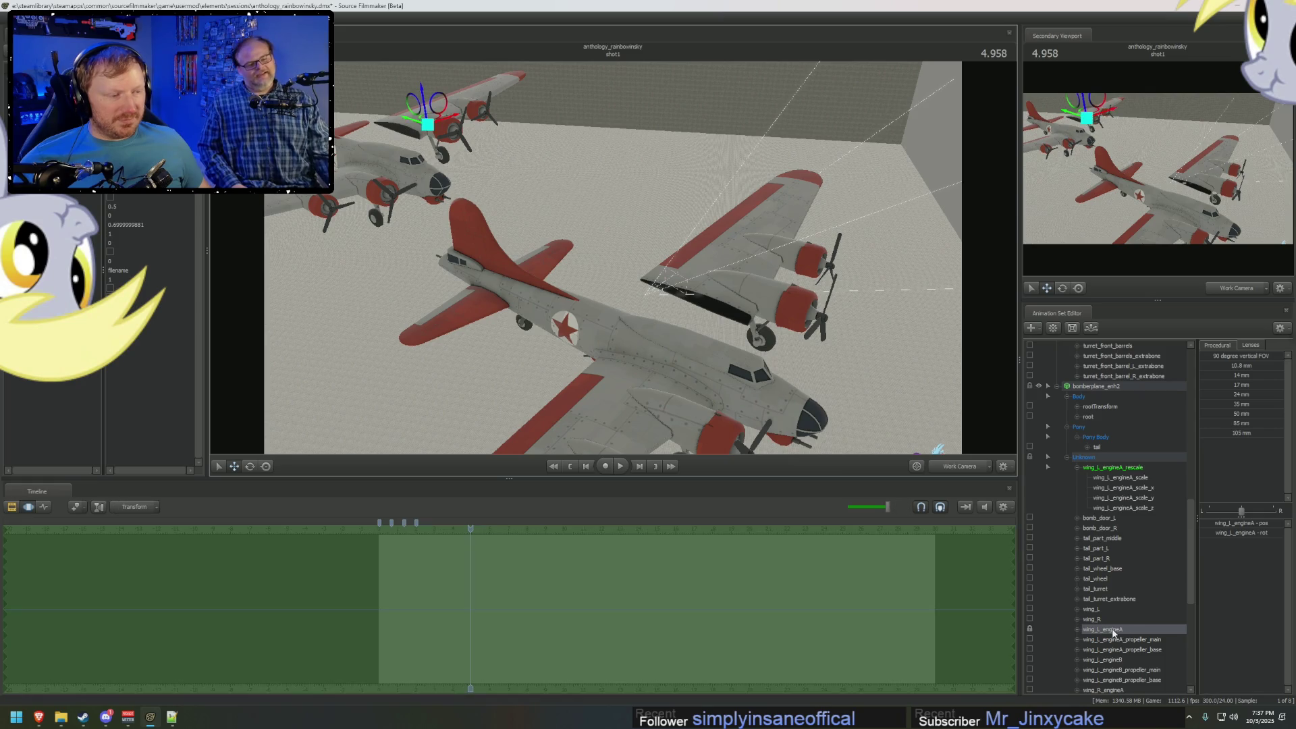
pyautogui.click(1215, 347)
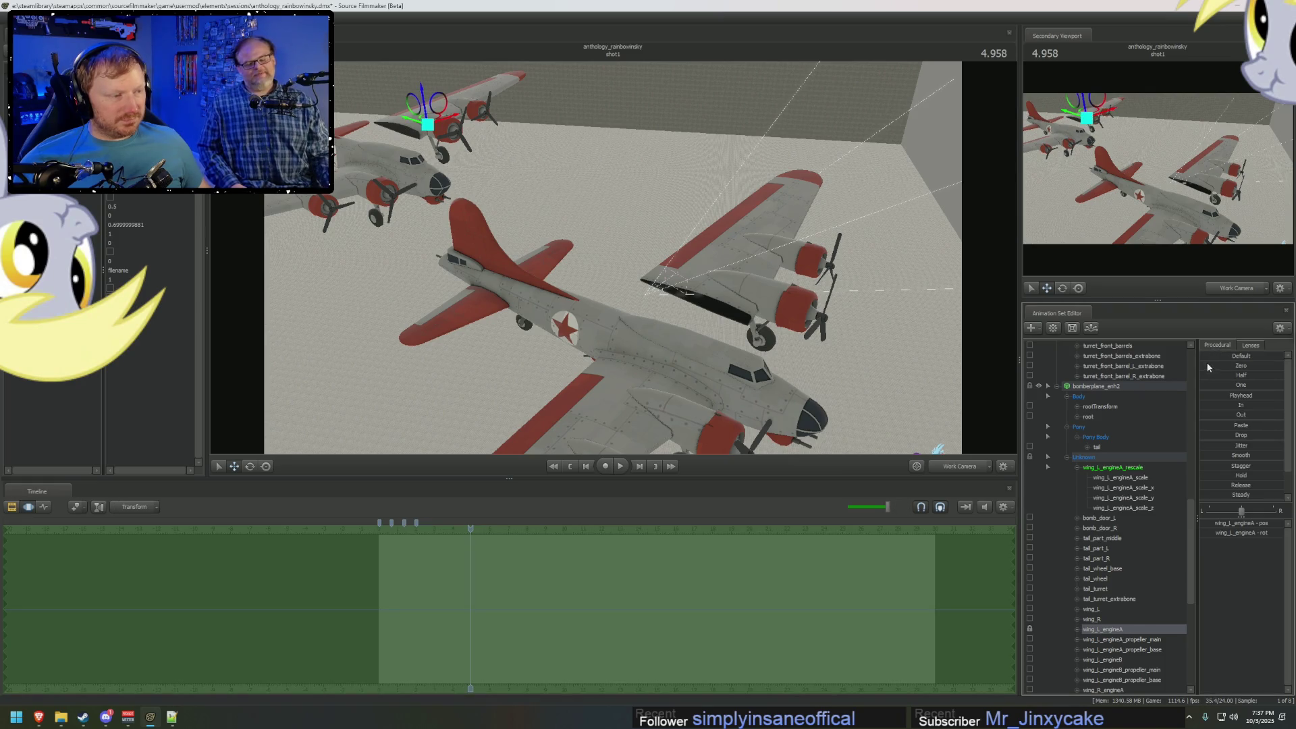
pyautogui.click(1209, 366)
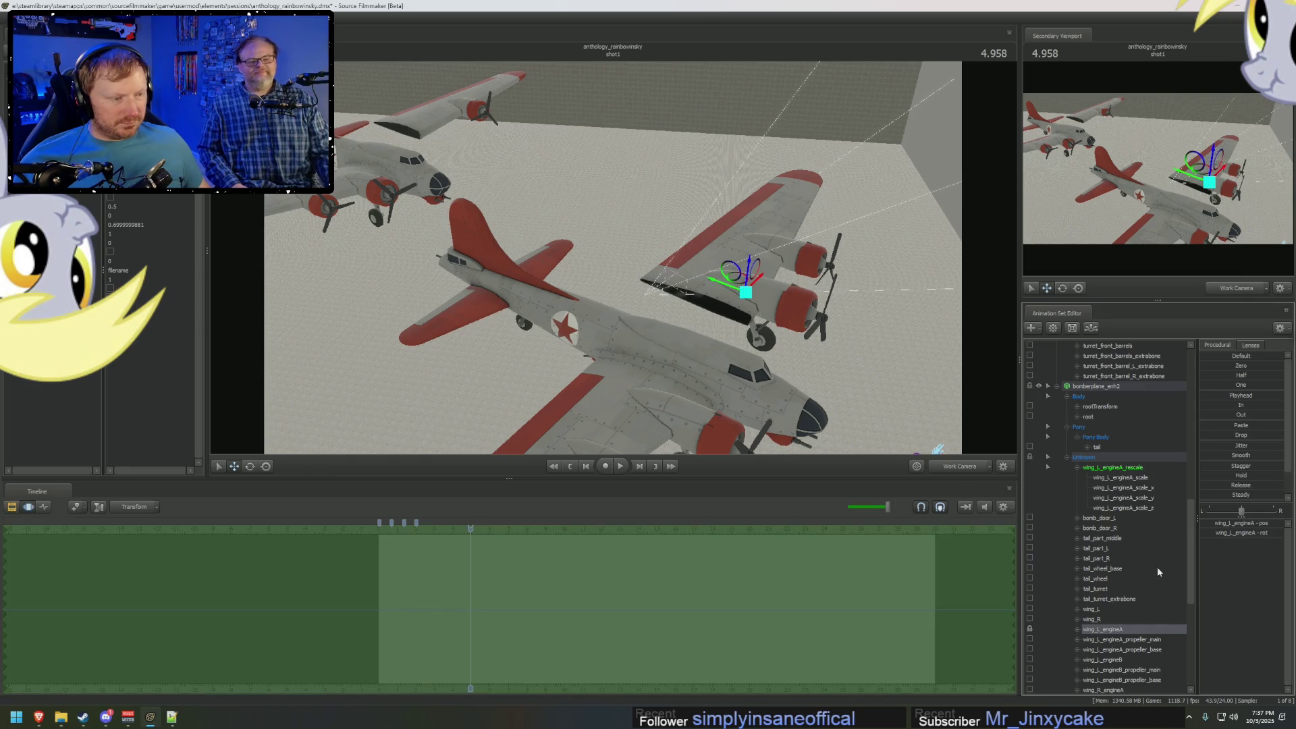
pyautogui.scroll(10, 1122, 473)
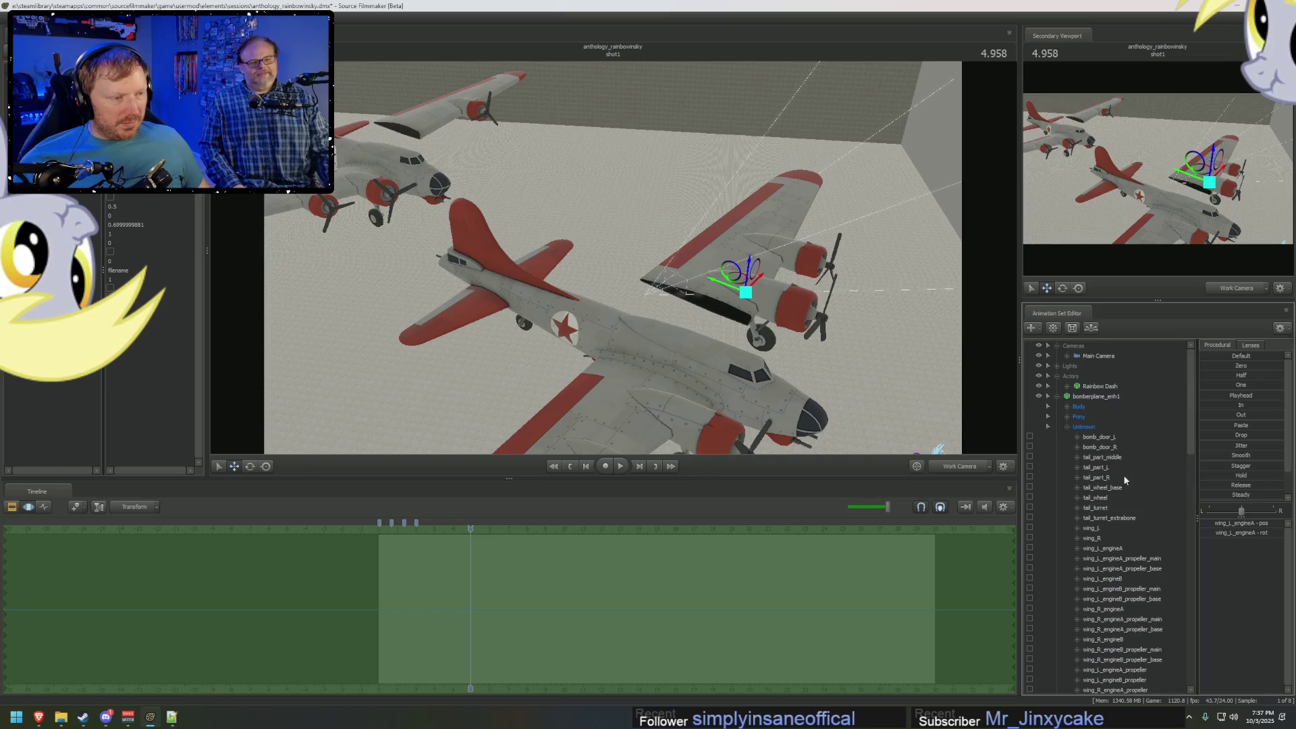
pyautogui.scroll(-10, 1121, 482)
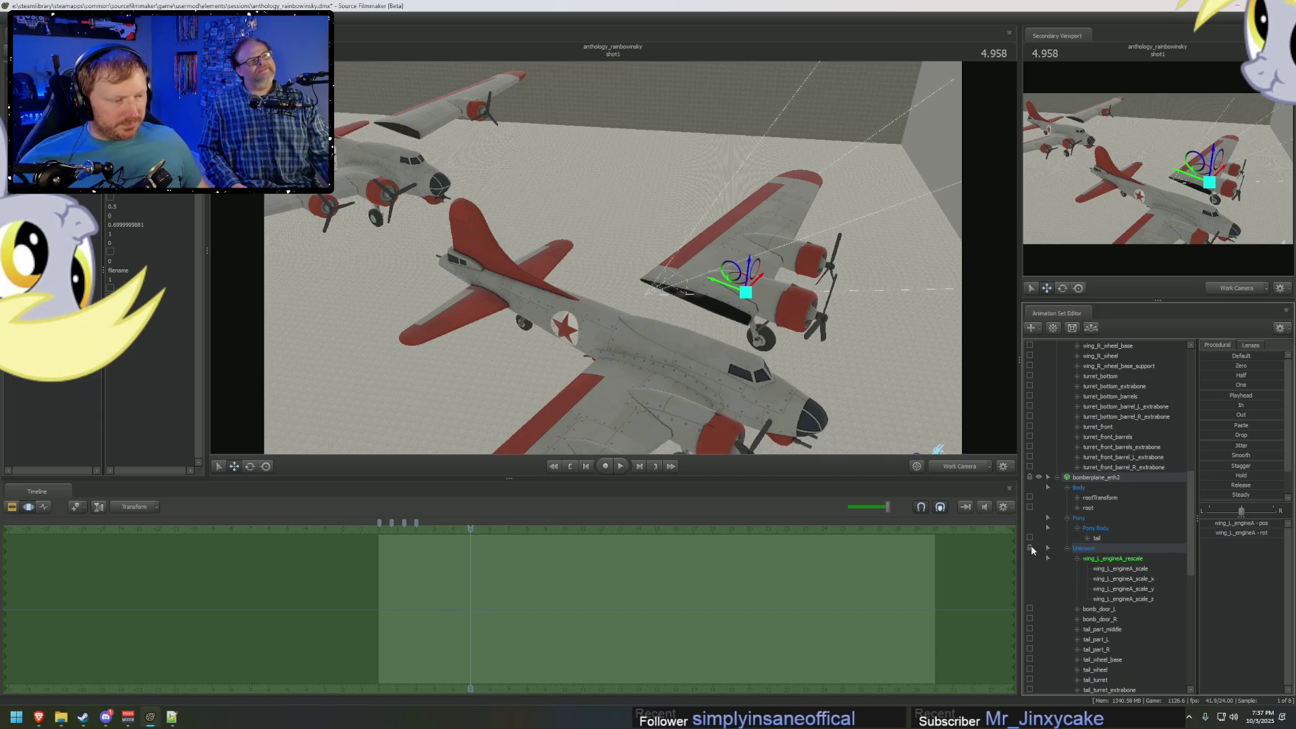
pyautogui.scroll(-6, 1032, 550)
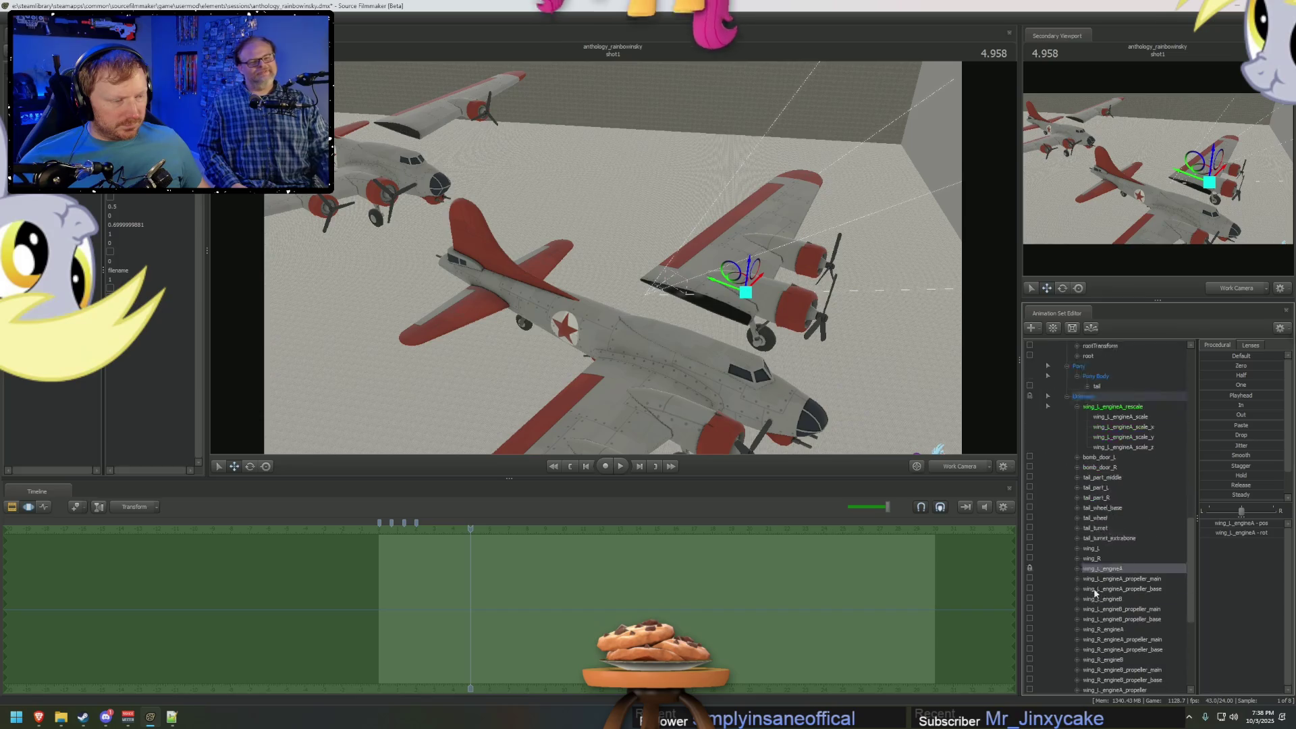
pyautogui.scroll(2, 1031, 542)
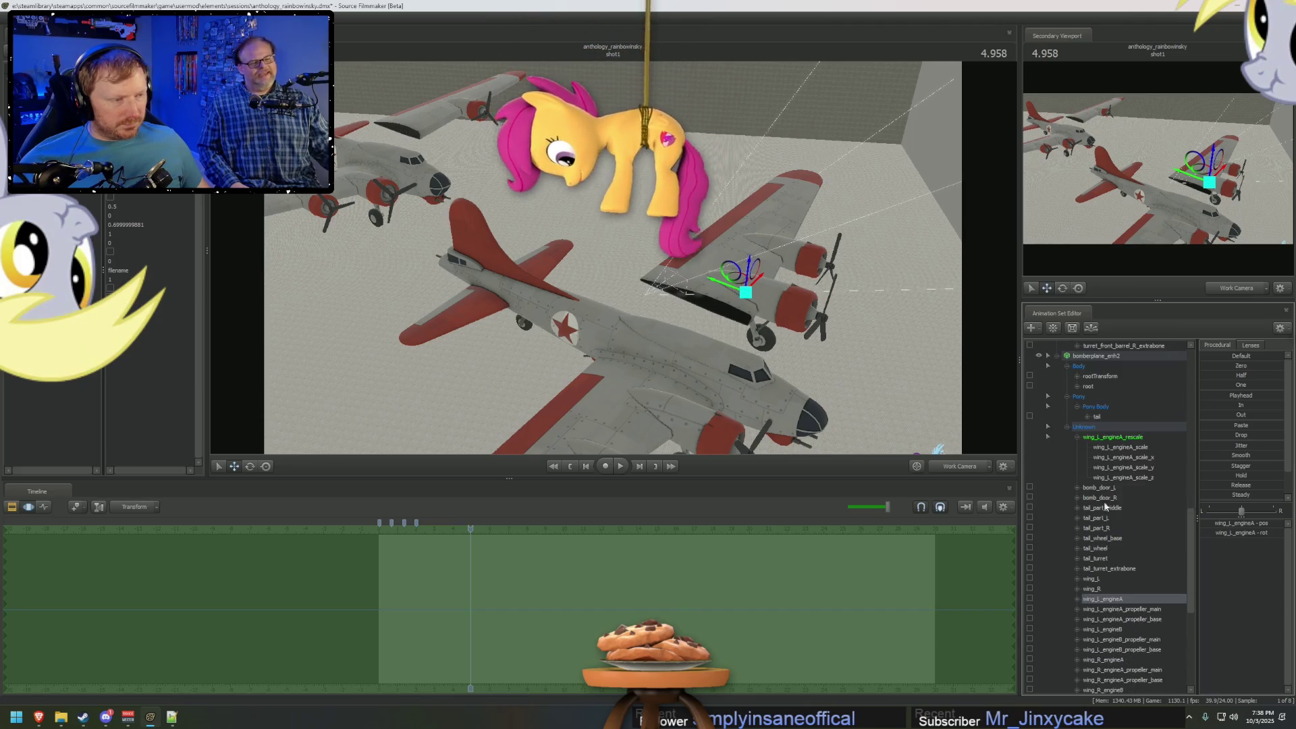
pyautogui.click(1113, 437)
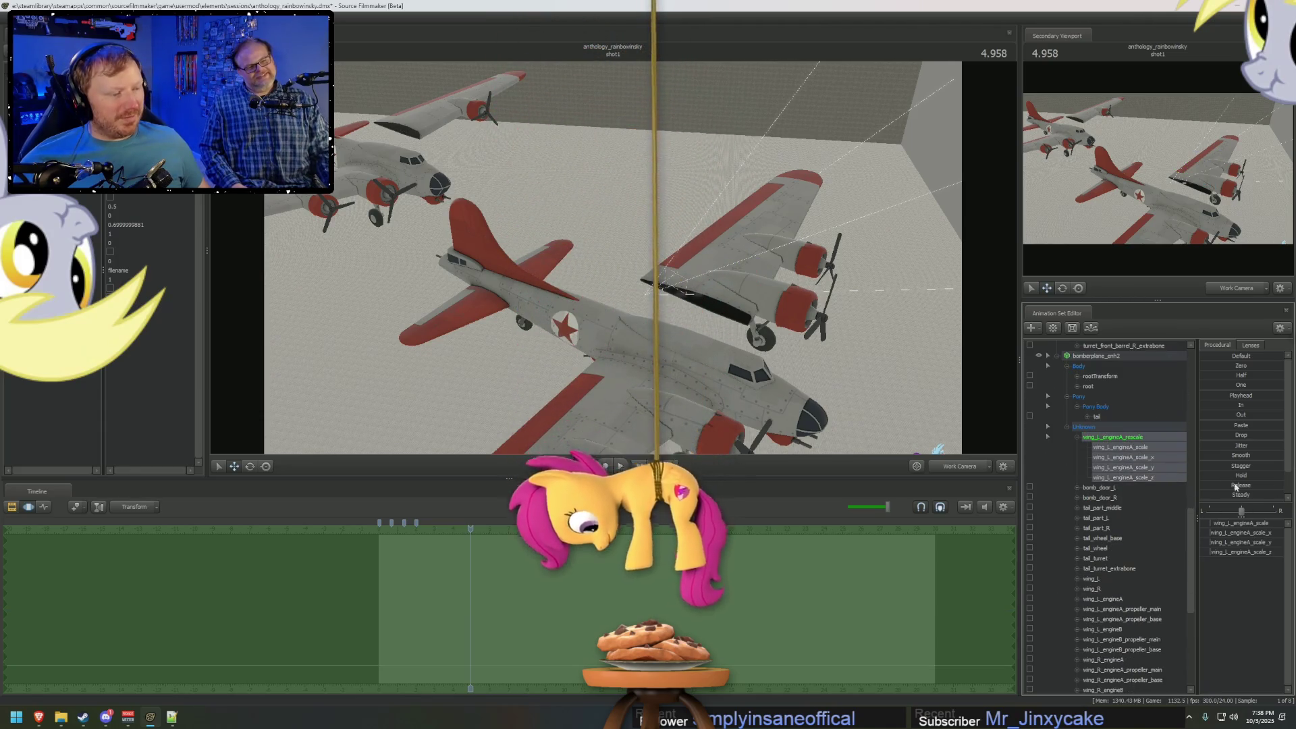
pyautogui.click(1241, 544)
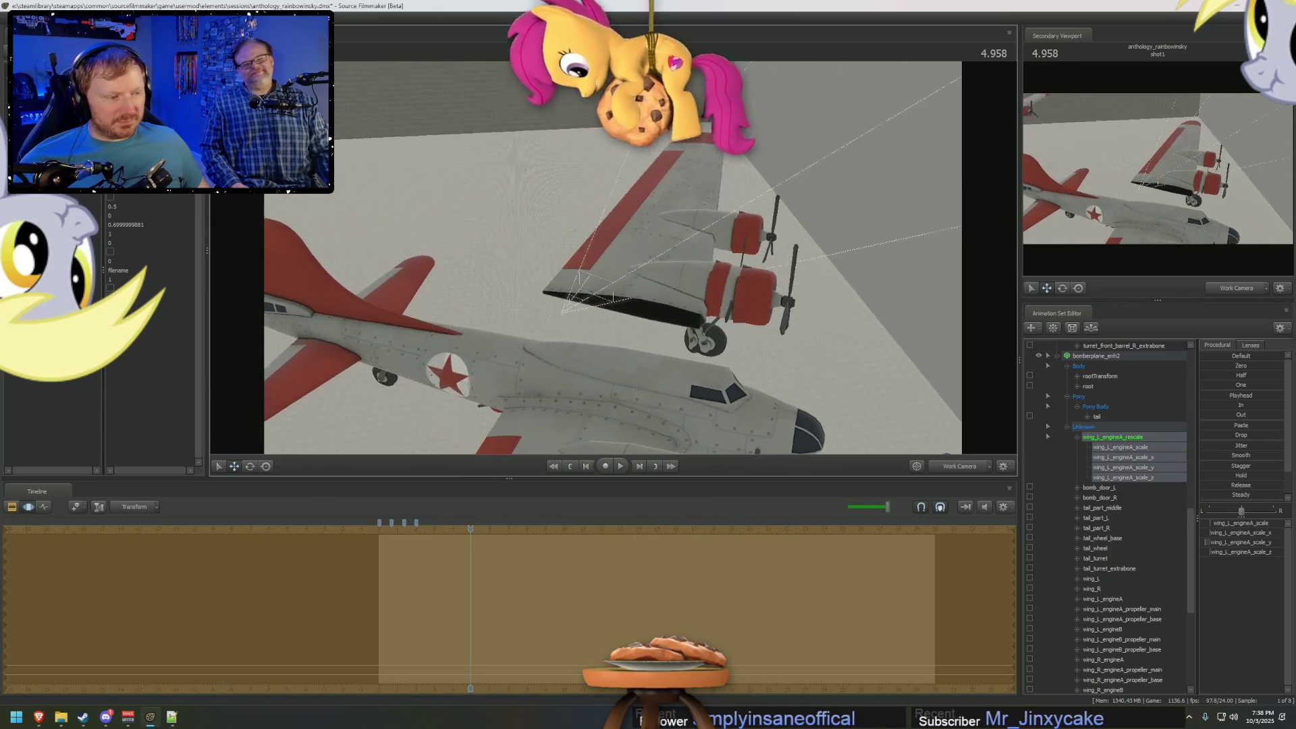
# Reselect wing_L_engineA, inspect the left wing engines, then switch to the Steam 'Gray filter?' thread.
pyautogui.scroll(10, 1085, 522)
pyautogui.scroll(4, 1085, 522)
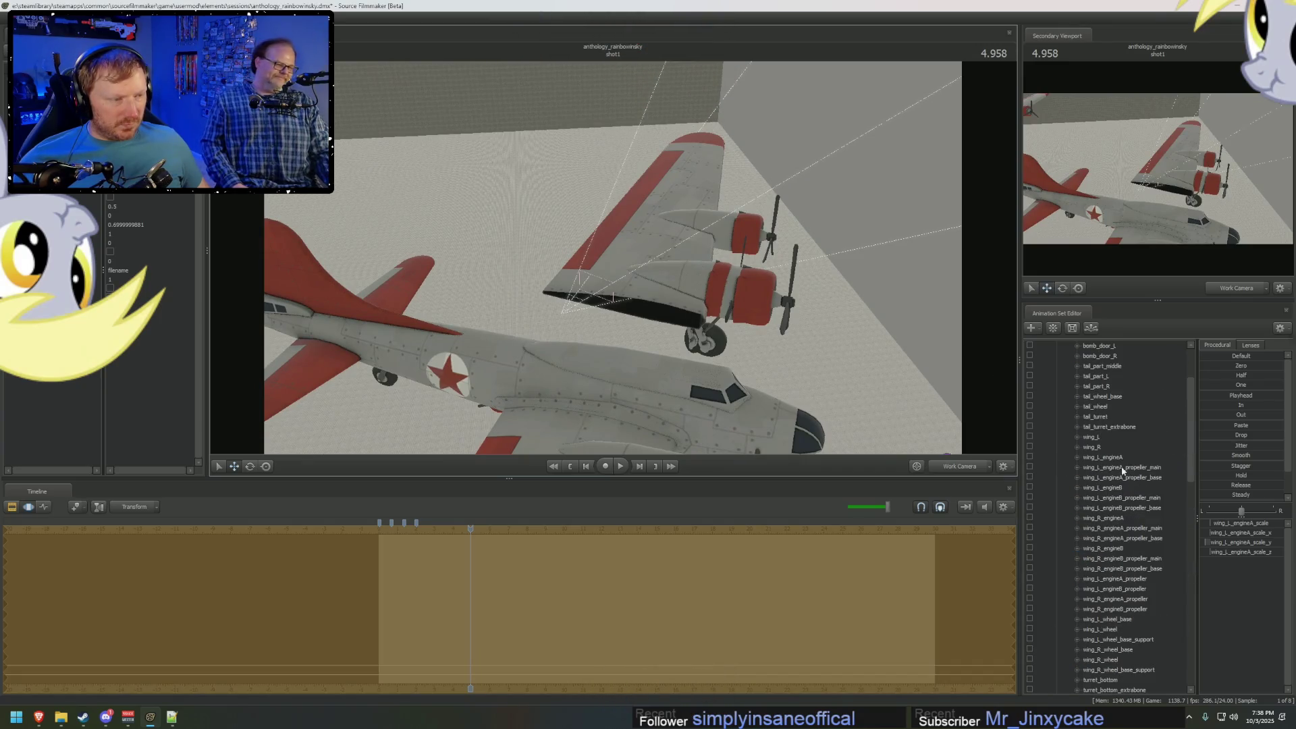
pyautogui.click(1107, 457)
pyautogui.hotkey('ctrl', 'z')
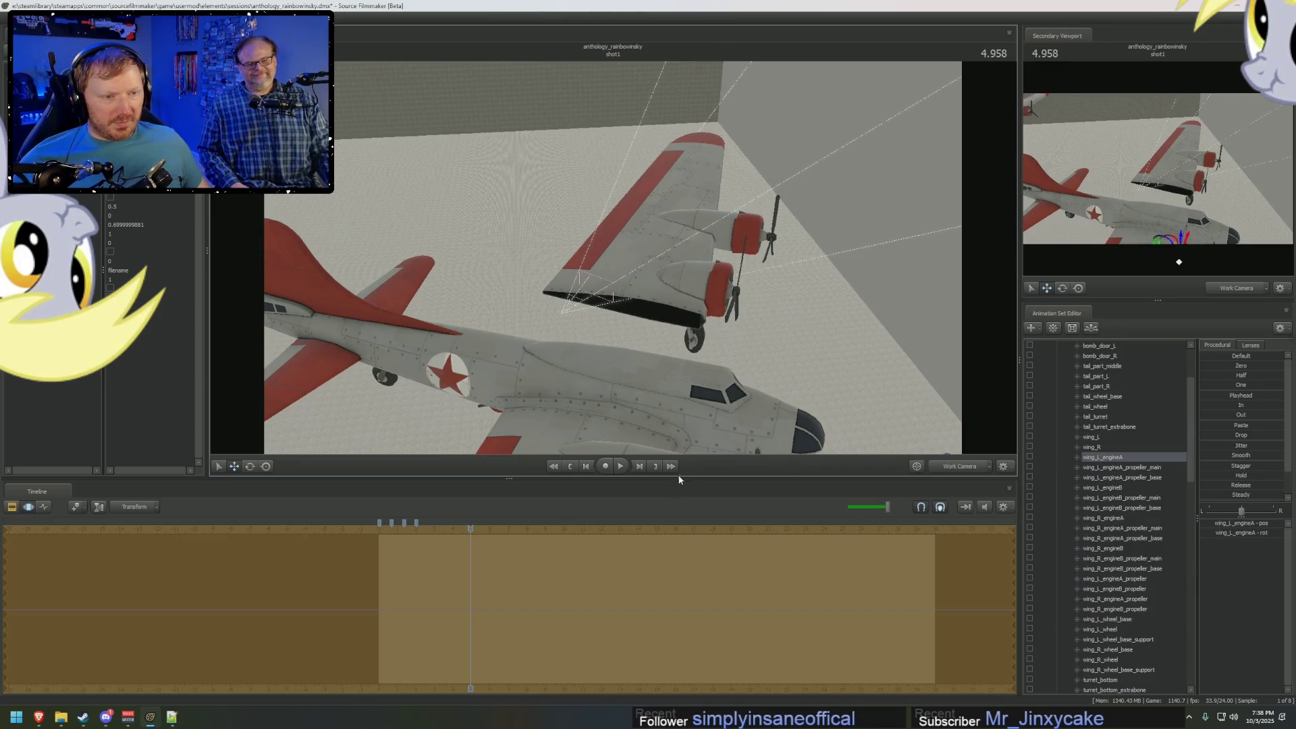
pyautogui.moveTo(702, 439); pyautogui.dragTo(790, 409)
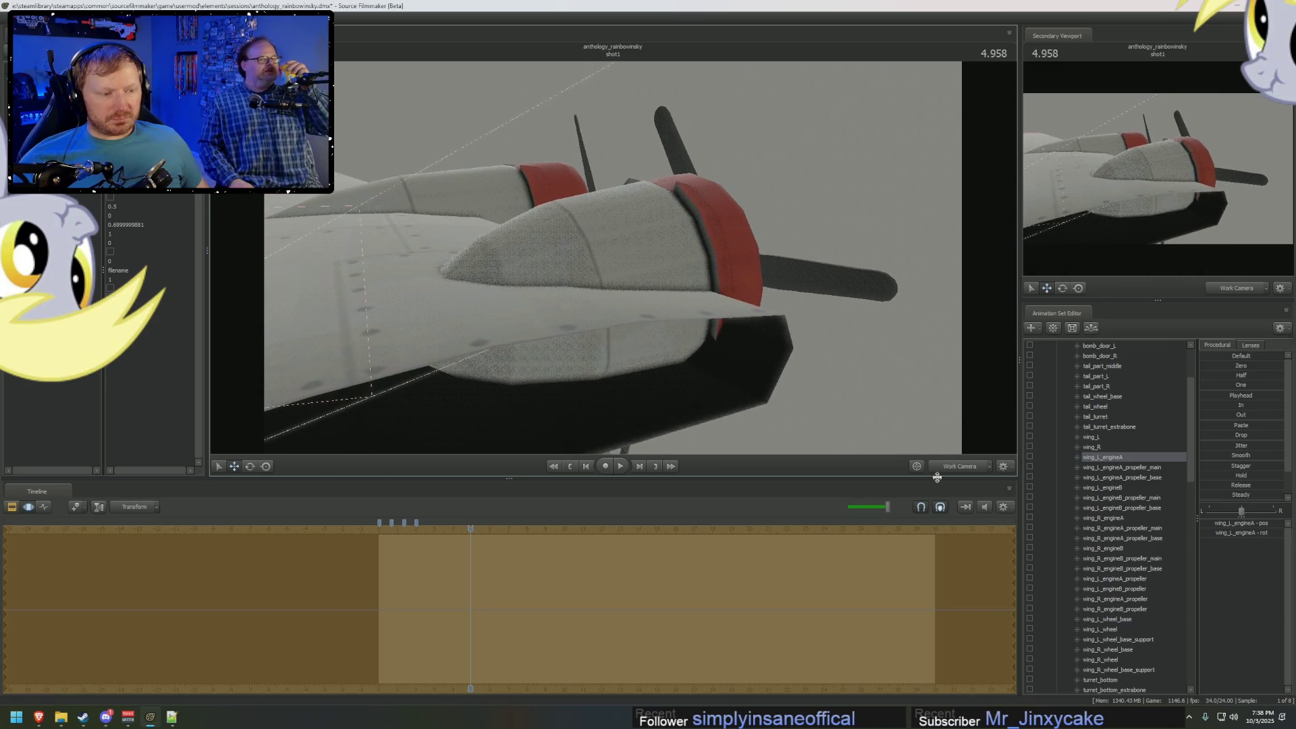
pyautogui.click(959, 469)
pyautogui.hotkey('alt', 'Tab')
pyautogui.hotkey('alt', 'Tab')
pyautogui.hotkey('alt', 'Tab')
pyautogui.hotkey('alt', 'Tab')
pyautogui.hotkey('alt', 'Tab')
pyautogui.hotkey('alt', 'Tab')
pyautogui.hotkey('alt', 'Tab')
pyautogui.hotkey('alt', 'shift', 'Tab')
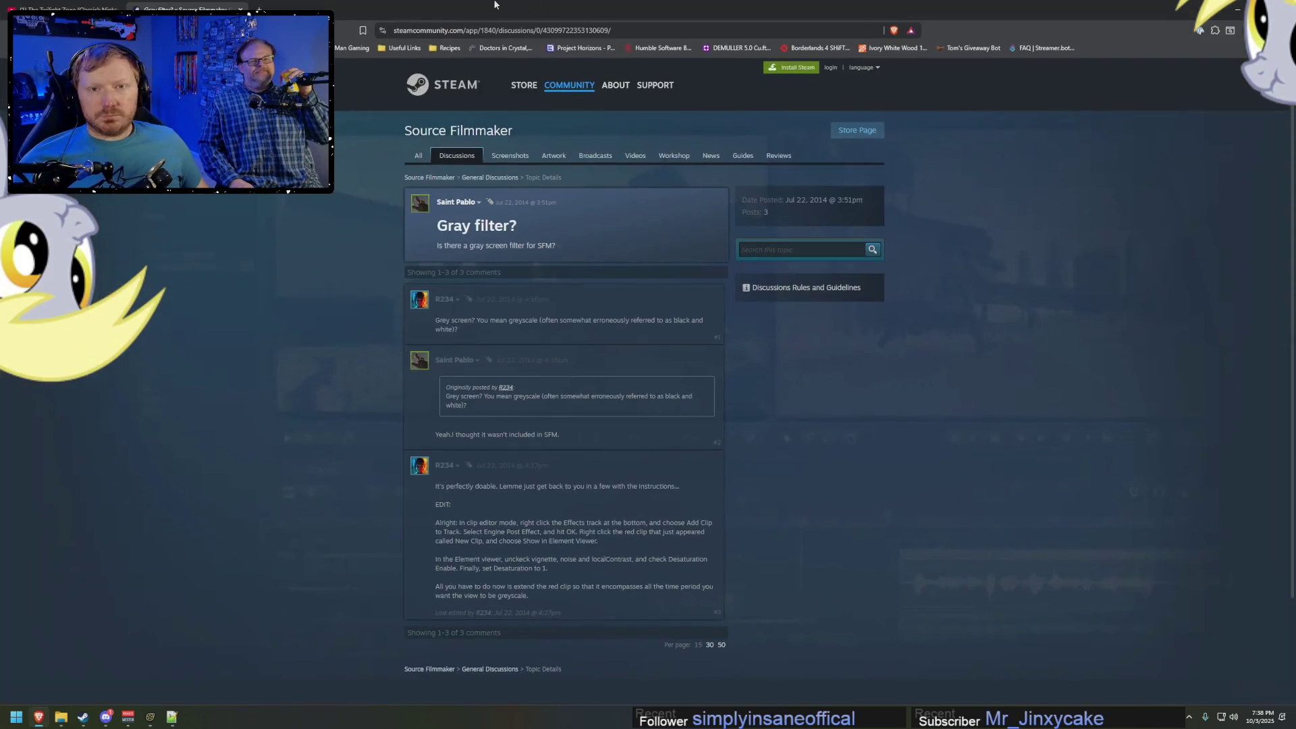
# Compare the 'Nightmare At 20,000 Feet' YouTube clip with the wing shot, ending in Source Filmmaker.
pyautogui.click(86, 6)
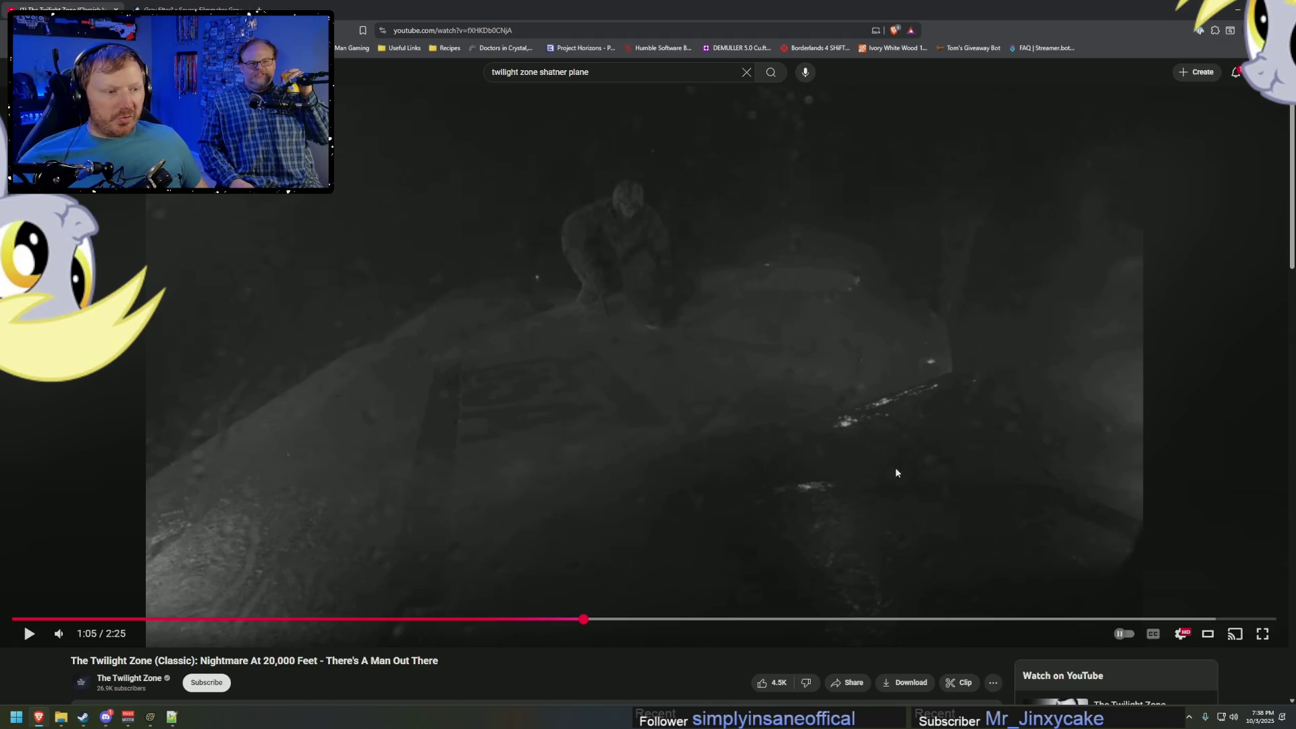
pyautogui.hotkey('alt', 'Tab')
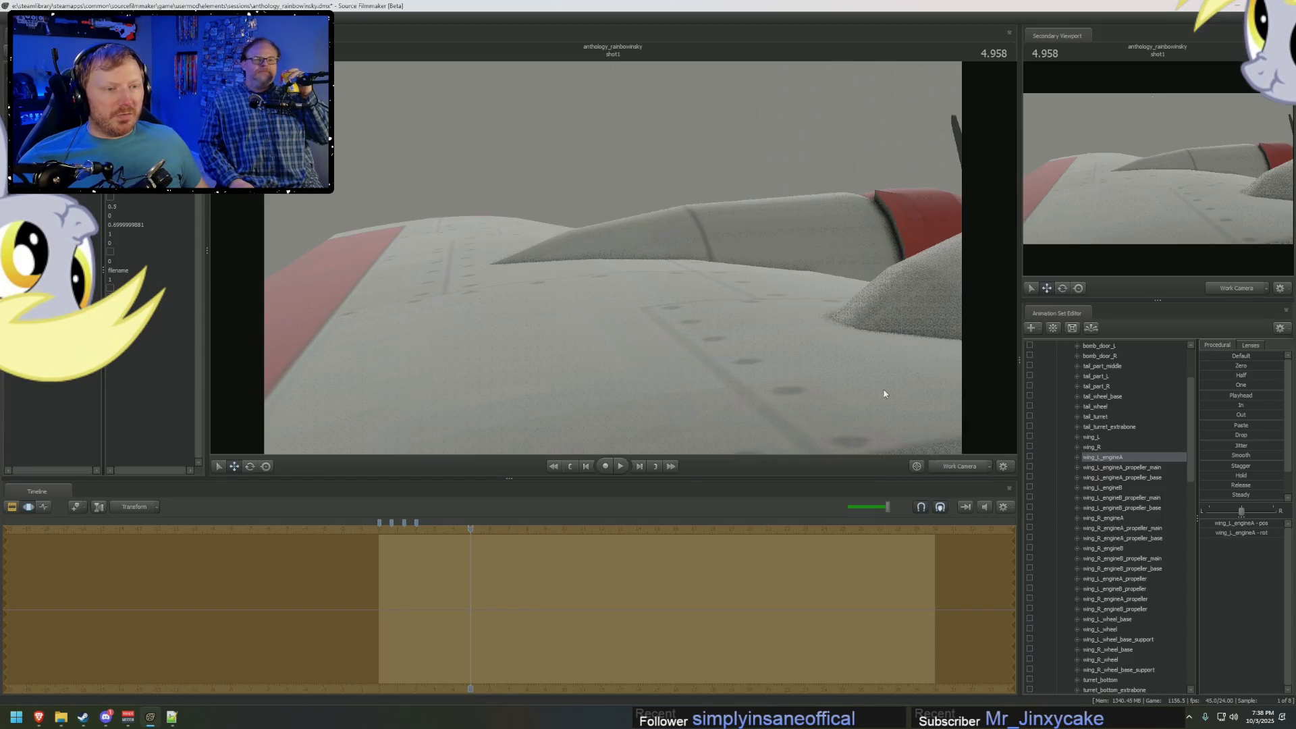
pyautogui.hotkey('alt', 'Tab')
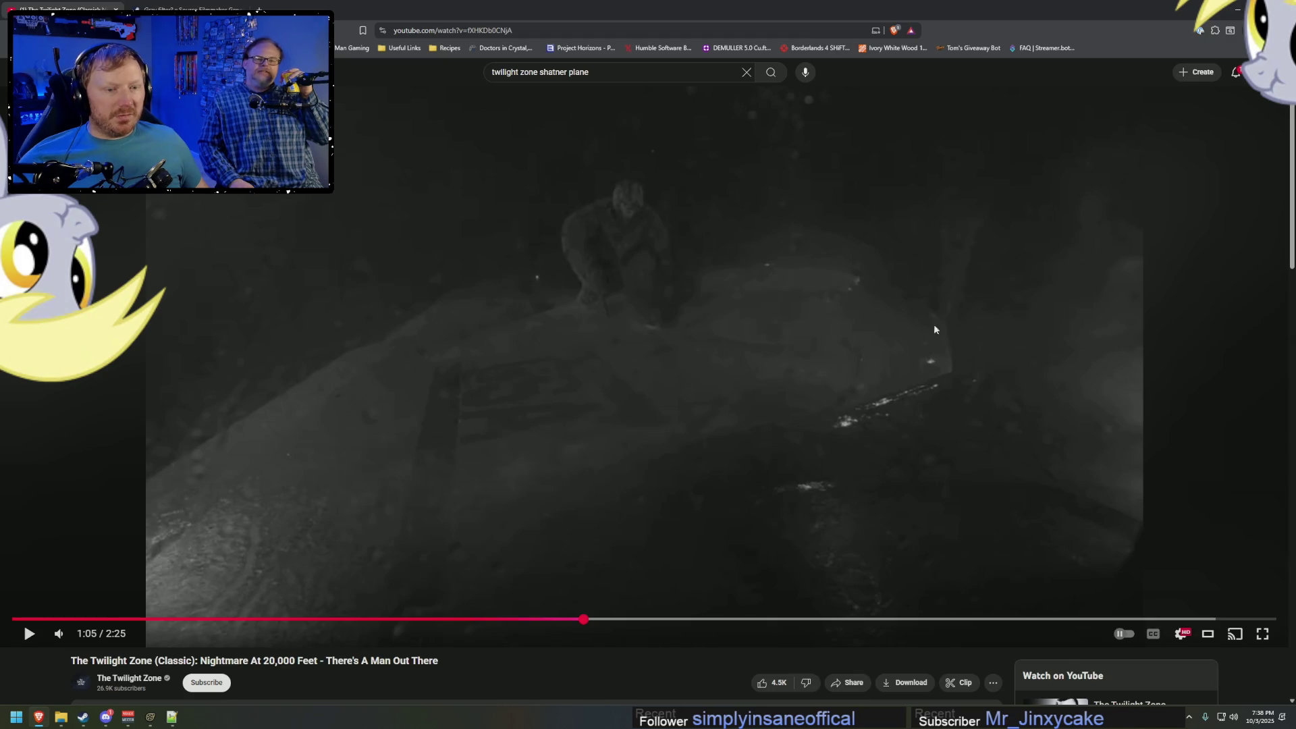
pyautogui.hotkey('alt', 'Tab')
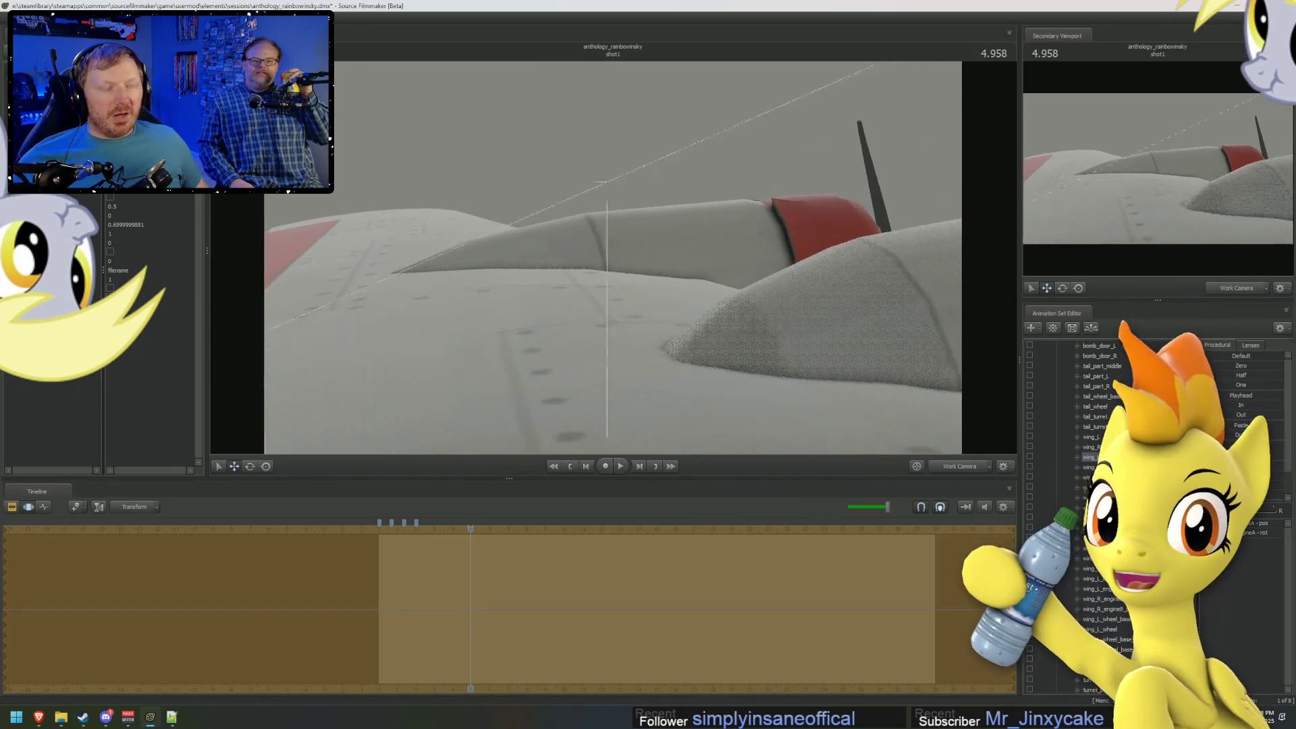
# Select the wing_L_engineA_rescale group with its four scale controls and adjust a slider.
pyautogui.moveTo(594, 273)
pyautogui.mouseDown()
pyautogui.moveTo(554, 278)
pyautogui.moveTo(594, 272)
pyautogui.mouseUp()
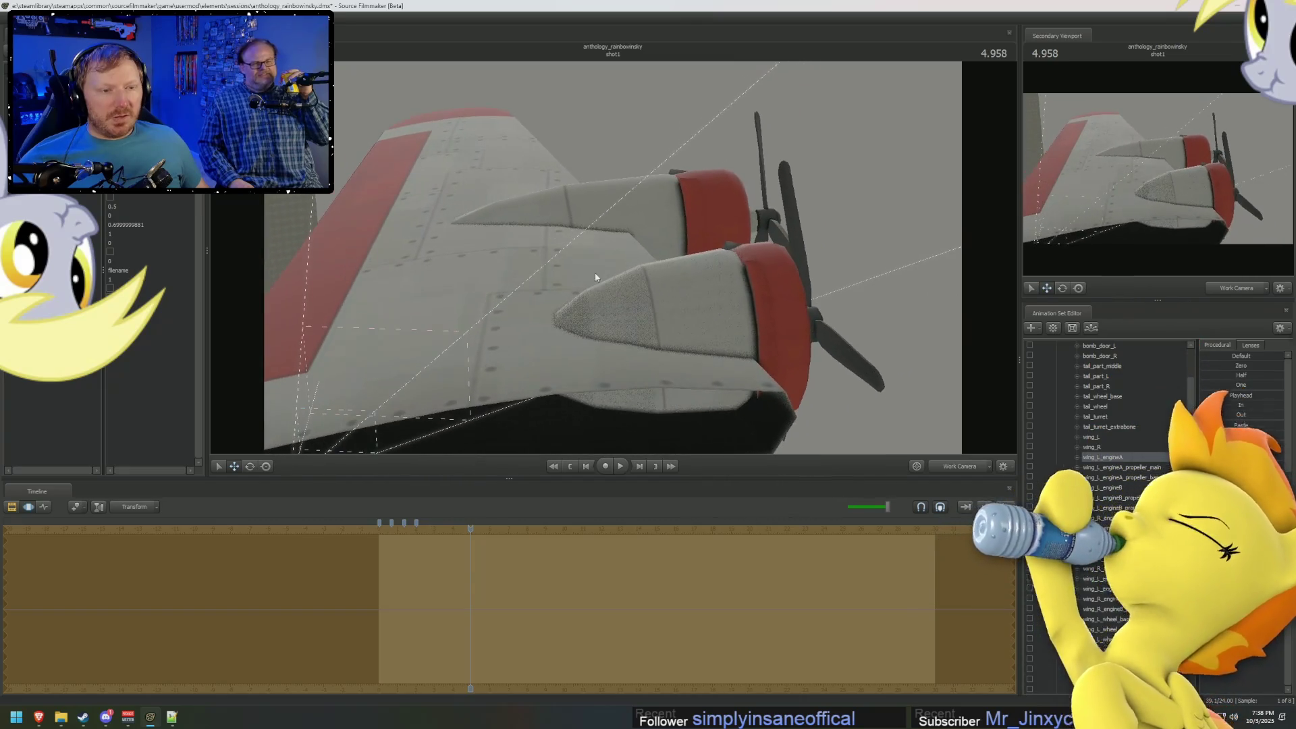
pyautogui.click(1124, 461)
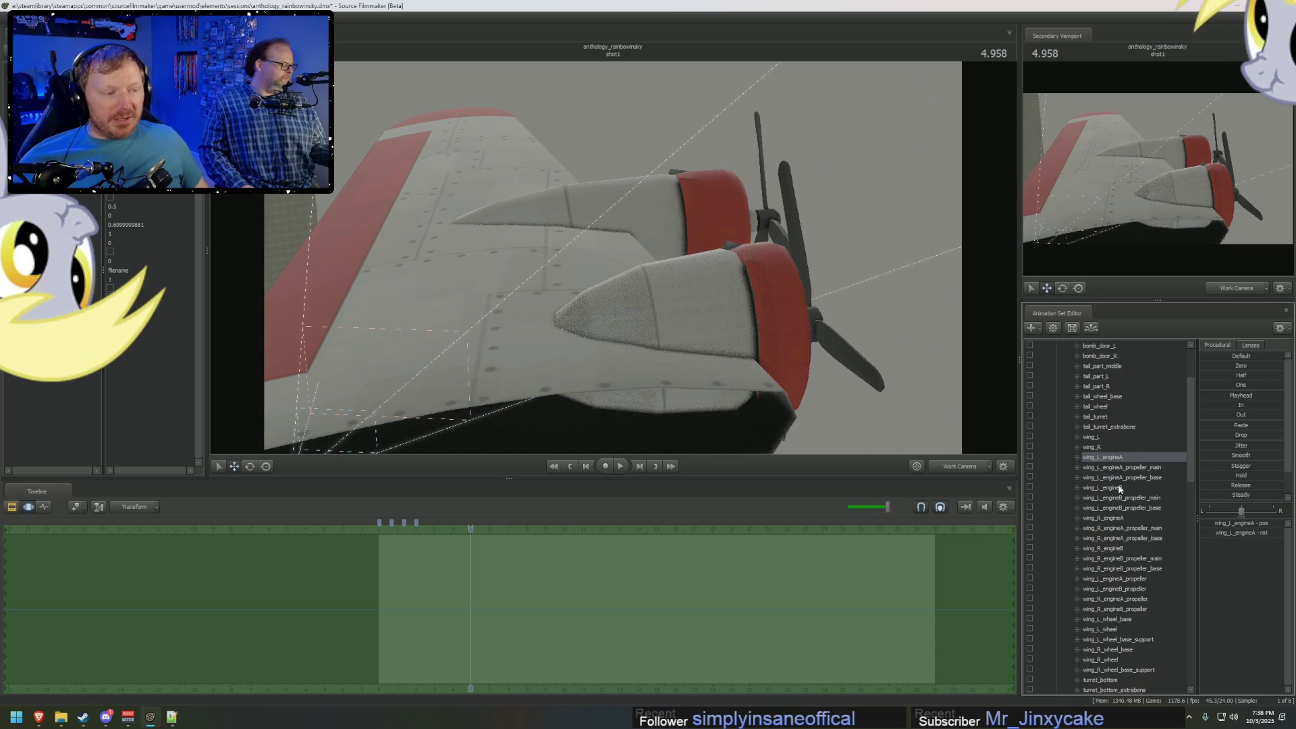
pyautogui.scroll(-7, 1126, 466)
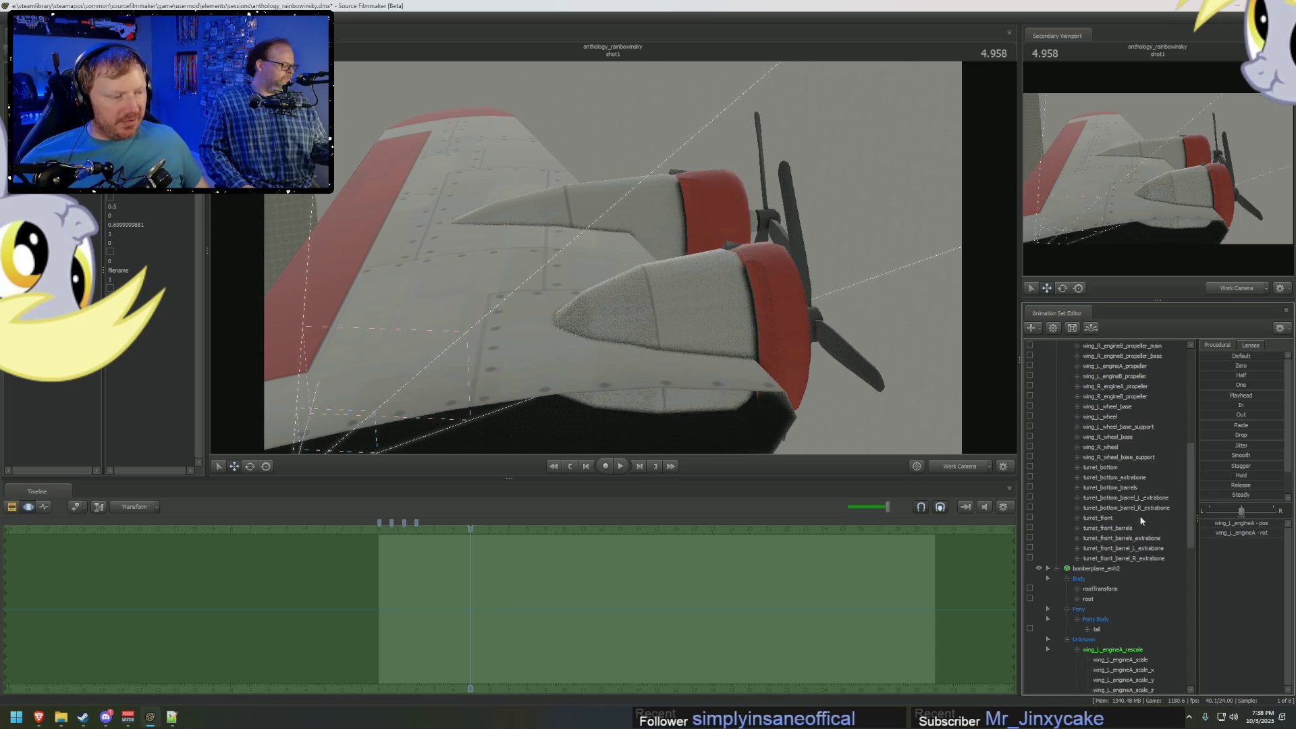
pyautogui.scroll(-2, 1122, 671)
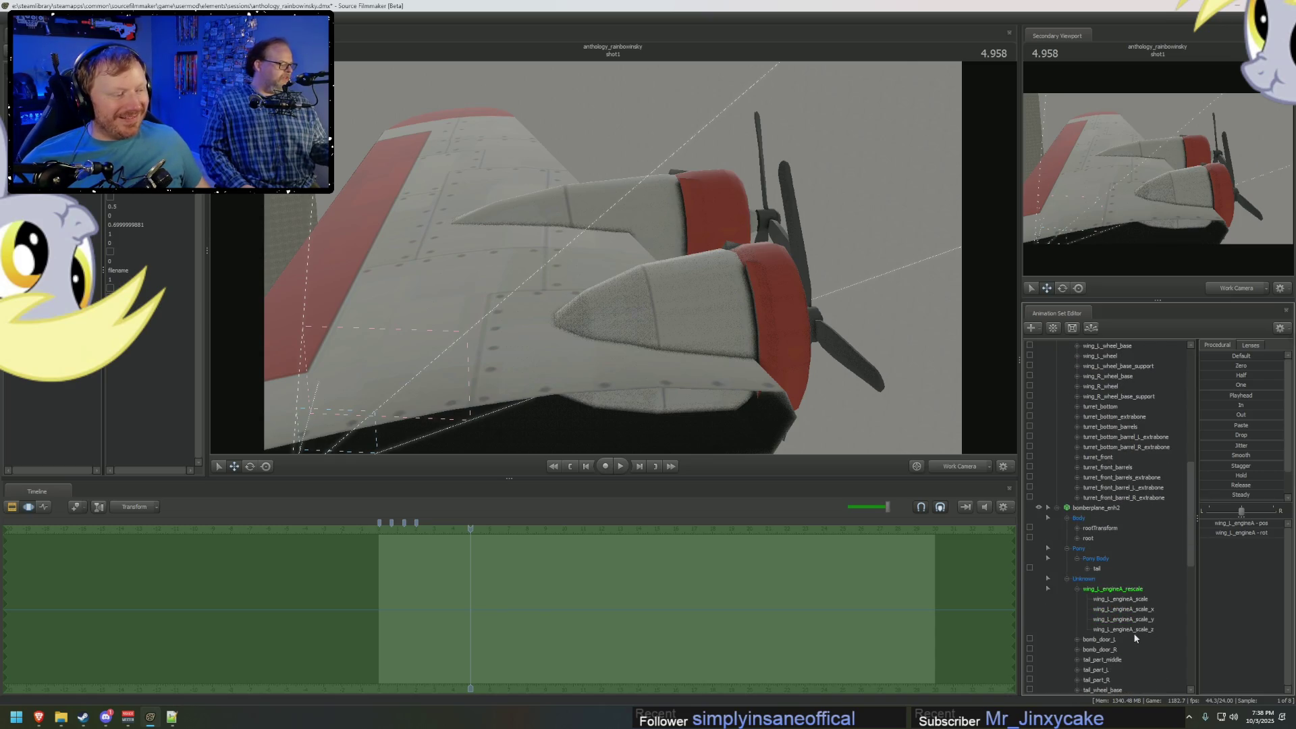
pyautogui.click(1137, 589)
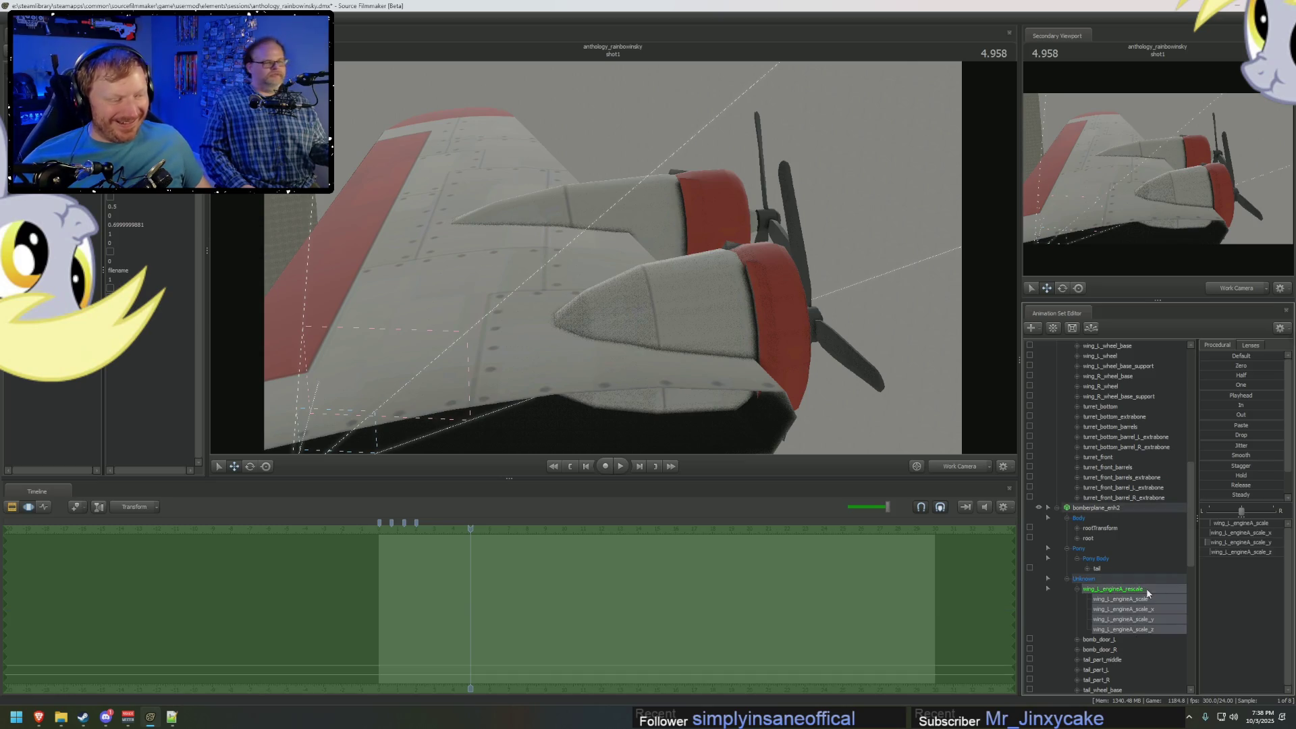
pyautogui.moveTo(1257, 542); pyautogui.dragTo(1273, 542)
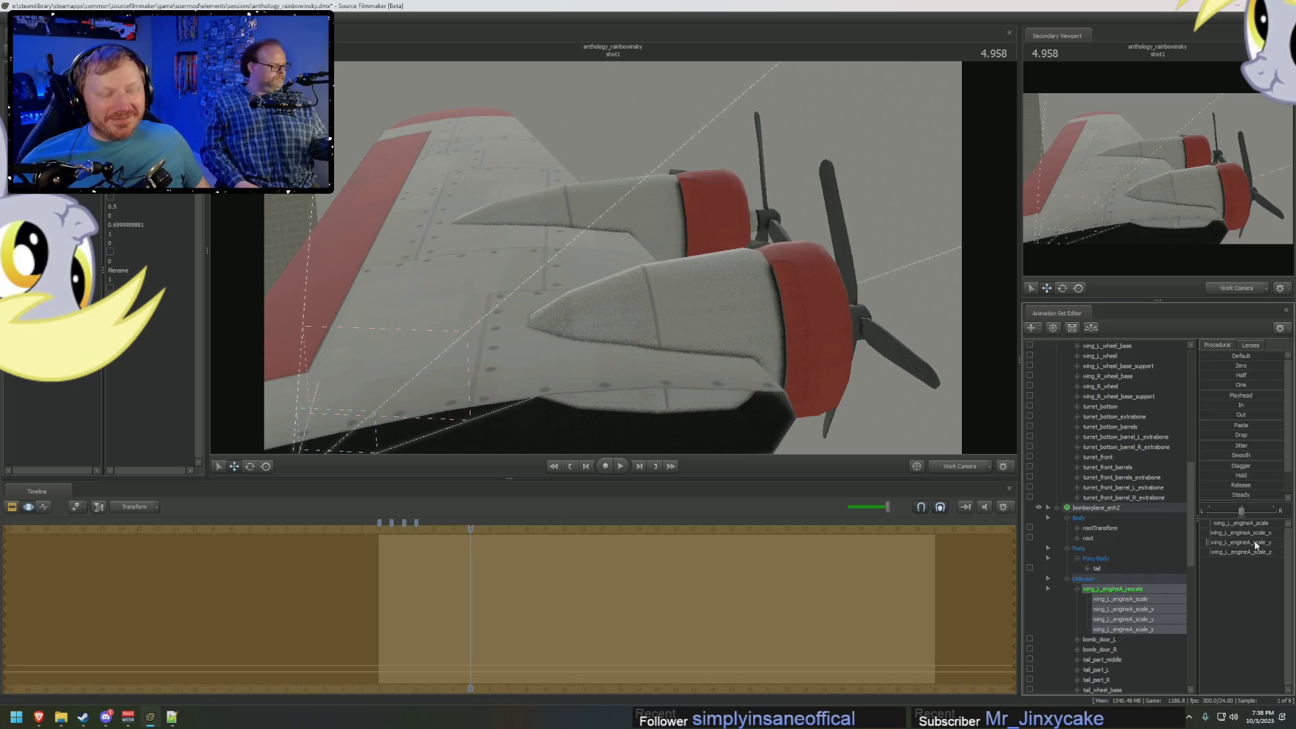
# Select the bomber's wing_L_engineA control and bring up the File > Recent sessions list.
pyautogui.scroll(3, 1133, 540)
pyautogui.scroll(9, 1133, 540)
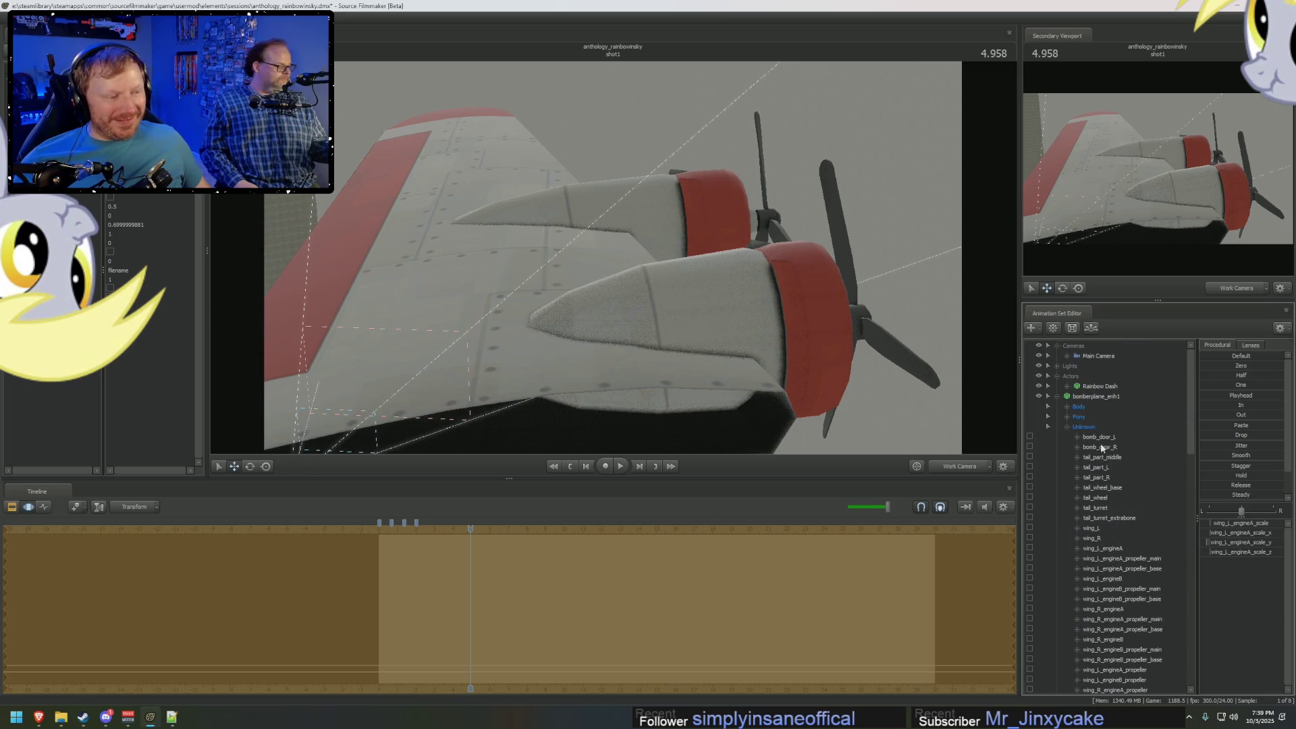
pyautogui.click(1100, 548)
pyautogui.scroll(-10, 1122, 582)
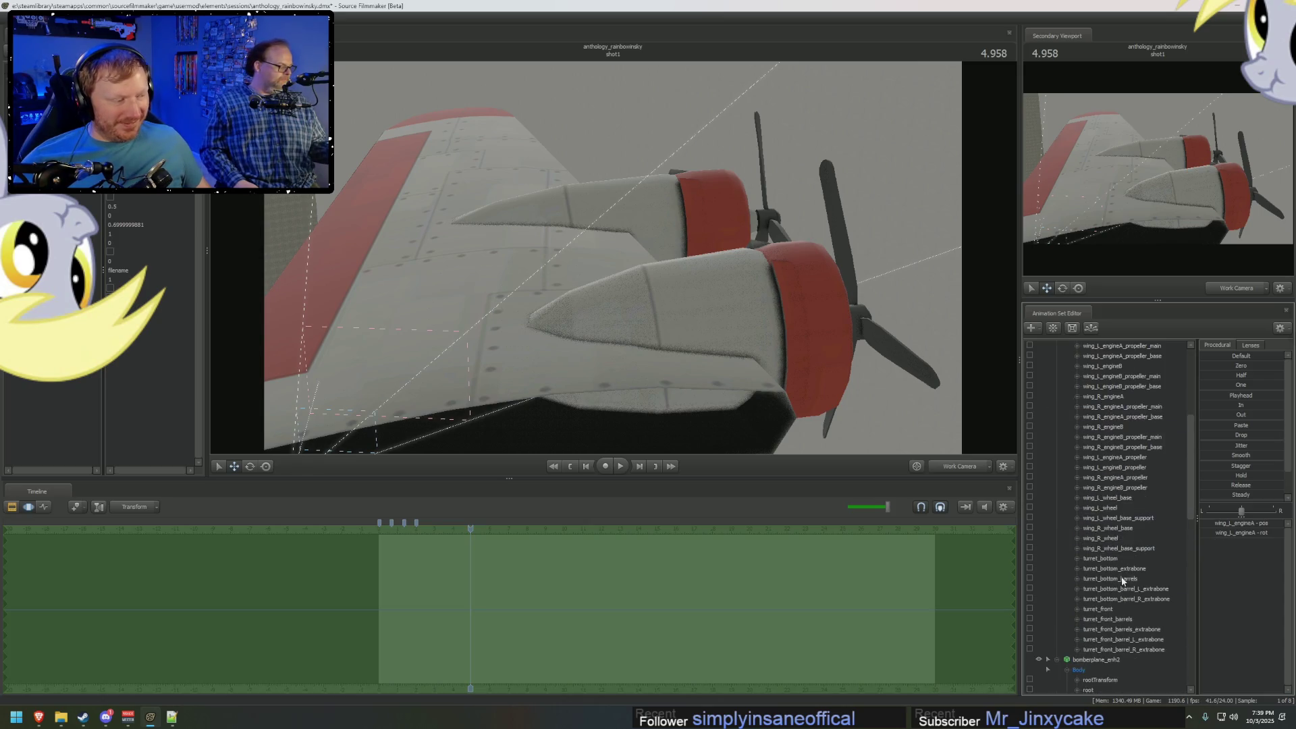
pyautogui.scroll(-4, 1110, 559)
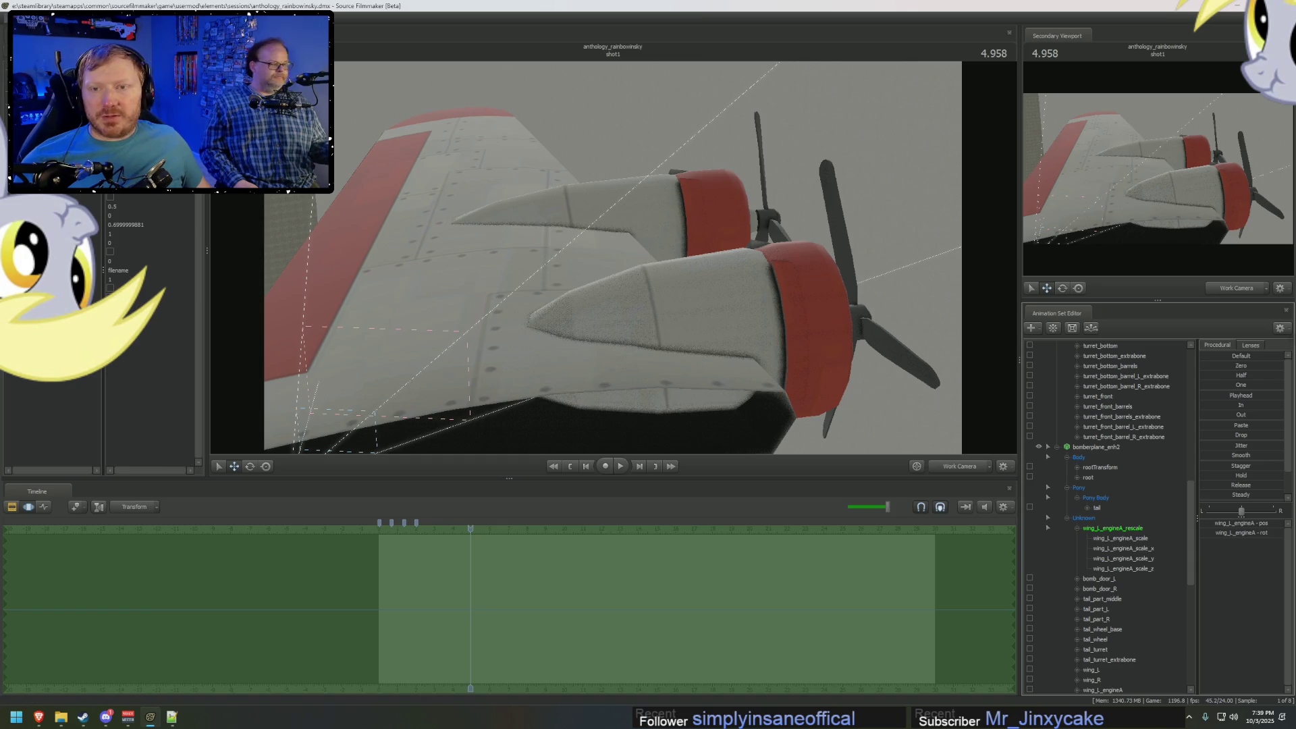
pyautogui.moveTo(54, 84)
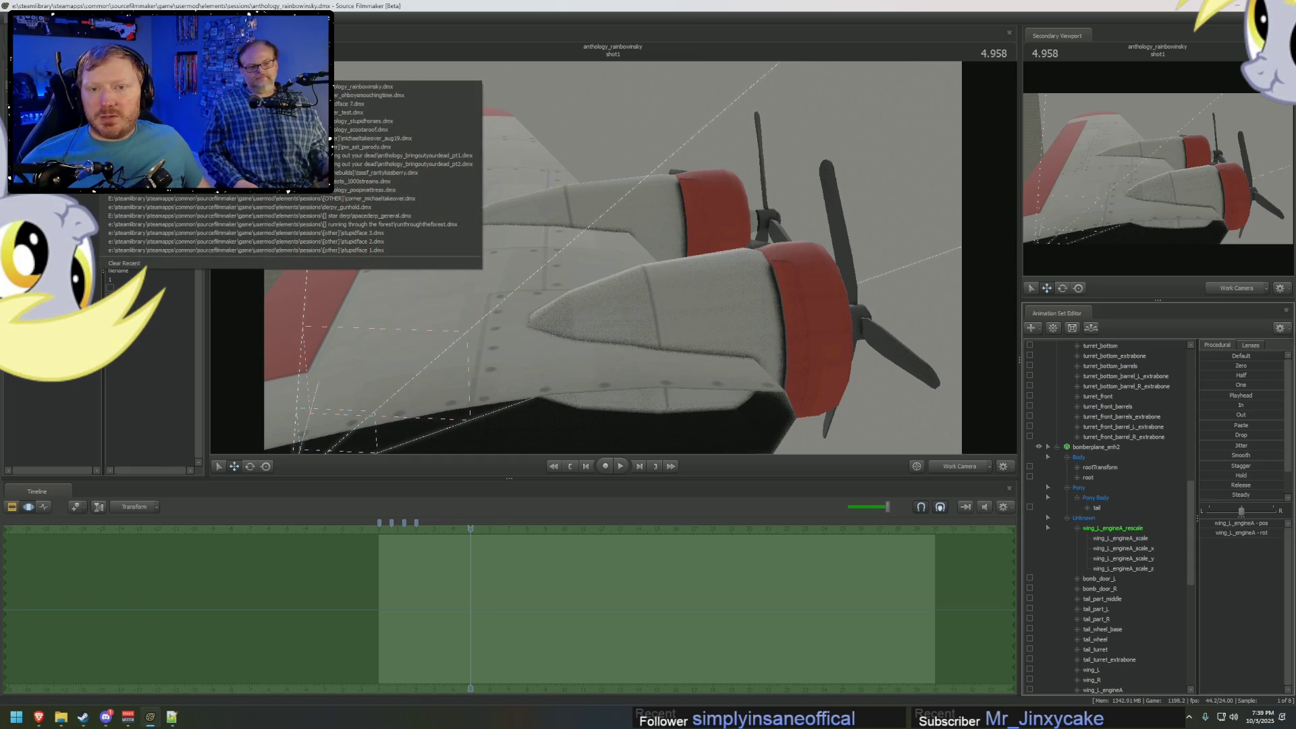
# Load corner_ohboysmoochingtime.dmx from the File > Recent sessions list.
pyautogui.click(369, 95)
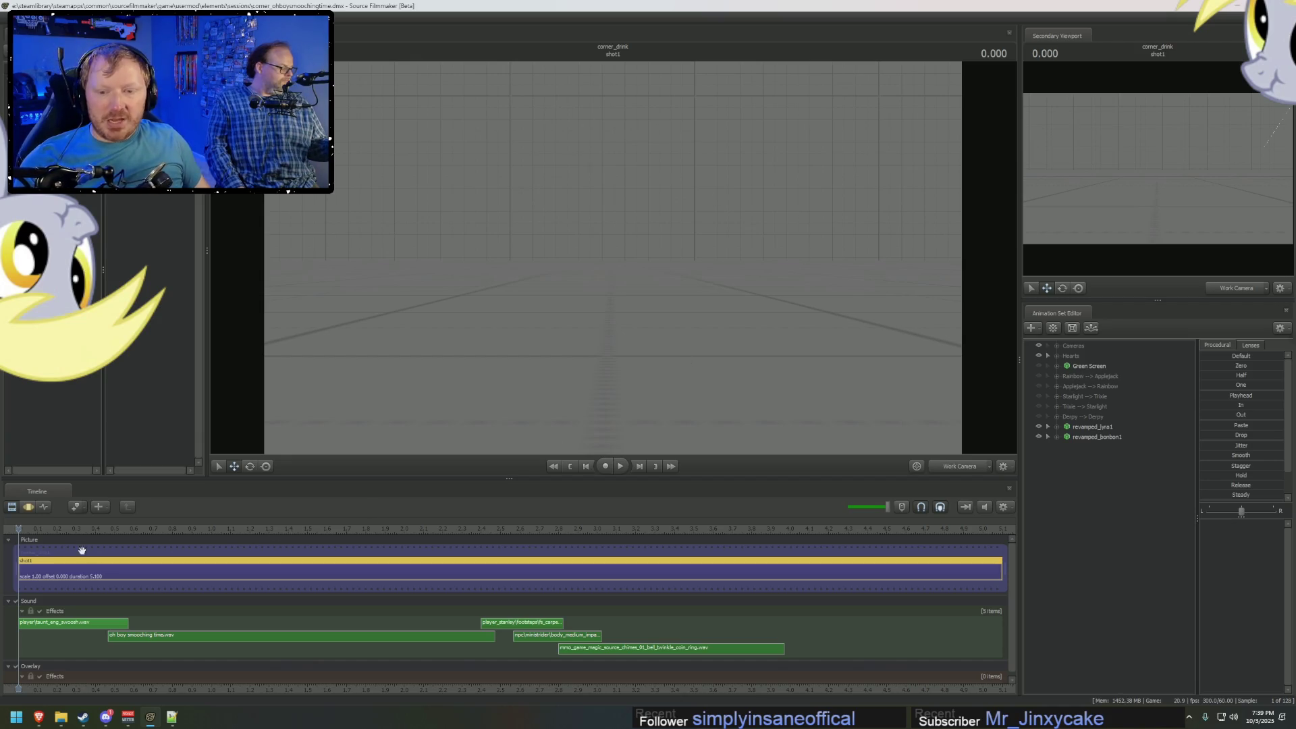
# Look through camera1 and play the animation from the start.
pyautogui.click(961, 467)
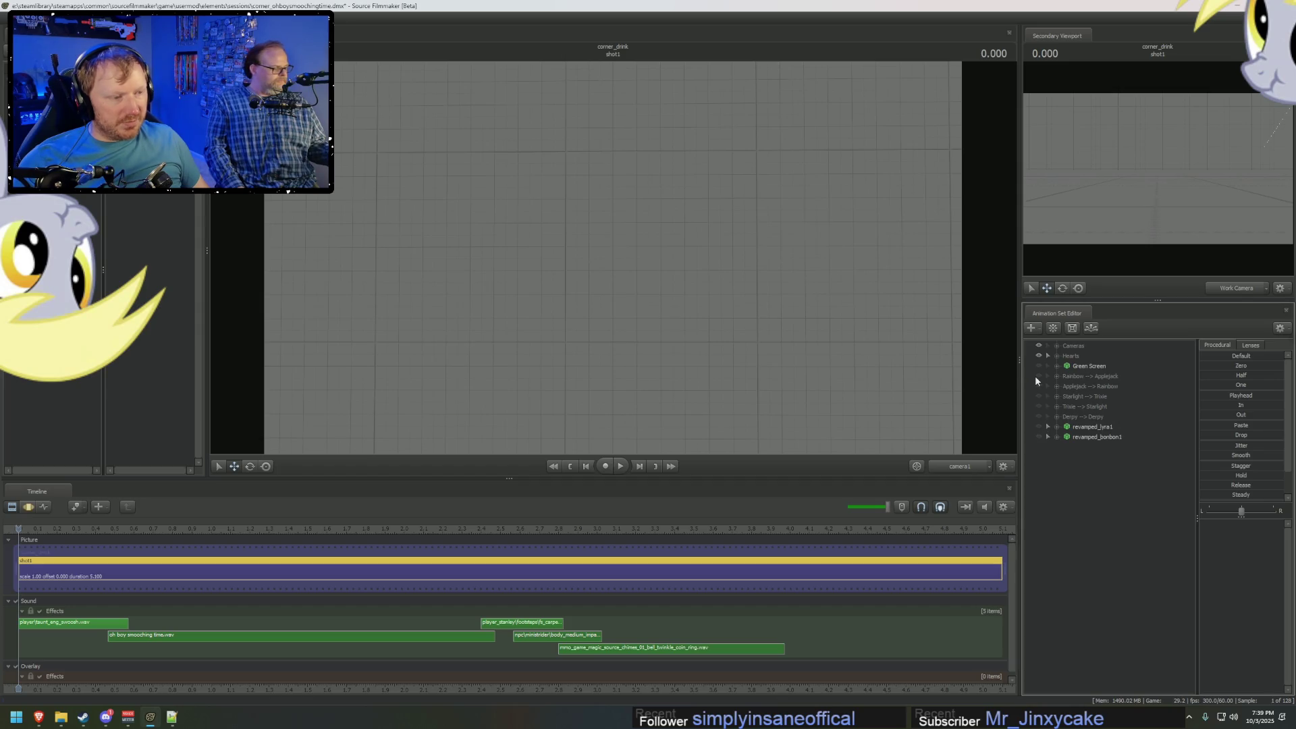
pyautogui.press('space')
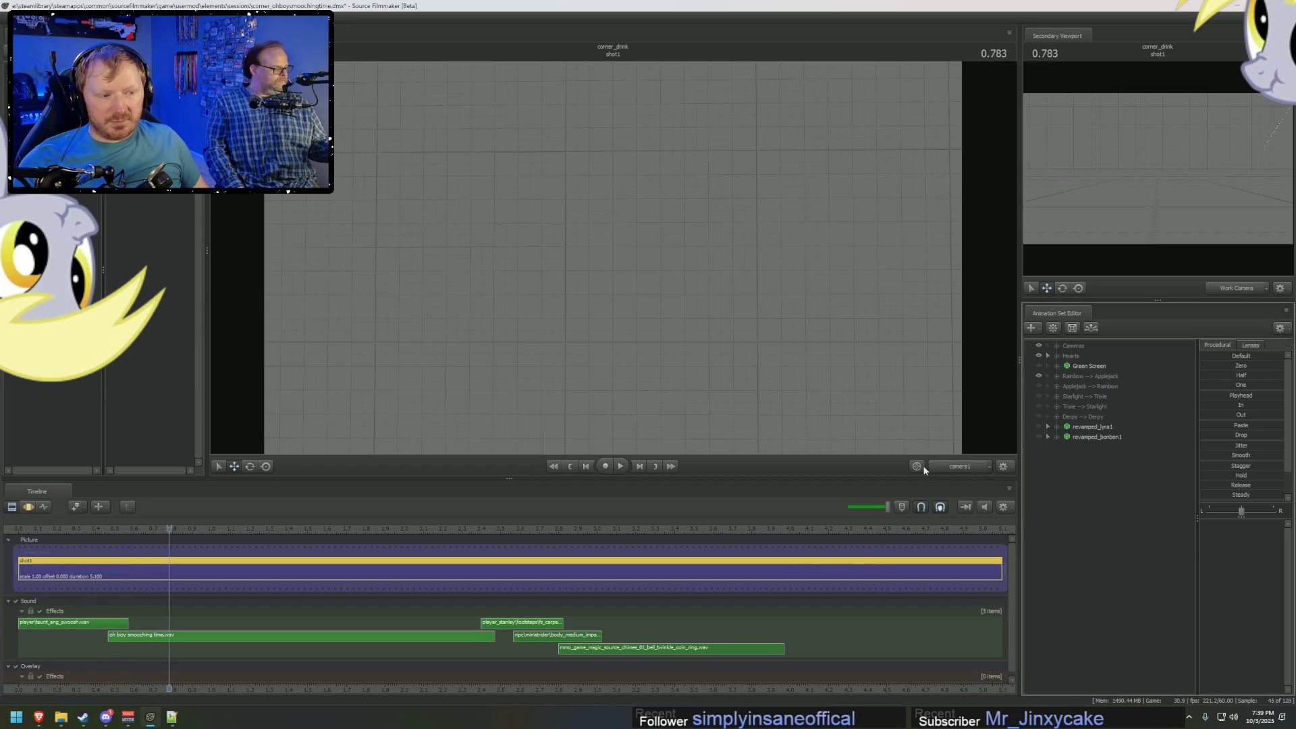
pyautogui.click(27, 530)
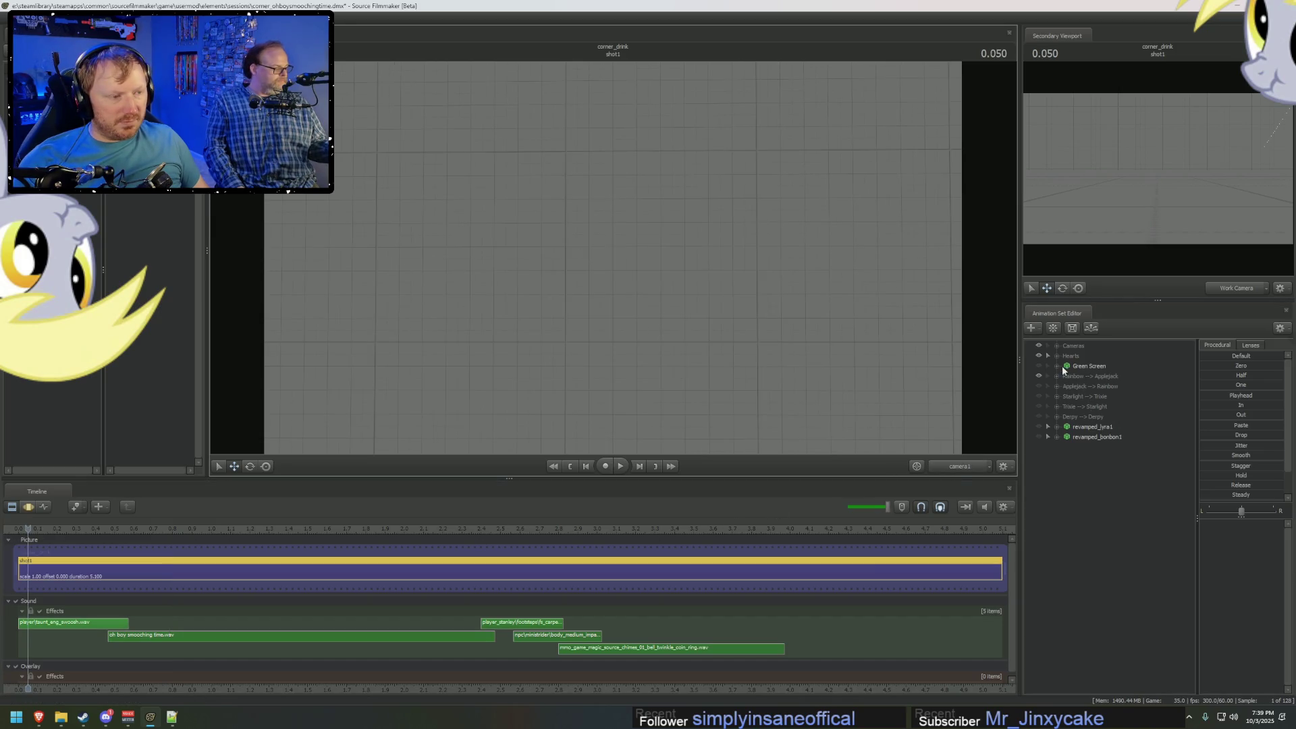
# Expand the Cameras and Rainbow --> Applejack groups and play the shot.
pyautogui.click(1058, 345)
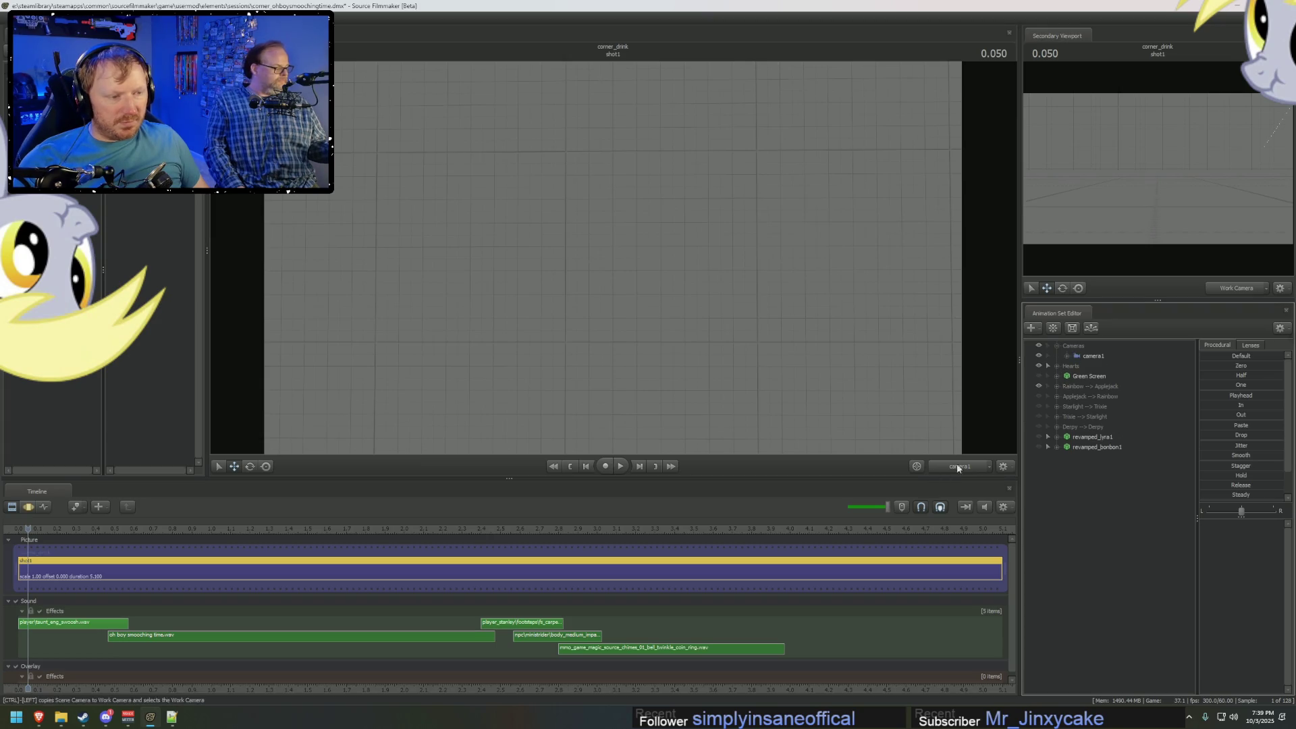
pyautogui.click(1057, 387)
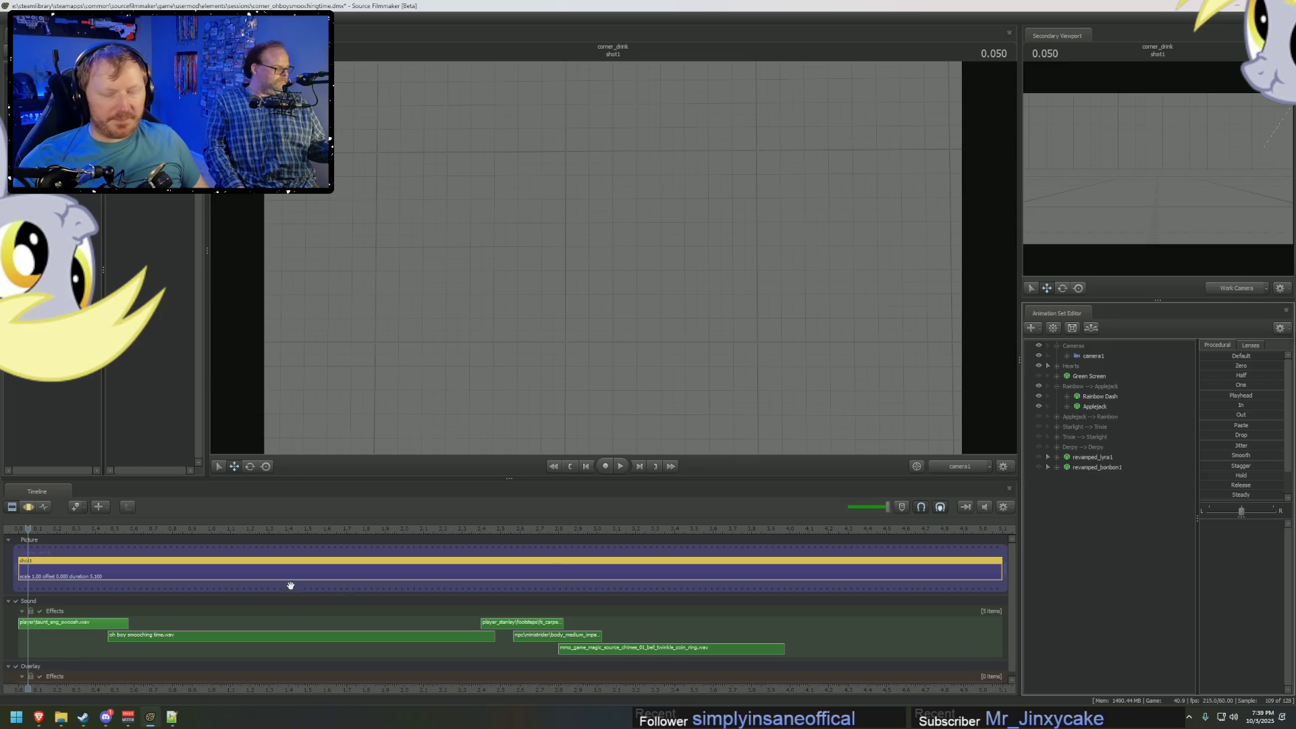
pyautogui.press('space')
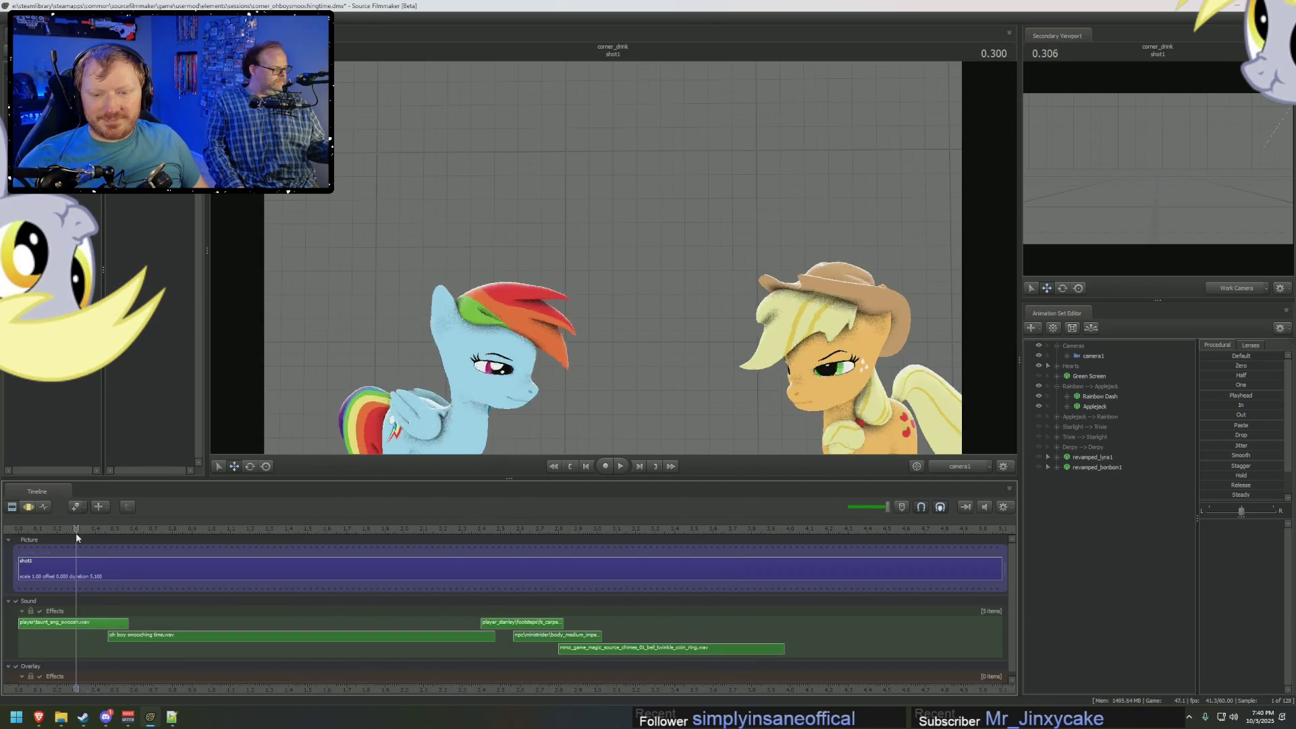
pyautogui.press('space')
pyautogui.press('space')
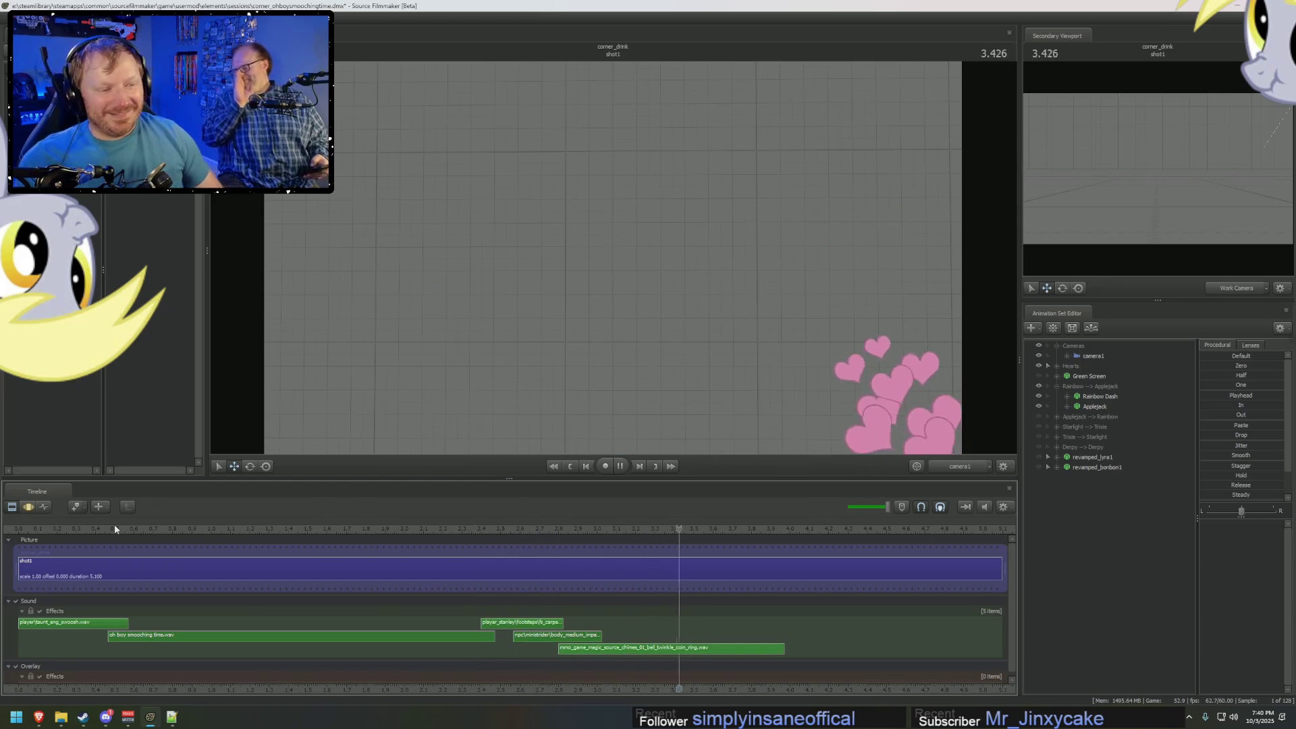
pyautogui.press('space')
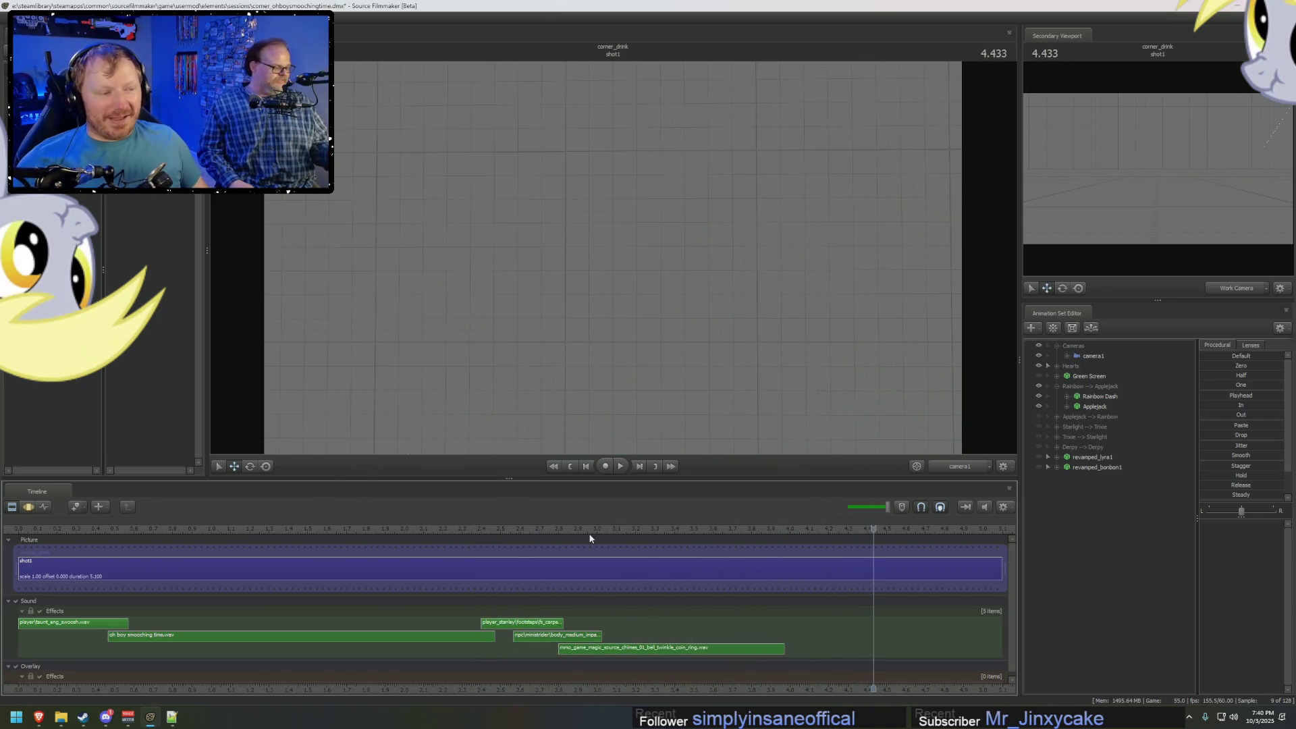
# Turn on the Green Screen layer and replay the shot behind Rainbow Dash and Applejack.
pyautogui.click(1039, 376)
pyautogui.click(87, 526)
pyautogui.press('space')
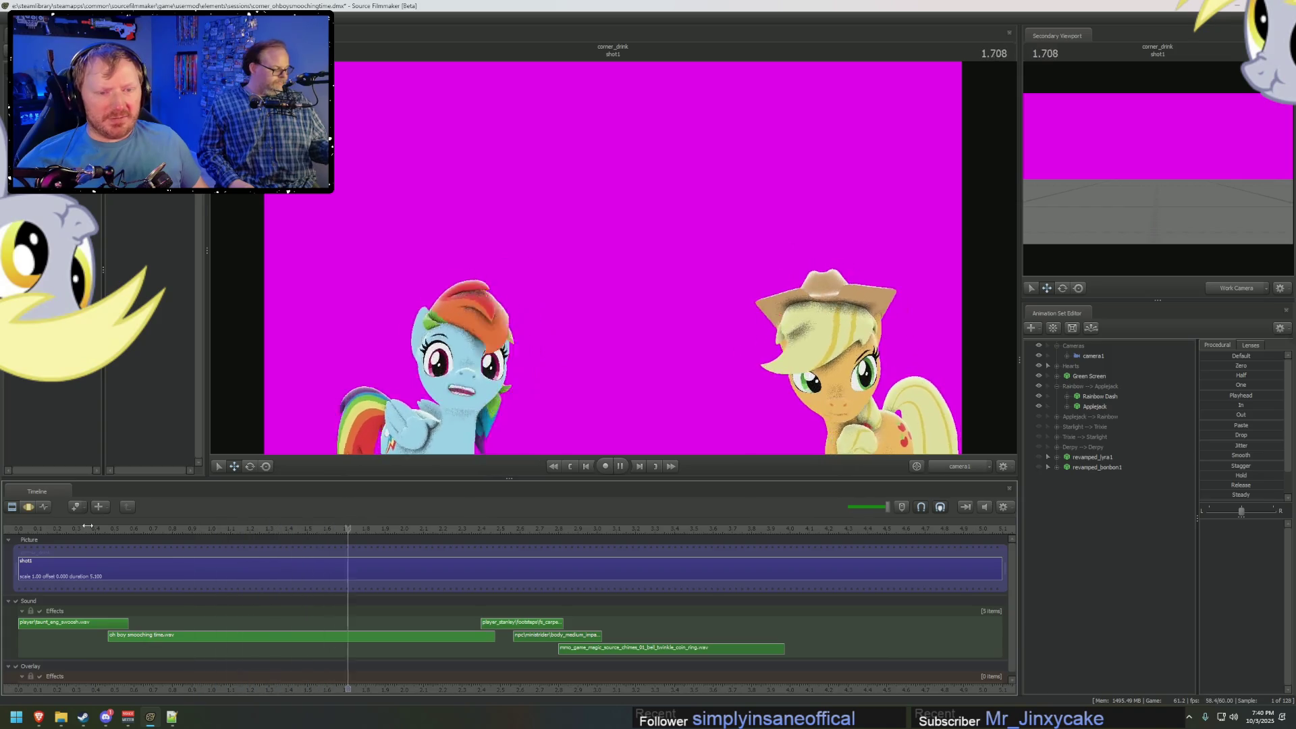
pyautogui.press('space')
pyautogui.click(612, 243)
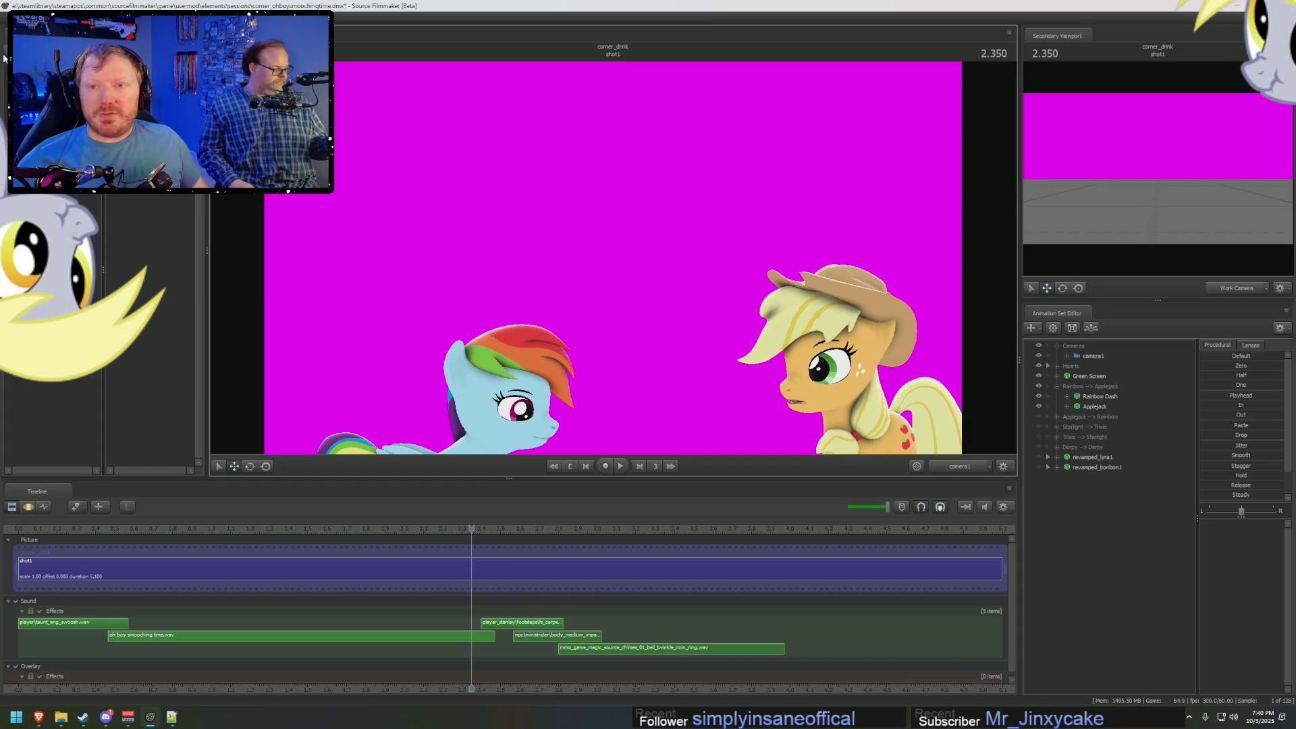
pyautogui.moveTo(54, 86)
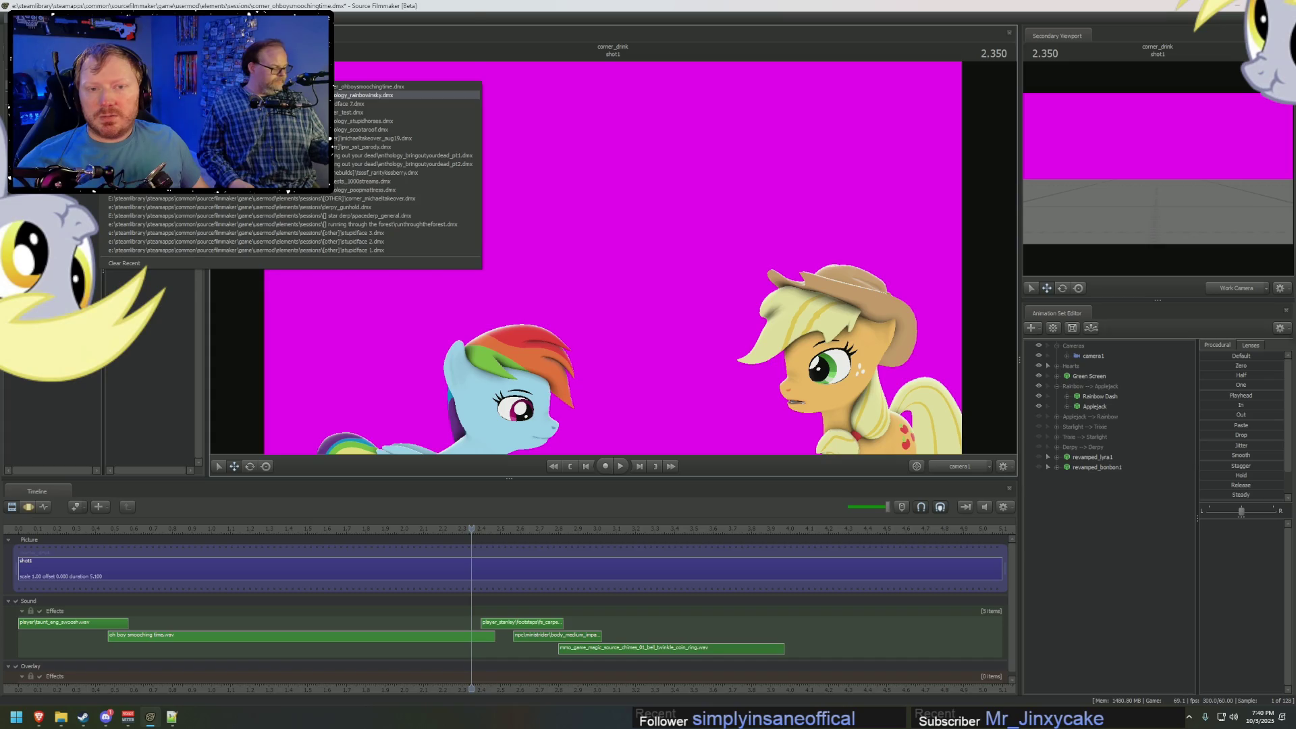
pyautogui.click(364, 95)
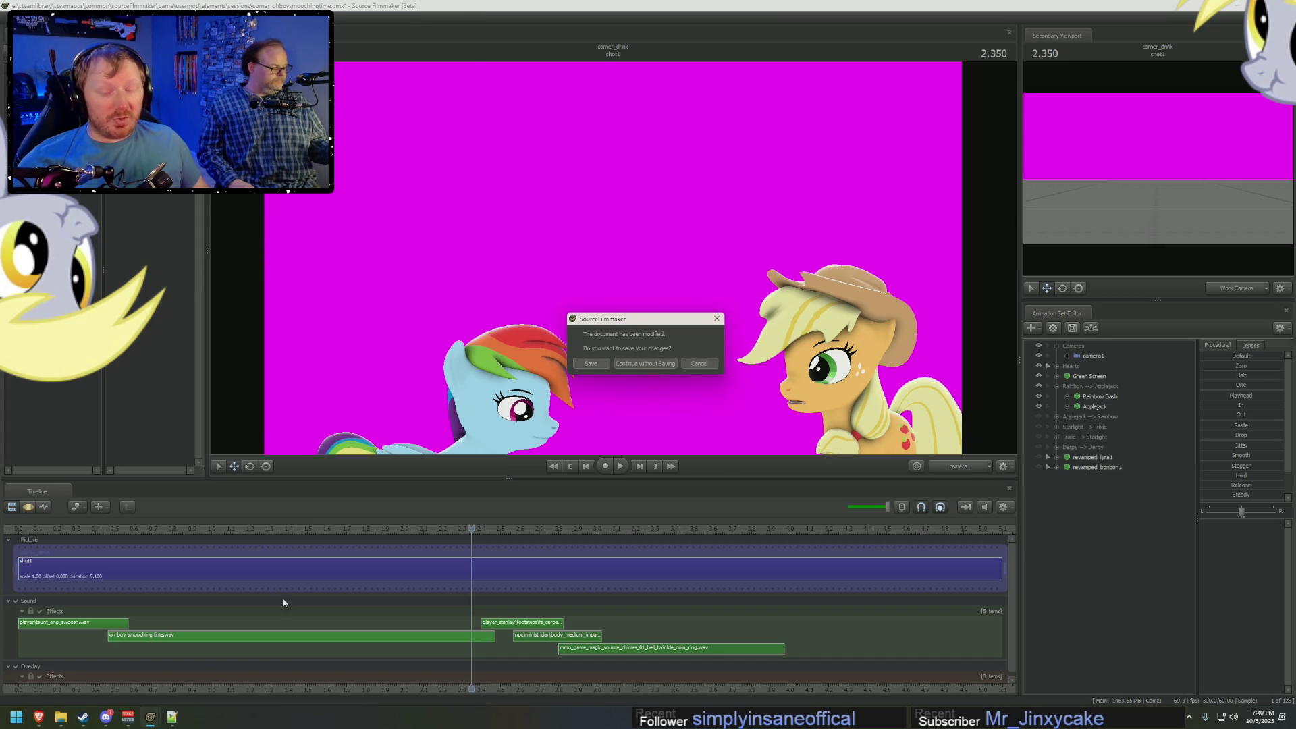
pyautogui.click(128, 717)
pyautogui.click(432, 229)
pyautogui.click(473, 263)
pyautogui.click(498, 224)
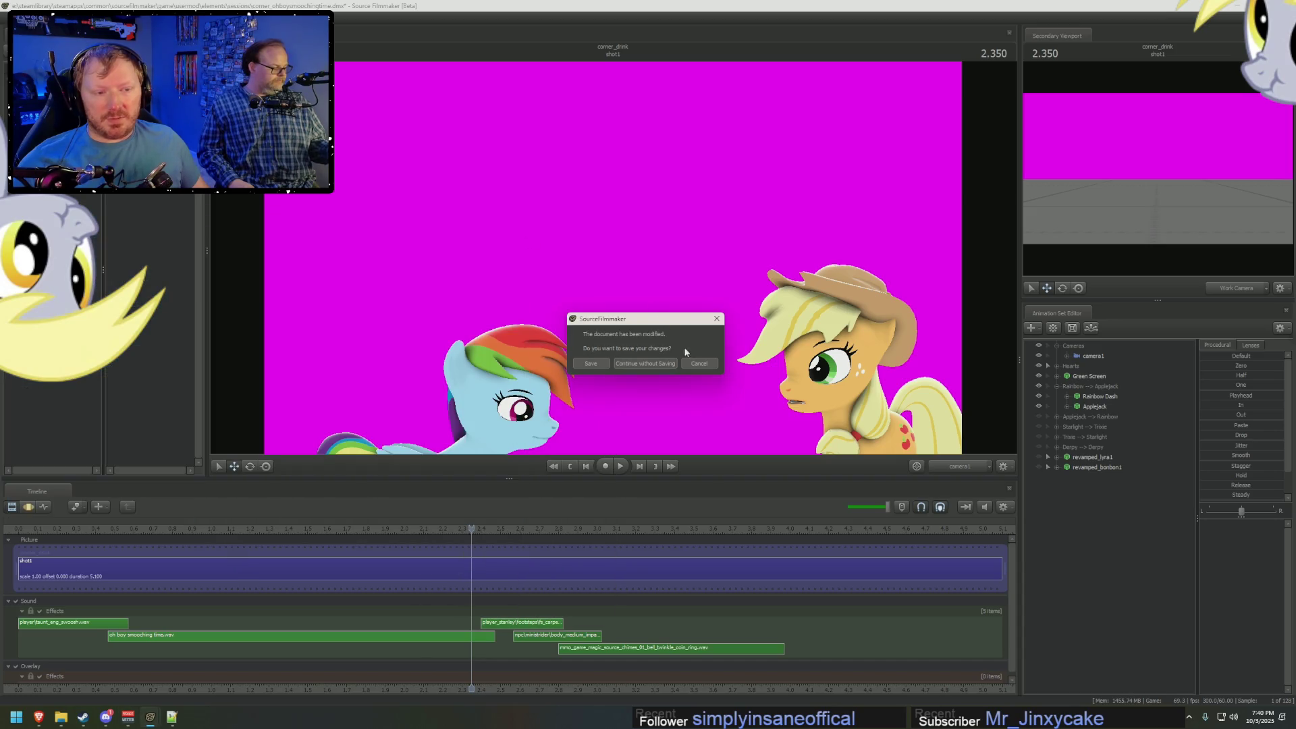
pyautogui.click(695, 364)
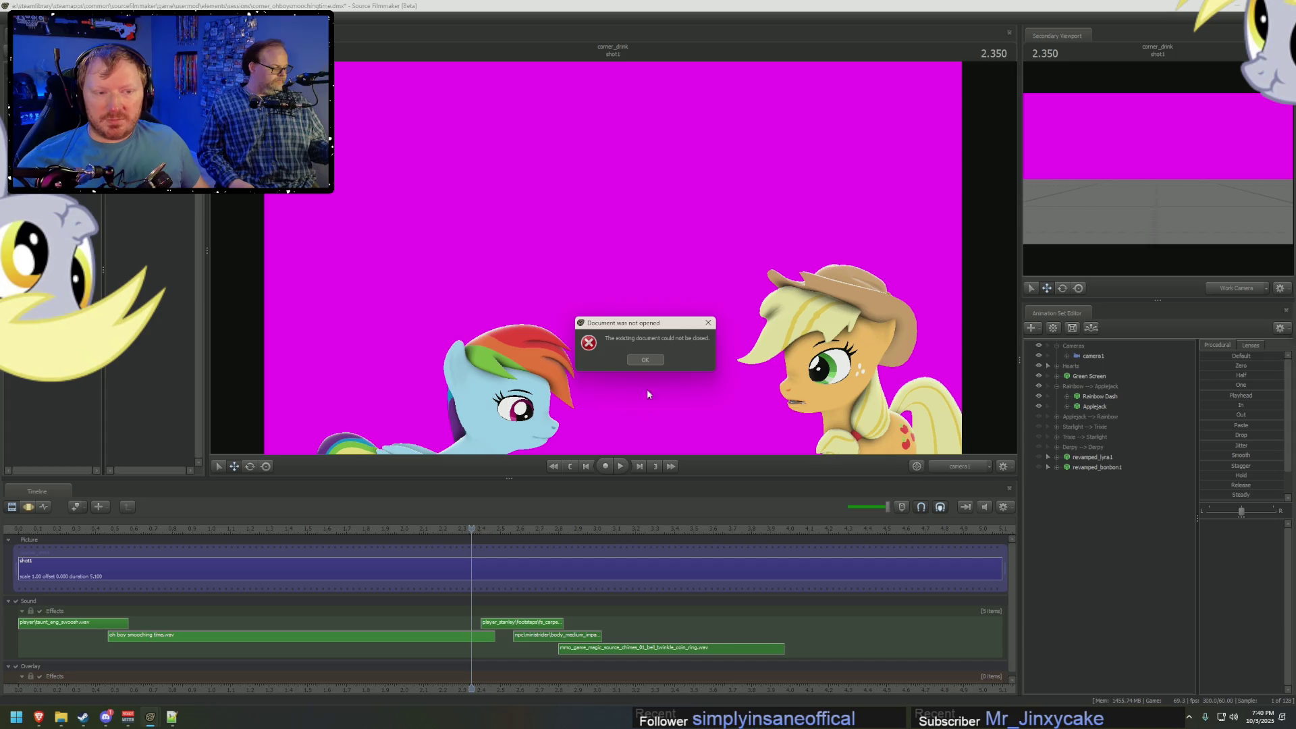
pyautogui.click(654, 358)
pyautogui.press('Home')
pyautogui.press('space')
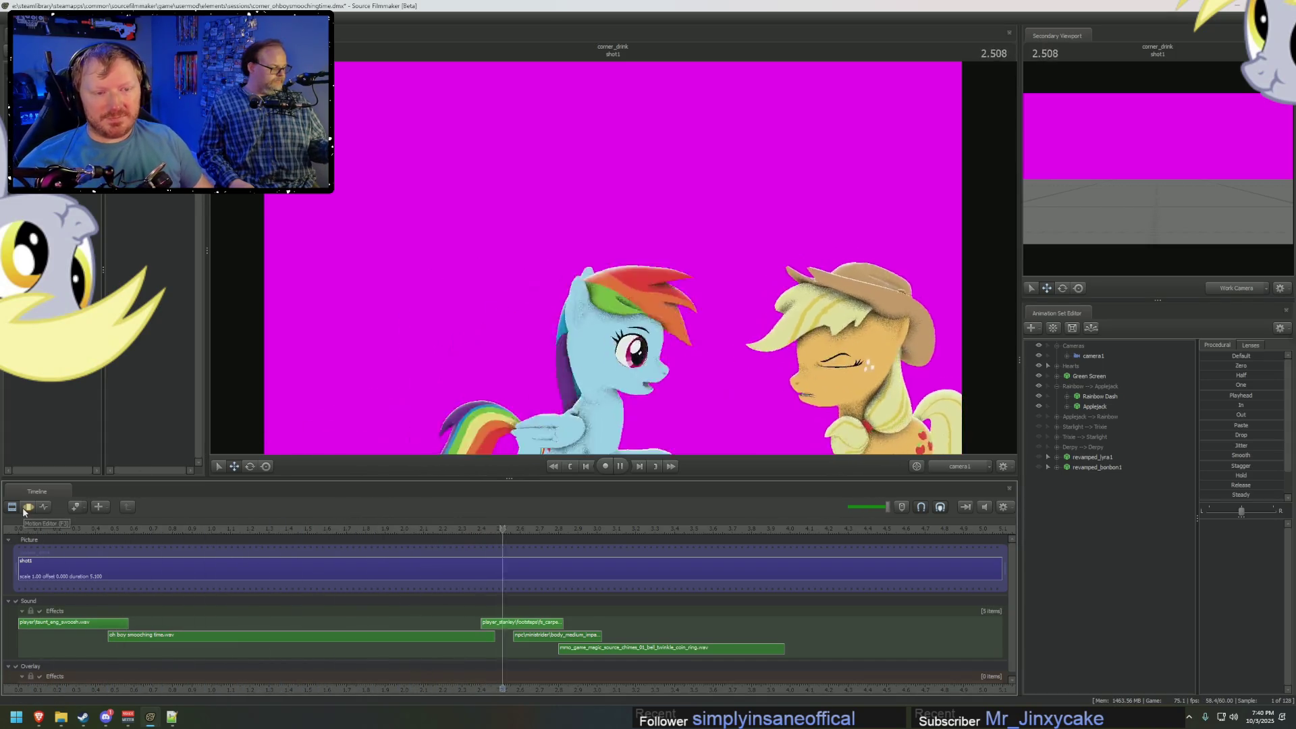
pyautogui.press('space')
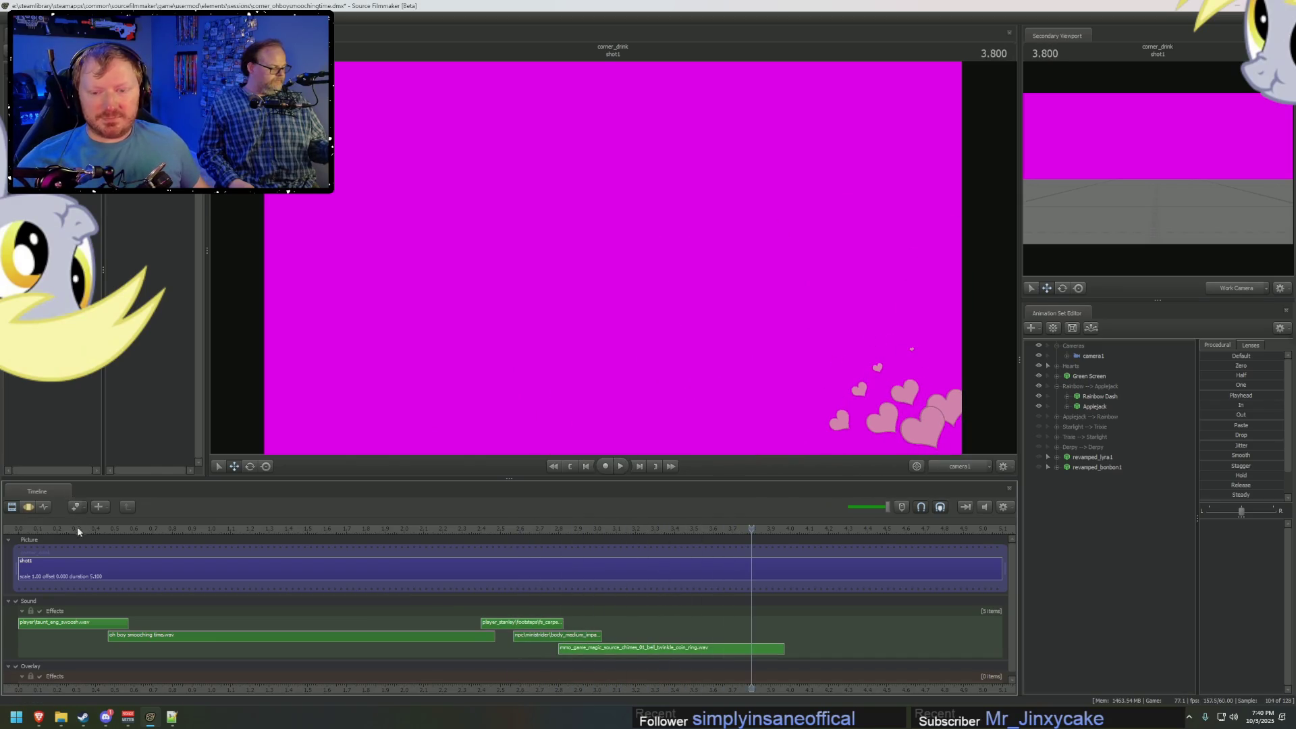
pyautogui.click(77, 529)
pyautogui.press('space')
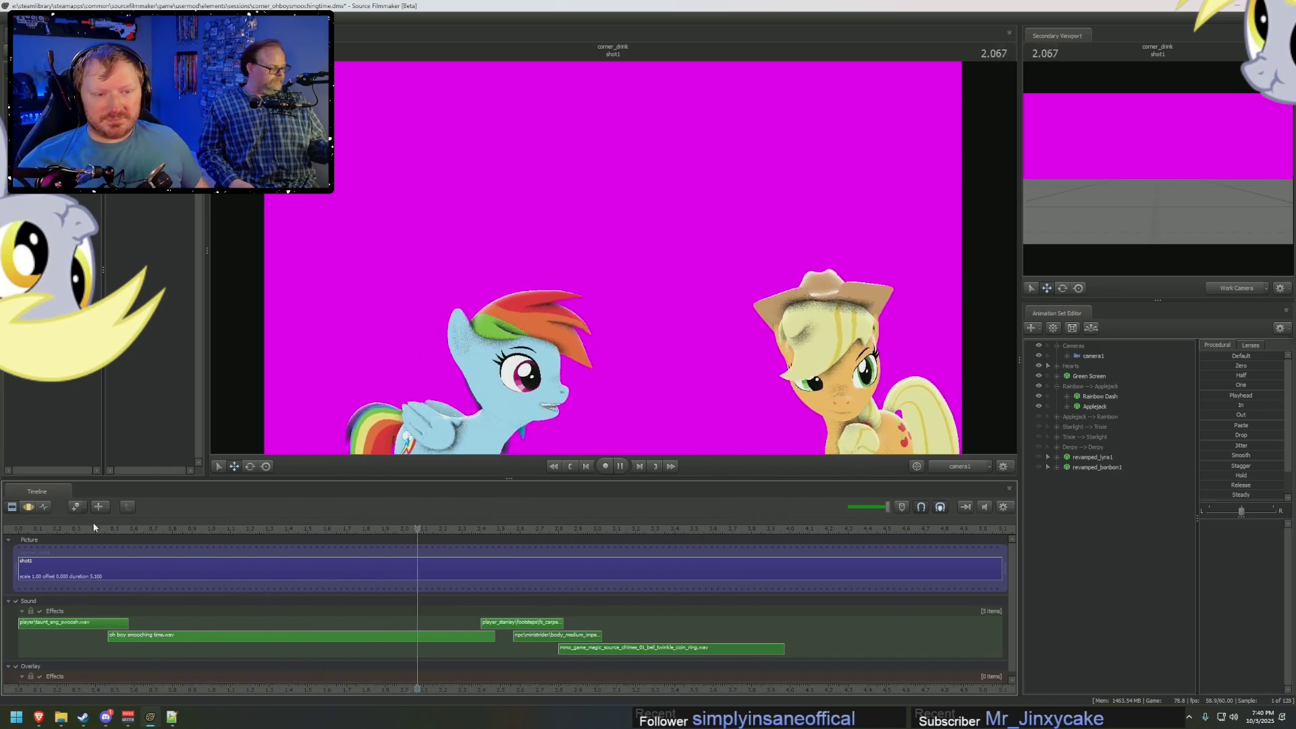
# Scrub the playhead back to 0.916 with both ponies in frame.
pyautogui.press('space')
pyautogui.press('space')
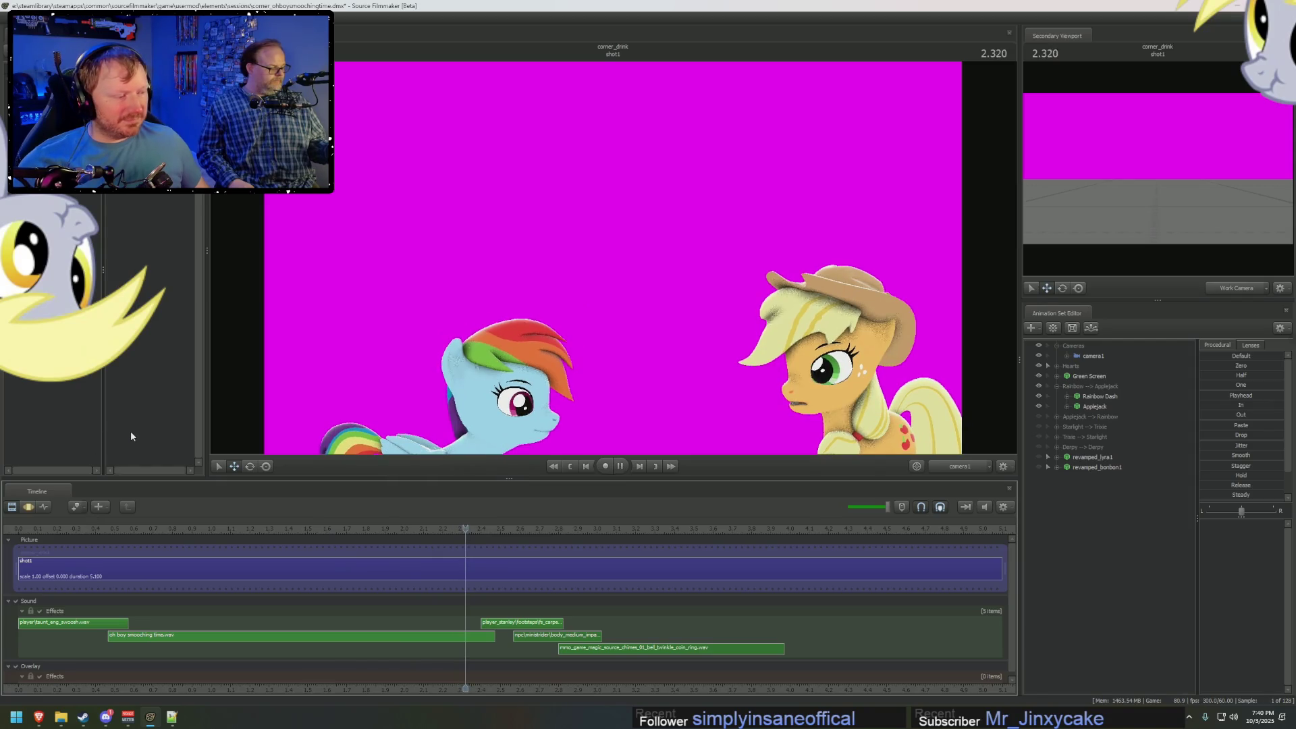
pyautogui.press('space')
pyautogui.moveTo(236, 534)
pyautogui.mouseDown()
pyautogui.moveTo(308, 530)
pyautogui.moveTo(193, 533)
pyautogui.moveTo(279, 540)
pyautogui.moveTo(353, 578)
pyautogui.moveTo(414, 553)
pyautogui.moveTo(115, 526)
pyautogui.moveTo(371, 555)
pyautogui.moveTo(257, 548)
pyautogui.moveTo(197, 522)
pyautogui.mouseUp()
pyautogui.moveTo(198, 522); pyautogui.dragTo(196, 522)
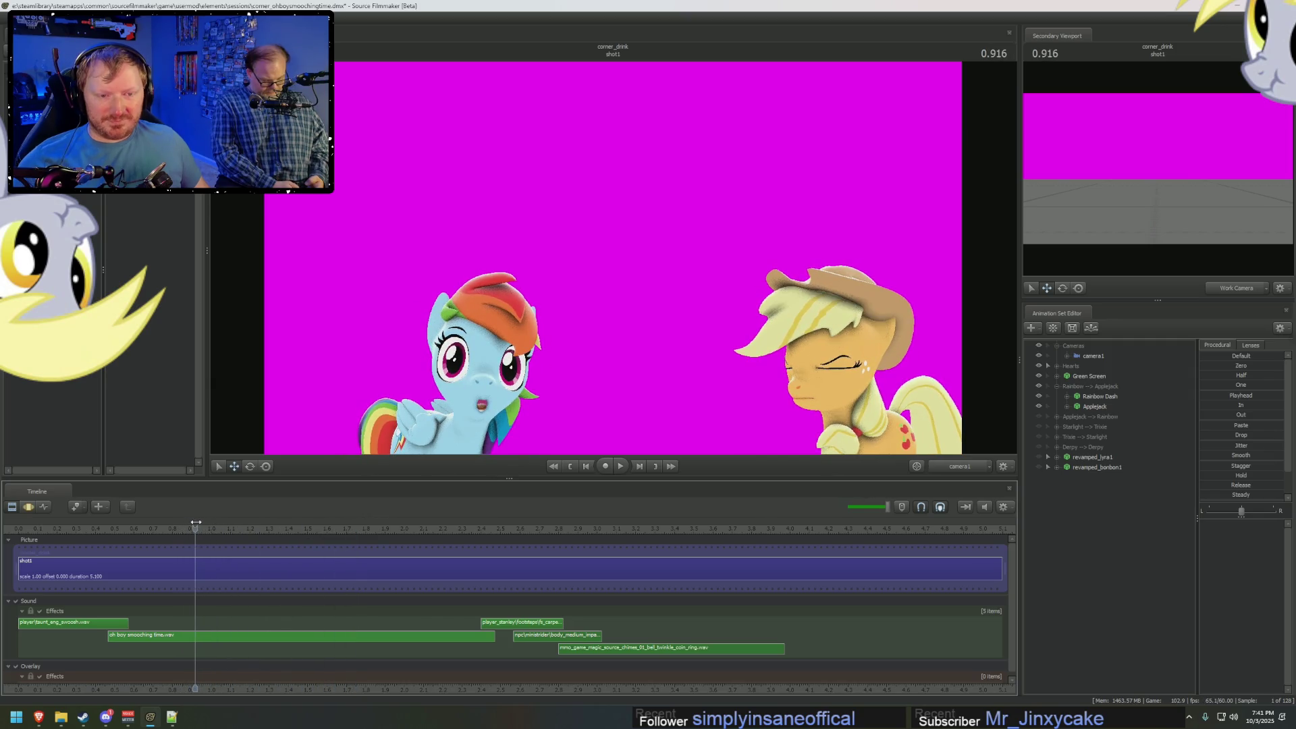
# Switch to the Work Camera and move in close on Rainbow Dash's face.
pyautogui.click(959, 466)
pyautogui.click(946, 456)
pyautogui.moveTo(675, 270)
pyautogui.mouseDown()
pyautogui.moveTo(621, 297)
pyautogui.moveTo(616, 253)
pyautogui.mouseUp()
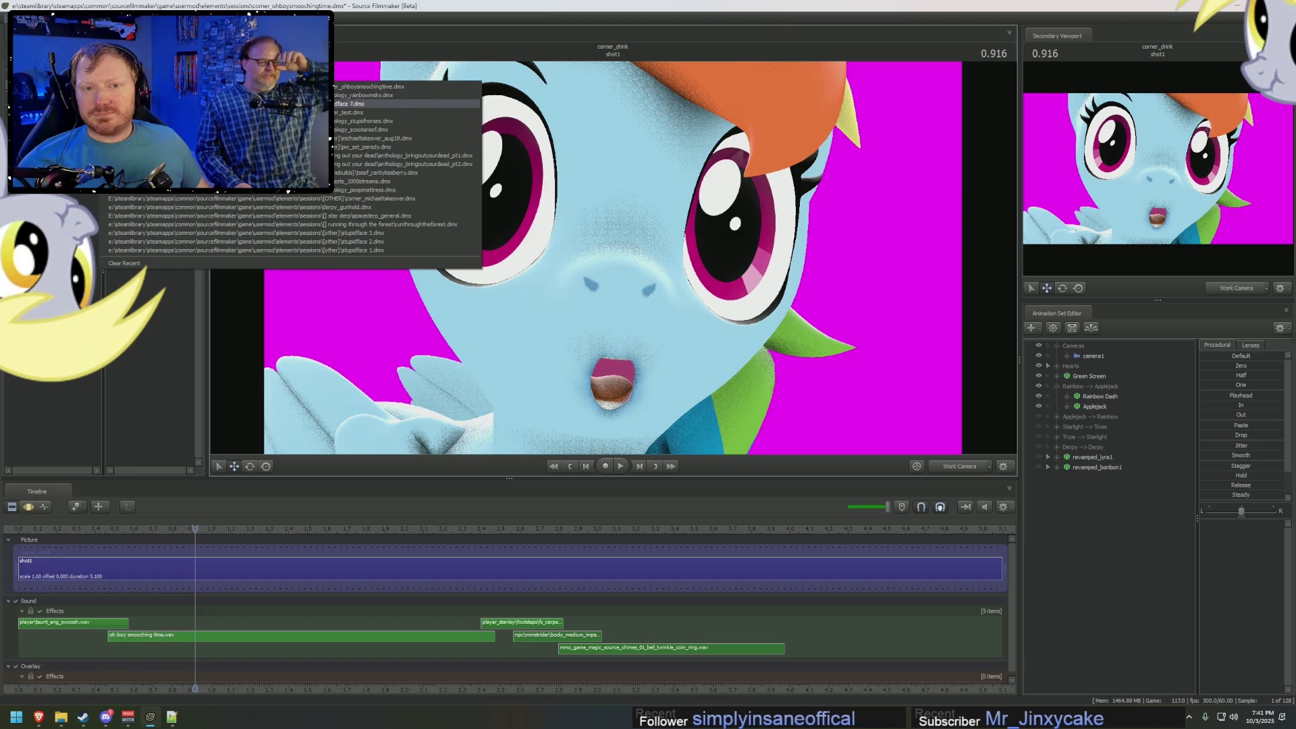
# Continue without saving the current session and bring up Open Document with Ctrl+O.
pyautogui.click(419, 94)
pyautogui.click(645, 363)
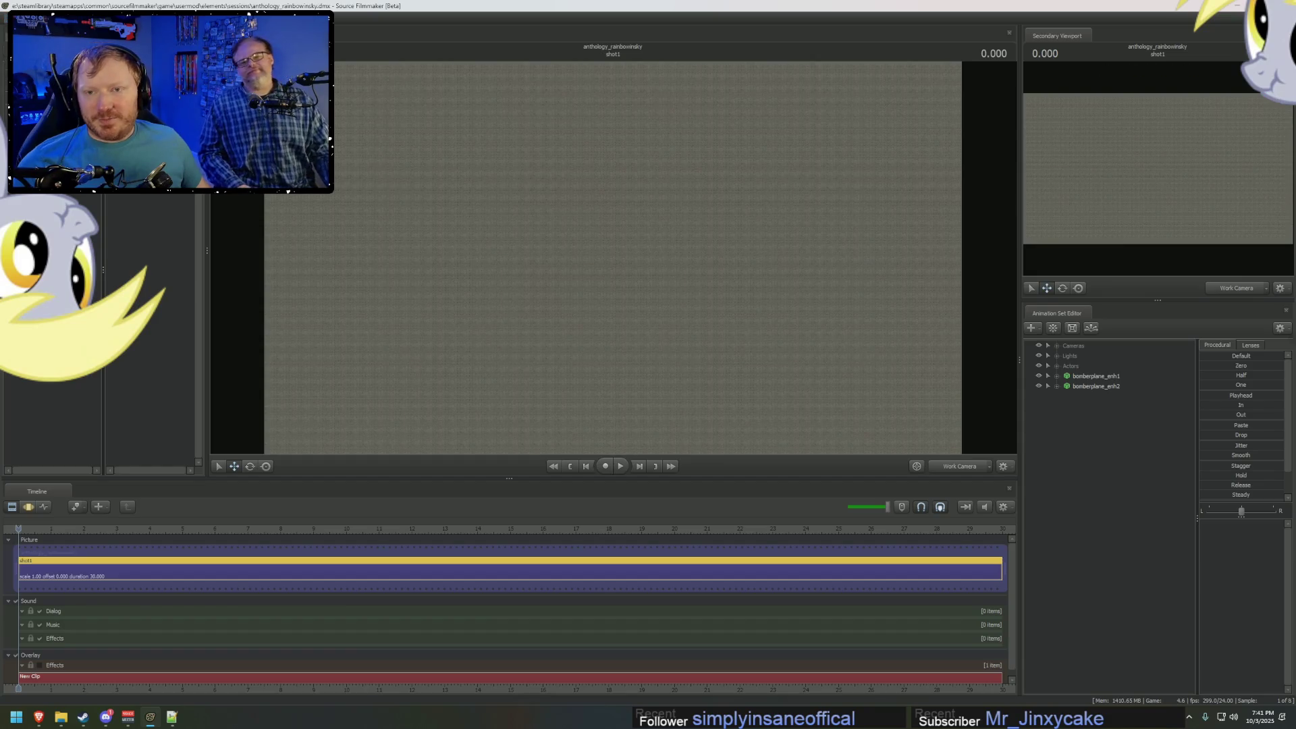
pyautogui.hotkey('ctrl', 'o')
pyautogui.moveTo(641, 416); pyautogui.dragTo(882, 427)
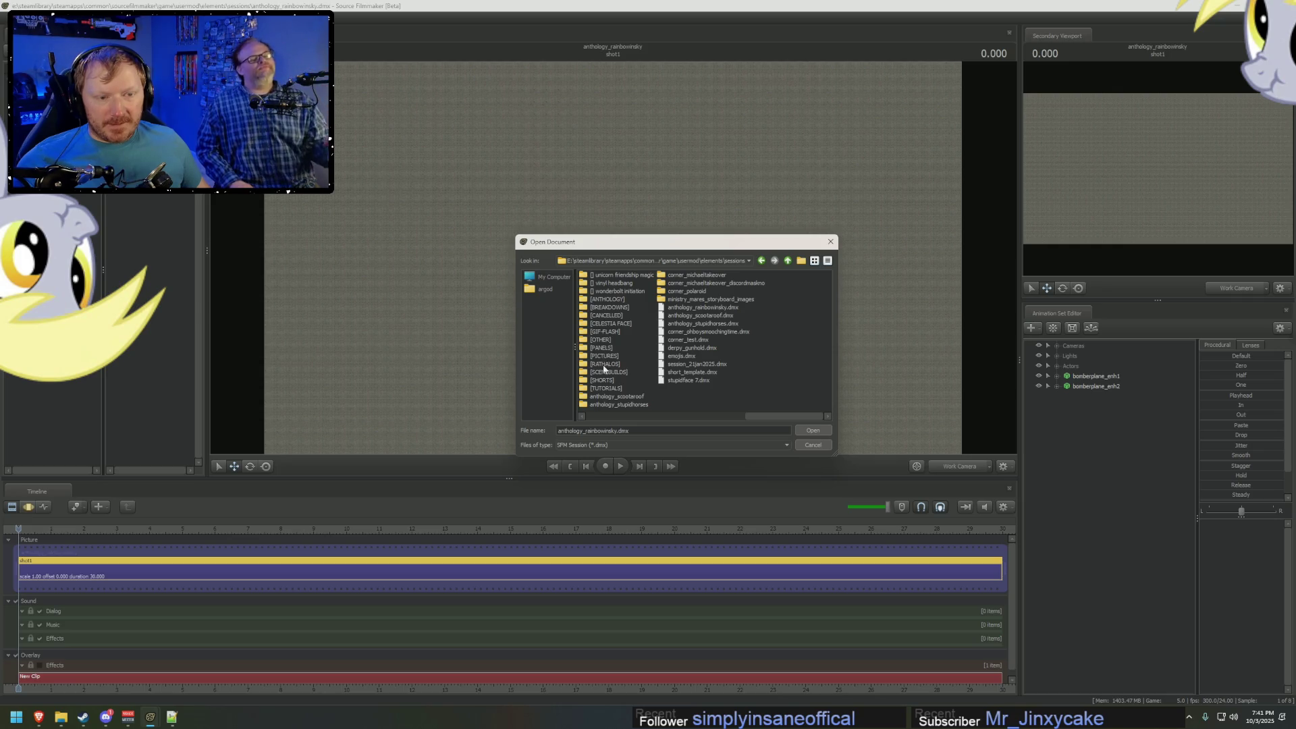
# Open corner_polaroids.dmx from the [OTHER] sessions folder.
pyautogui.doubleClick(601, 340)
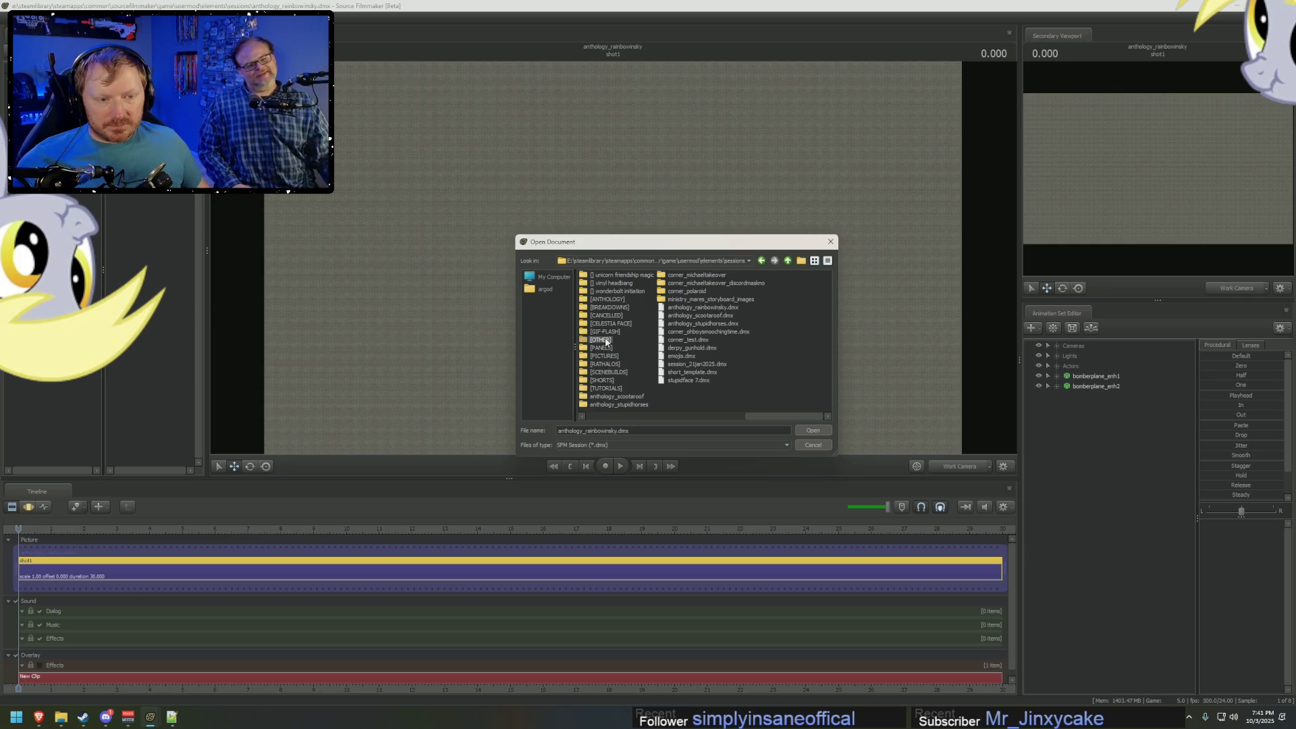
pyautogui.moveTo(741, 422); pyautogui.dragTo(621, 419)
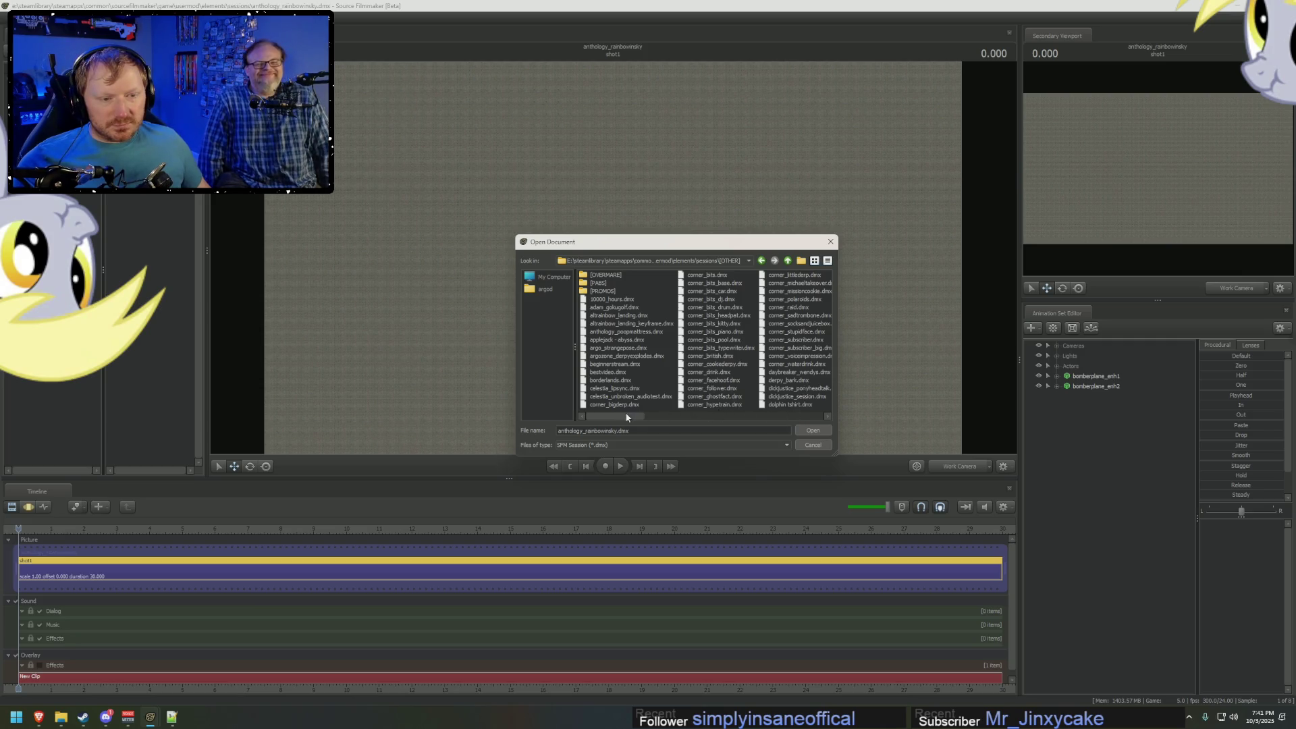
pyautogui.moveTo(623, 416); pyautogui.dragTo(635, 415)
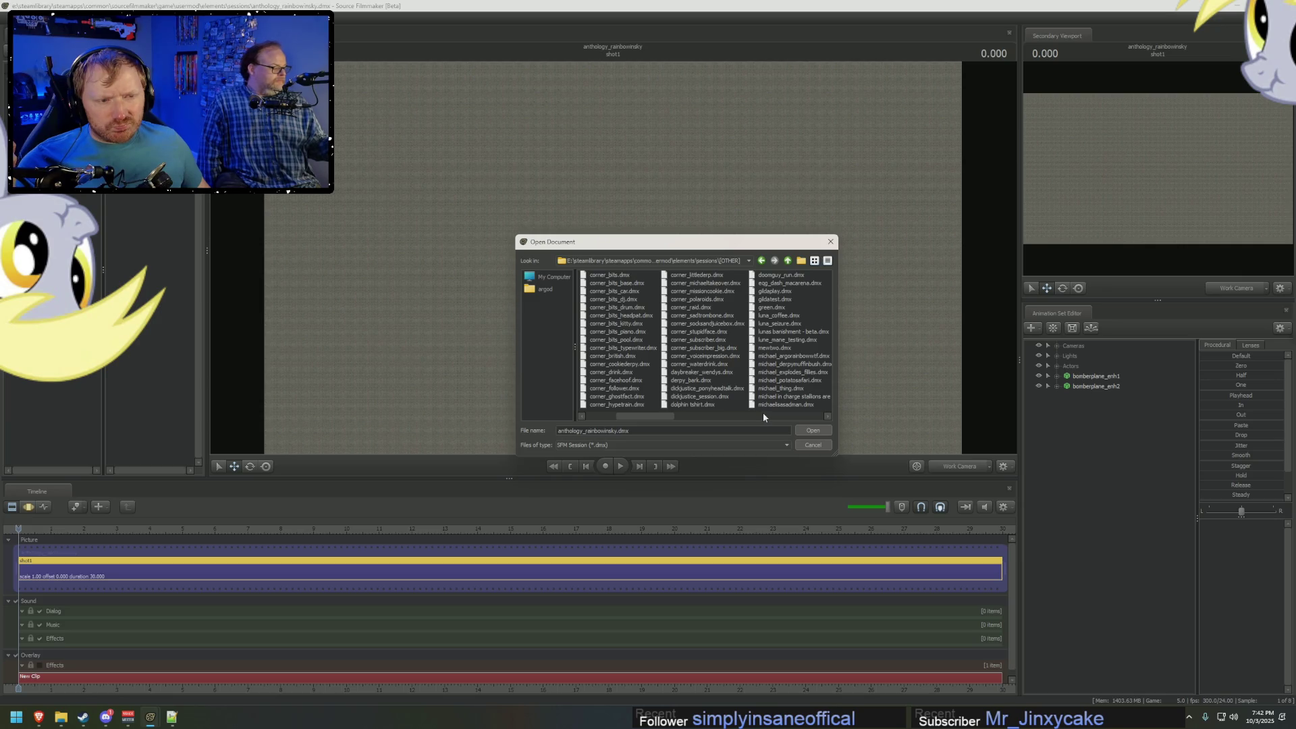
pyautogui.click(704, 283)
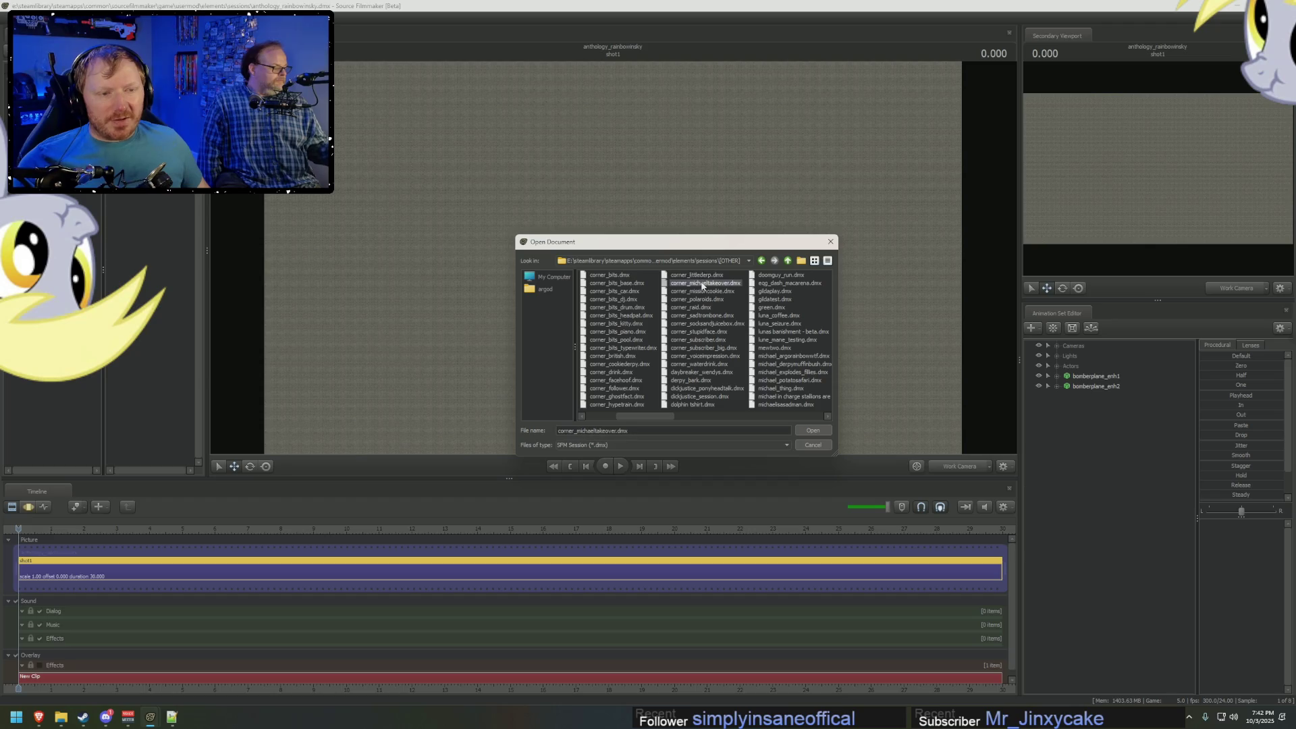
pyautogui.doubleClick(697, 300)
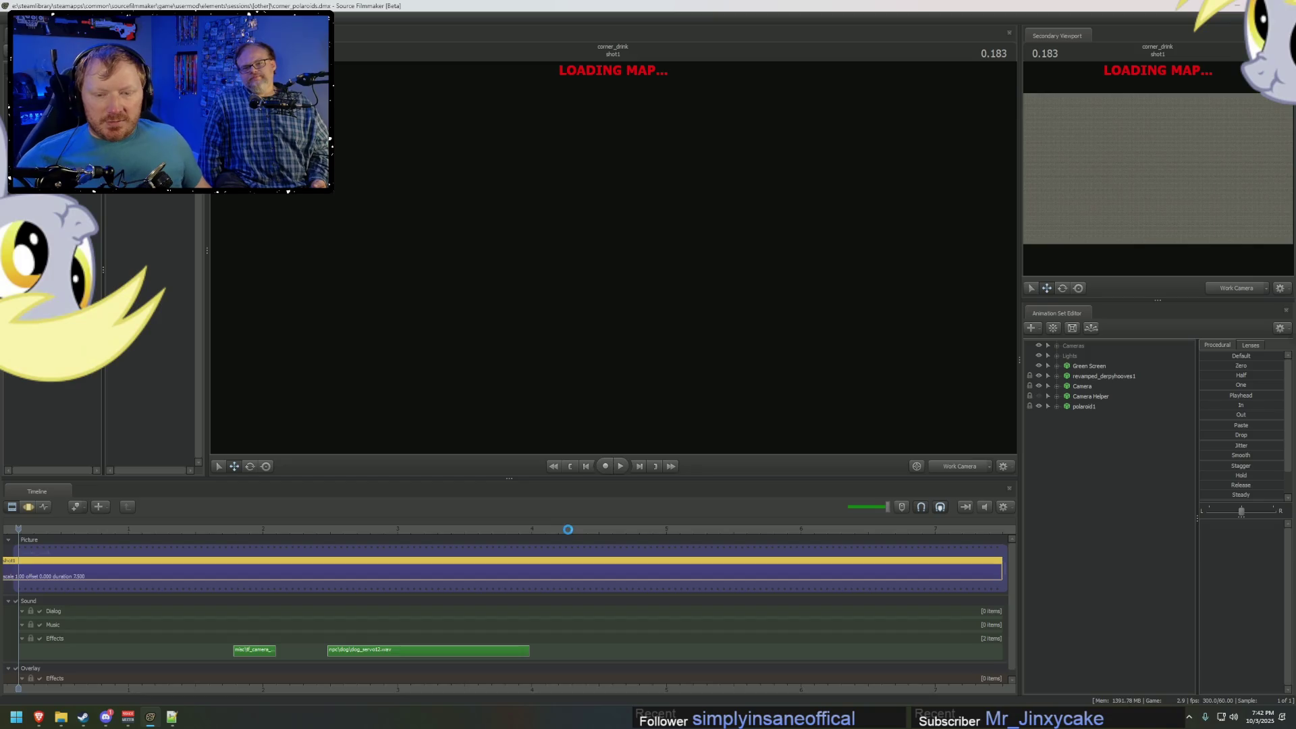
# Play the polaroid shot, scrub back to about 4.3 seconds and replay it, then bring up Open Document.
pyautogui.press('space')
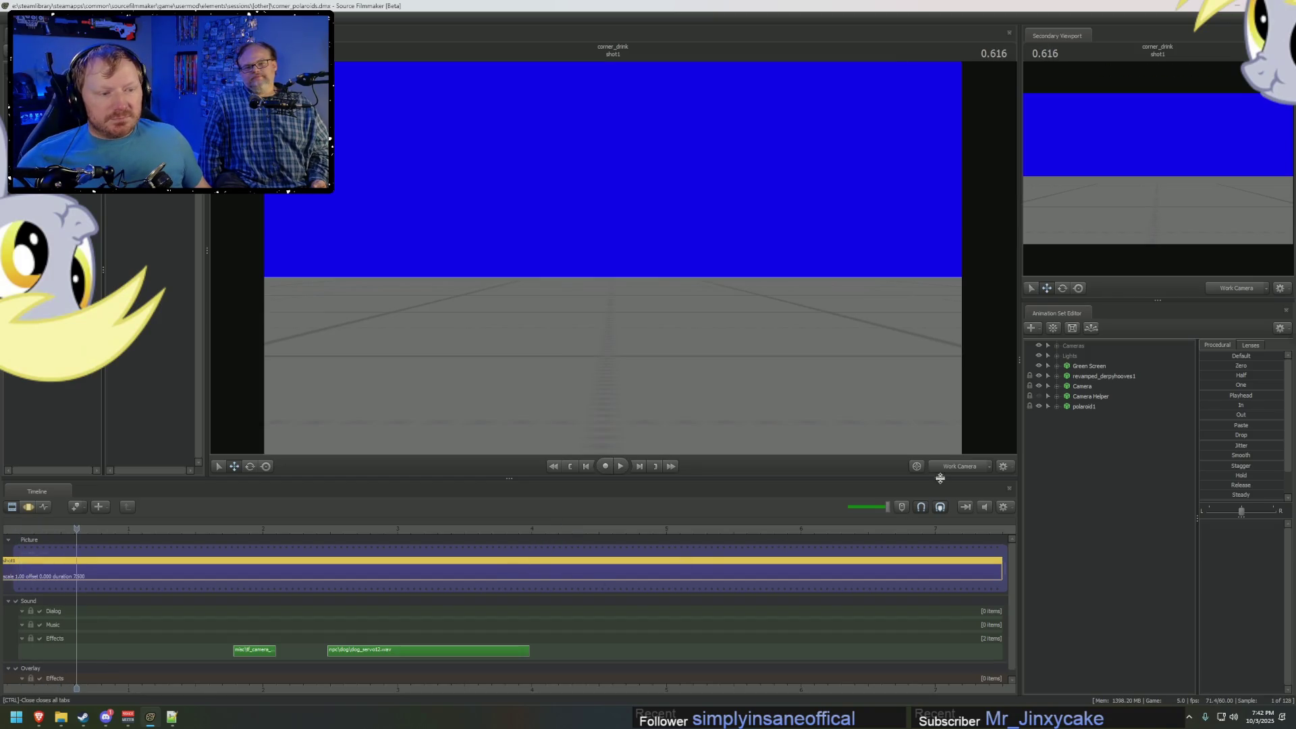
pyautogui.click(121, 529)
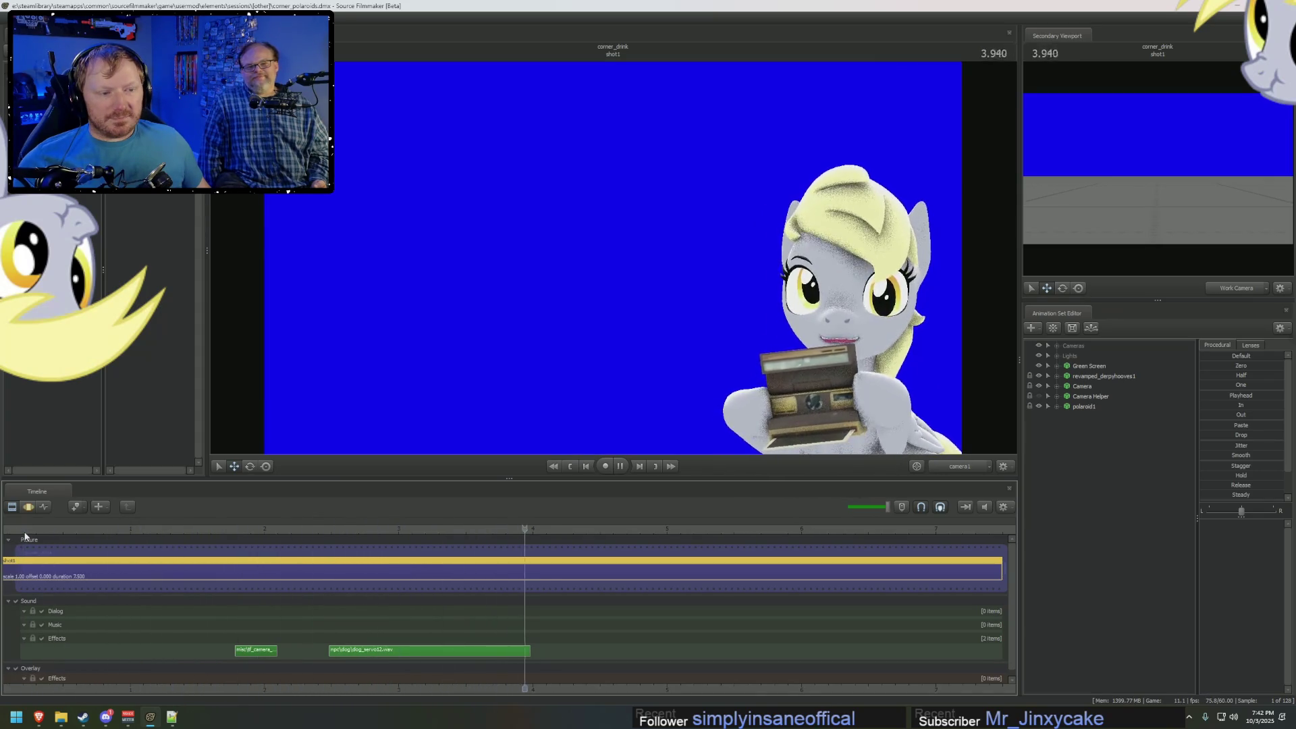
pyautogui.press('space')
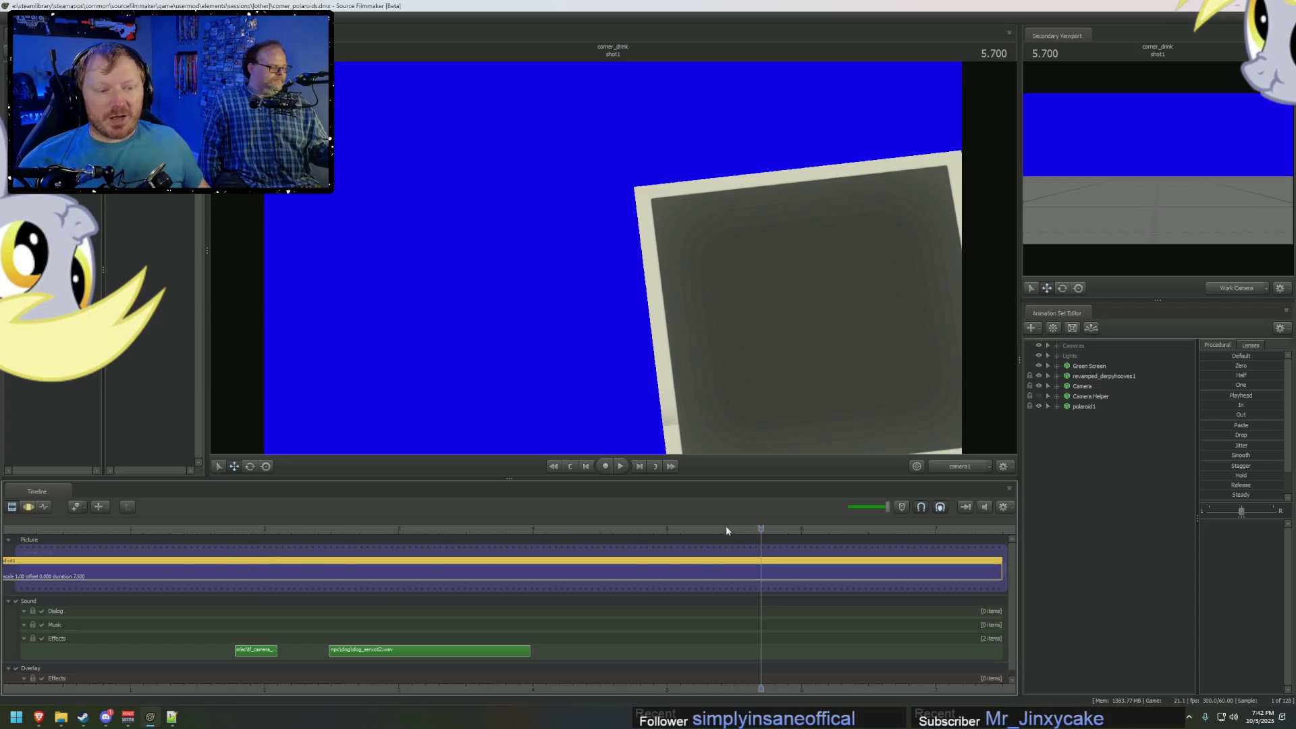
pyautogui.moveTo(726, 530)
pyautogui.mouseDown()
pyautogui.moveTo(527, 530)
pyautogui.moveTo(674, 529)
pyautogui.mouseUp()
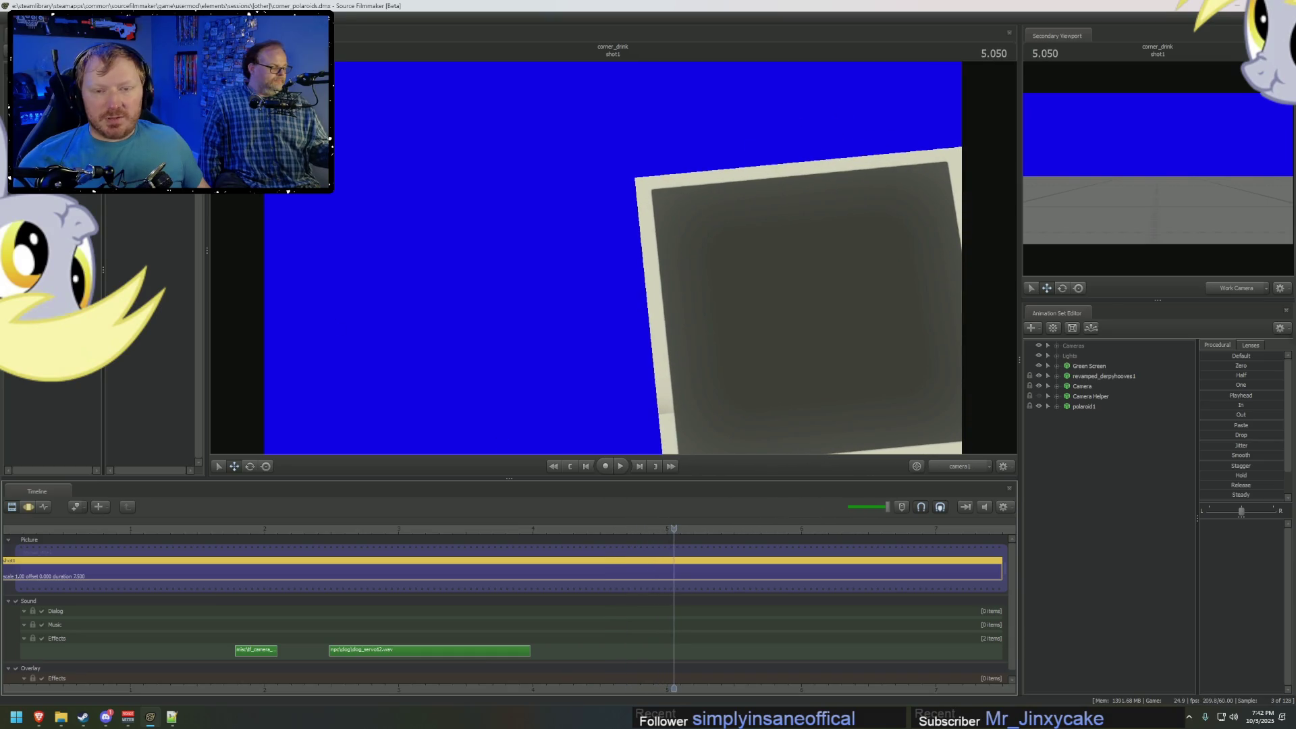
pyautogui.press('space')
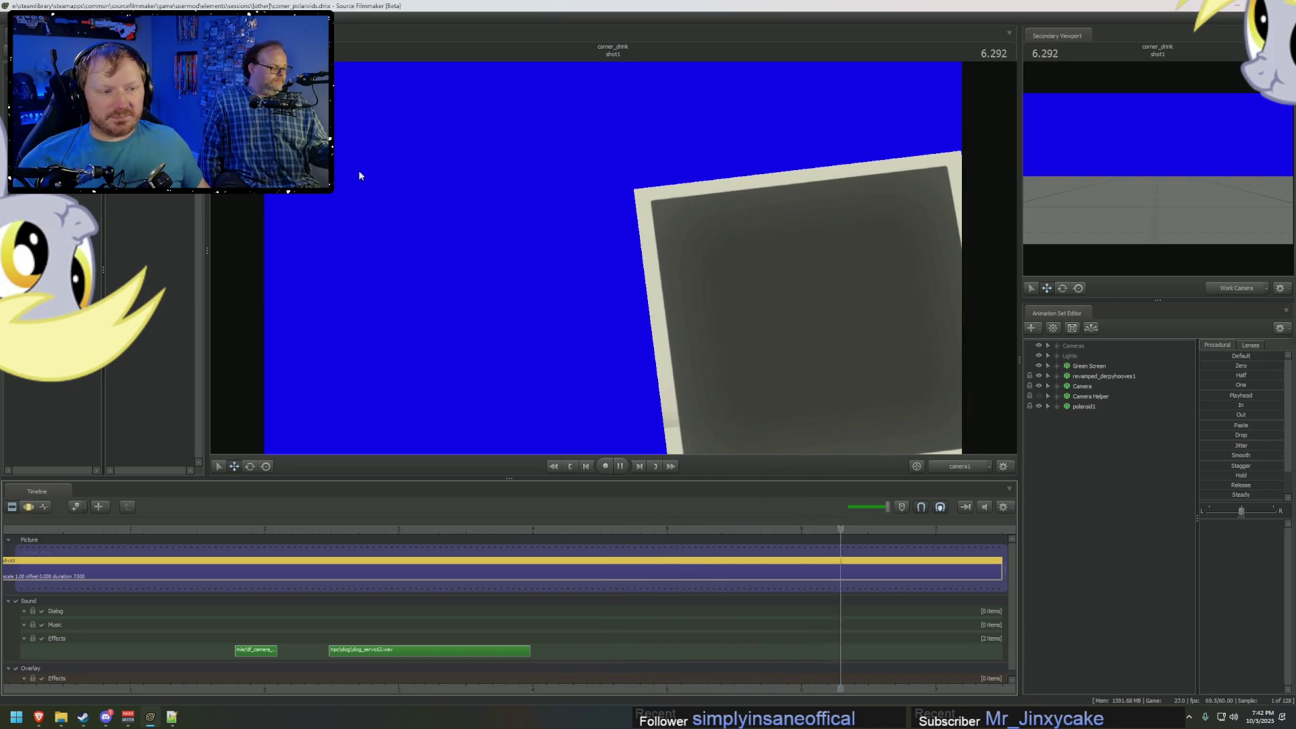
pyautogui.press('space')
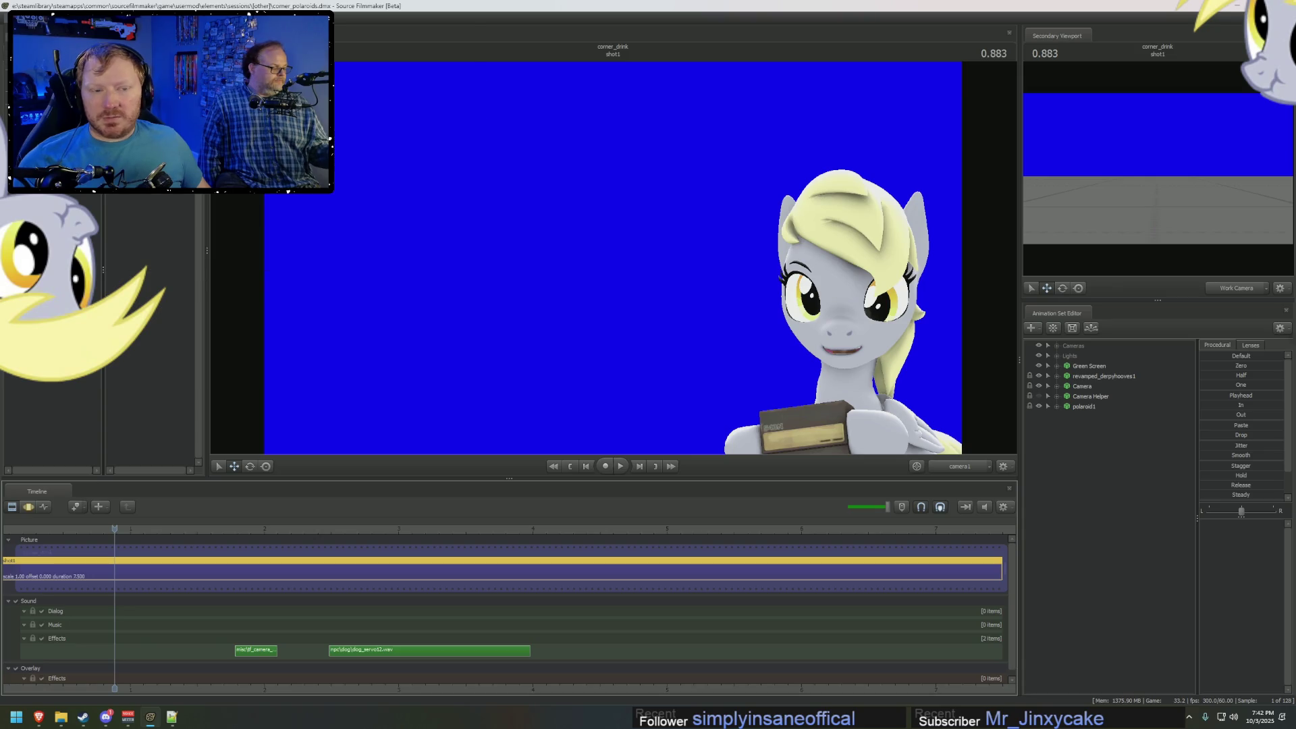
pyautogui.hotkey('ctrl', 'o')
pyautogui.scroll(-1, 636, 421)
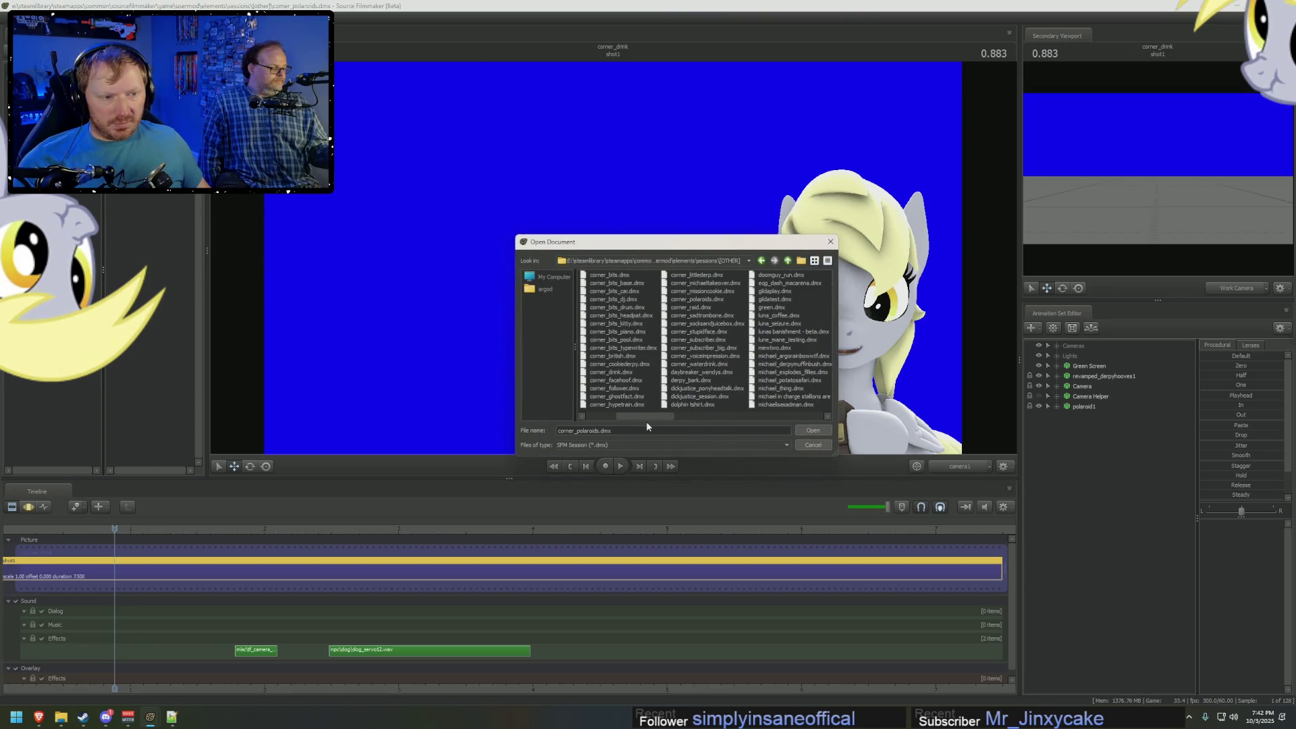
# Open corner_michaeltakeover.dmx and play it, scrubbing back to about 4.6 seconds.
pyautogui.doubleClick(705, 283)
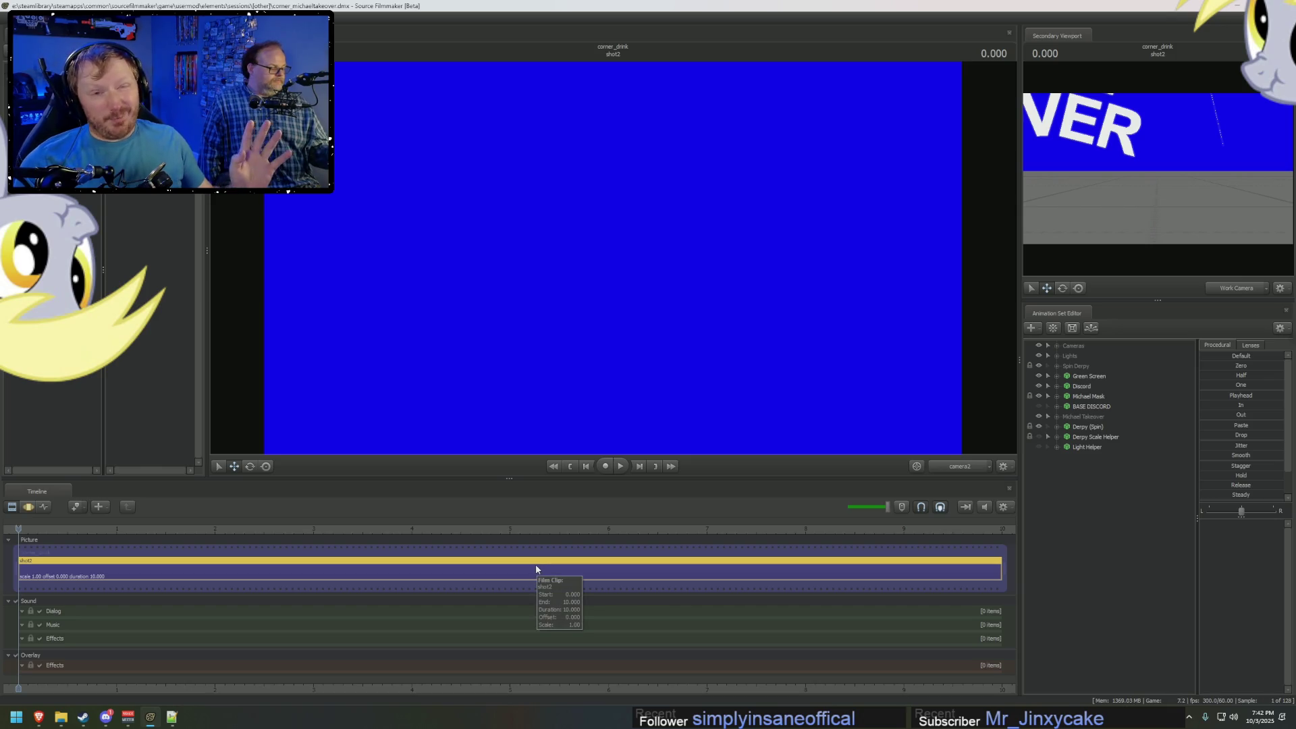
pyautogui.press('space')
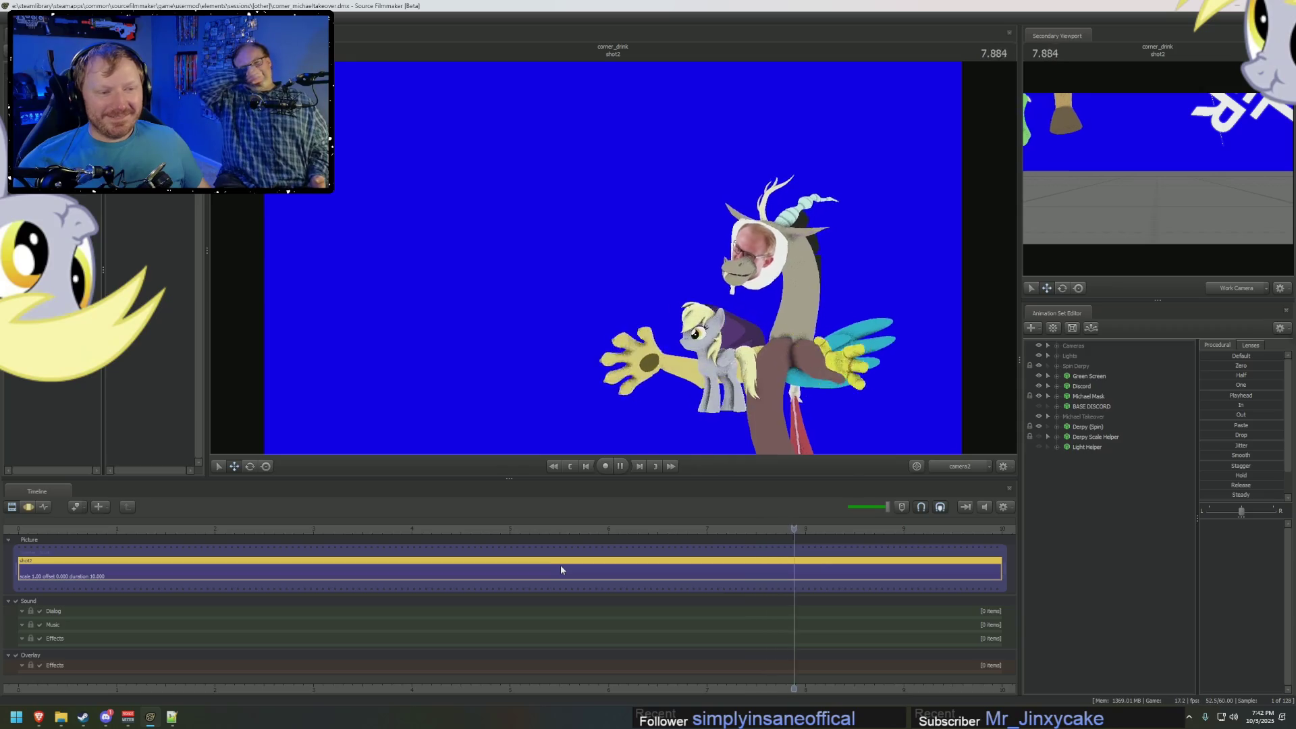
pyautogui.moveTo(675, 529)
pyautogui.mouseDown()
pyautogui.moveTo(170, 503)
pyautogui.moveTo(341, 529)
pyautogui.moveTo(590, 538)
pyautogui.mouseUp()
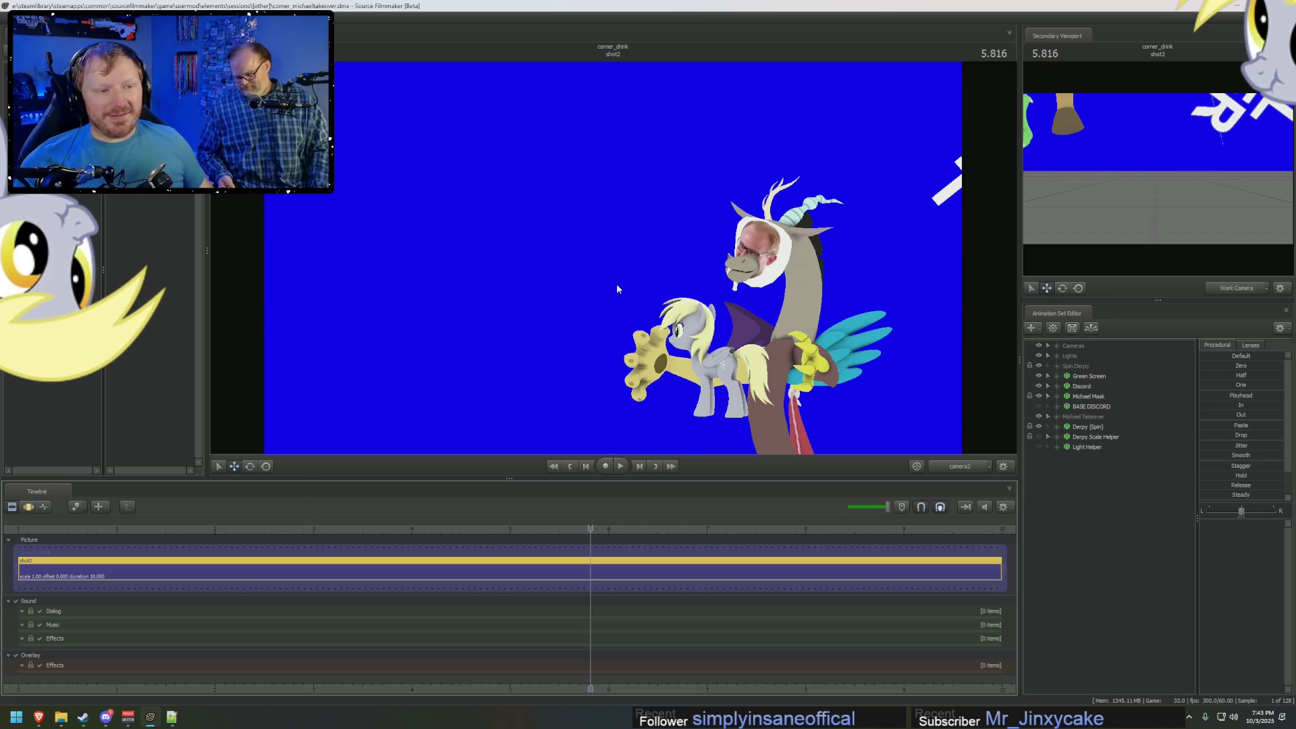
# Replay from about 4.2 seconds, stop near the end, and bring up Open Document.
pyautogui.press('space')
pyautogui.moveTo(499, 528); pyautogui.dragTo(414, 529)
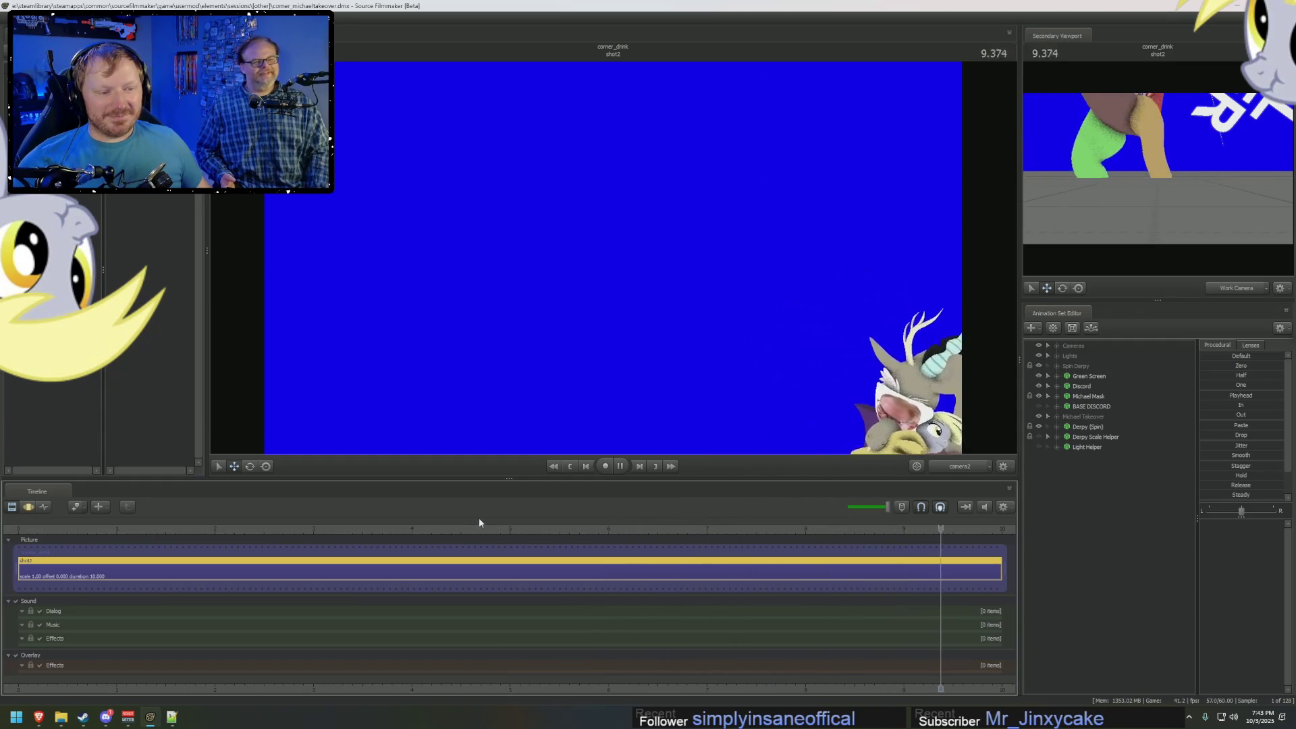
pyautogui.press('space')
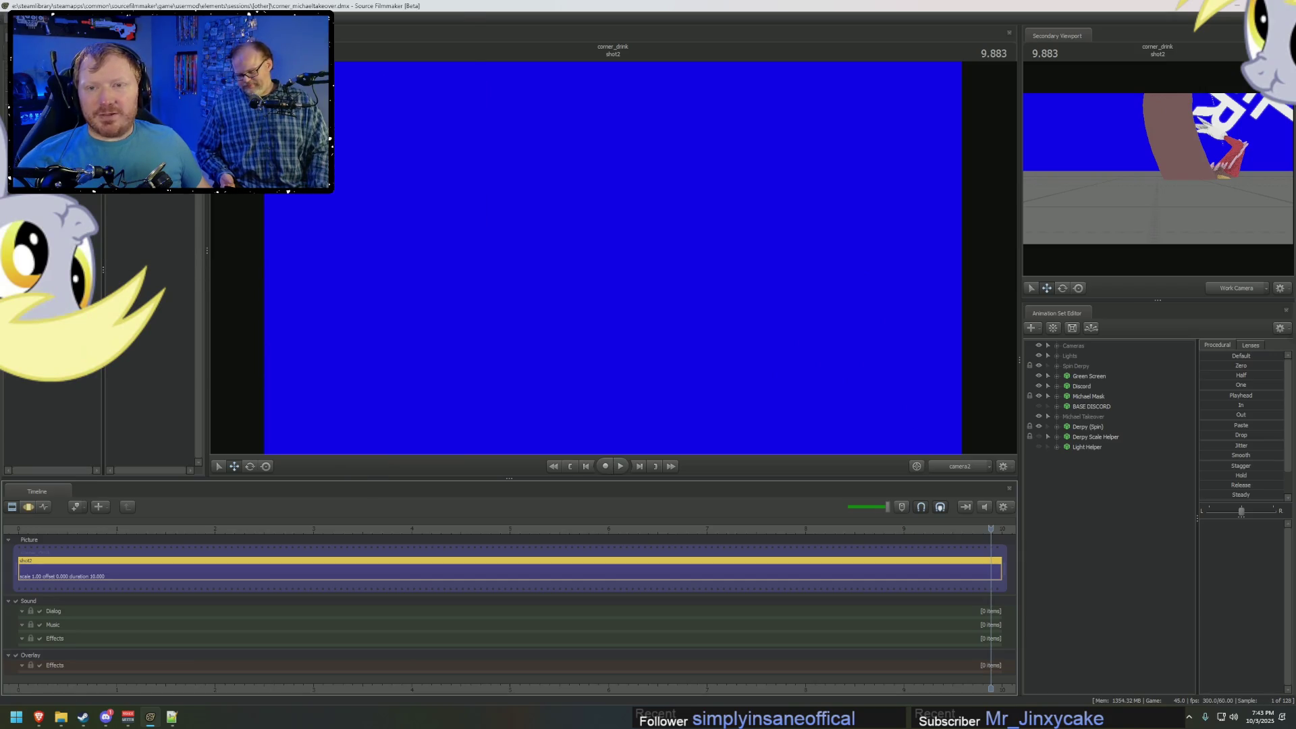
pyautogui.hotkey('ctrl', 'o')
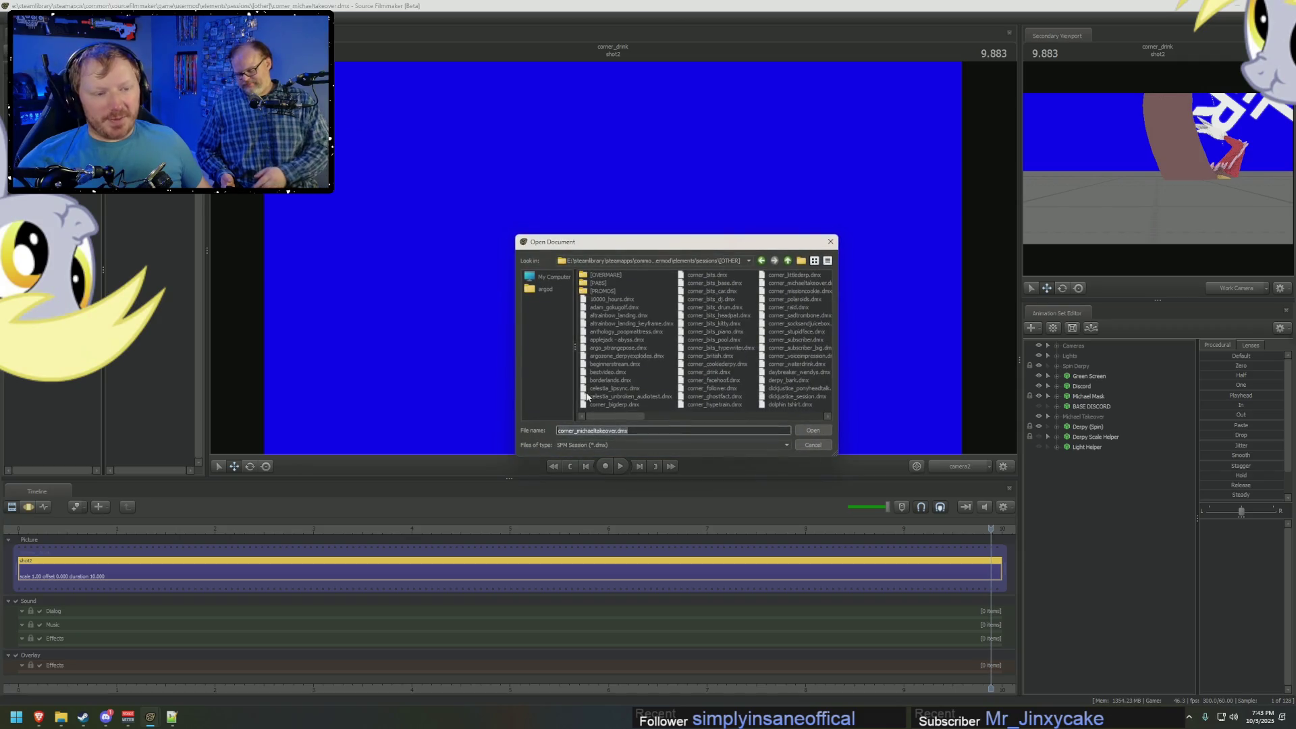
# Cancel the Open dialog and reopen anthology_rainbowinsky.dmx from the recent files.
pyautogui.click(603, 417)
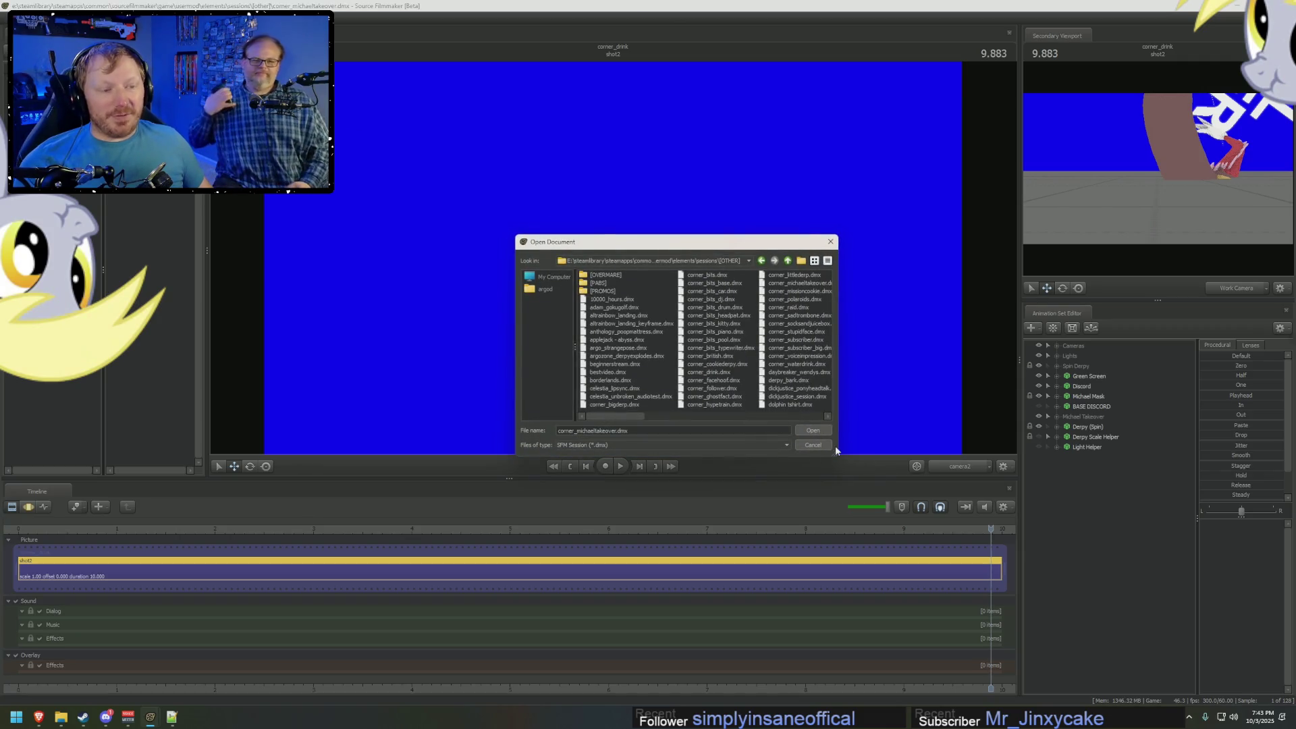
pyautogui.click(828, 446)
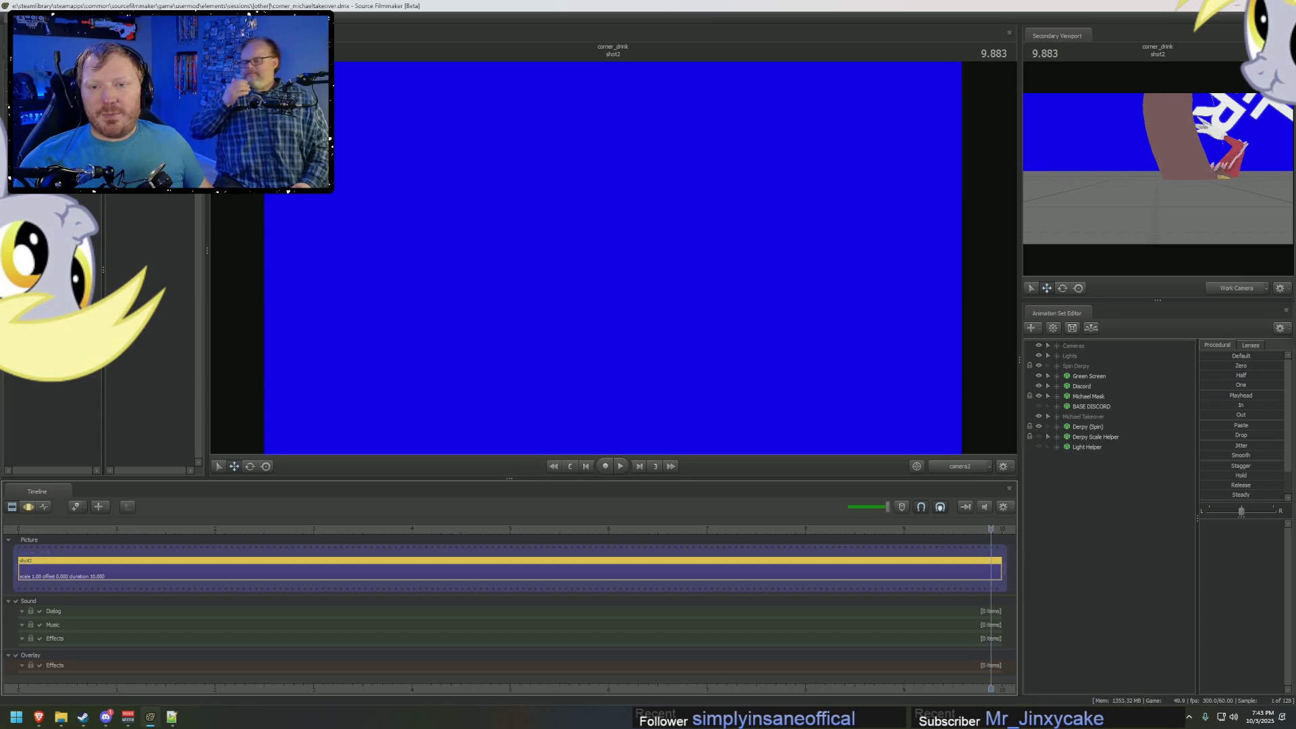
pyautogui.moveTo(67, 86)
pyautogui.click(336, 105)
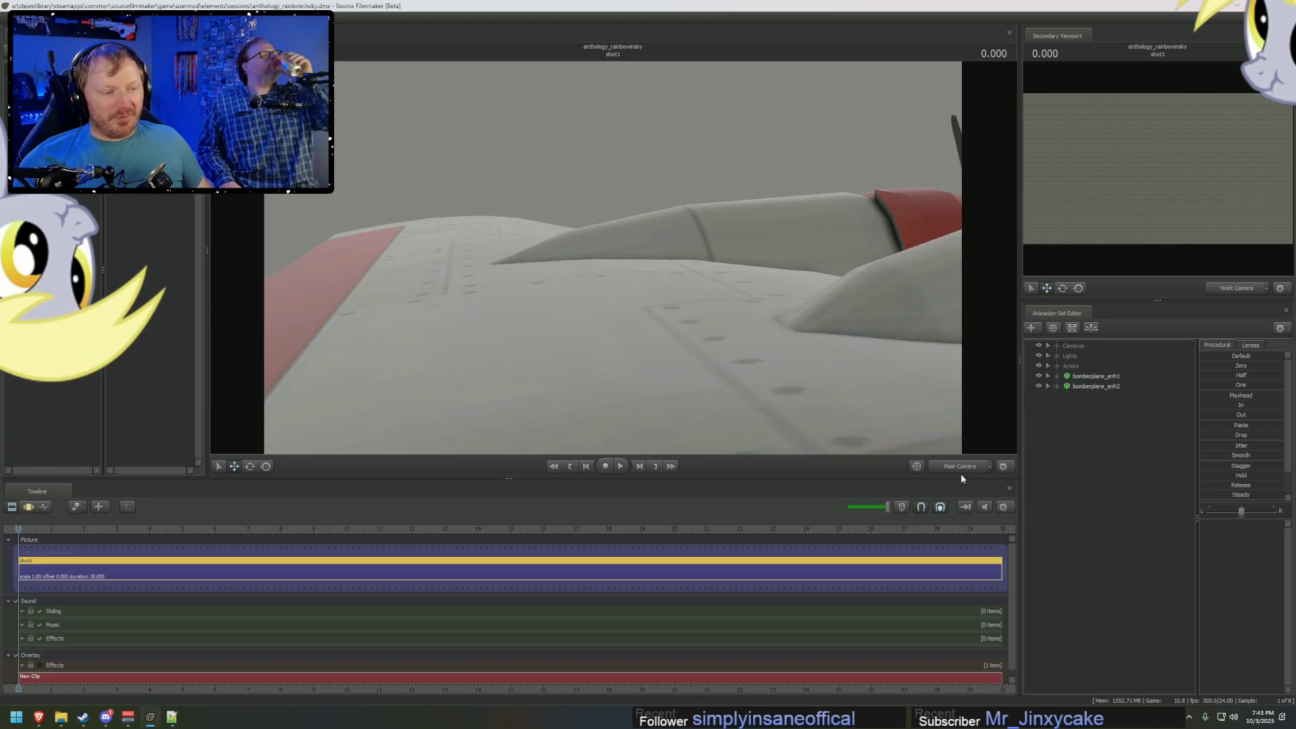
pyautogui.moveTo(897, 399)
pyautogui.mouseDown()
pyautogui.moveTo(824, 378)
pyautogui.moveTo(613, 256)
pyautogui.mouseUp()
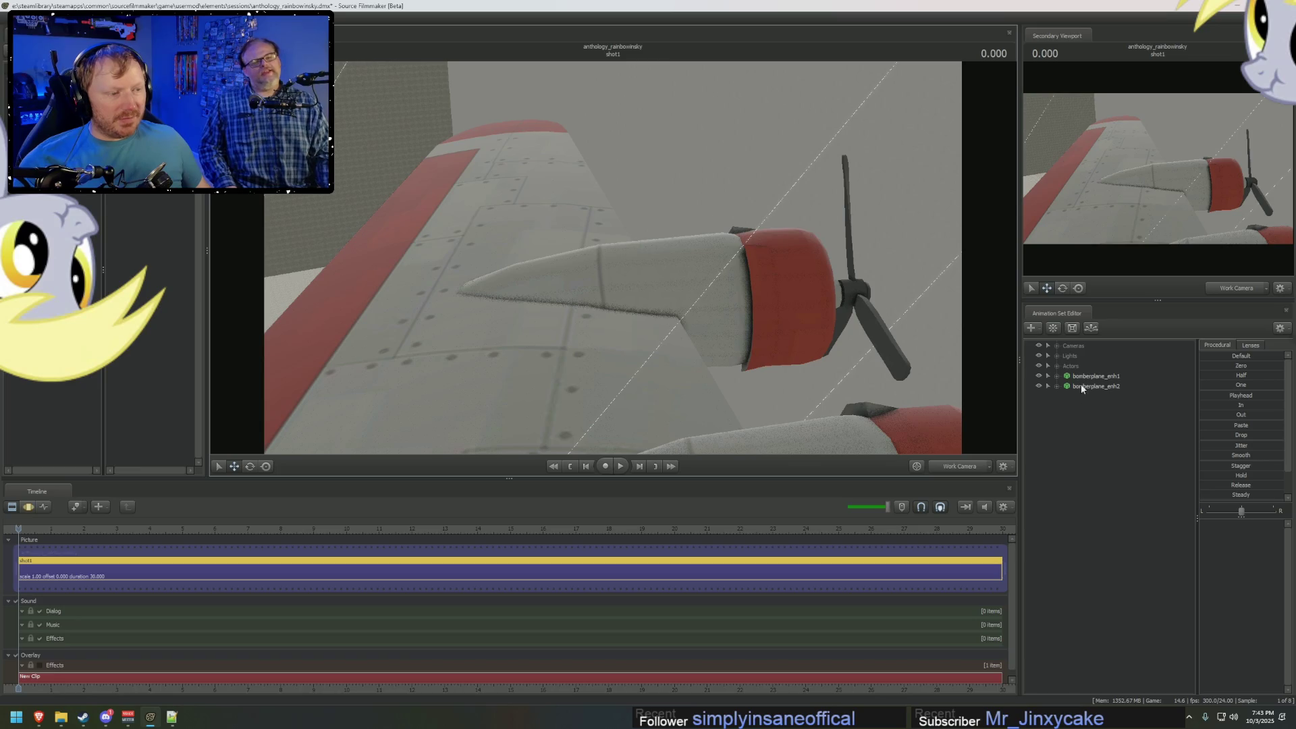
# Copy the bomberplane_enh1 animation set and paste it as bomberplane_enh3.
pyautogui.click(1087, 376)
pyautogui.moveTo(613, 257)
pyautogui.mouseDown()
pyautogui.moveTo(580, 243)
pyautogui.moveTo(889, 352)
pyautogui.mouseUp()
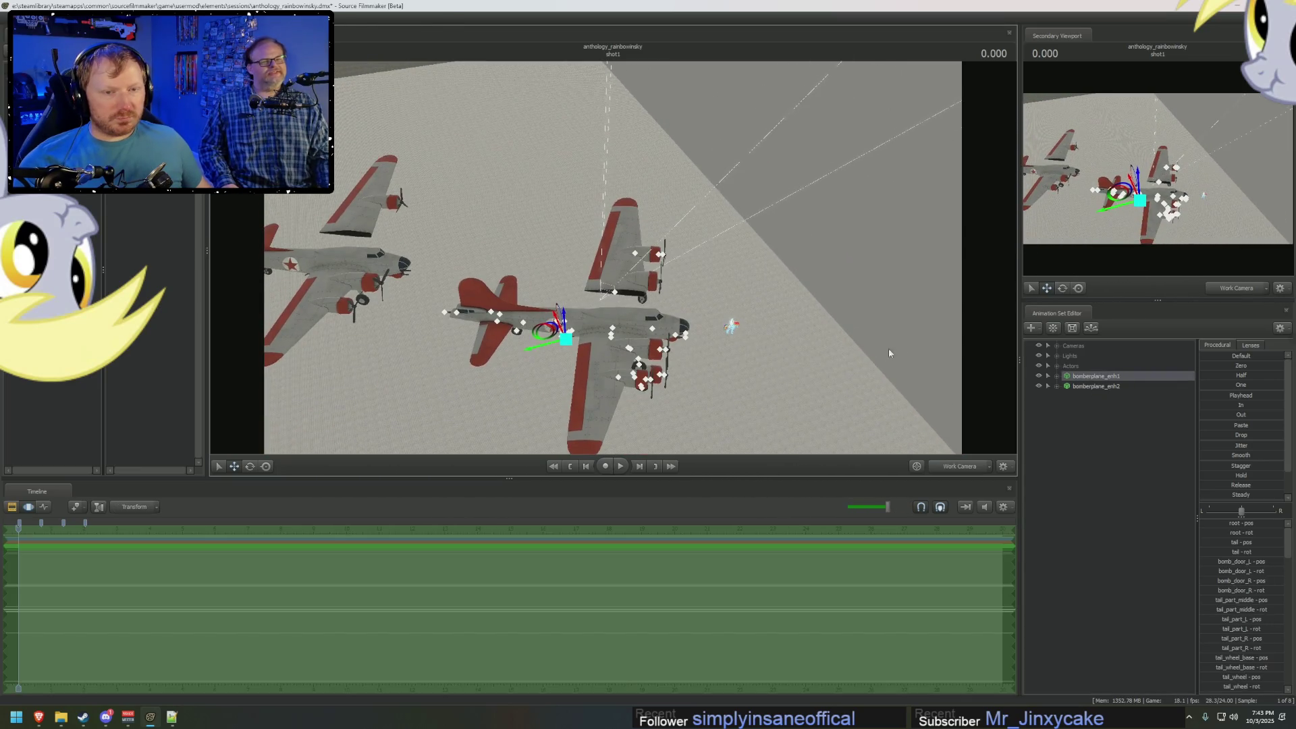
pyautogui.rightClick(1083, 416)
pyautogui.rightClick(1105, 382)
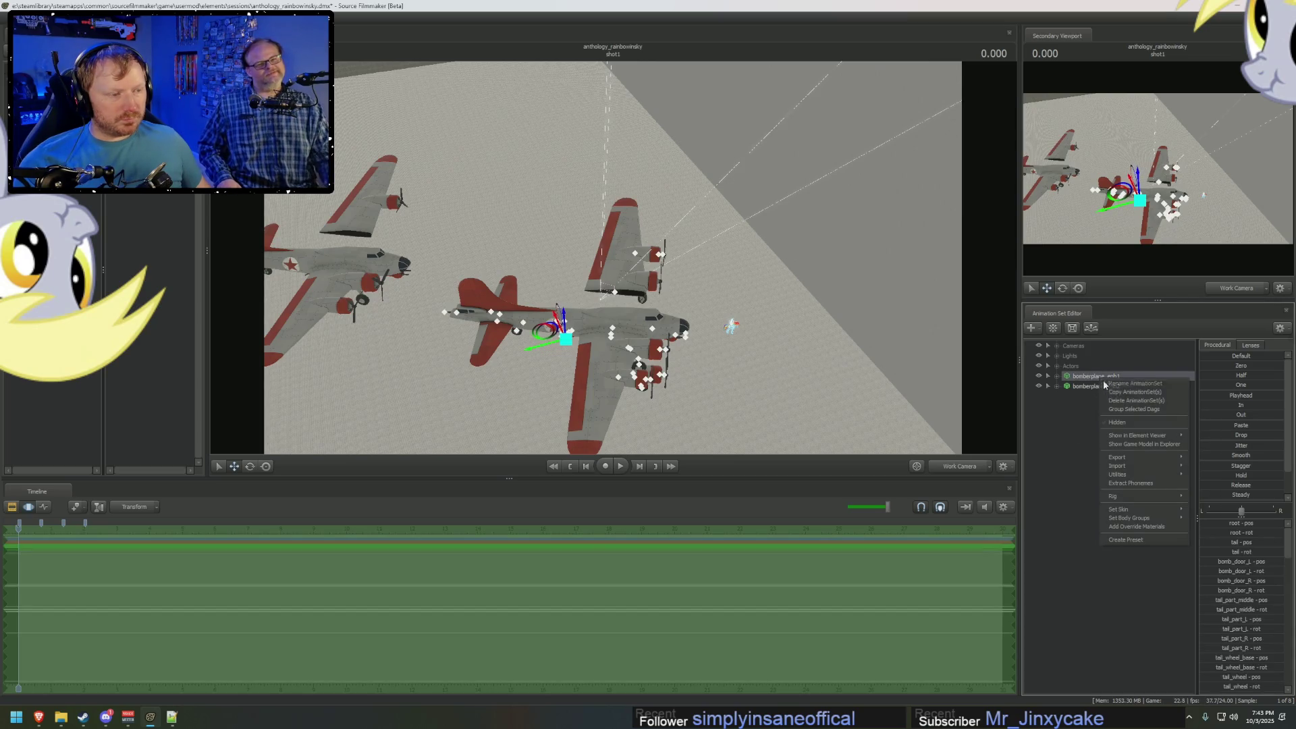
pyautogui.click(1129, 393)
pyautogui.rightClick(1088, 418)
pyautogui.click(1121, 424)
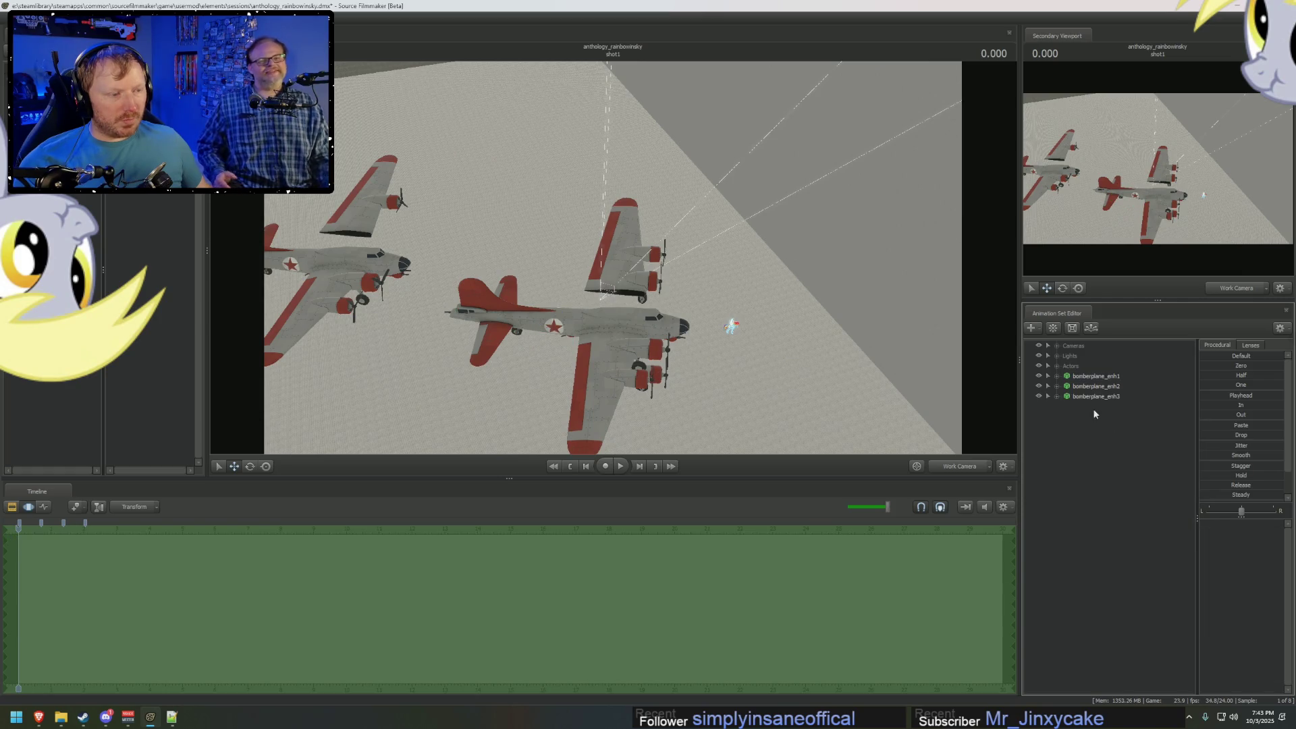
pyautogui.click(1093, 397)
pyautogui.moveTo(835, 347); pyautogui.dragTo(614, 267)
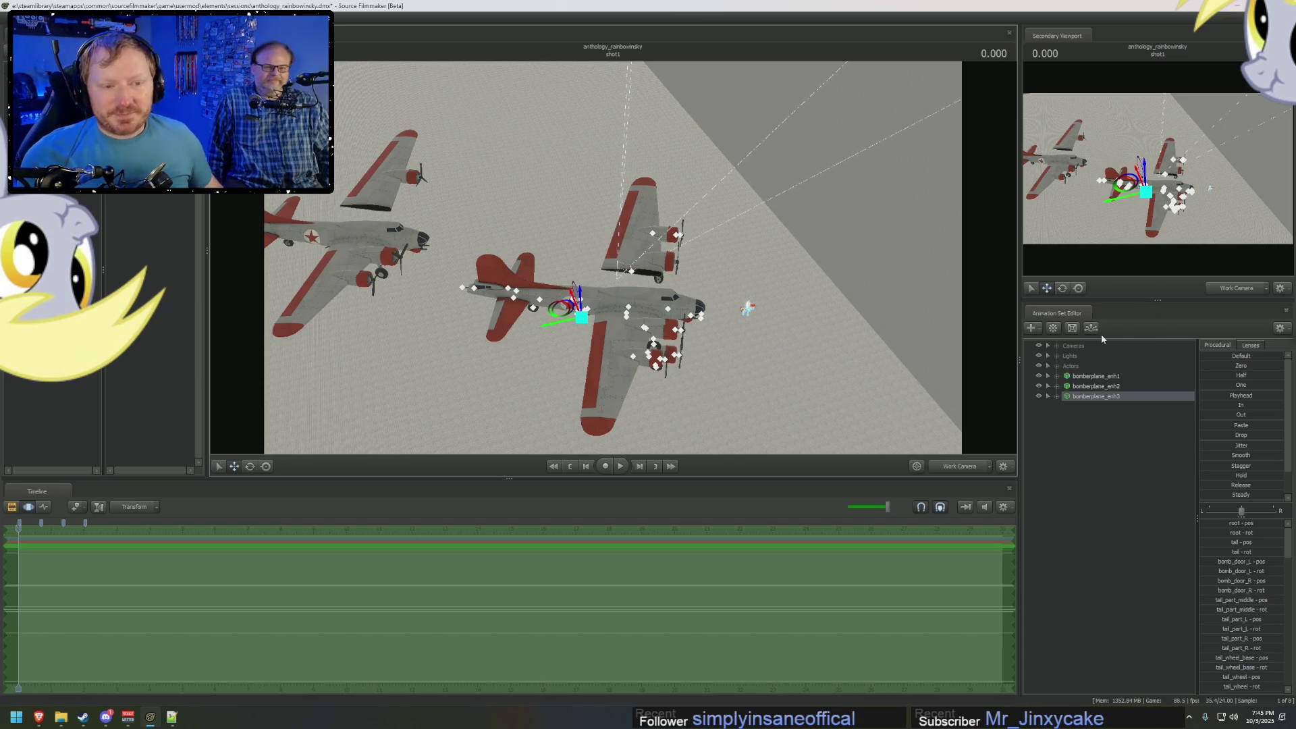
# Open the context menu for bomberplane_enh3 in the Animation Set Editor.
pyautogui.rightClick(1111, 397)
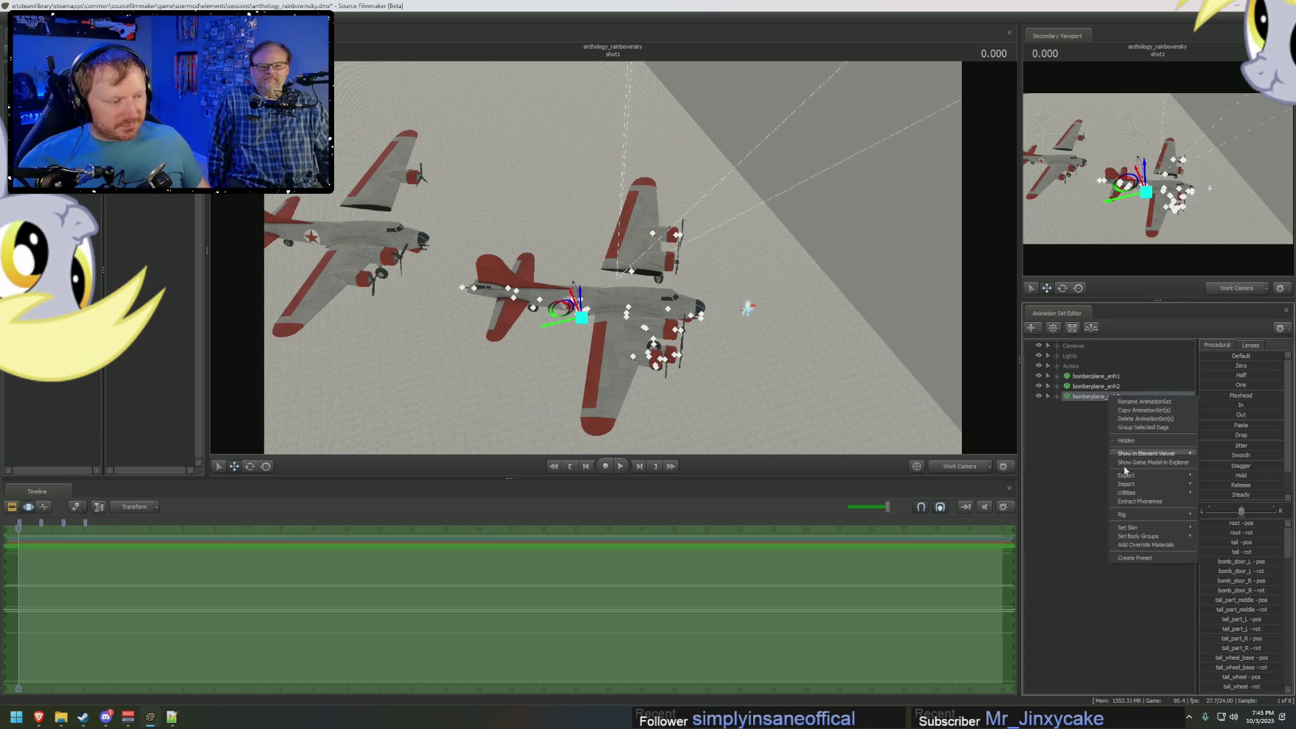
# In the rig script, comment out line 85, uncomment the alternate engine bone line, and save.
pyautogui.moveTo(1138, 537)
pyautogui.moveTo(1134, 513)
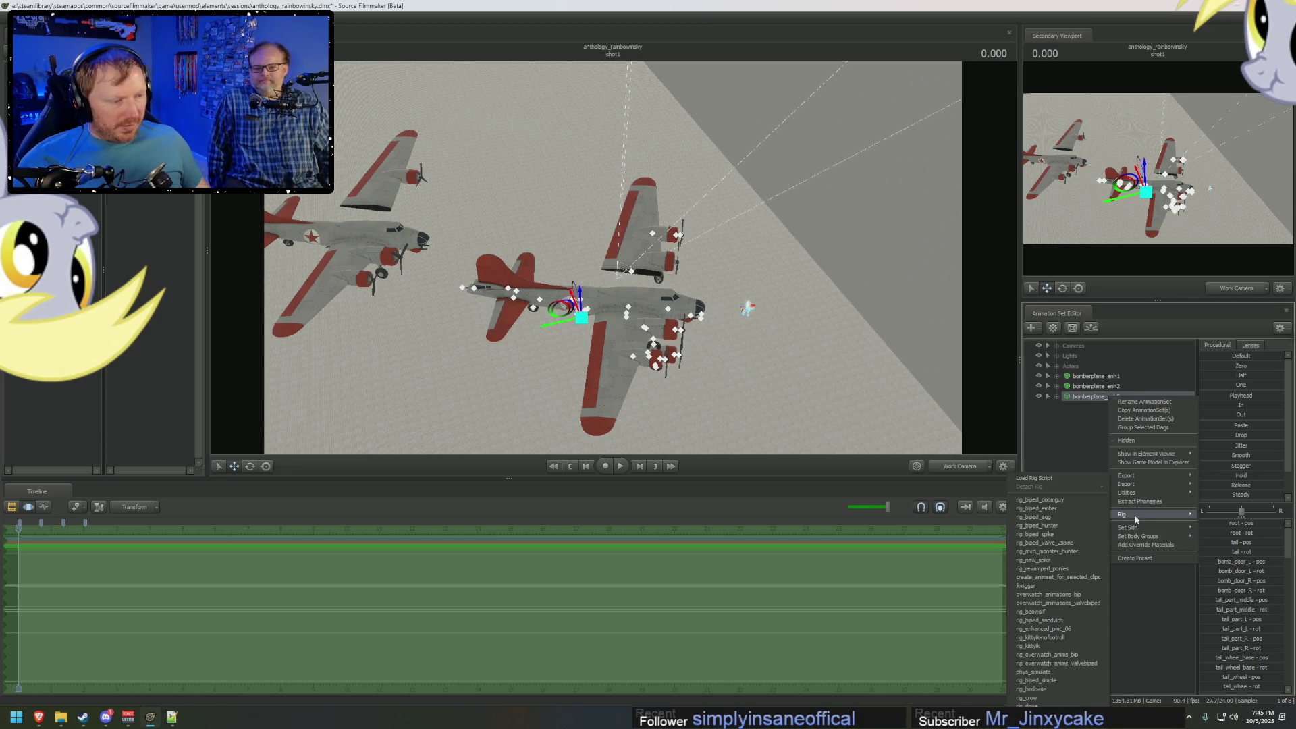
pyautogui.hotkey('alt', 'Tab')
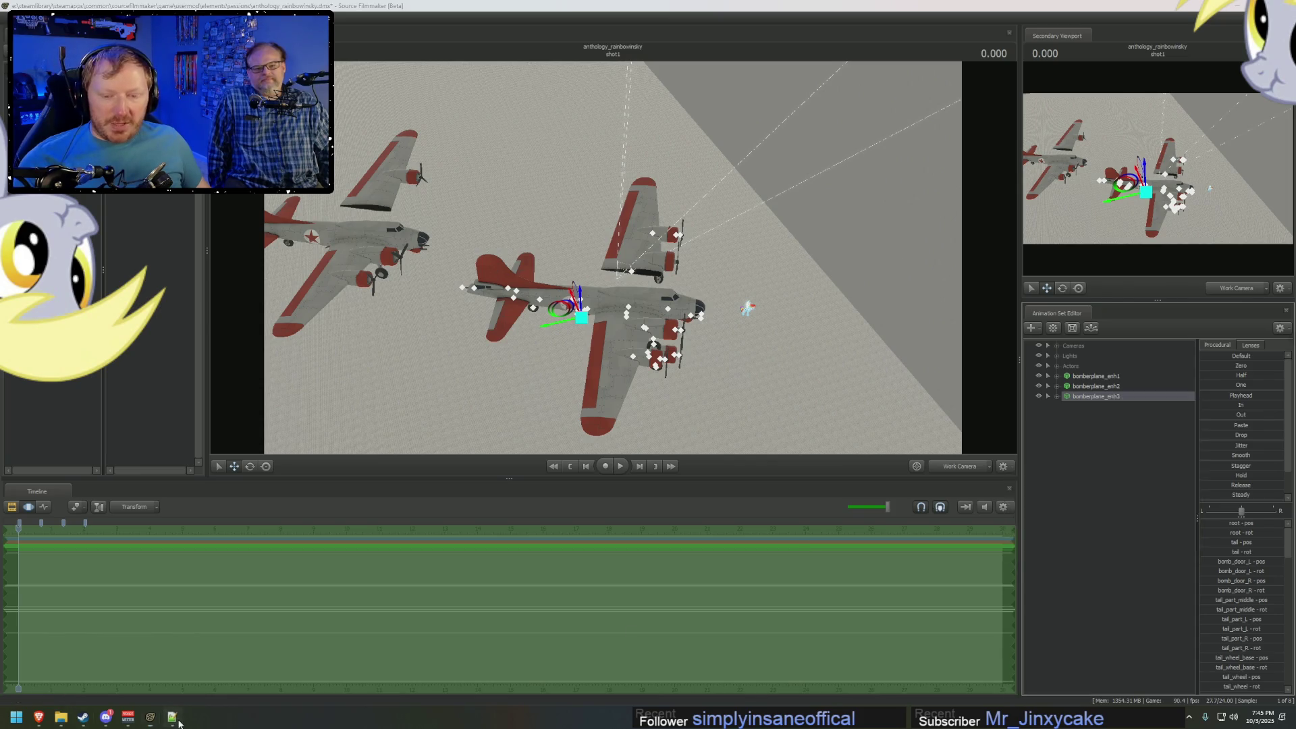
pyautogui.press('Home')
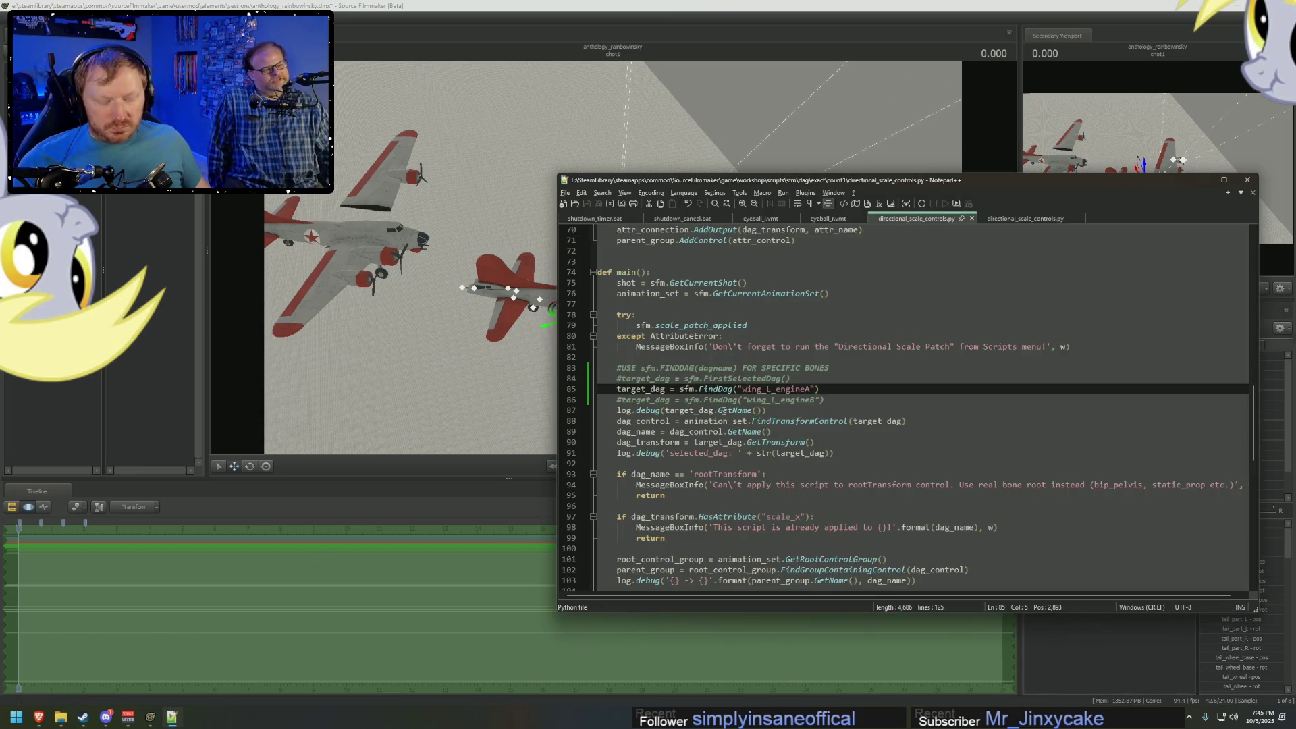
pyautogui.write('#')
pyautogui.press('Down')
pyautogui.press('BackSpace')
pyautogui.hotkey('ctrl', 's')
pyautogui.hotkey('alt', 'Tab')
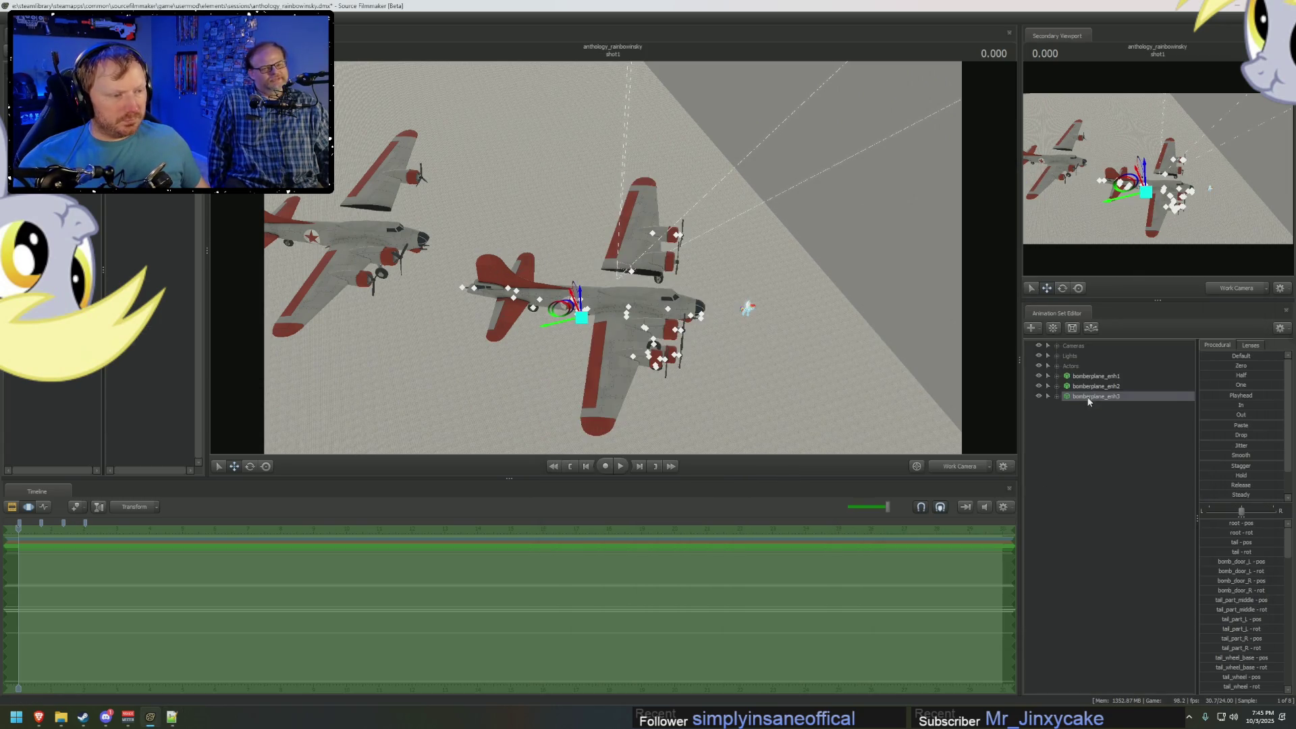
# Apply the directional scale rig script to bomberplane_enh3 and move it toward the lower left.
pyautogui.rightClick(1088, 398)
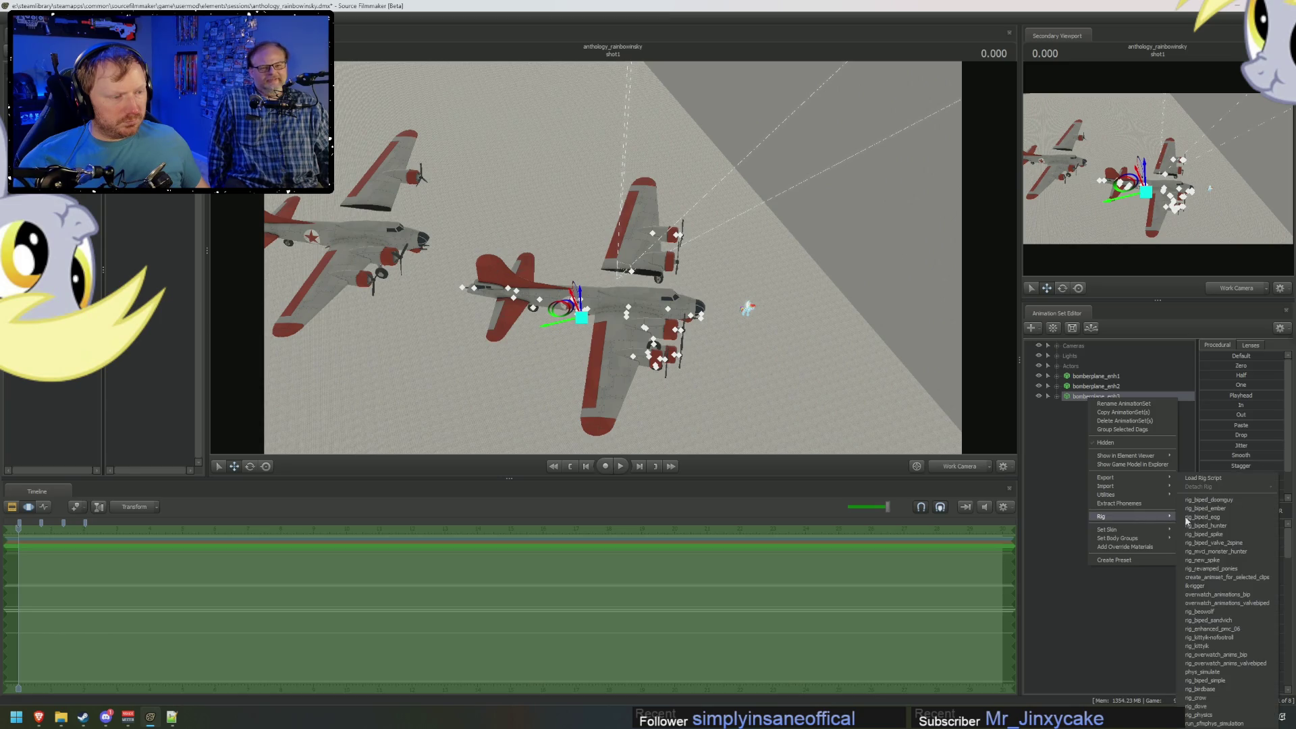
pyautogui.click(1208, 499)
pyautogui.doubleClick(432, 184)
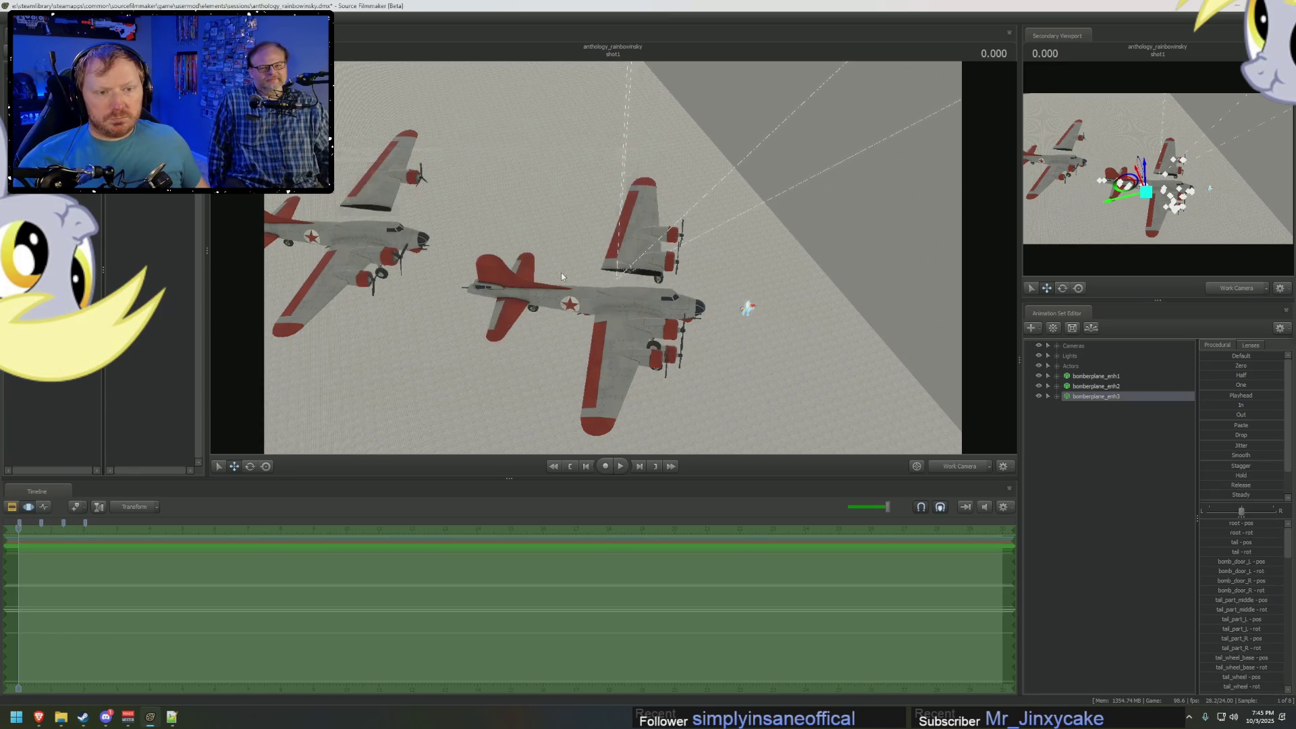
pyautogui.click(1095, 386)
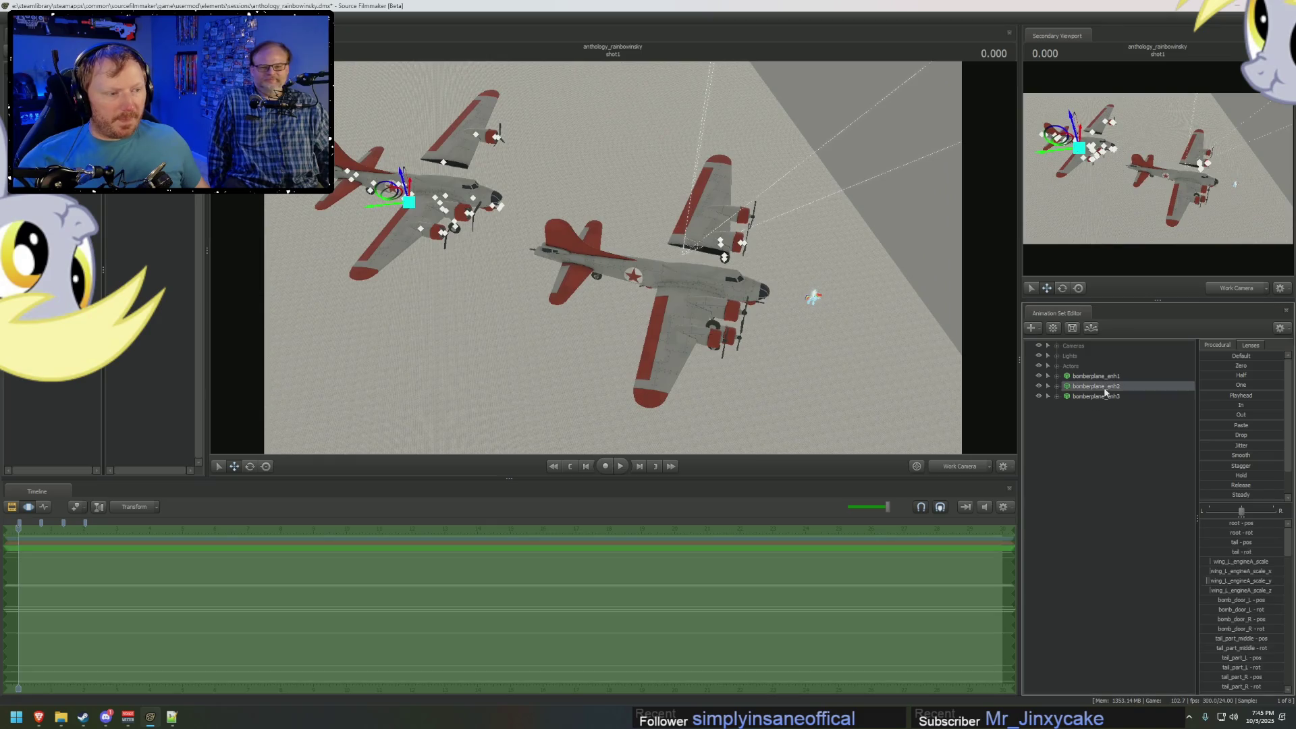
pyautogui.click(1095, 396)
pyautogui.moveTo(610, 286)
pyautogui.mouseDown()
pyautogui.moveTo(277, 389)
pyautogui.moveTo(819, 289)
pyautogui.mouseUp()
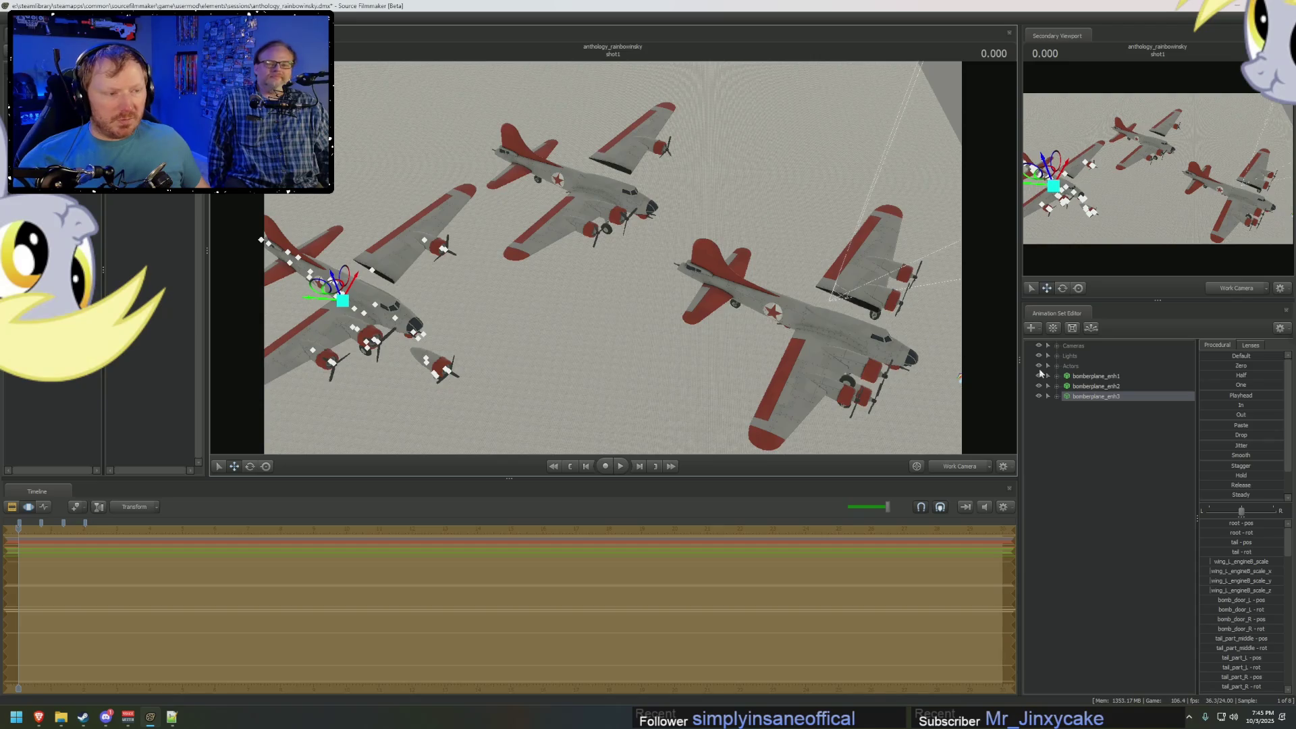
# Expand the bombers' Unknown bone groups and lock the wing_L_engineB bone.
pyautogui.click(1058, 397)
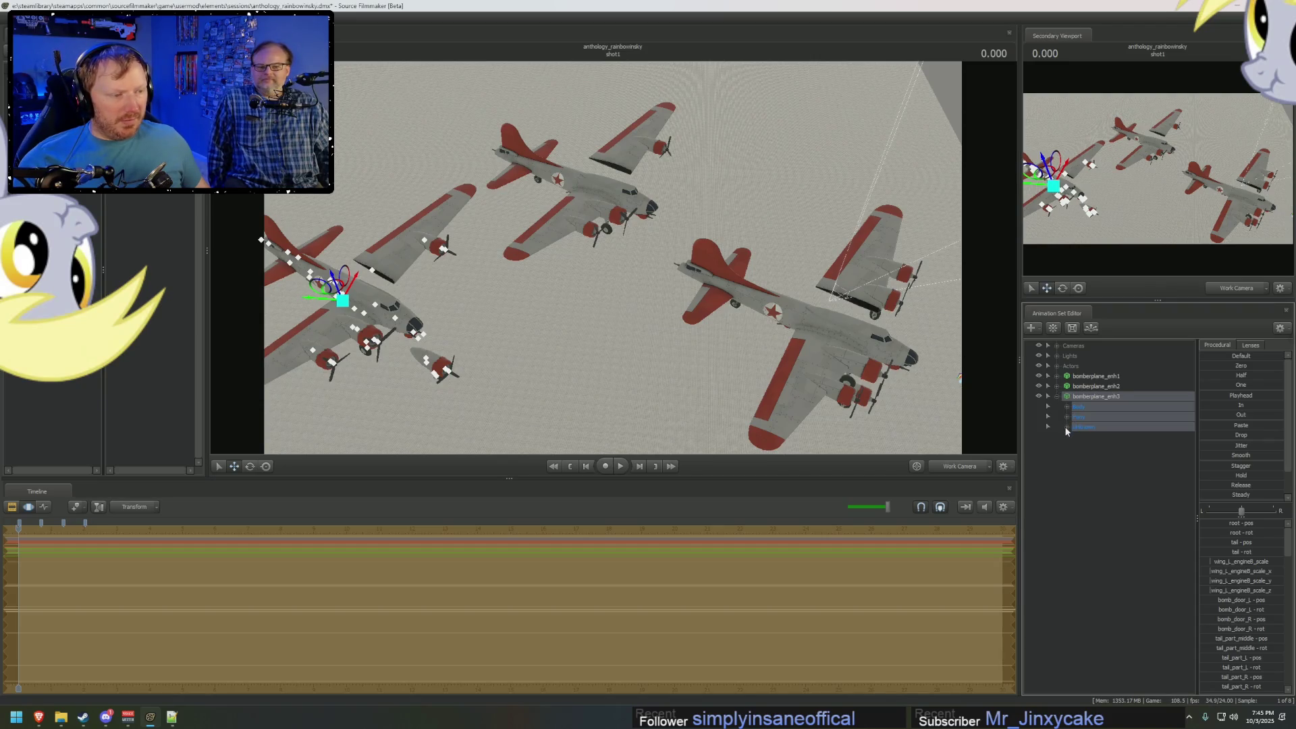
pyautogui.click(1066, 427)
pyautogui.click(1057, 376)
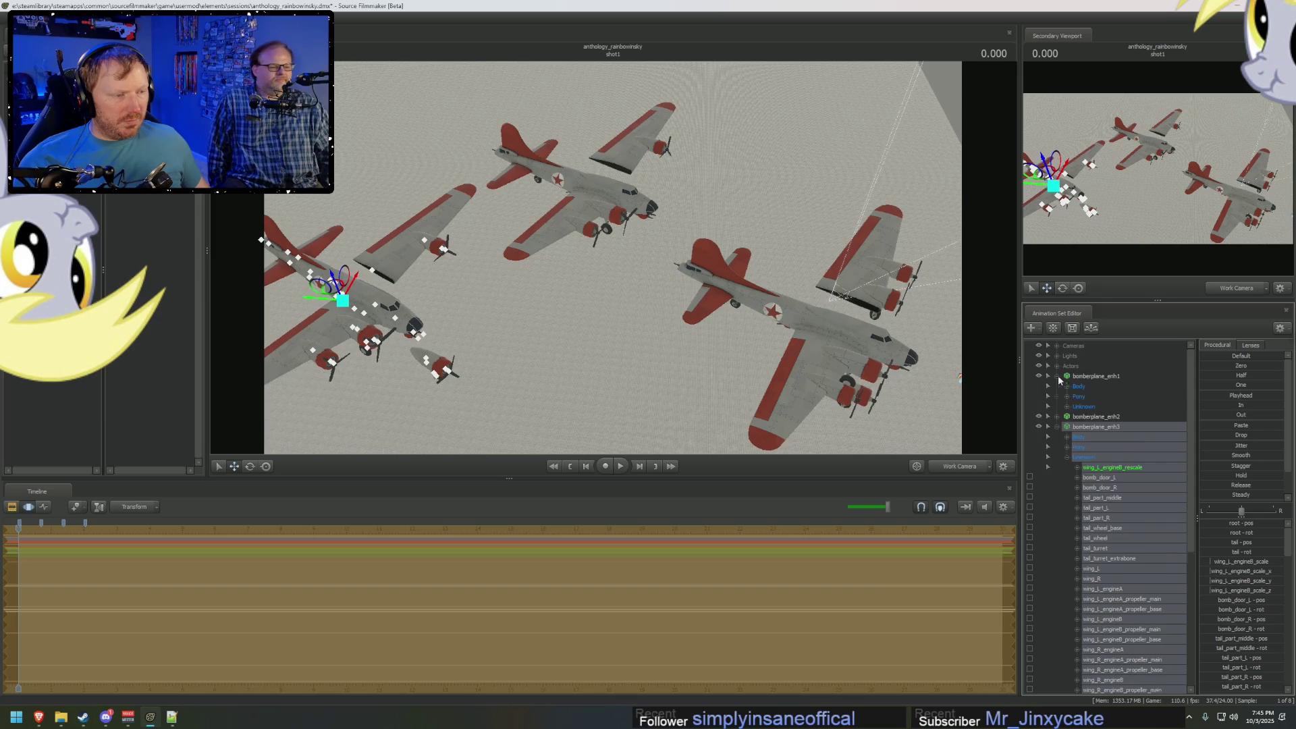
pyautogui.click(1067, 406)
pyautogui.scroll(-7, 1130, 454)
pyautogui.scroll(1, 1129, 454)
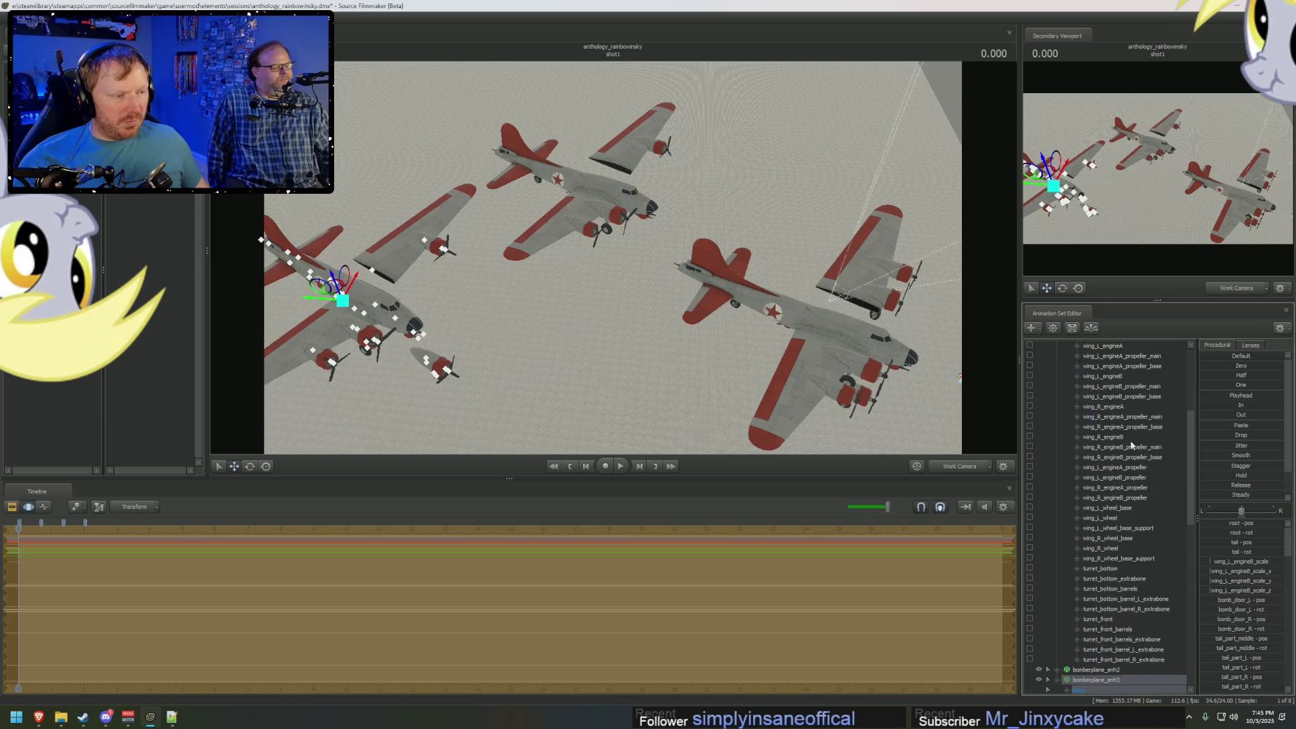
pyautogui.click(1115, 377)
pyautogui.moveTo(1116, 379)
pyautogui.mouseDown()
pyautogui.moveTo(1107, 702)
pyautogui.moveTo(1122, 455)
pyautogui.mouseUp()
pyautogui.click(1205, 363)
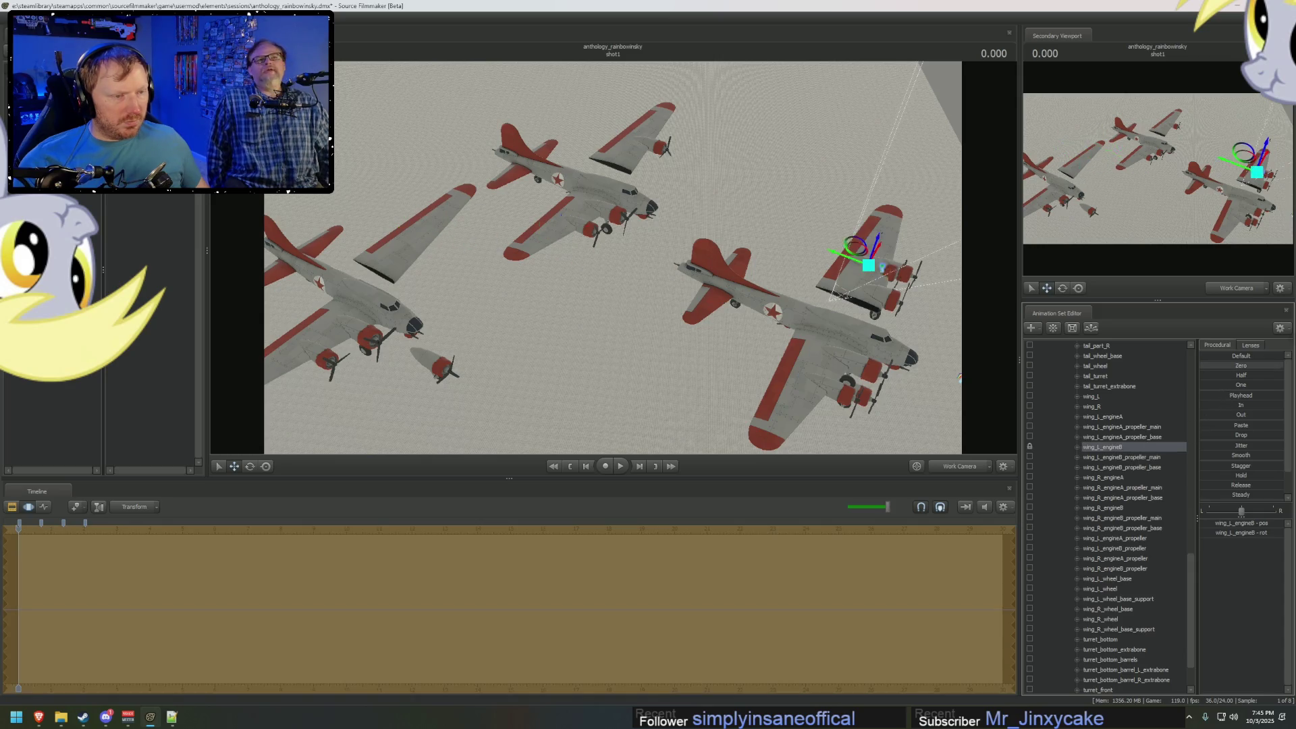
pyautogui.scroll(4, 1134, 520)
# Select wing_L_engineB_rescale and bring the two left-wing engines into close view.
pyautogui.moveTo(675, 304); pyautogui.dragTo(1033, 575)
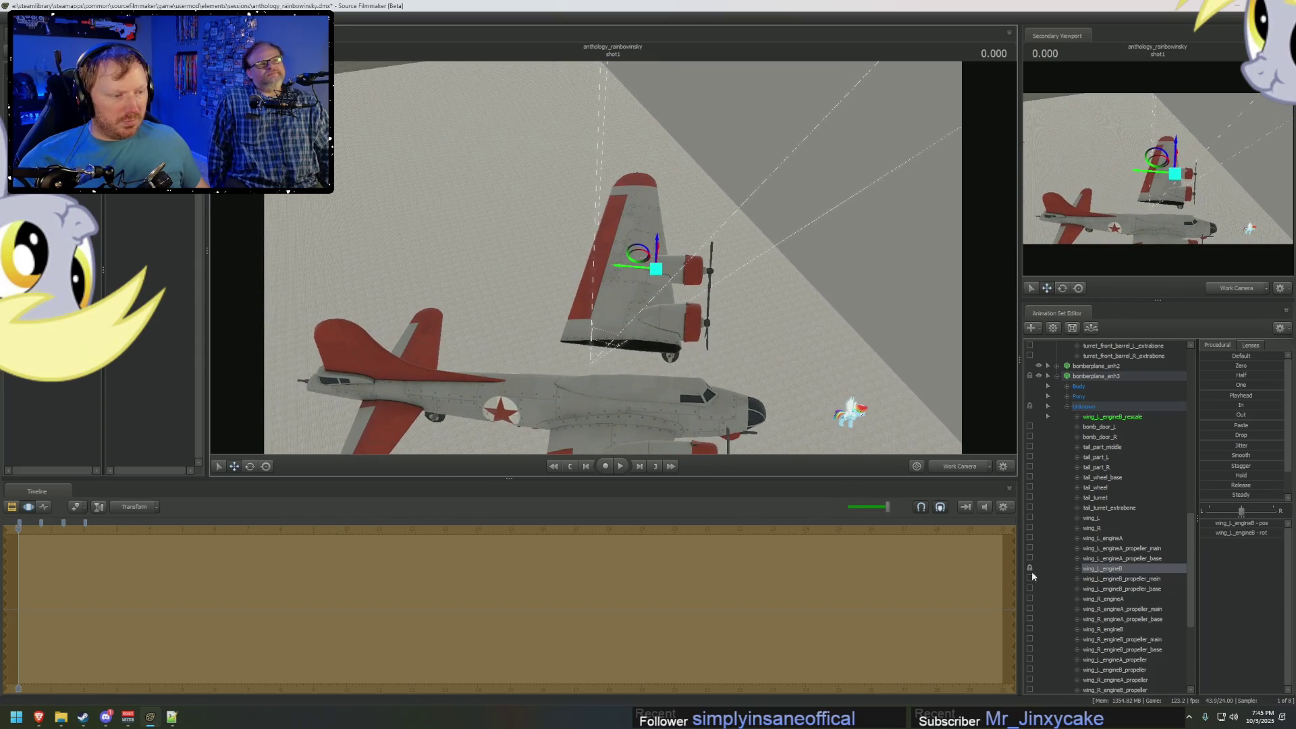
pyautogui.scroll(7, 1109, 551)
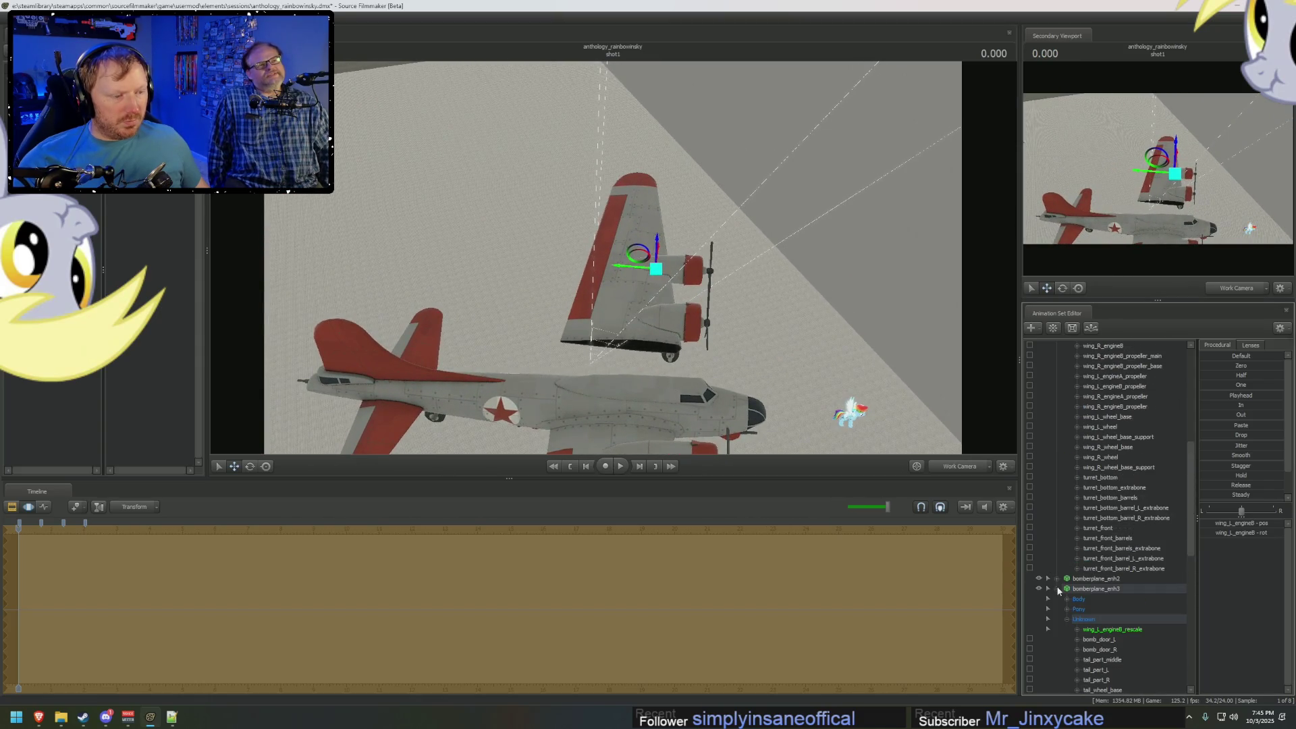
pyautogui.scroll(-10, 1060, 588)
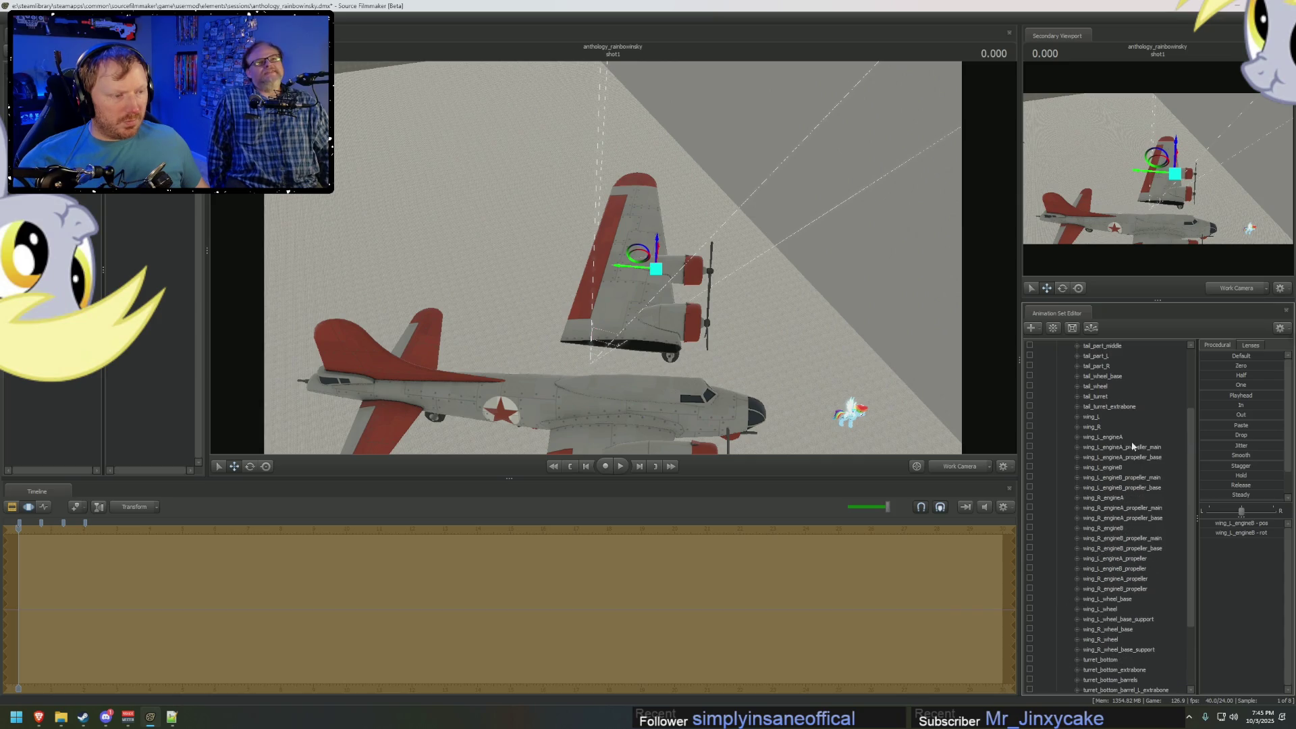
pyautogui.click(1117, 468)
pyautogui.moveTo(607, 284)
pyautogui.mouseDown()
pyautogui.moveTo(648, 211)
pyautogui.moveTo(685, 268)
pyautogui.moveTo(675, 317)
pyautogui.mouseUp()
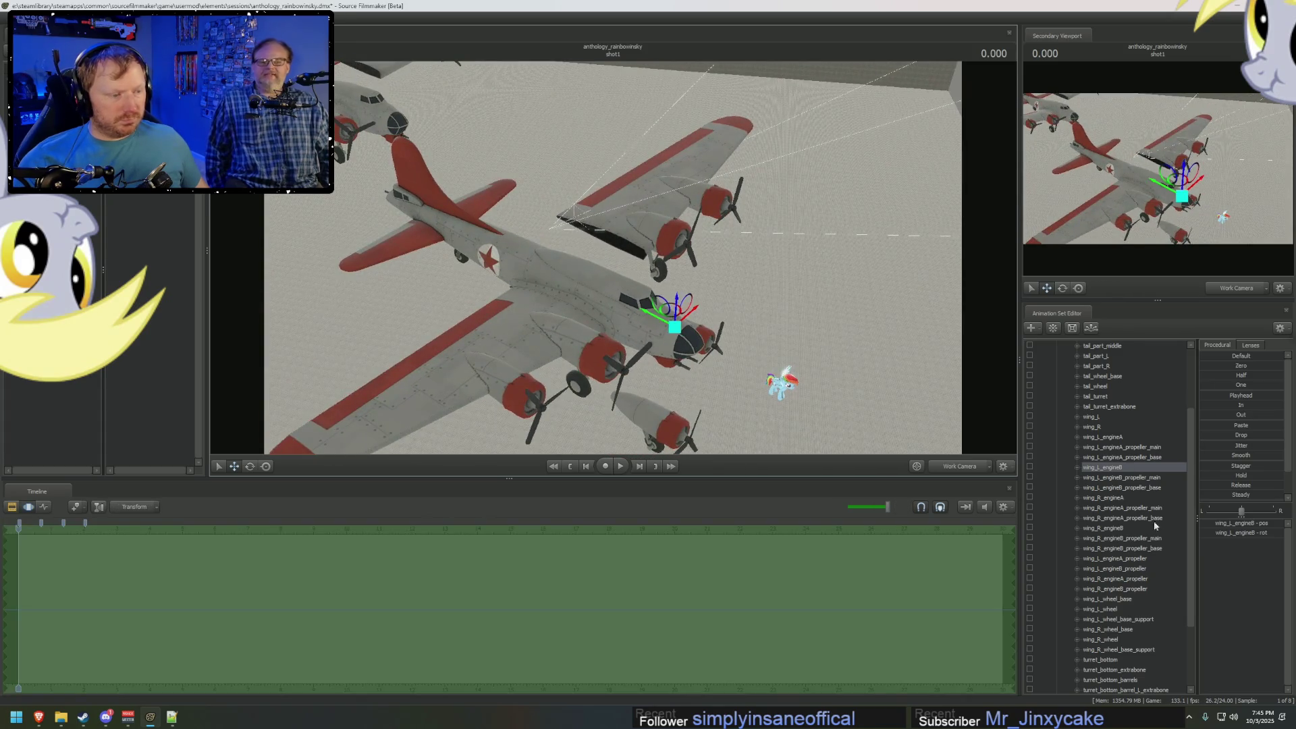
pyautogui.scroll(-3, 1153, 577)
pyautogui.click(1062, 674)
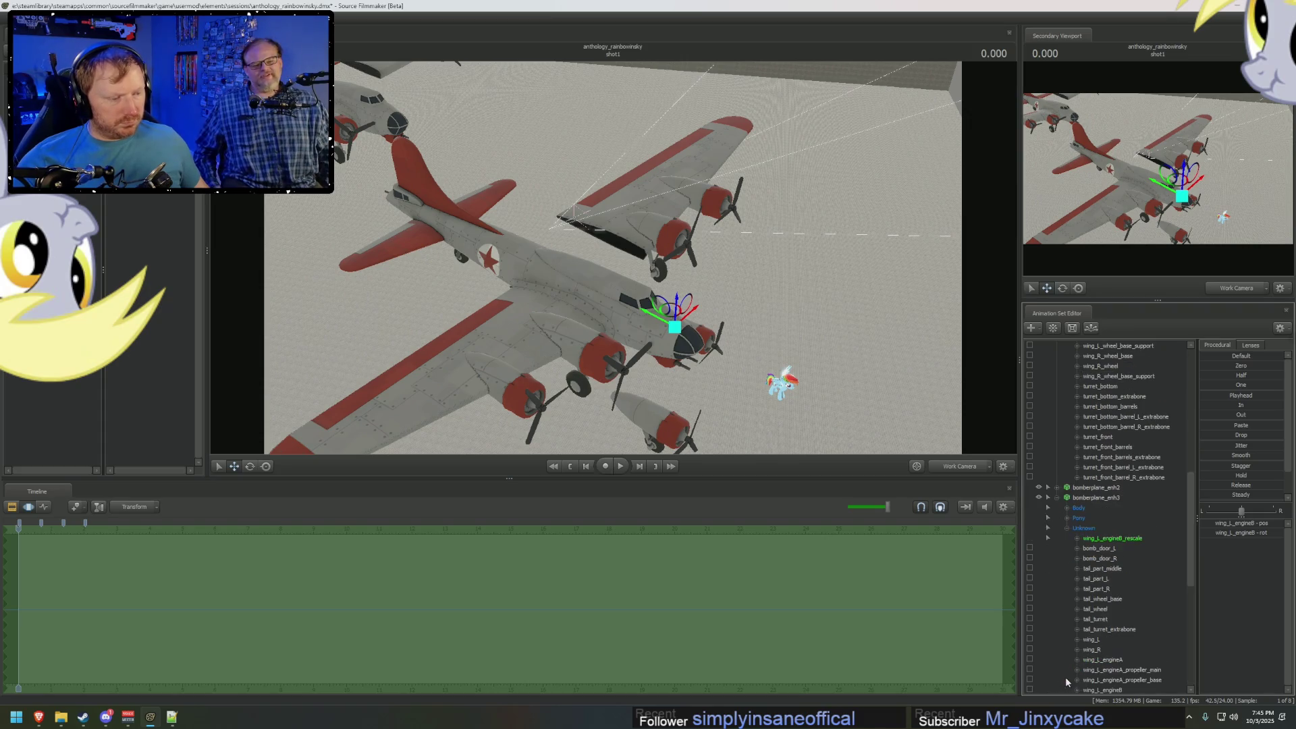
pyautogui.moveTo(945, 445)
pyautogui.mouseDown()
pyautogui.moveTo(767, 448)
pyautogui.moveTo(938, 399)
pyautogui.mouseUp()
# Resize the front nacelle with wing_L_engineB_rescale's scale channels and check it through Main Camera.
pyautogui.click(1078, 539)
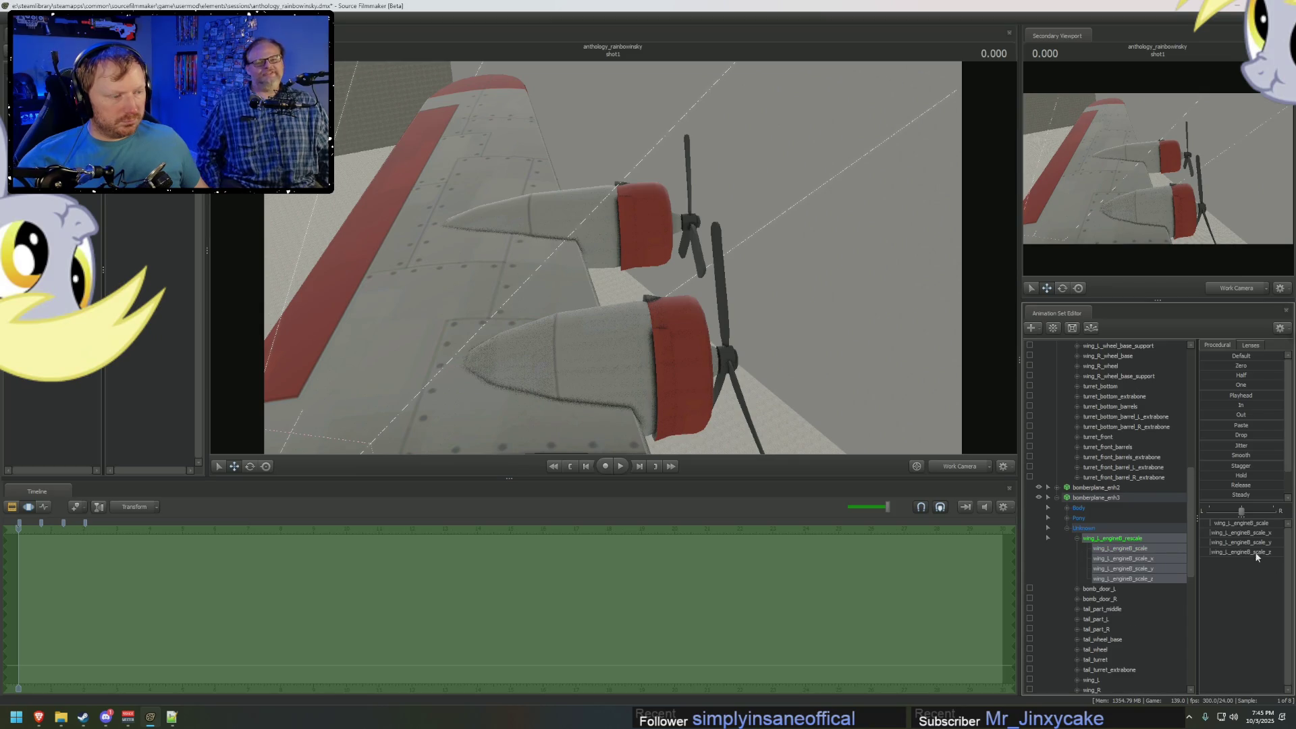
pyautogui.moveTo(1257, 553); pyautogui.dragTo(1235, 552)
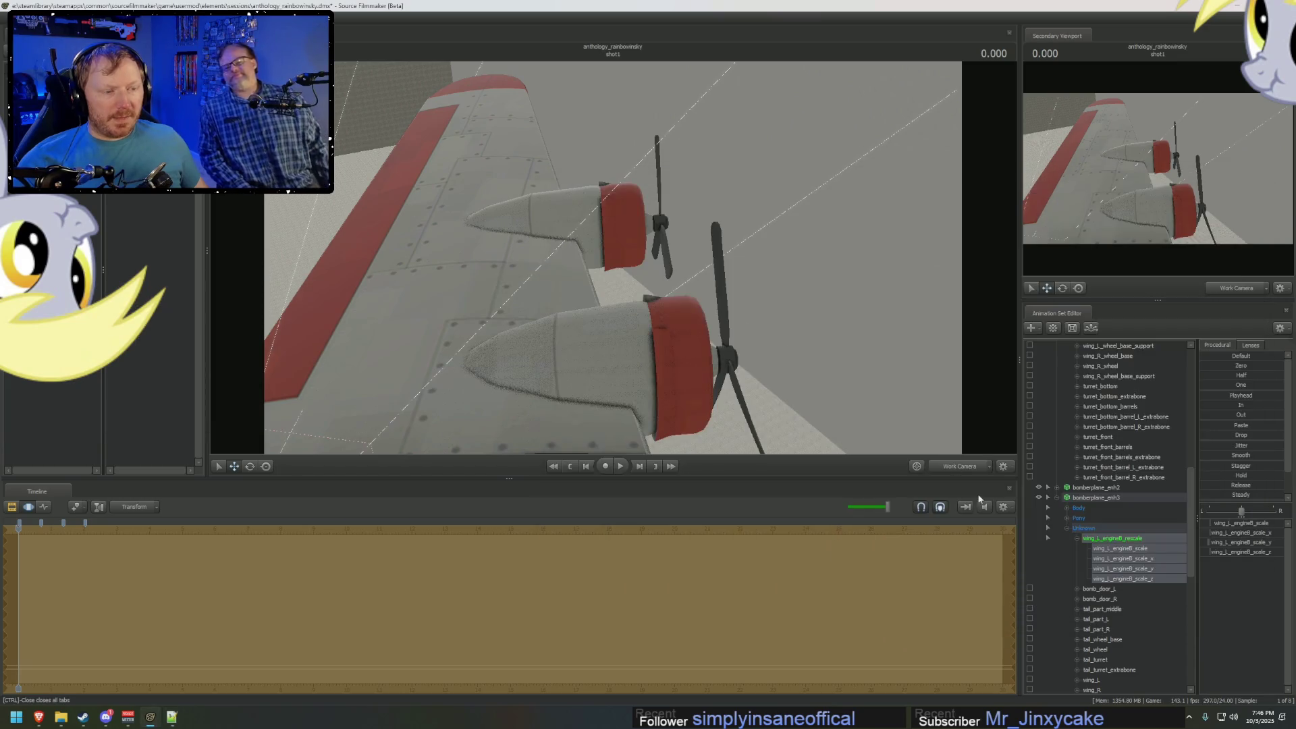
pyautogui.click(962, 469)
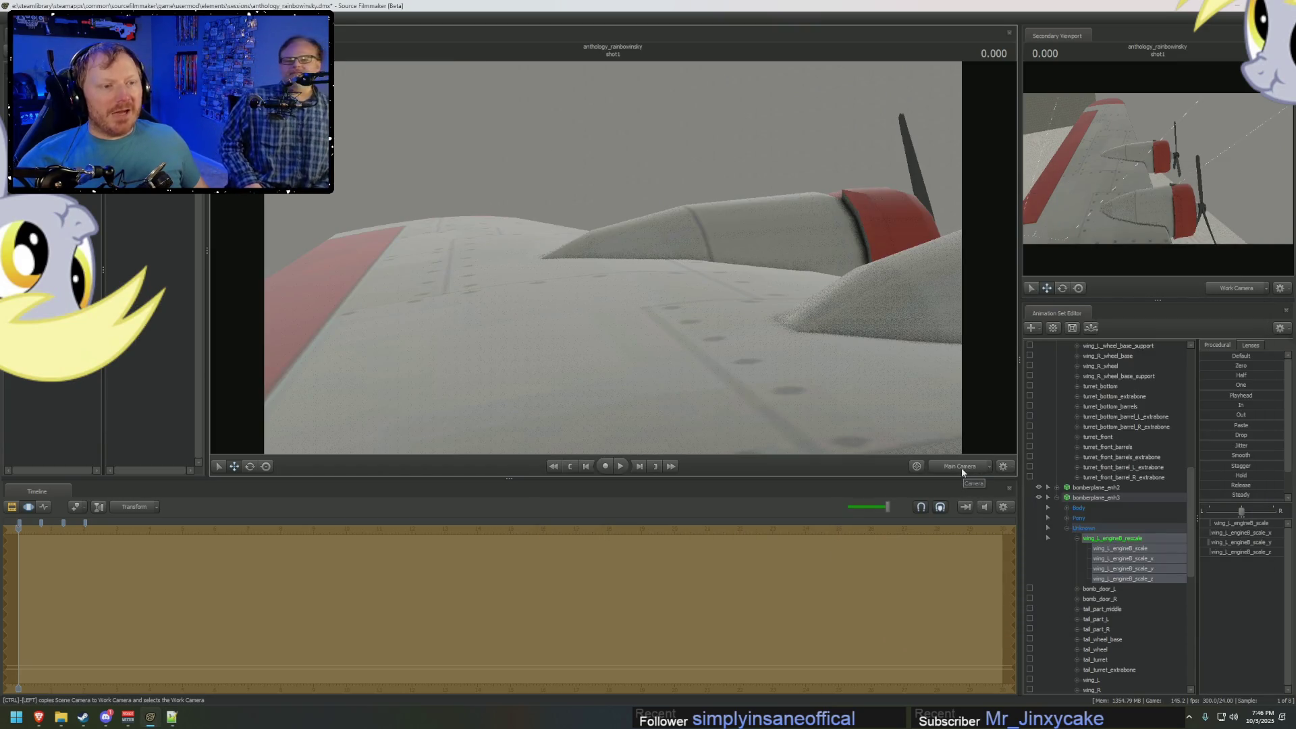
pyautogui.hotkey('alt', 'Tab')
pyautogui.hotkey('alt', 'Tab')
pyautogui.hotkey('alt', 'Tab')
pyautogui.hotkey('alt', 'Tab')
pyautogui.hotkey('alt', 'Tab')
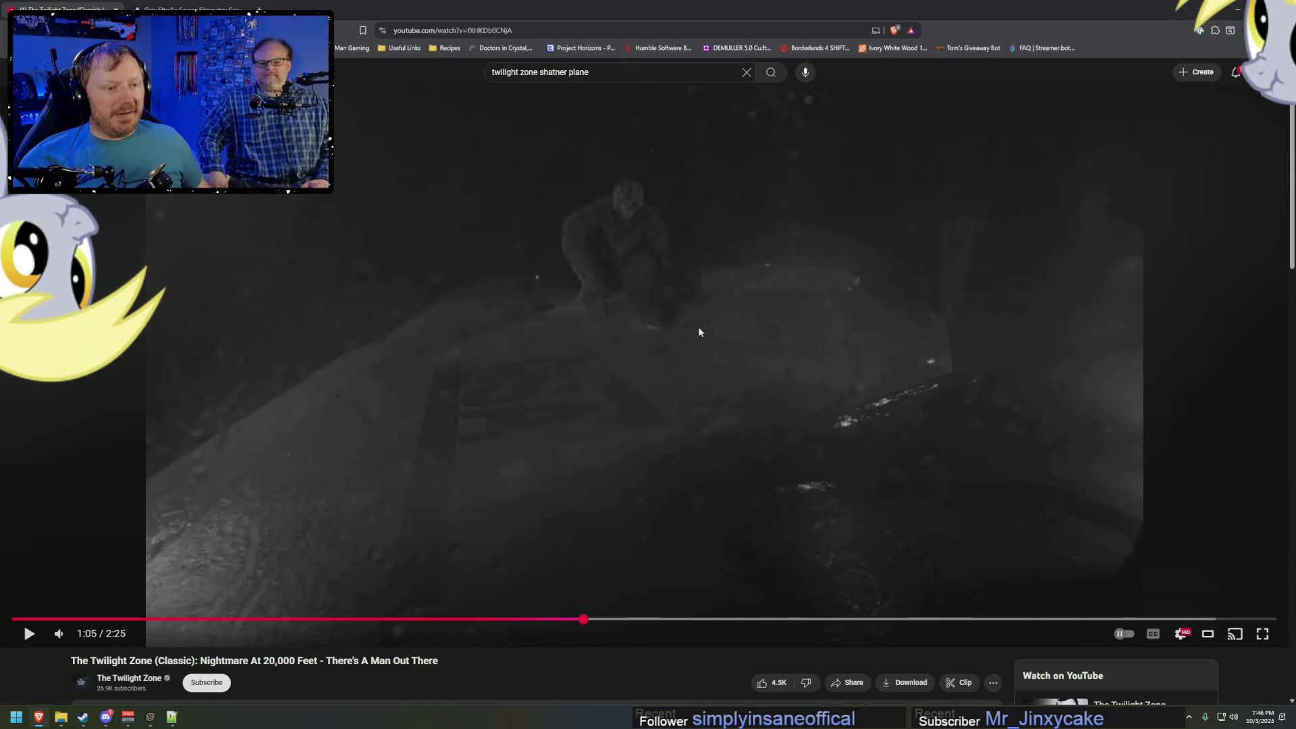
pyautogui.hotkey('alt', 'Tab')
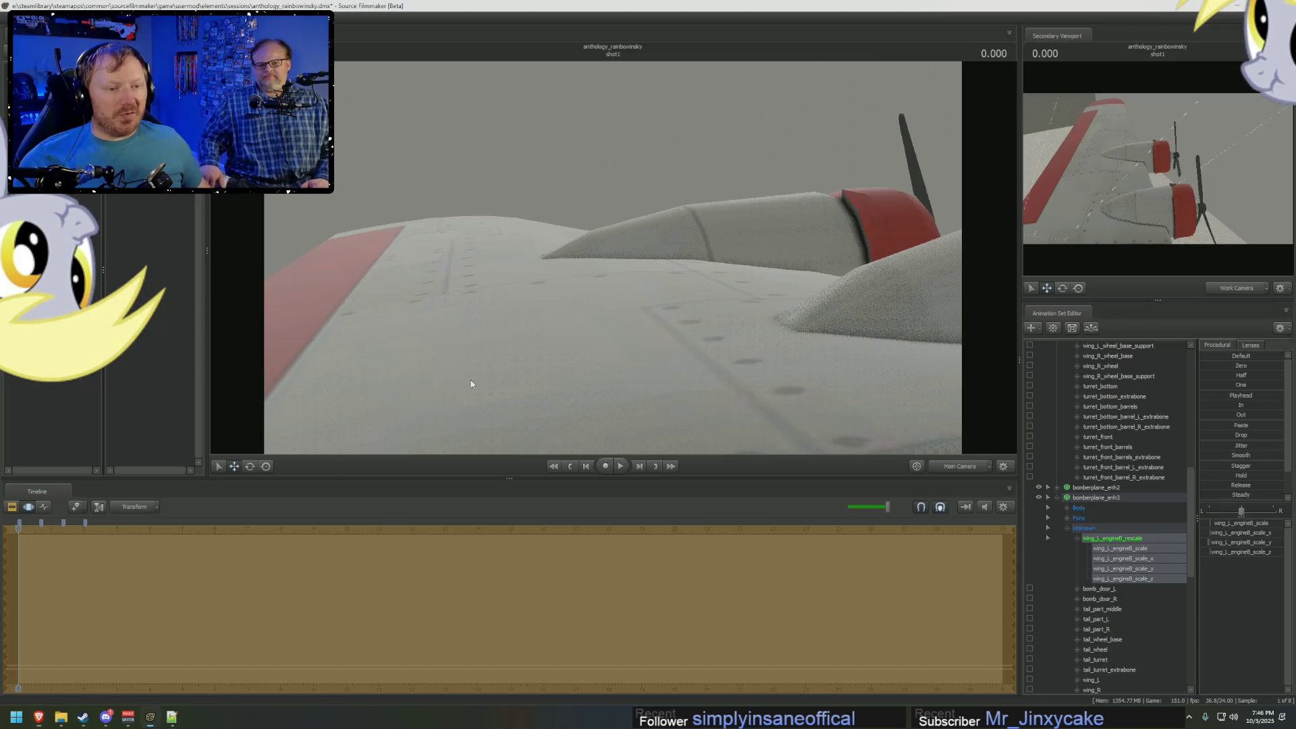
# In the motion editor, select wing_L_engineB and slide its nacelle left along the wing.
pyautogui.press('F3')
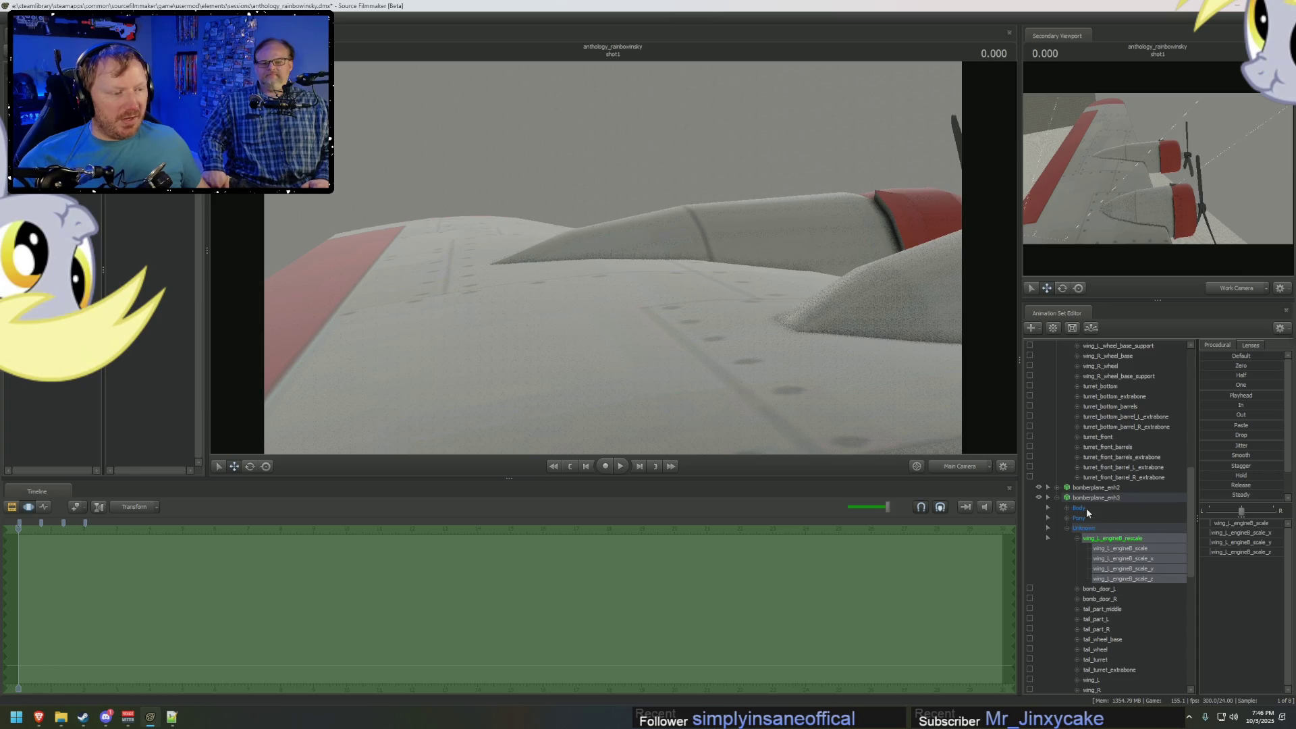
pyautogui.scroll(-3, 1115, 571)
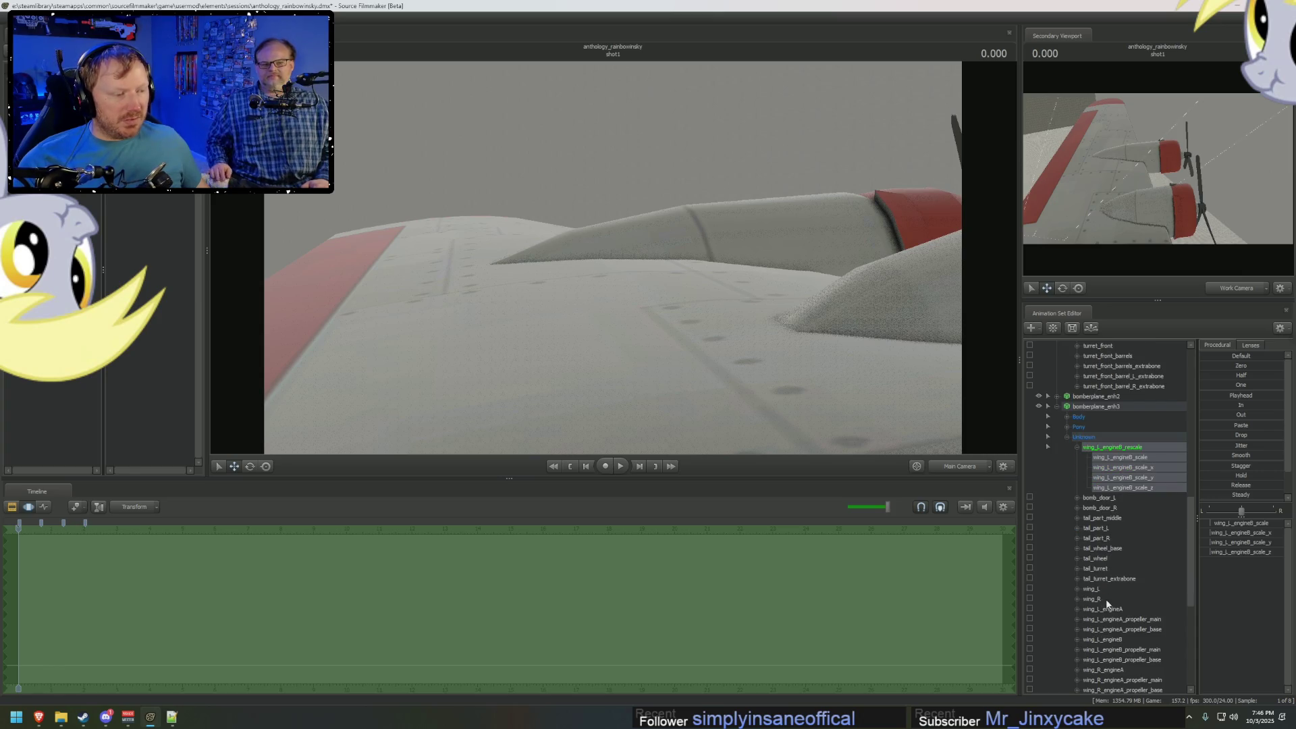
pyautogui.scroll(-6, 1111, 584)
pyautogui.click(1117, 518)
pyautogui.press('F2')
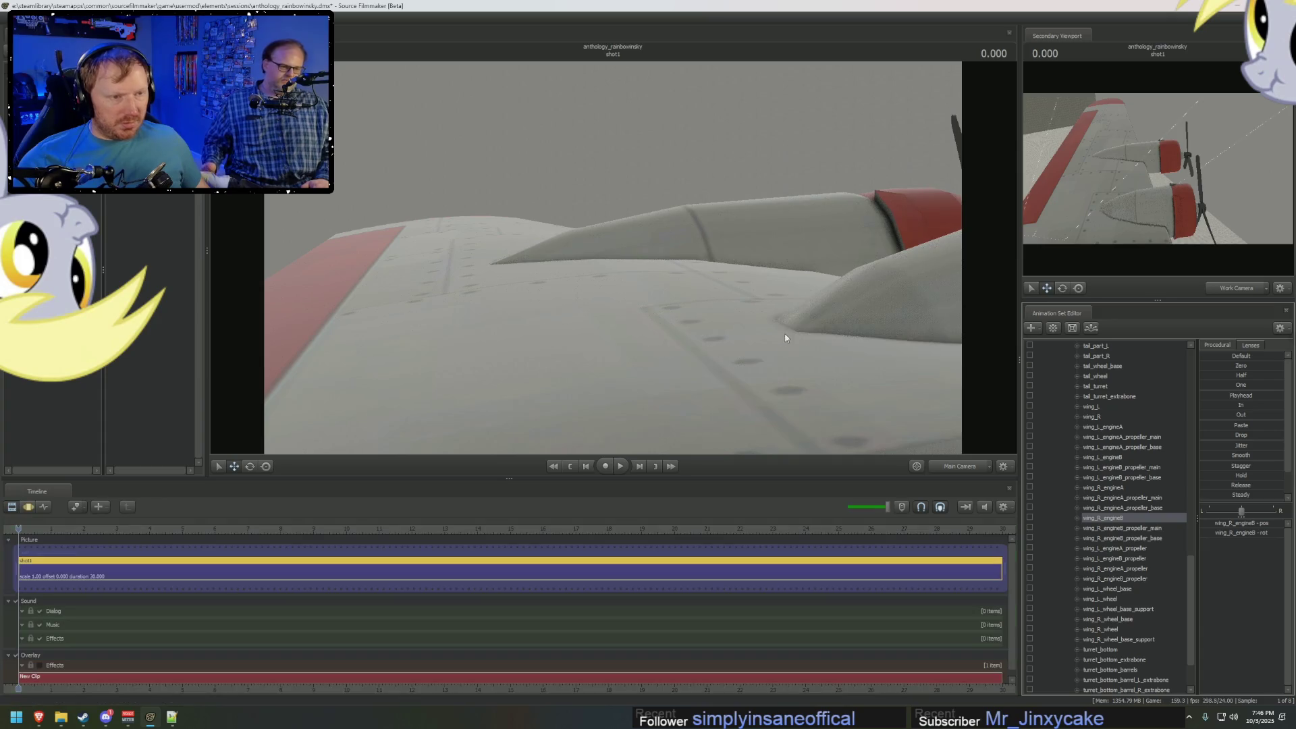
pyautogui.press('F3')
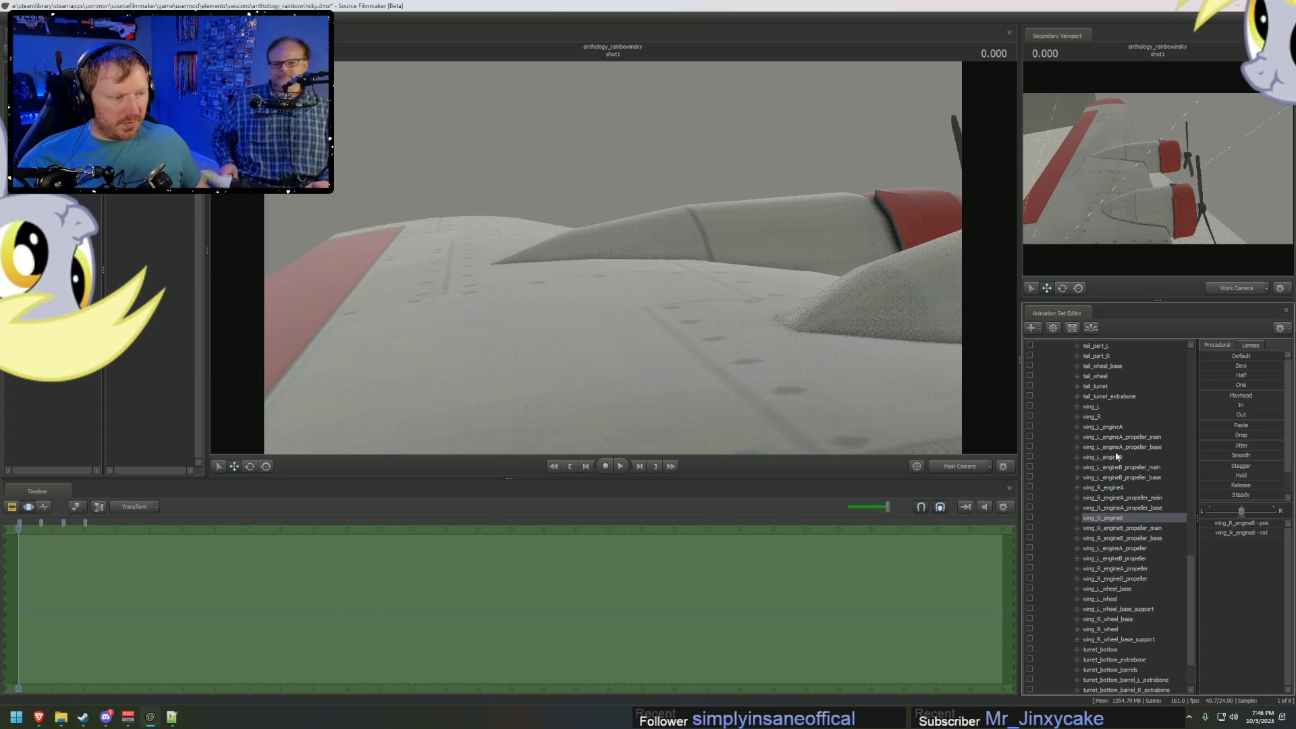
pyautogui.click(1117, 457)
pyautogui.moveTo(665, 290); pyautogui.dragTo(617, 305)
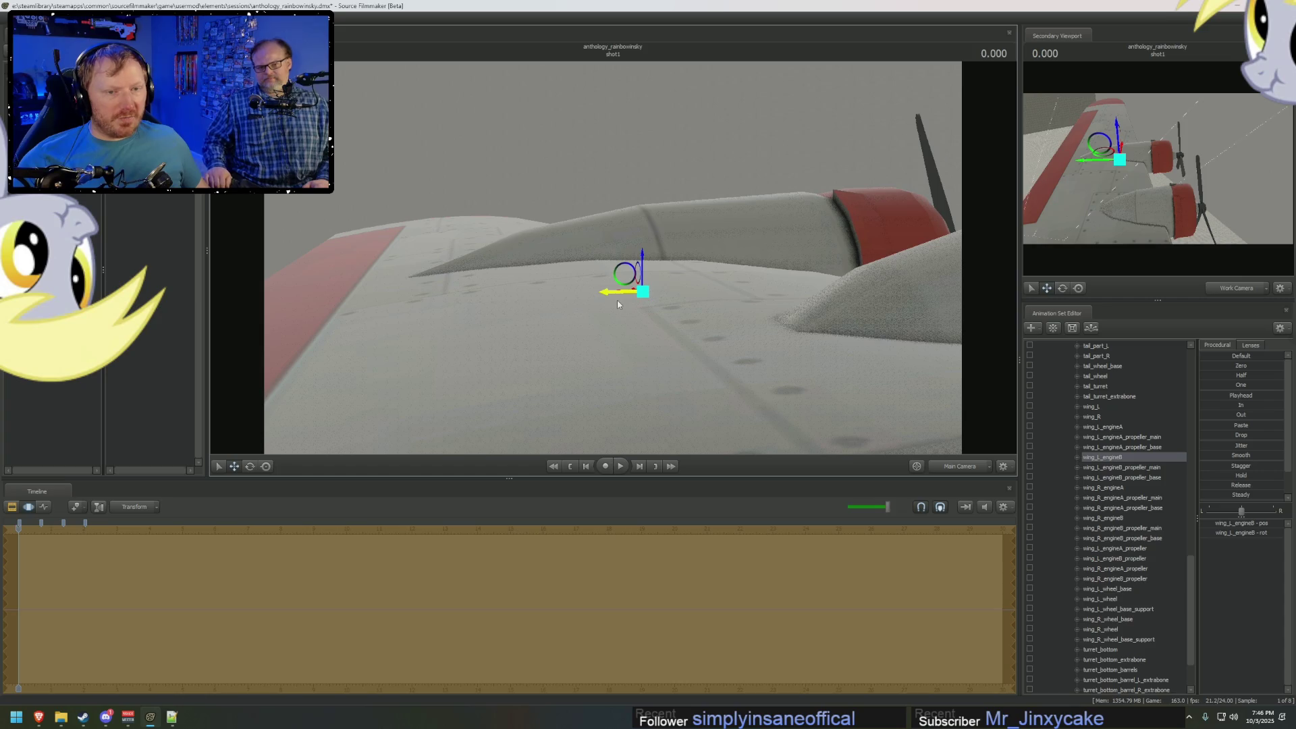
# Compare against the reference video and expand bomberplane_enh2's Unknown bone group.
pyautogui.hotkey('alt', 'Tab')
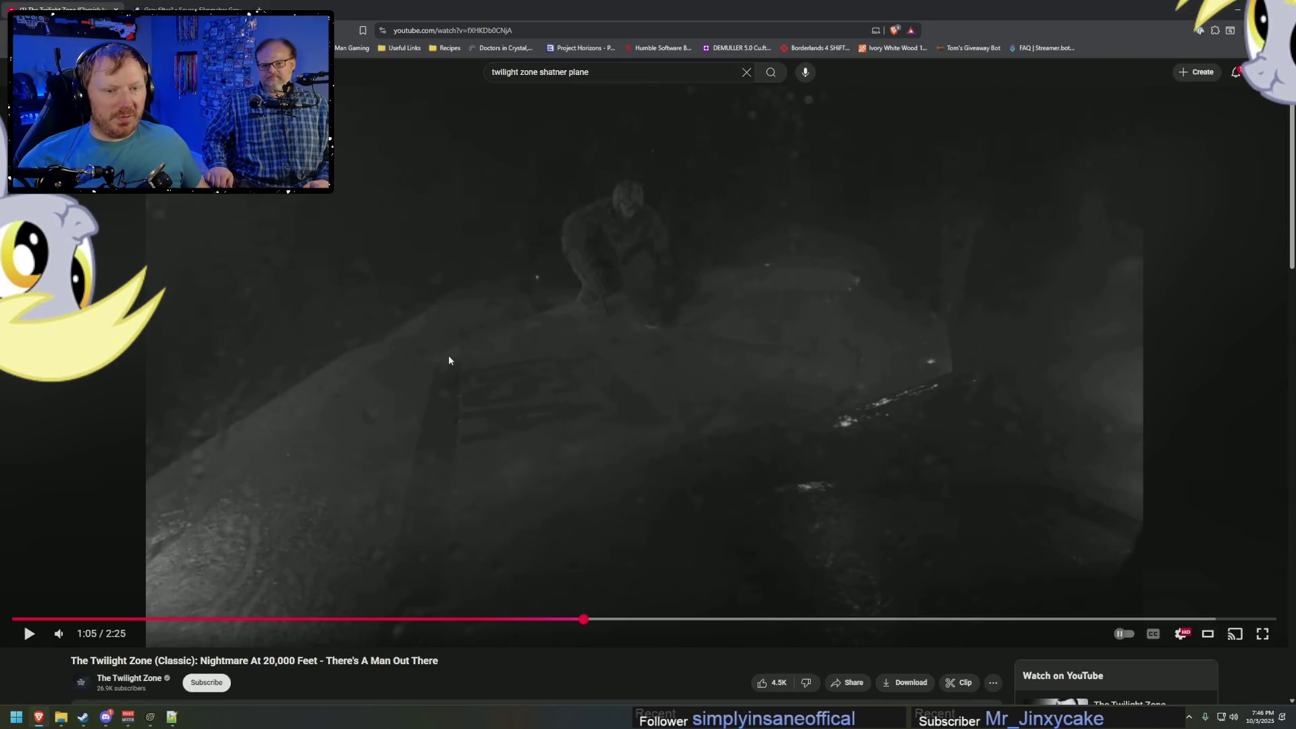
pyautogui.hotkey('alt', 'Tab')
pyautogui.hotkey('alt', 'Tab')
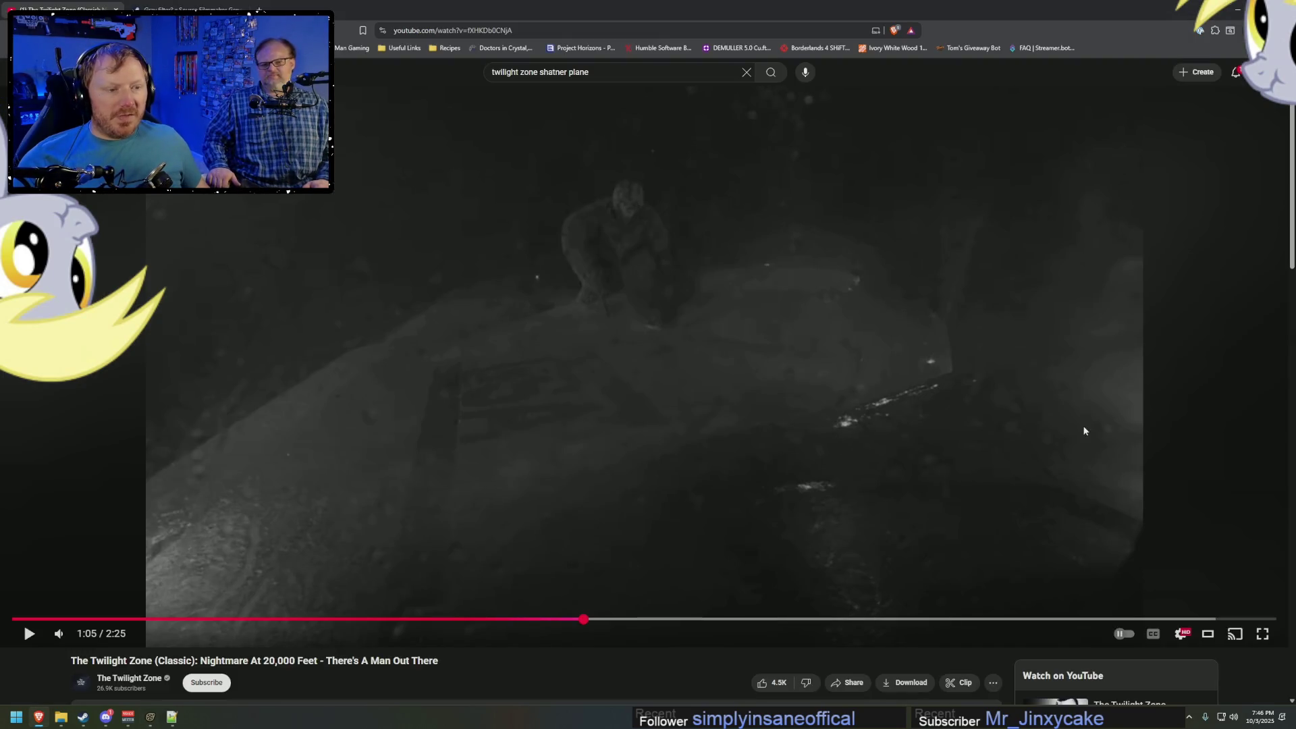
pyautogui.hotkey('alt', 'Tab')
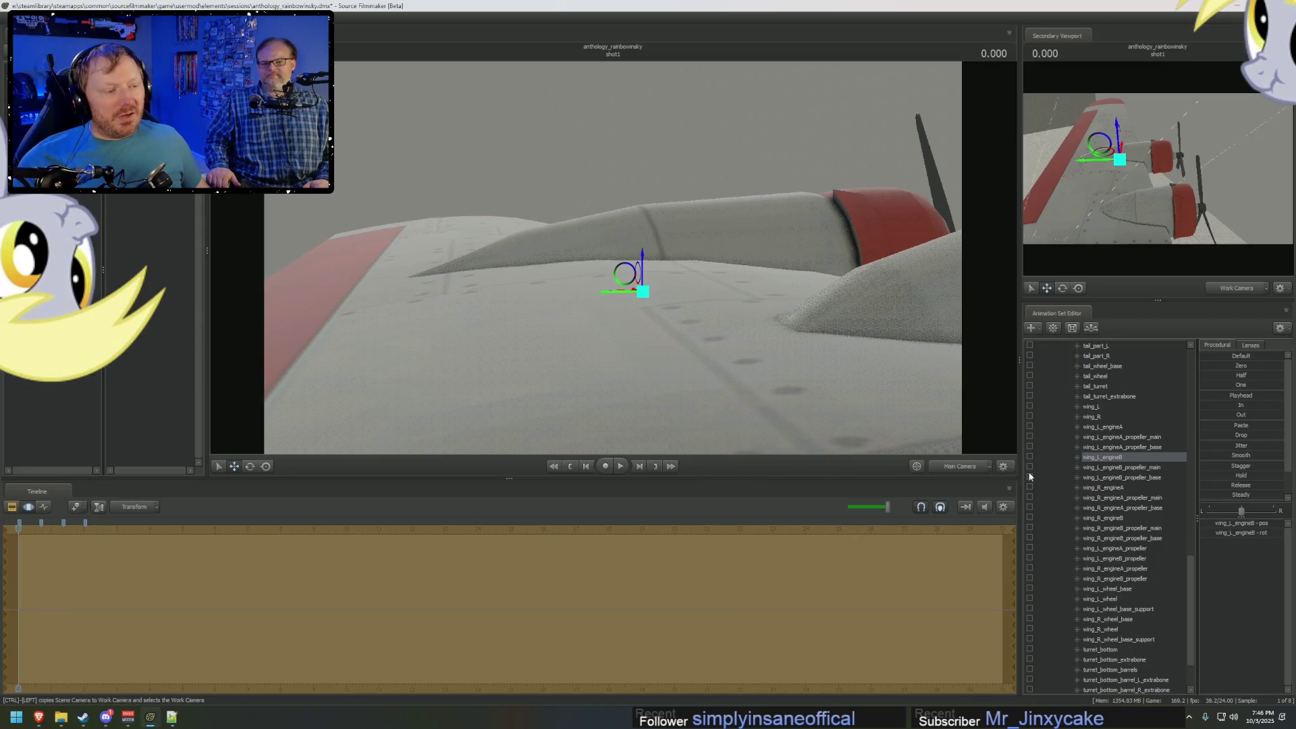
pyautogui.scroll(-3, 1055, 554)
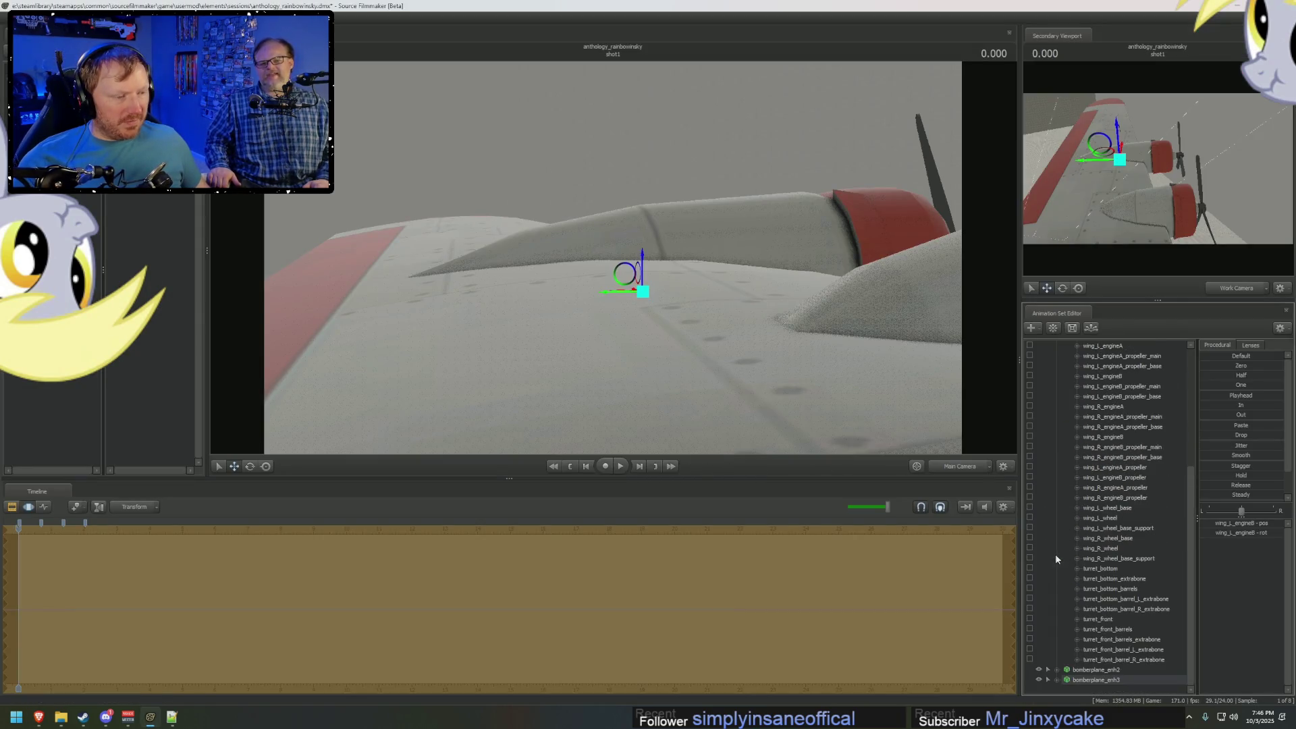
pyautogui.click(1075, 671)
pyautogui.click(1068, 669)
# Enlarge the engine A nacelle with the wing_L_engineA_rescale scale control.
pyautogui.hotkey('alt', 'Tab')
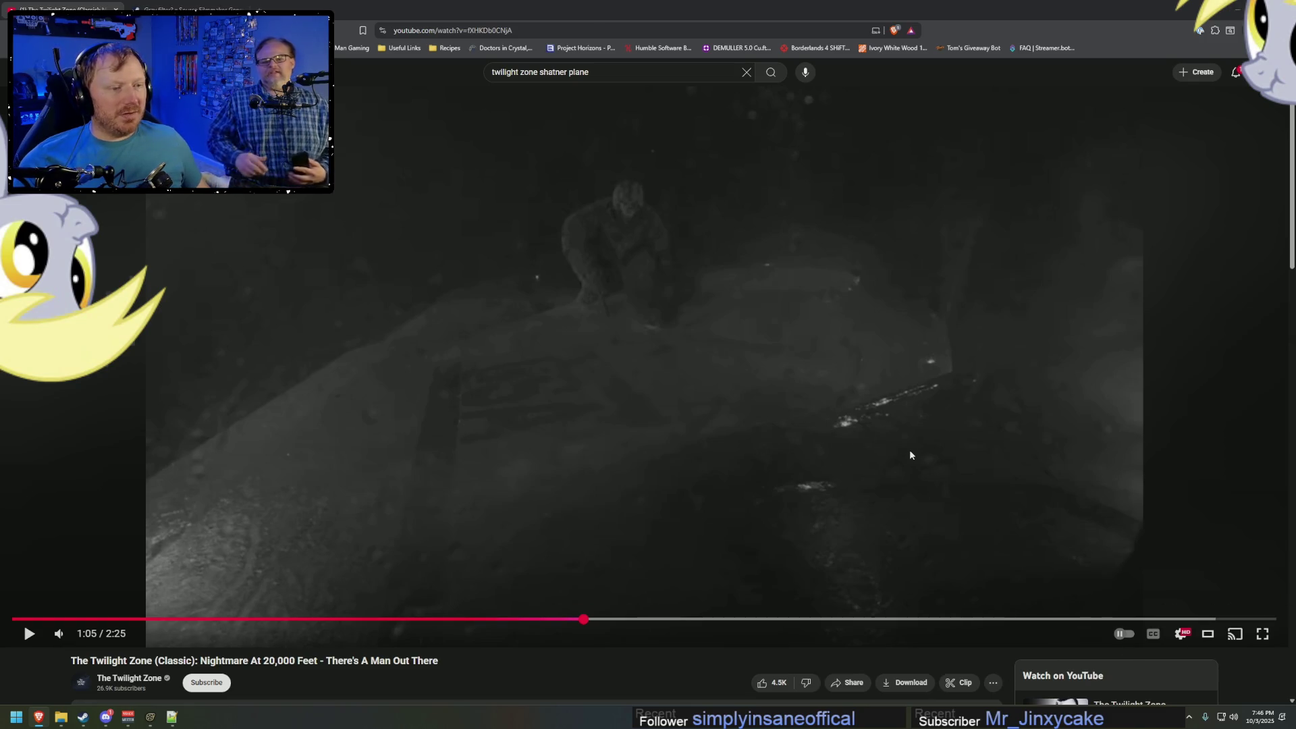
pyautogui.hotkey('alt', 'Tab')
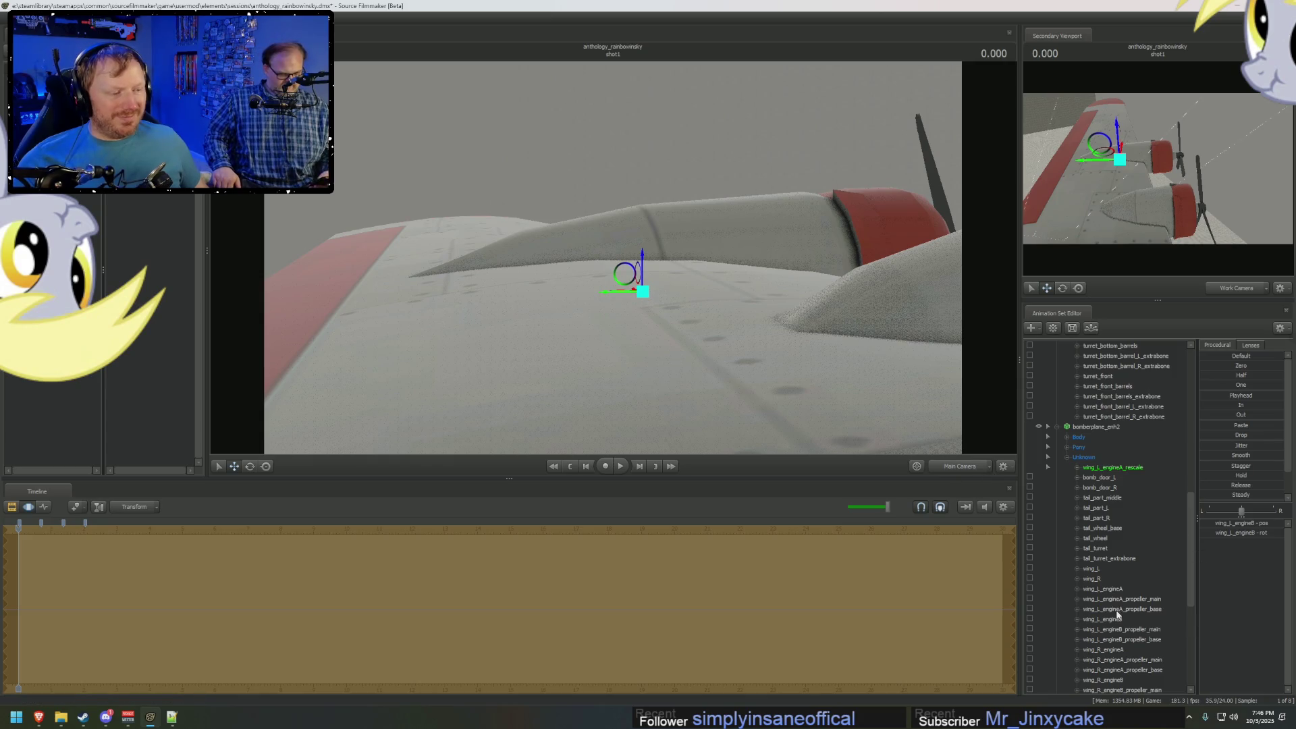
pyautogui.click(1114, 467)
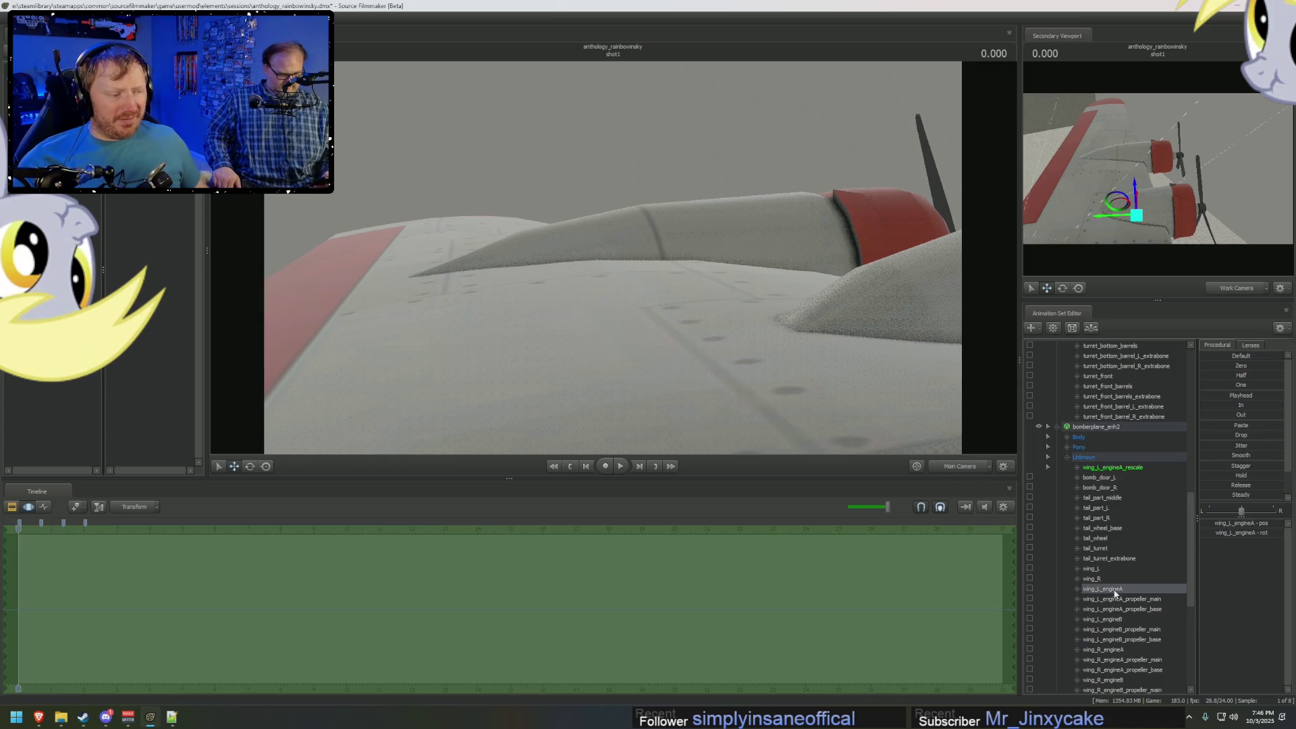
pyautogui.moveTo(1222, 540); pyautogui.dragTo(1219, 541)
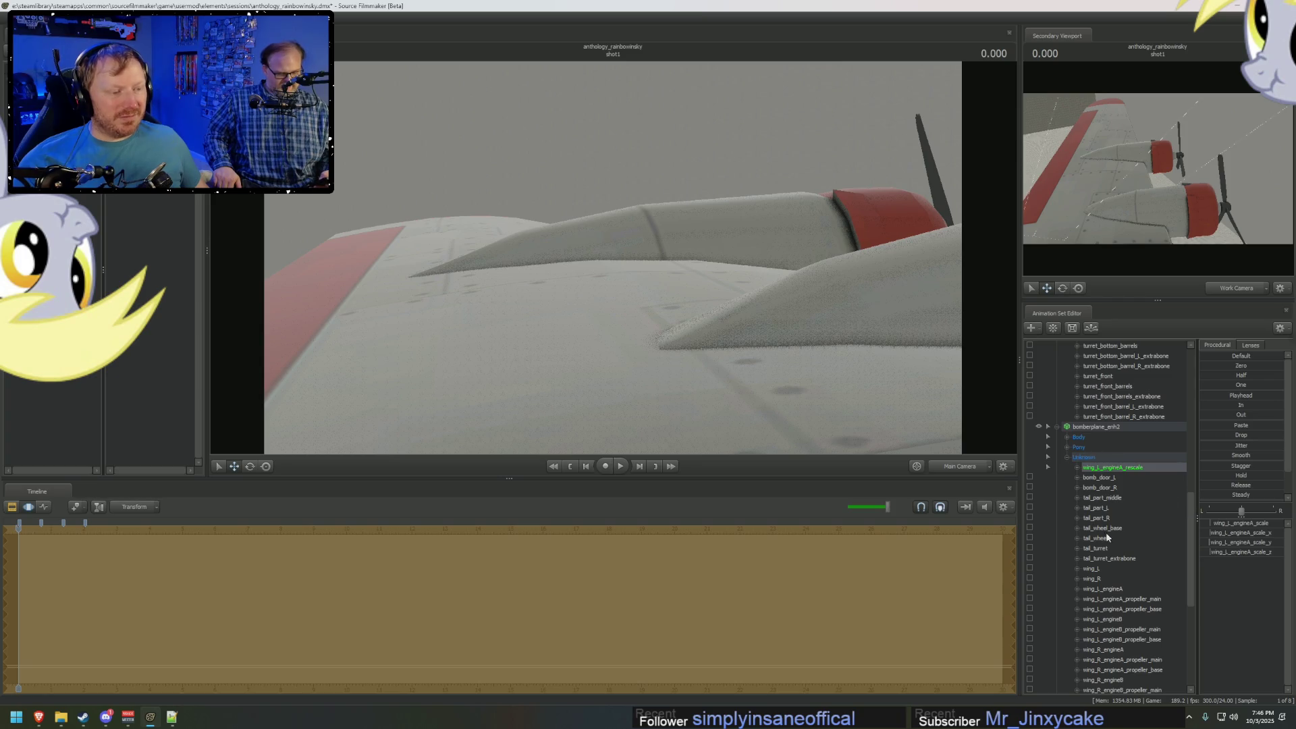
pyautogui.click(1105, 588)
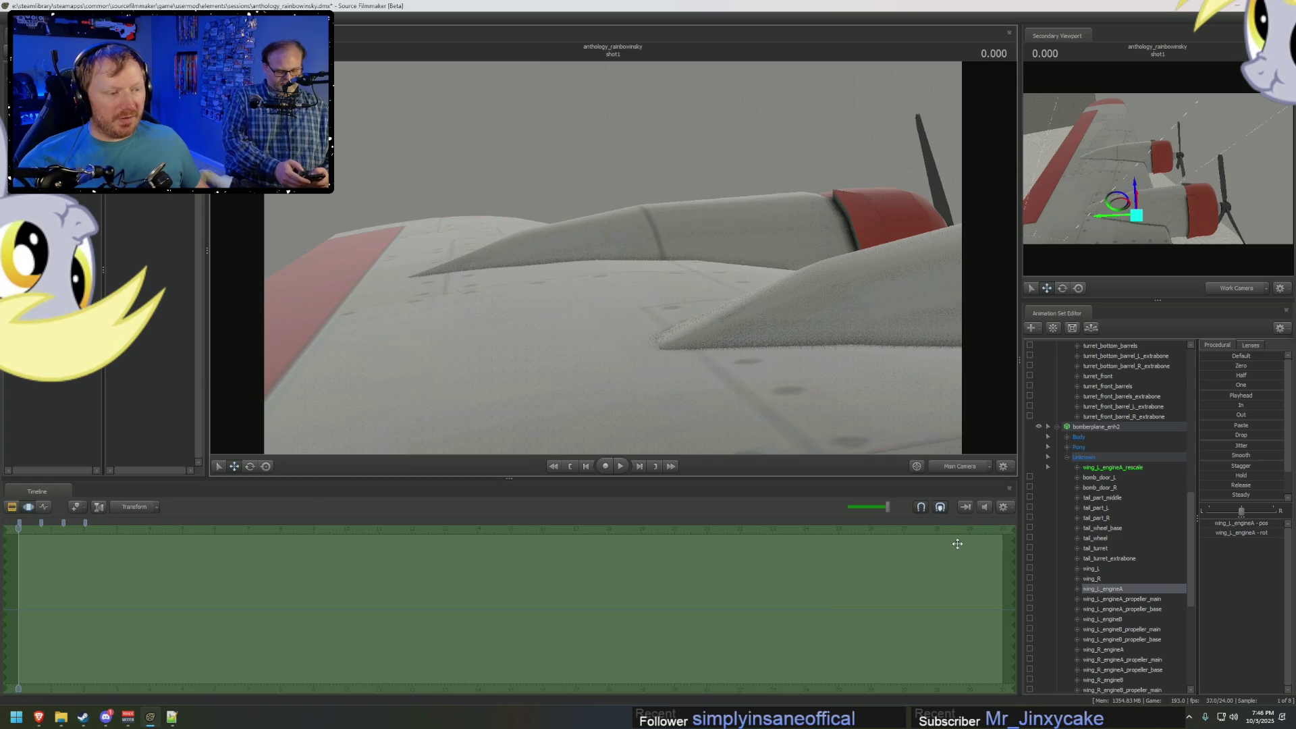
# Frame the chosen engine in the Work Camera, then compare the Main Camera view with the reference video.
pyautogui.keyDown('ctrl'); pyautogui.click(939, 468); pyautogui.keyUp('ctrl')
pyautogui.press('f')
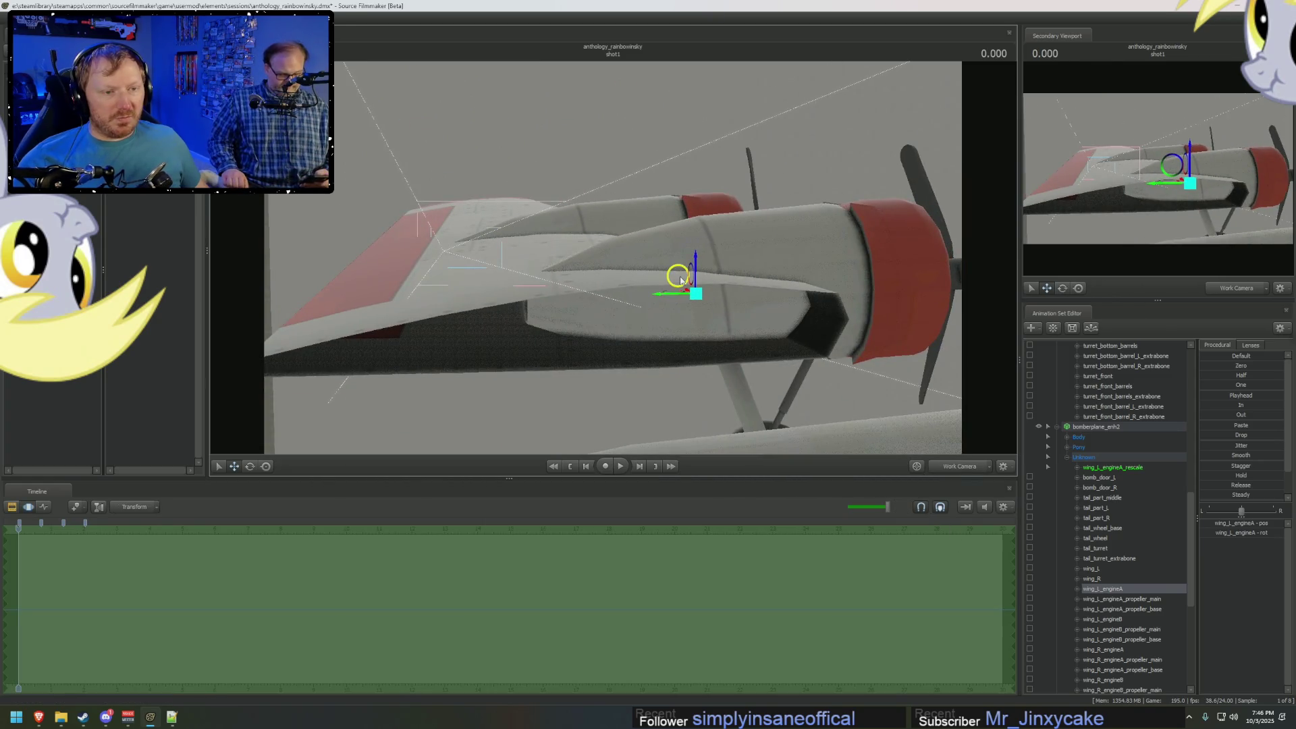
pyautogui.click(964, 466)
pyautogui.hotkey('alt', 'Tab')
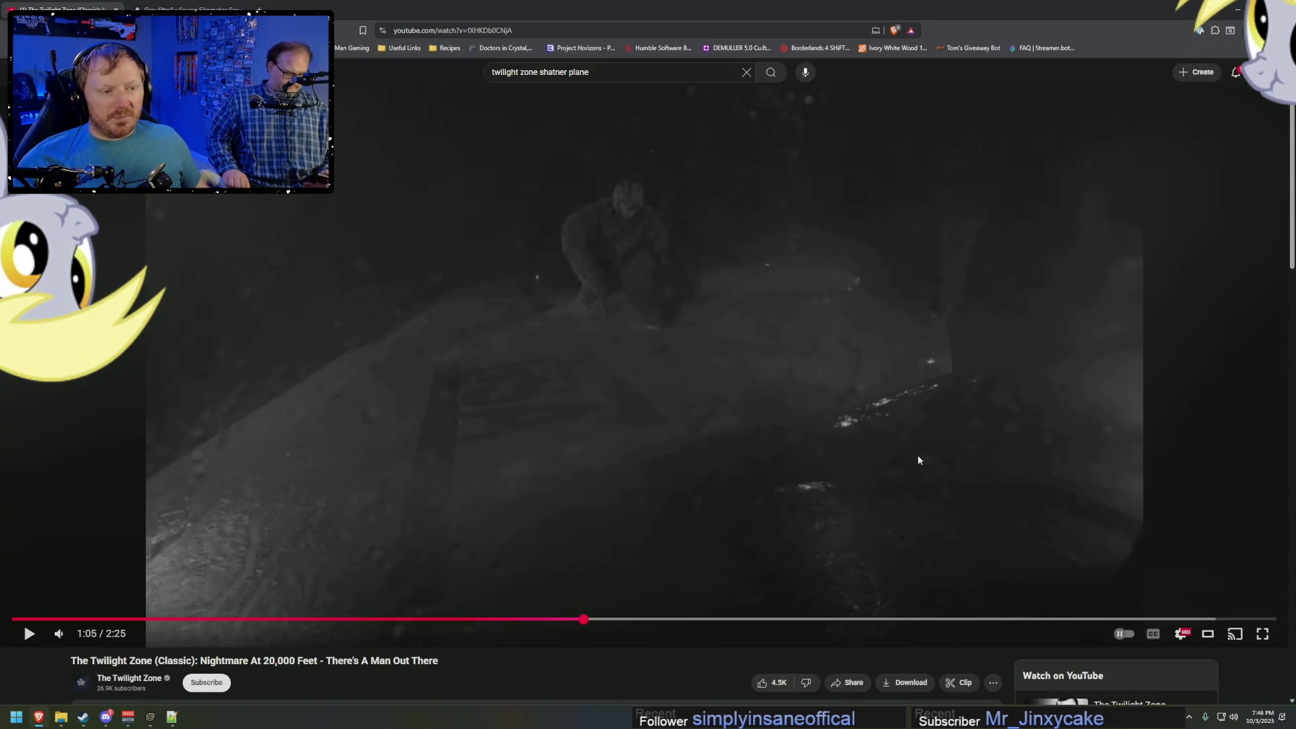
pyautogui.hotkey('alt', 'Tab')
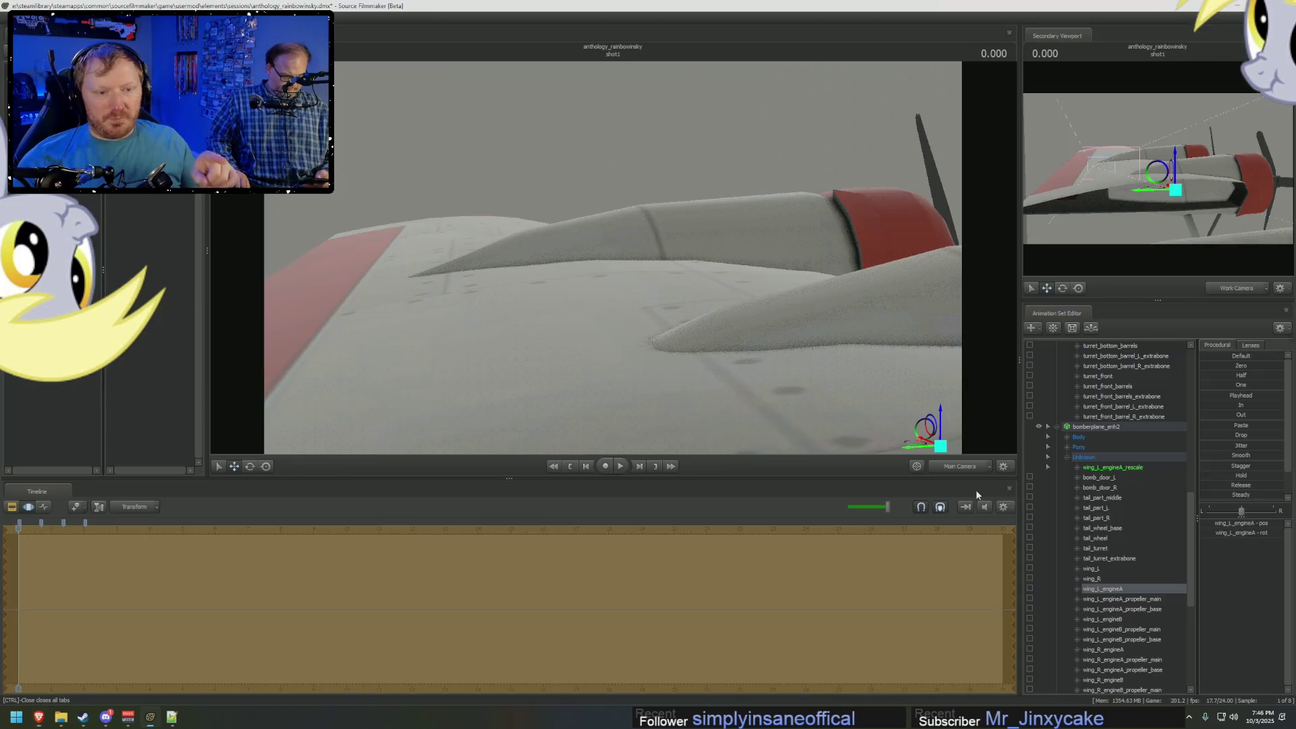
pyautogui.hotkey('alt', 'Tab')
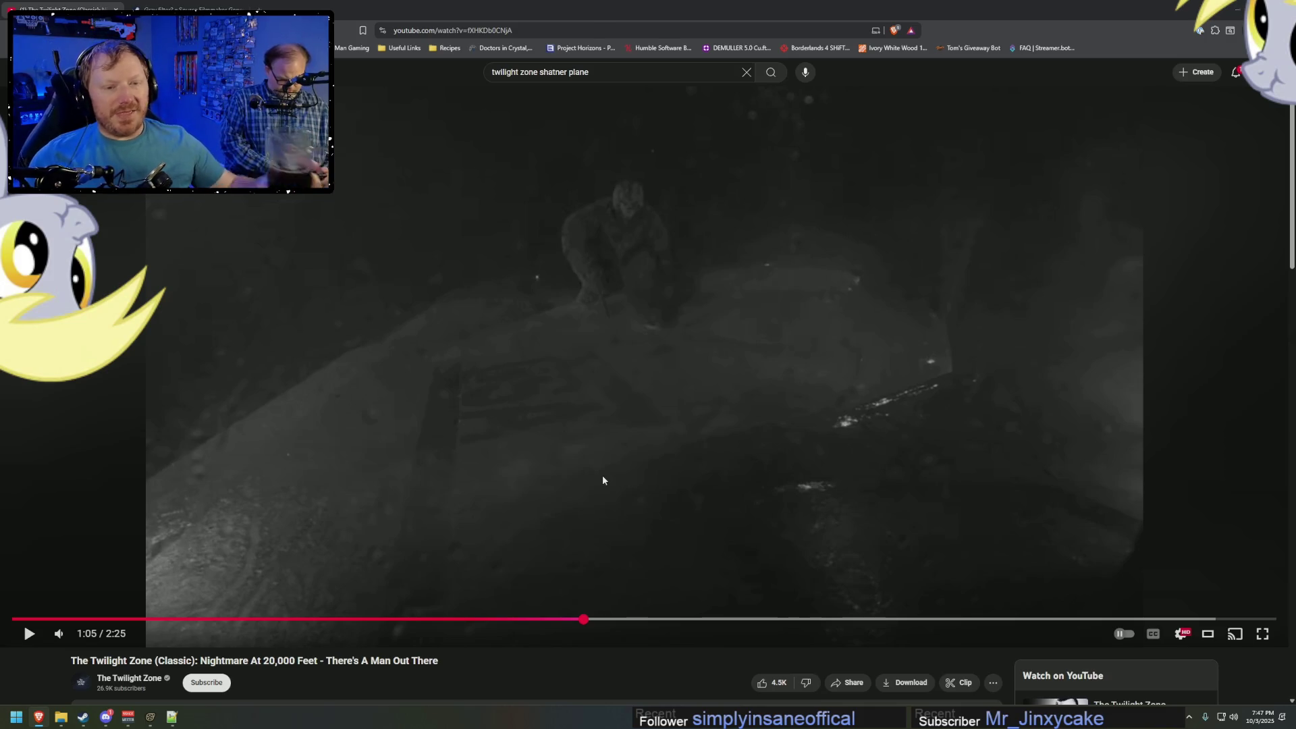
pyautogui.hotkey('alt', 'Tab')
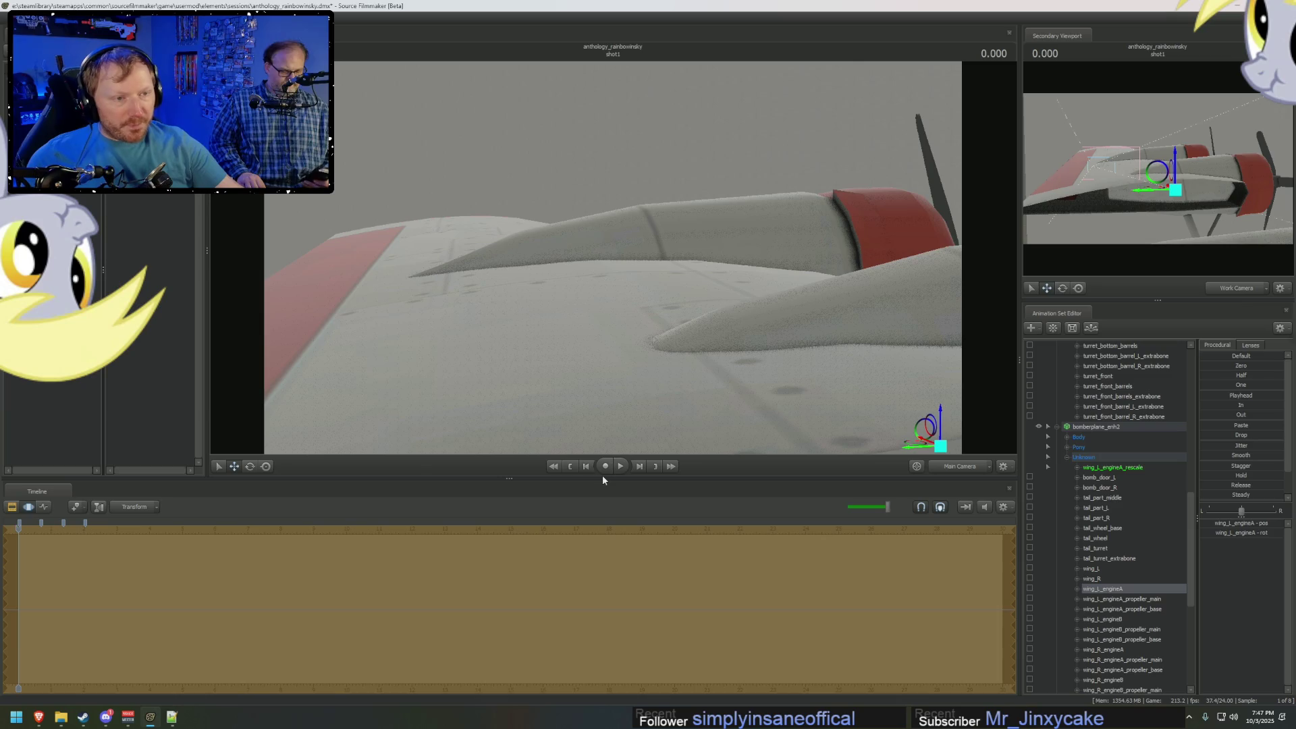
pyautogui.hotkey('alt', 'Tab')
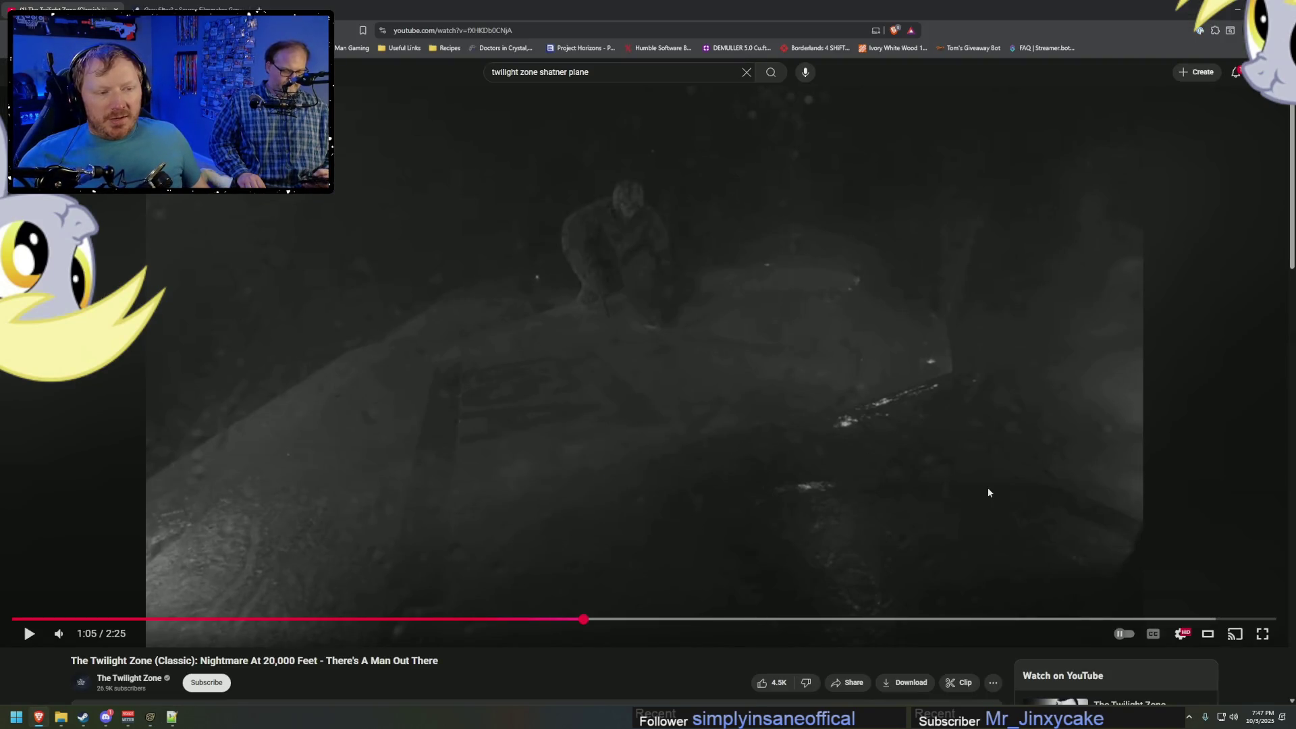
pyautogui.hotkey('alt', 'Tab')
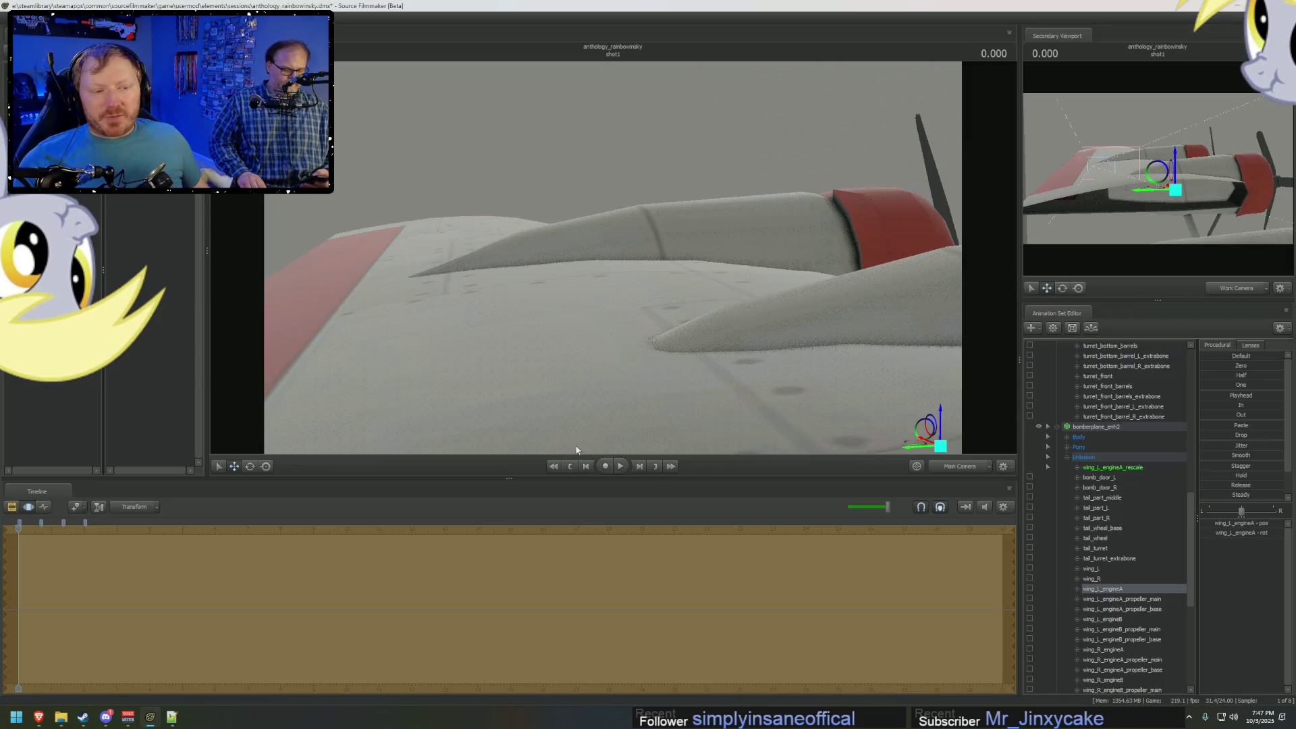
# Return to the Work Camera and move in close on the wing and red nacelle.
pyautogui.keyDown('ctrl'); pyautogui.click(960, 467); pyautogui.keyUp('ctrl')
pyautogui.moveTo(607, 265); pyautogui.dragTo(613, 261)
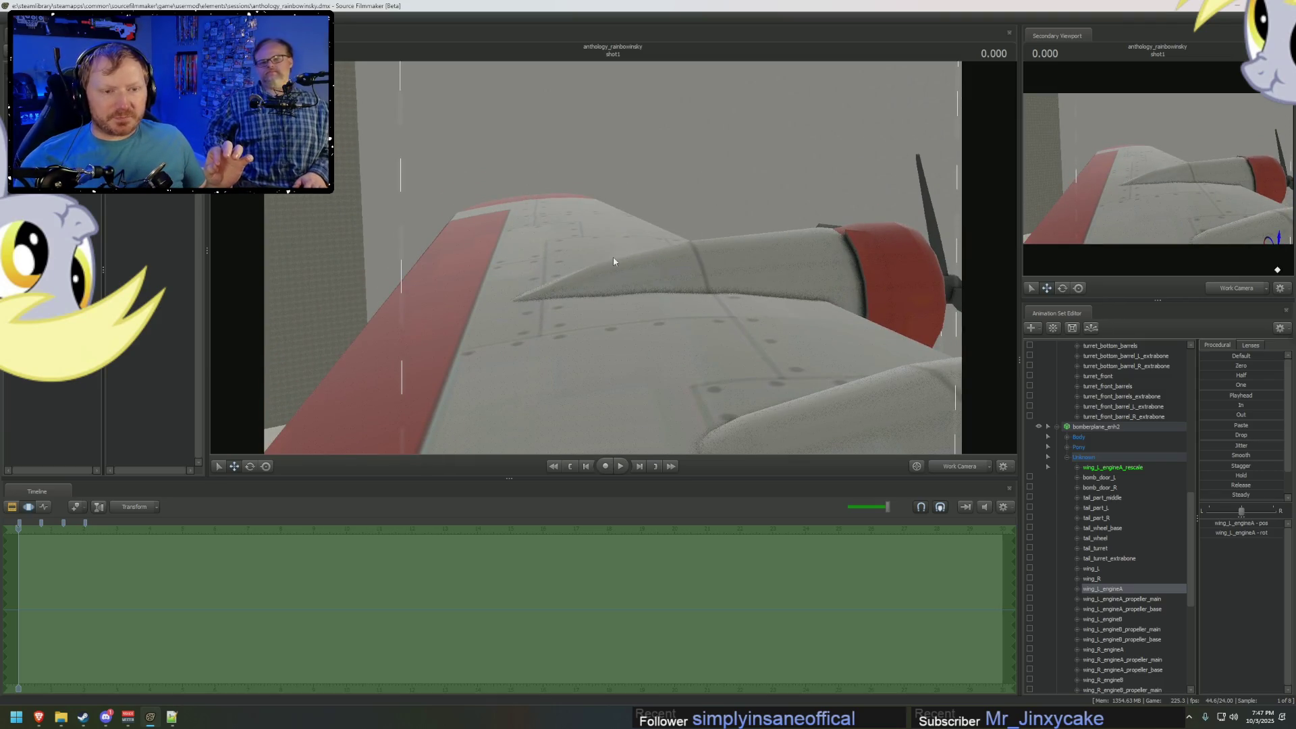
pyautogui.hotkey('alt', 'Tab')
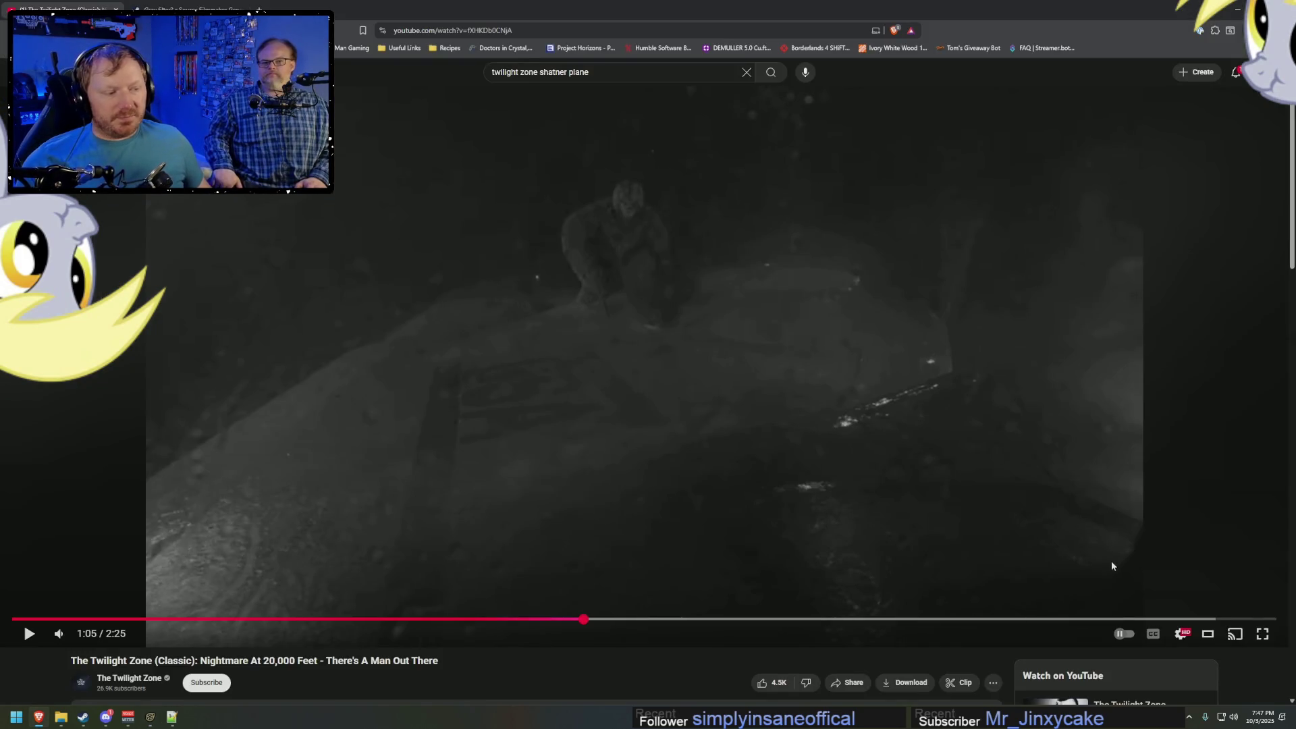
pyautogui.hotkey('alt', 'Tab')
pyautogui.moveTo(945, 433); pyautogui.dragTo(897, 392)
pyautogui.moveTo(432, 103); pyautogui.dragTo(452, 97)
# Fine-tune the camera so the wing surface and both engine nacelles fill the view.
pyautogui.moveTo(611, 259); pyautogui.dragTo(613, 260)
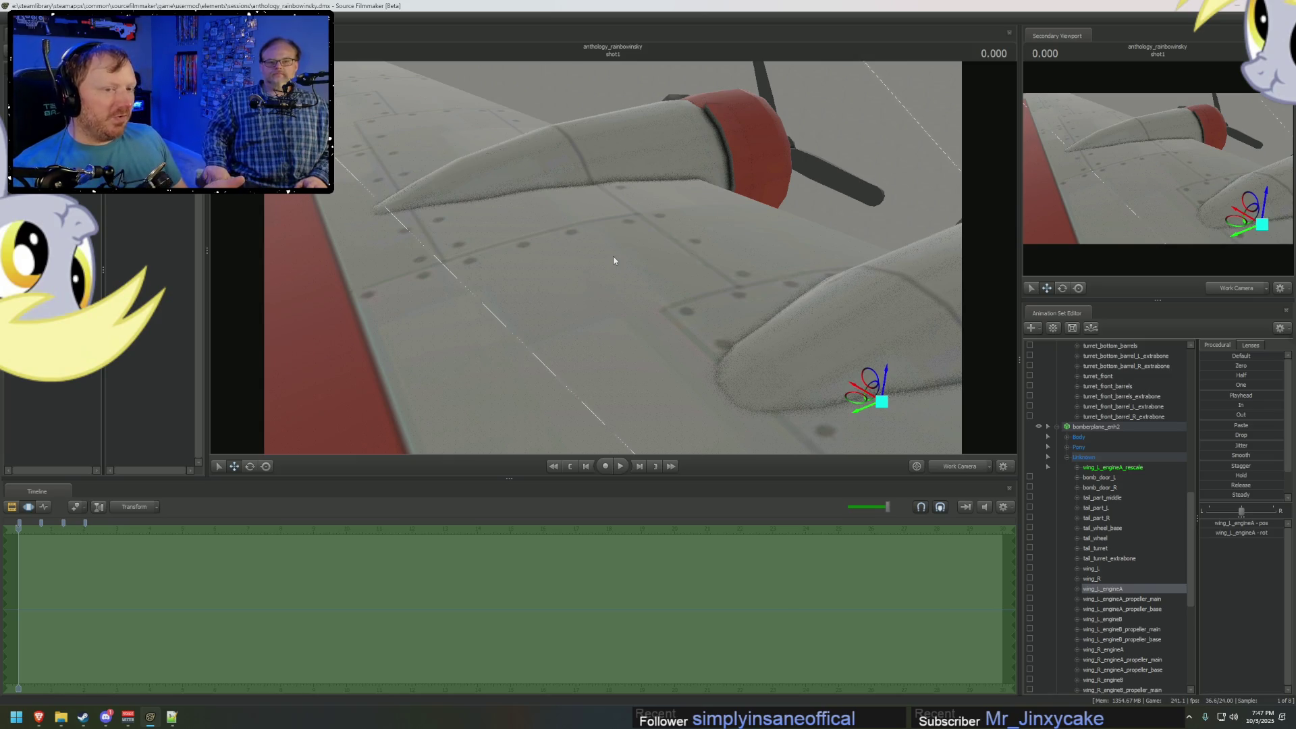
pyautogui.moveTo(666, 230); pyautogui.dragTo(665, 230)
pyautogui.moveTo(613, 256)
pyautogui.mouseDown()
pyautogui.moveTo(543, 318)
pyautogui.moveTo(567, 287)
pyautogui.mouseUp()
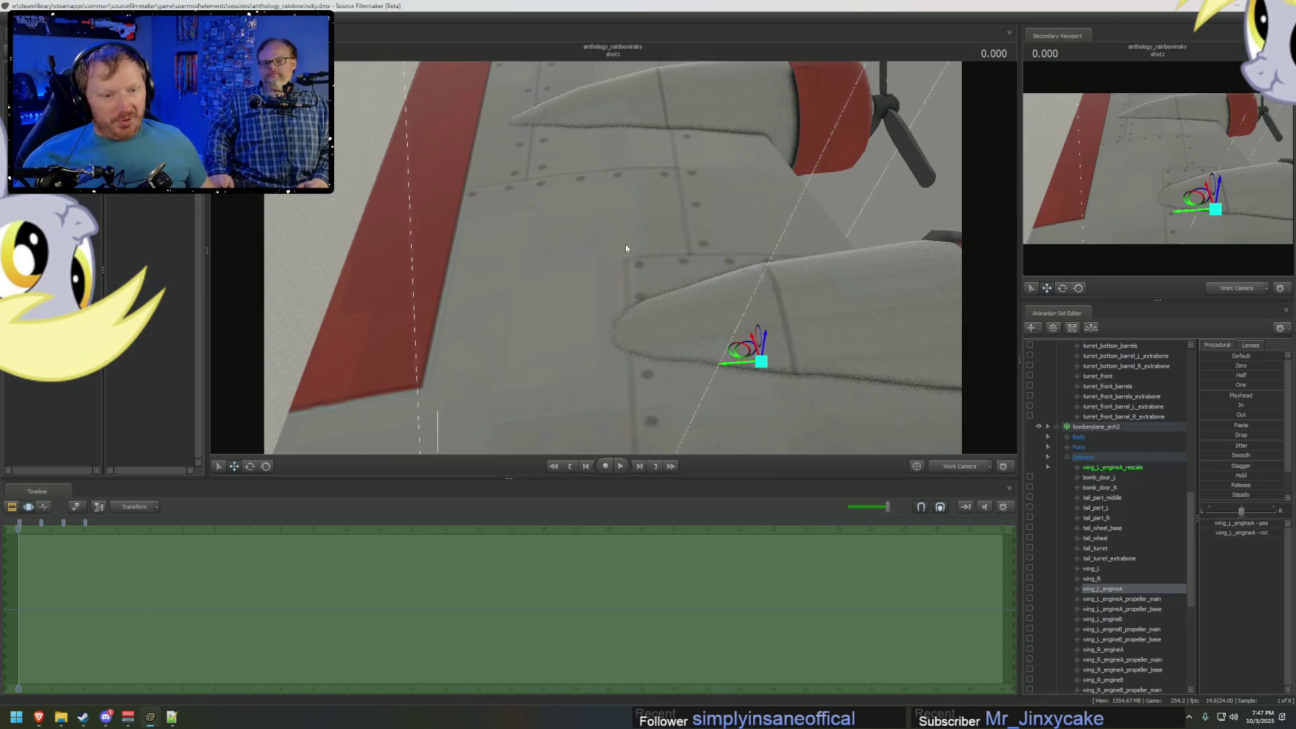
pyautogui.moveTo(625, 244)
pyautogui.mouseDown()
pyautogui.moveTo(631, 277)
pyautogui.moveTo(599, 247)
pyautogui.moveTo(608, 253)
pyautogui.mouseUp()
pyautogui.click(1078, 436)
pyautogui.scroll(10, 1080, 443)
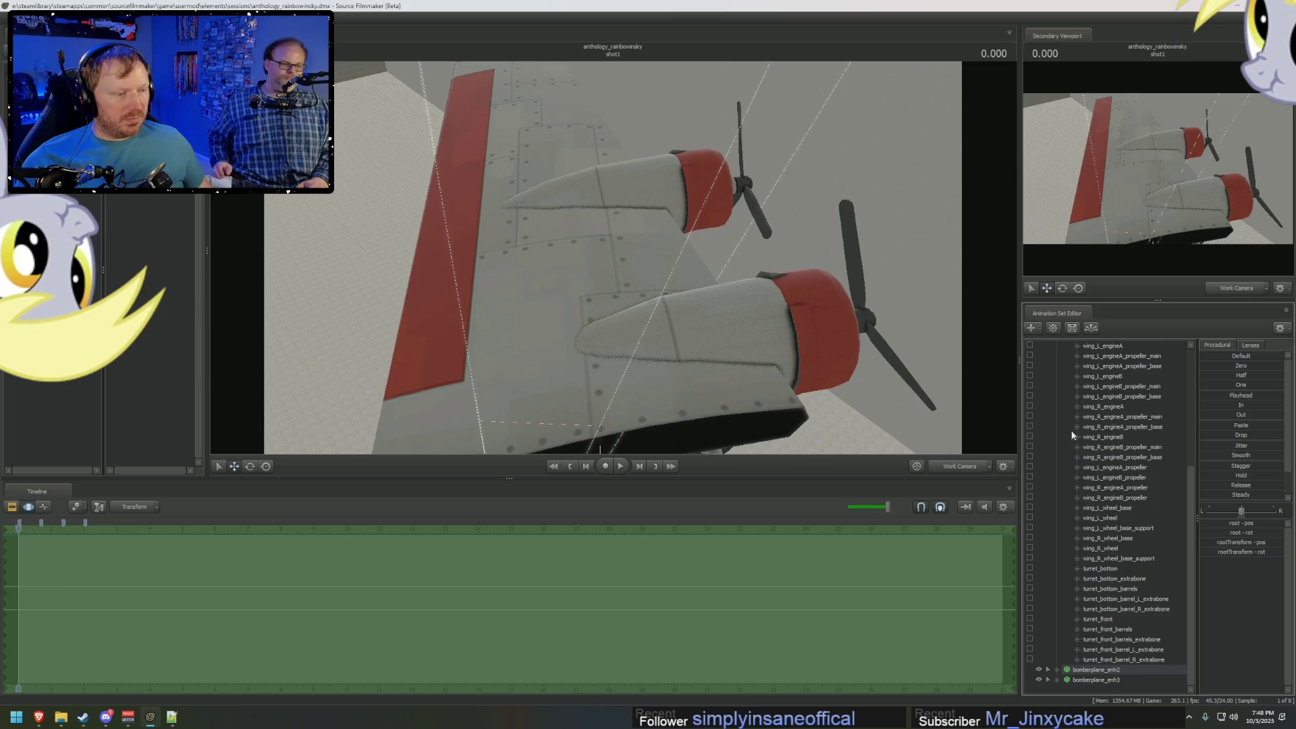
# Add override materials to the first bomber animation set, bomberplane_enh1.
pyautogui.click(1057, 376)
pyautogui.rightClick(1100, 376)
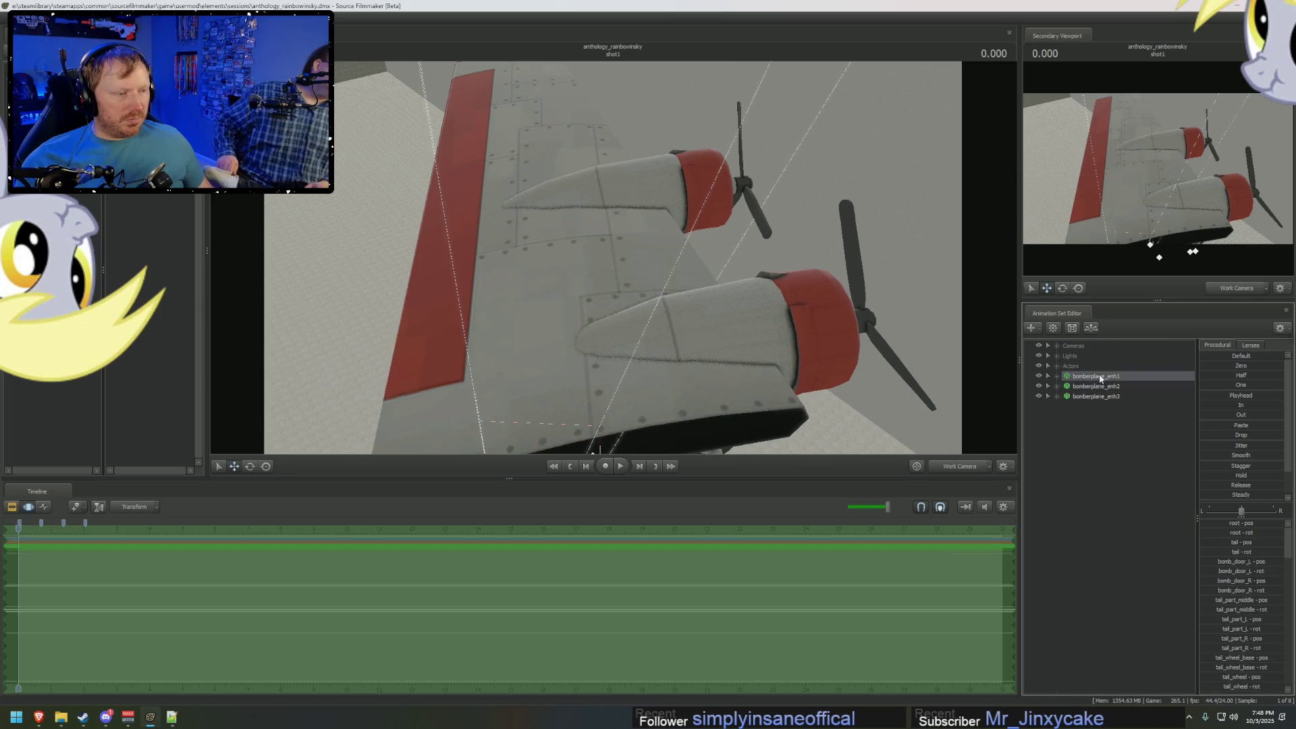
pyautogui.click(1143, 525)
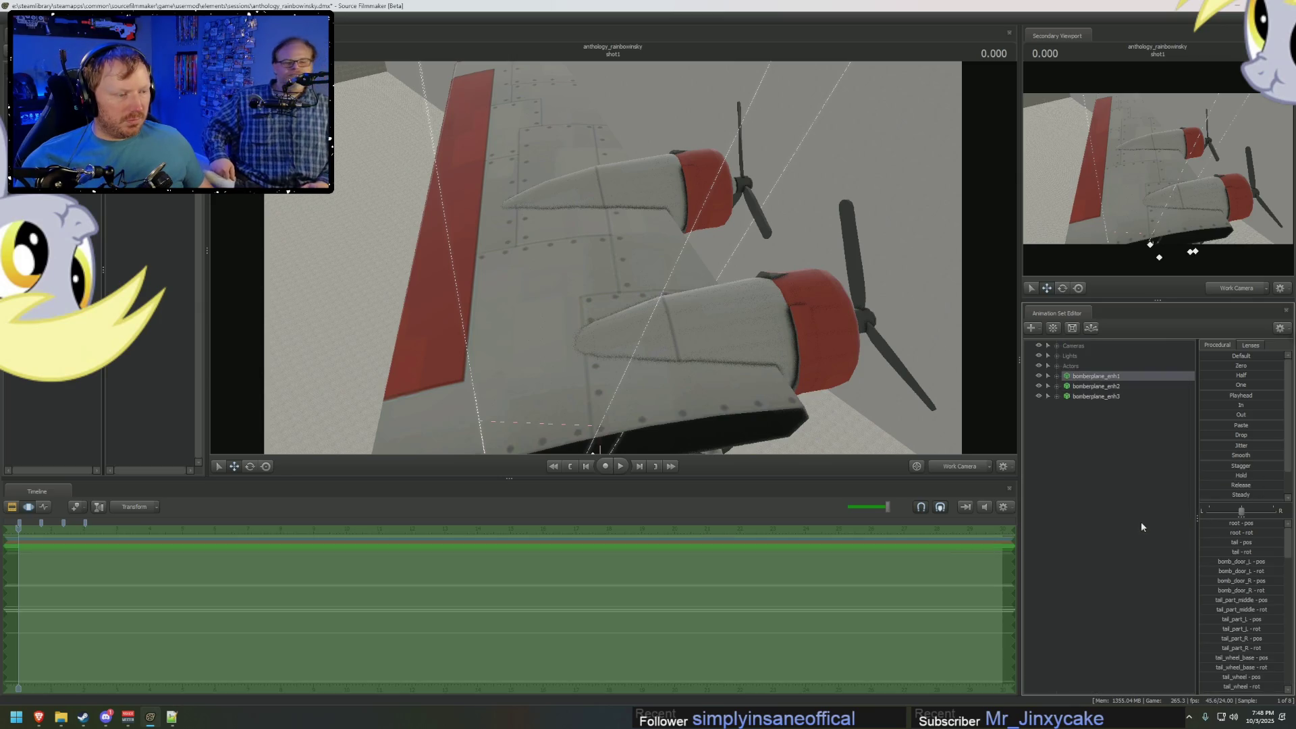
# Show the first bomber's data in the element viewer.
pyautogui.rightClick(1101, 376)
pyautogui.moveTo(1164, 434)
pyautogui.click(1207, 443)
# Locate the bomber model's files, then expand the DmeMaterial entry to list prop_boeing_b17.
pyautogui.rightClick(1100, 380)
pyautogui.moveTo(1146, 474)
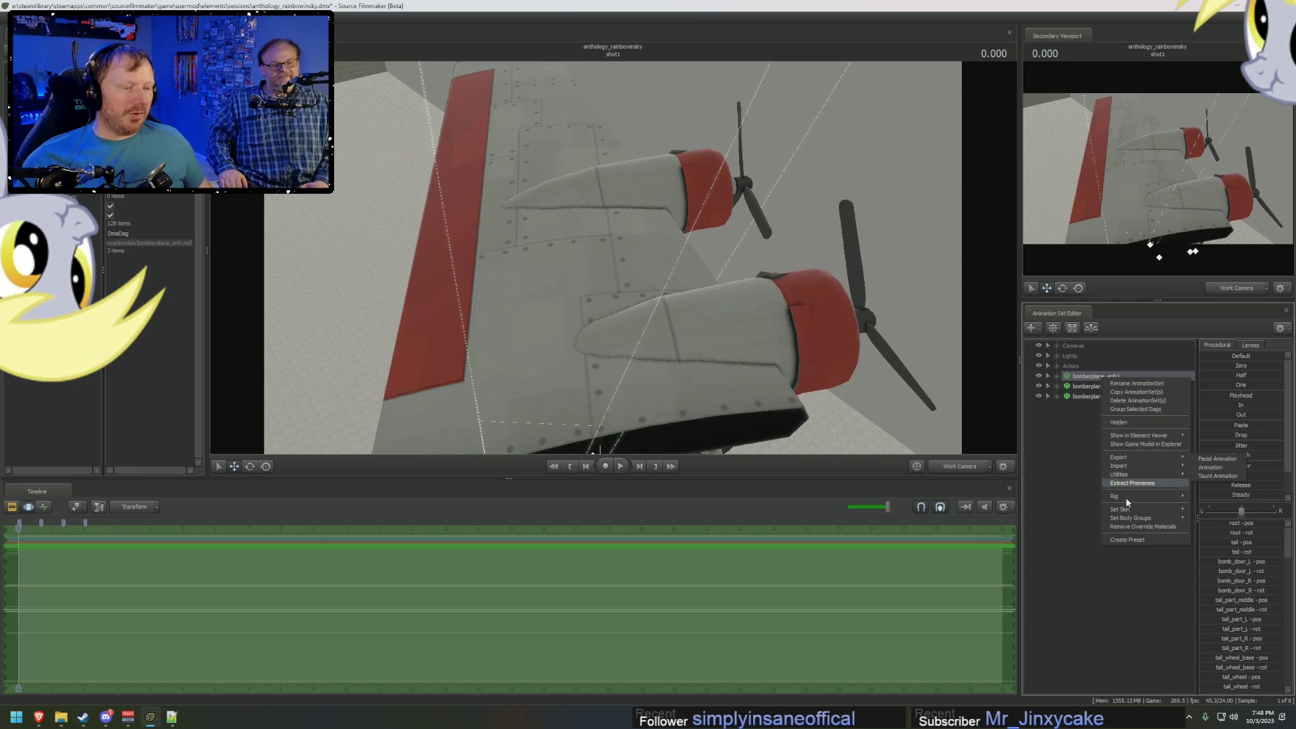
pyautogui.click(1145, 445)
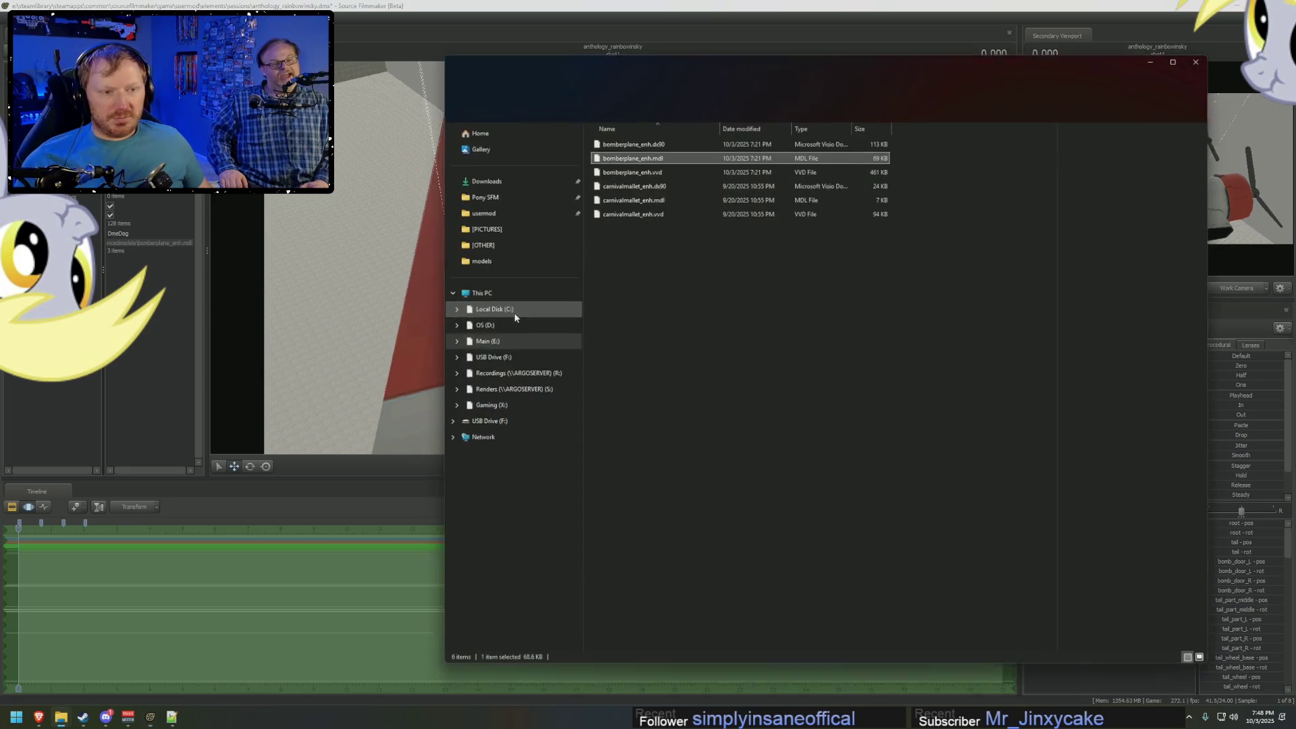
pyautogui.hotkey('alt', 'Tab')
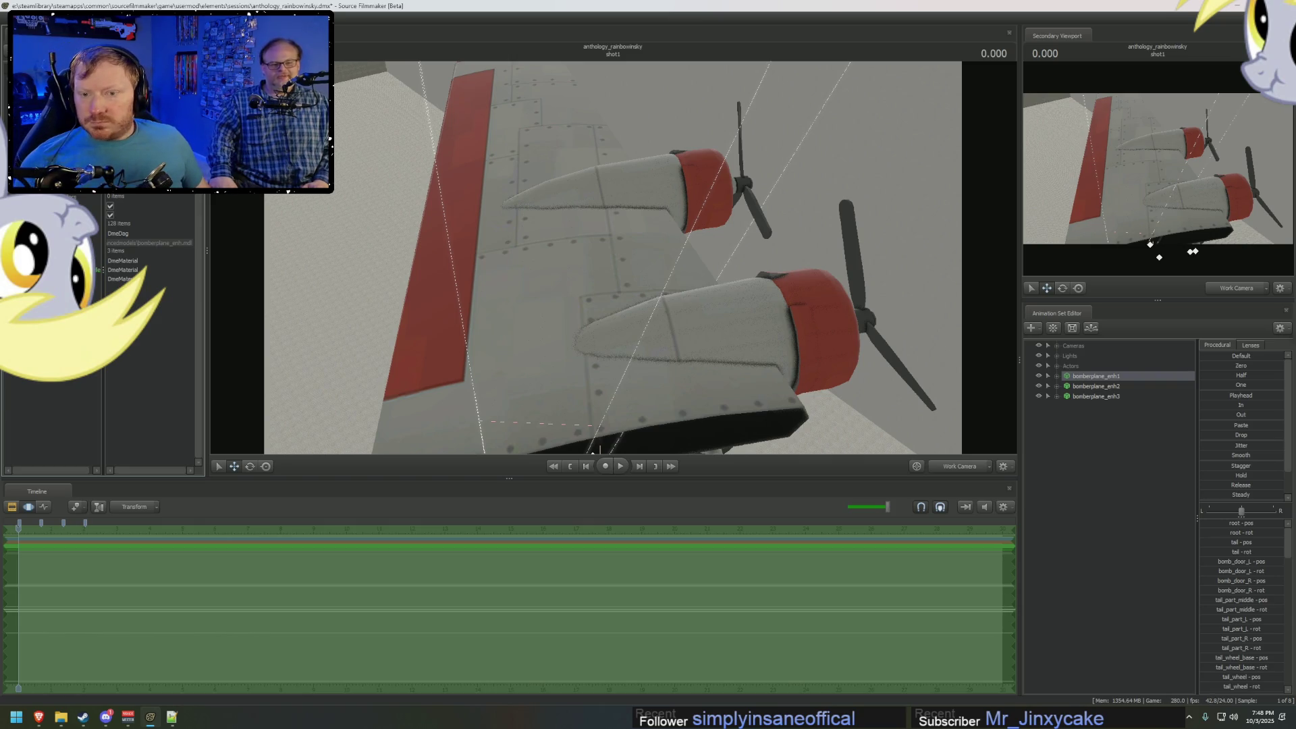
pyautogui.click(132, 305)
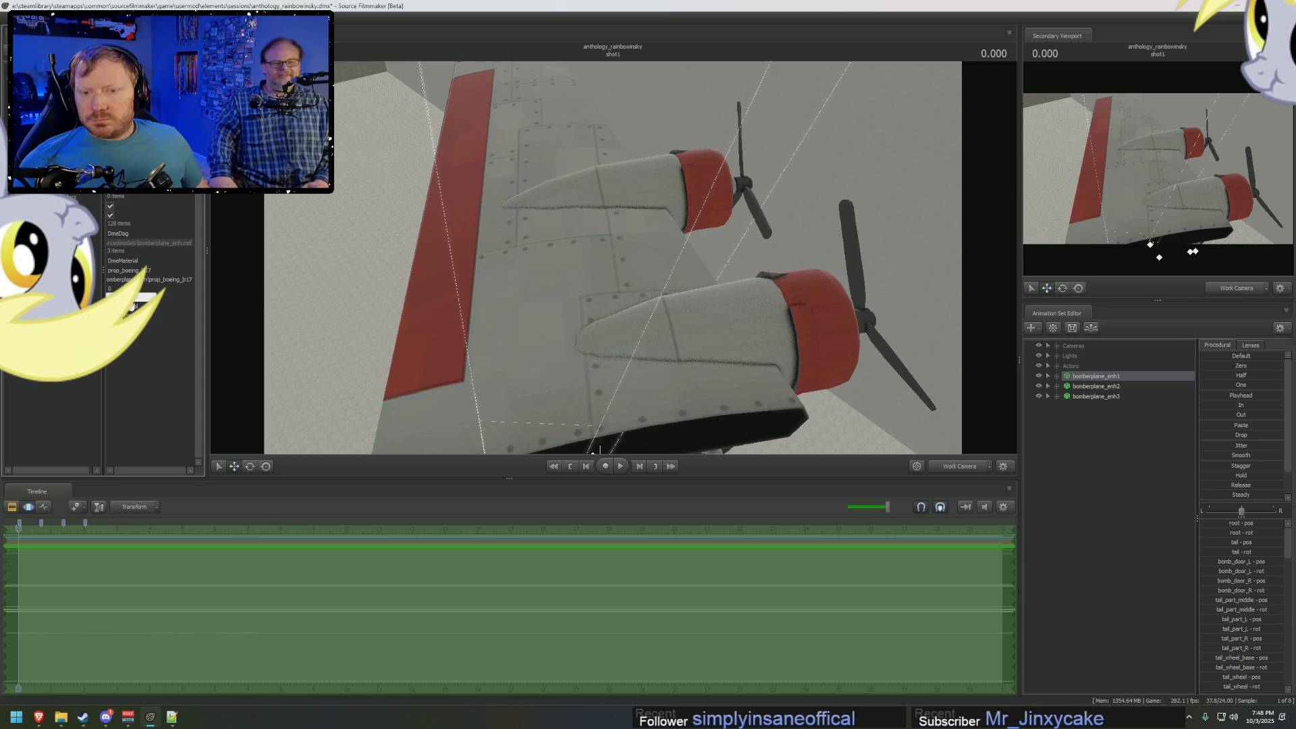
# Bring up the model folder and go up to the workshop materials folder.
pyautogui.click(167, 283)
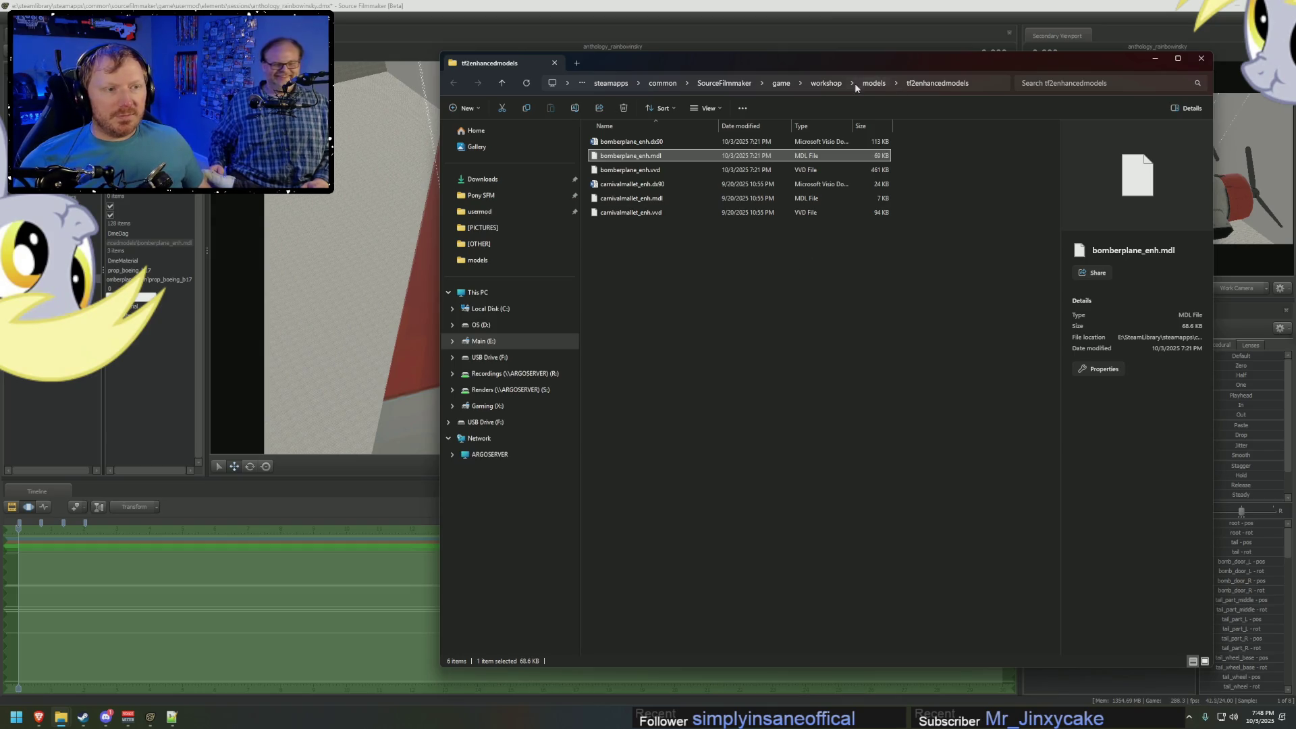
pyautogui.click(825, 84)
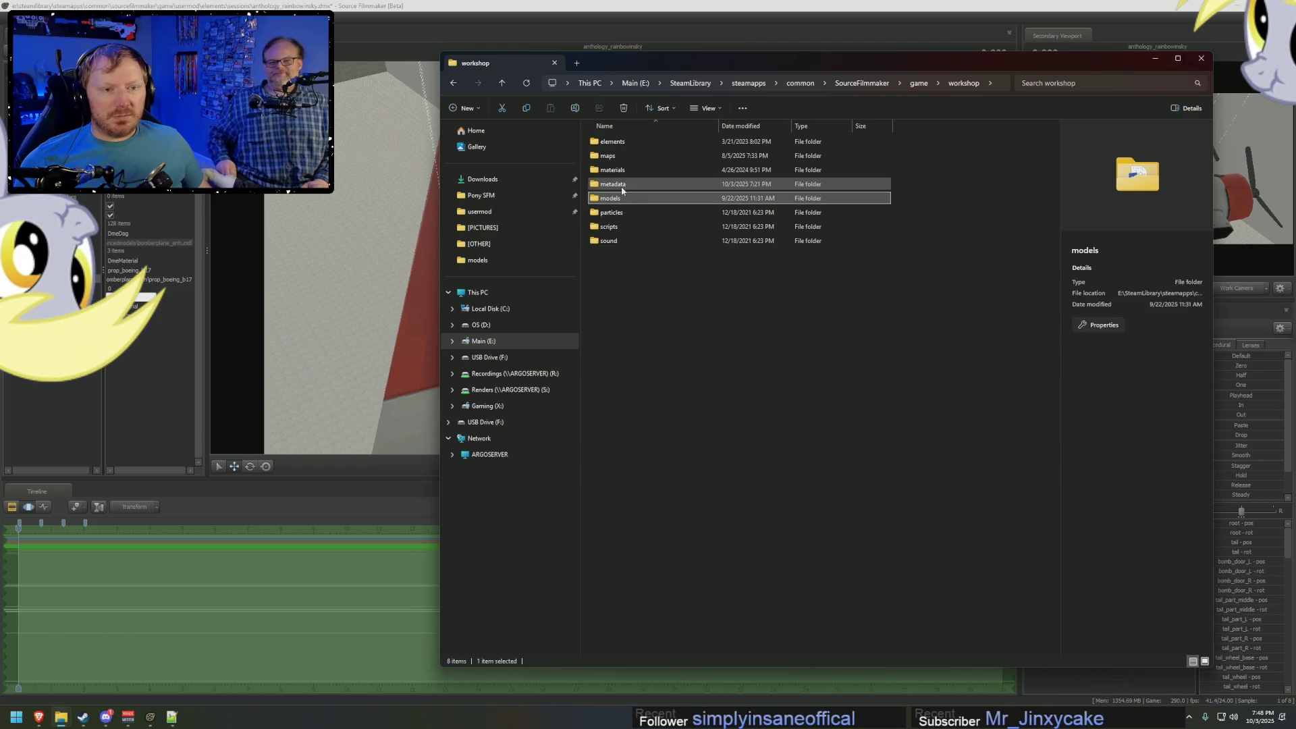
pyautogui.doubleClick(626, 170)
# Go to the bomberplane_enh folder via the pasted path and open prop_boeing_b17.vtf in VTFEdit.
pyautogui.click(980, 81)
pyautogui.hotkey('ctrl', 'v')
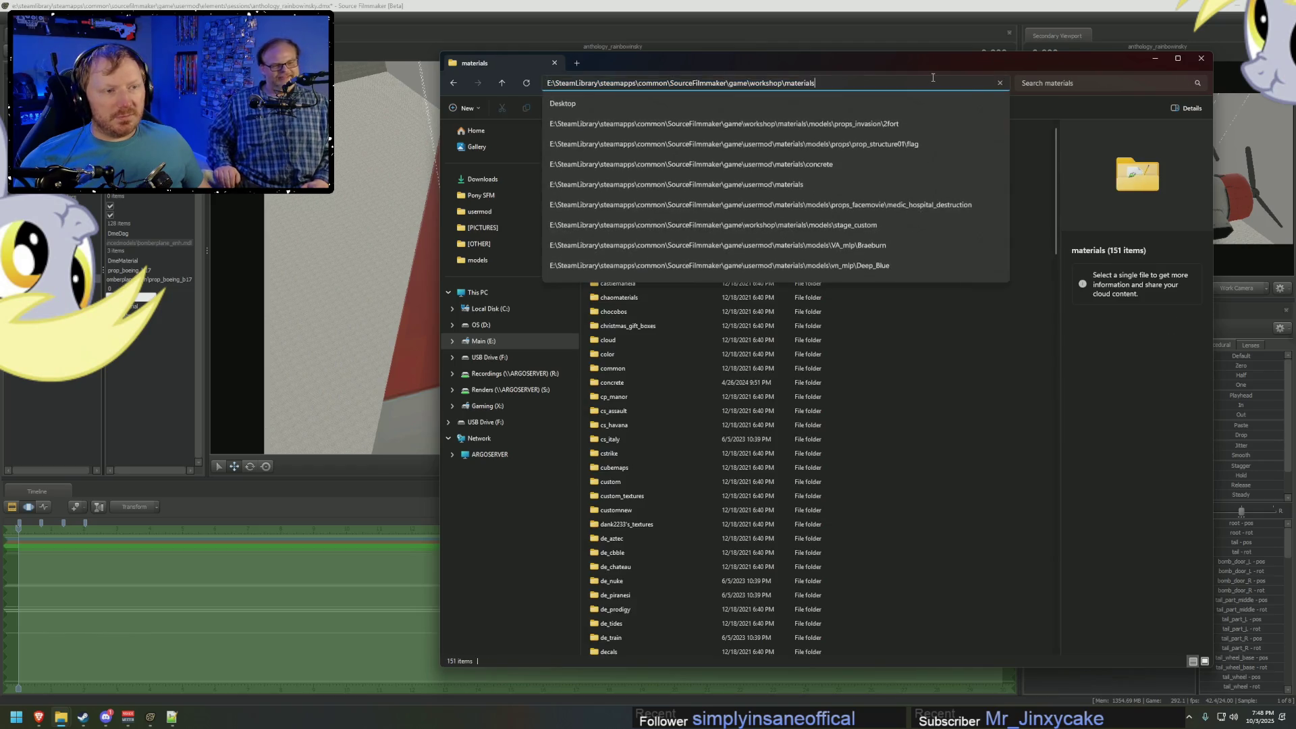
pyautogui.press('BackSpace')
pyautogui.press('BackSpace')
pyautogui.press('BackSpace')
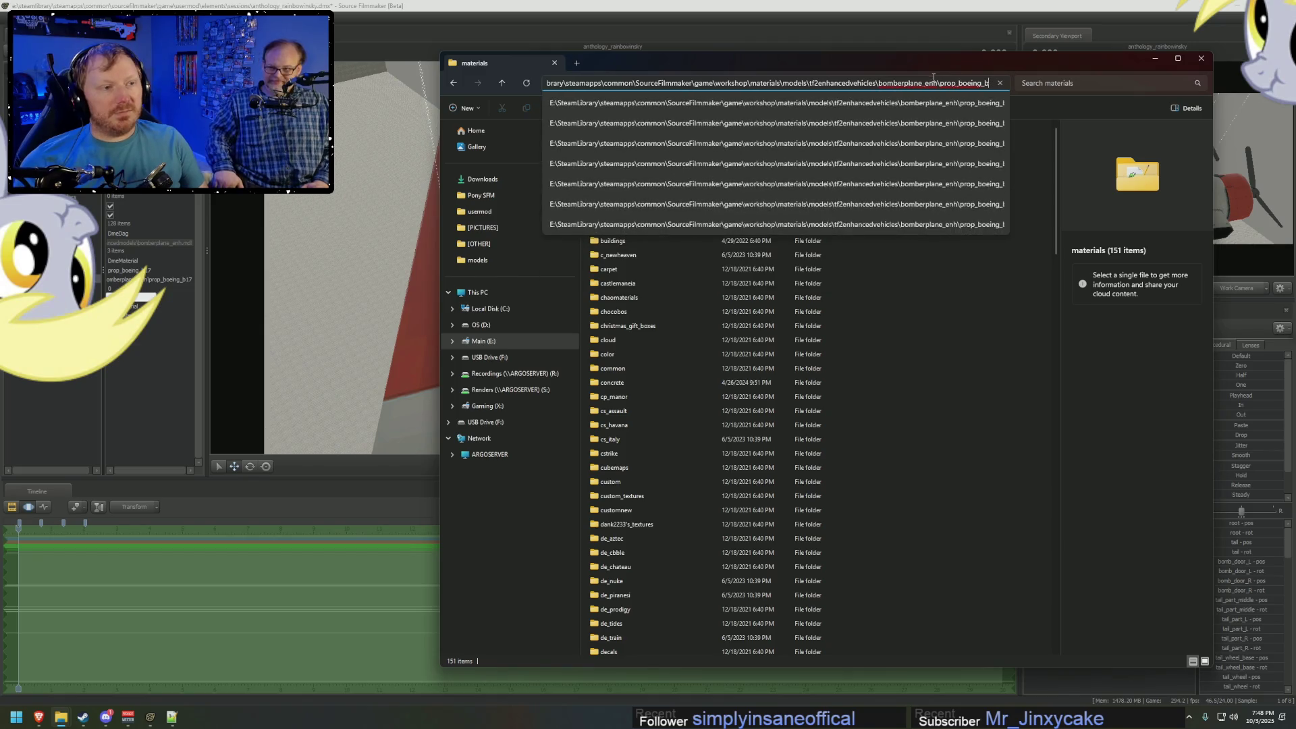
pyautogui.press('Return')
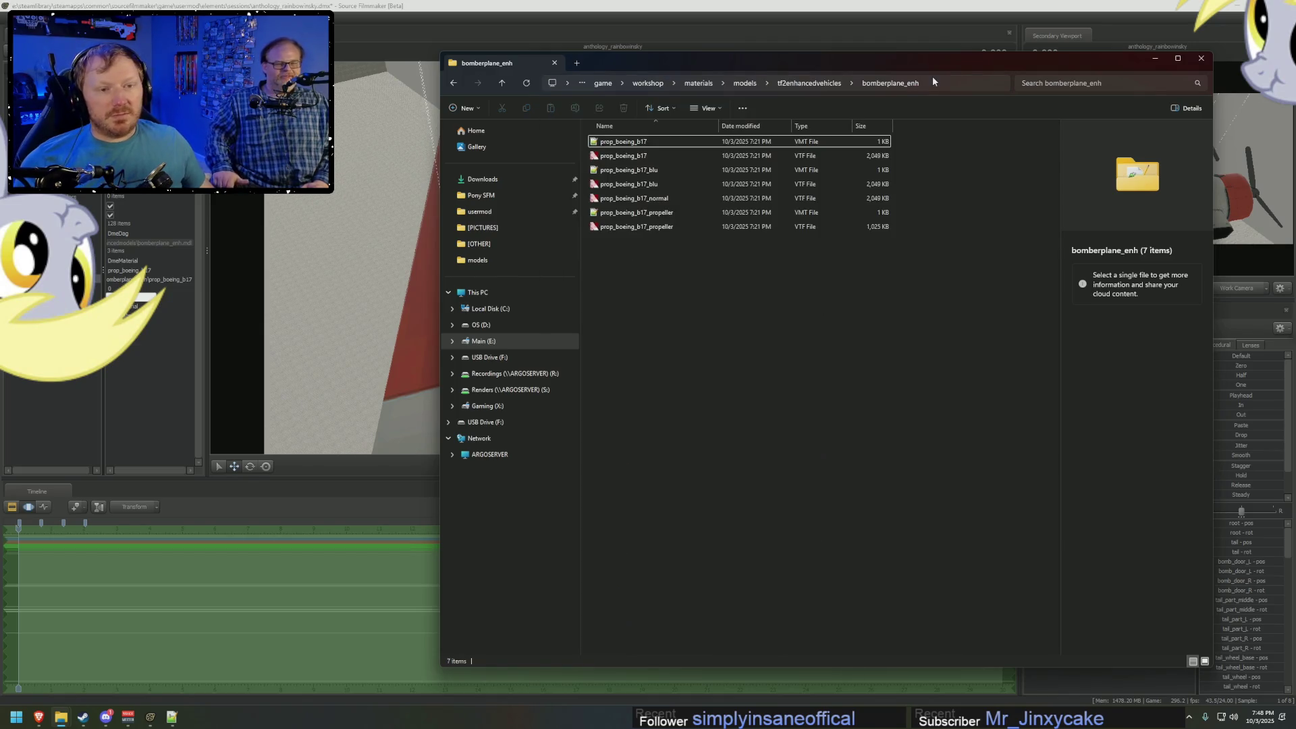
pyautogui.click(643, 158)
pyautogui.doubleClick(644, 158)
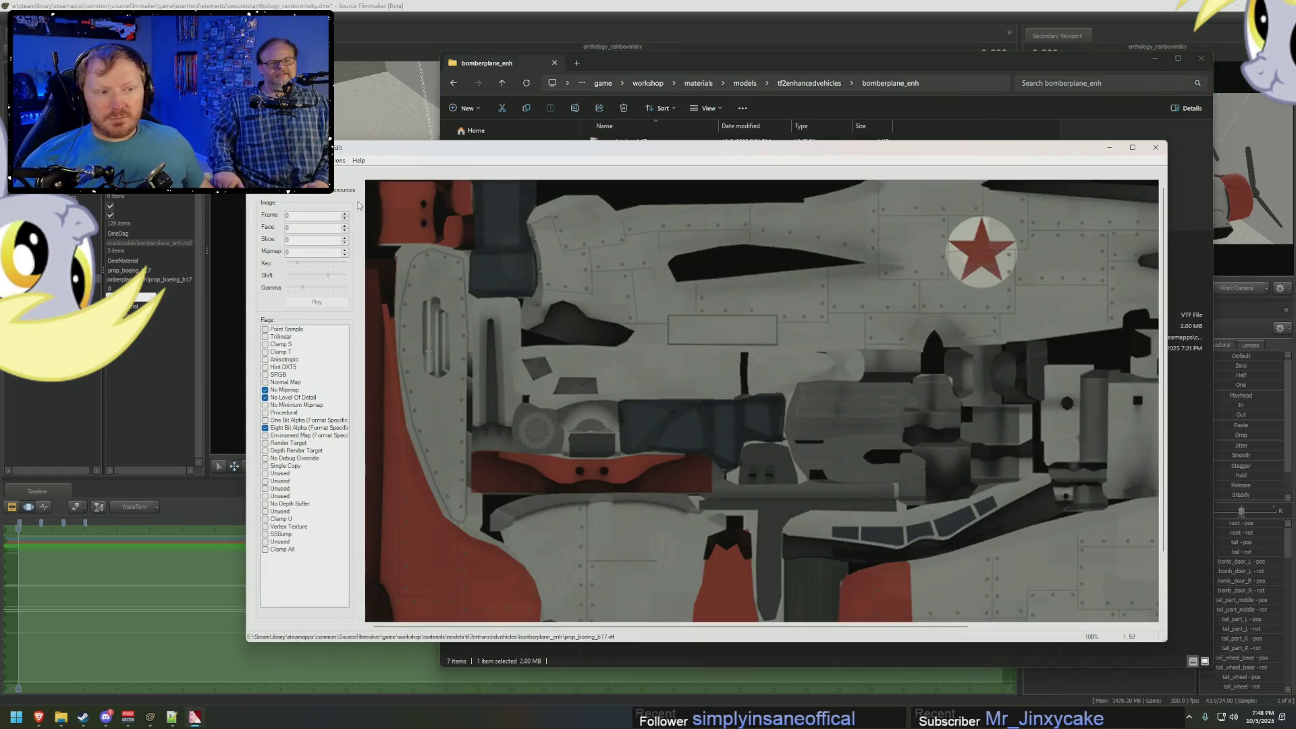
# Enlarge the VTFEdit window to view more of the prop_boeing_b17 texture.
pyautogui.scroll(-1, 745, 317)
pyautogui.scroll(1, 773, 317)
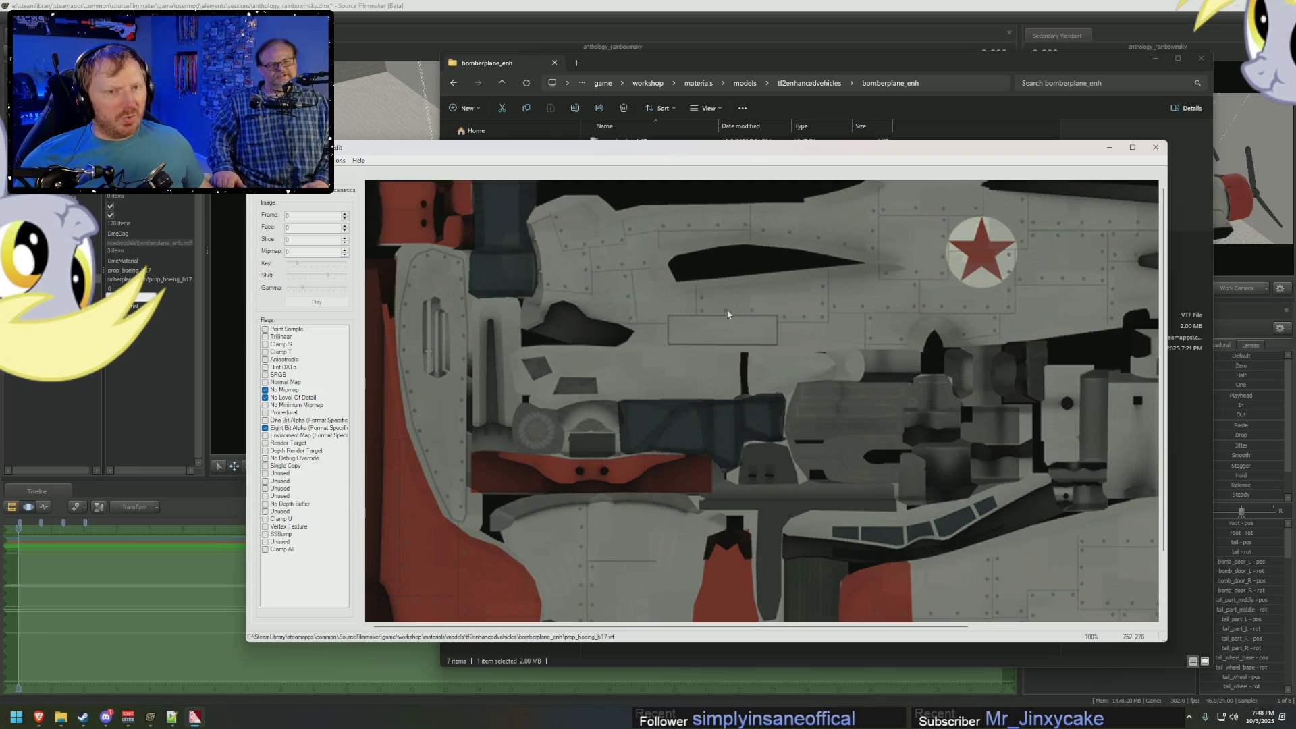
pyautogui.scroll(-1, 652, 285)
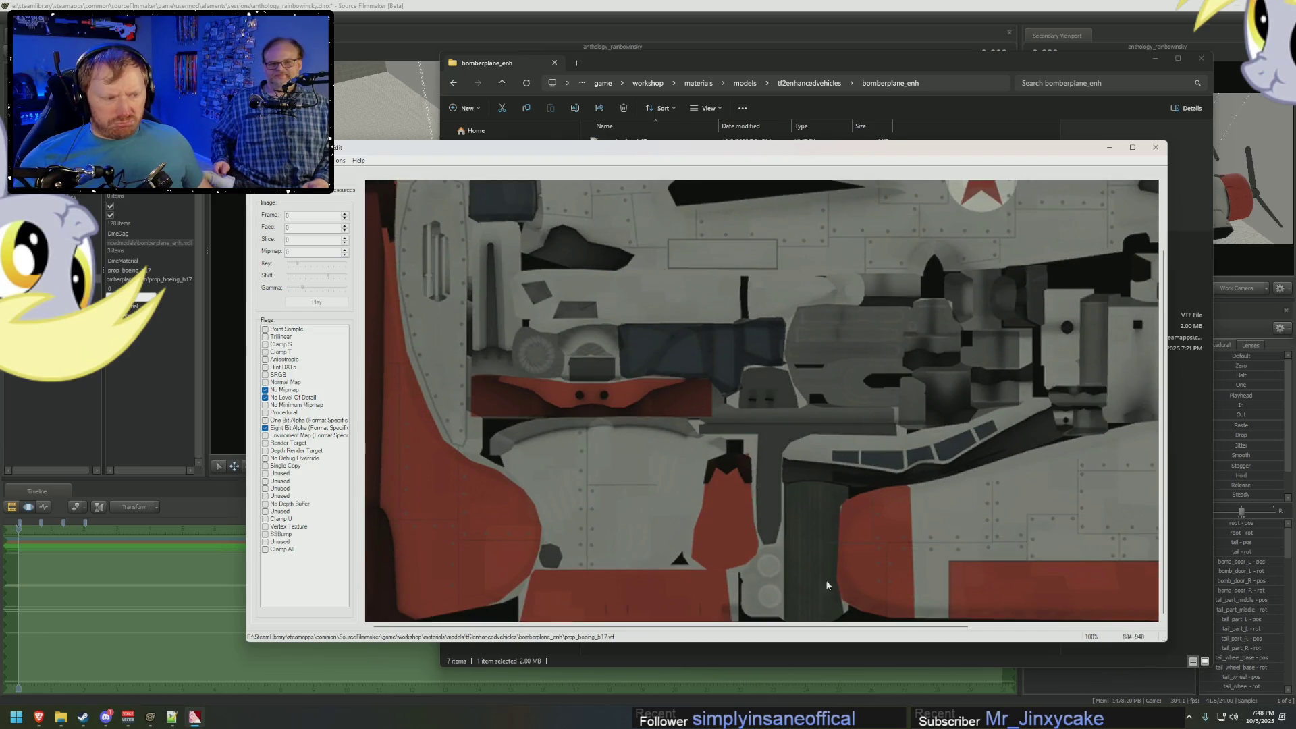
pyautogui.moveTo(1166, 641)
pyautogui.mouseDown()
pyautogui.moveTo(1286, 705)
pyautogui.moveTo(1176, 640)
pyautogui.mouseUp()
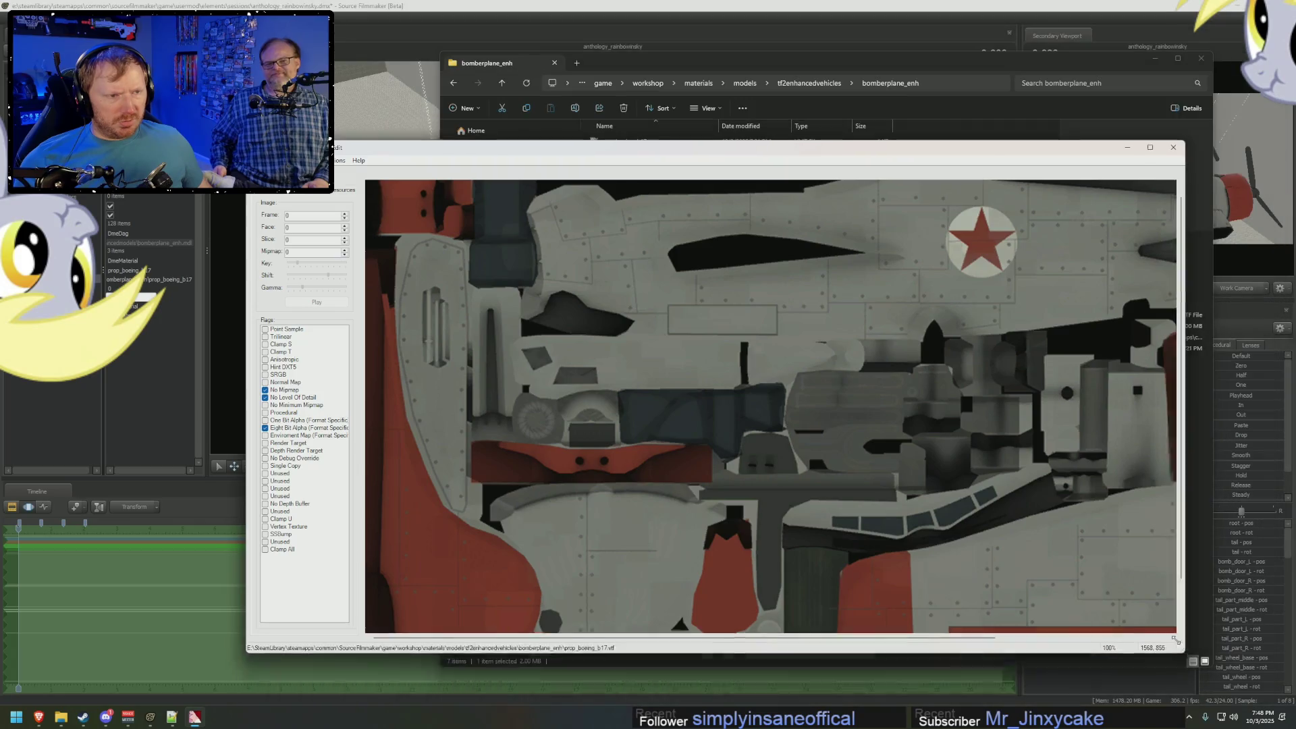
# Export prop_boeing_b17 as a TGA image into the bomberplane_enh folder.
pyautogui.click(257, 160)
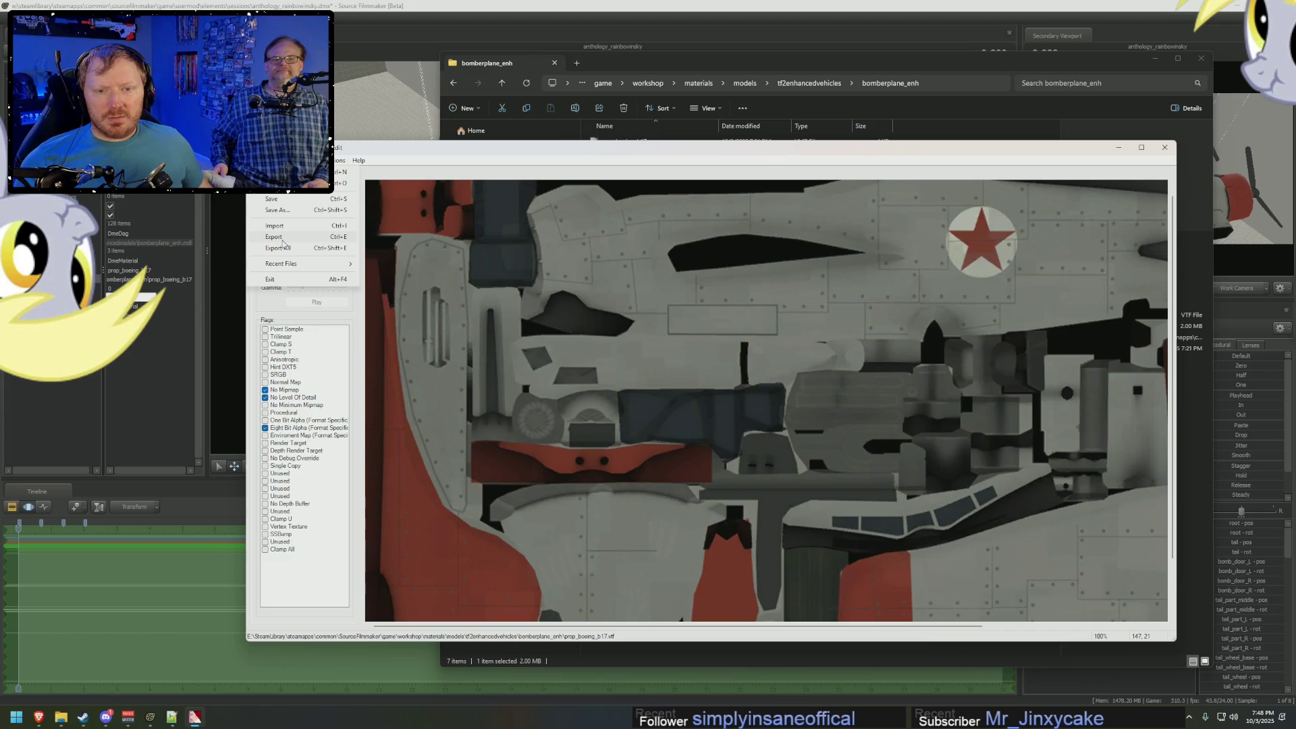
pyautogui.click(282, 239)
pyautogui.click(713, 388)
pyautogui.hotkey('ctrl', 'v')
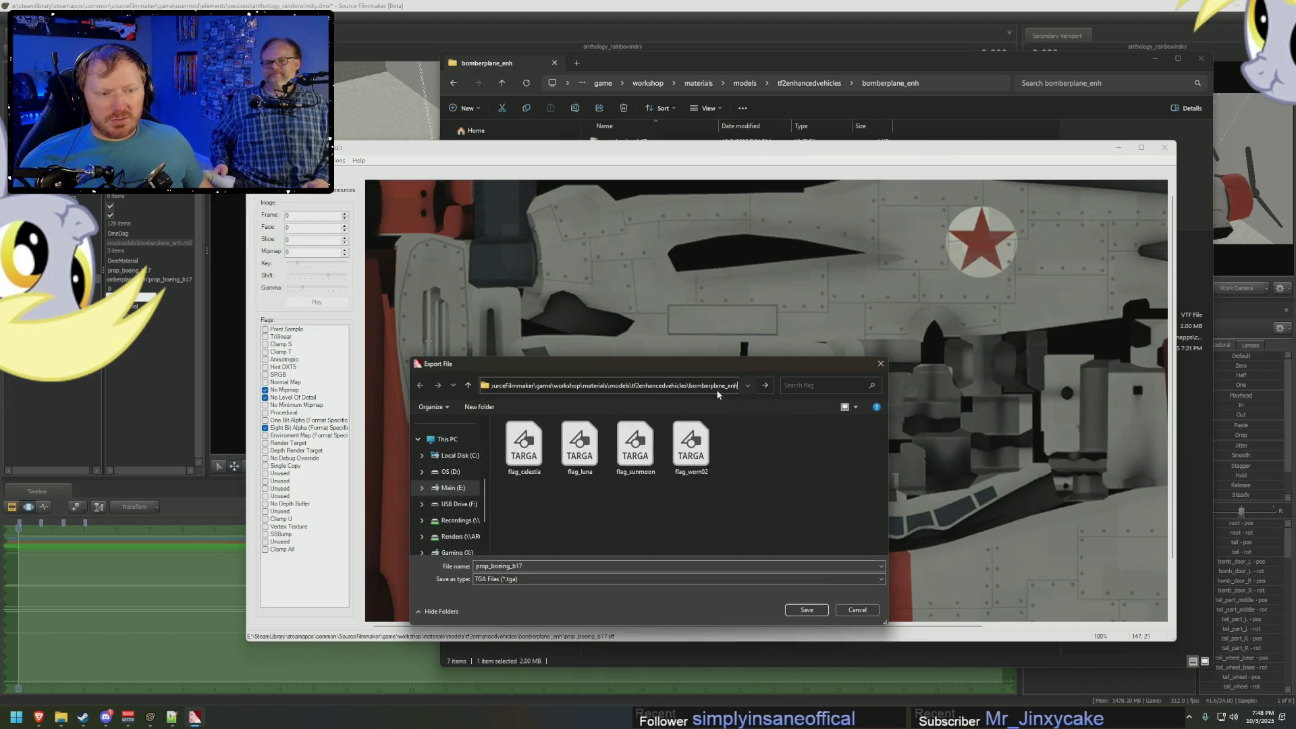
pyautogui.press('Return')
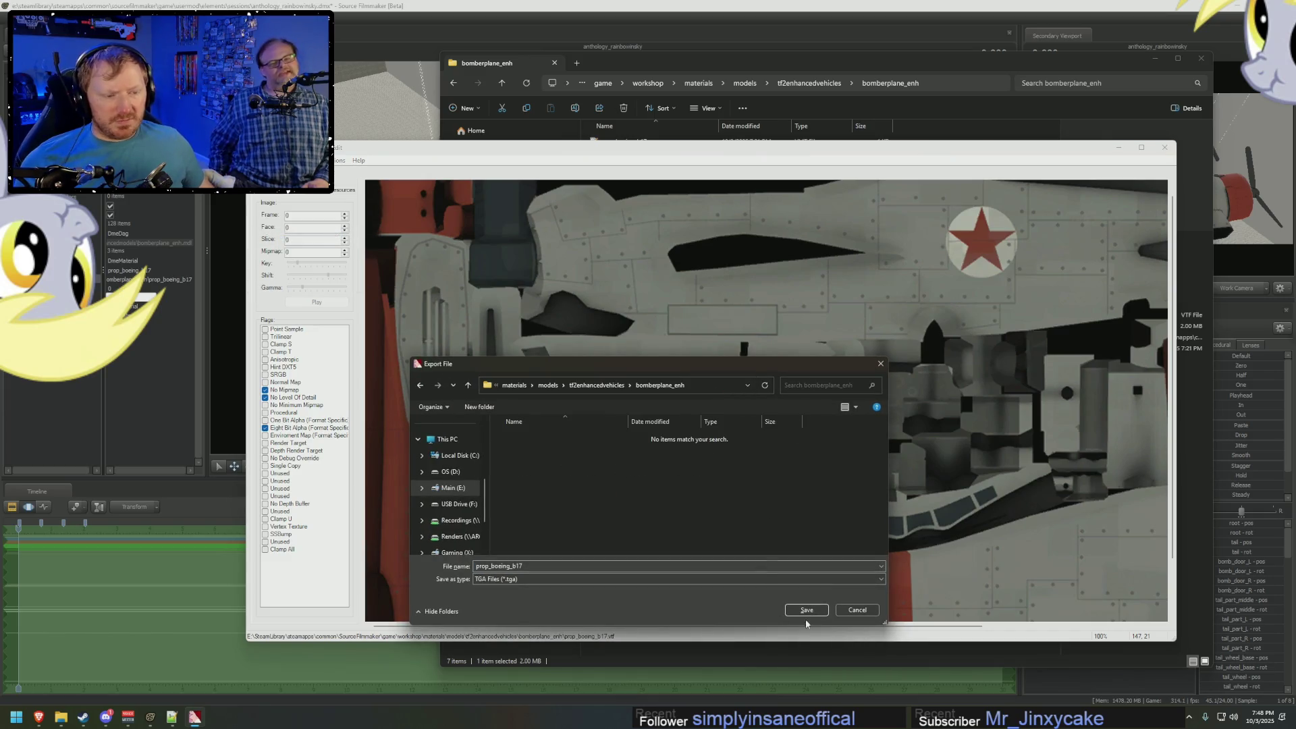
pyautogui.click(823, 610)
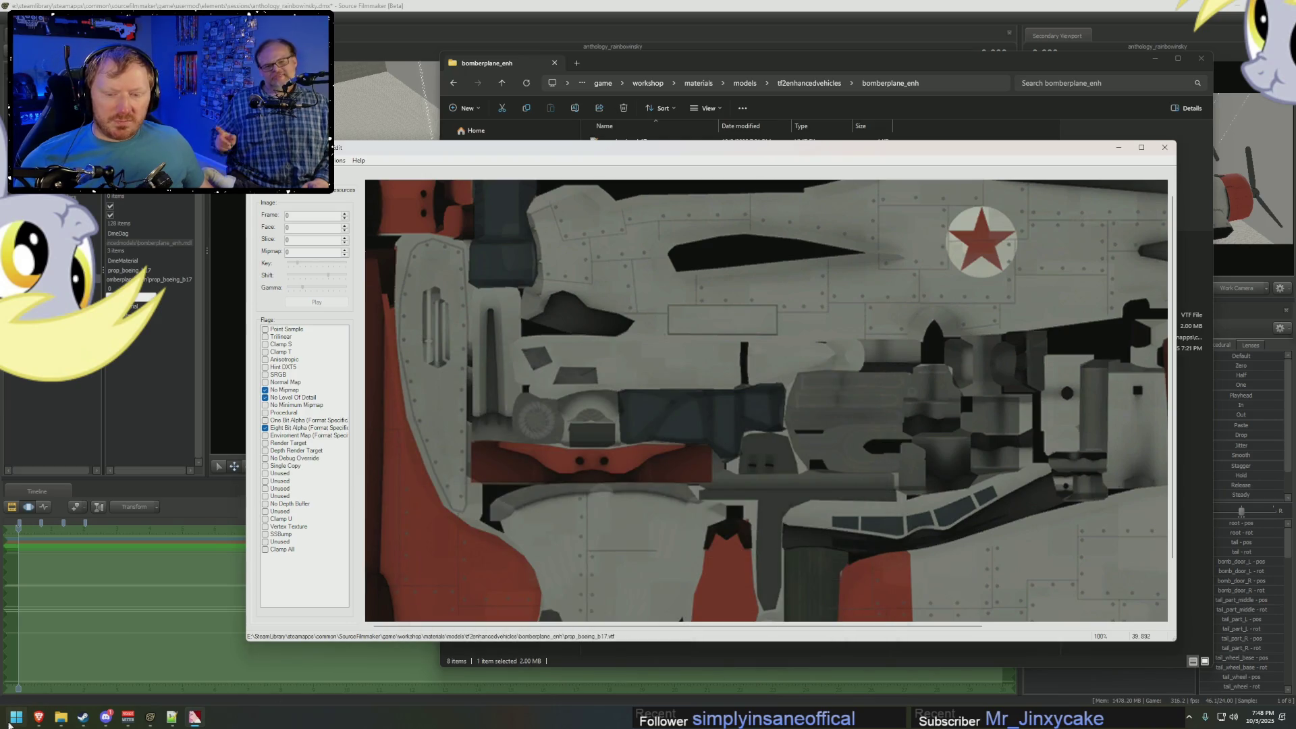
pyautogui.click(38, 718)
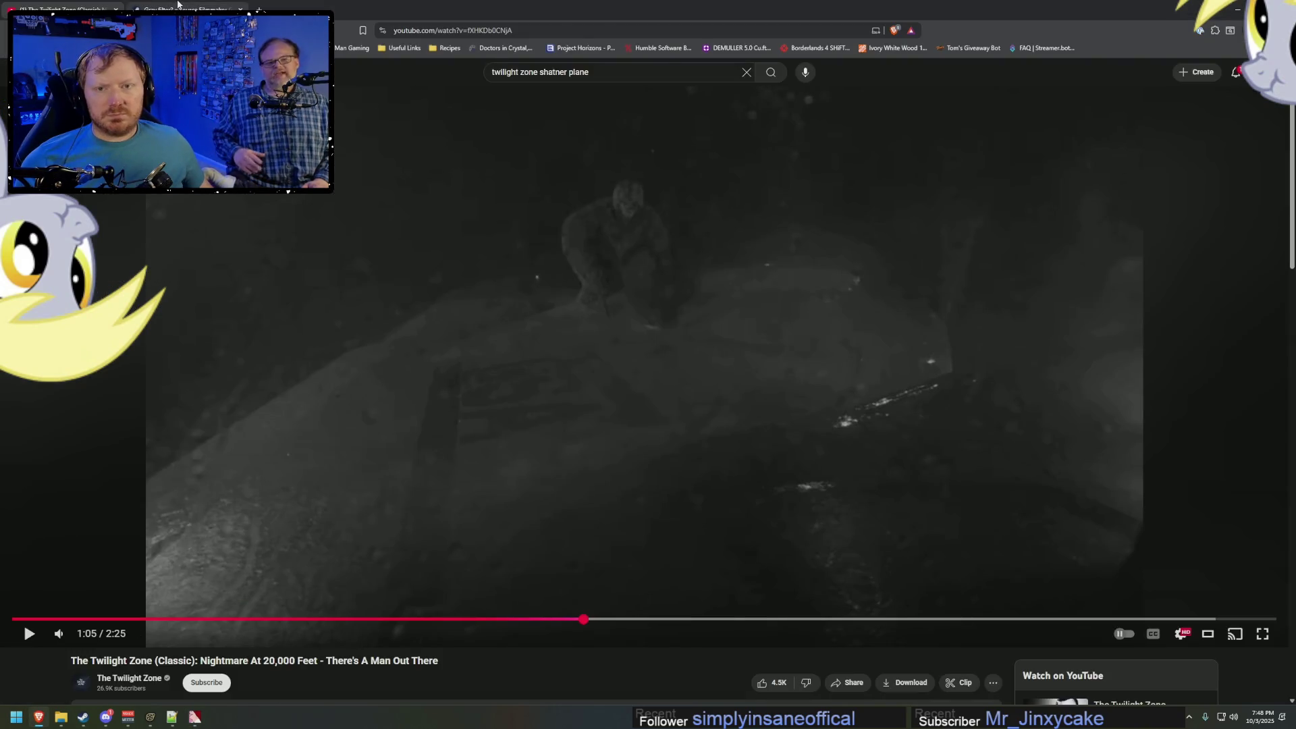
# Search Brave for 'ai upscaler', checking back on the texture in VTFEdit.
pyautogui.click(202, 8)
pyautogui.click(454, 28)
pyautogui.write('ai upsc')
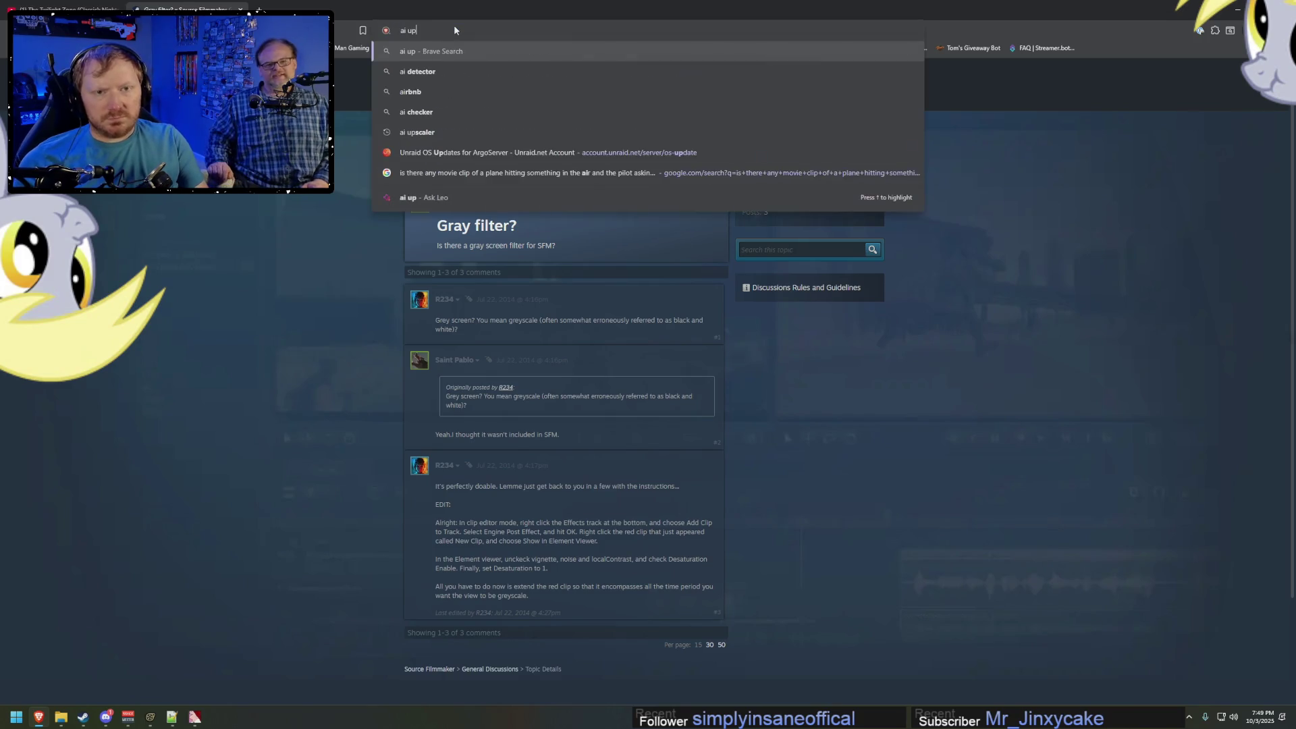
pyautogui.click(417, 71)
pyautogui.hotkey('alt', 'Tab')
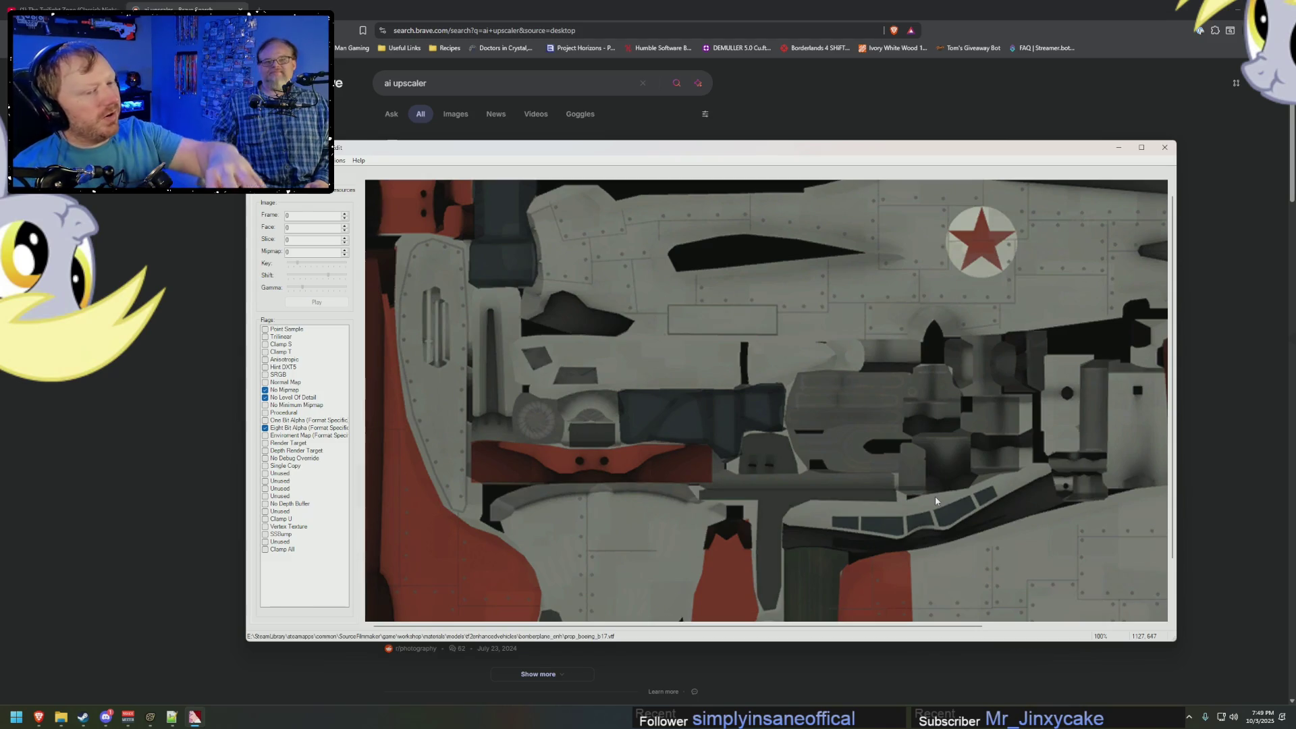
pyautogui.scroll(-1, 952, 488)
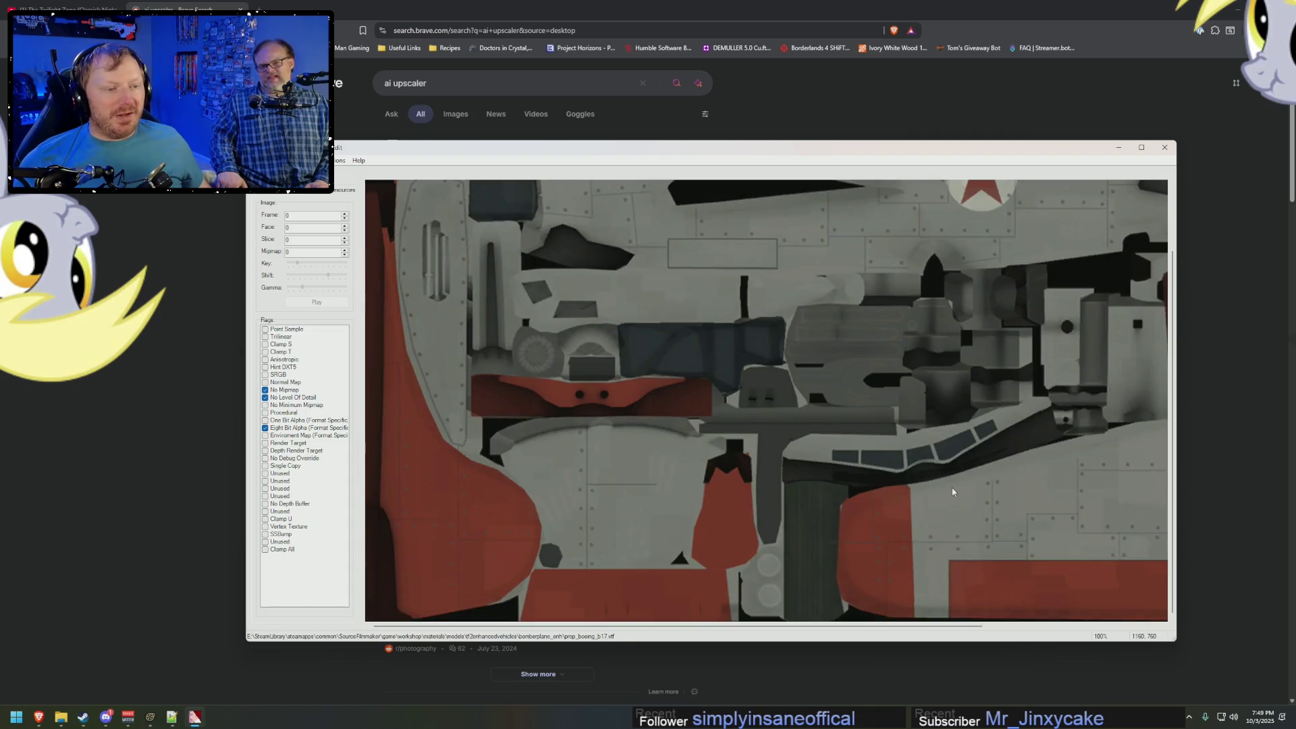
pyautogui.scroll(1, 884, 395)
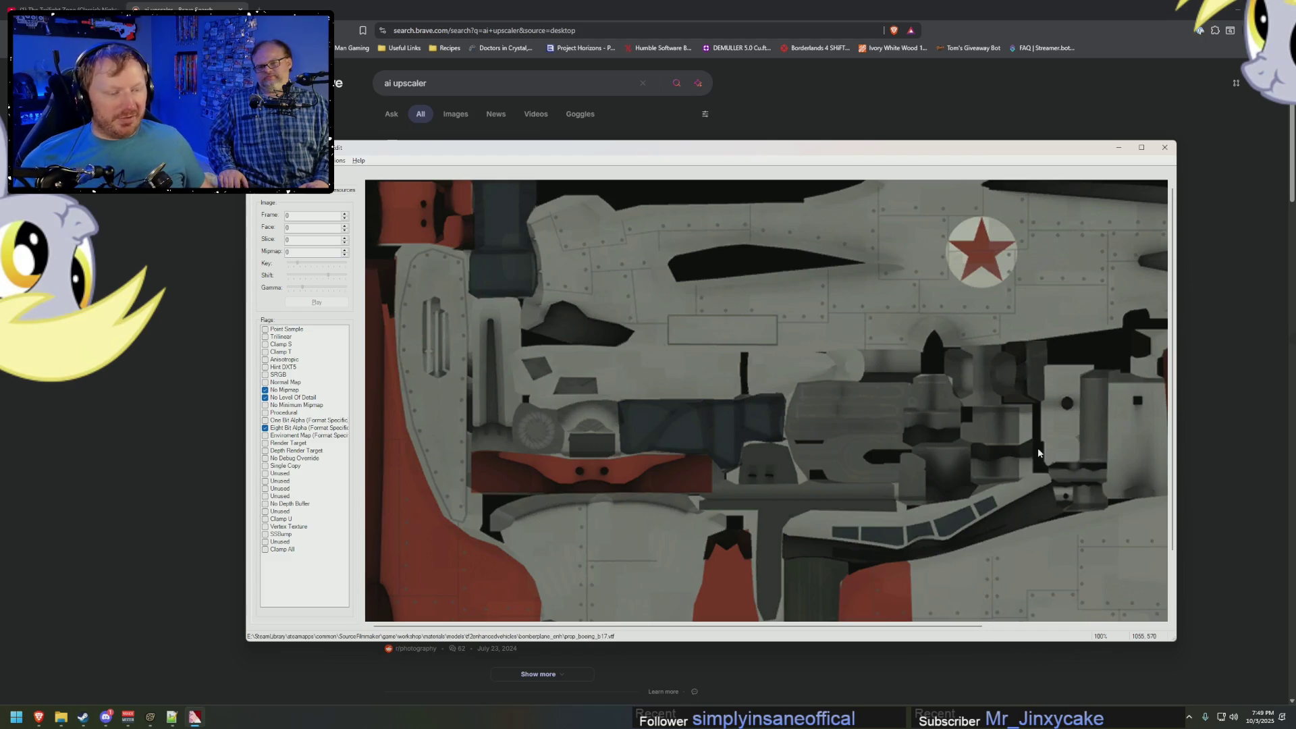
pyautogui.hotkey('alt', 'Tab')
# Open the Img.Upscaler site and launch Adobe Photoshop.
pyautogui.click(449, 255)
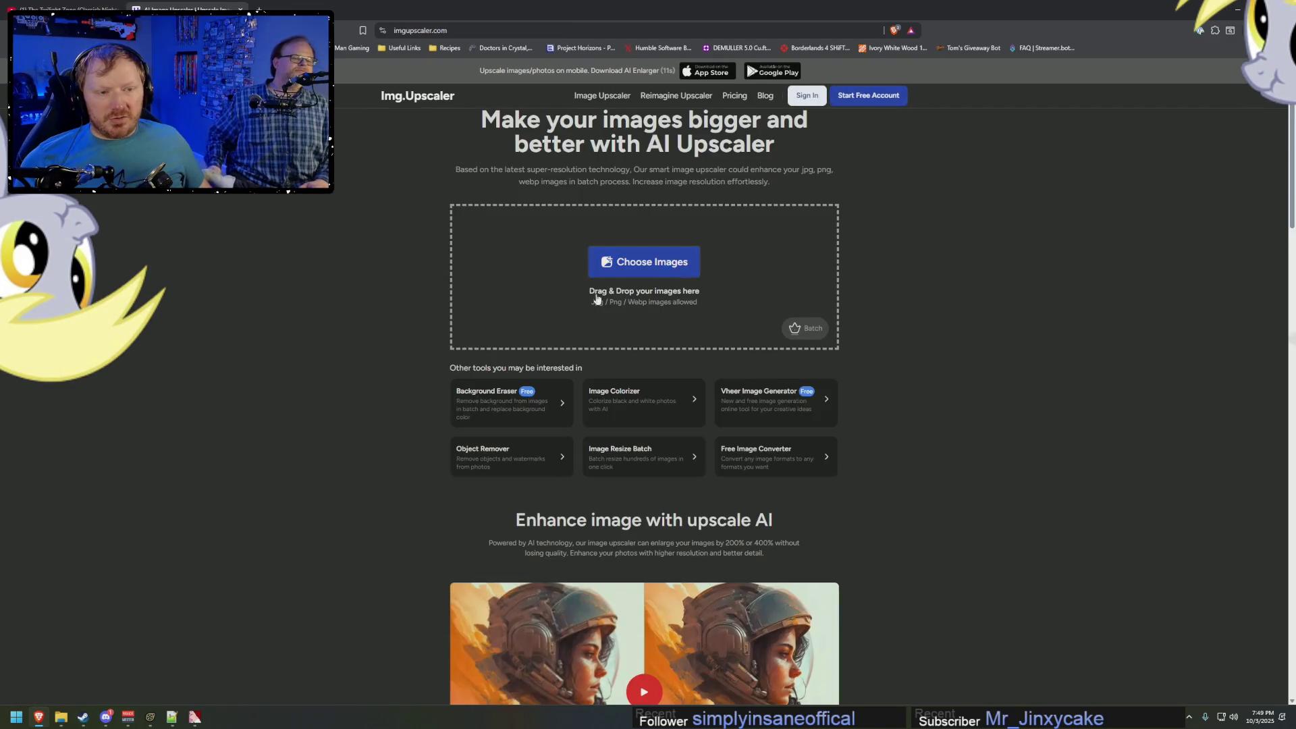
pyautogui.moveTo(61, 717)
pyautogui.click(6, 723)
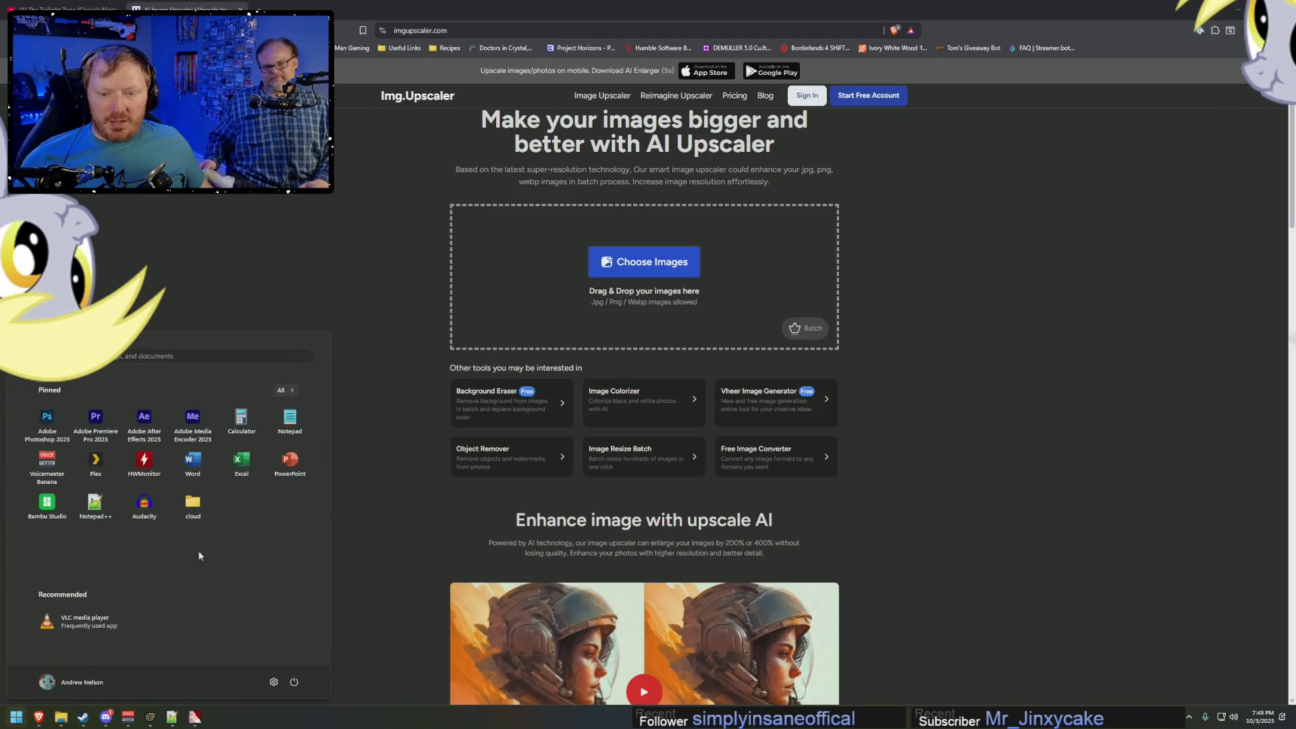
pyautogui.click(555, 476)
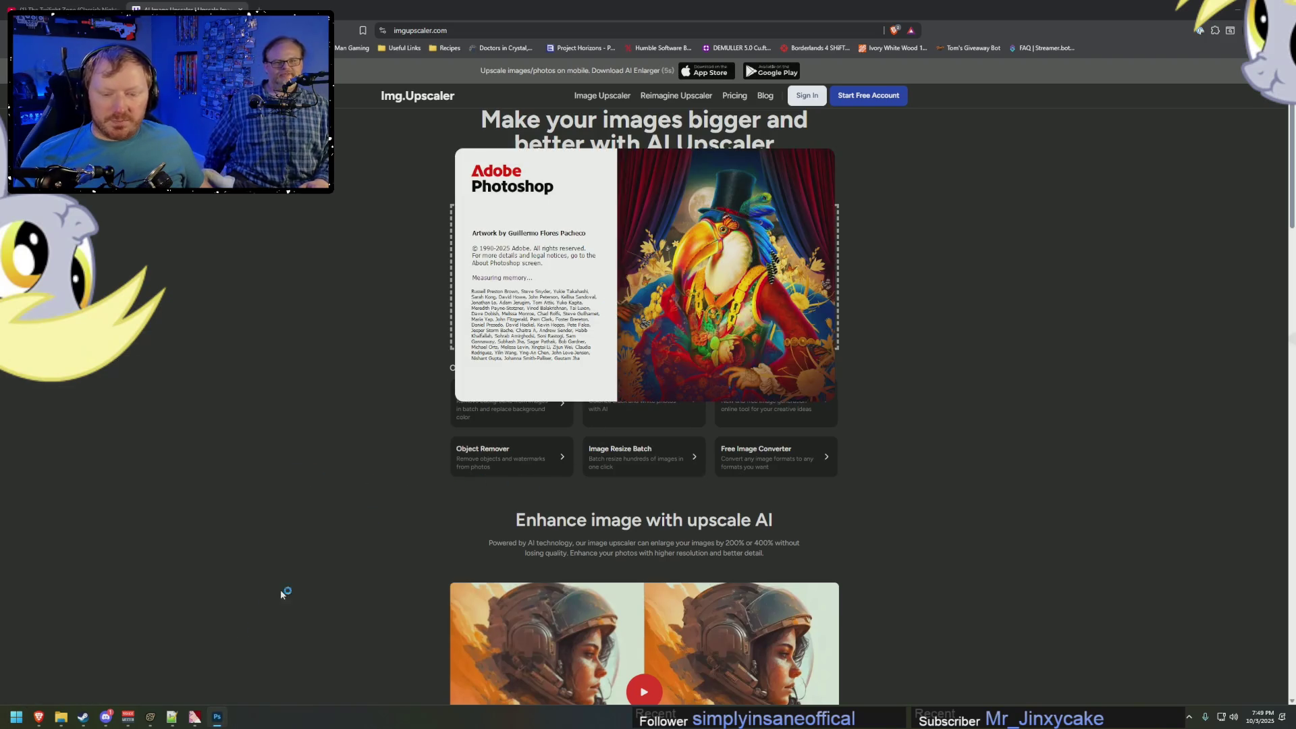
# Confirm the PNG options to save the bomber texture as PNG in bomberplane_enh.
pyautogui.moveTo(82, 719)
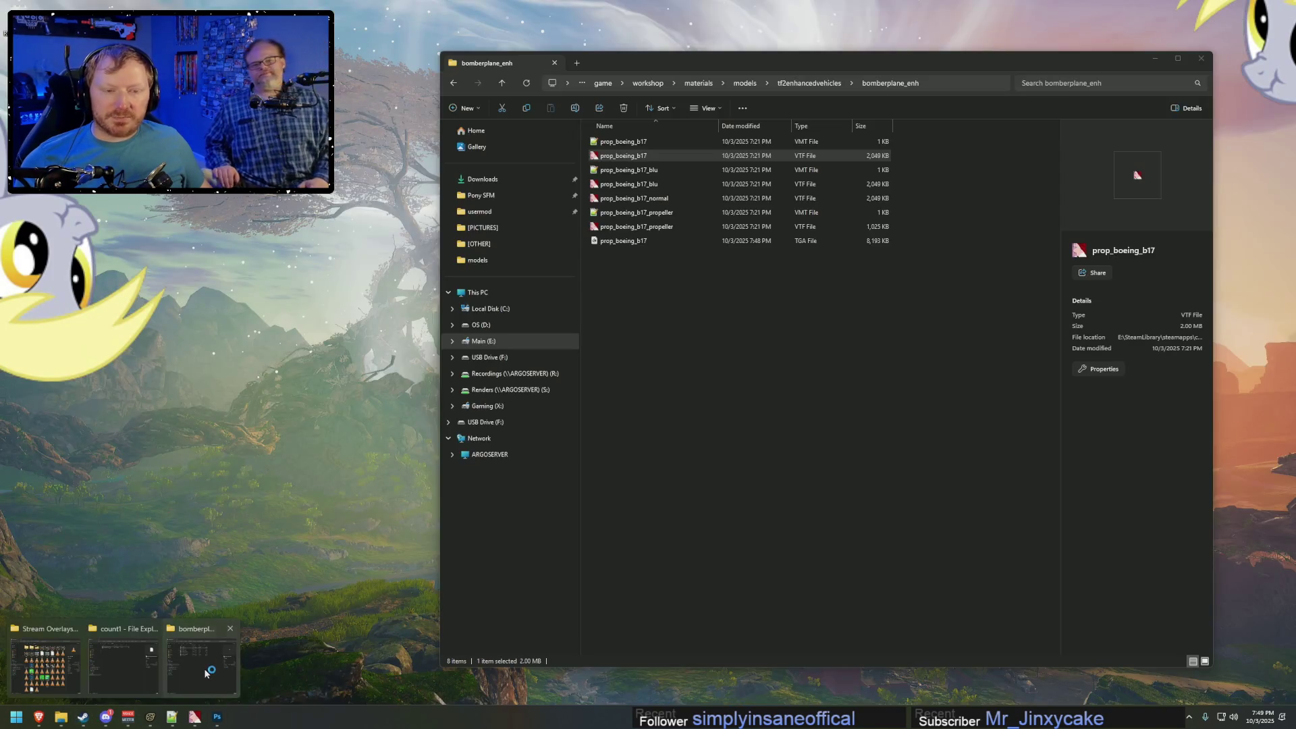
pyautogui.click(209, 669)
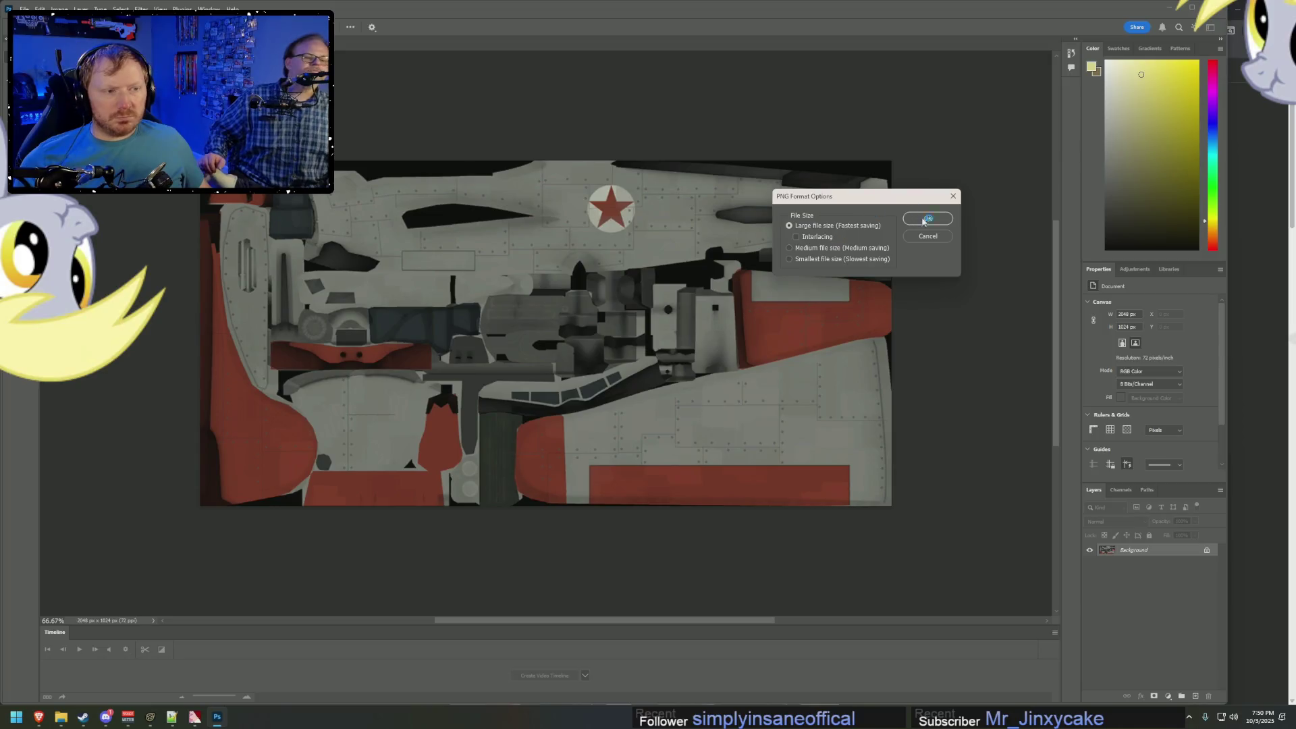
pyautogui.click(39, 717)
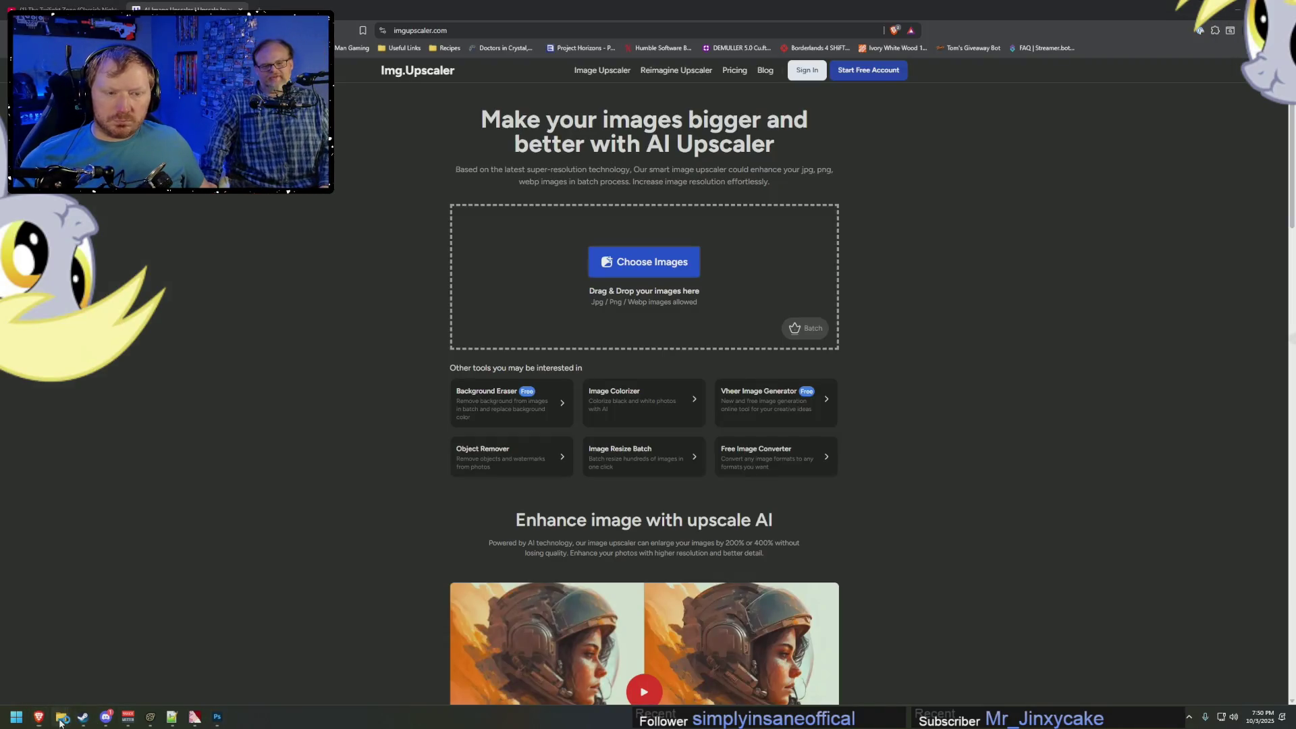
# Upload the bomber PNG to Img.Upscaler and start upscaling at 400%.
pyautogui.moveTo(61, 717)
pyautogui.click(201, 665)
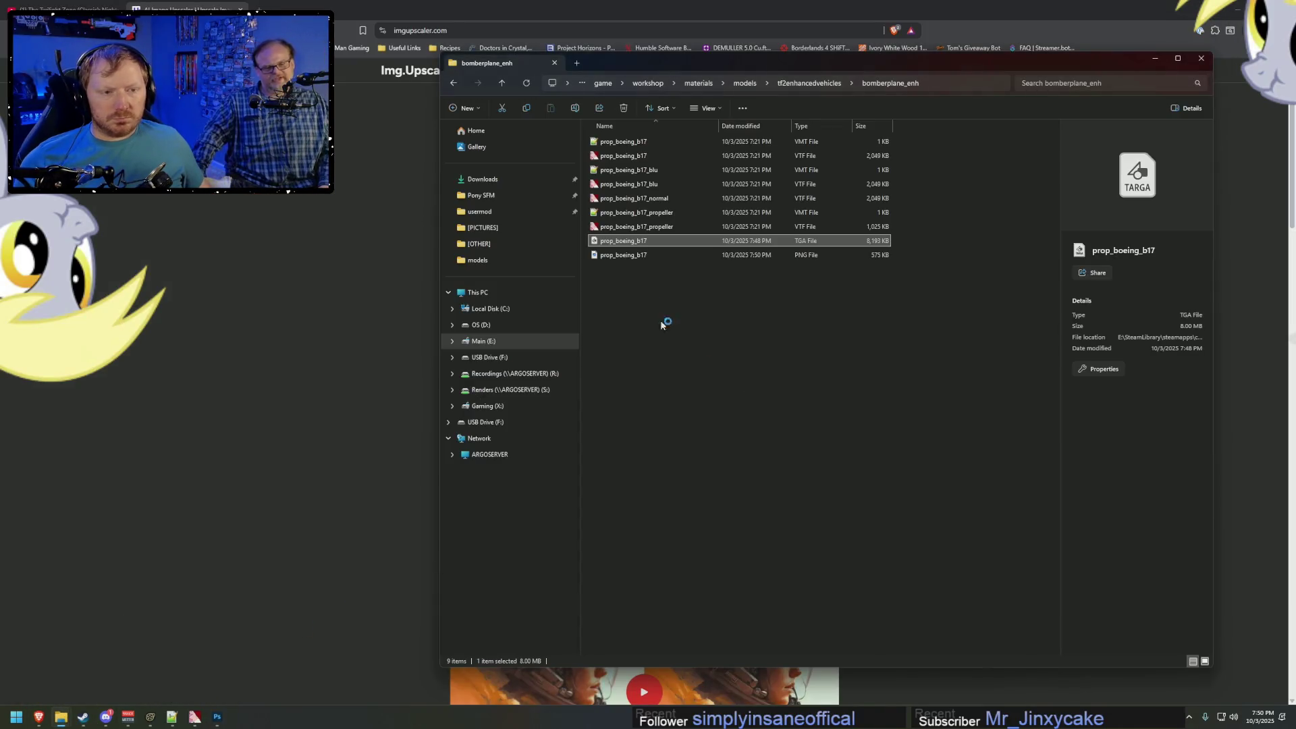
pyautogui.click(642, 255)
pyautogui.moveTo(643, 256)
pyautogui.mouseDown()
pyautogui.moveTo(733, 271)
pyautogui.moveTo(705, 324)
pyautogui.moveTo(698, 287)
pyautogui.mouseUp()
pyautogui.scroll(-1, 841, 351)
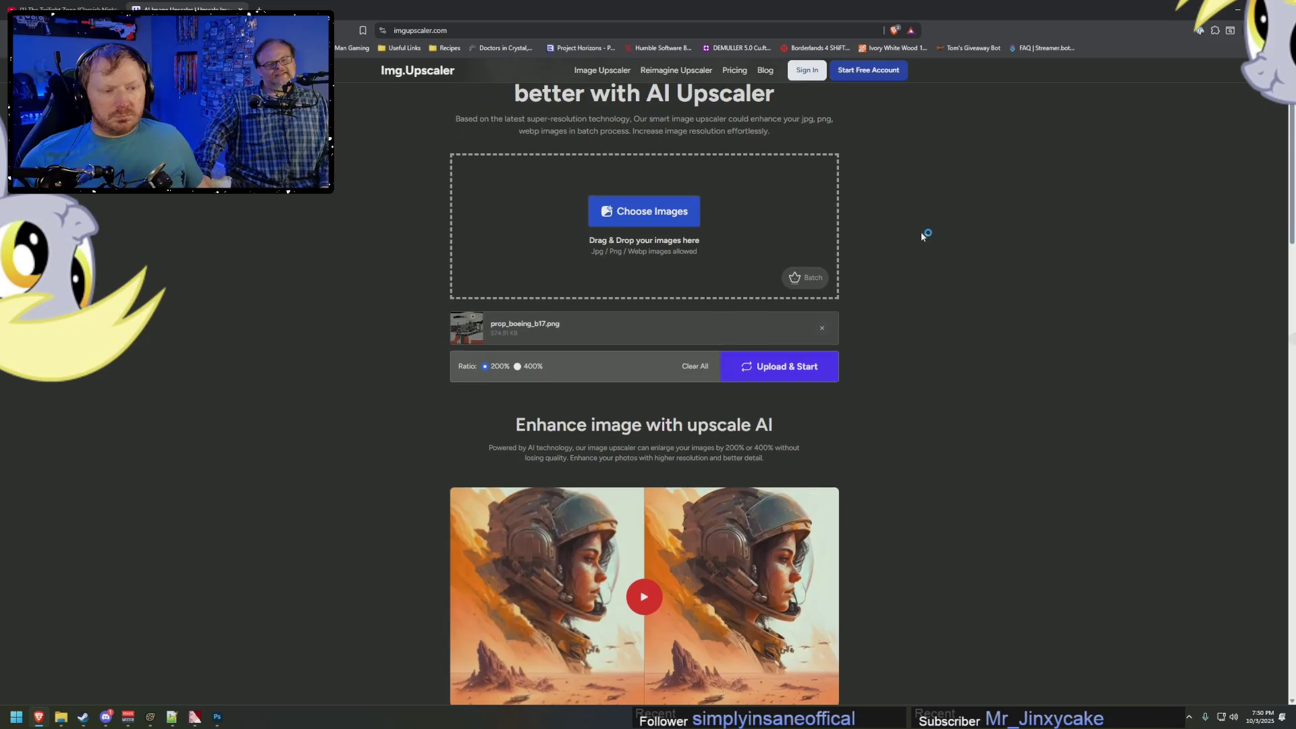
pyautogui.click(517, 367)
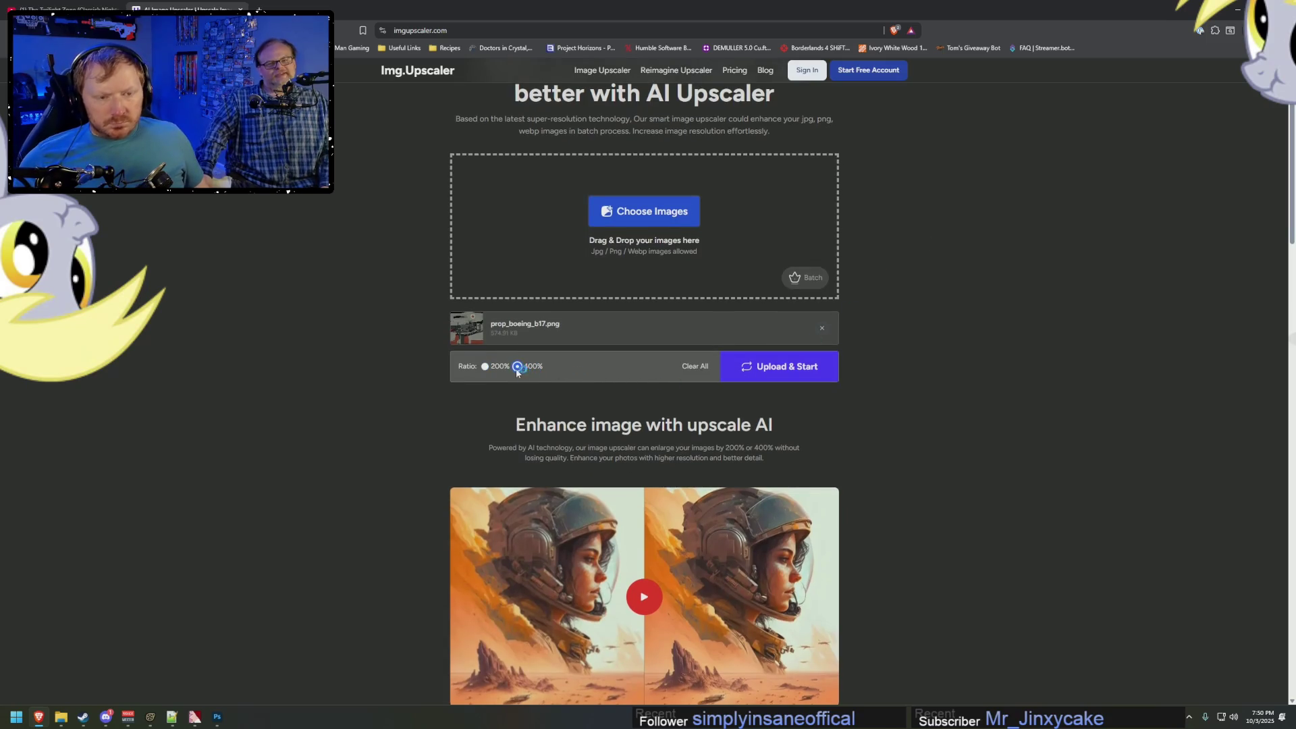
pyautogui.click(806, 367)
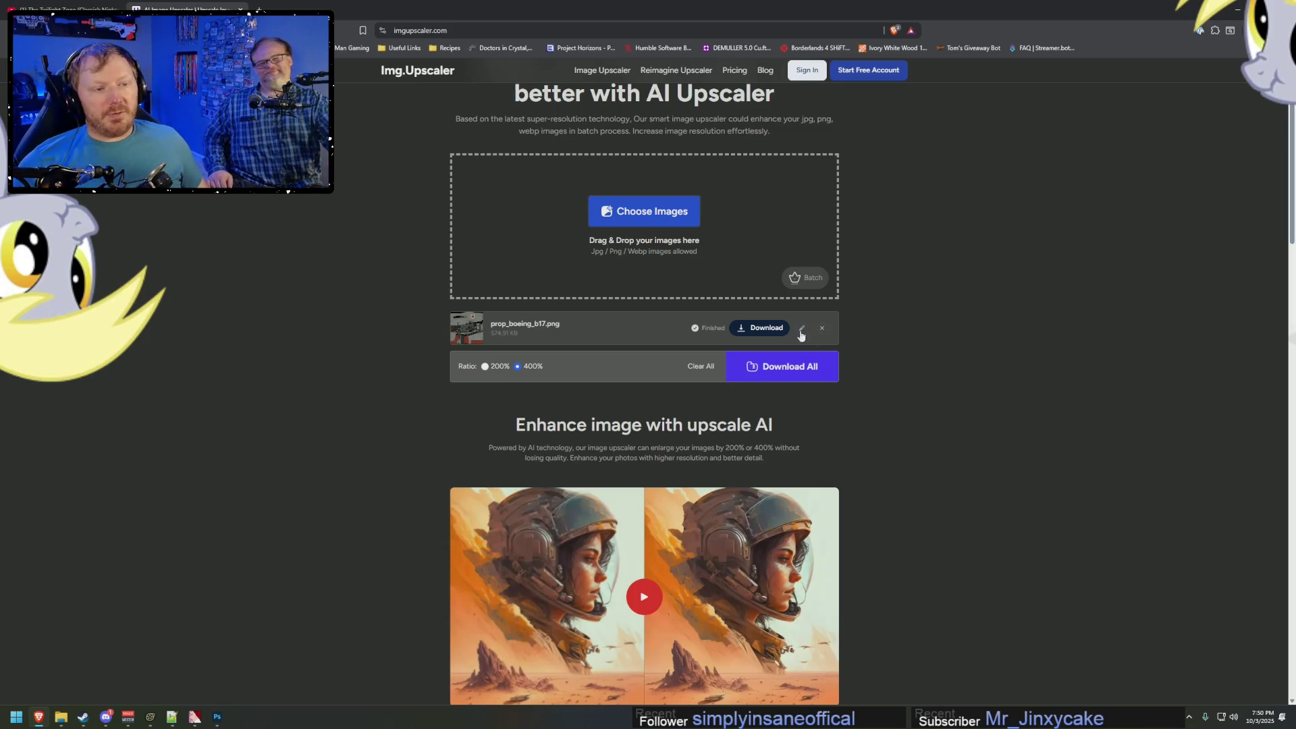
# Download the result as prop_boeing_b17_upscale.png into the bomberplane_enh folder.
pyautogui.click(763, 328)
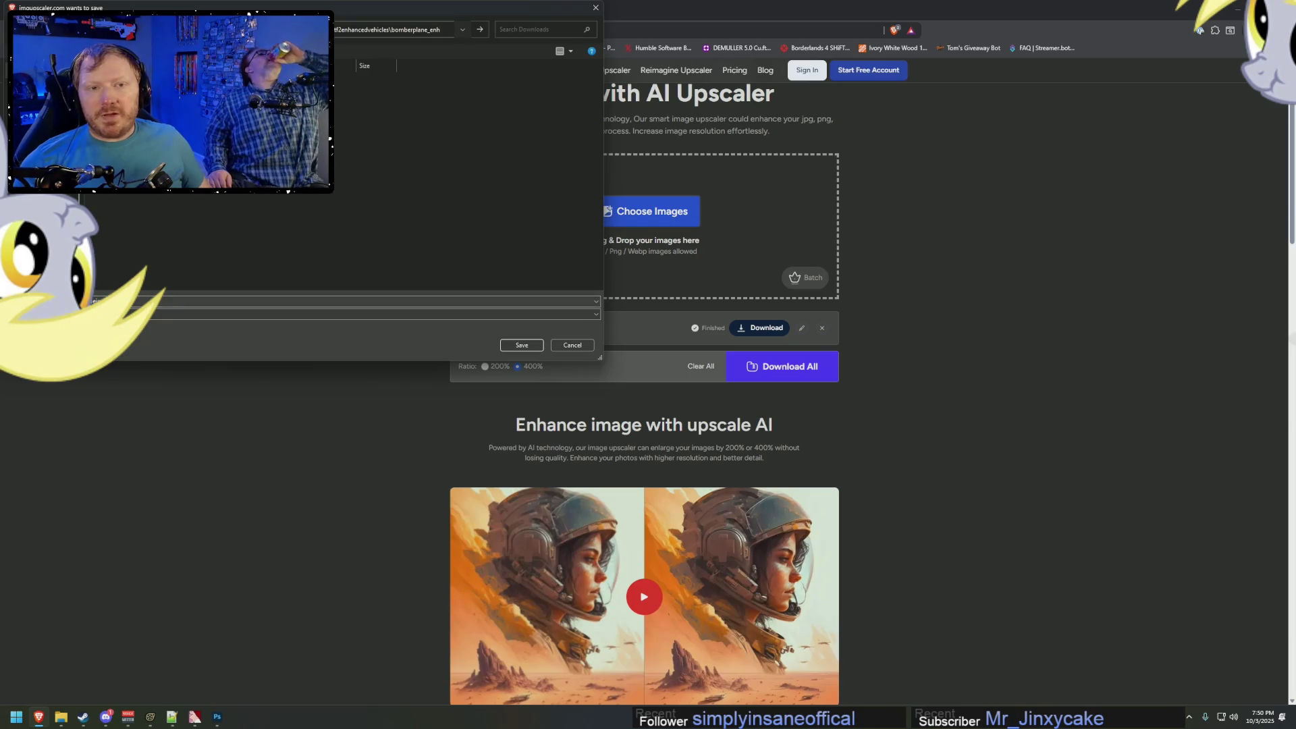
pyautogui.press('Return')
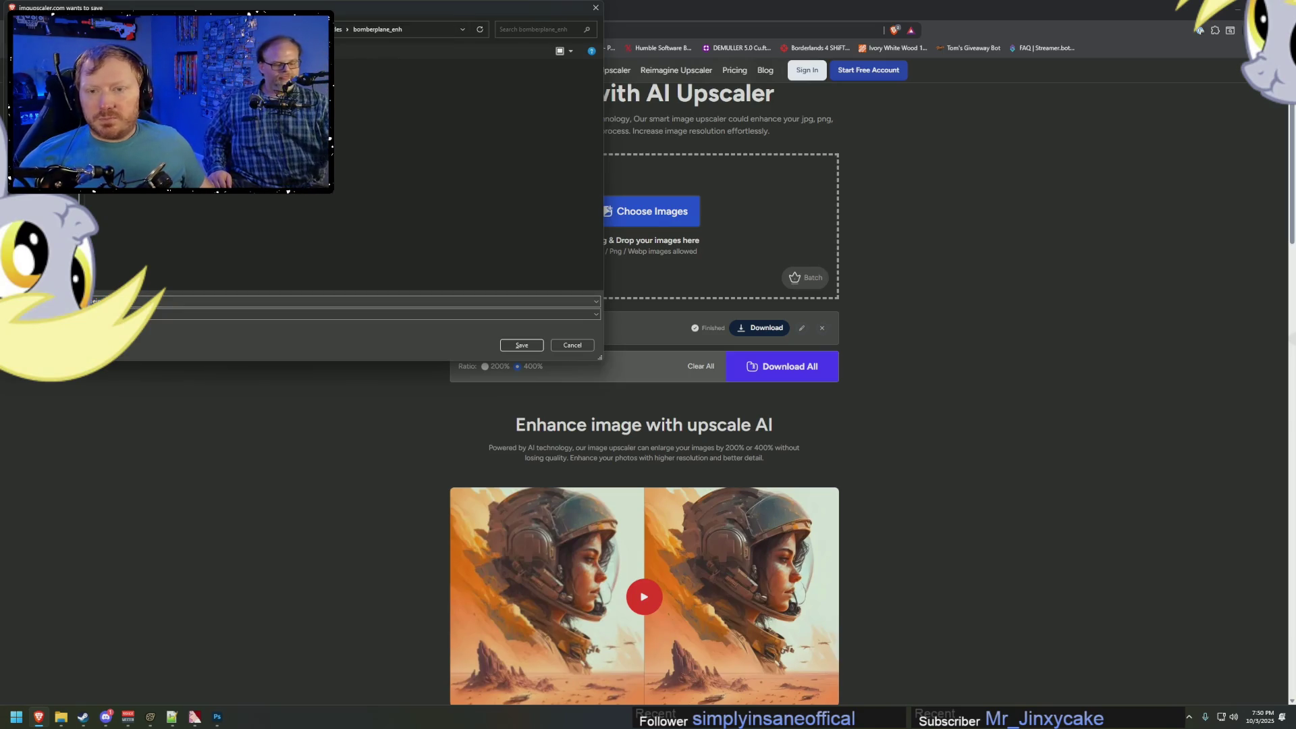
pyautogui.click(139, 304)
pyautogui.write('vehicle')
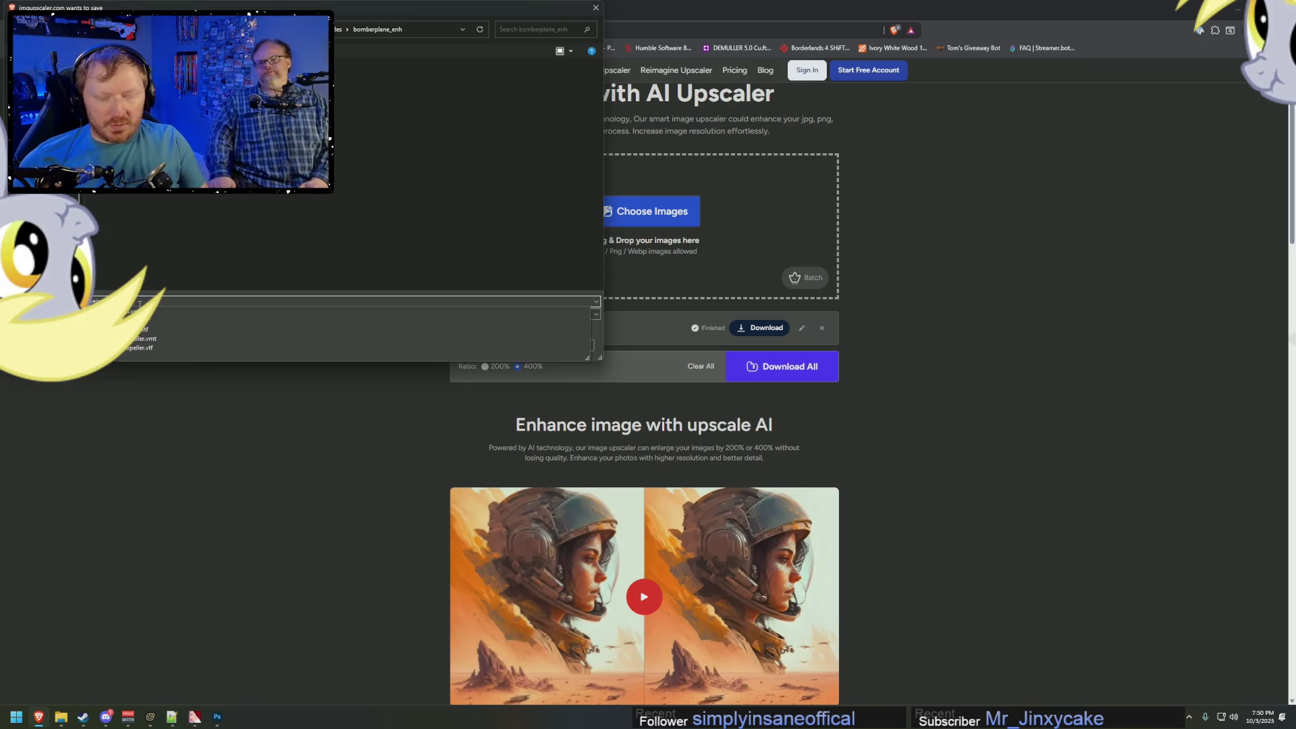
pyautogui.press('Return')
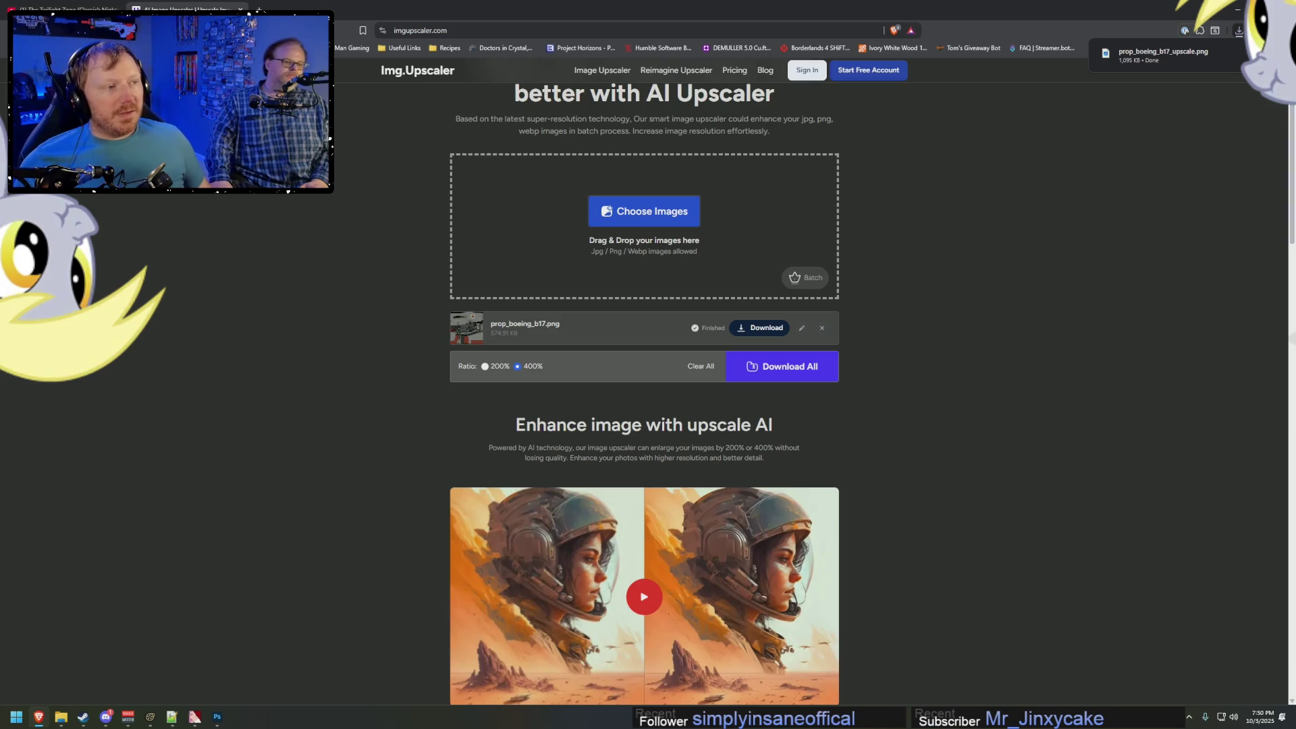
pyautogui.hotkey('alt', 'Tab')
pyautogui.click(802, 304)
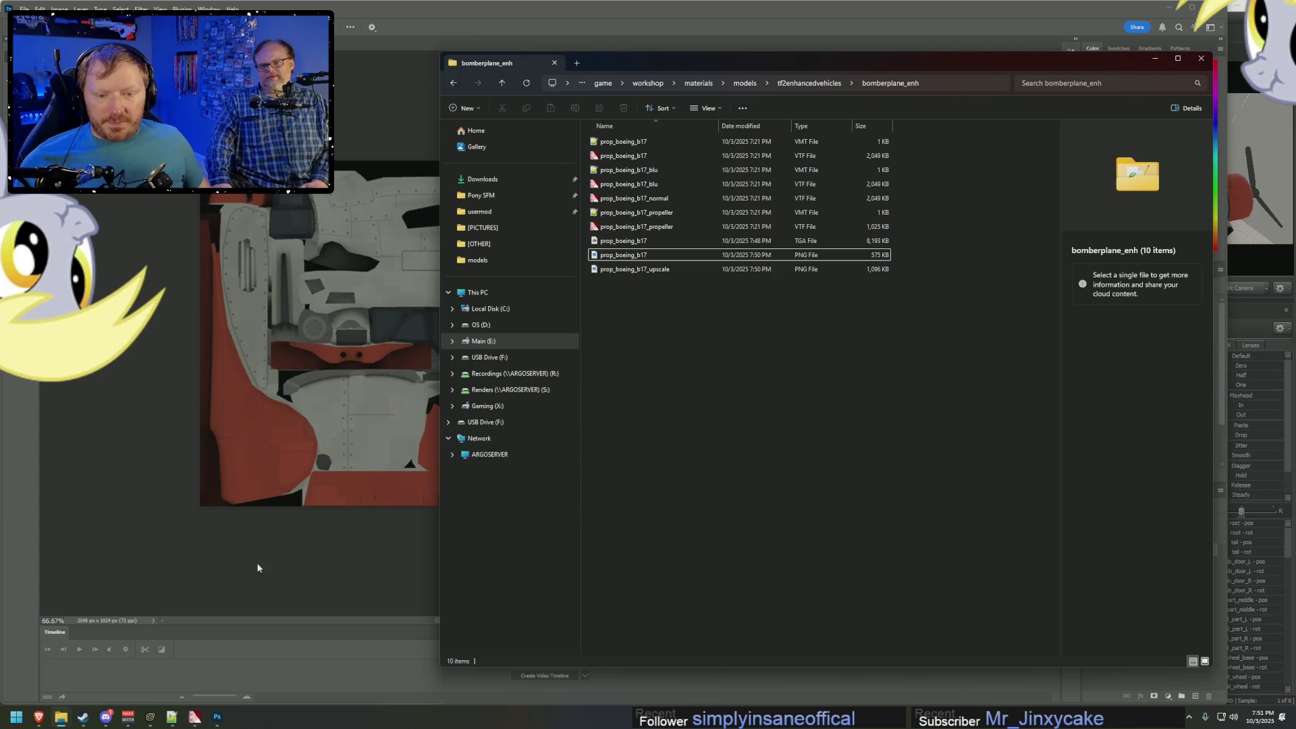
# Bring the upscaled PNG into Photoshop and compare the 4096×2048 version against the 2048×1024 original.
pyautogui.click(109, 617)
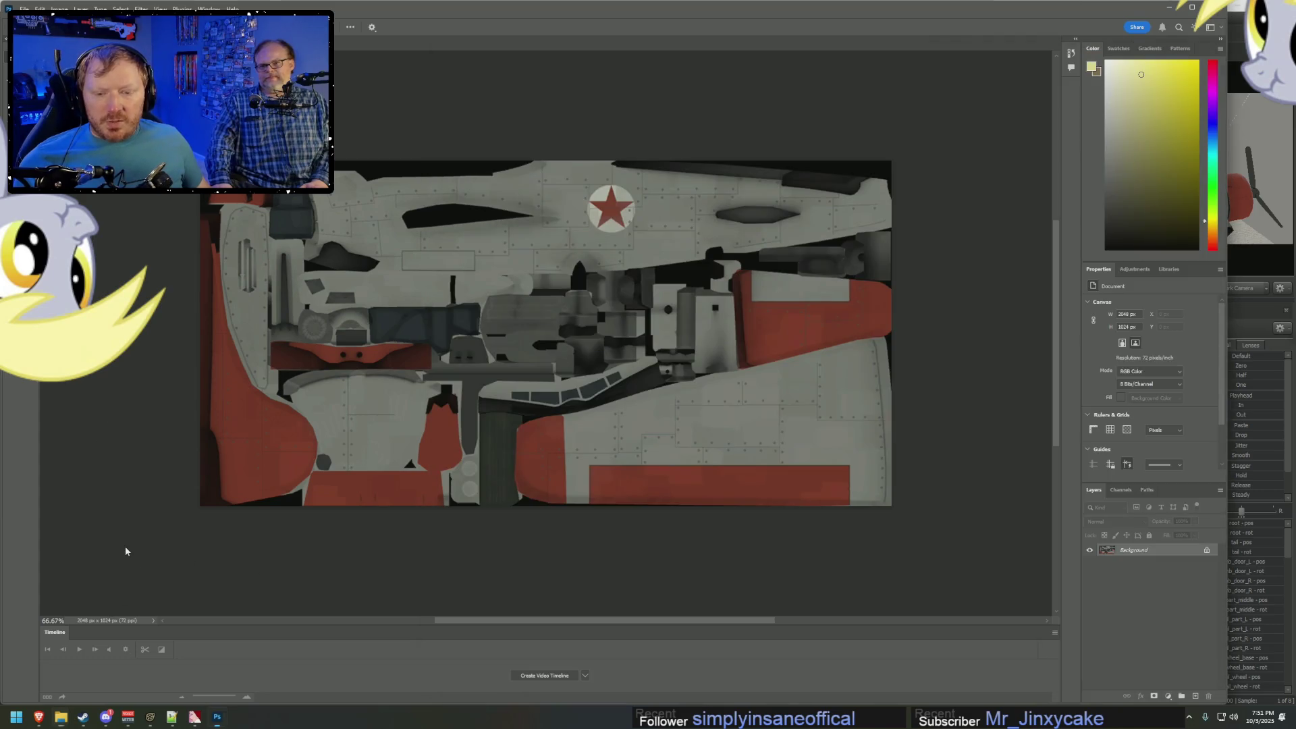
pyautogui.hotkey('alt', 'Tab')
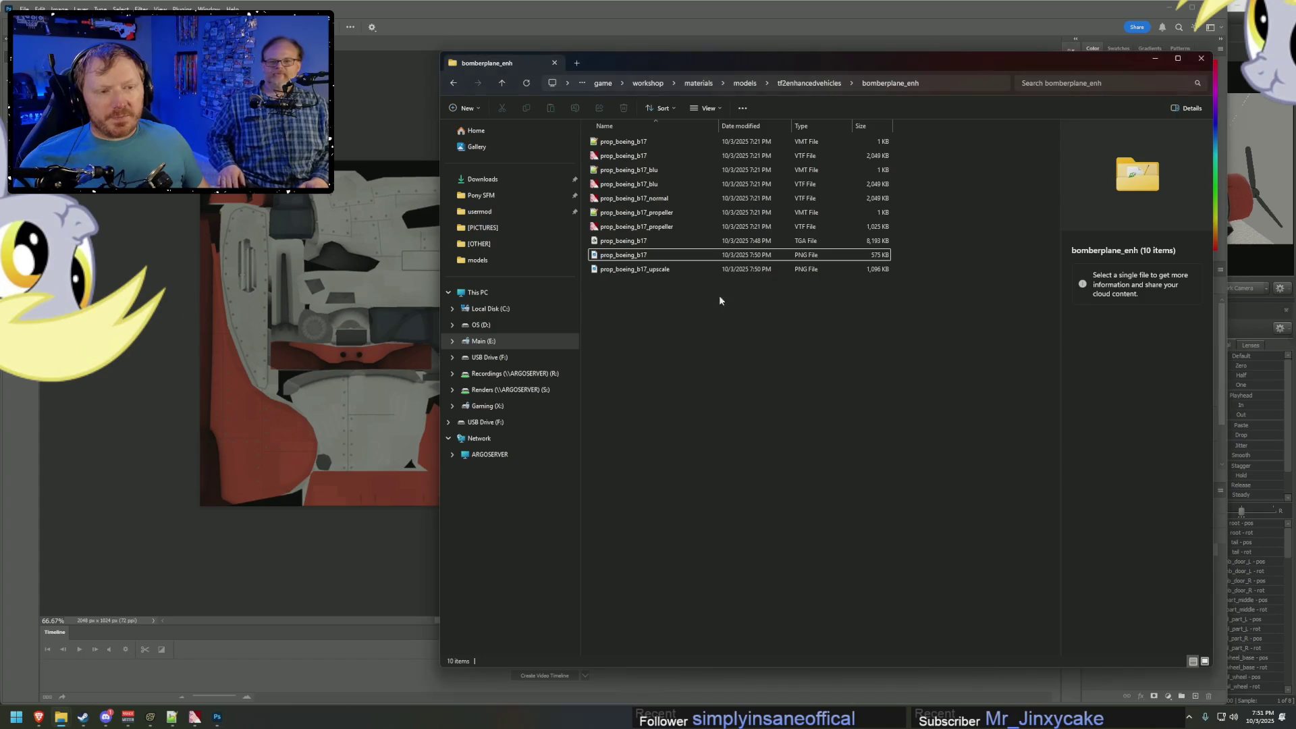
pyautogui.click(666, 270)
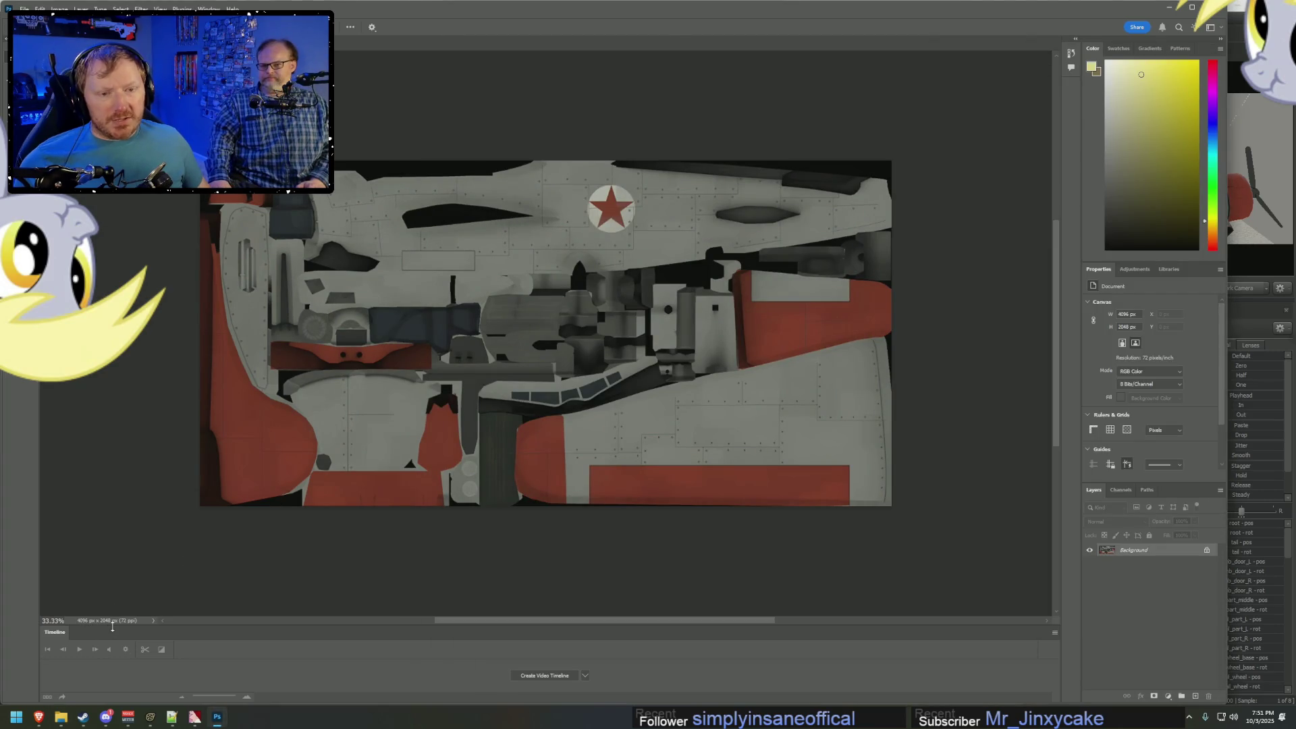
pyautogui.keyDown('alt'); pyautogui.scroll(10, 545, 192); pyautogui.keyUp('alt')
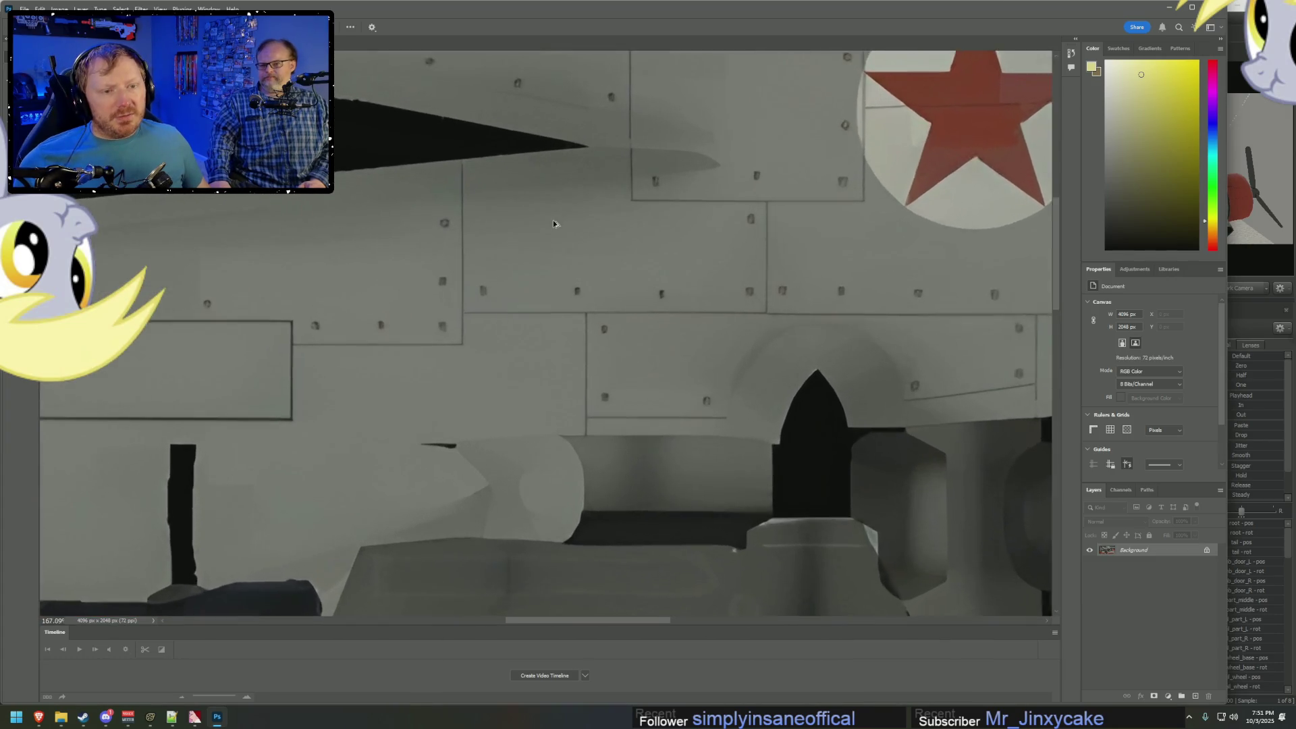
pyautogui.keyDown('alt'); pyautogui.scroll(2, 554, 223); pyautogui.keyUp('alt')
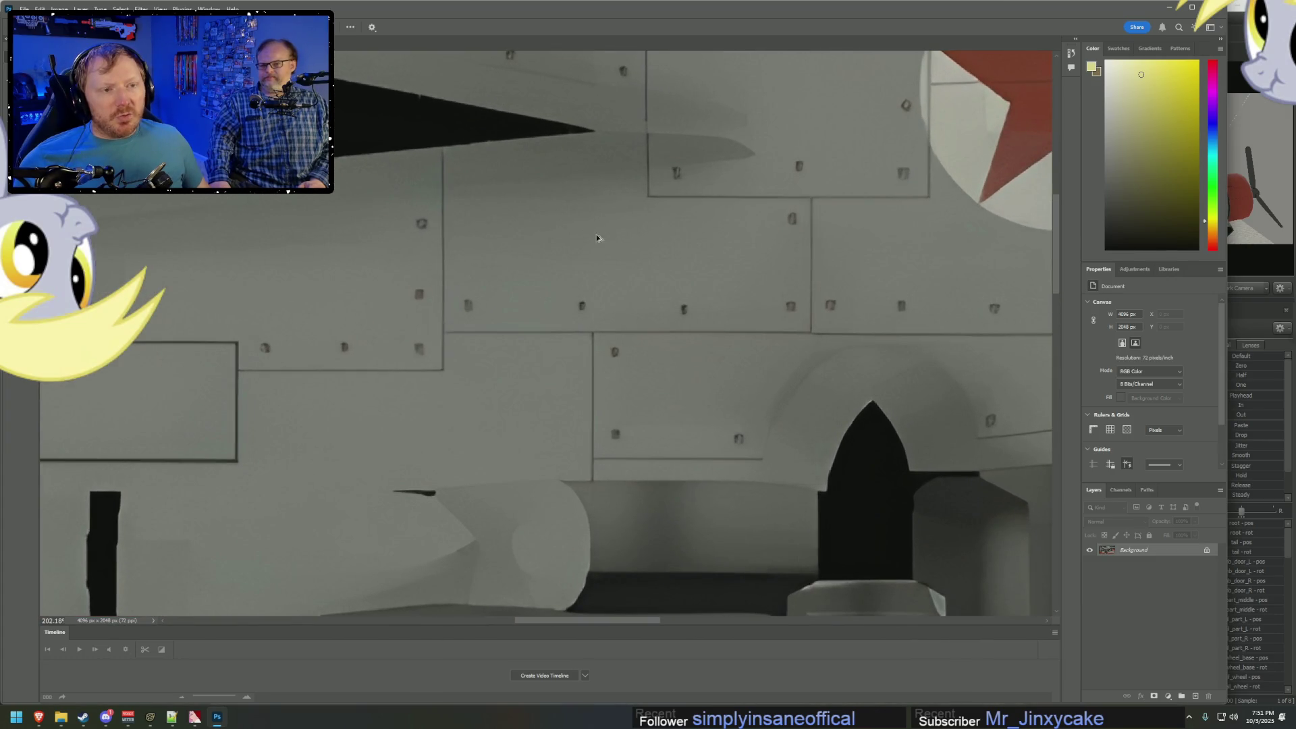
pyautogui.keyDown('alt'); pyautogui.scroll(-5, 597, 237); pyautogui.keyUp('alt')
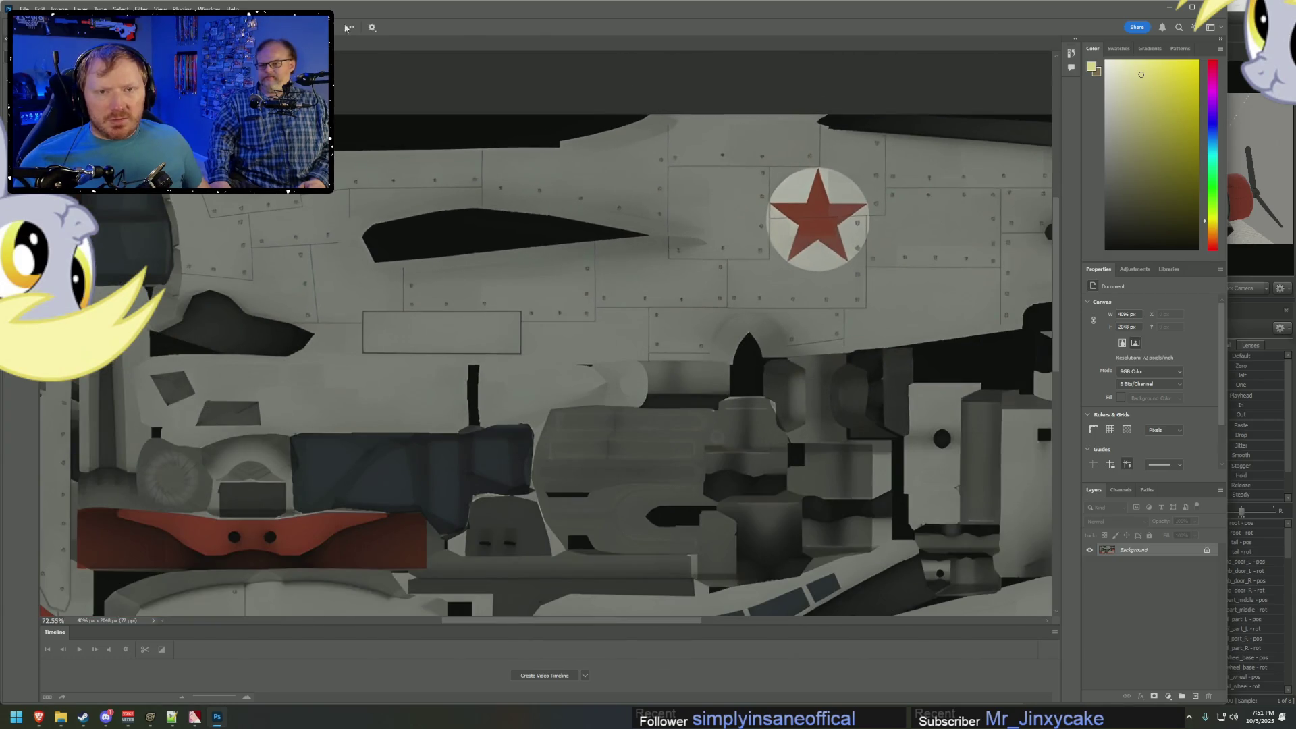
pyautogui.hotkey('ctrl', 'z')
pyautogui.keyDown('alt'); pyautogui.scroll(2, 556, 236); pyautogui.keyUp('alt')
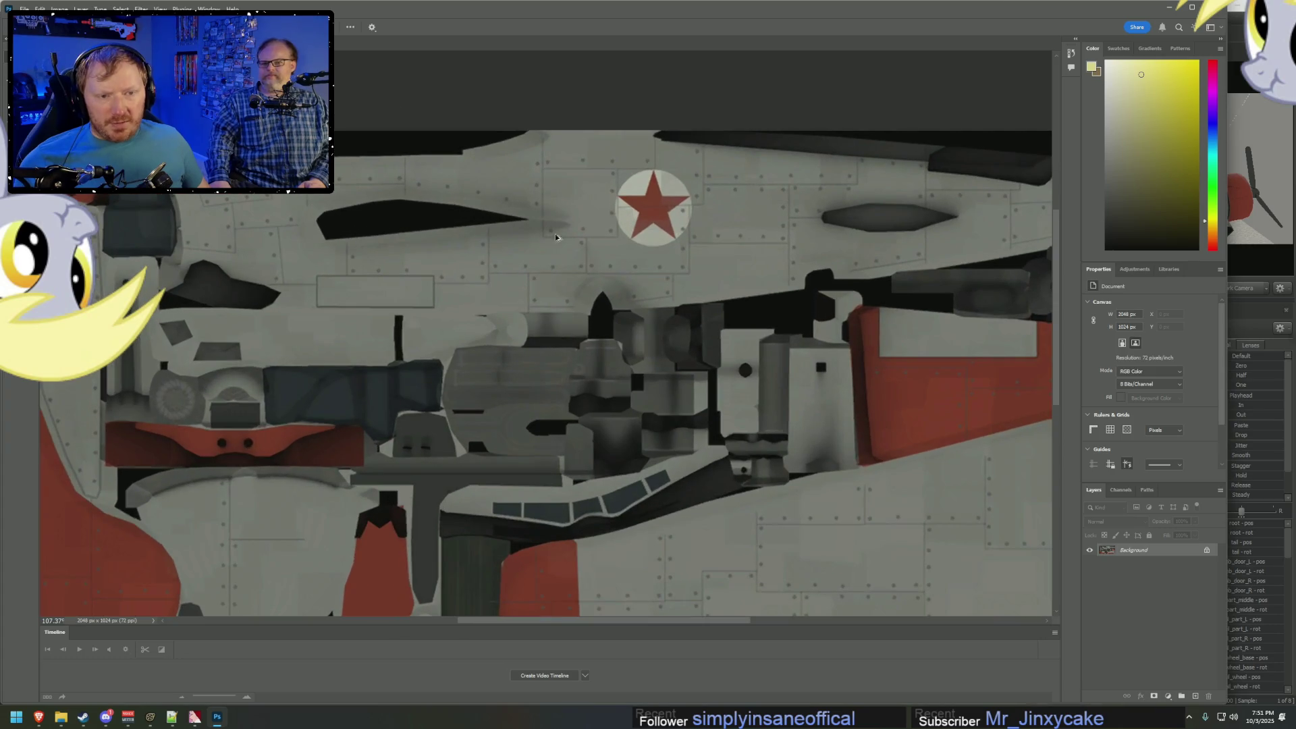
pyautogui.scroll(-1, 653, 284)
pyautogui.keyDown('alt'); pyautogui.scroll(7, 486, 175); pyautogui.keyUp('alt')
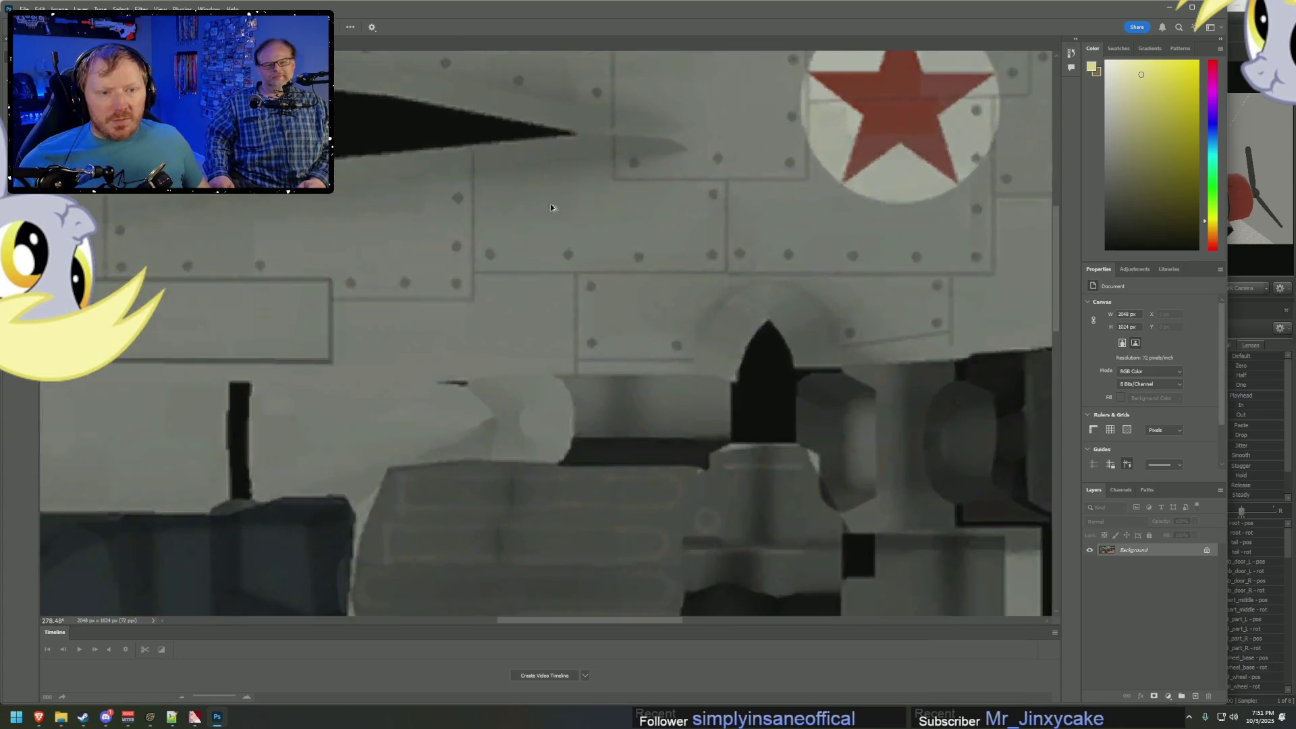
pyautogui.hotkey('ctrl', 'shift', 'z')
pyautogui.keyDown('alt'); pyautogui.scroll(4, 688, 192); pyautogui.keyUp('alt')
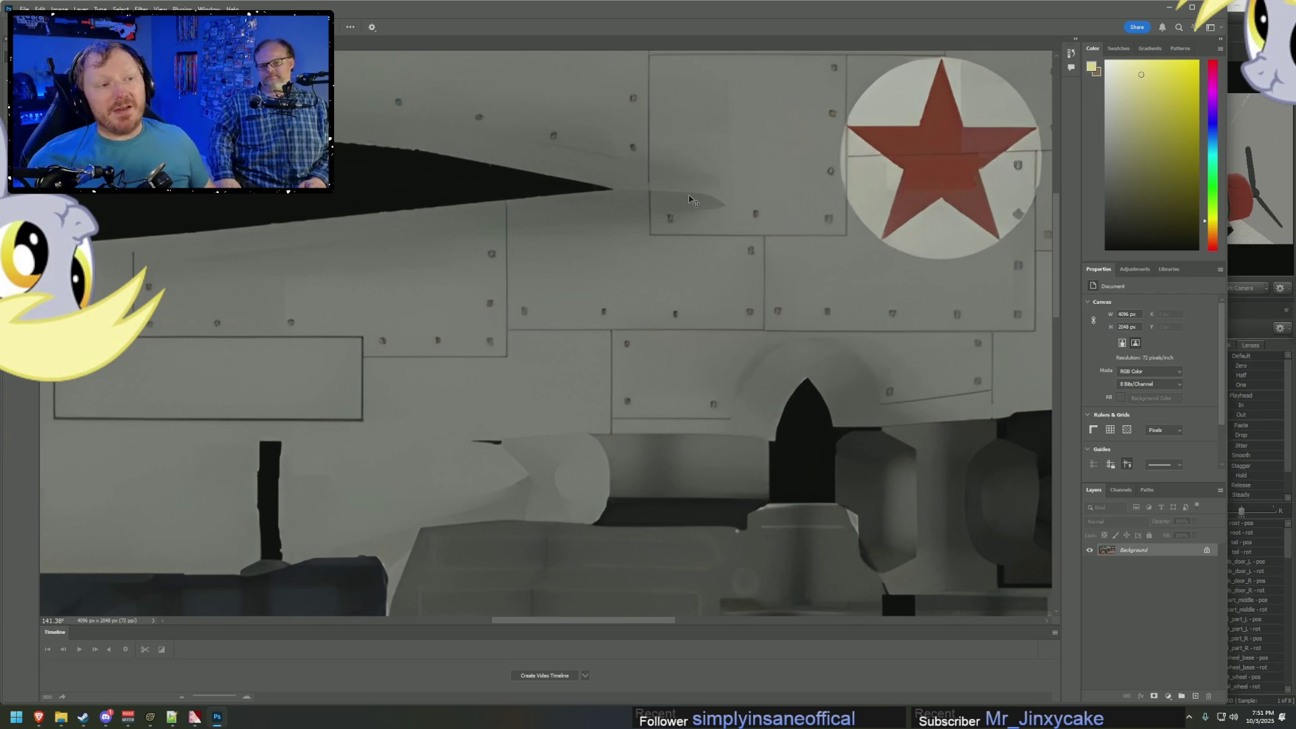
# Zoom and pan around the 4096×2048 texture to inspect its upscaled detail.
pyautogui.moveTo(688, 196)
pyautogui.mouseDown()
pyautogui.moveTo(807, 292)
pyautogui.moveTo(833, 295)
pyautogui.mouseUp()
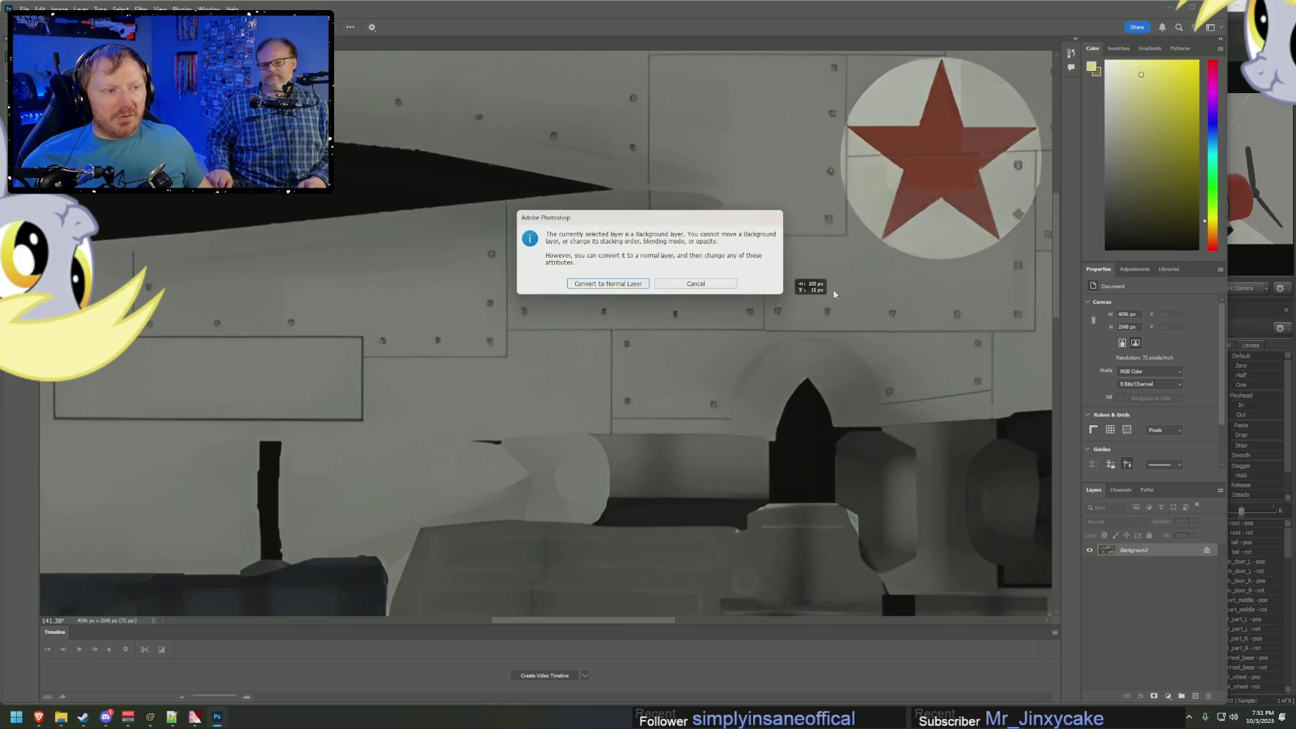
pyautogui.click(726, 289)
pyautogui.keyDown('alt'); pyautogui.scroll(-5, 764, 354); pyautogui.keyUp('alt')
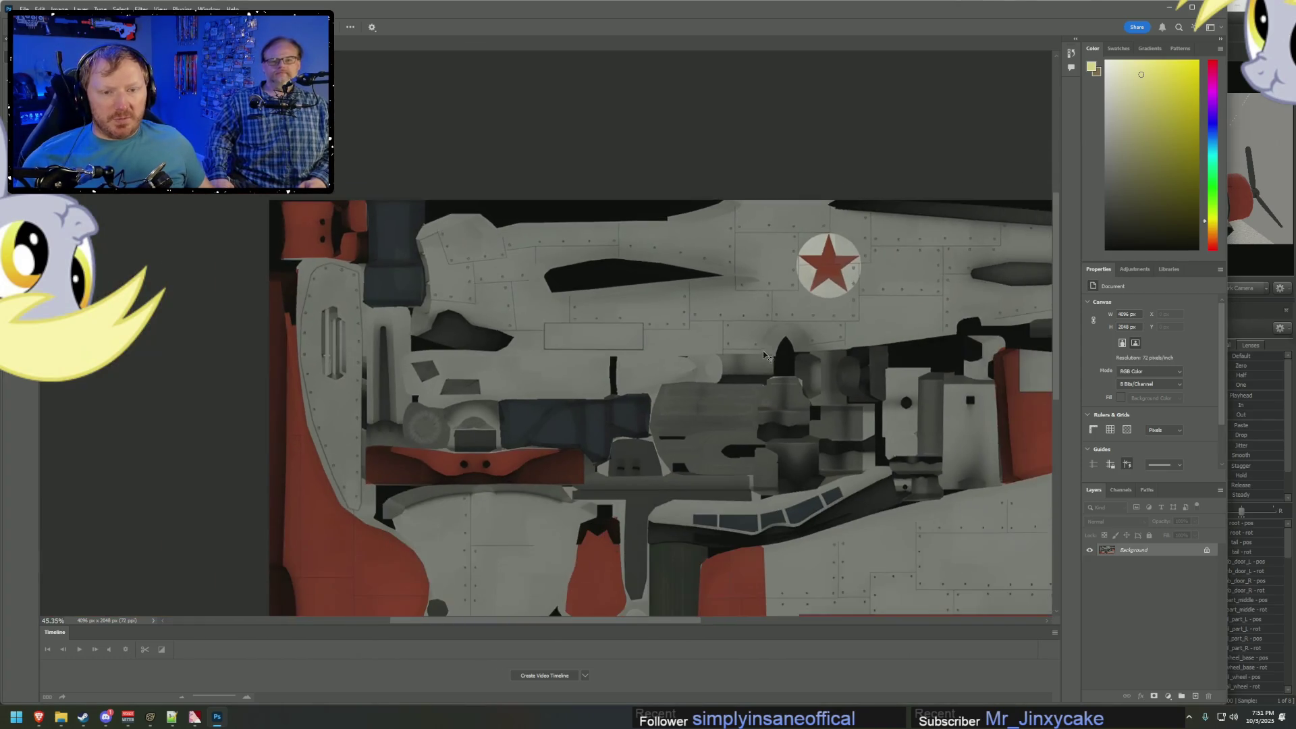
pyautogui.scroll(-3, 763, 354)
pyautogui.keyDown('alt'); pyautogui.scroll(5, 892, 501); pyautogui.keyUp('alt')
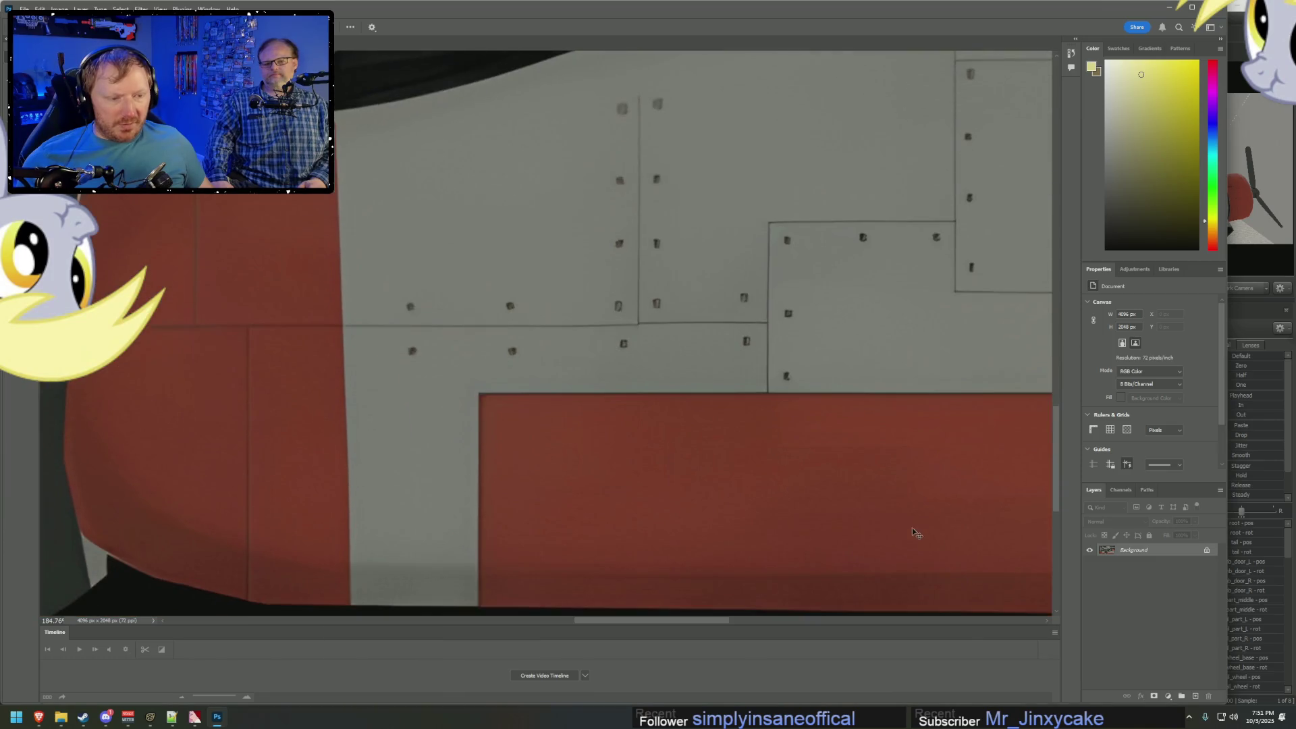
pyautogui.scroll(-2, 915, 533)
pyautogui.moveTo(670, 620)
pyautogui.mouseDown()
pyautogui.moveTo(845, 621)
pyautogui.moveTo(755, 621)
pyautogui.mouseUp()
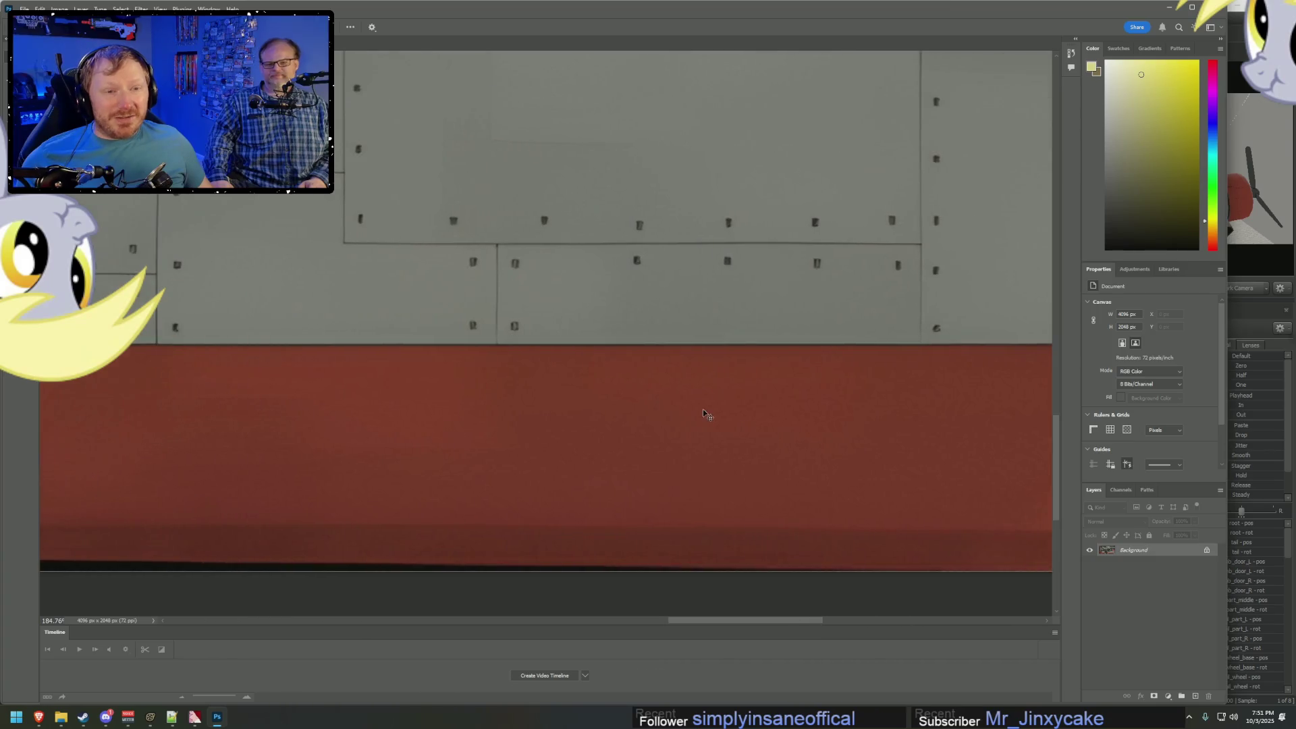
pyautogui.scroll(5, 695, 391)
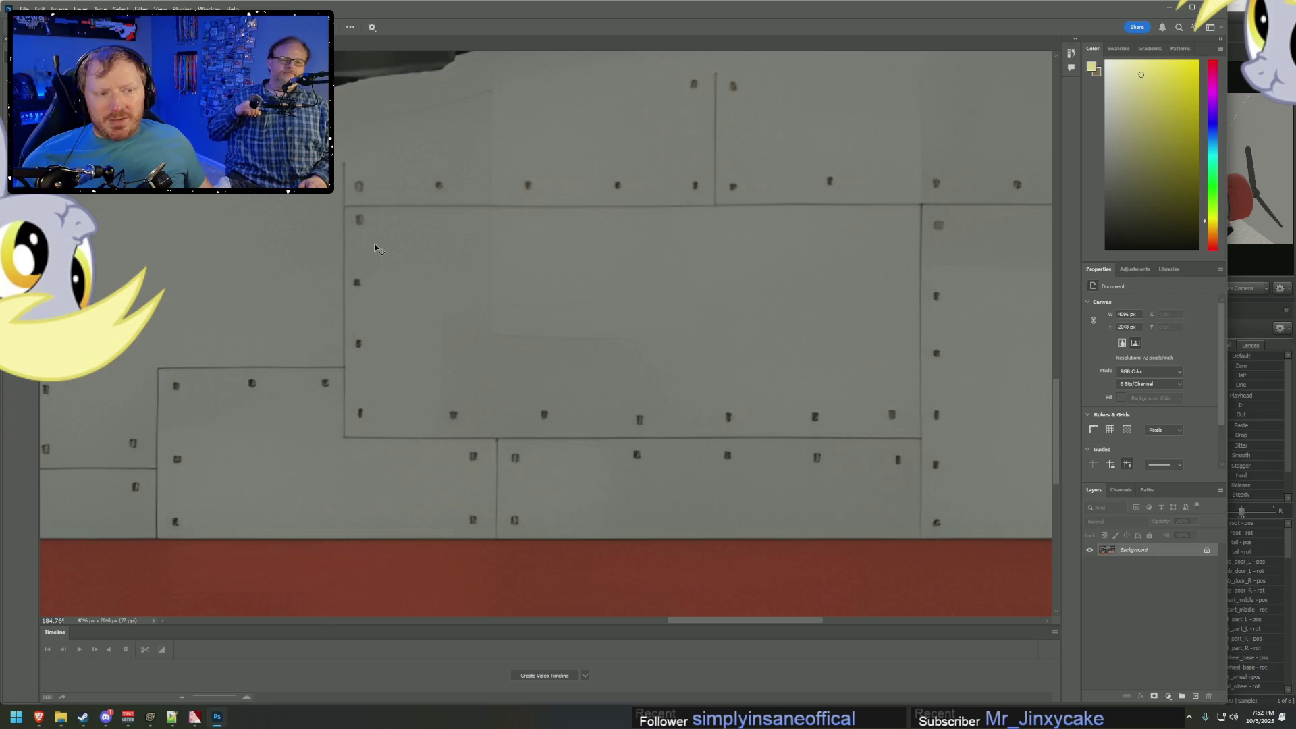
pyautogui.keyDown('alt'); pyautogui.scroll(-3, 402, 243); pyautogui.keyUp('alt')
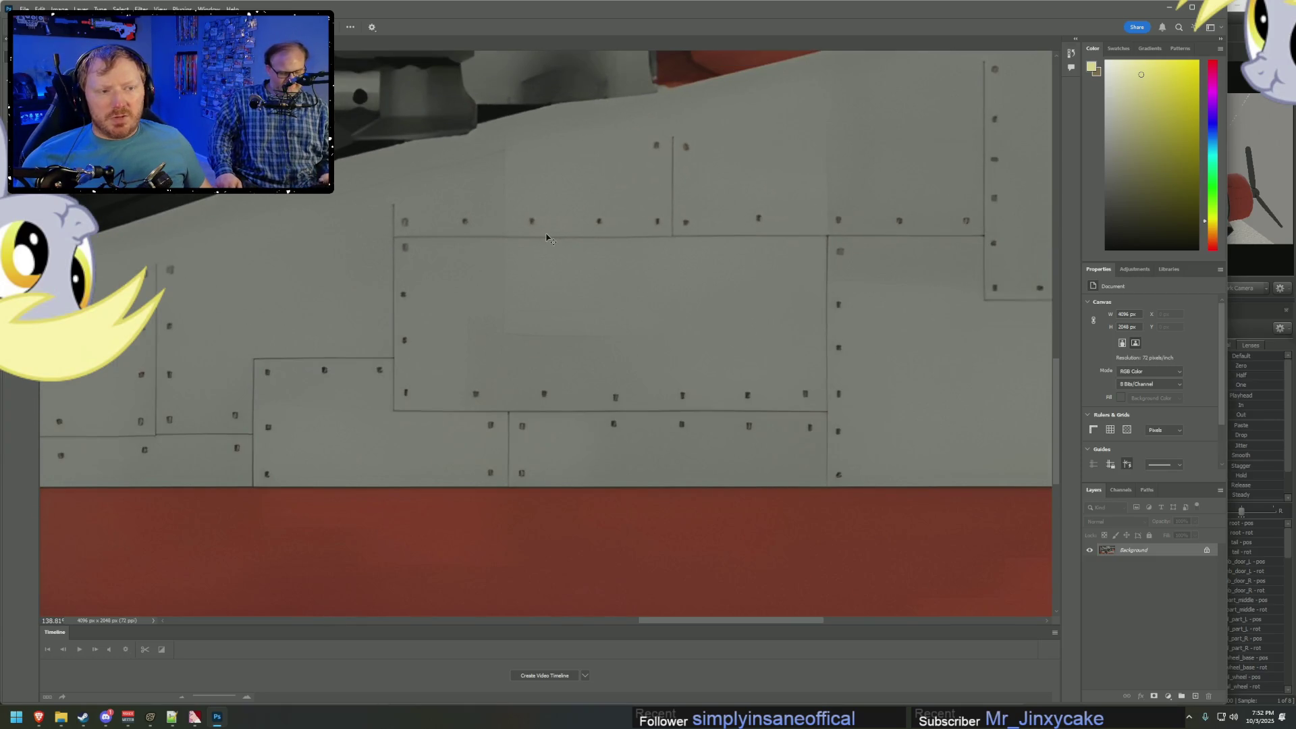
pyautogui.keyDown('alt'); pyautogui.scroll(-4, 548, 237); pyautogui.keyUp('alt')
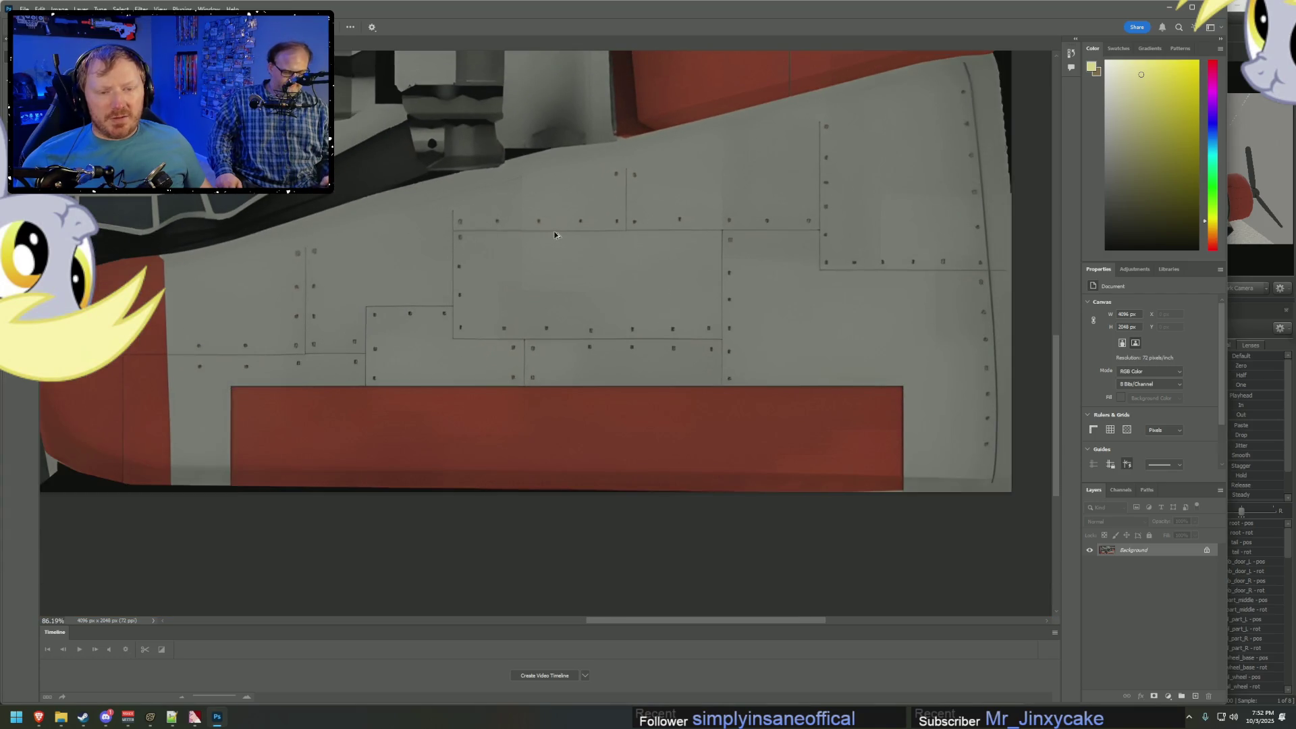
pyautogui.keyDown('alt'); pyautogui.scroll(6, 446, 266); pyautogui.keyUp('alt')
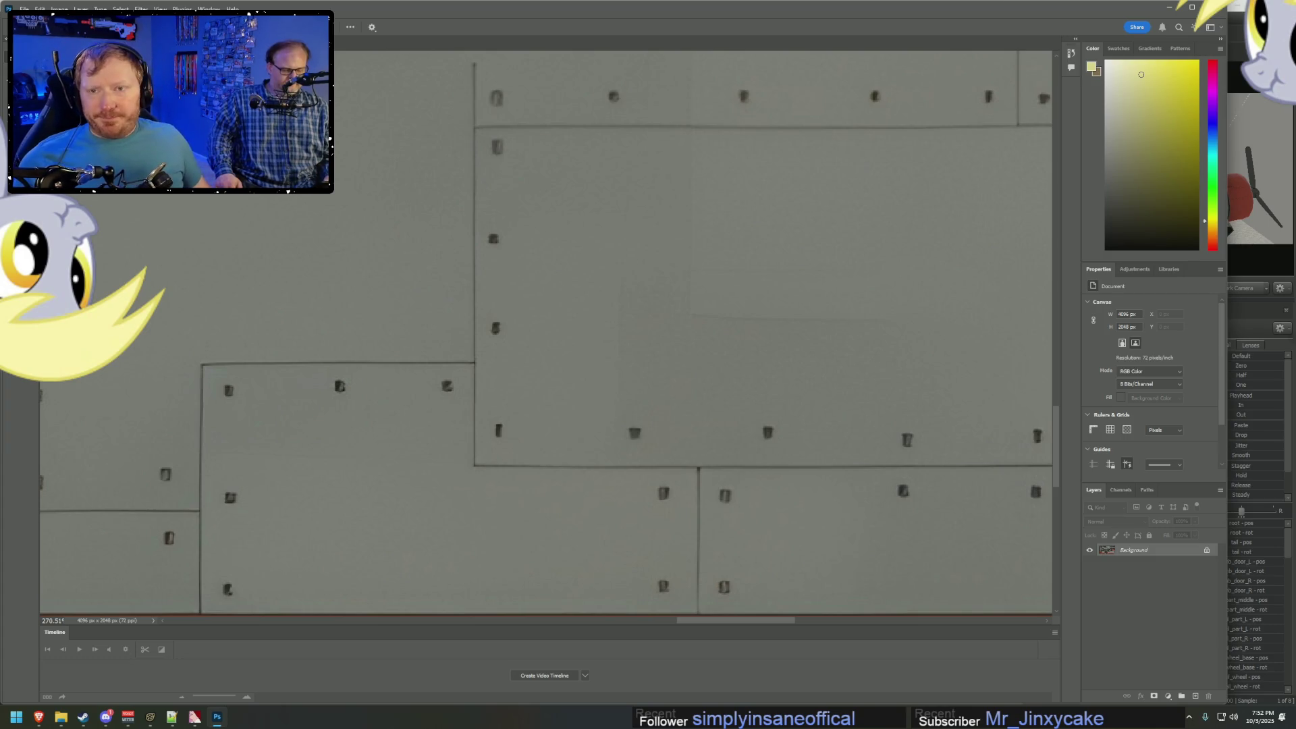
pyautogui.click(23, 10)
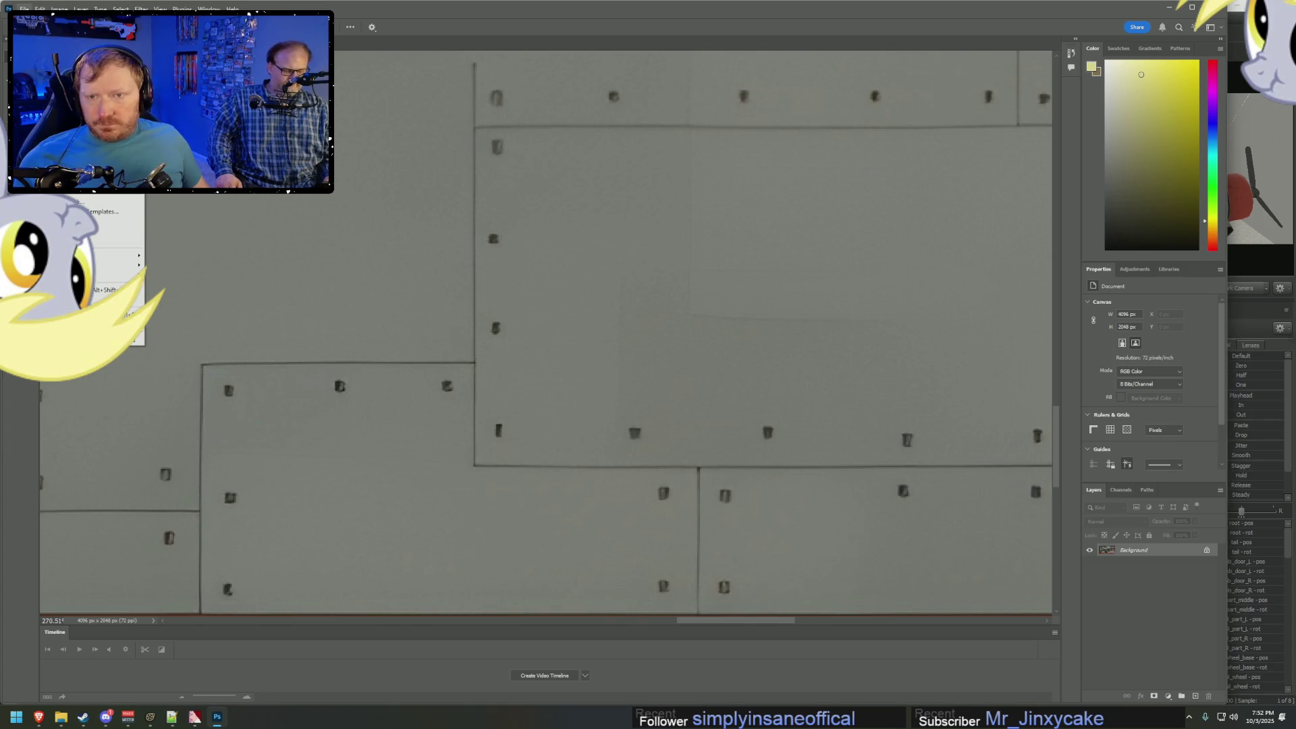
pyautogui.moveTo(40, 10)
pyautogui.hotkey('alt', 'Tab')
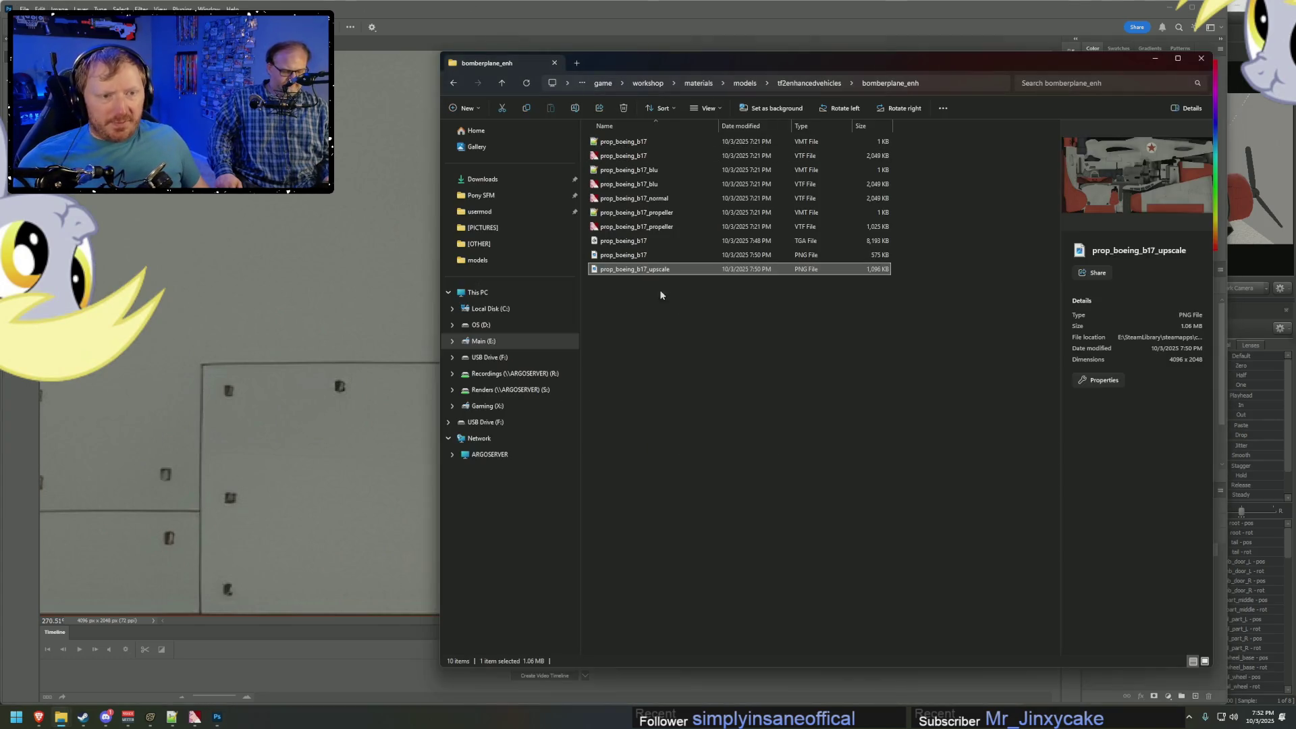
# Try importing prop_boeing_b17_upscale.png into VTFEdit with default options, which fails with a loading error.
pyautogui.click(194, 717)
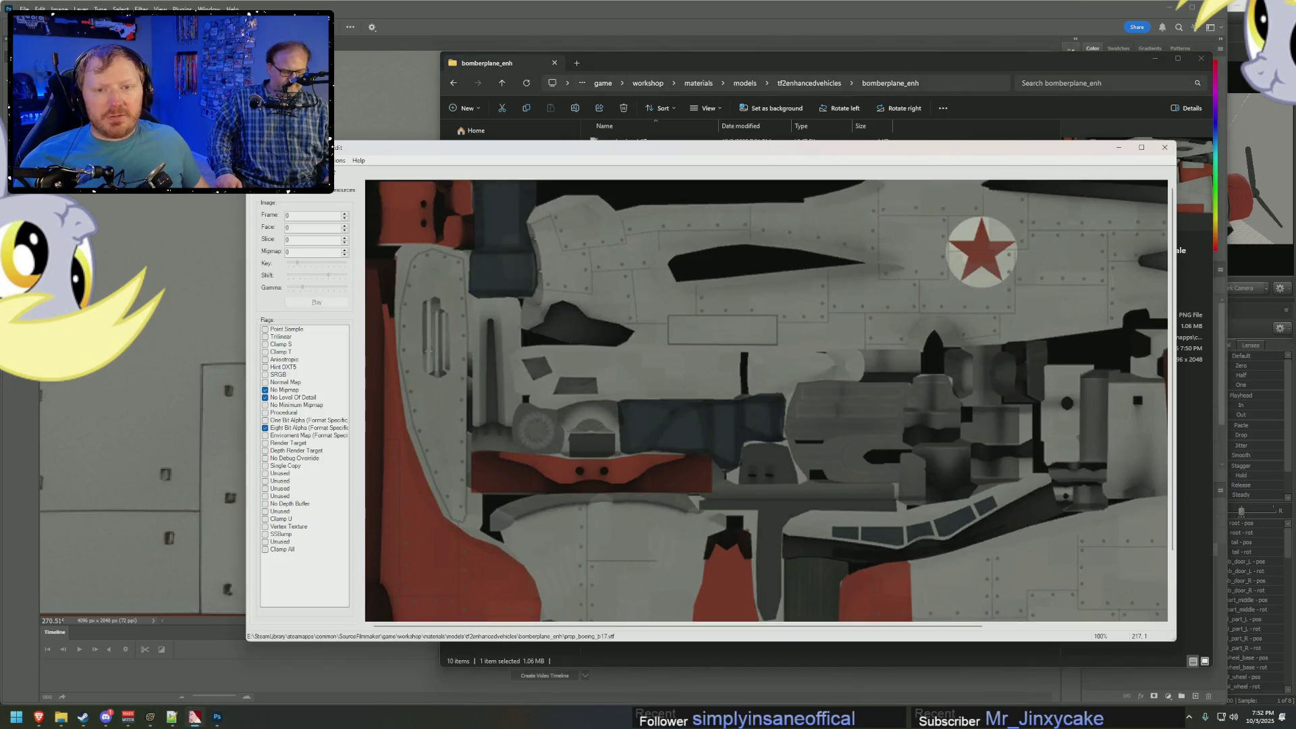
pyautogui.hotkey('ctrl', 'i')
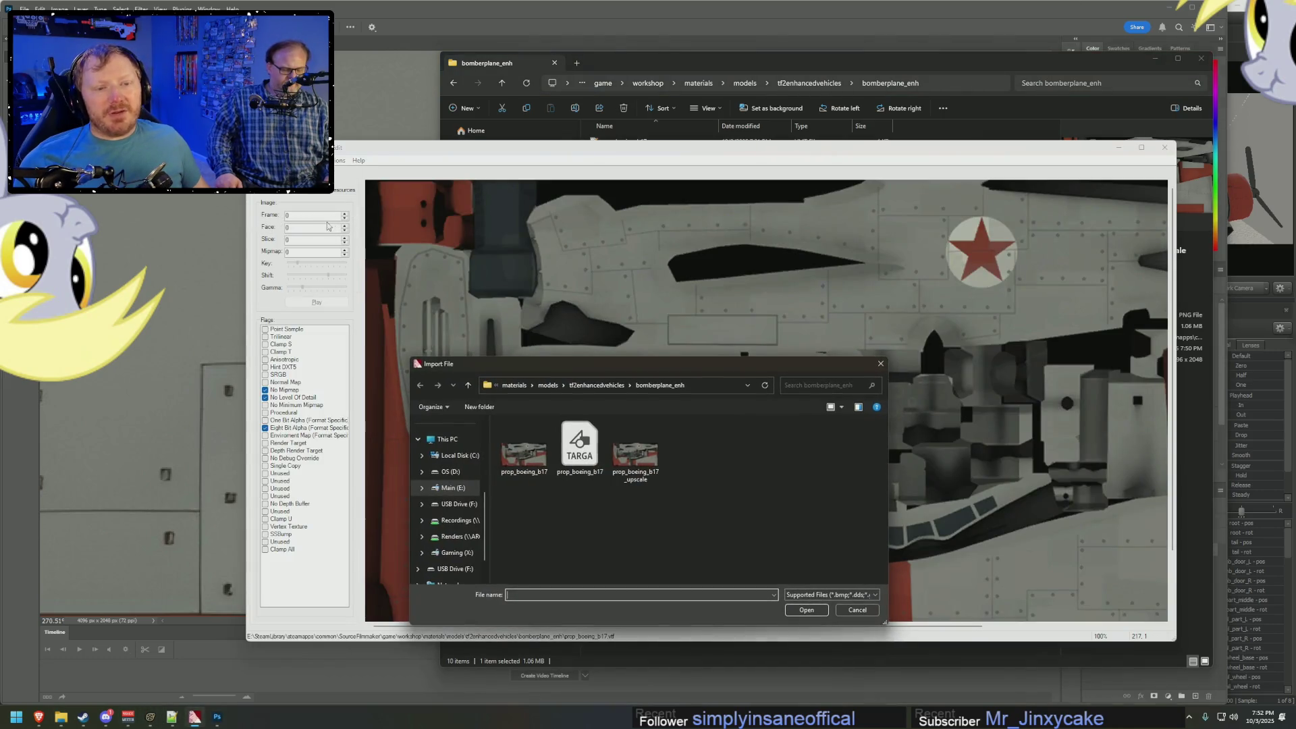
pyautogui.doubleClick(635, 454)
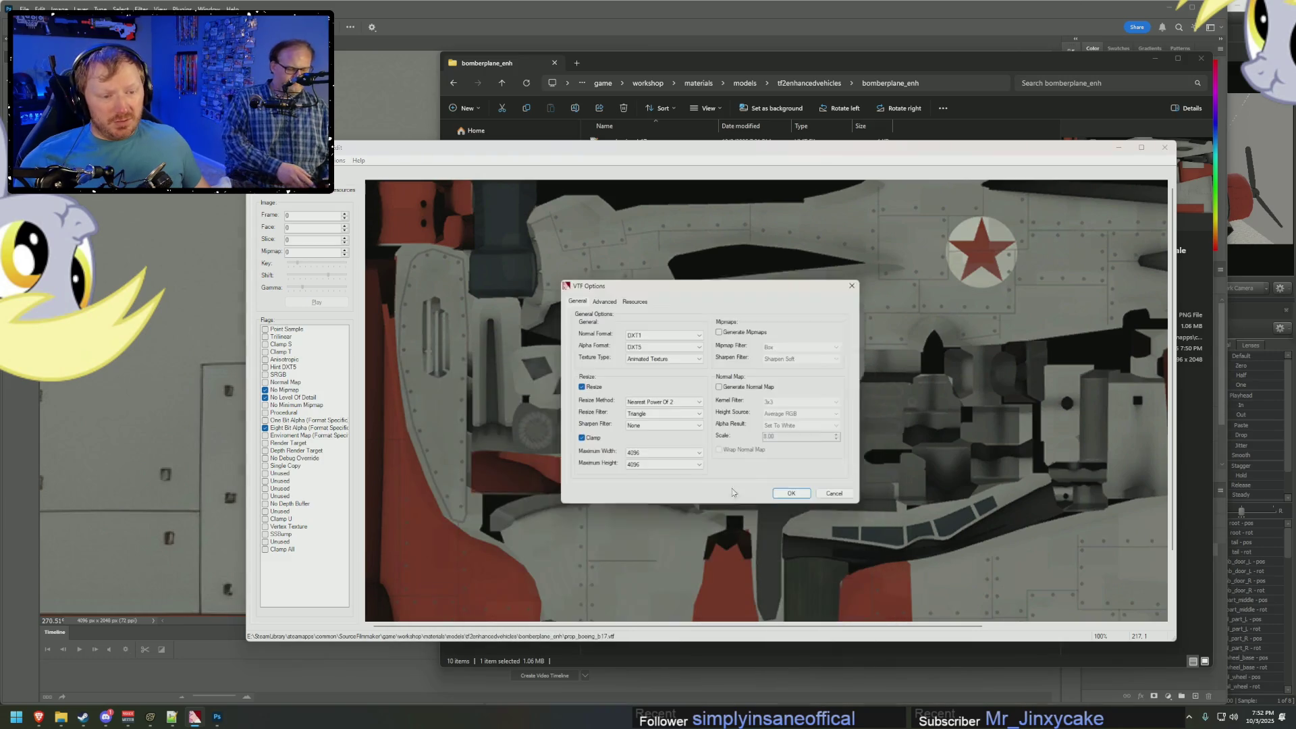
pyautogui.click(806, 500)
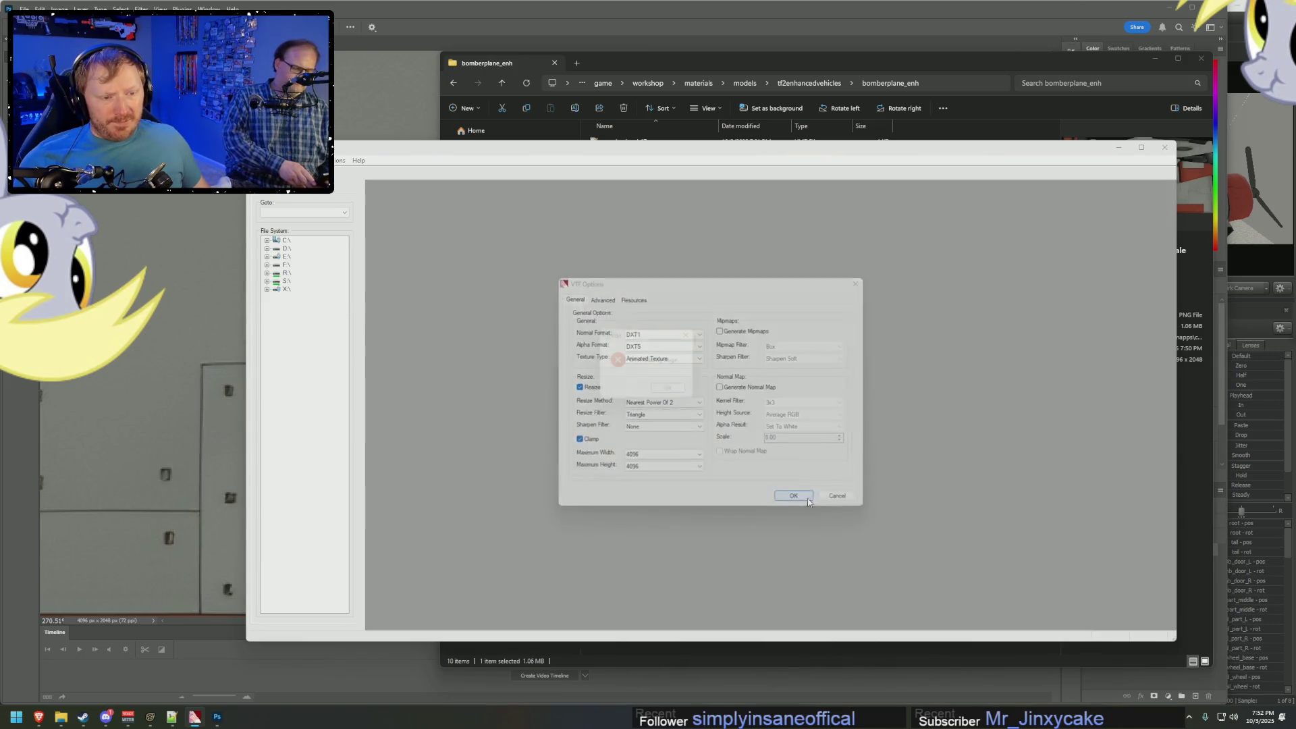
pyautogui.click(671, 391)
pyautogui.hotkey('alt', 'Tab')
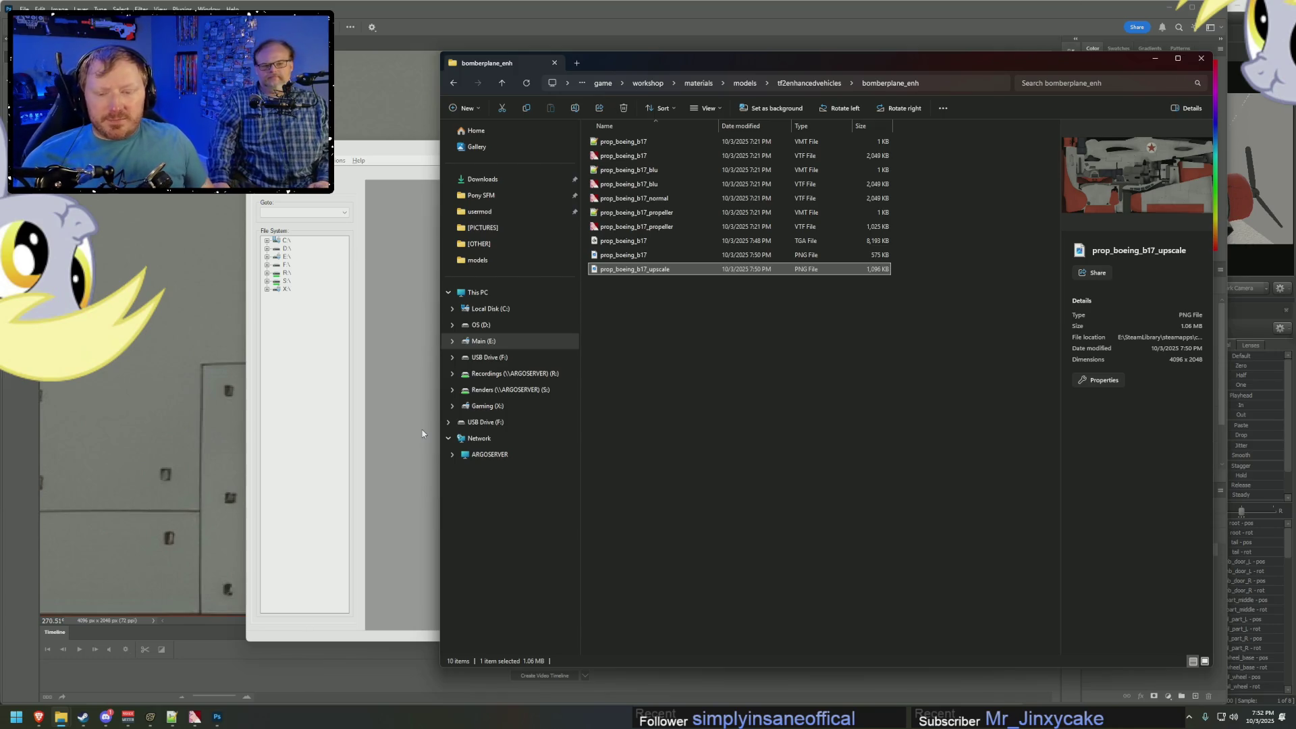
pyautogui.click(38, 717)
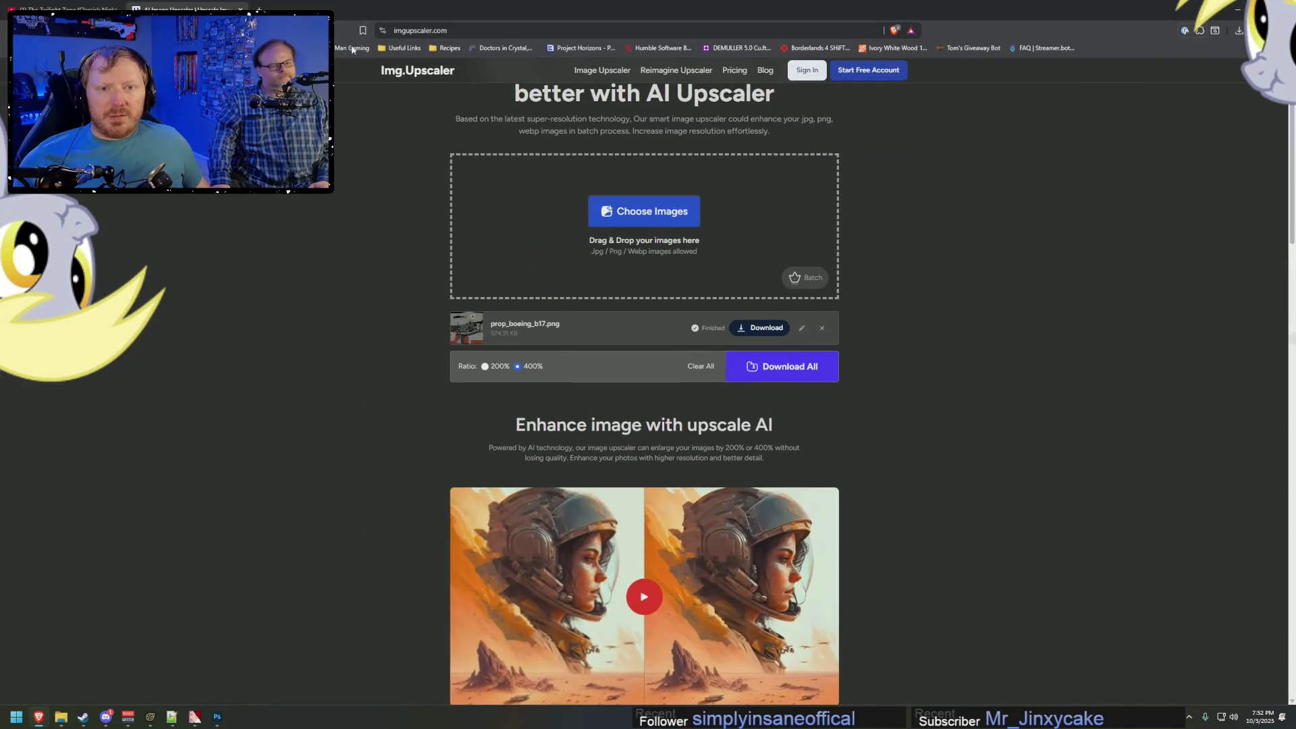
# Search Brave for VTF max dimensions, finding the 4096×4096 limit.
pyautogui.click(431, 32)
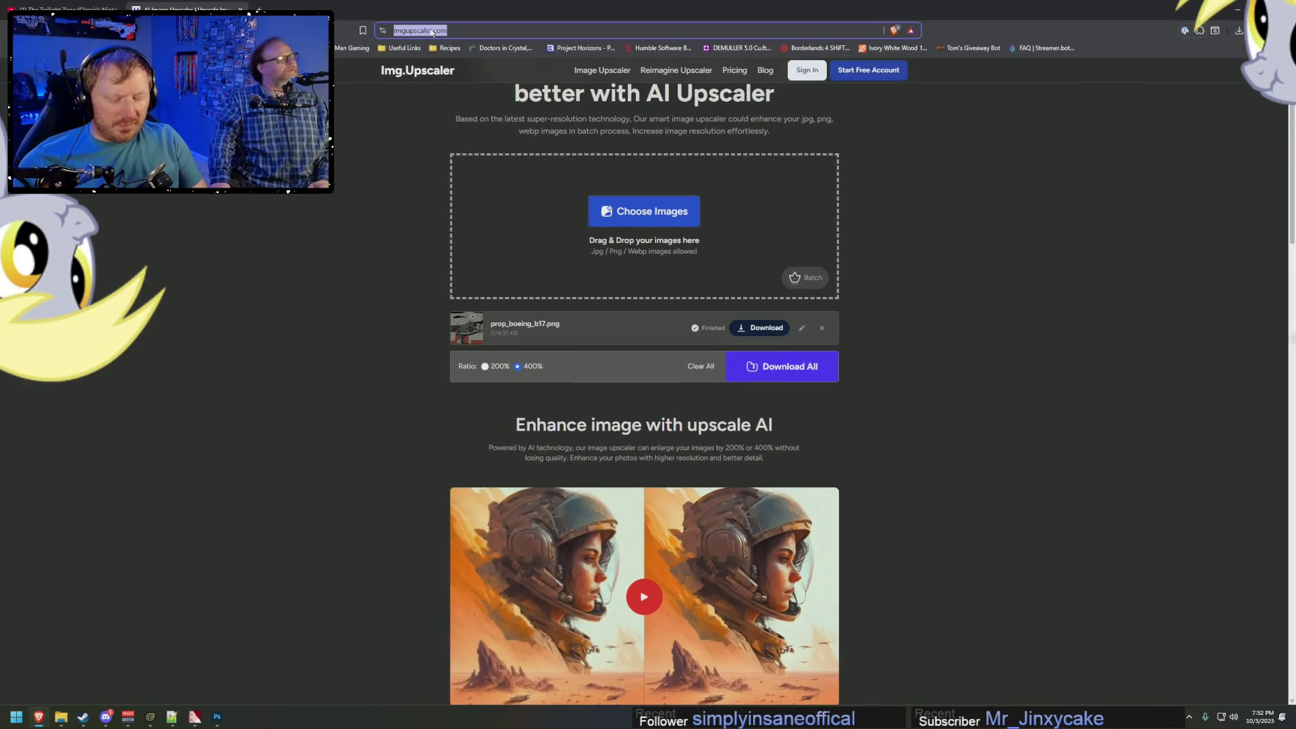
pyautogui.write('vtf m')
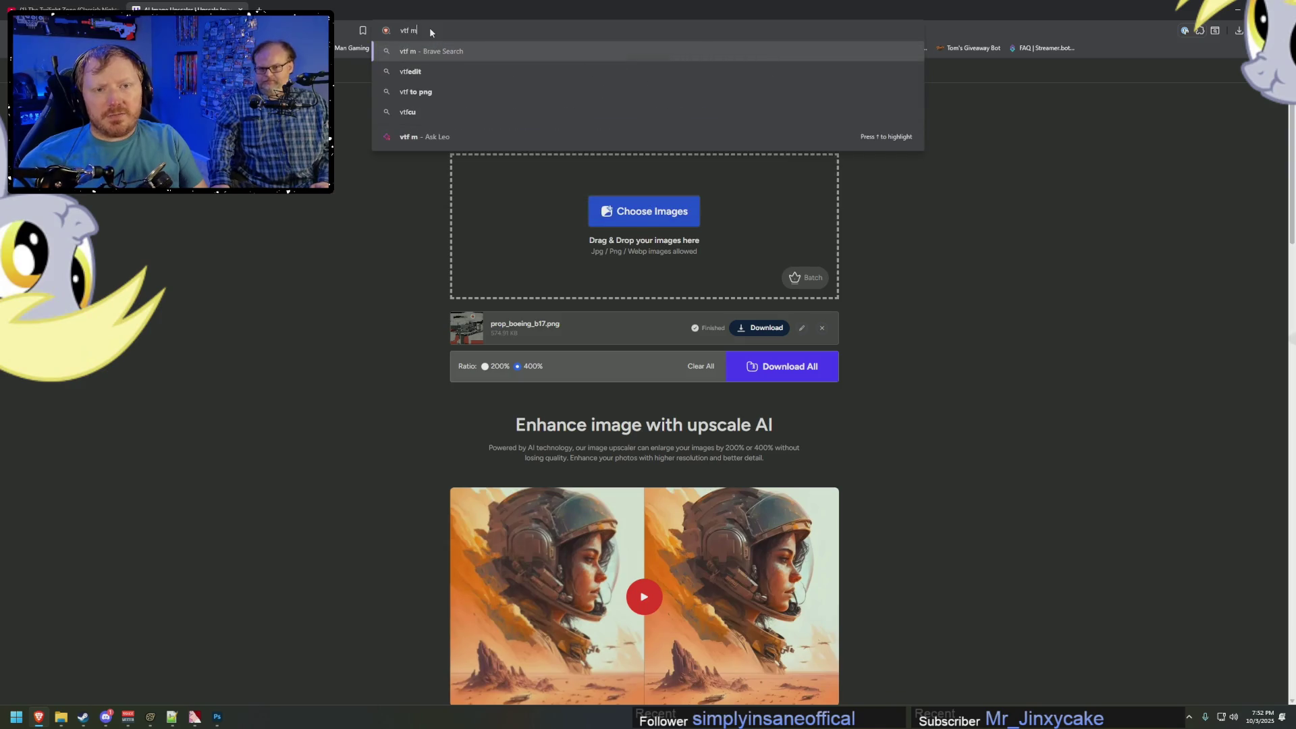
pyautogui.write('axdimensions')
pyautogui.press('Return')
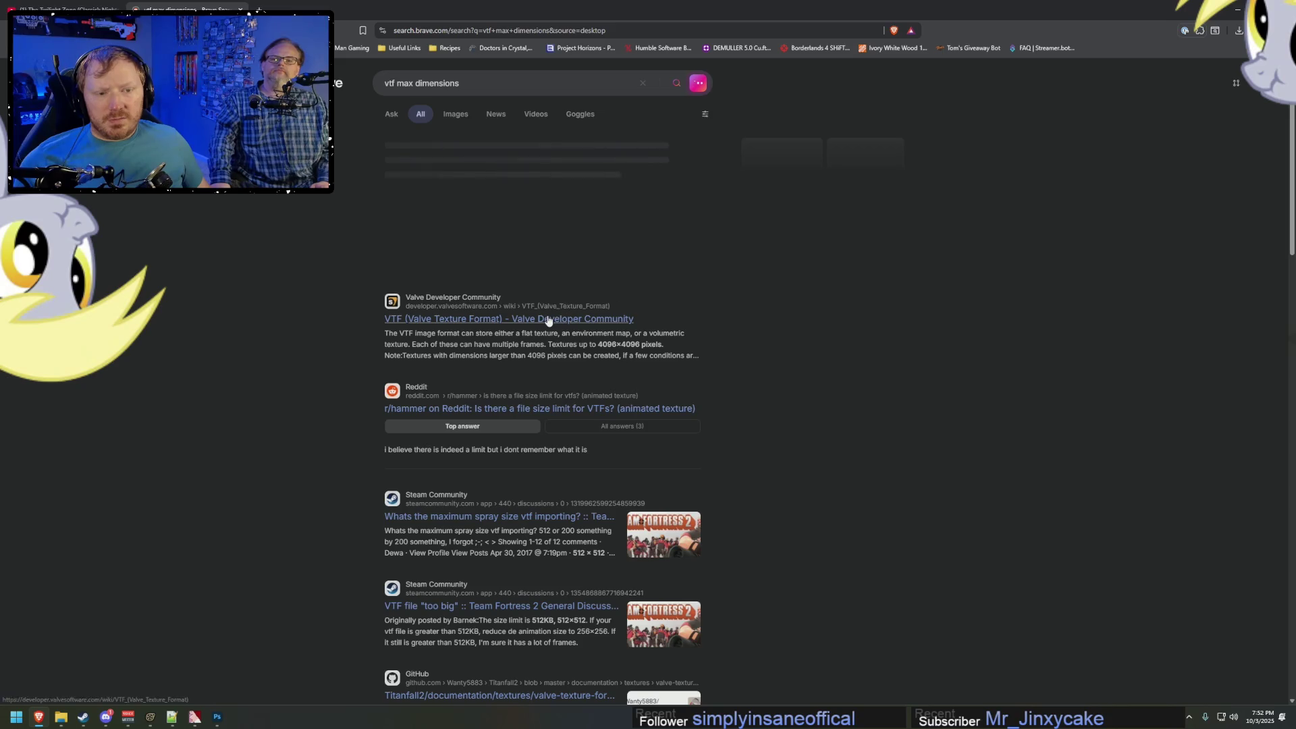
pyautogui.hotkey('alt', 'Tab')
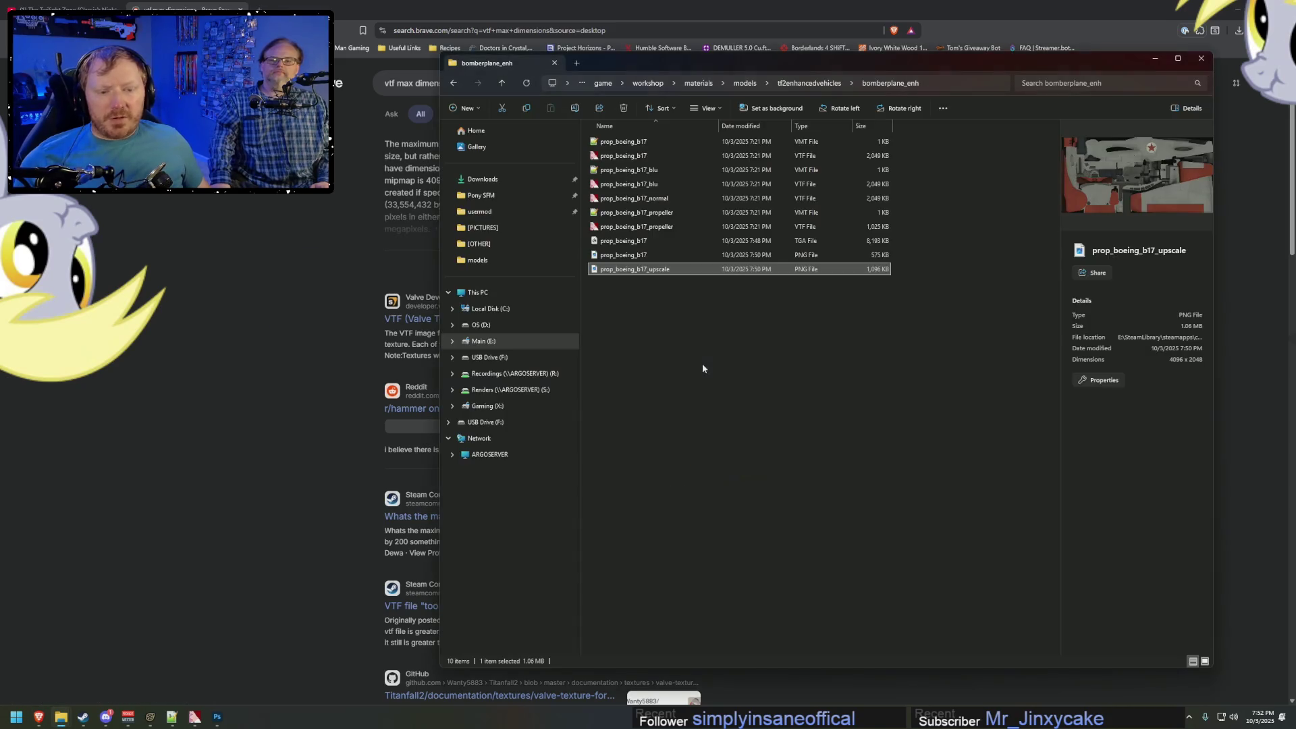
pyautogui.hotkey('alt', 'Tab')
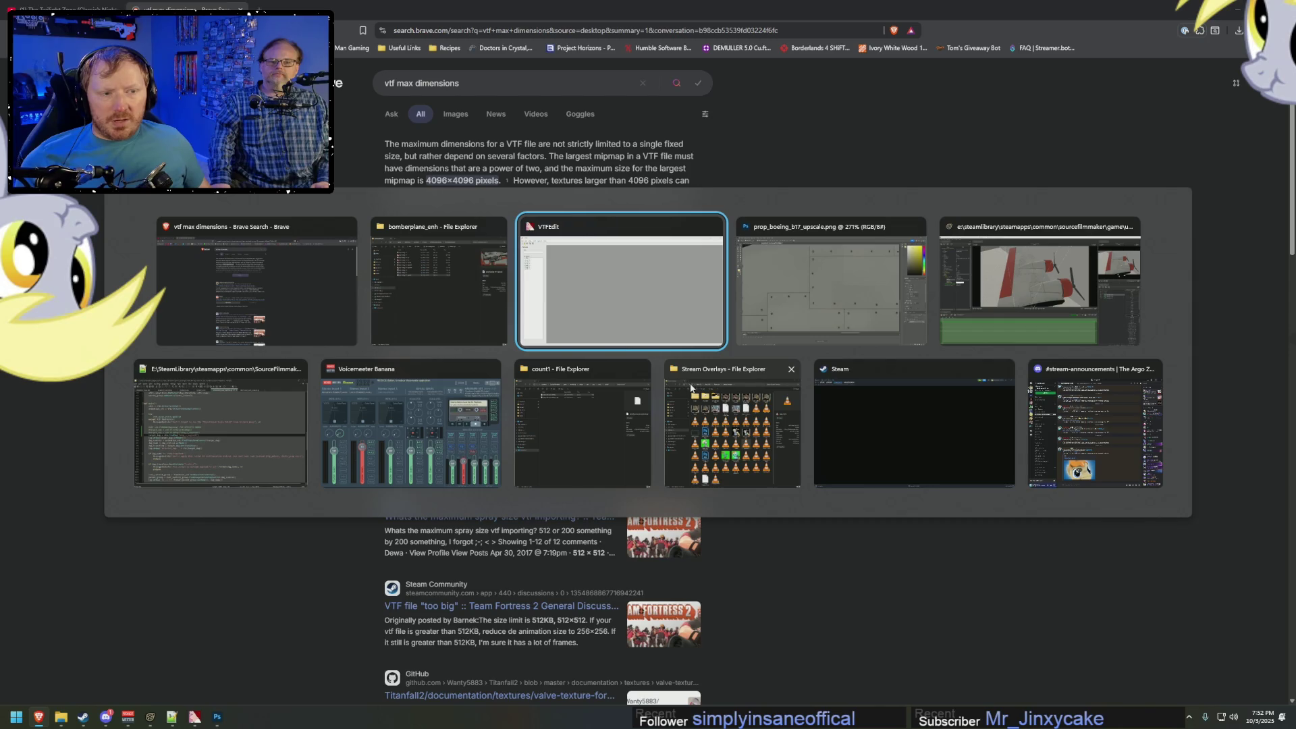
pyautogui.hotkey('alt', 'Tab')
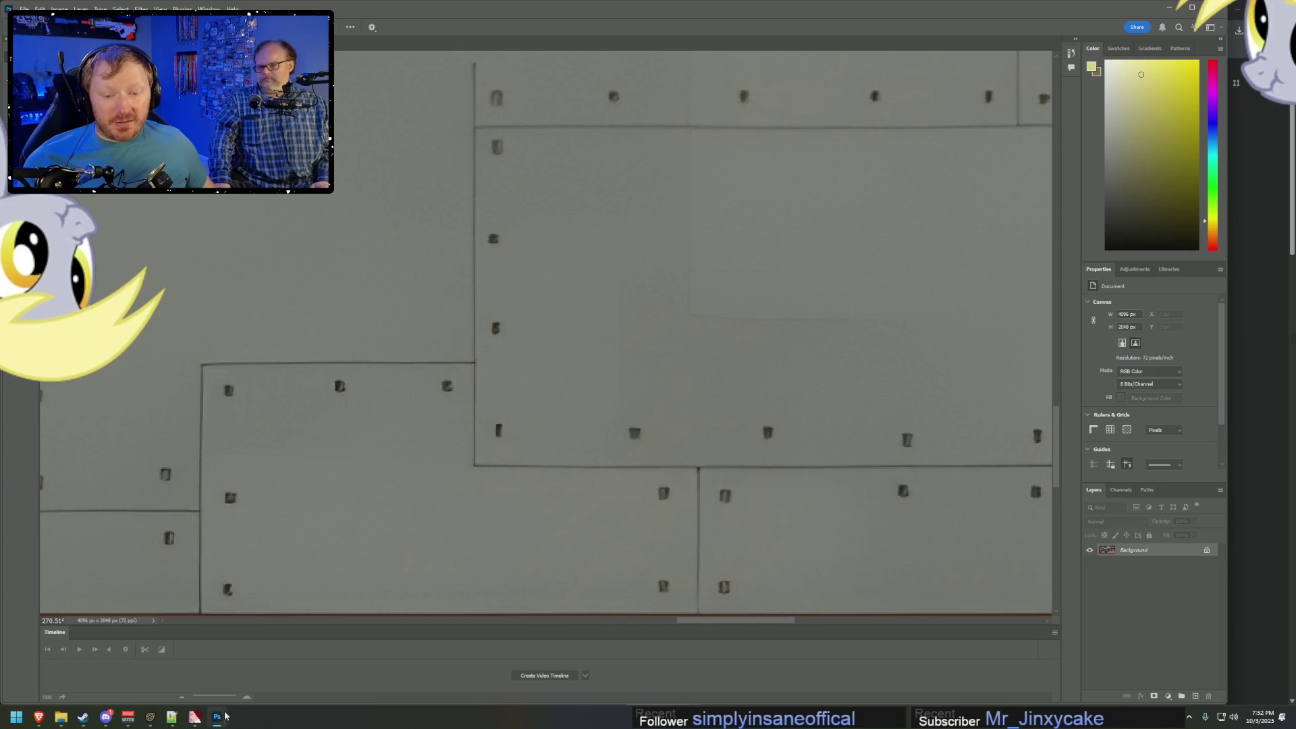
pyautogui.click(195, 716)
# Save a copy of the 4096×2048 upscaled texture as a 24-bit Targa file in bomberplane_enh.
pyautogui.hotkey('alt', 'Tab')
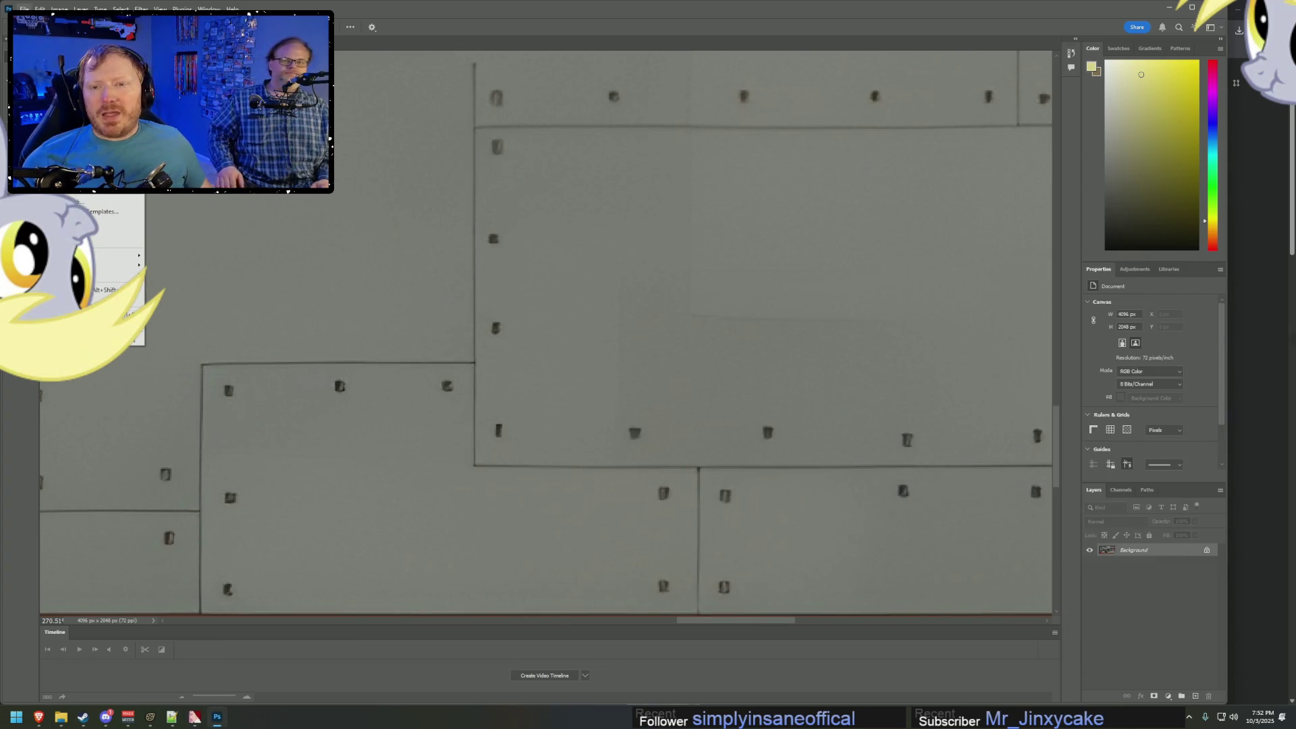
pyautogui.hotkey('ctrl', 'shift', 's')
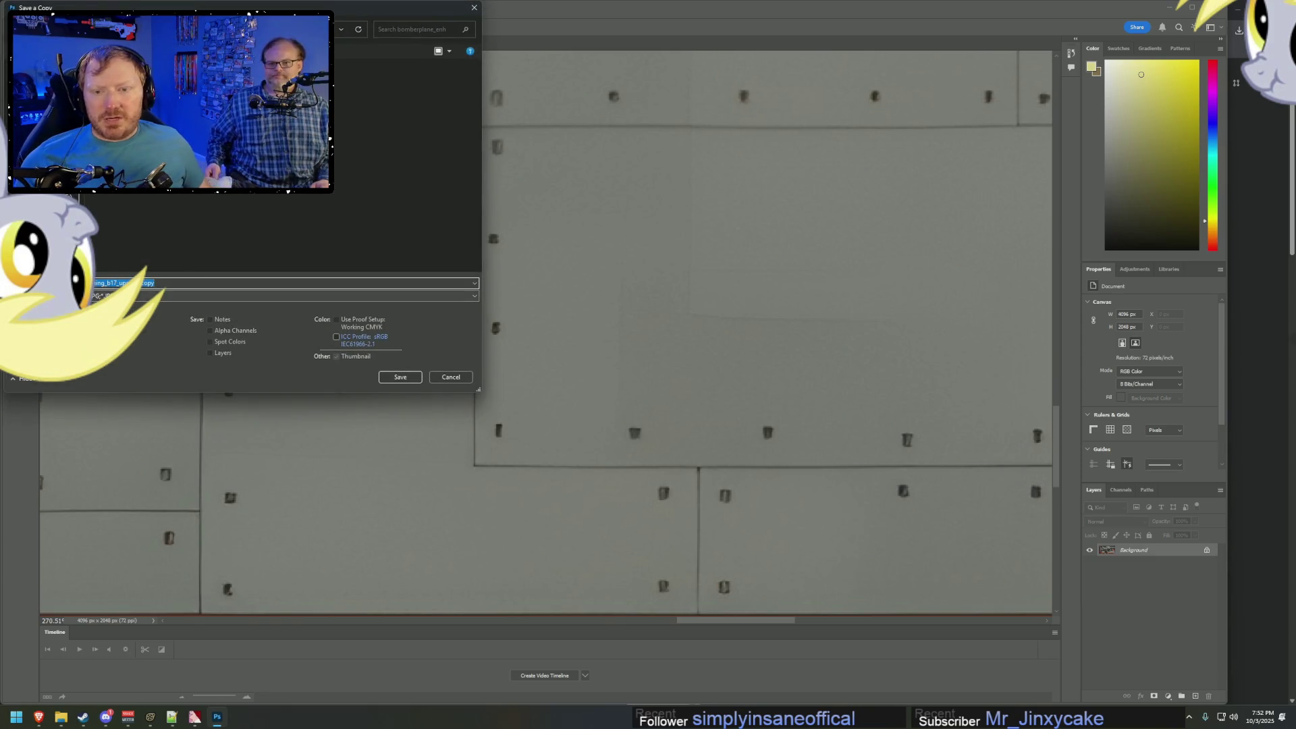
pyautogui.click(108, 296)
pyautogui.click(102, 480)
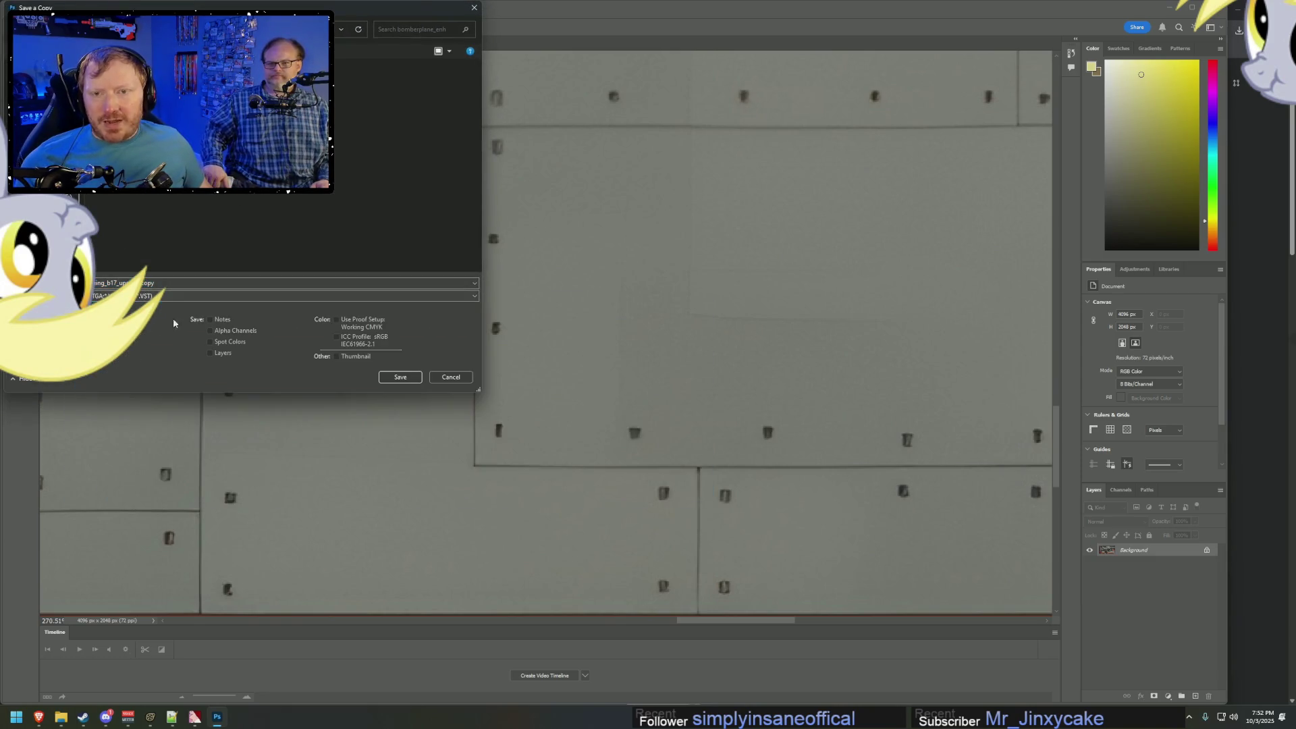
pyautogui.click(161, 284)
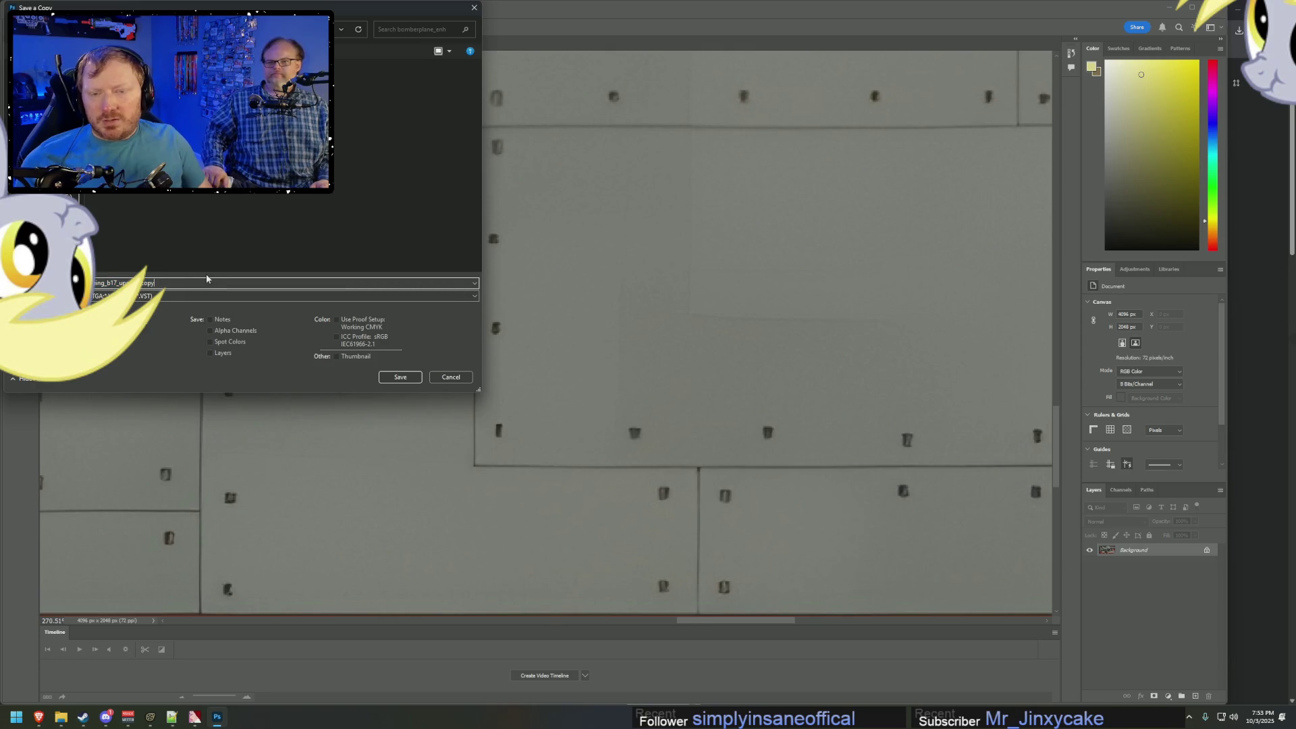
pyautogui.press('Return')
pyautogui.click(514, 176)
pyautogui.moveTo(61, 717)
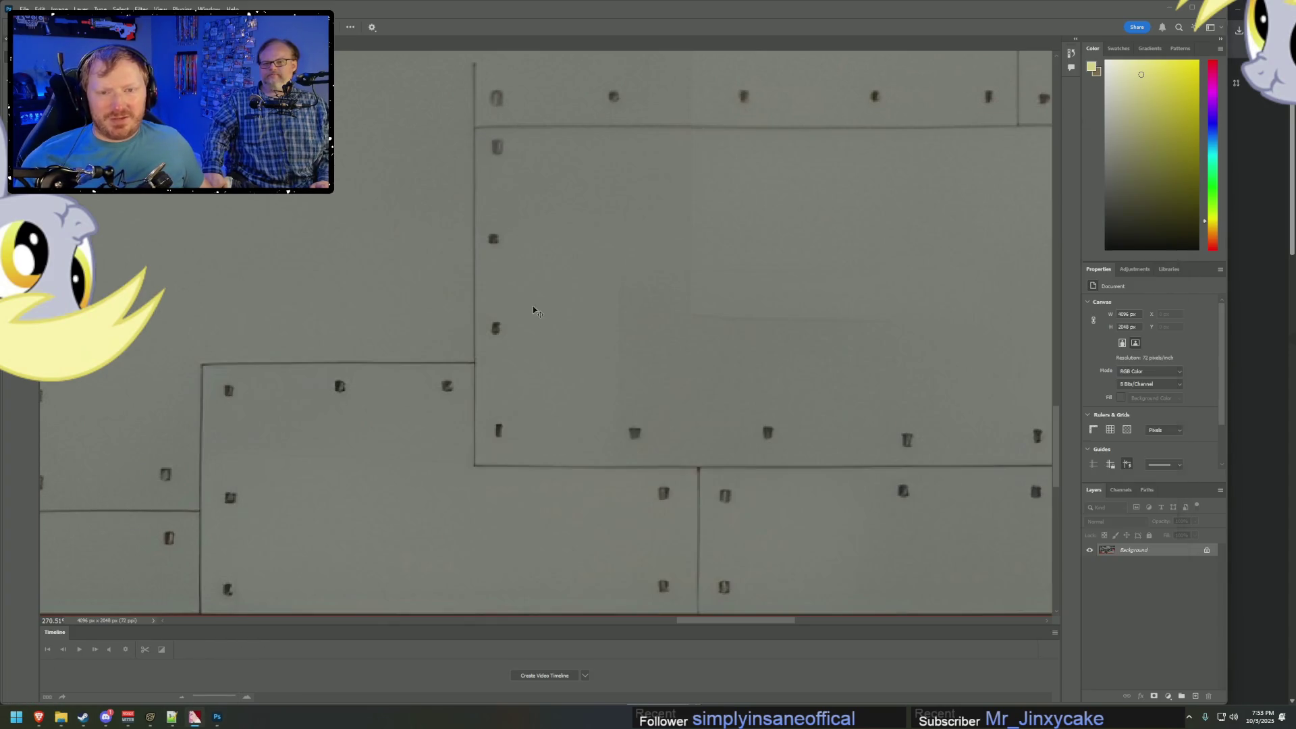
pyautogui.hotkey('alt', 'Tab')
pyautogui.hotkey('alt', 'Tab')
pyautogui.hotkey('alt', 'Tab')
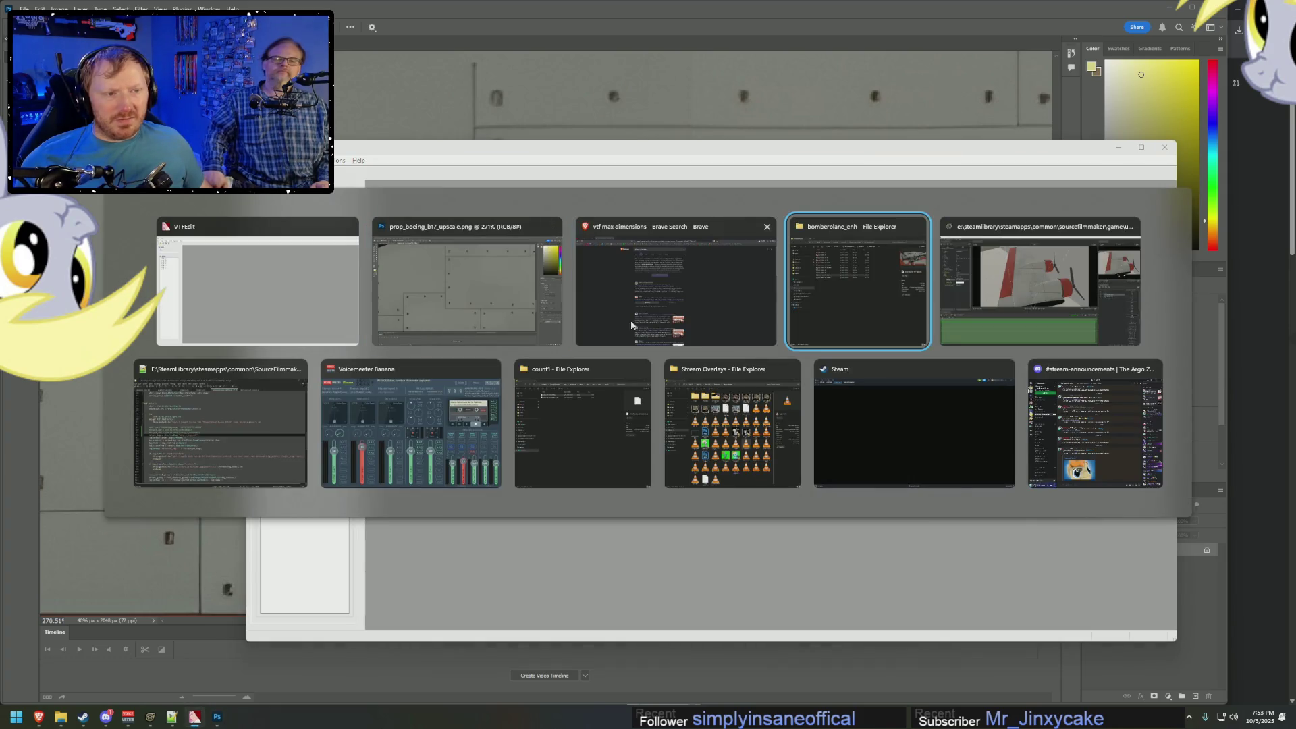
# Import the upscaled TGA from the bomberplane_enh folder into VTFEdit with the default VTF options.
pyautogui.click(654, 285)
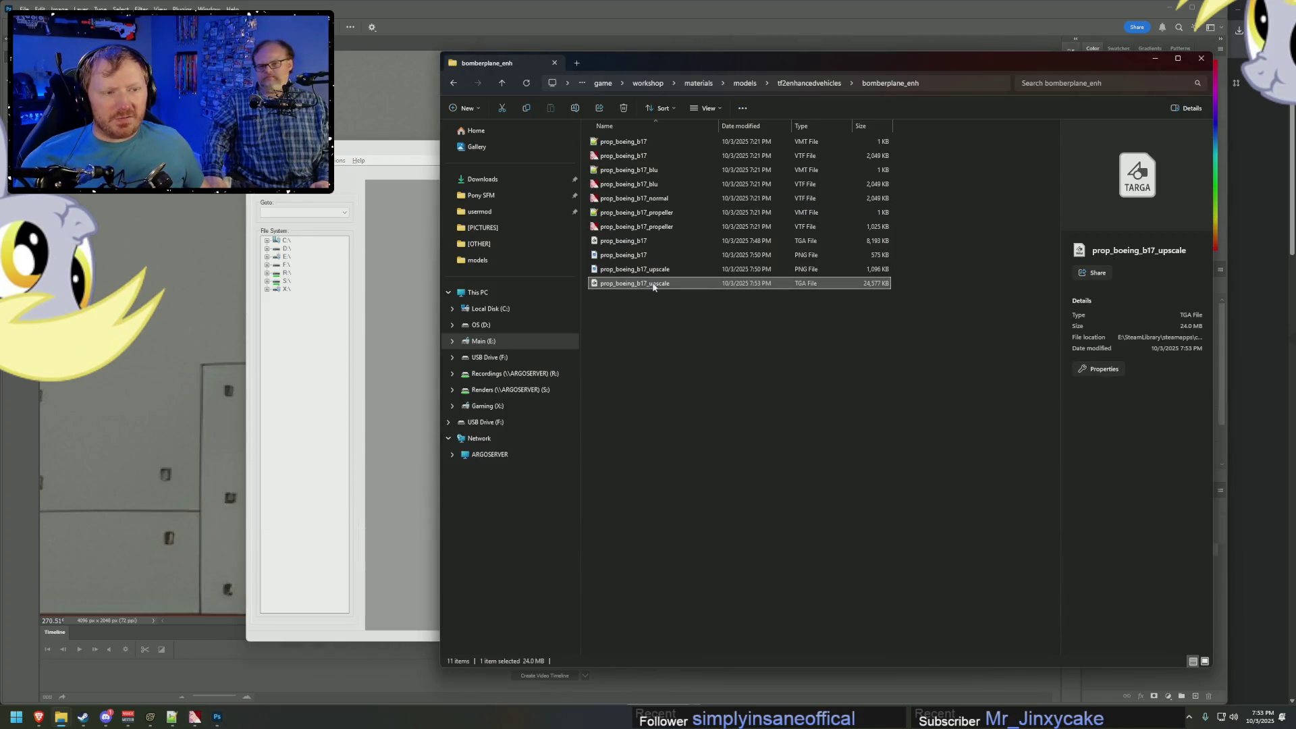
pyautogui.click(414, 147)
pyautogui.click(255, 160)
pyautogui.click(293, 226)
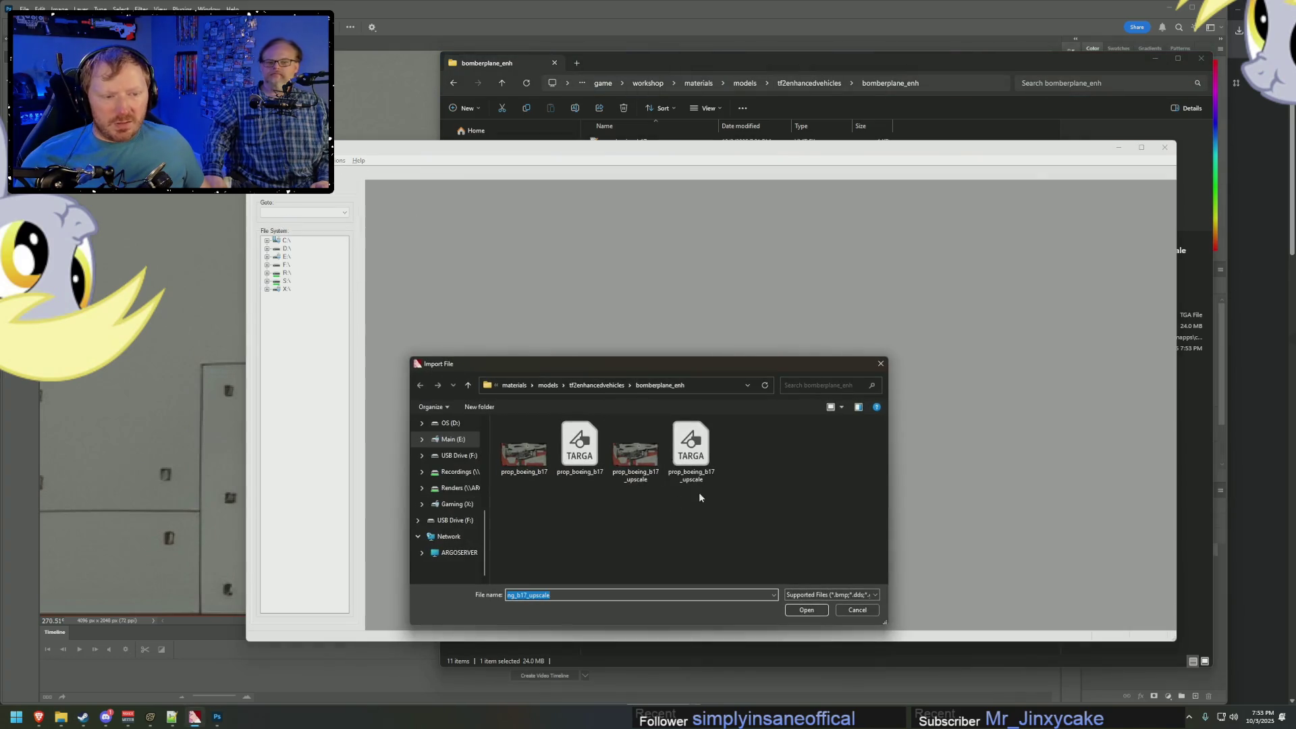
pyautogui.doubleClick(699, 458)
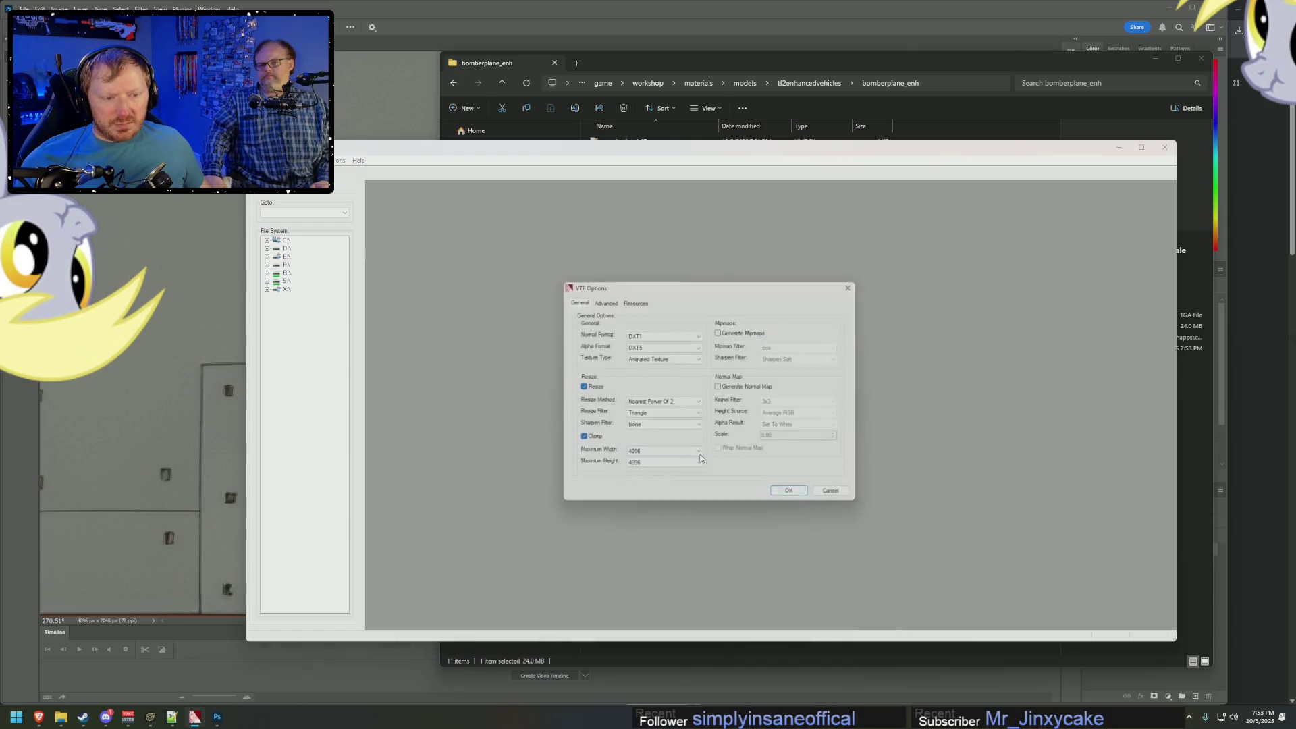
pyautogui.click(795, 497)
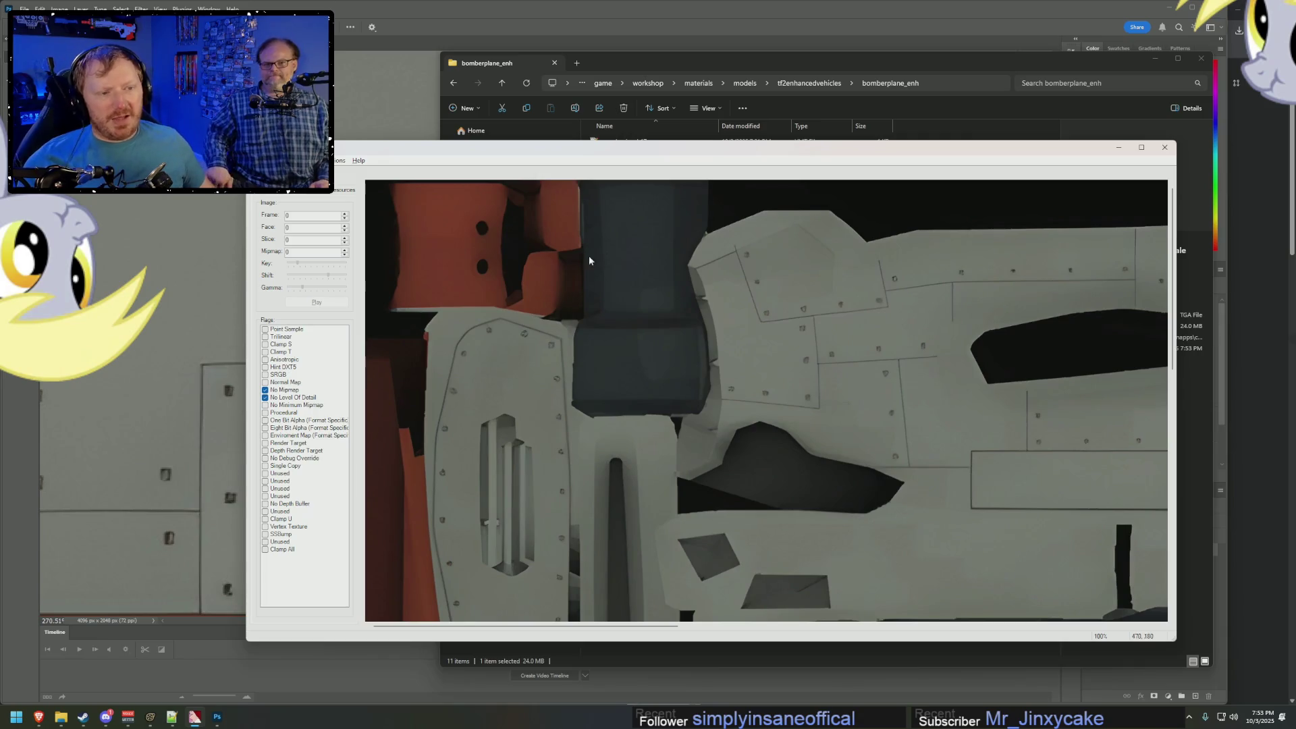
# Save the converted texture as prop_boeing_b17_upscale.vtf in the same folder.
pyautogui.click(265, 160)
pyautogui.click(284, 210)
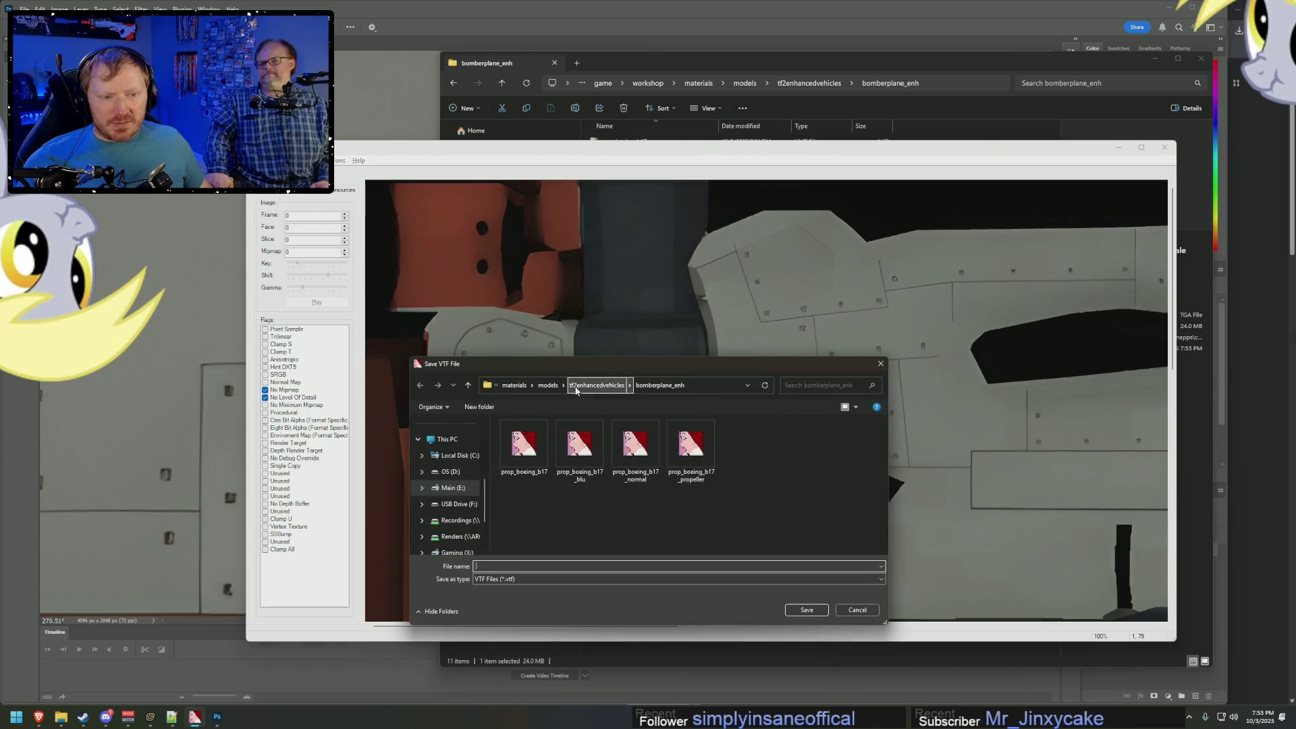
pyautogui.click(621, 468)
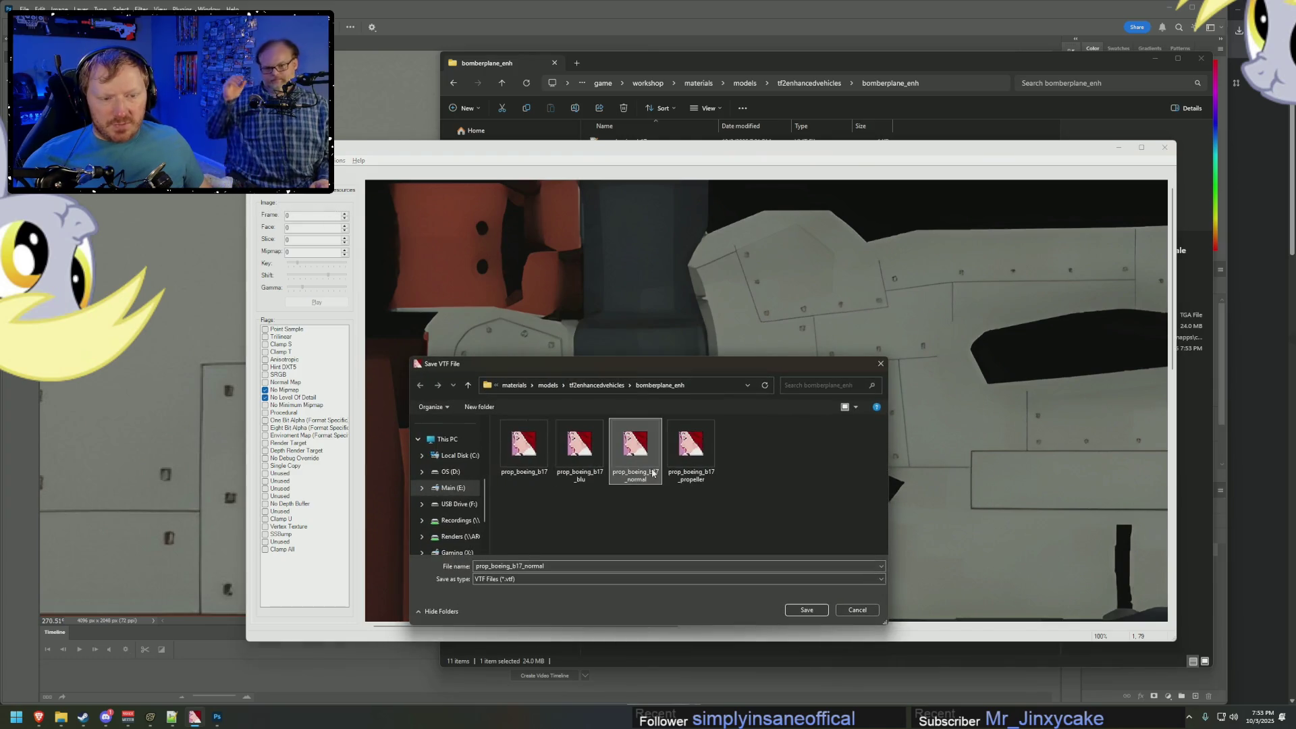
pyautogui.click(524, 567)
pyautogui.press('Delete')
pyautogui.press('Delete')
pyautogui.press('Delete')
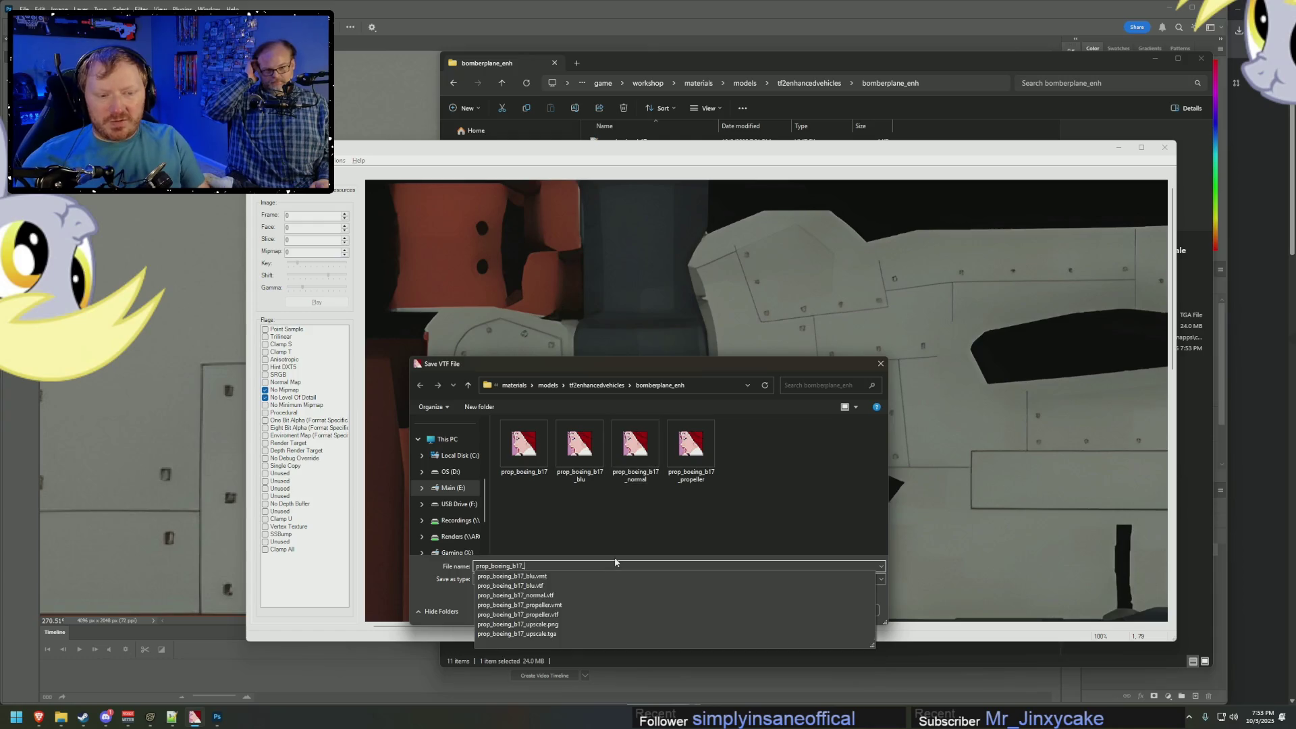
pyautogui.write('_upscale')
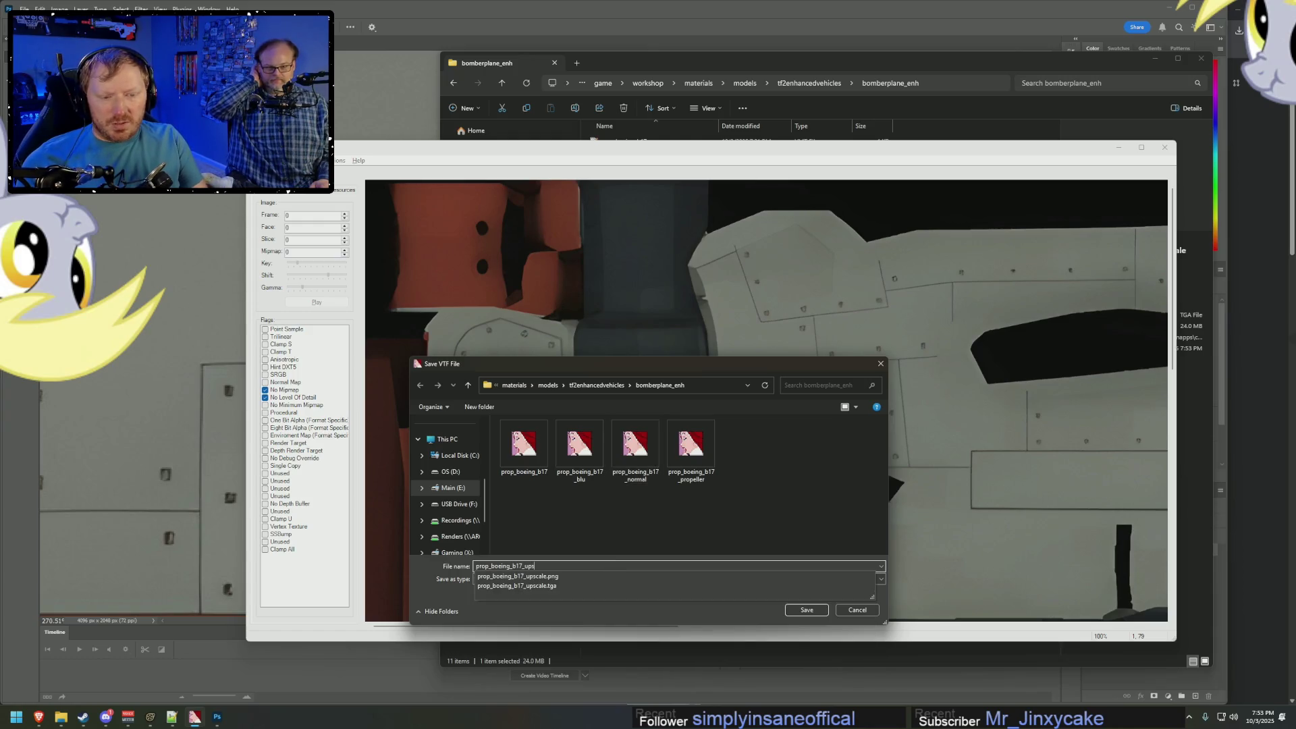
pyautogui.press('Return')
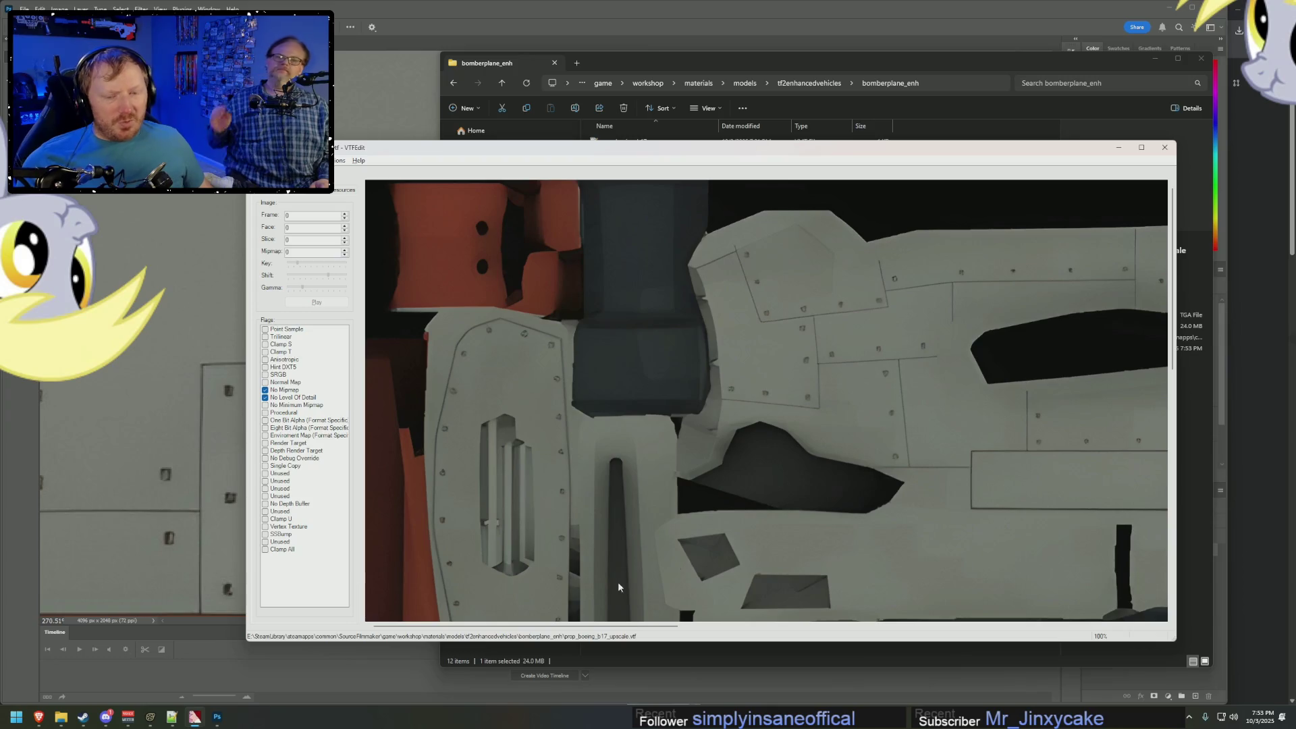
pyautogui.moveTo(59, 721)
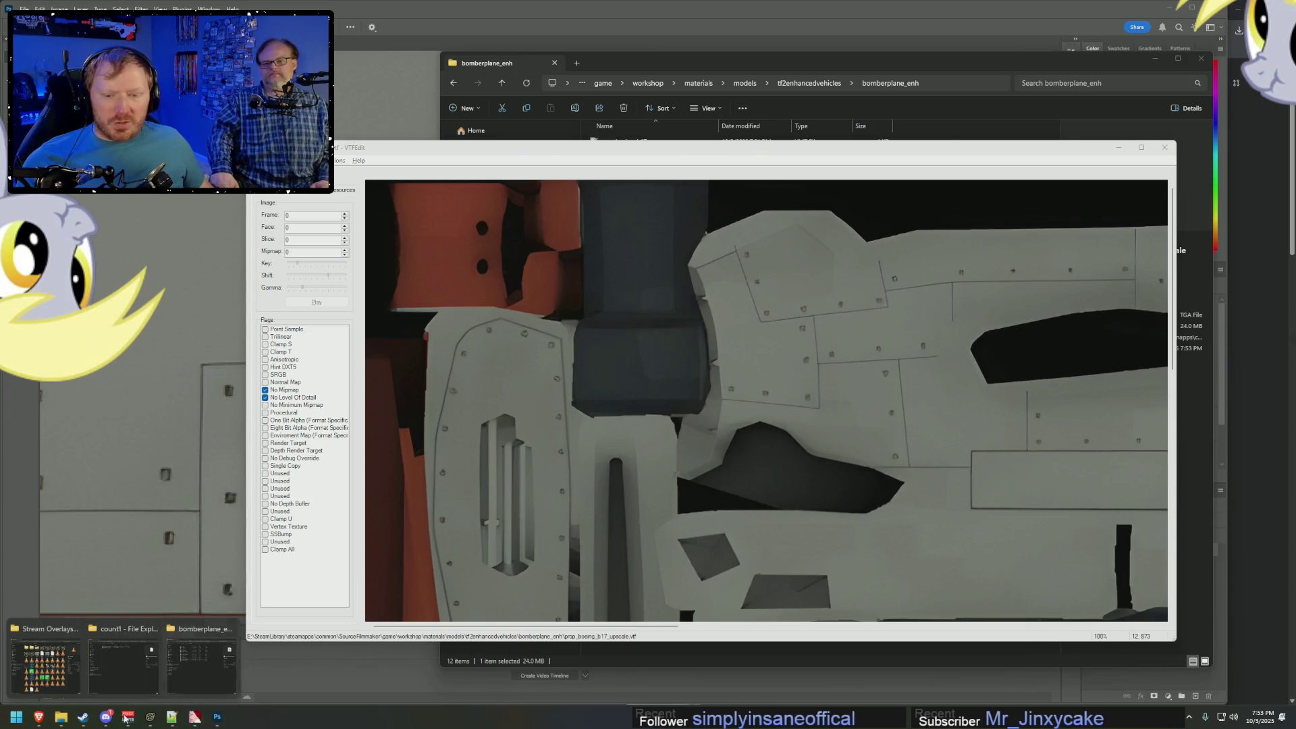
pyautogui.click(123, 658)
# Open prop_boeing_b17_normal.vtf in VTFEdit and maximise the window to inspect the flat normal map.
pyautogui.doubleClick(643, 201)
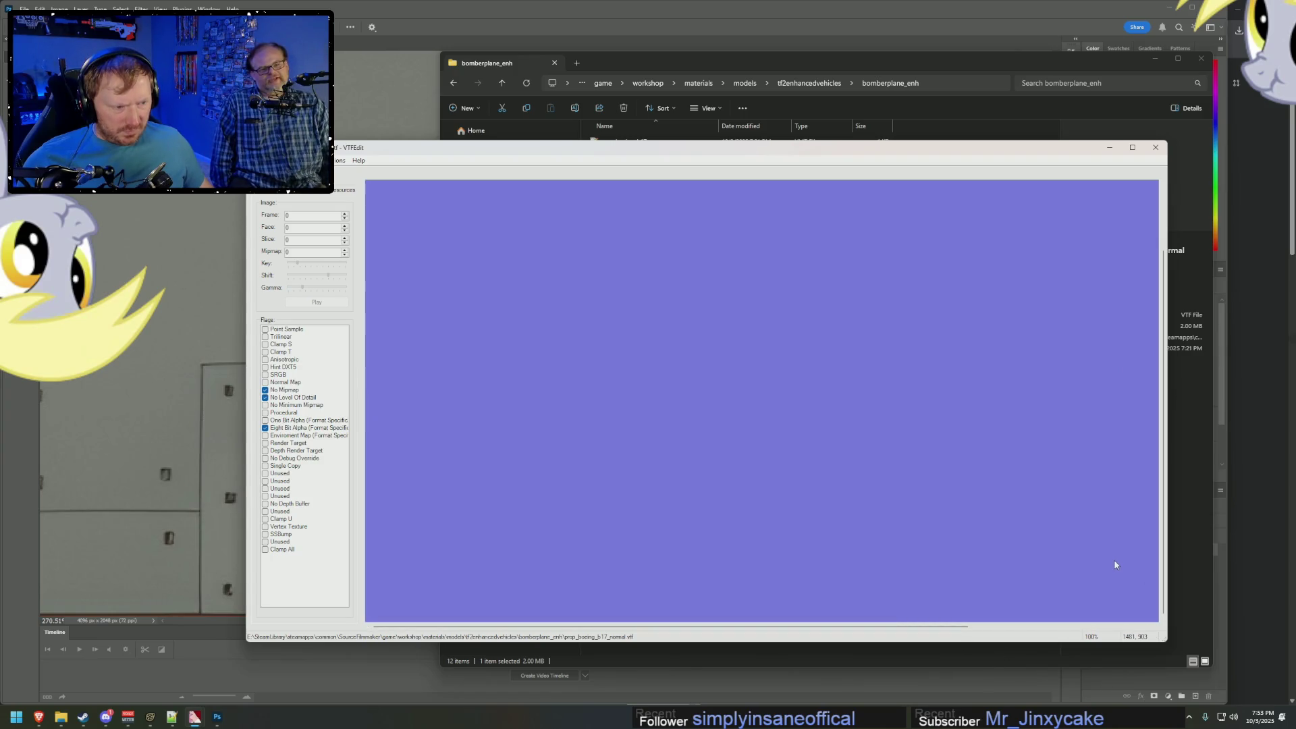
pyautogui.click(1004, 628)
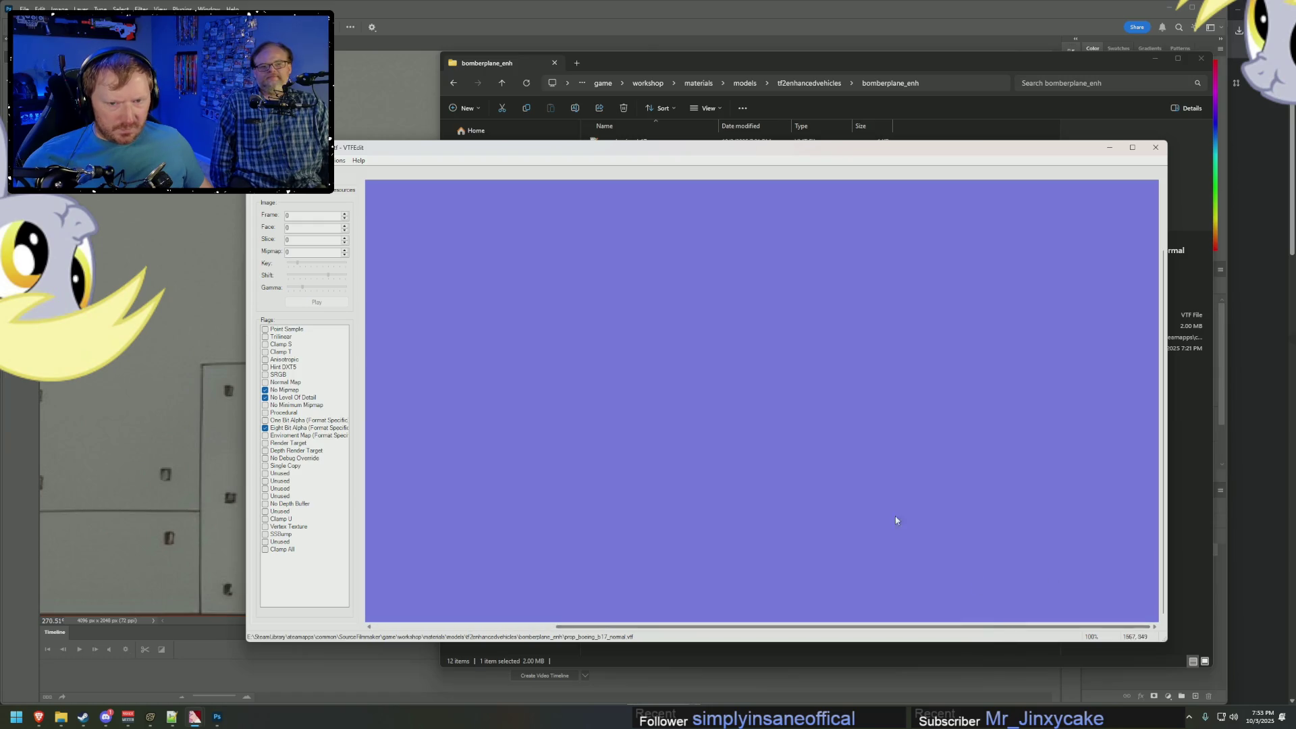
pyautogui.doubleClick(918, 151)
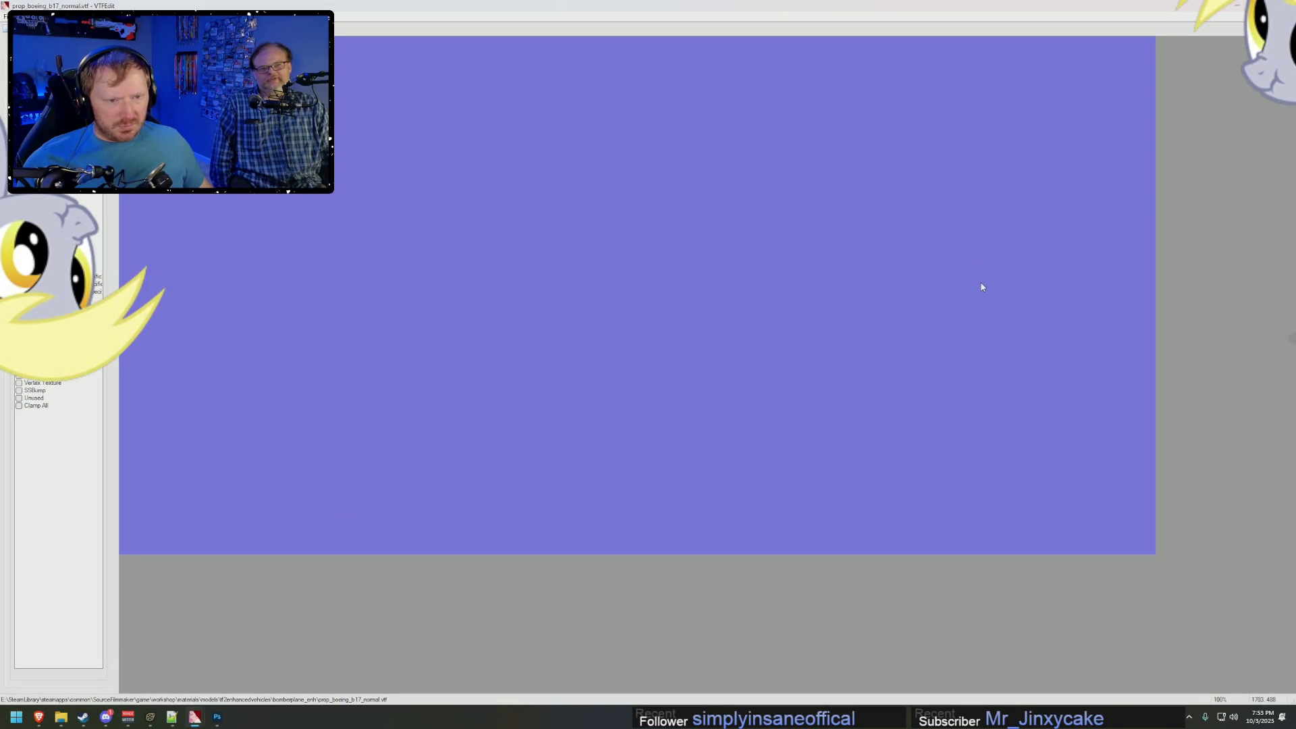
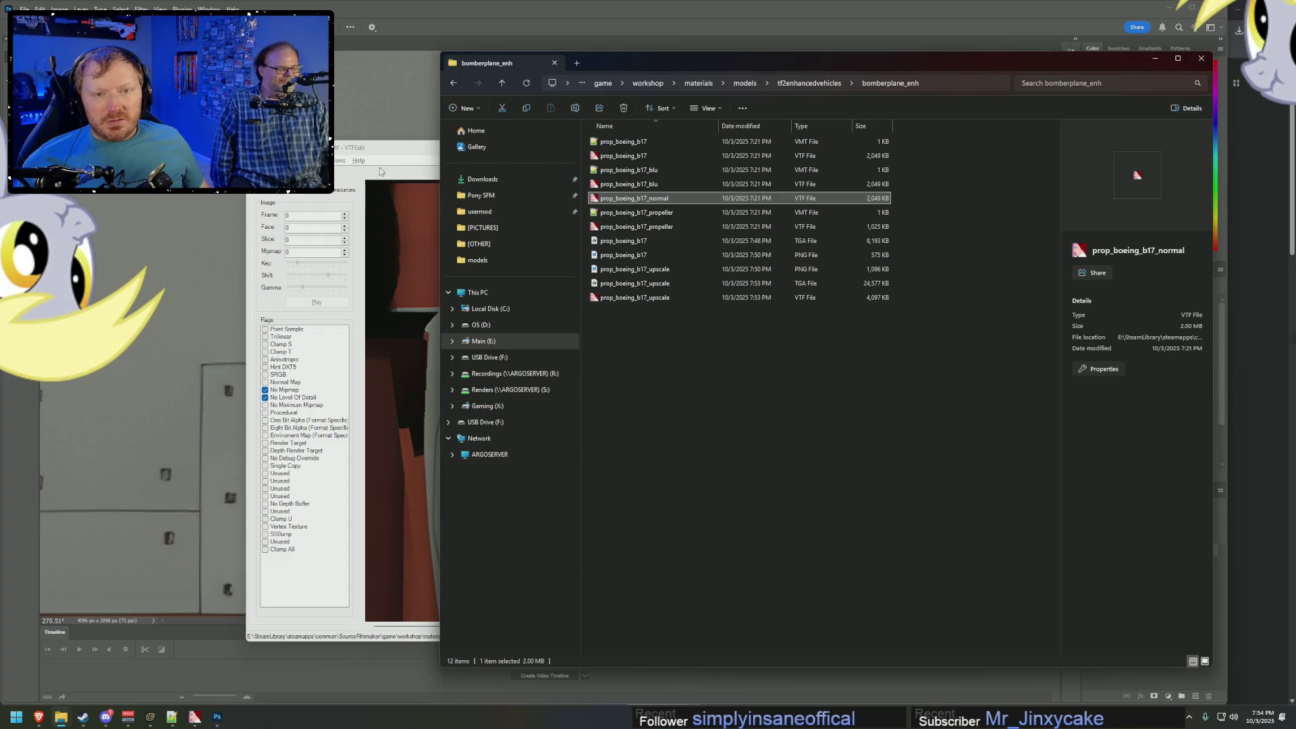
# Try importing the upscaled PNG with Generate Normal Map on, and dismiss the loading error.
pyautogui.click(405, 215)
pyautogui.hotkey('ctrl', 'i')
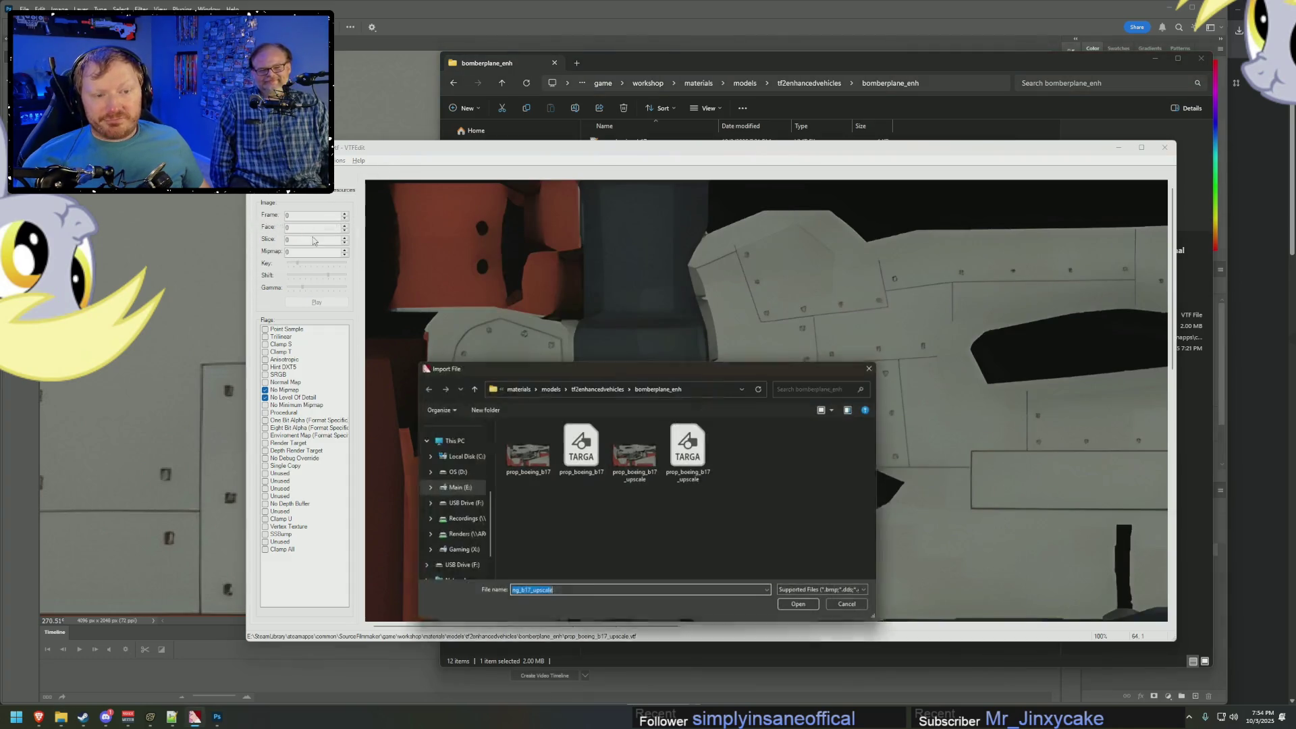
pyautogui.doubleClick(638, 458)
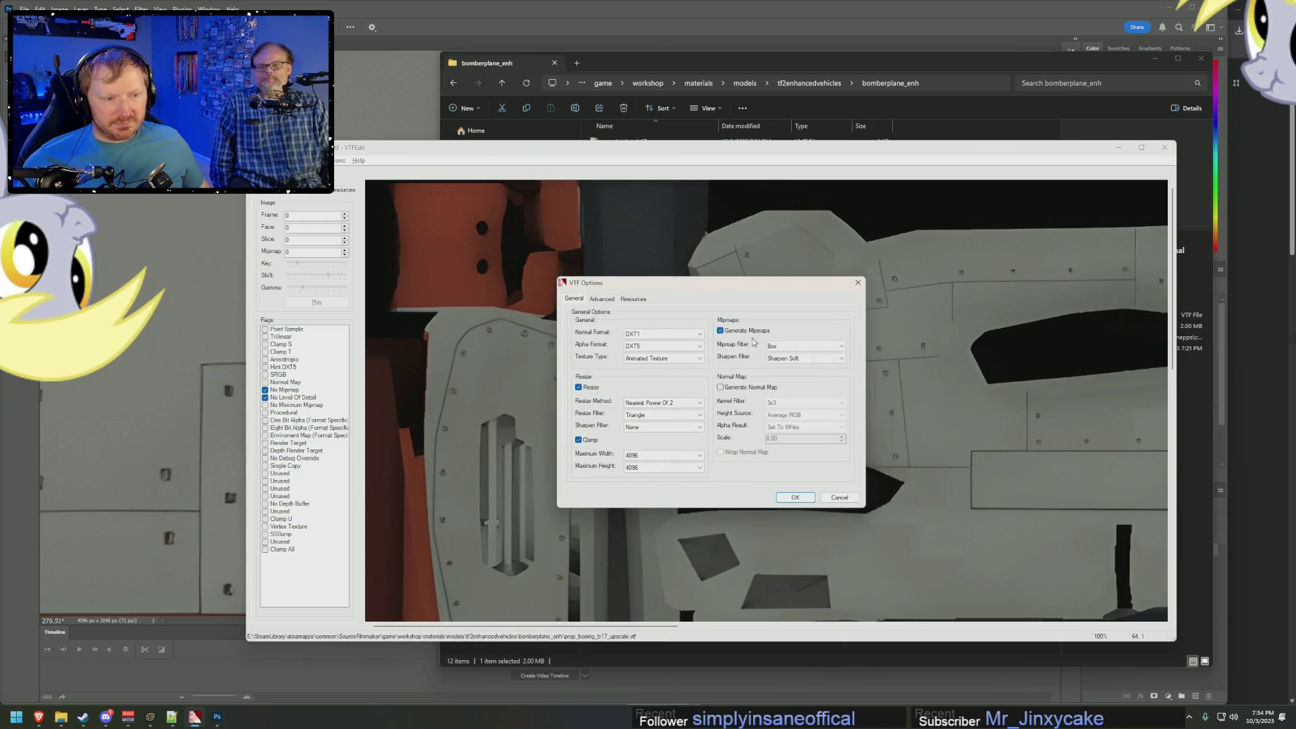
pyautogui.click(721, 388)
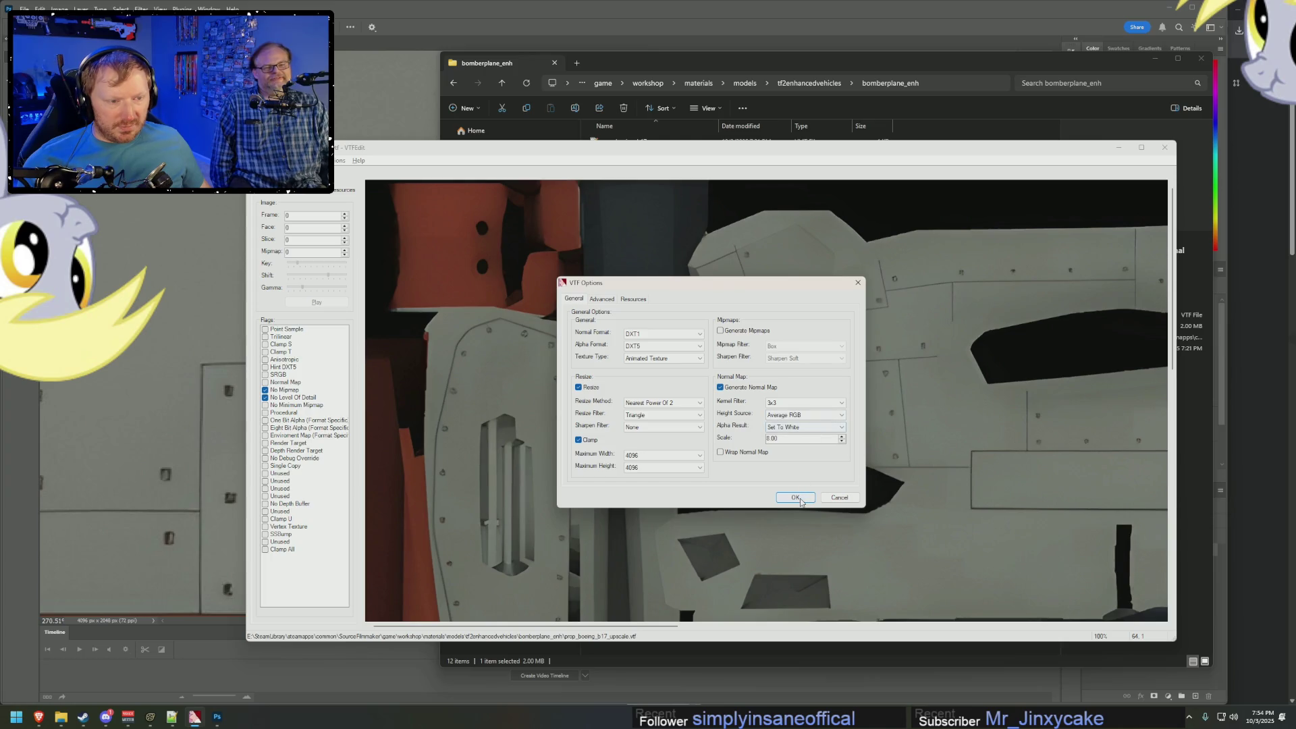
pyautogui.click(795, 497)
pyautogui.click(682, 392)
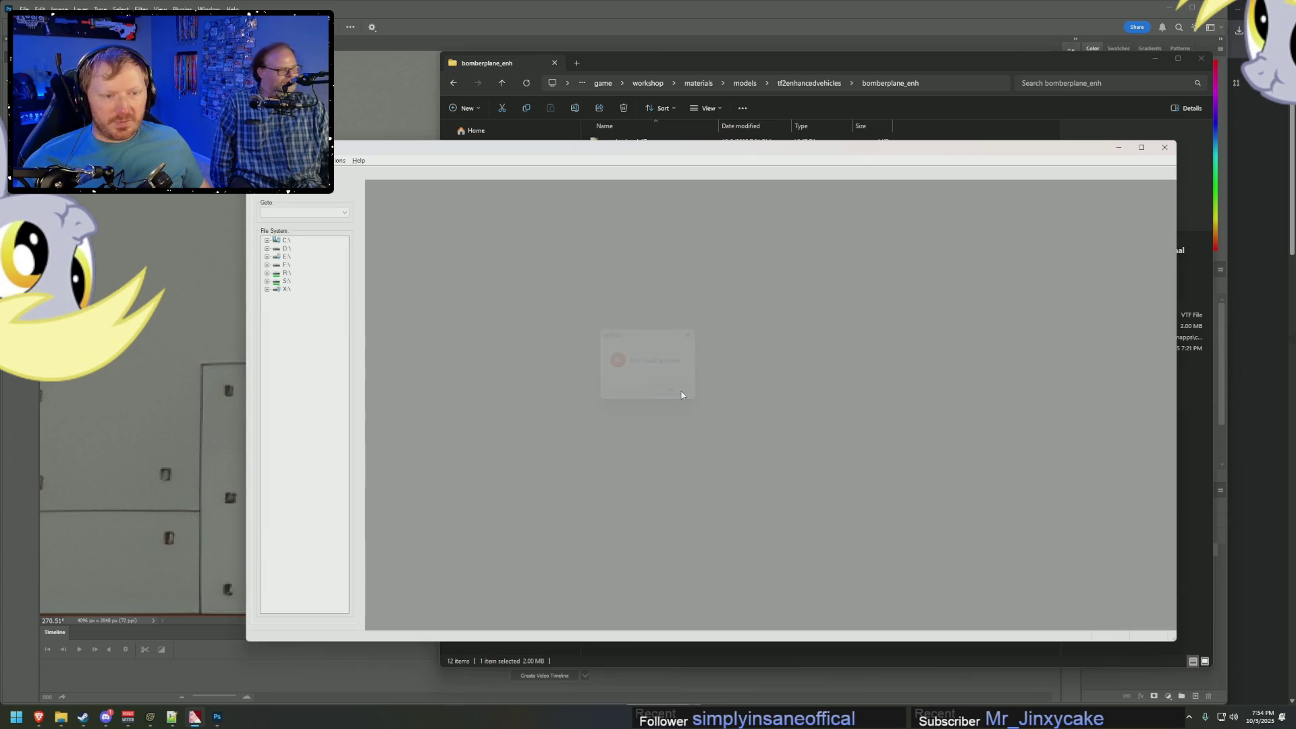
# Import prop_boeing_b17_upscale.tga instead to generate the purple normal map.
pyautogui.click(258, 160)
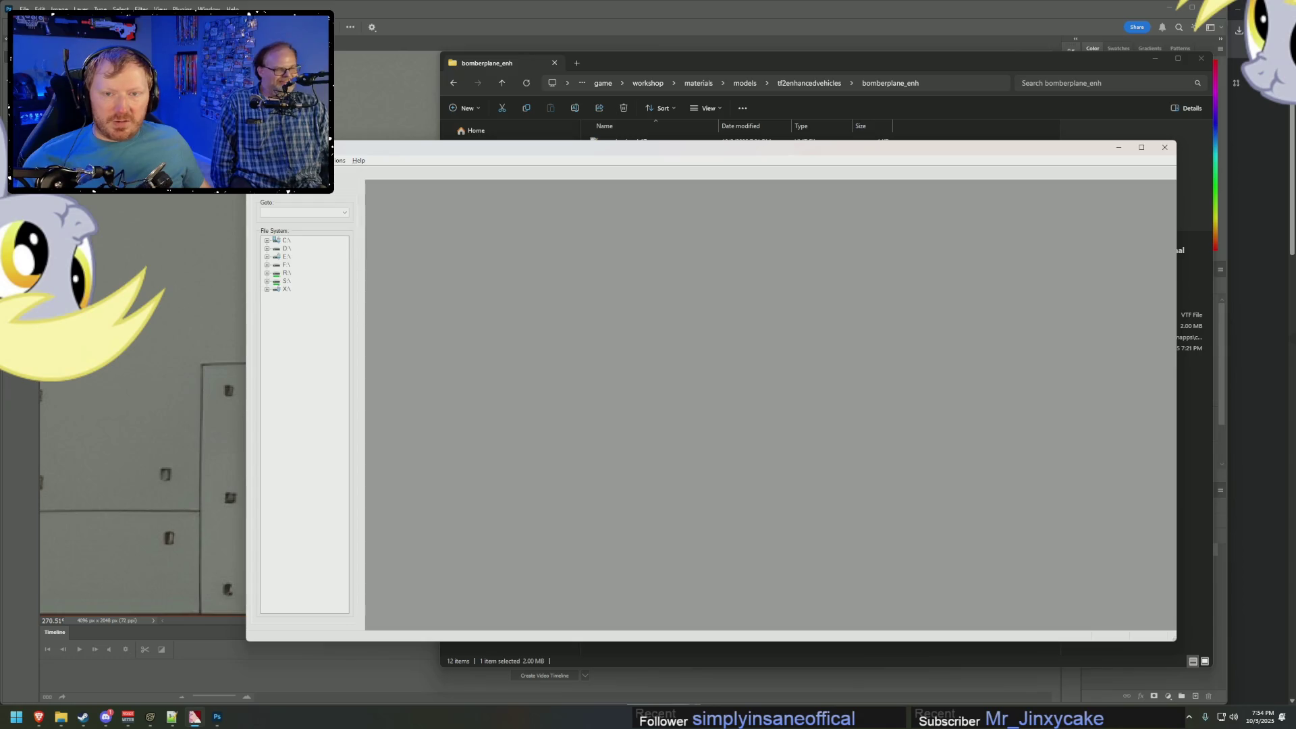
pyautogui.click(293, 227)
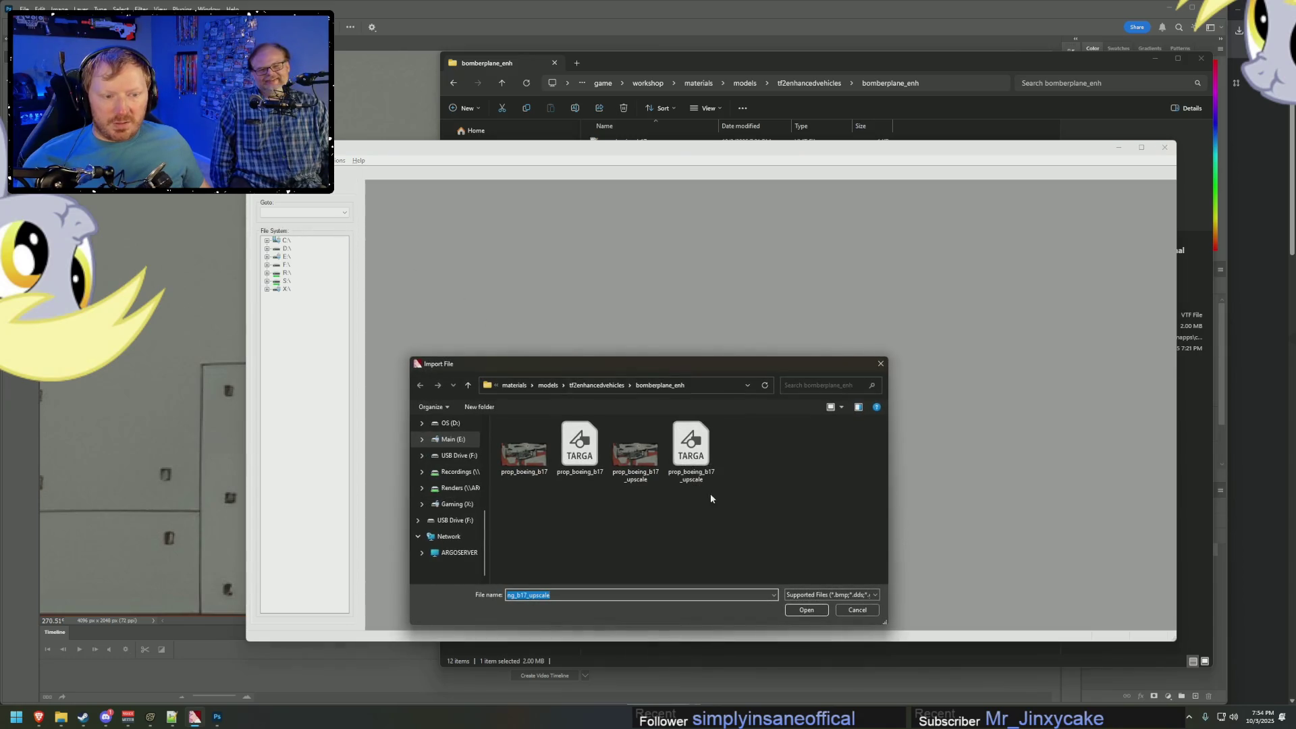
pyautogui.doubleClick(691, 445)
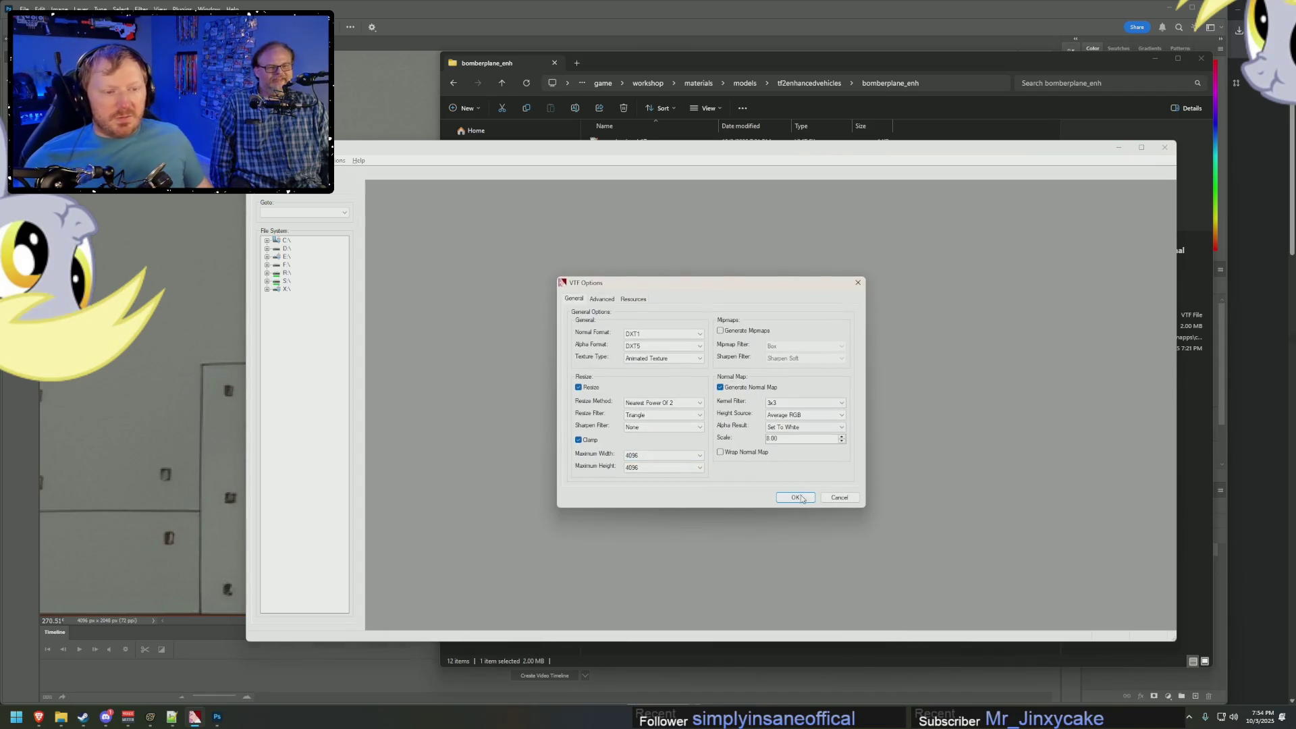
pyautogui.click(797, 498)
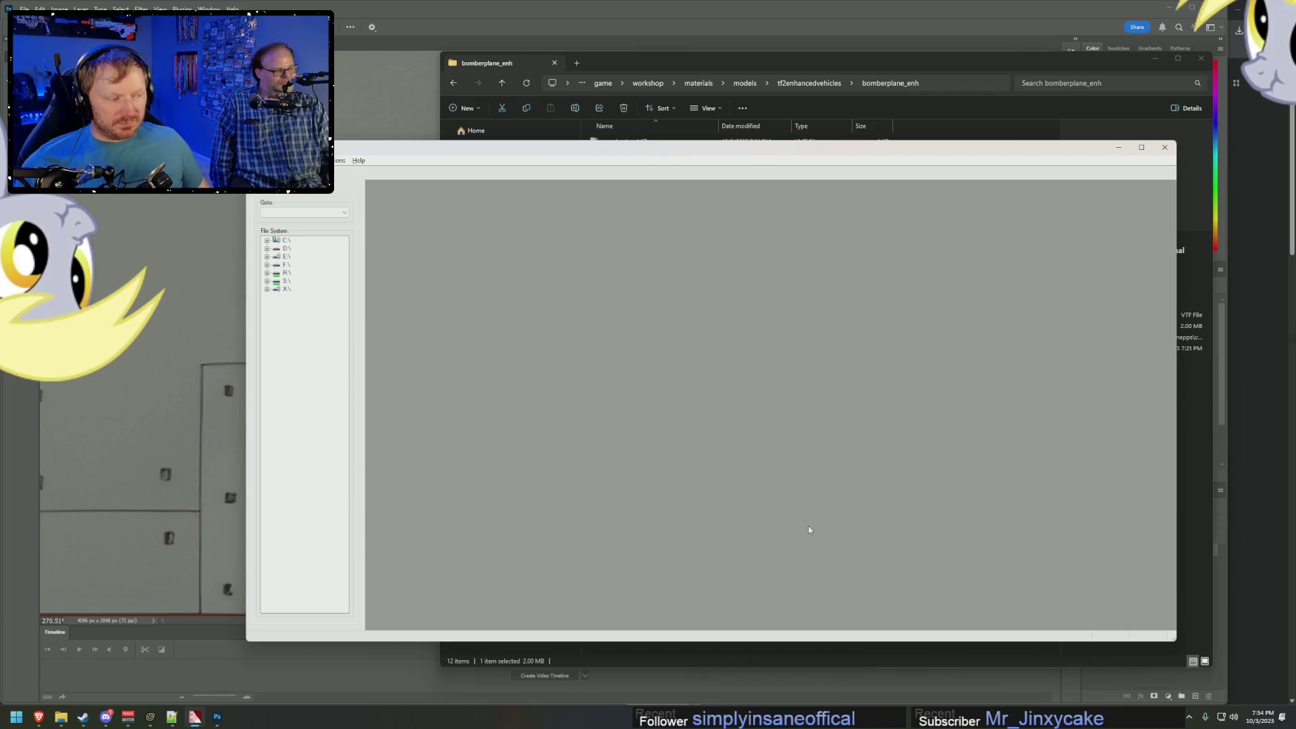
pyautogui.scroll(-10, 868, 528)
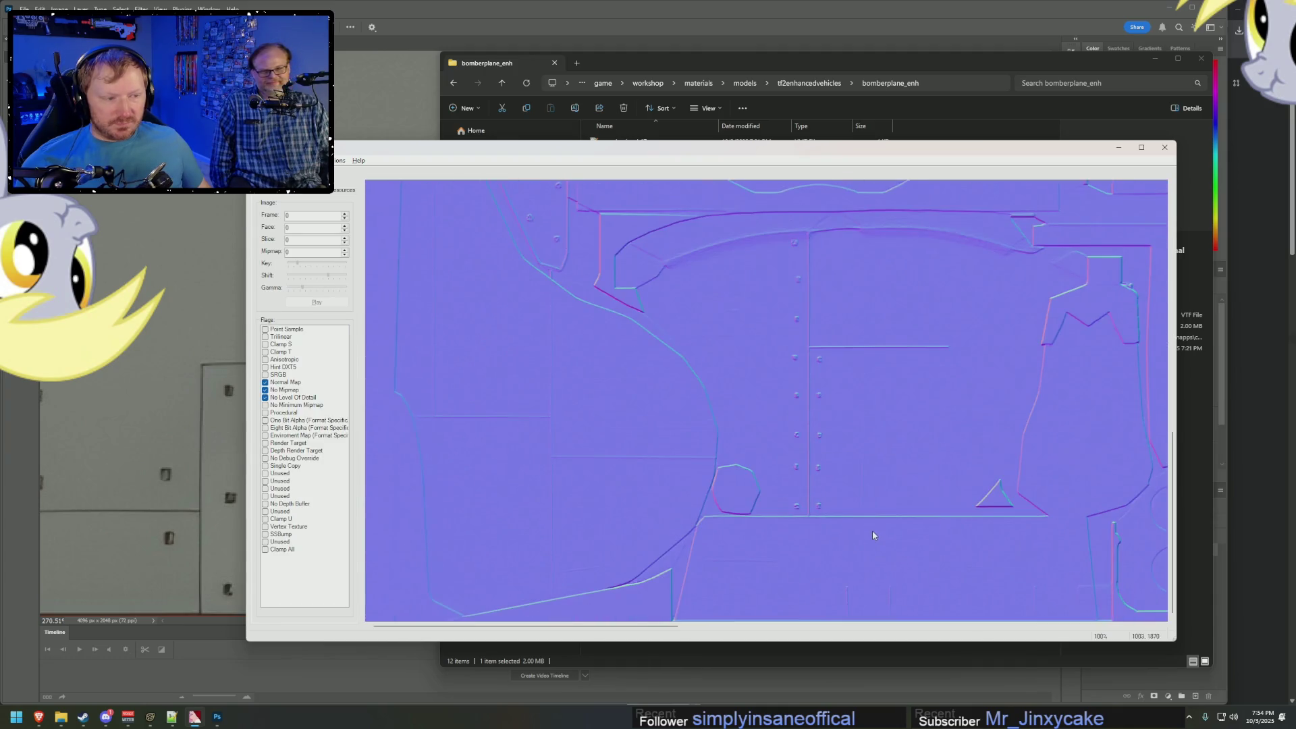
# Re-import the upscaled TARGA with a different Alpha Result to regenerate the normal map.
pyautogui.moveTo(675, 628); pyautogui.dragTo(1080, 618)
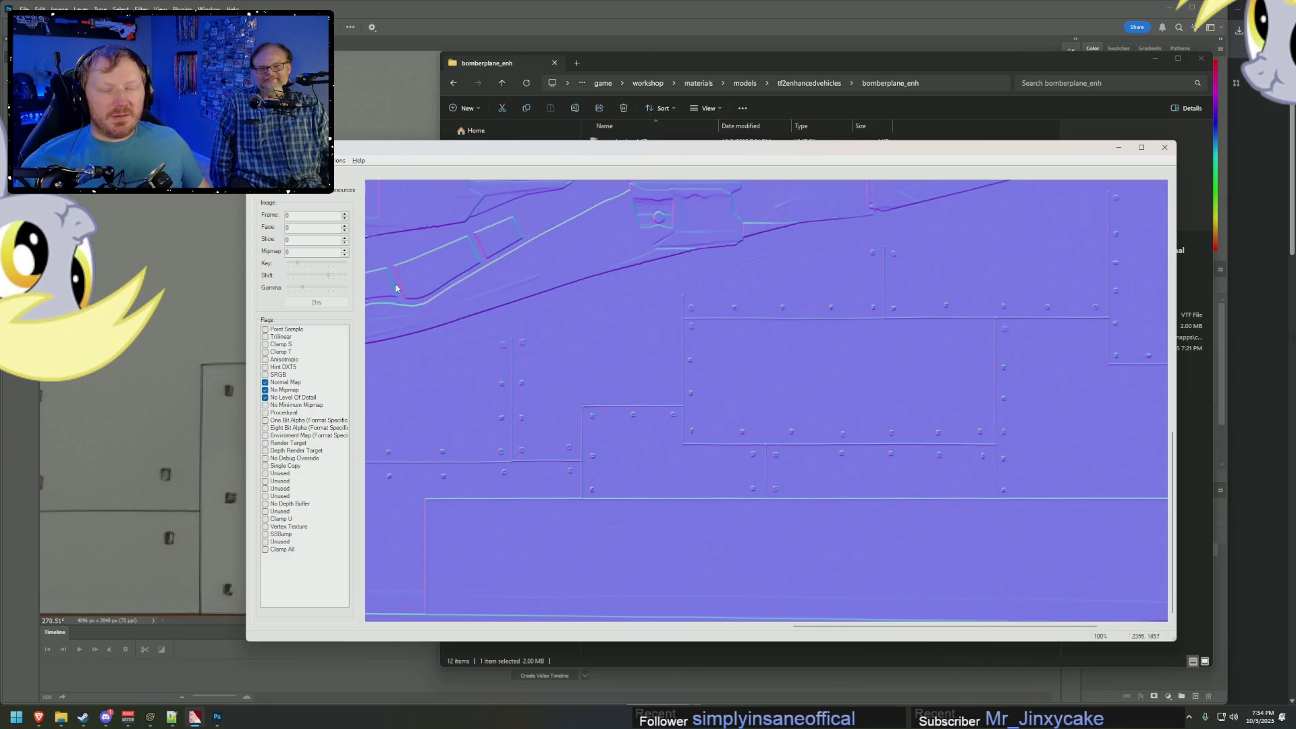
pyautogui.hotkey('alt', 'f')
pyautogui.click(274, 225)
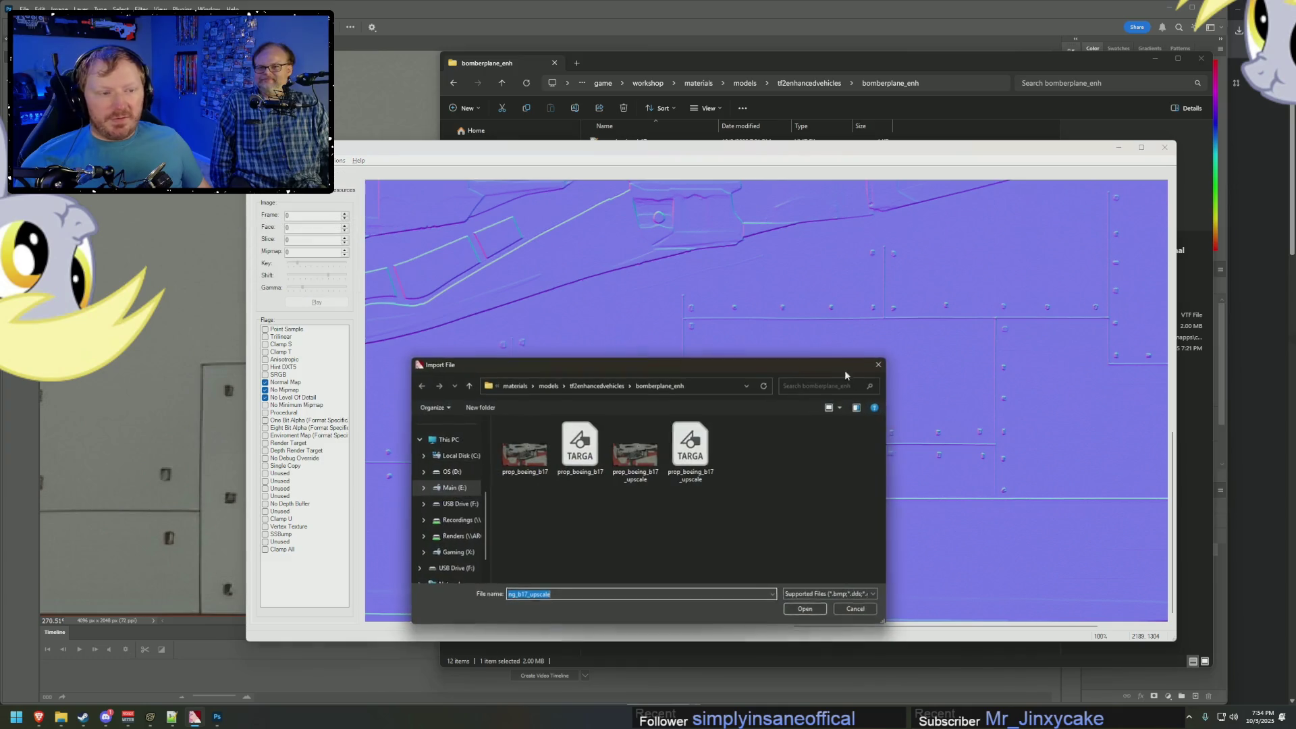
pyautogui.doubleClick(688, 445)
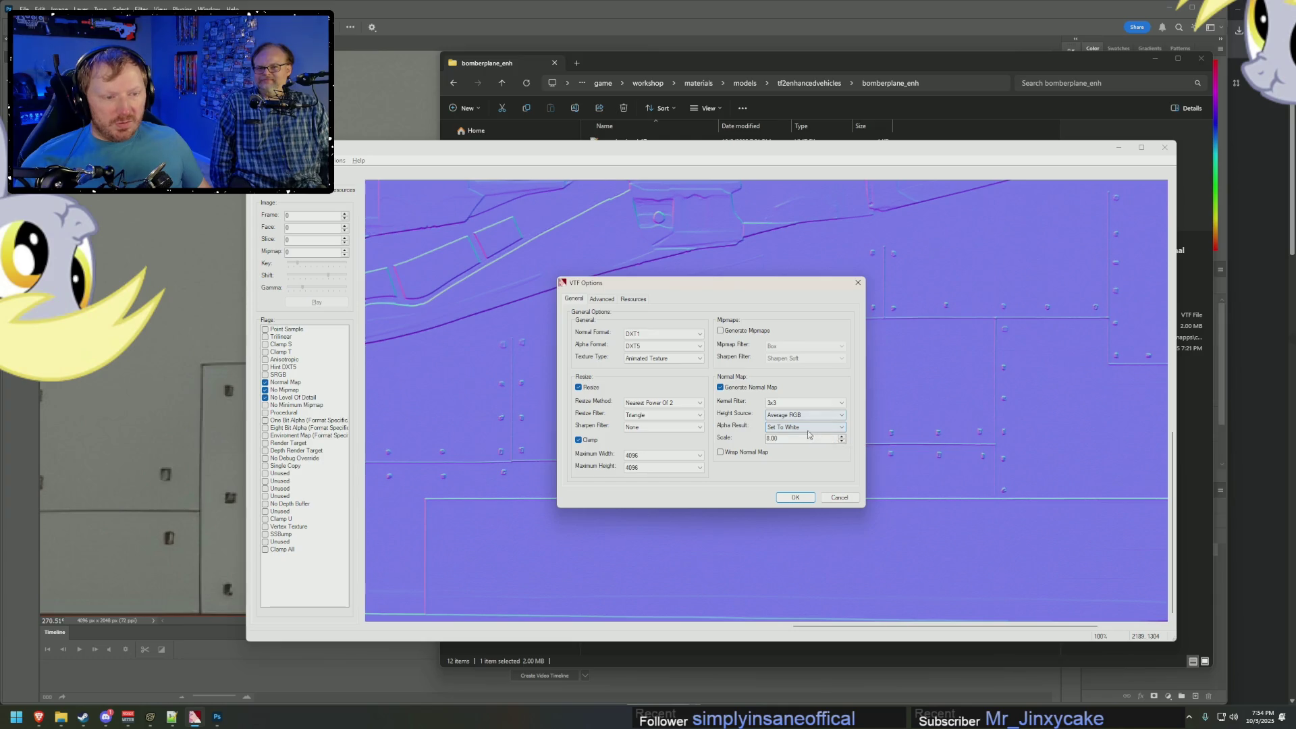
pyautogui.click(810, 429)
pyautogui.click(800, 451)
pyautogui.click(803, 498)
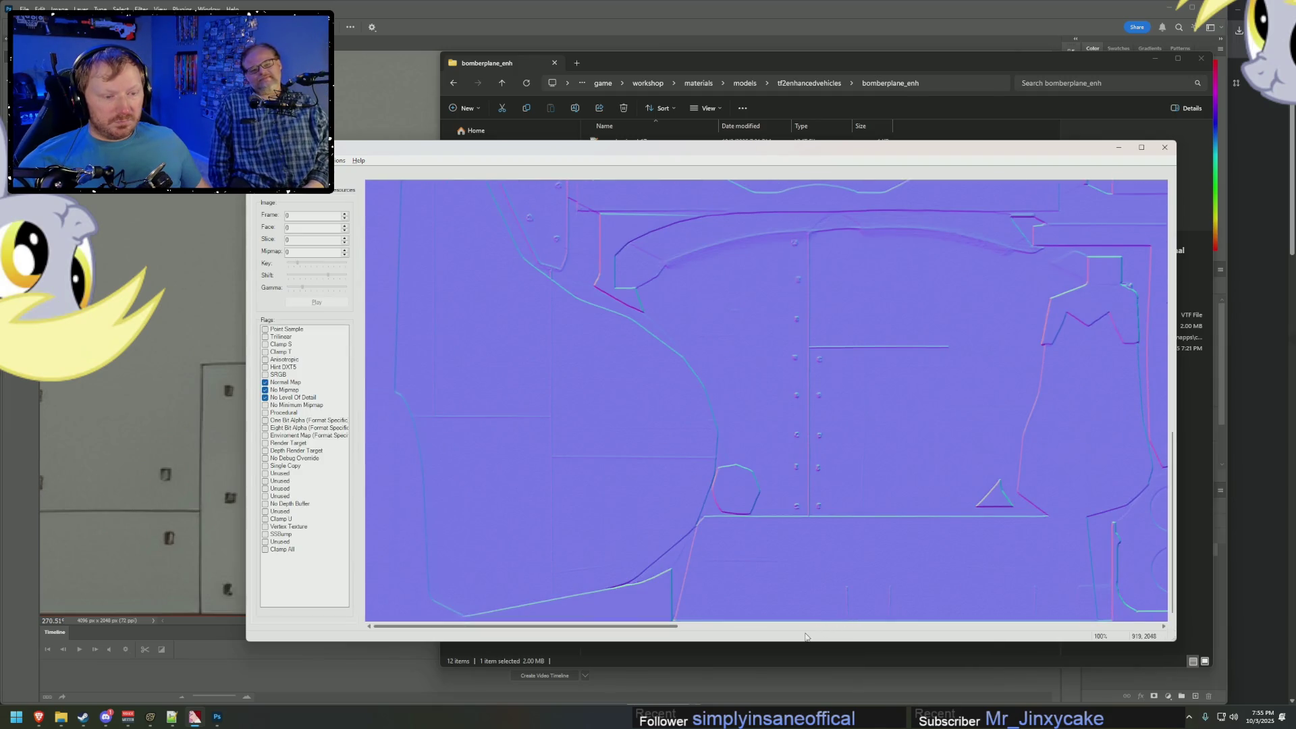
# Scroll the normal map preview sideways to inspect rivet and panel detail.
pyautogui.click(1033, 625)
pyautogui.click(1054, 626)
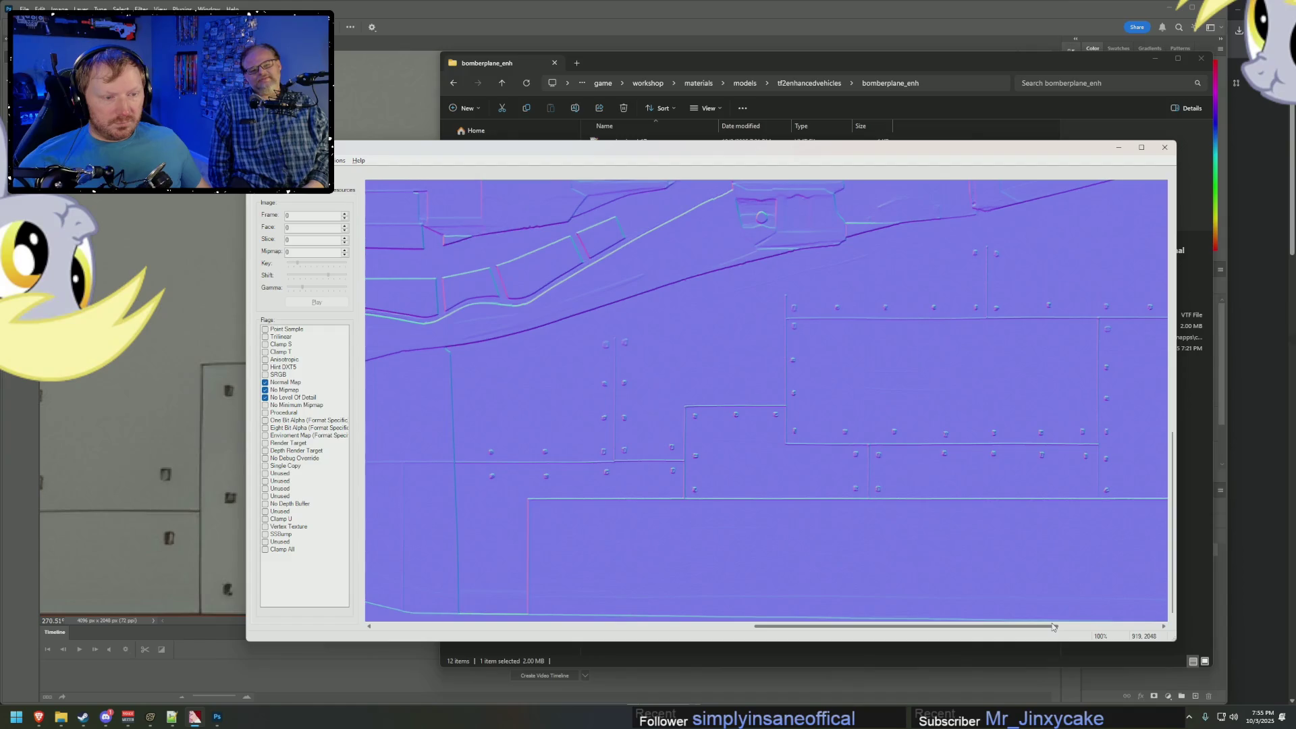
pyautogui.moveTo(1053, 627); pyautogui.dragTo(1059, 627)
pyautogui.hotkey('alt', 'f')
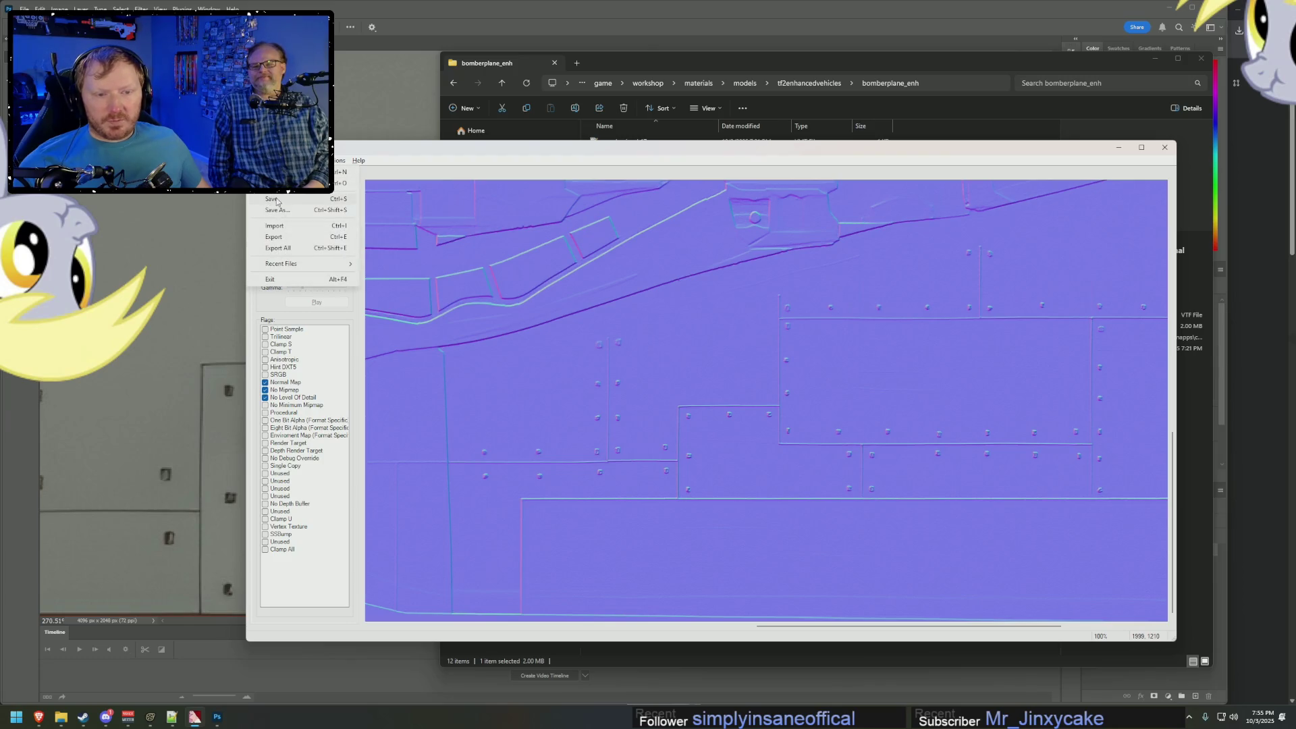
pyautogui.click(273, 225)
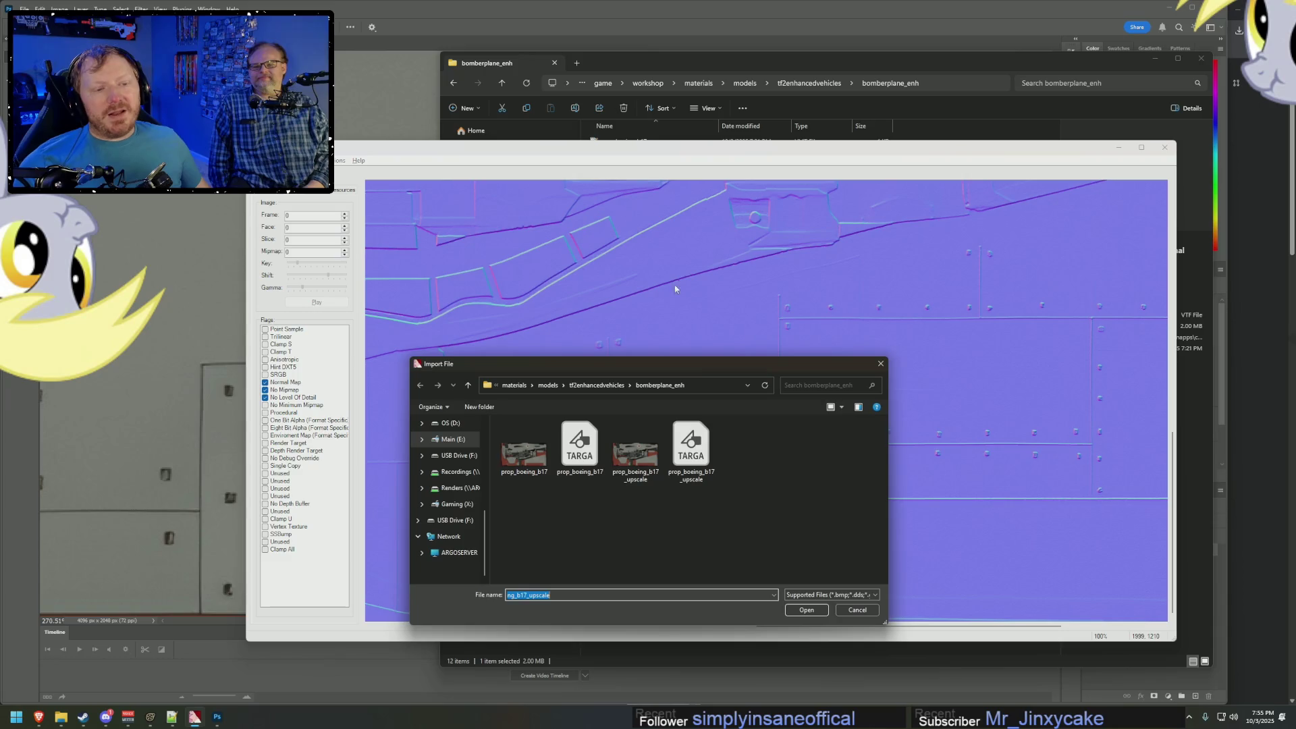
pyautogui.doubleClick(691, 446)
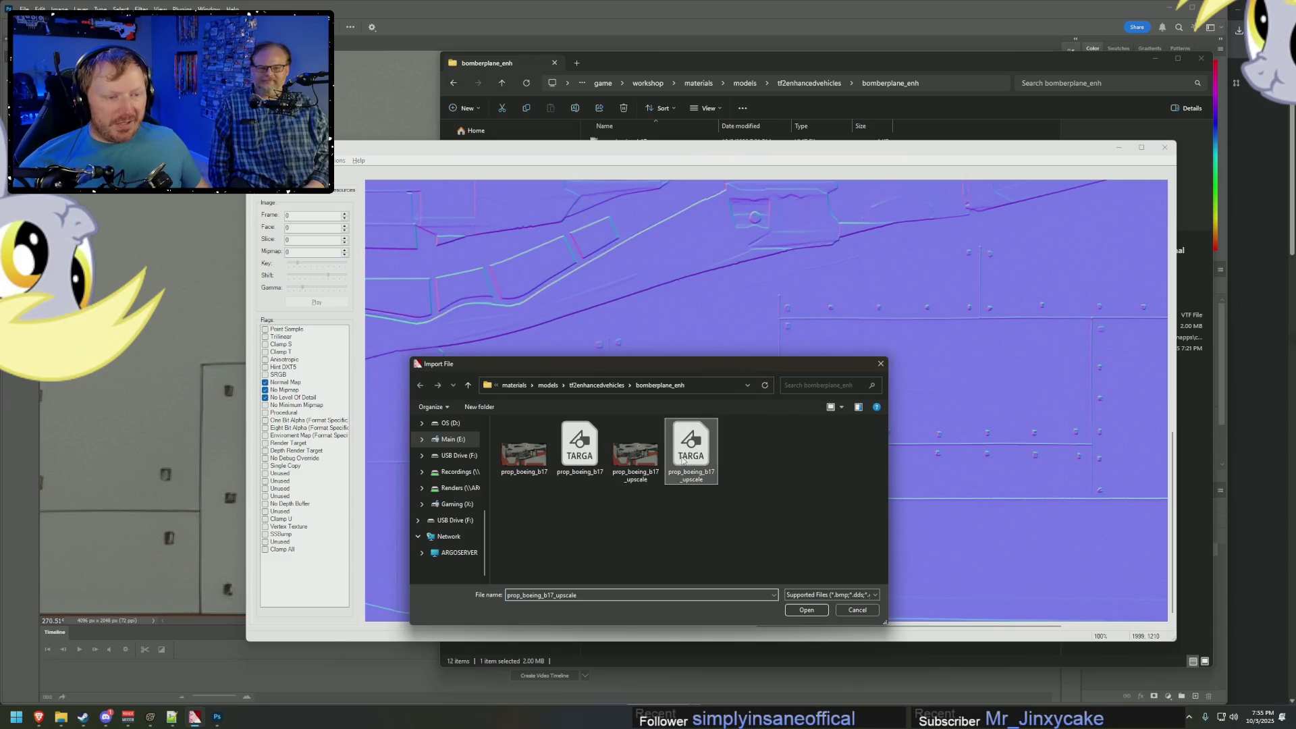
pyautogui.click(801, 428)
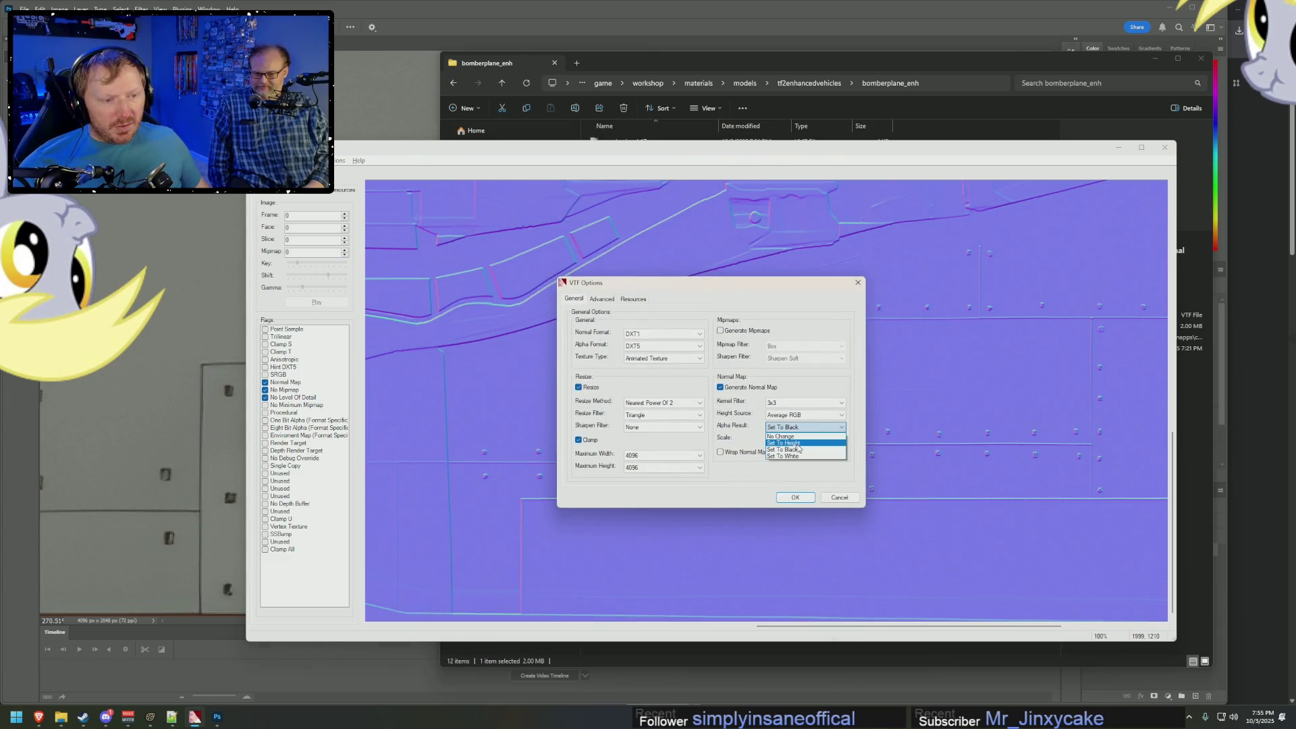
pyautogui.click(798, 457)
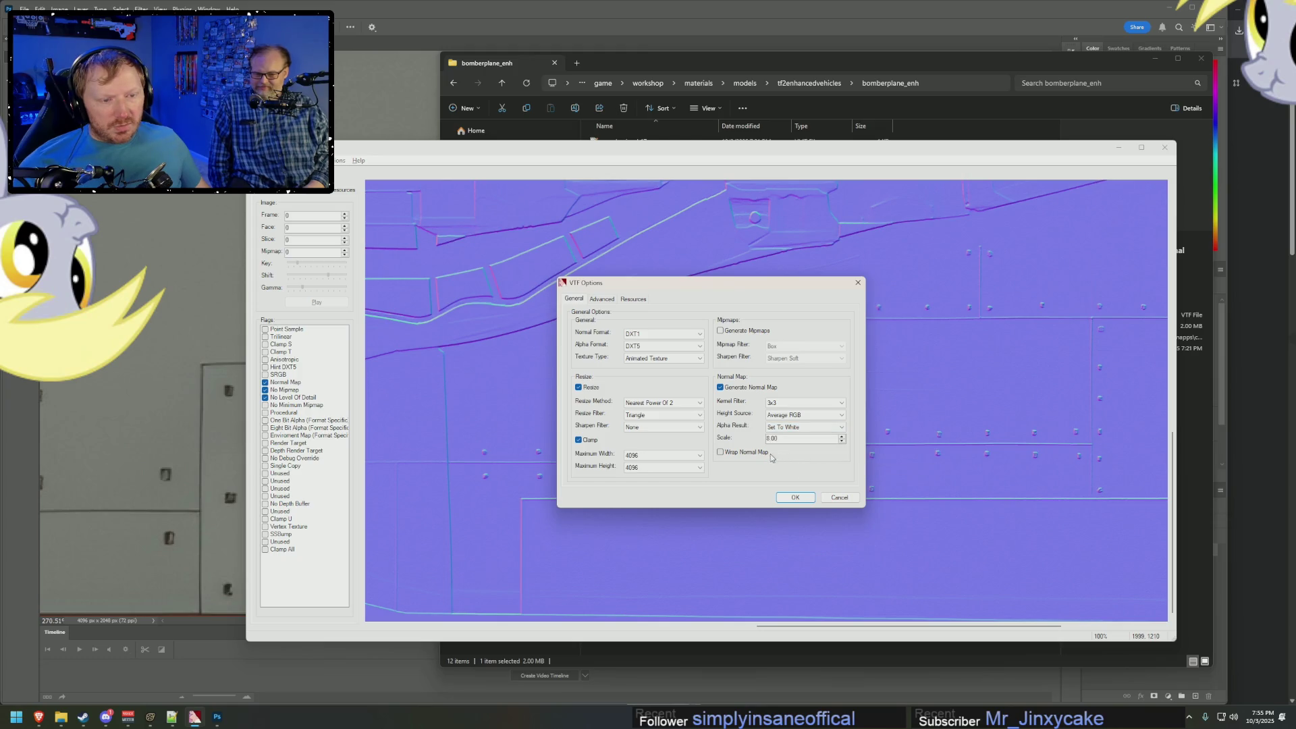
pyautogui.click(800, 417)
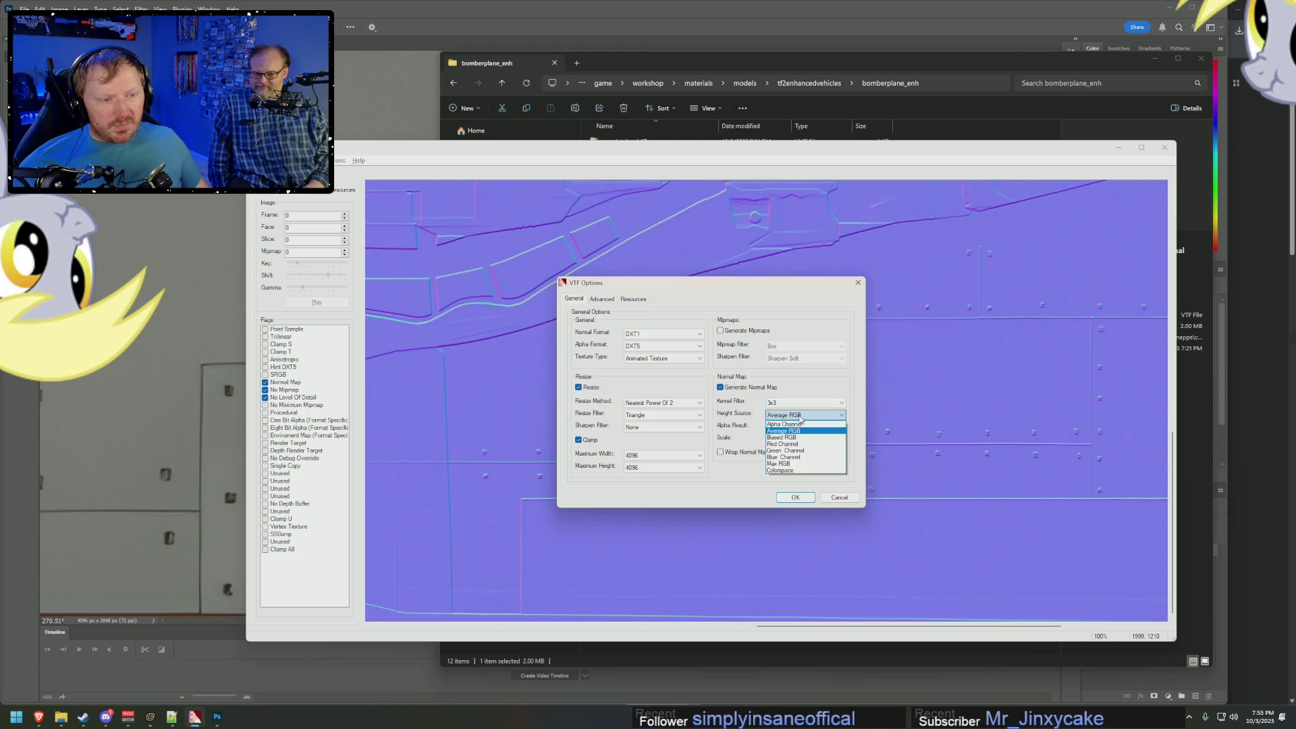
pyautogui.click(801, 416)
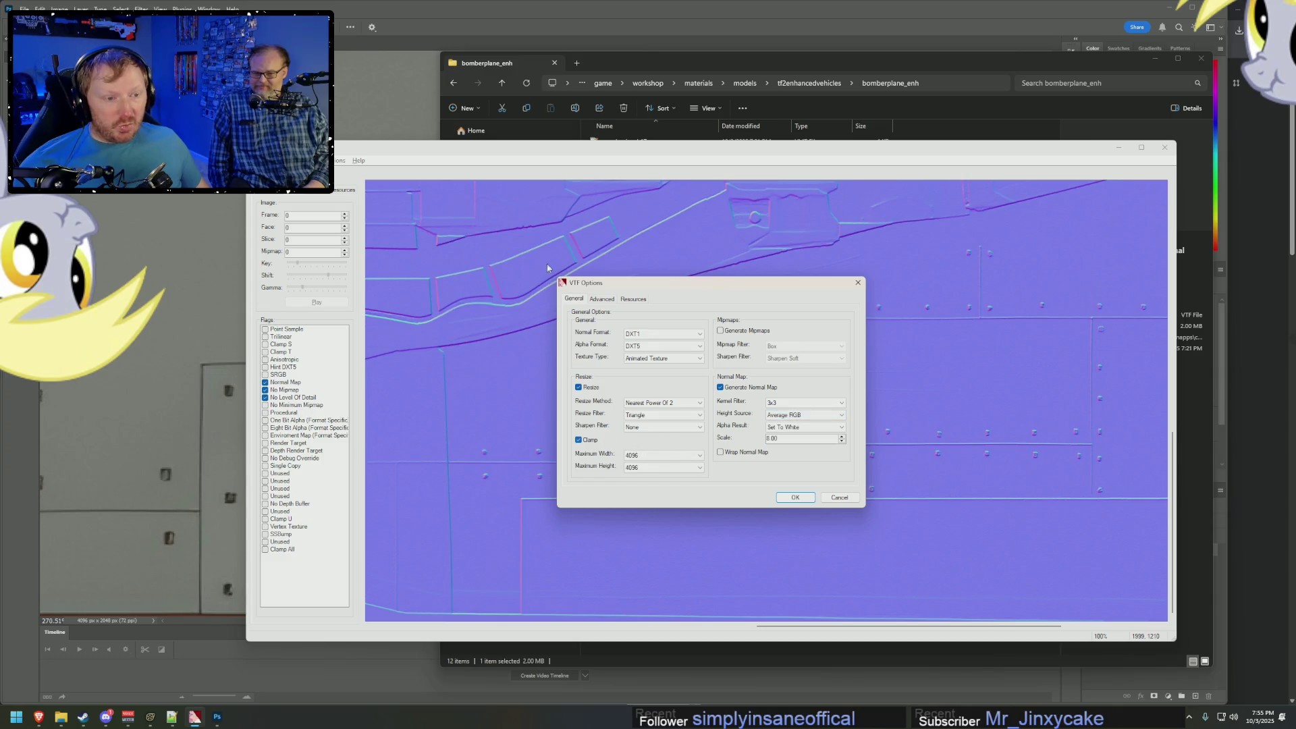
pyautogui.click(852, 500)
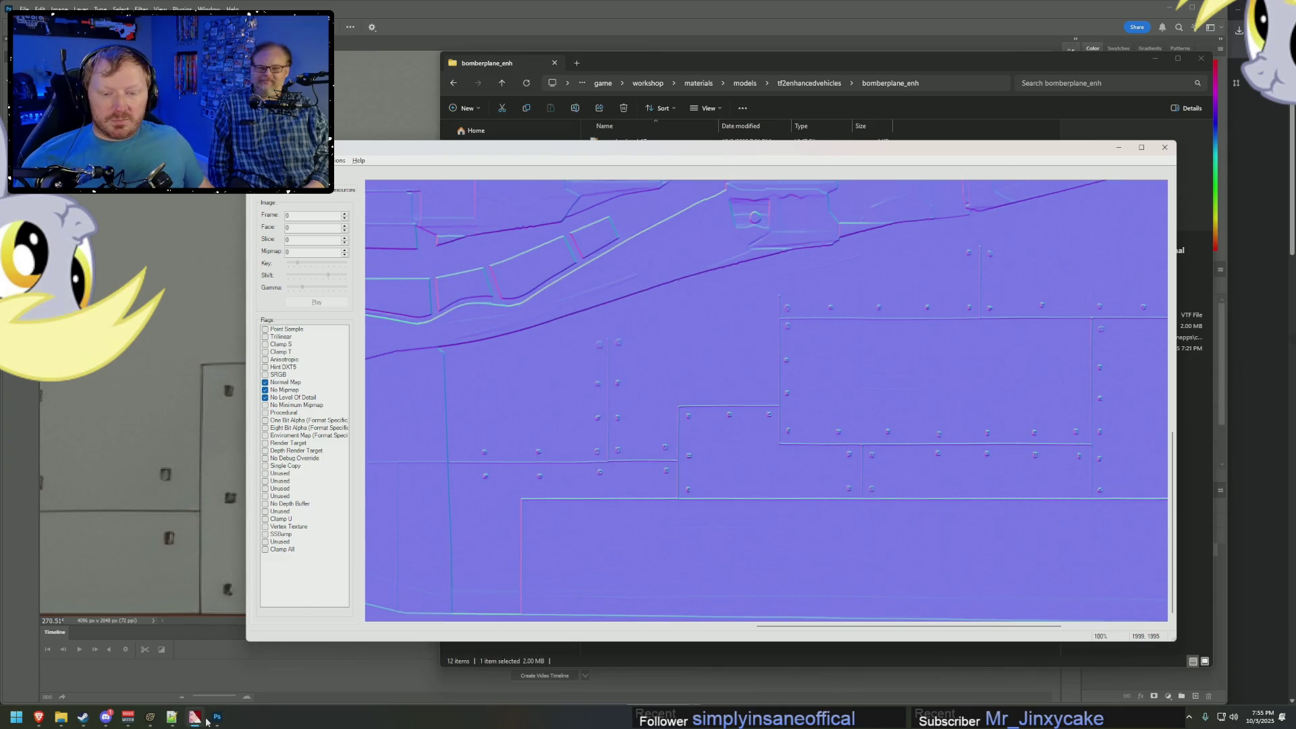
pyautogui.click(217, 718)
pyautogui.hscroll(2, 473, 331)
pyautogui.keyDown('alt'); pyautogui.scroll(-3, 516, 334); pyautogui.keyUp('alt')
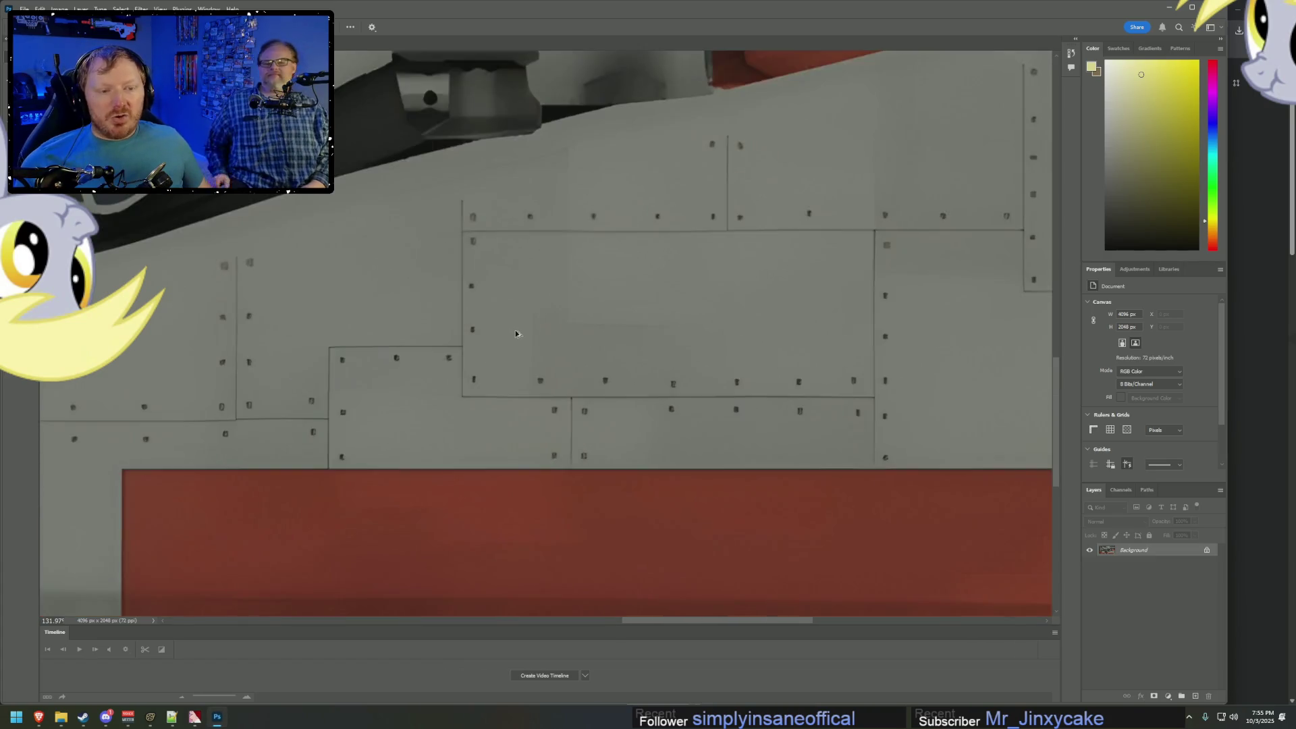
pyautogui.keyDown('alt'); pyautogui.scroll(-2, 516, 334); pyautogui.keyUp('alt')
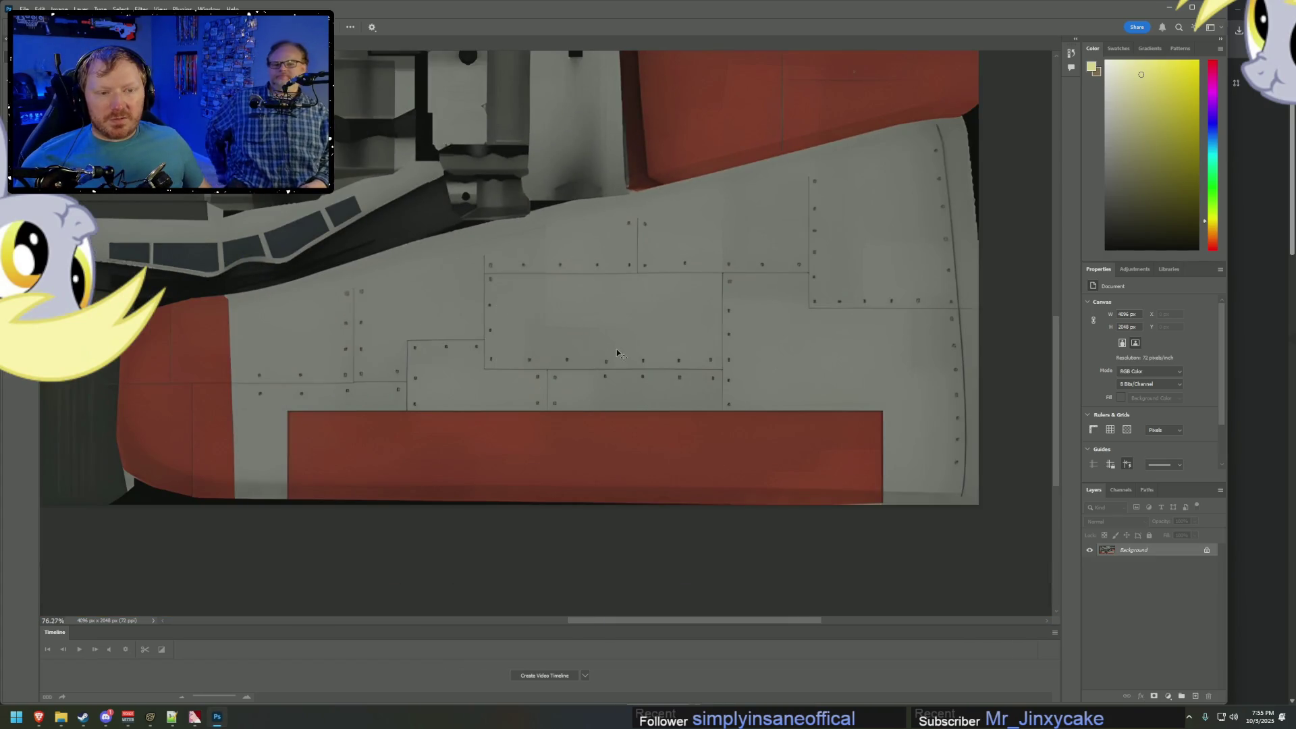
pyautogui.click(196, 719)
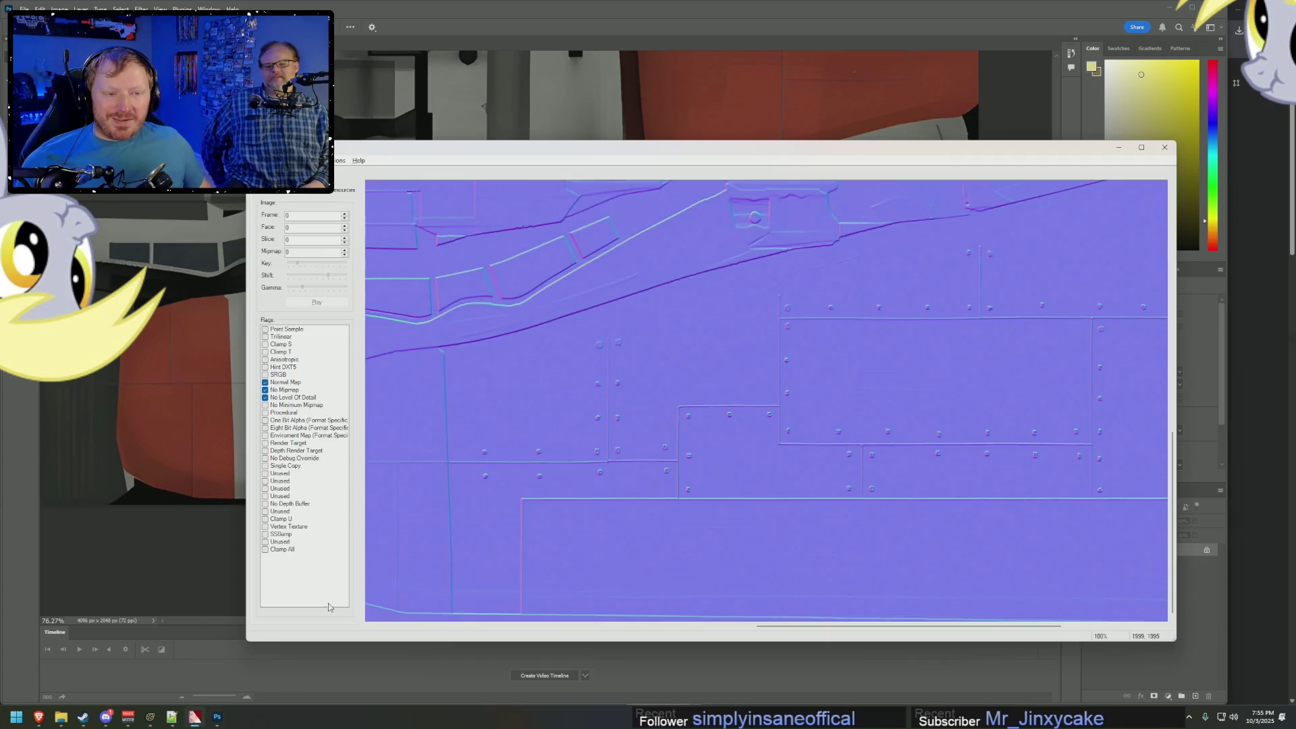
pyautogui.click(260, 160)
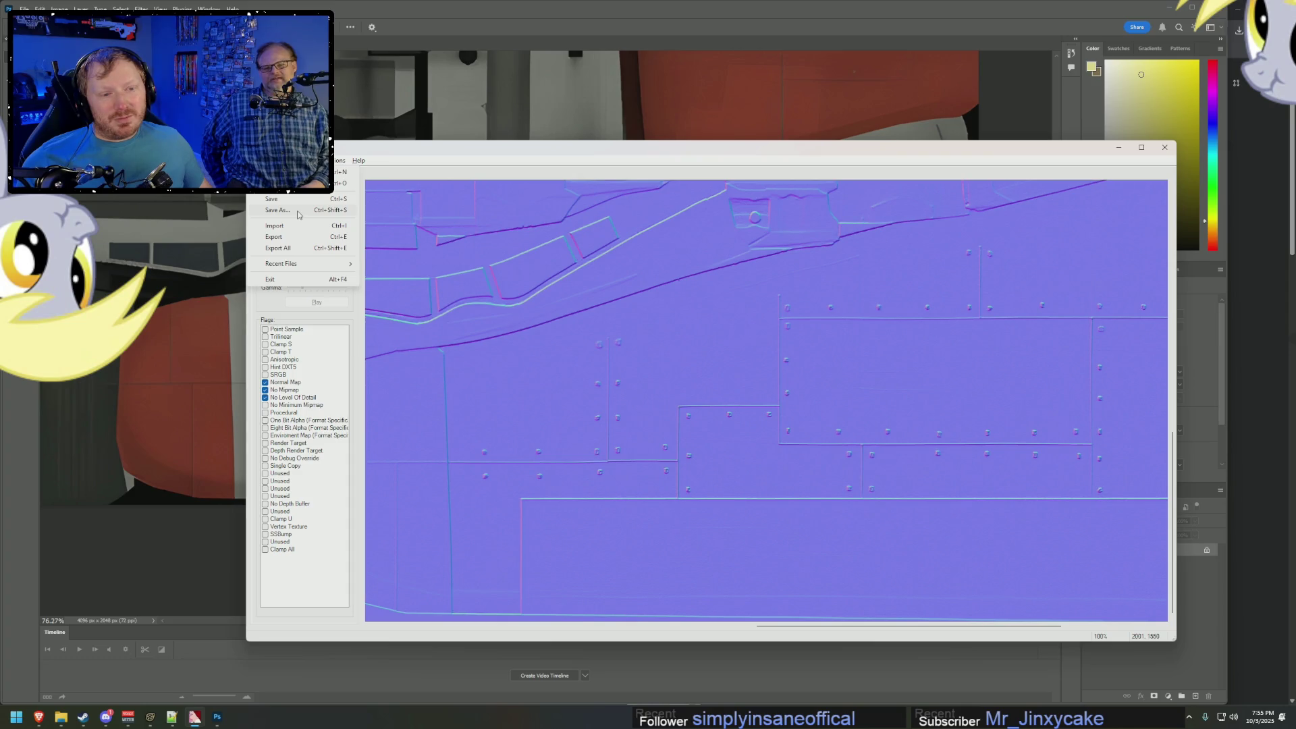
# Save the normal map over prop_boeing_b17_normal.vtf, confirming the replacement.
pyautogui.click(298, 212)
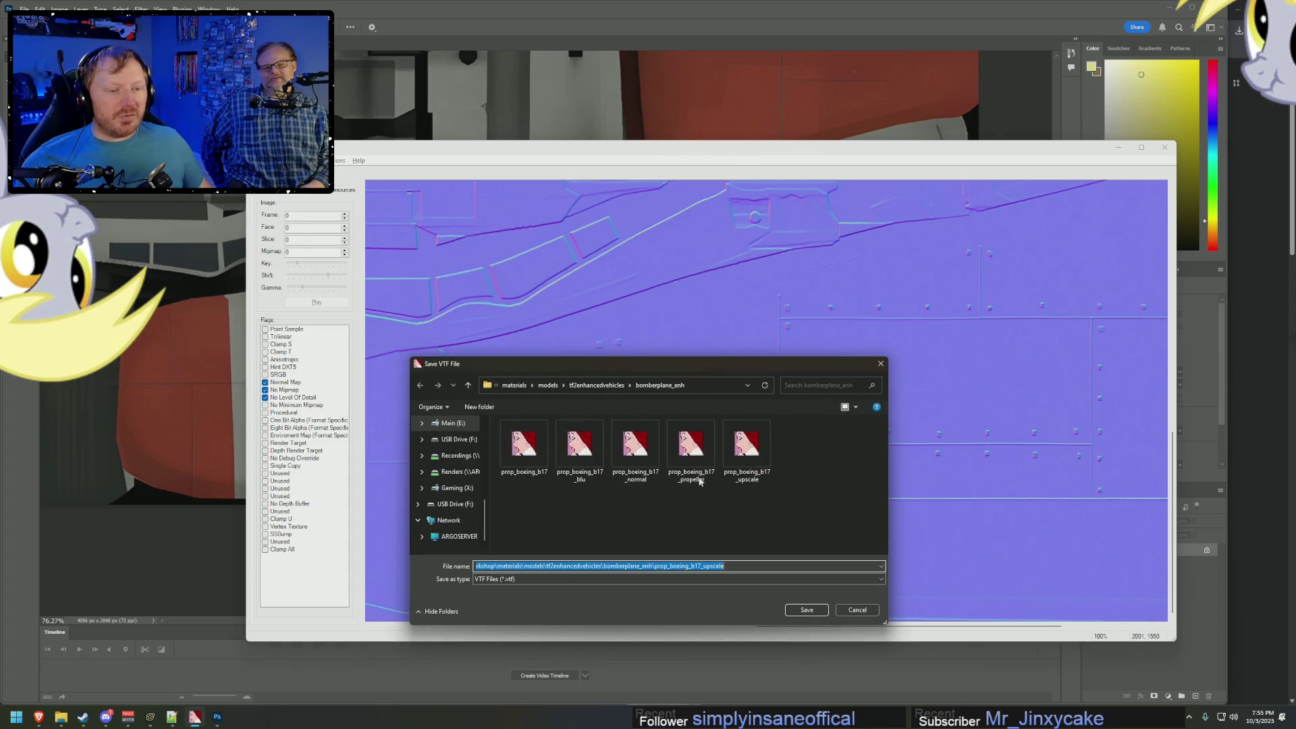
pyautogui.click(633, 466)
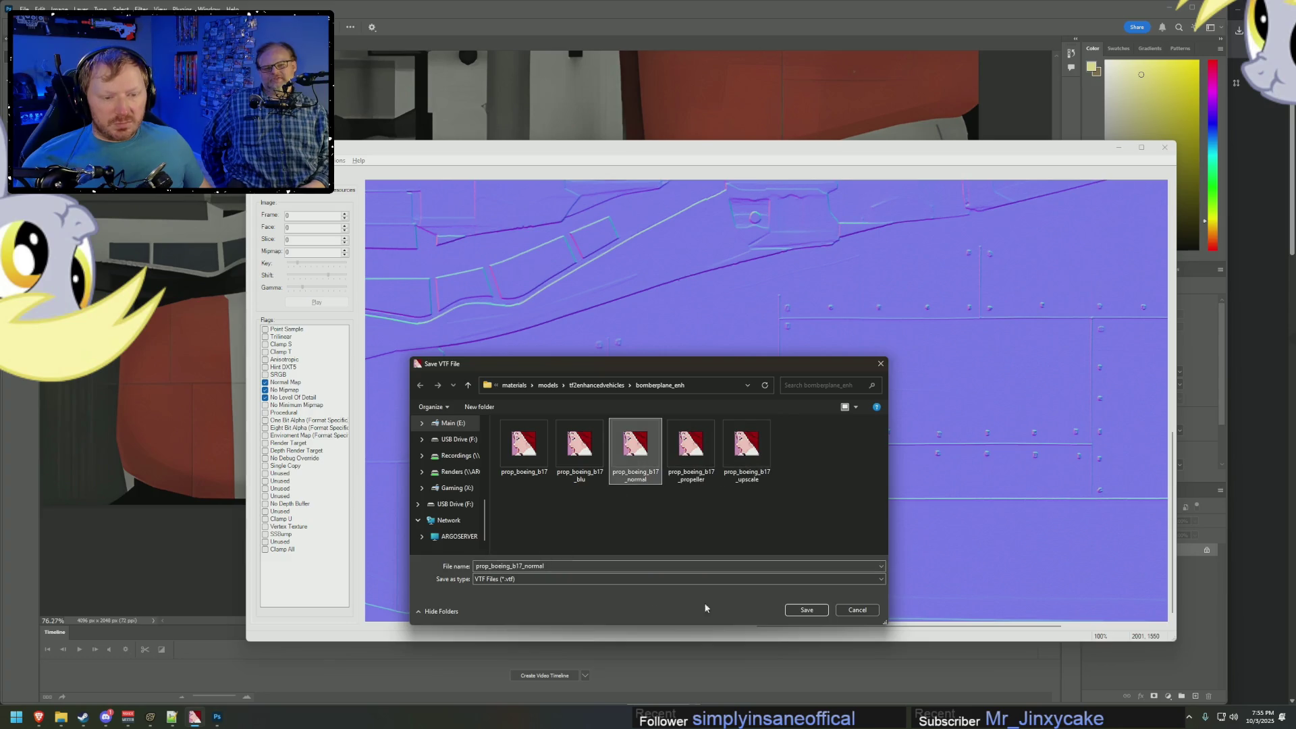
pyautogui.click(806, 616)
pyautogui.click(676, 360)
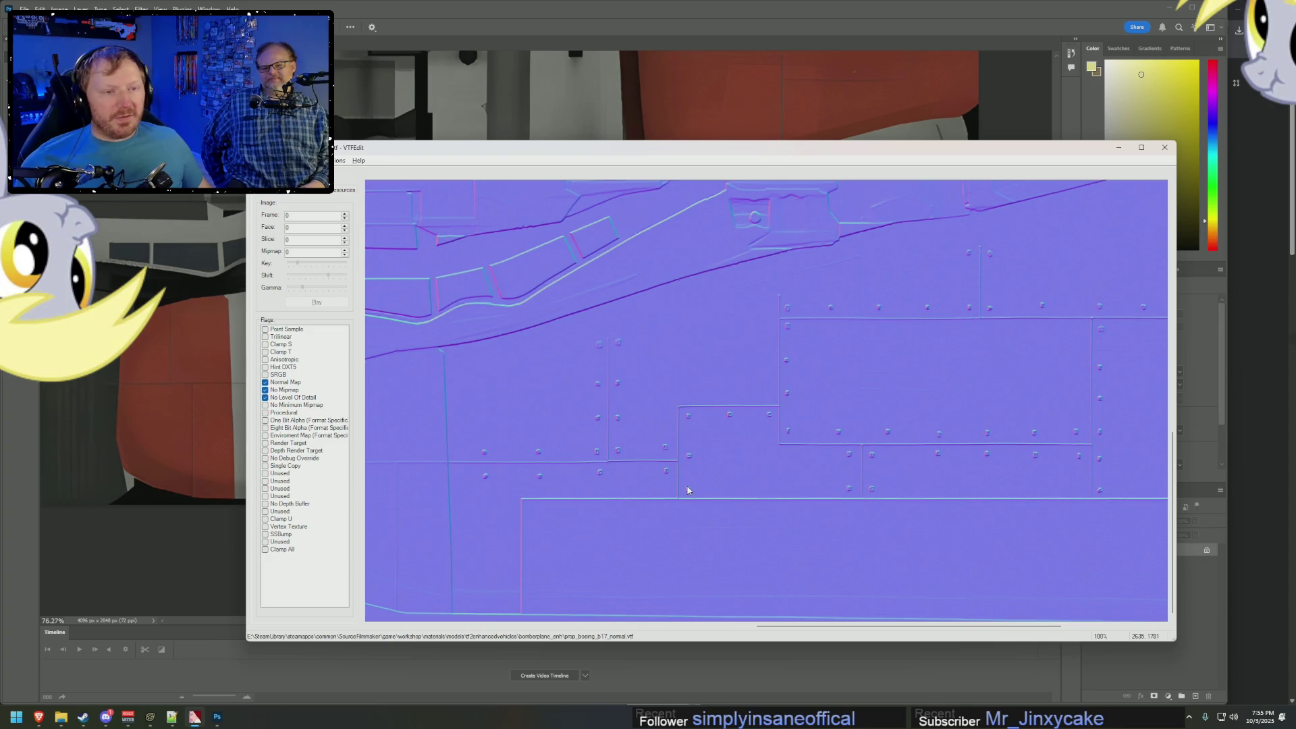
# Bring the bomberplane_enh folder window back to the front.
pyautogui.click(215, 719)
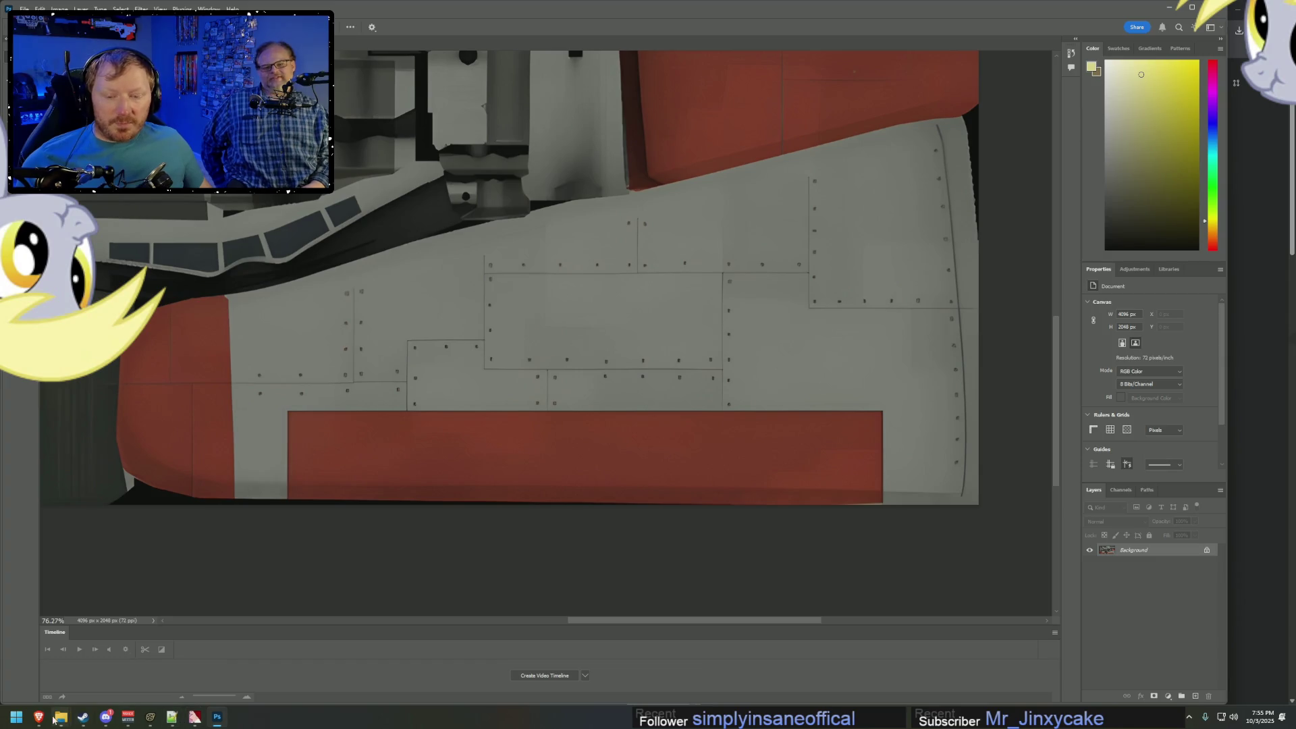
pyautogui.moveTo(61, 717)
pyautogui.click(180, 670)
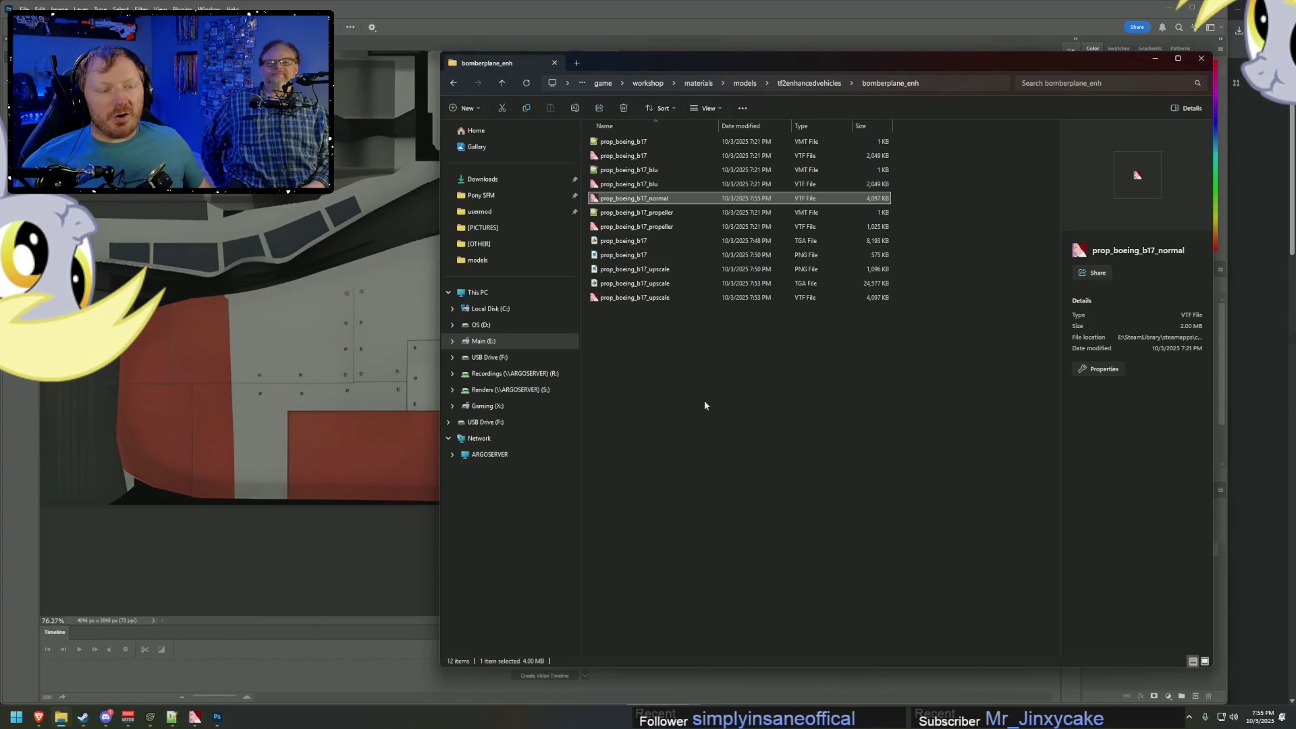
# Open prop_boeing_b17.vmt in Notepad++, close it, and return to the bomberplane_enh folder.
pyautogui.doubleClick(632, 143)
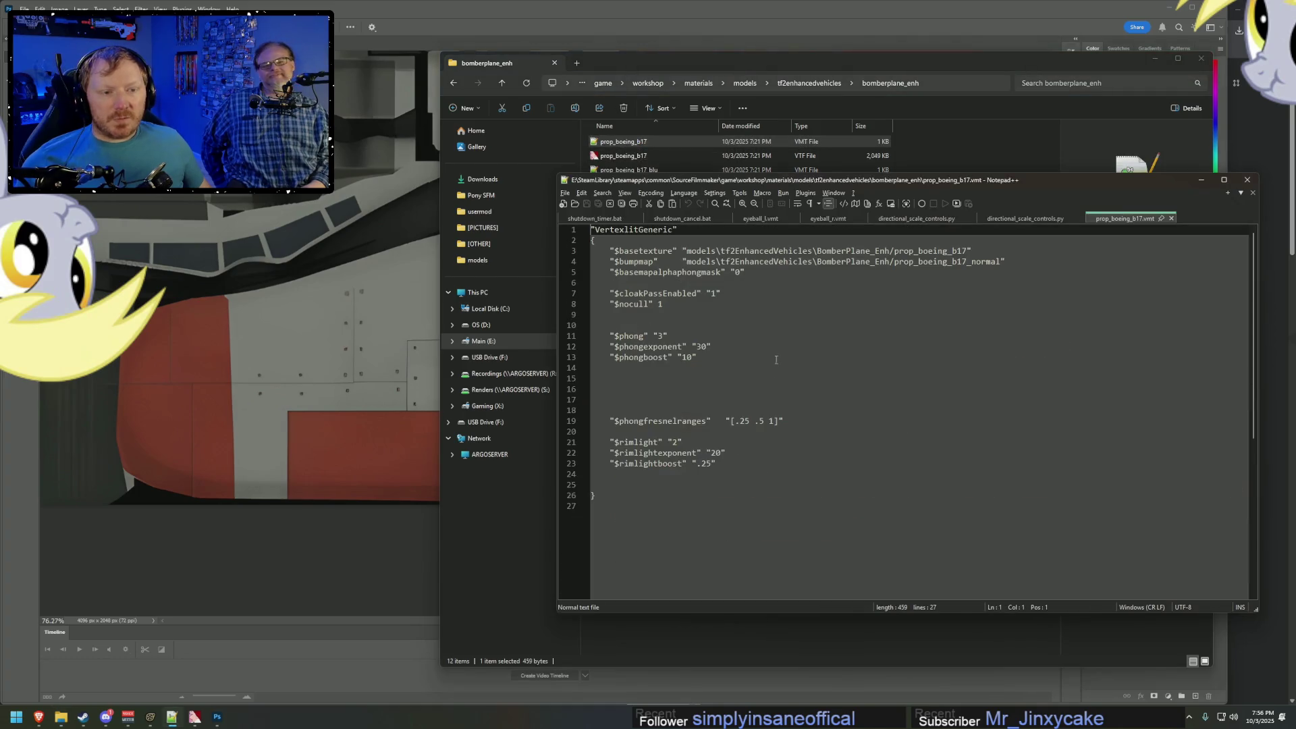
pyautogui.click(726, 272)
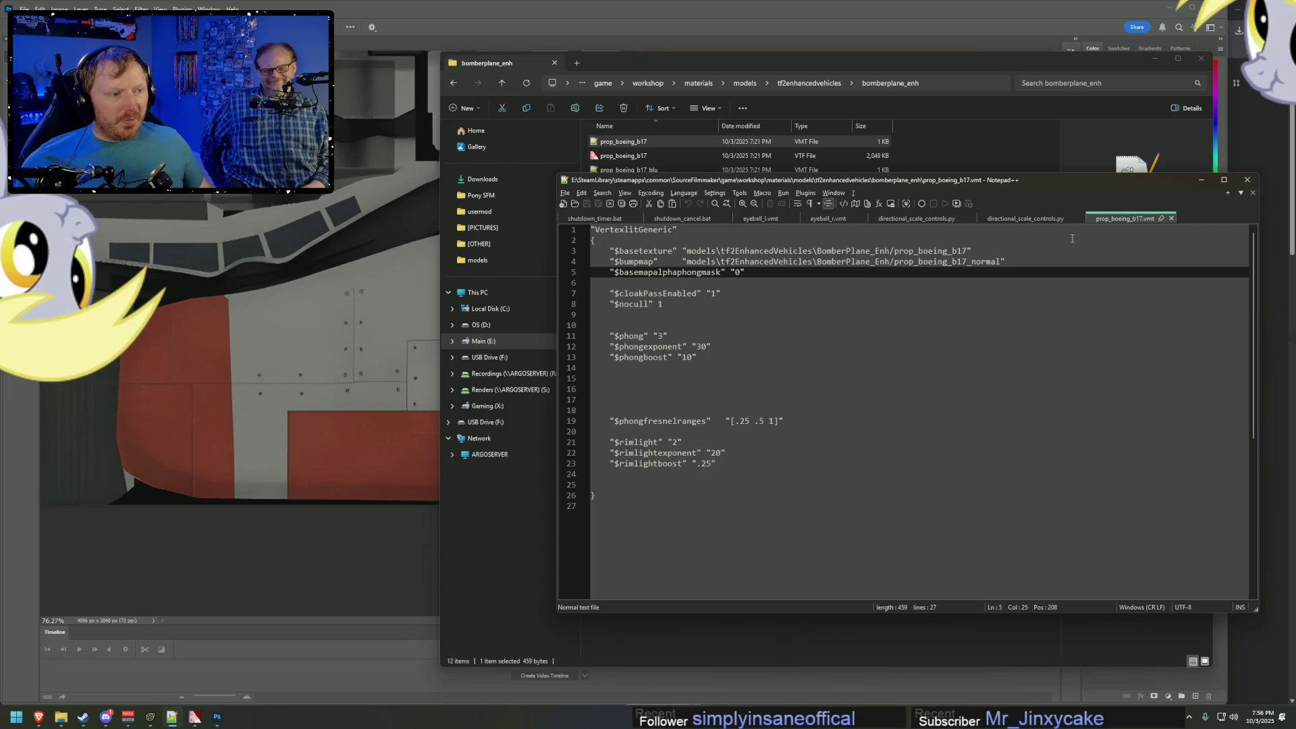
pyautogui.click(1201, 181)
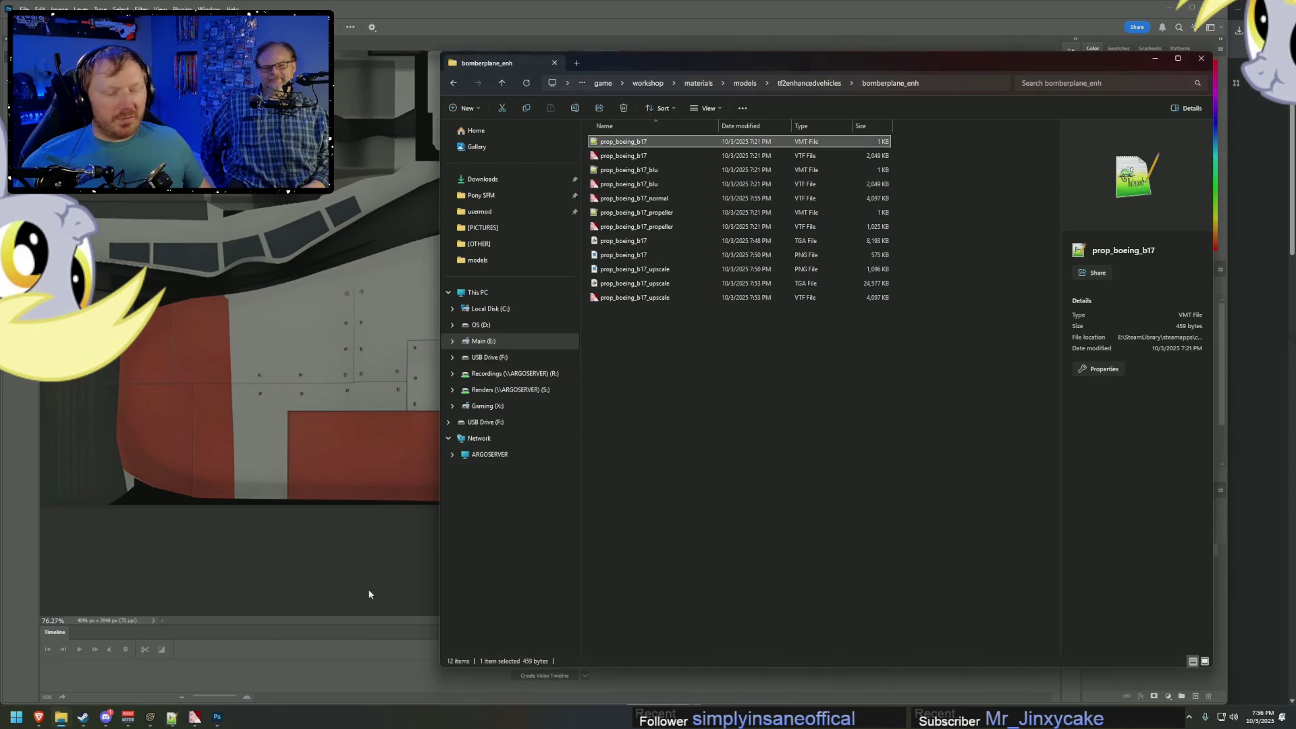
pyautogui.click(159, 721)
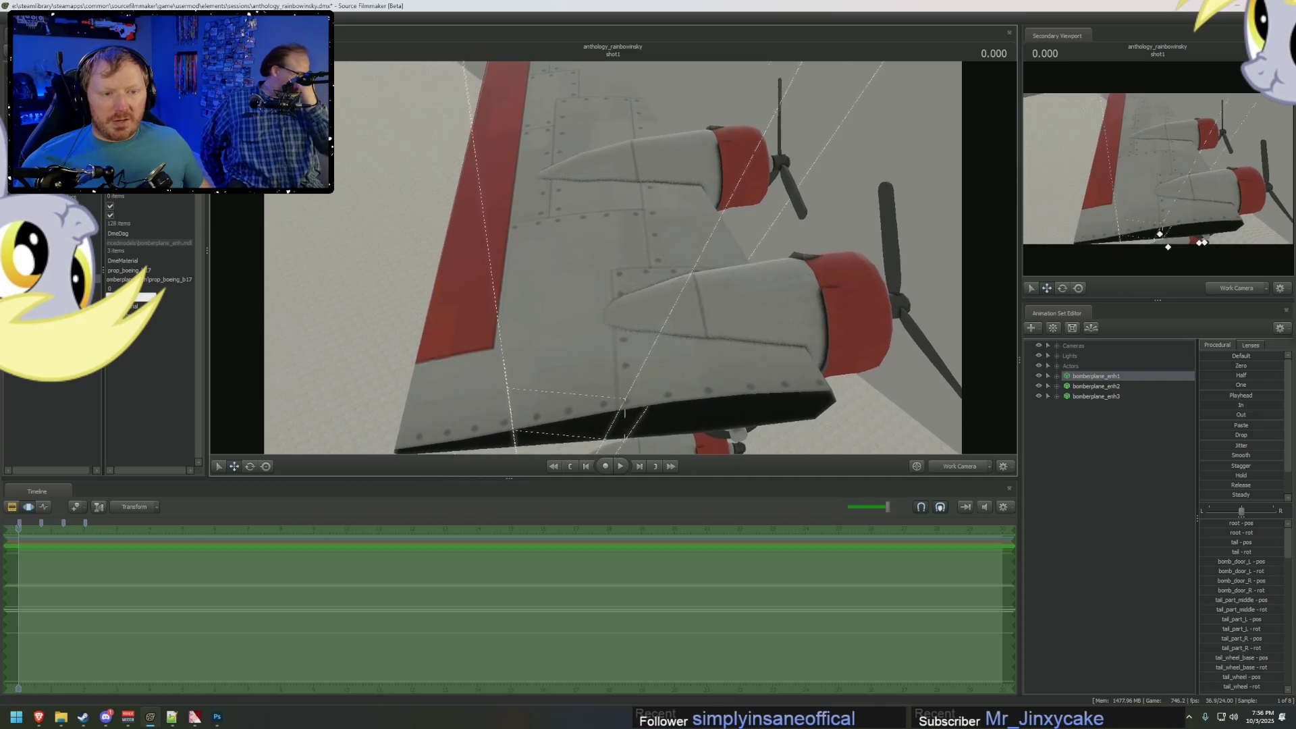
pyautogui.hotkey('alt', 'Tab')
pyautogui.hotkey('ctrl', 'l')
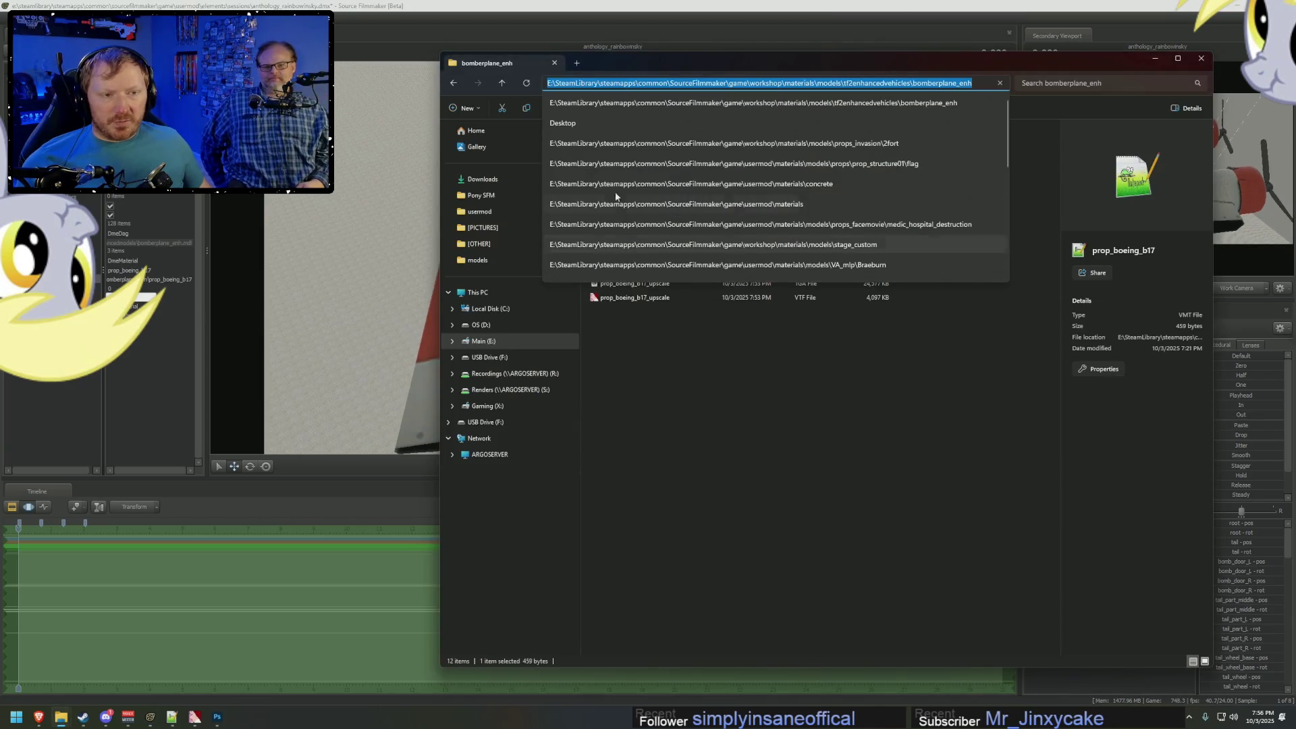
pyautogui.click(706, 347)
# Change the $basetexture path to prop_boeing_b17_upscale and save the material.
pyautogui.doubleClick(625, 142)
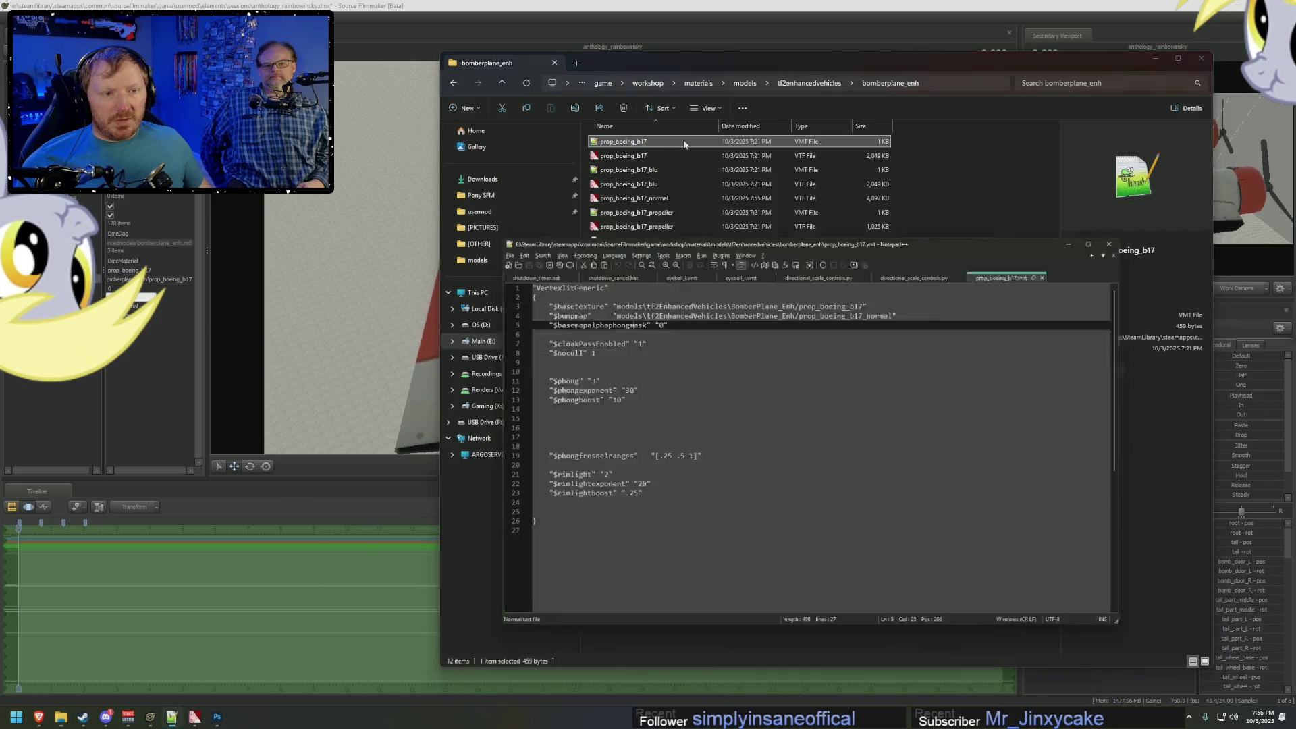
pyautogui.click(970, 251)
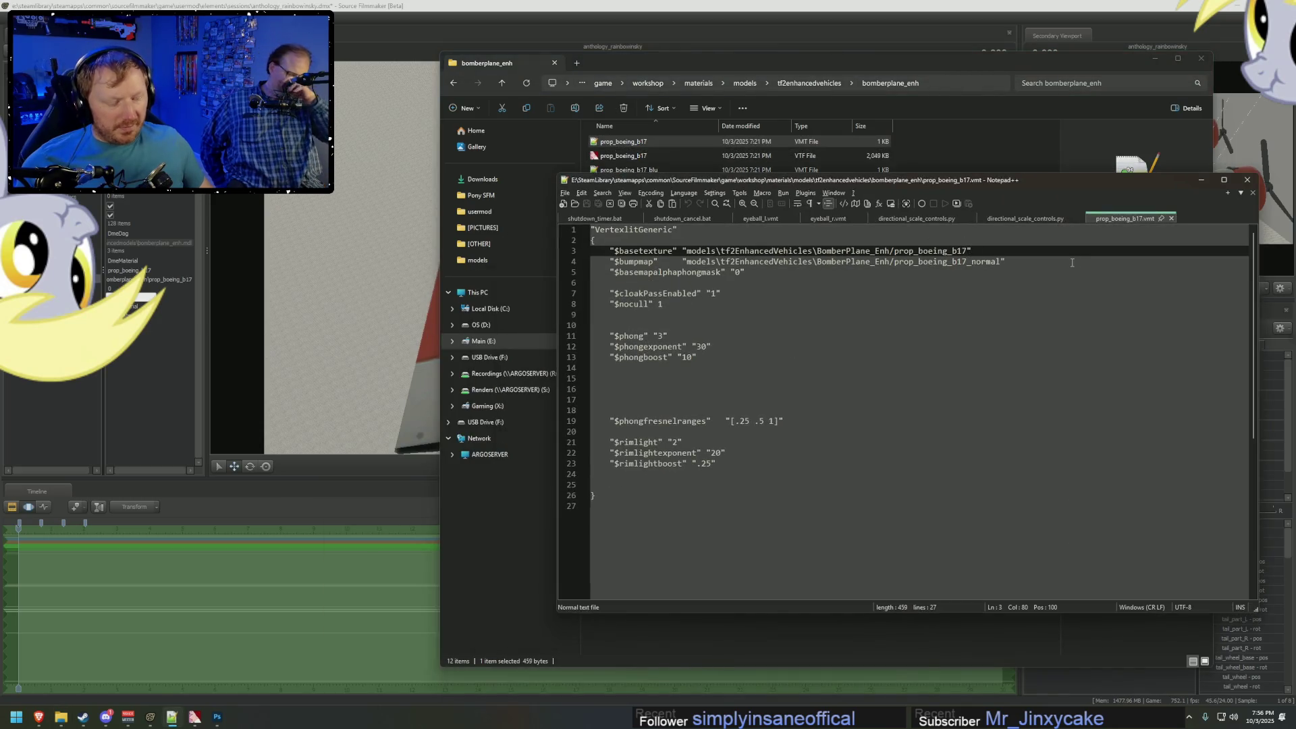
pyautogui.write('_upscale')
pyautogui.hotkey('ctrl', 's')
pyautogui.click(234, 3)
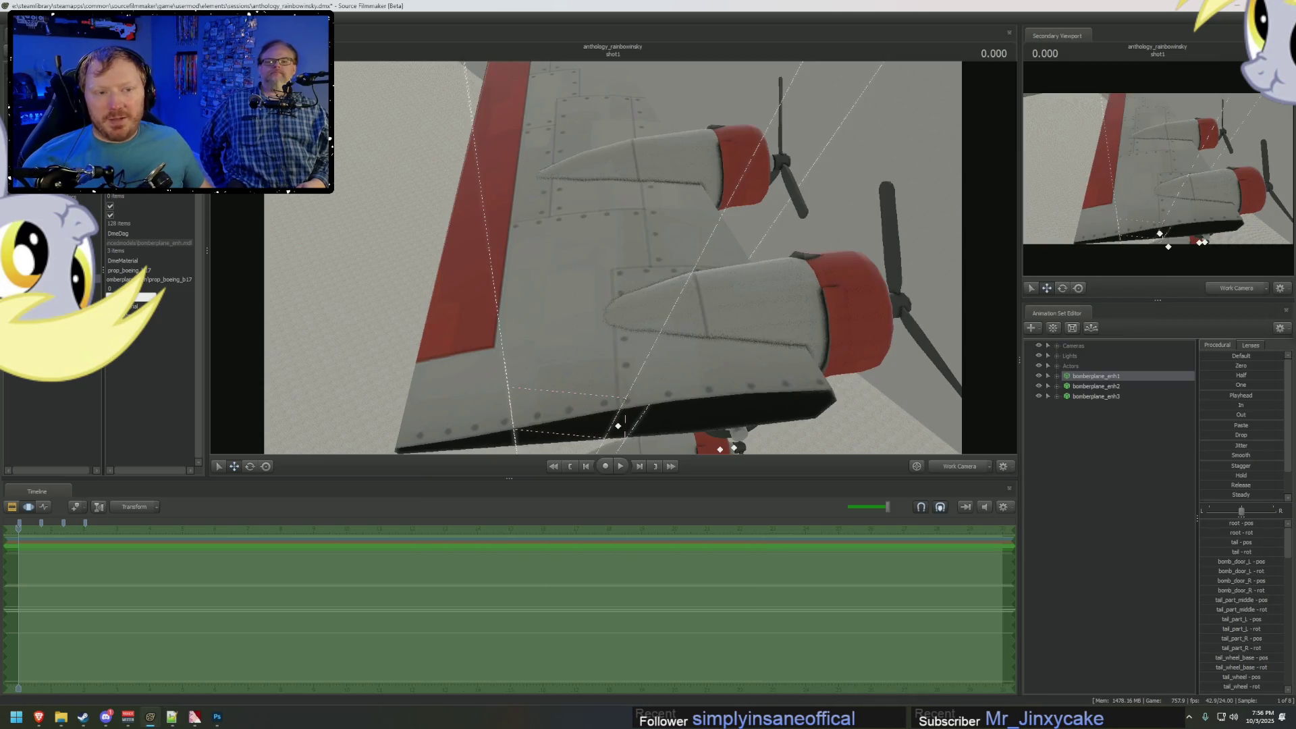
# Add light1 to the scene and aim it down onto the bomber wing.
pyautogui.moveTo(429, 193)
pyautogui.mouseDown()
pyautogui.moveTo(614, 259)
pyautogui.moveTo(600, 277)
pyautogui.moveTo(628, 253)
pyautogui.moveTo(604, 233)
pyautogui.moveTo(613, 259)
pyautogui.mouseUp()
pyautogui.rightClick(613, 260)
pyautogui.click(1064, 366)
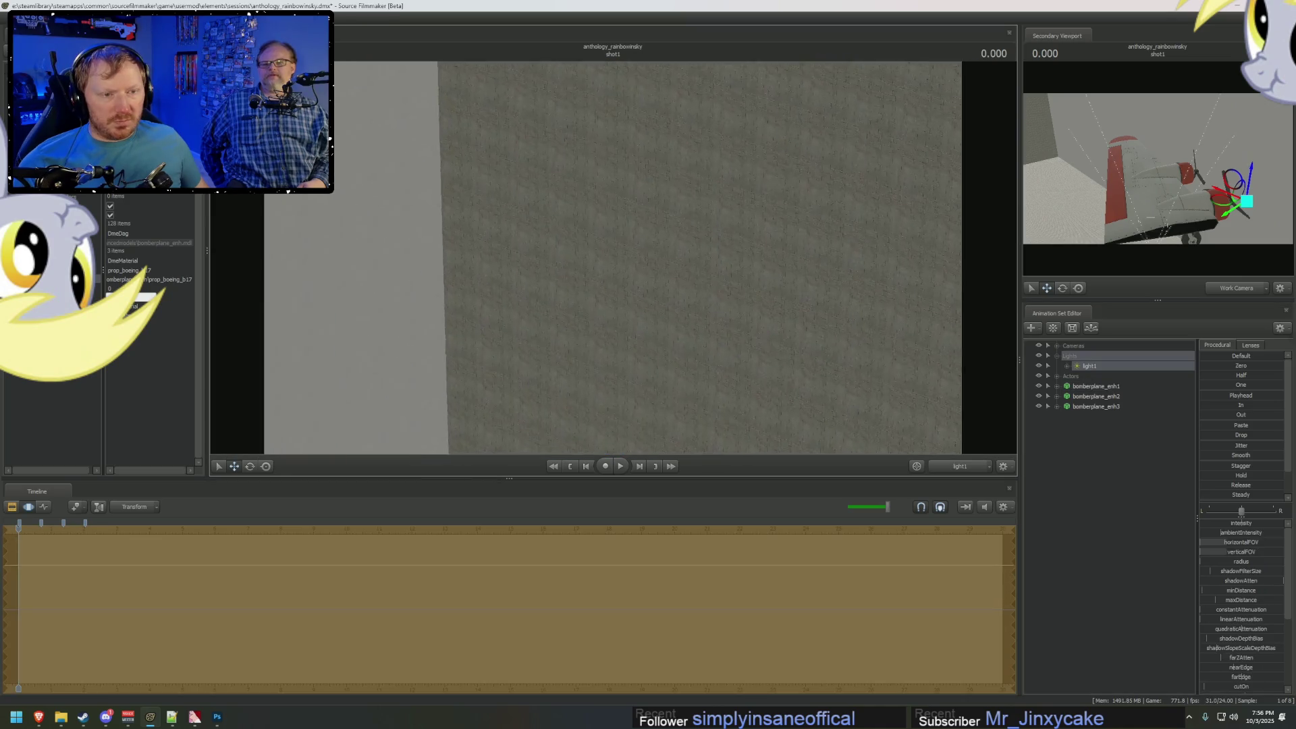
pyautogui.moveTo(613, 257); pyautogui.dragTo(613, 246)
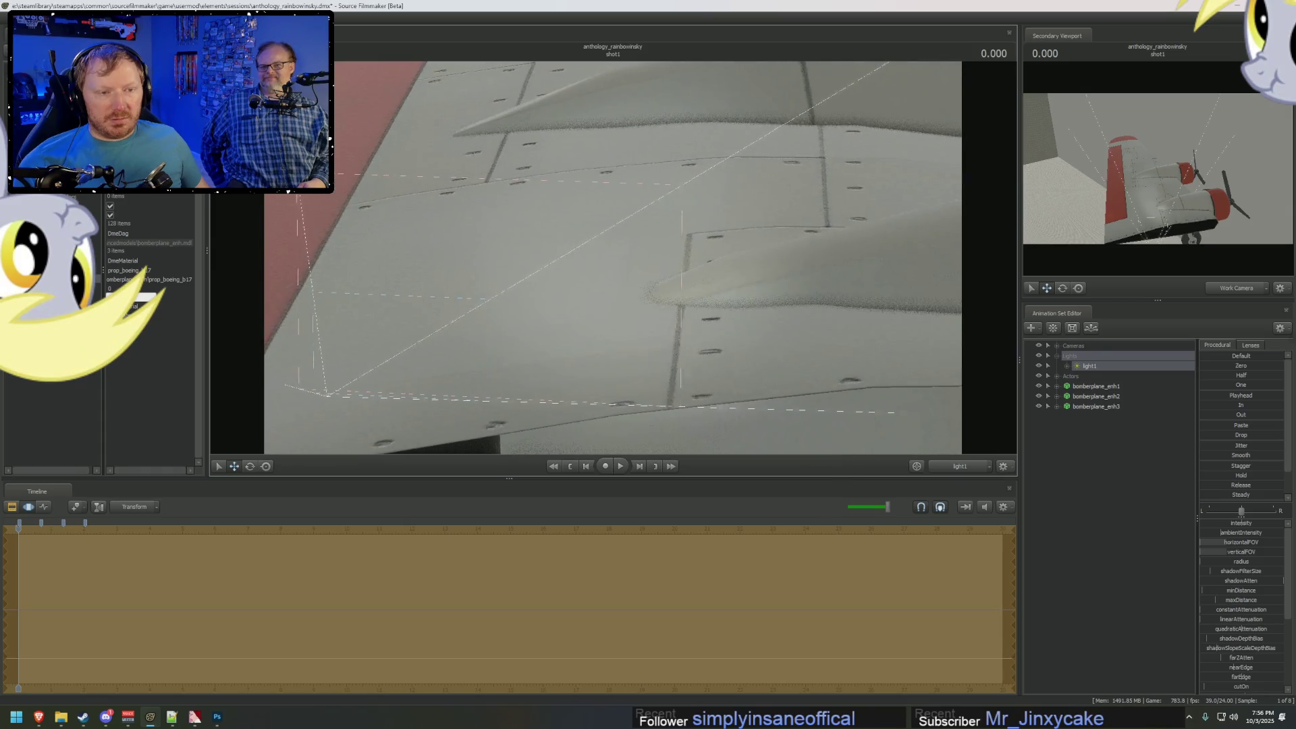
pyautogui.moveTo(644, 324); pyautogui.dragTo(650, 330)
pyautogui.moveTo(868, 423)
pyautogui.mouseDown()
pyautogui.moveTo(613, 256)
pyautogui.moveTo(628, 284)
pyautogui.moveTo(593, 339)
pyautogui.moveTo(409, 258)
pyautogui.mouseUp()
# Make the viewport background black and view the wing through light1.
pyautogui.rightClick(614, 261)
pyautogui.click(637, 287)
pyautogui.rightClick(669, 292)
pyautogui.click(632, 271)
pyautogui.moveTo(644, 268); pyautogui.dragTo(606, 267)
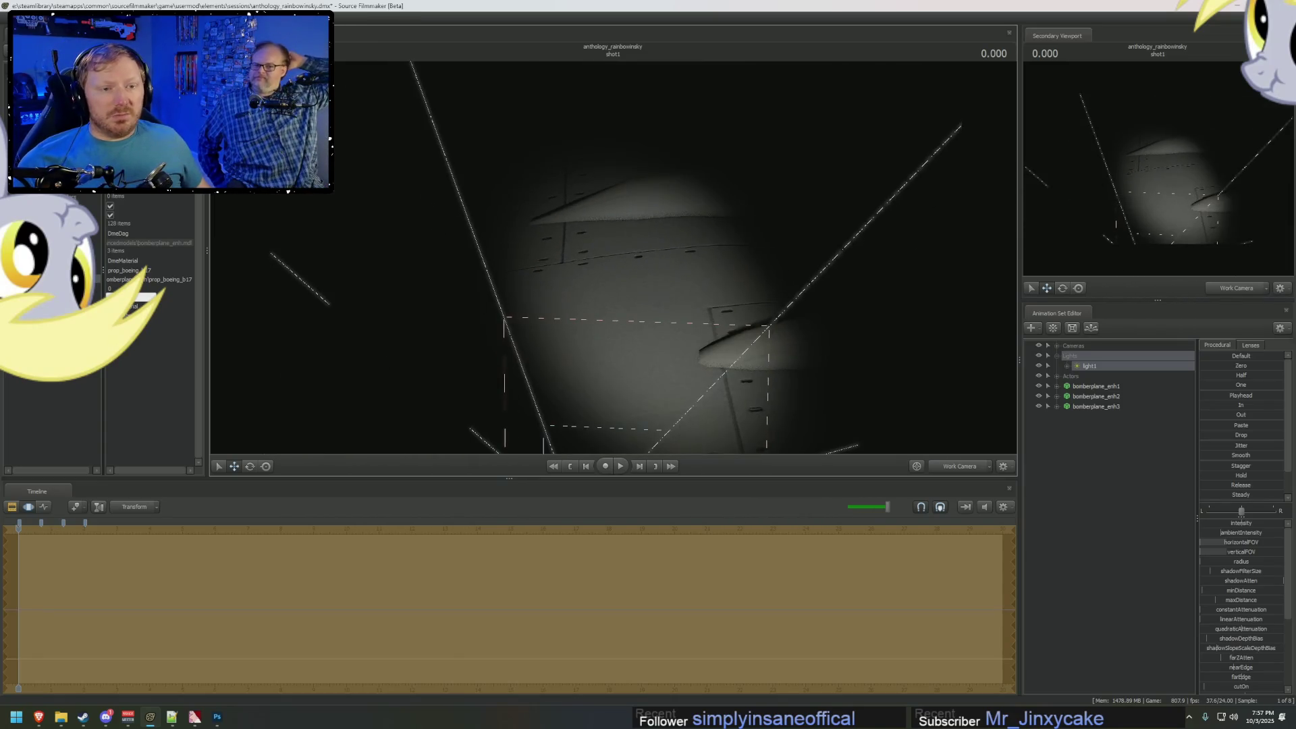
pyautogui.moveTo(1121, 369); pyautogui.dragTo(653, 284)
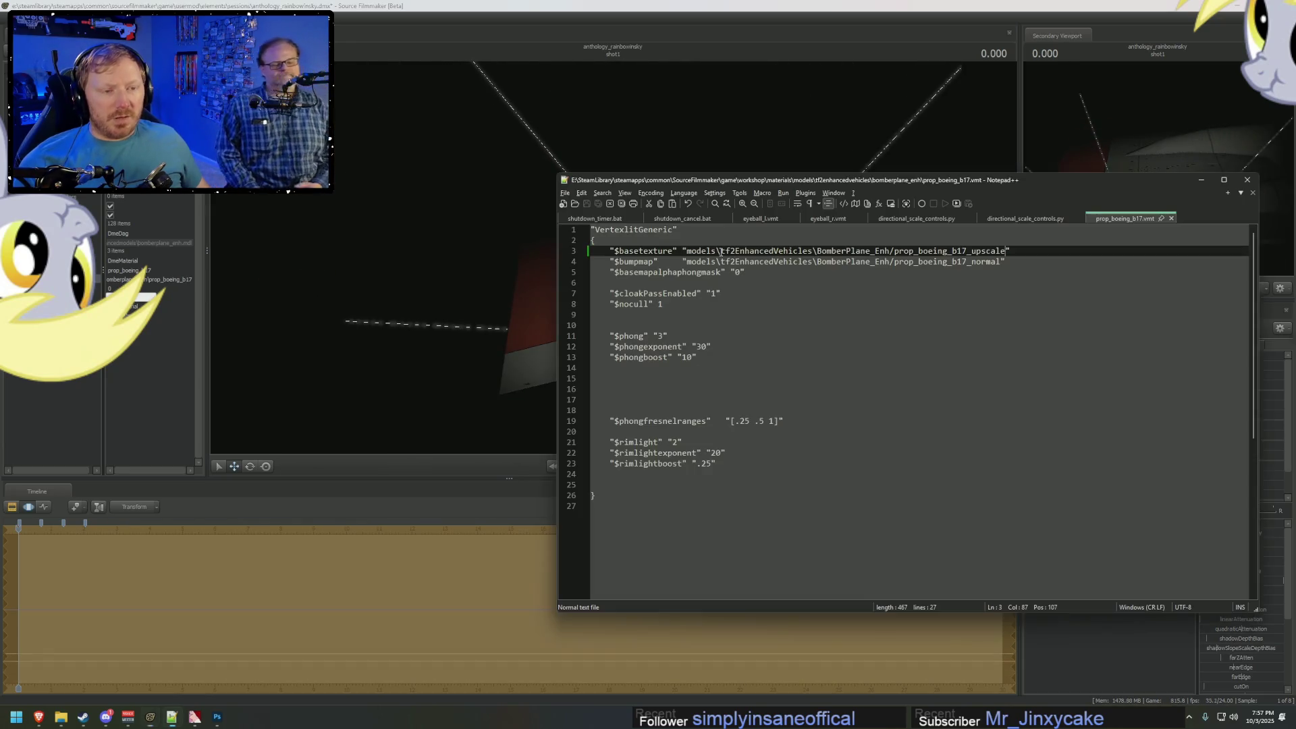
# Check the Twilight Zone reference video in the browser.
pyautogui.hotkey('alt', 'Tab')
pyautogui.hotkey('alt', 'Tab')
pyautogui.hotkey('alt', 'Tab')
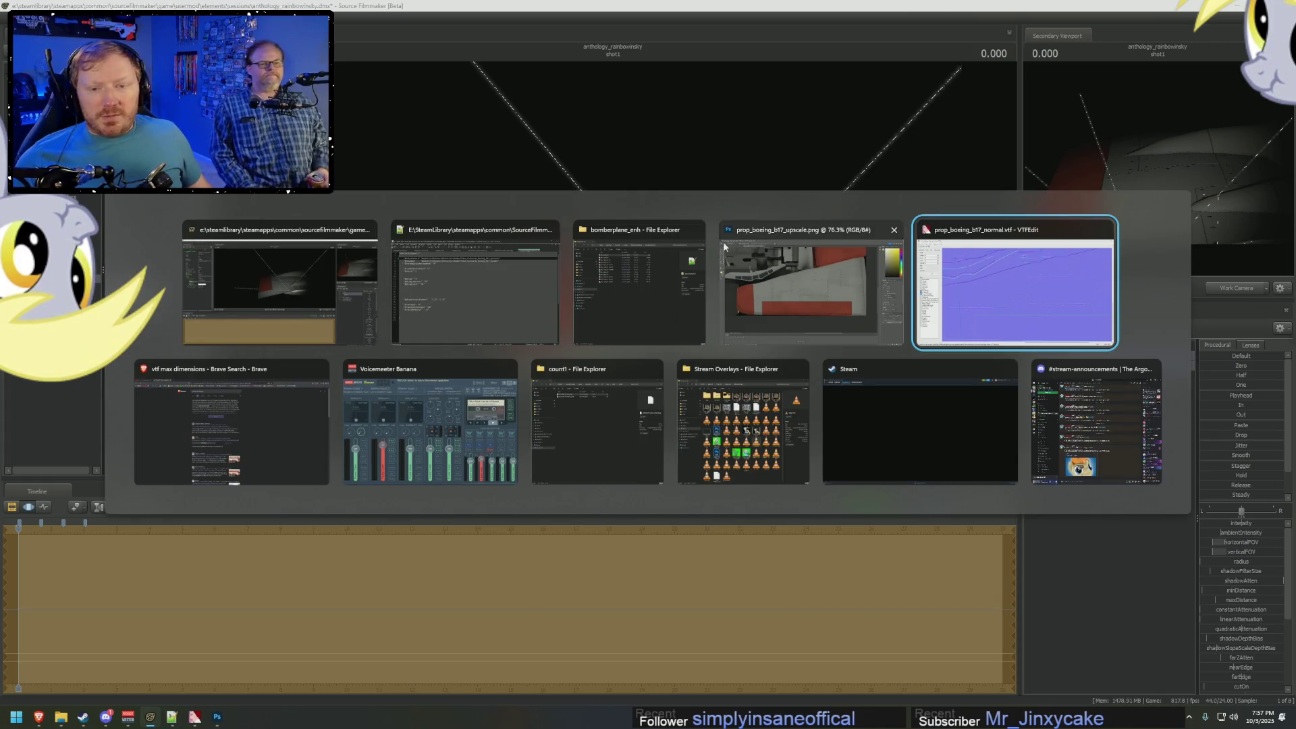
pyautogui.hotkey('ctrl', 'Tab')
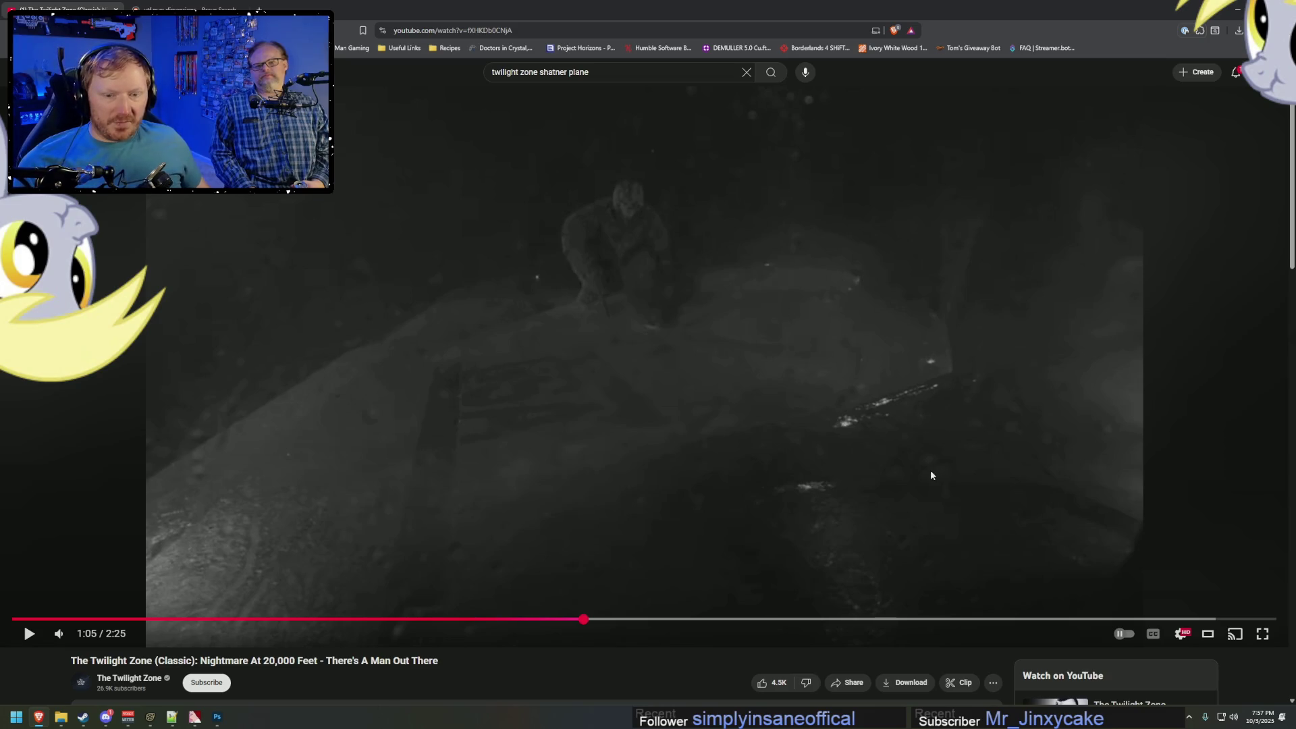
pyautogui.hotkey('alt', 'Tab')
# Re-aim light1, return to the scene camera view, and expand Cameras to show Main Camera.
pyautogui.moveTo(972, 391); pyautogui.dragTo(945, 398)
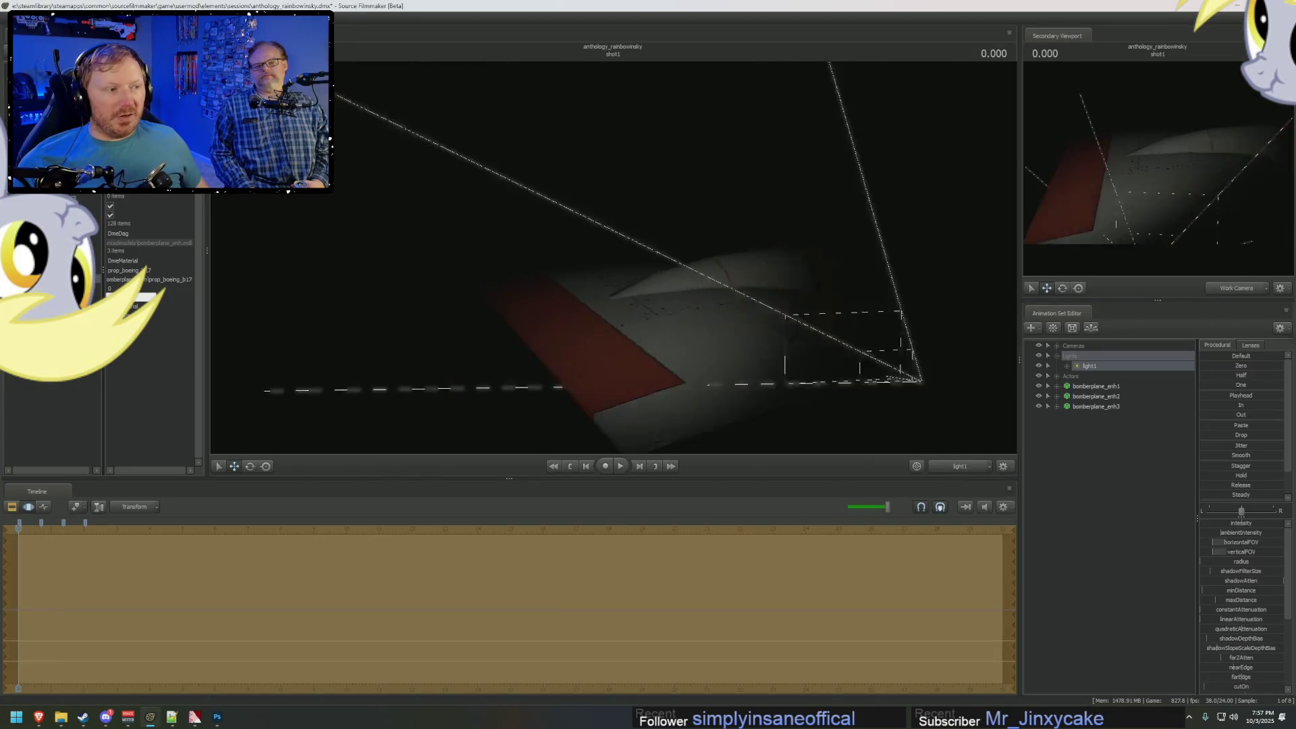
pyautogui.rightClick(809, 343)
pyautogui.click(844, 369)
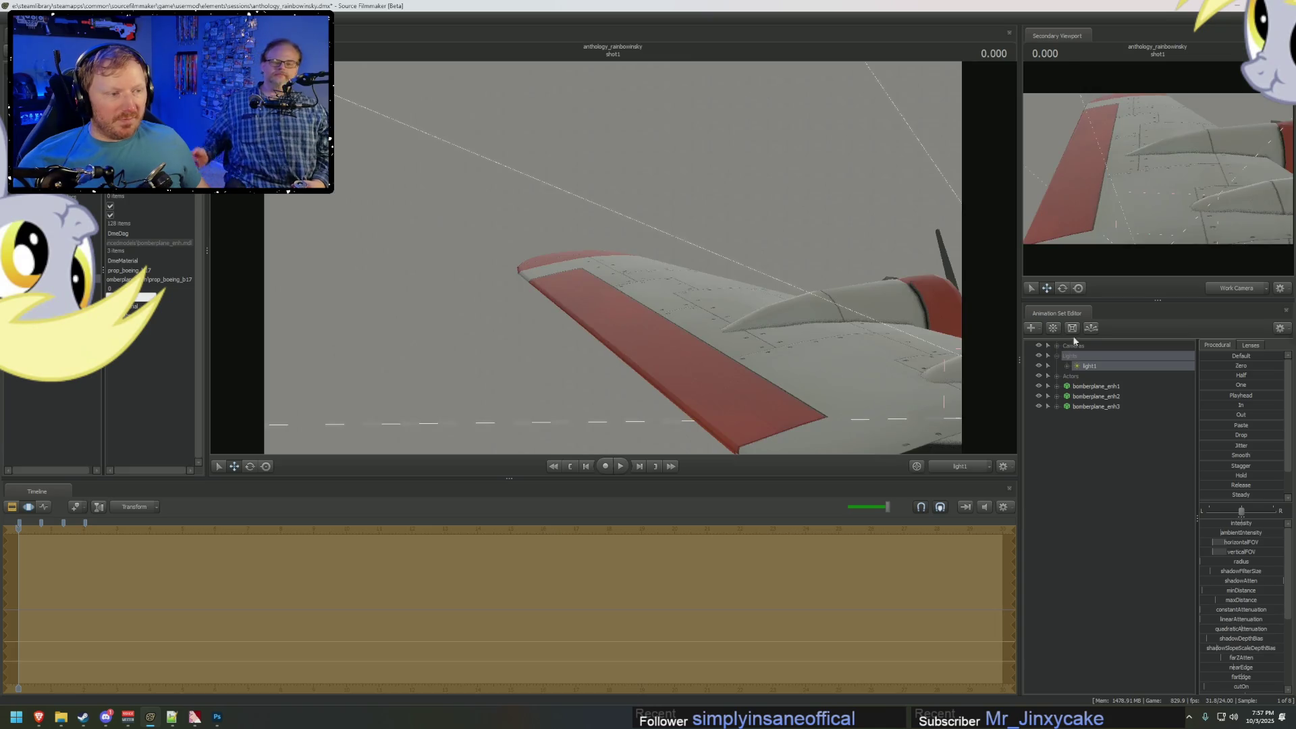
pyautogui.click(1086, 346)
pyautogui.click(1048, 346)
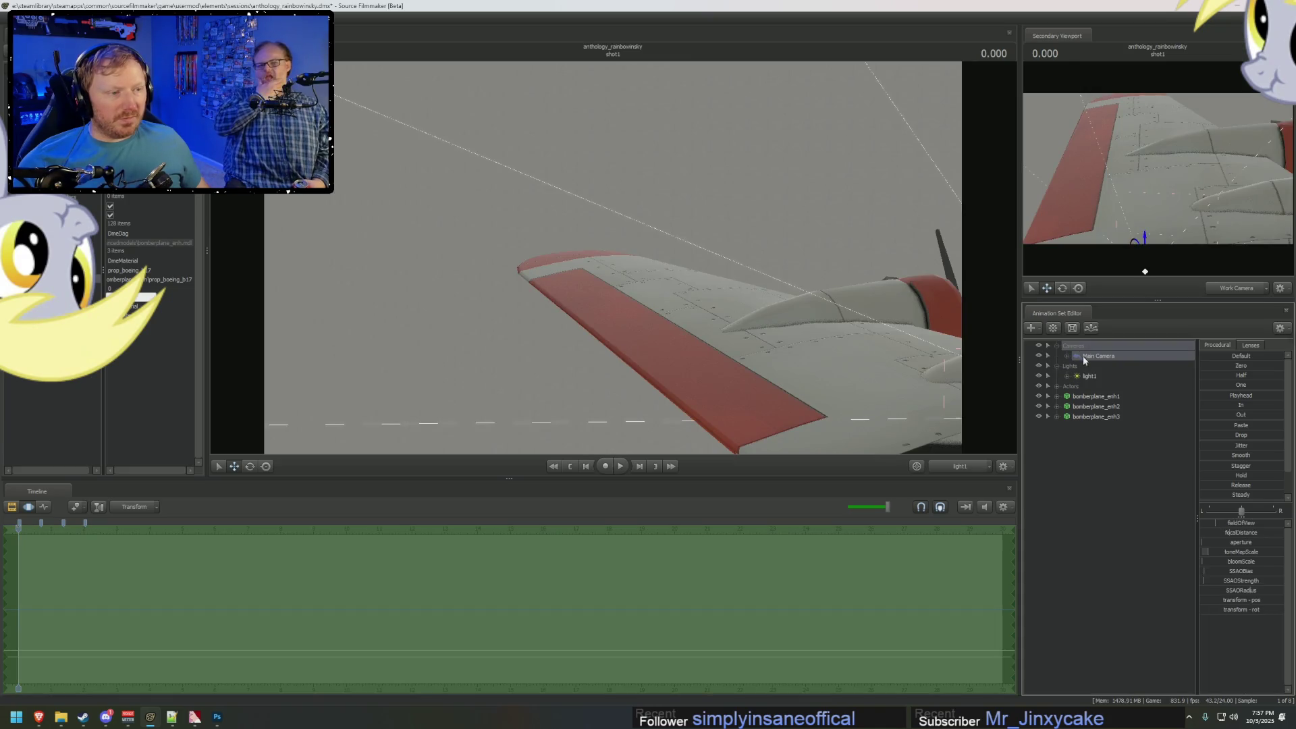
pyautogui.hotkey('alt', 'Tab')
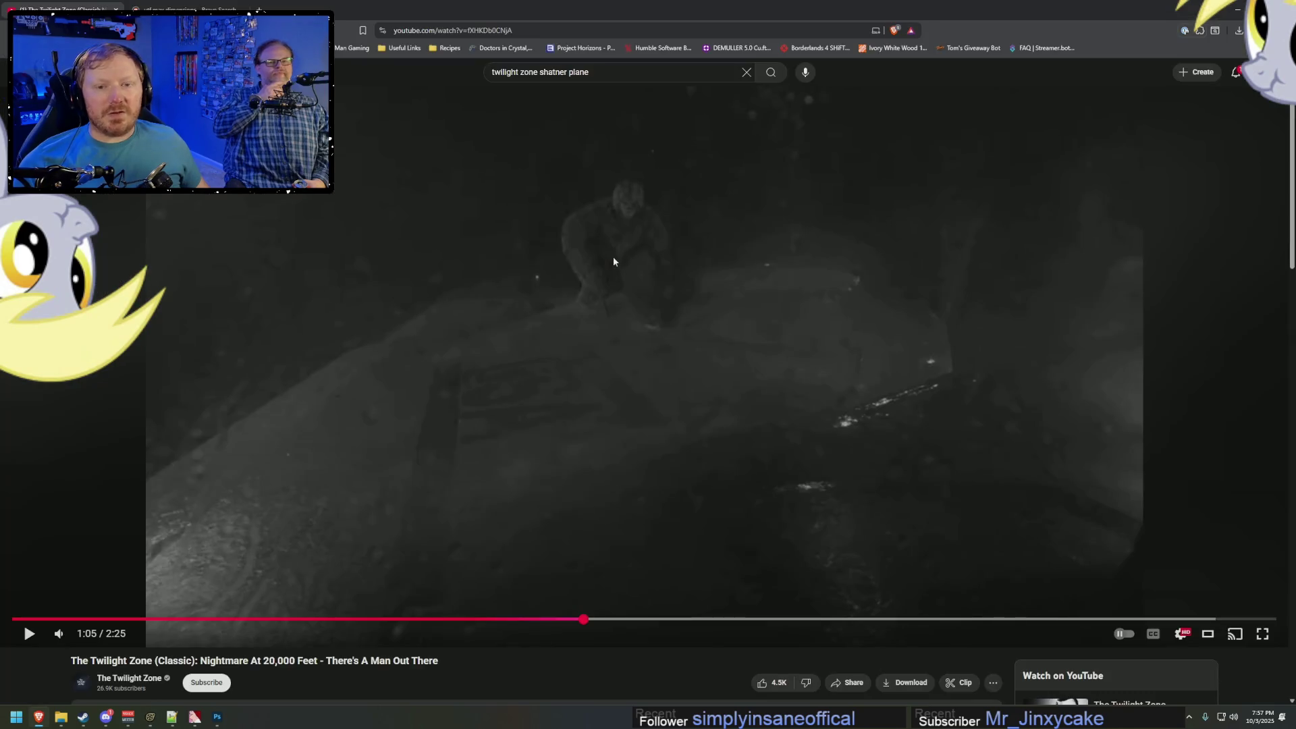
# Compare the reference clip's wing shot with the SFM wing, then list the Main Camera lens presets.
pyautogui.hotkey('alt', 'Tab')
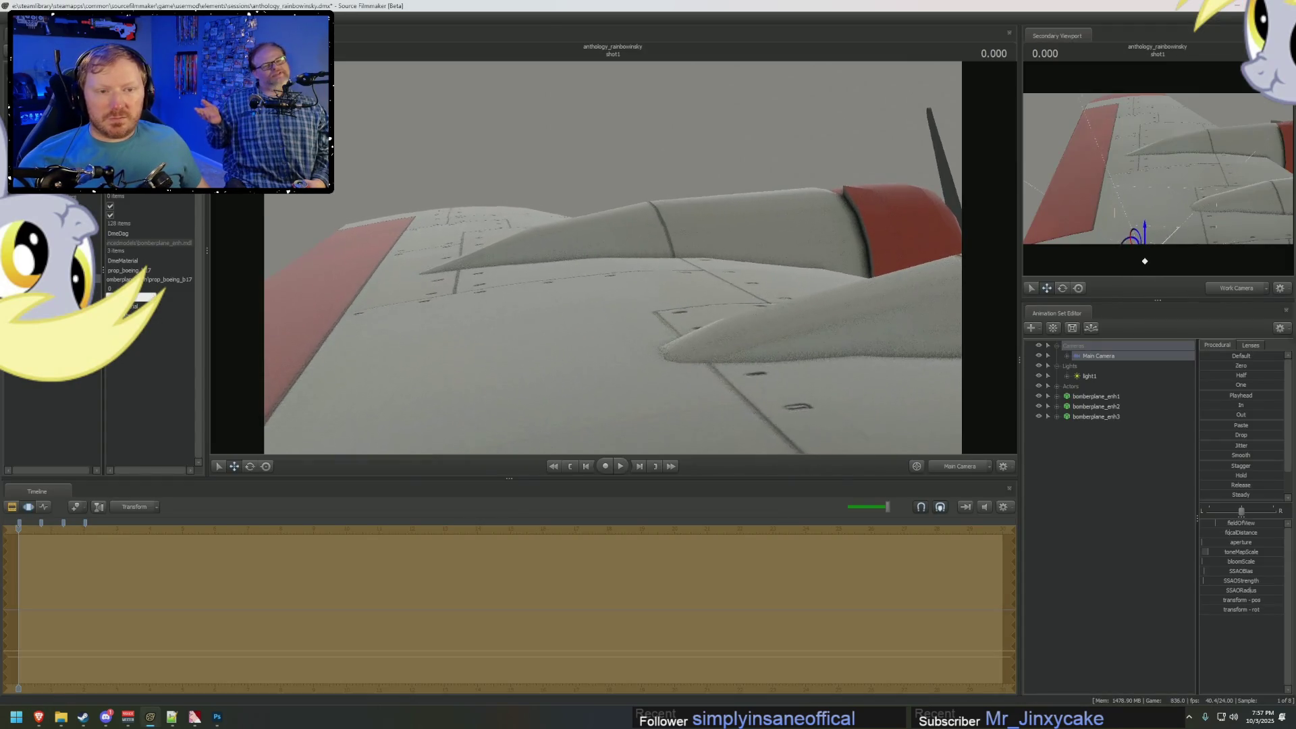
pyautogui.hotkey('alt', 'Tab')
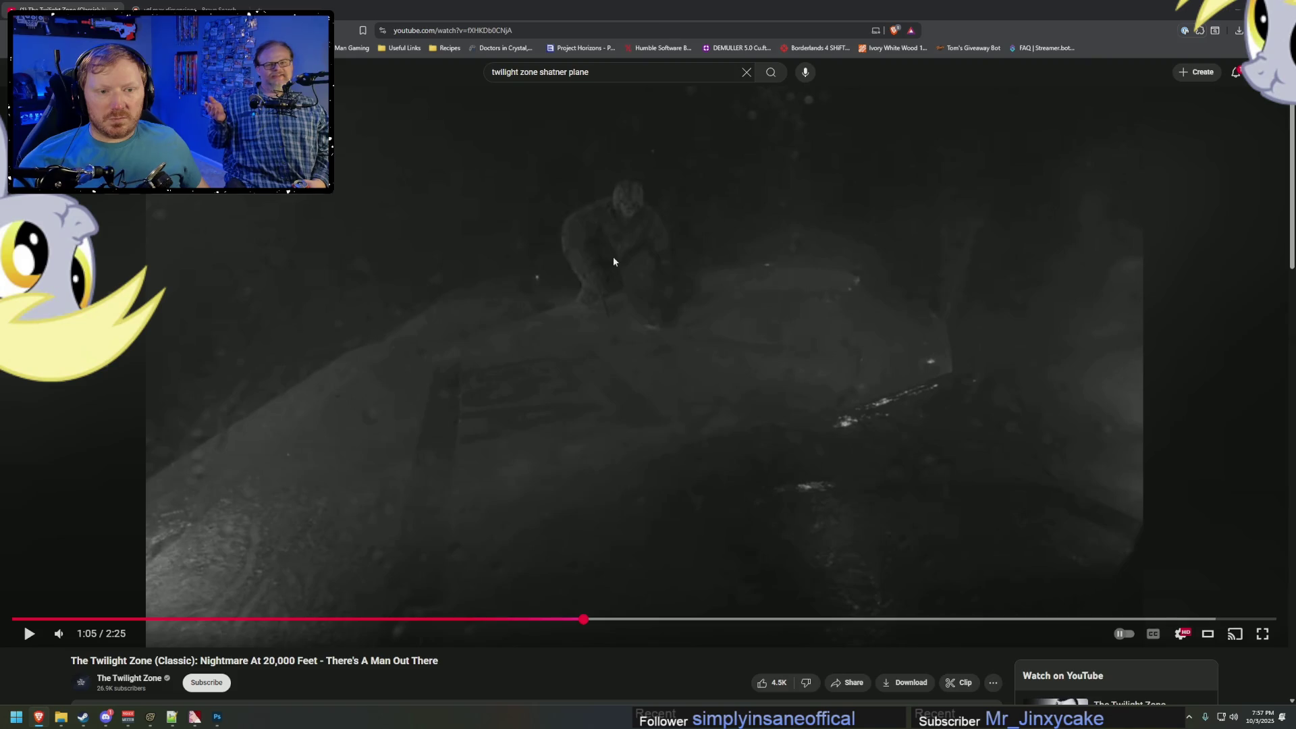
pyautogui.hotkey('alt', 'Tab')
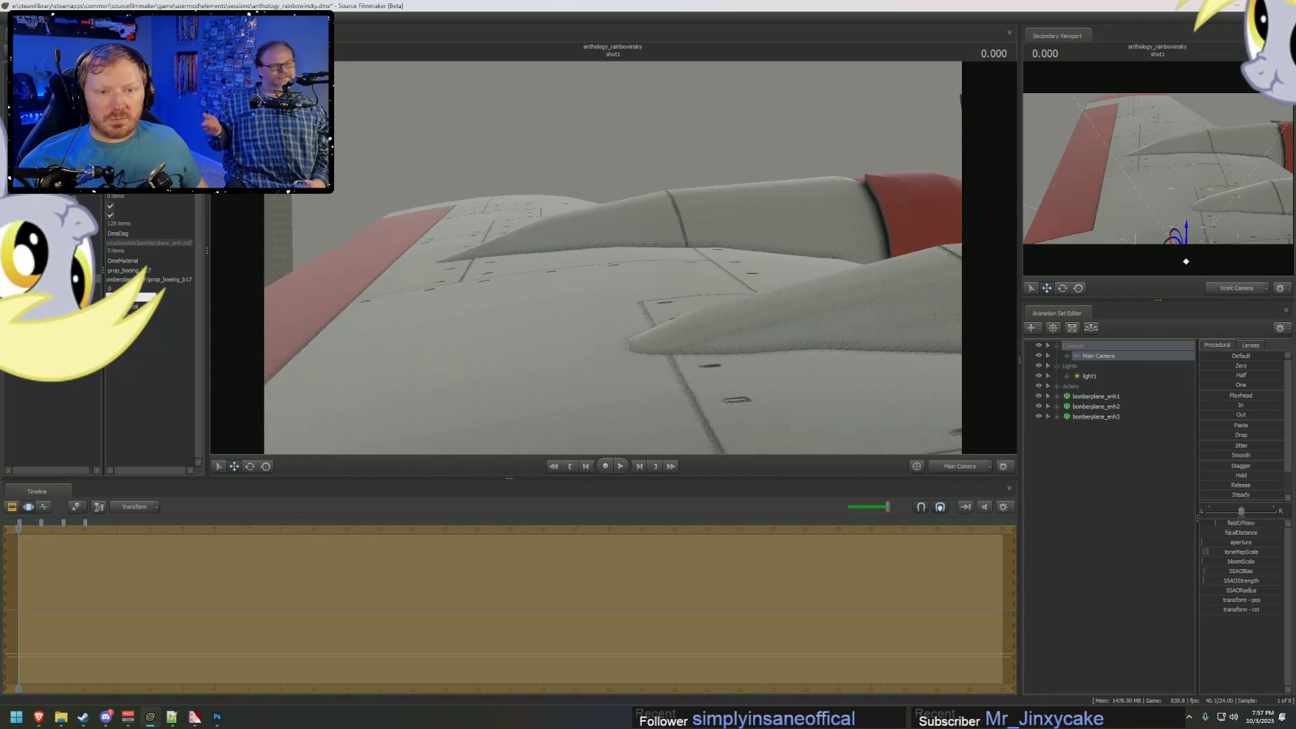
pyautogui.hotkey('alt', 'Tab')
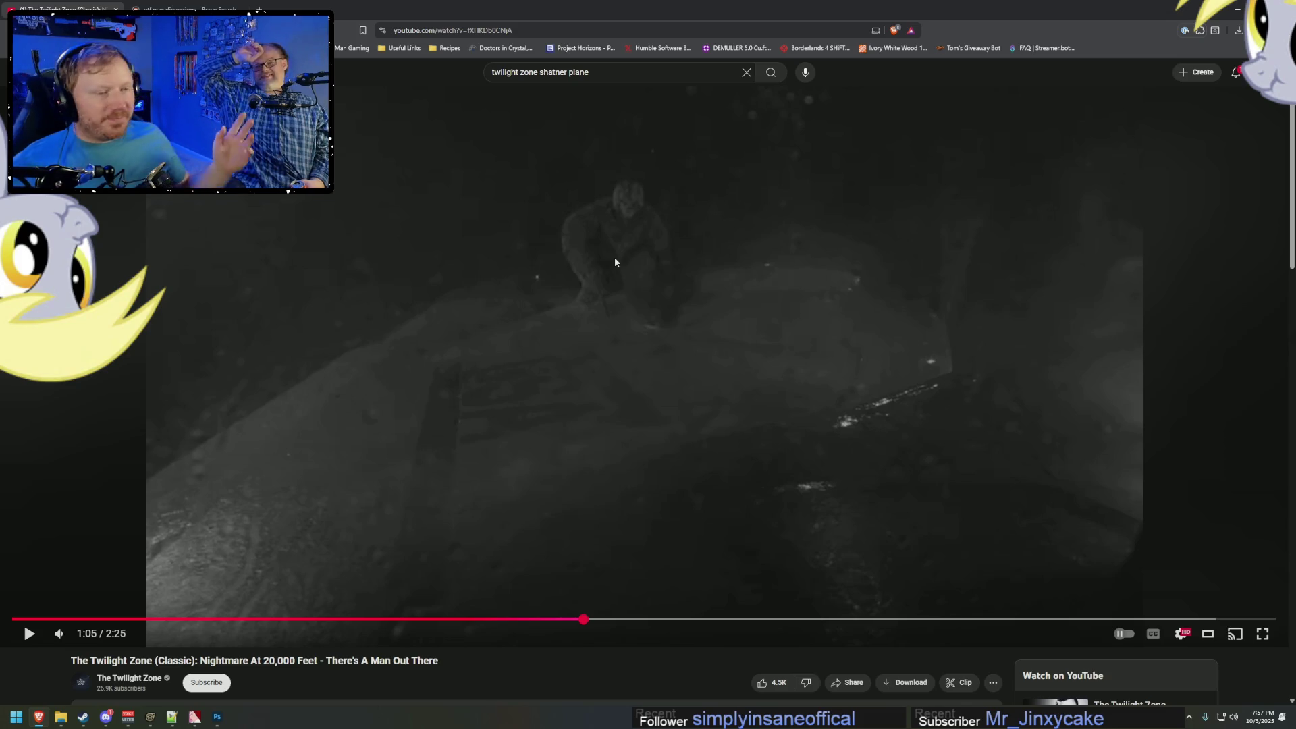
pyautogui.hotkey('alt', 'Tab')
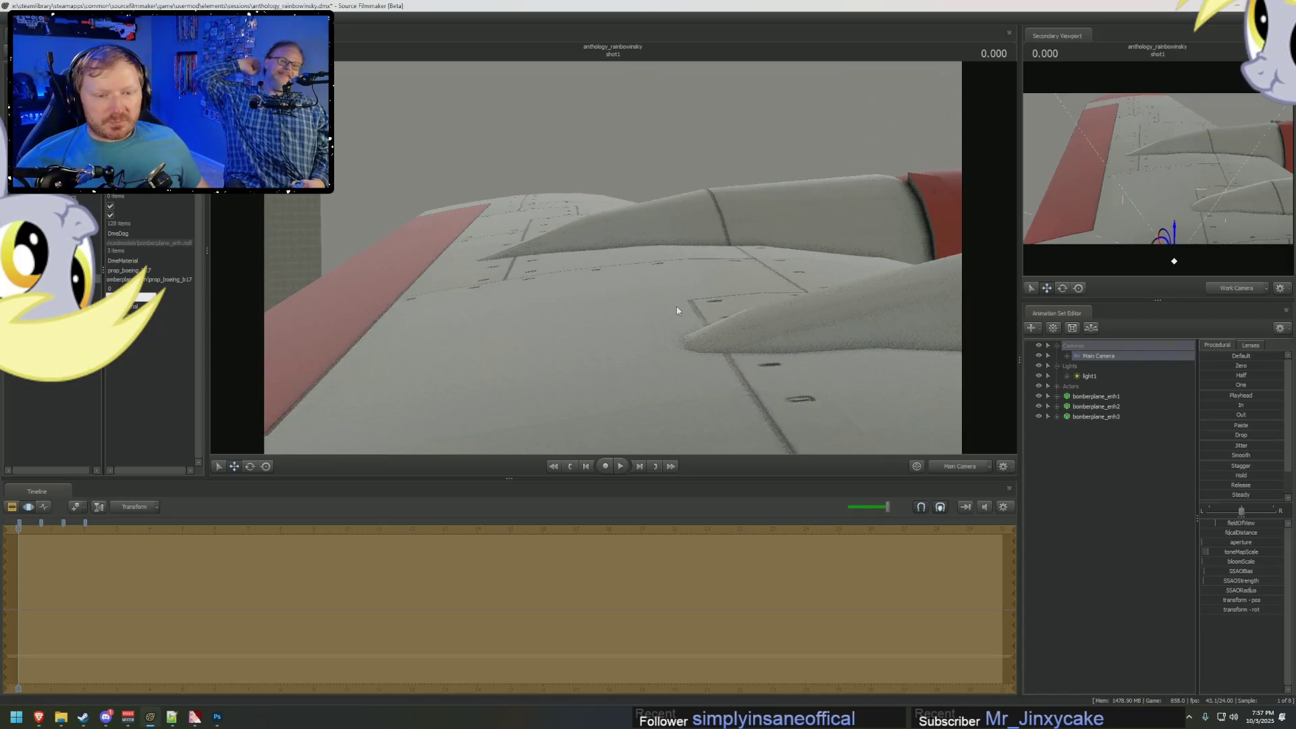
pyautogui.hotkey('alt', 'Tab')
pyautogui.hotkey('alt', 'Tab')
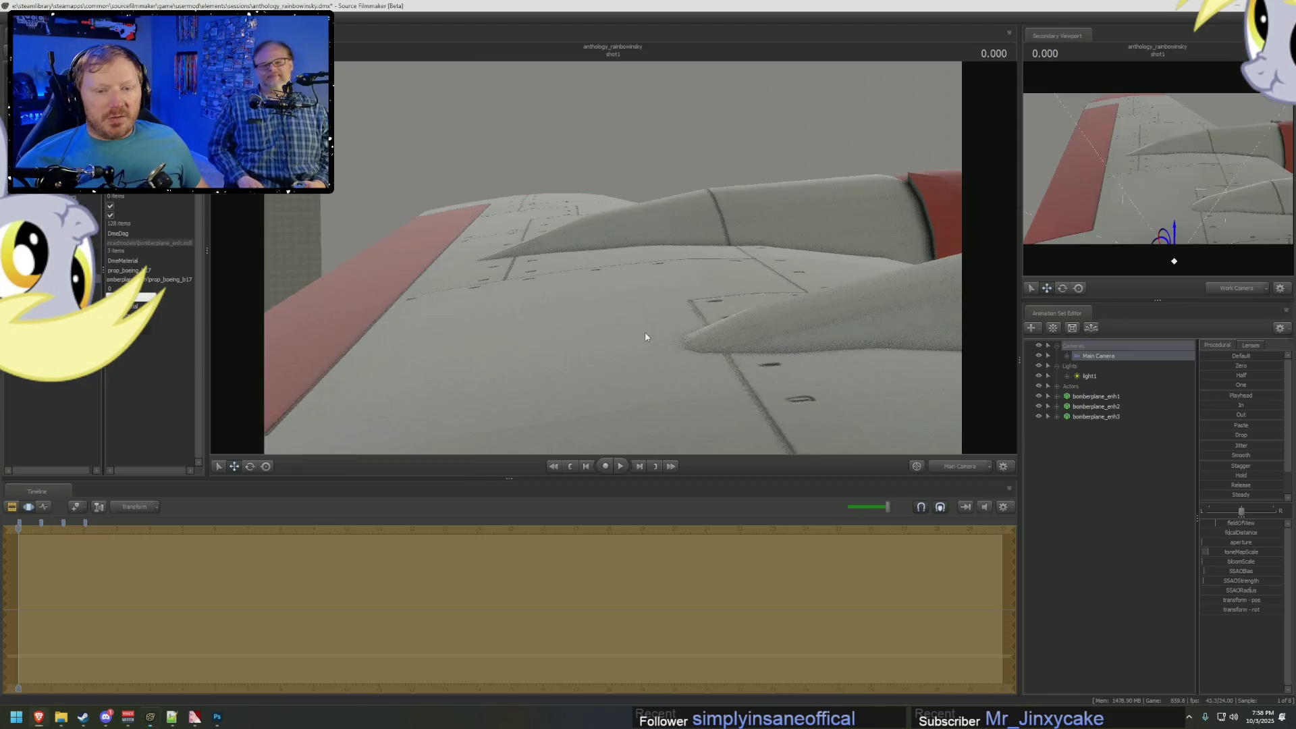
pyautogui.hotkey('alt', 'Tab')
pyautogui.hotkey('alt', 'Tab')
pyautogui.hotkey('alt', 'Tab')
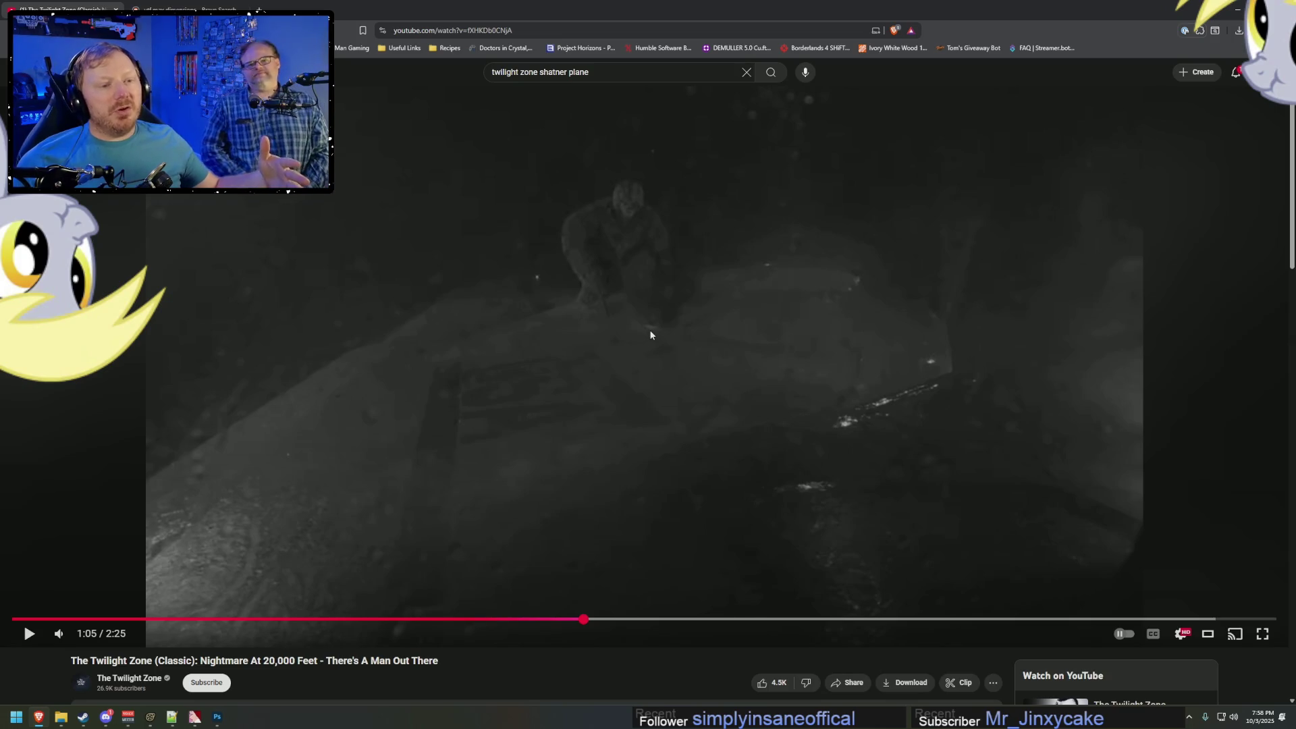
pyautogui.hotkey('alt', 'Tab')
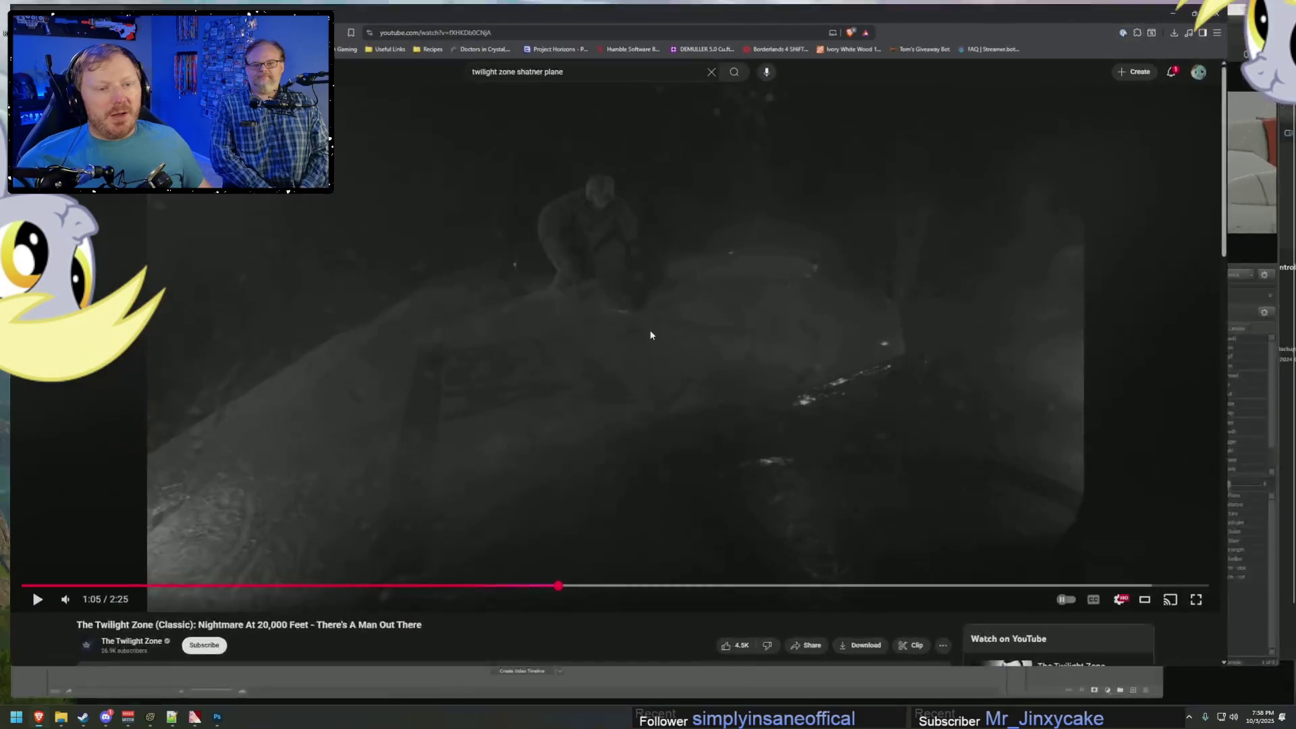
pyautogui.hotkey('alt', 'Tab')
pyautogui.hotkey('alt', 'Tab')
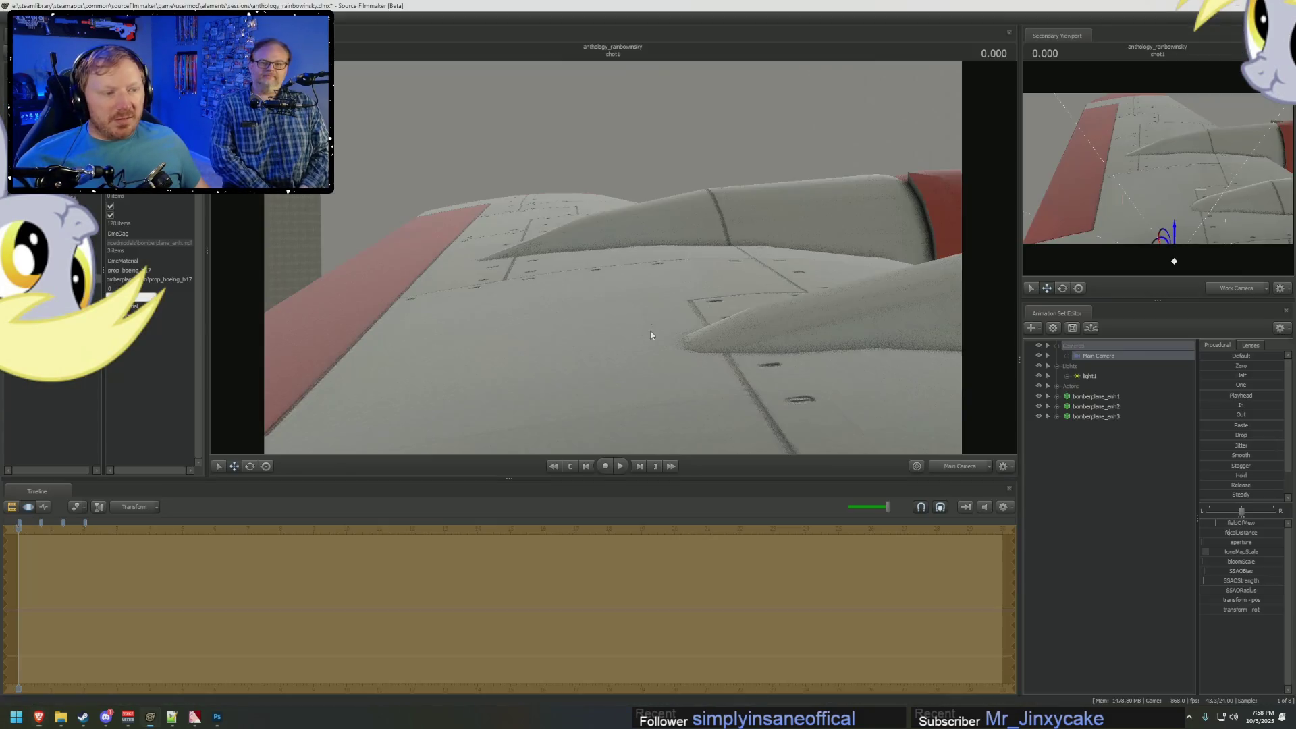
pyautogui.hotkey('alt', 'Tab')
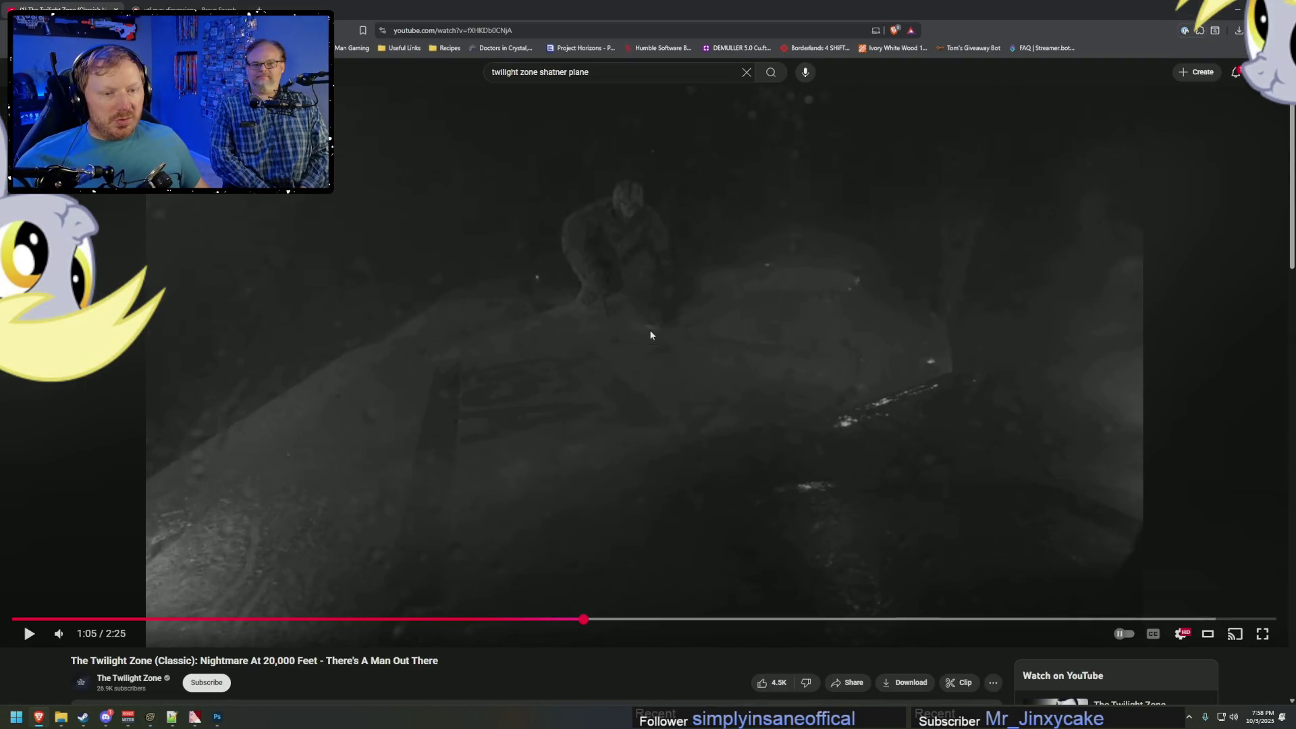
pyautogui.hotkey('alt', 'Tab')
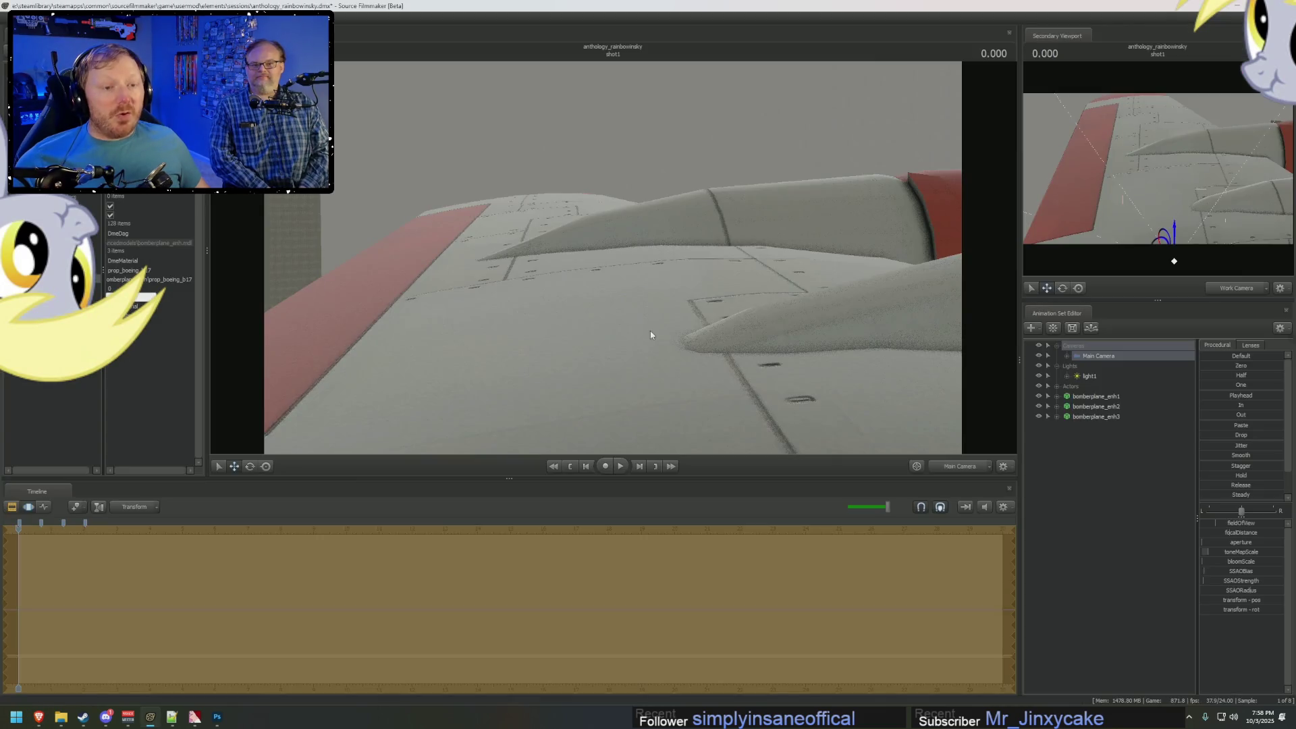
pyautogui.click(1237, 347)
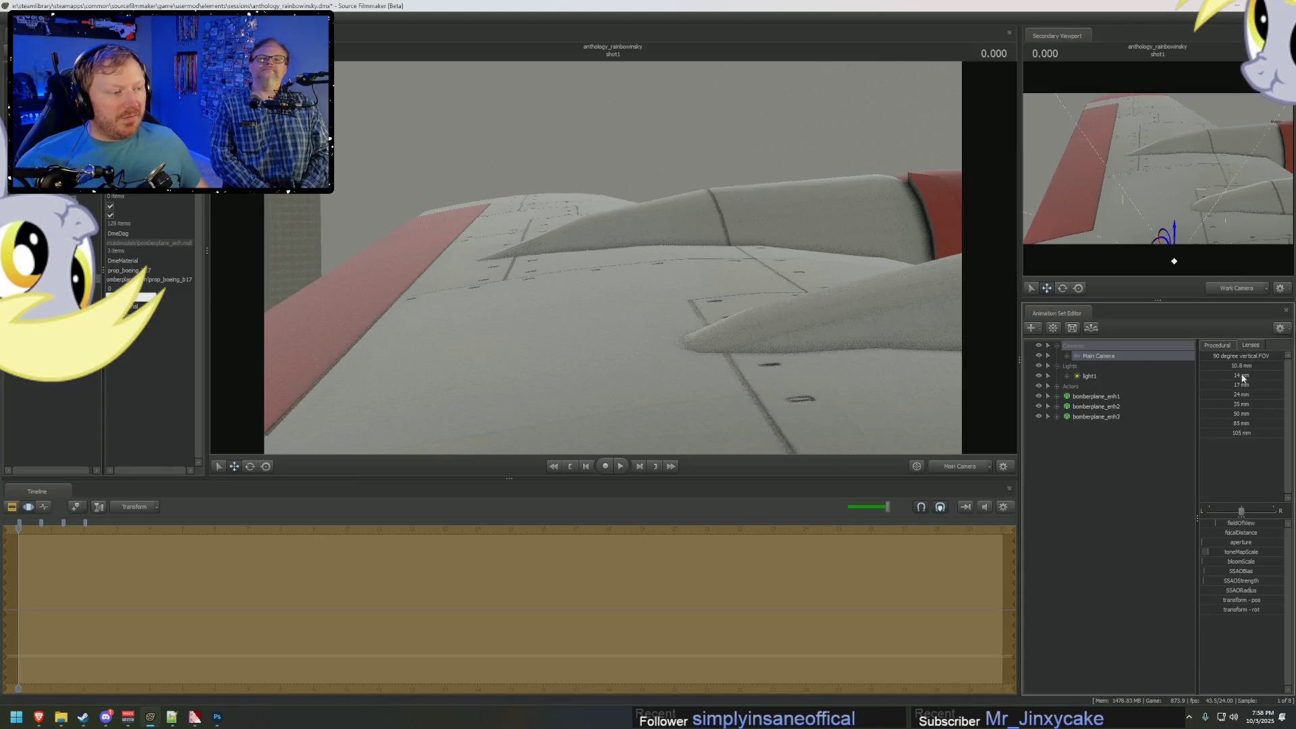
# Orbit the camera slightly around the wing and compare it with the reference clip.
pyautogui.moveTo(608, 270); pyautogui.dragTo(567, 284)
pyautogui.hotkey('alt', 'Tab')
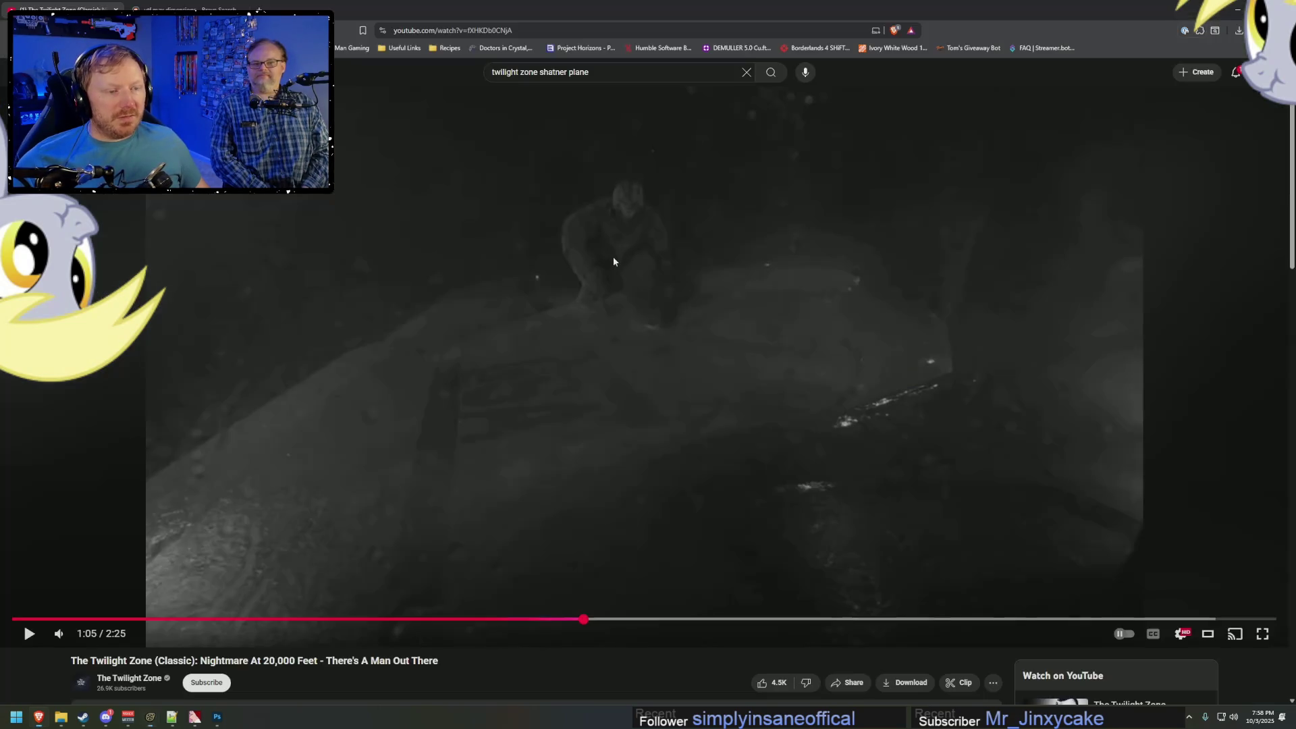
pyautogui.hotkey('alt', 'Tab')
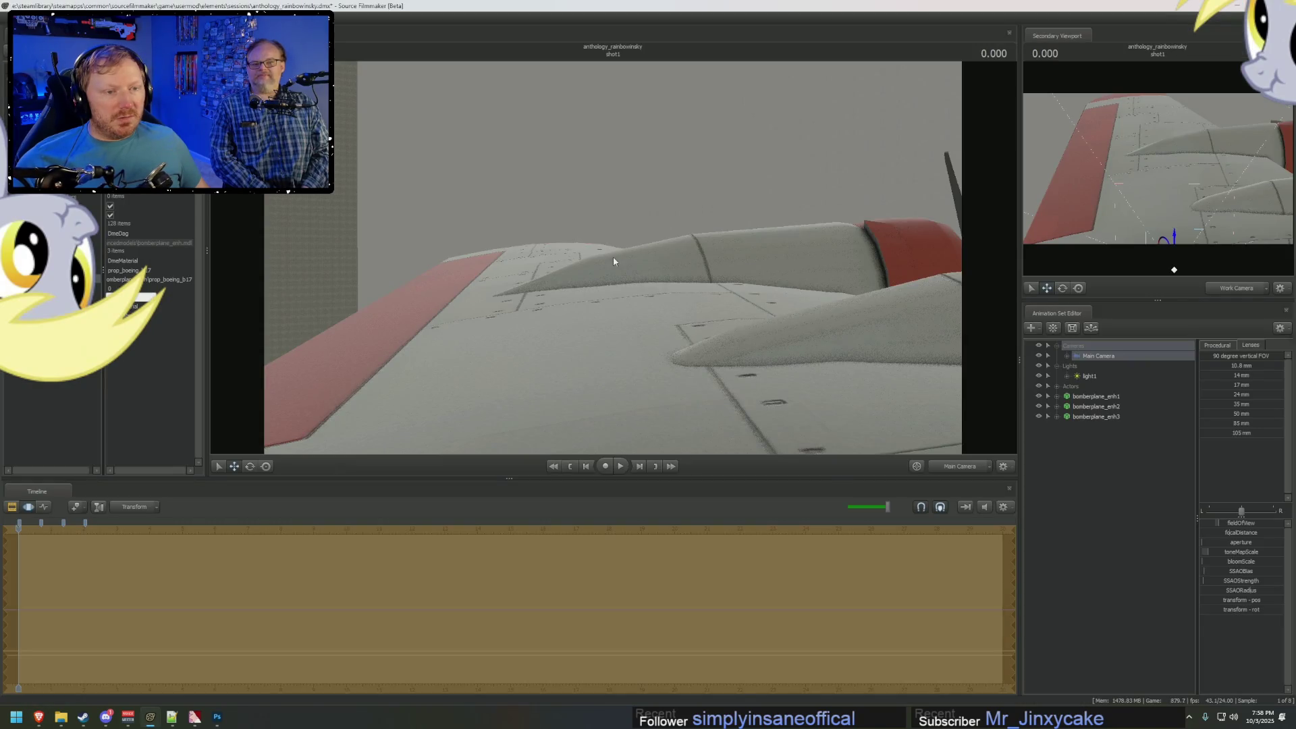
pyautogui.hotkey('alt', 'Tab')
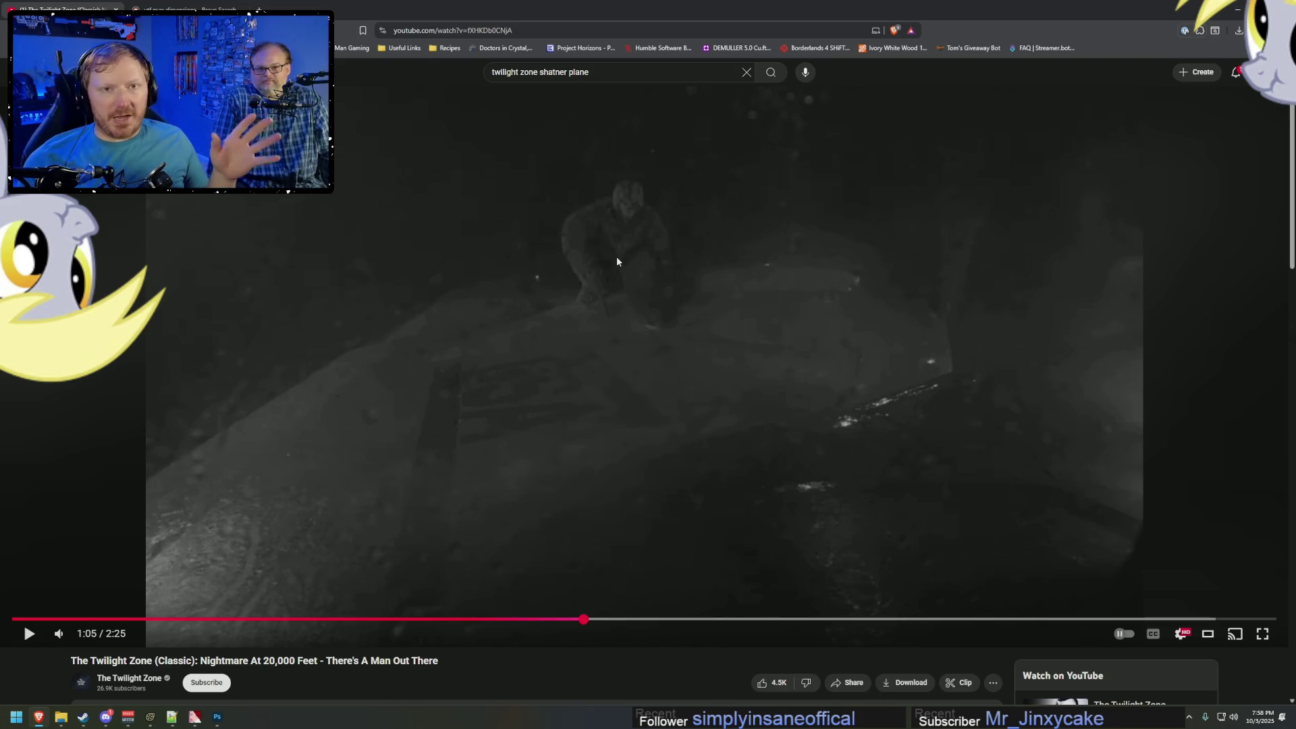
# Give Main Camera a 35 mm lens and compare the wing with the reference clip.
pyautogui.hotkey('alt', 'Tab')
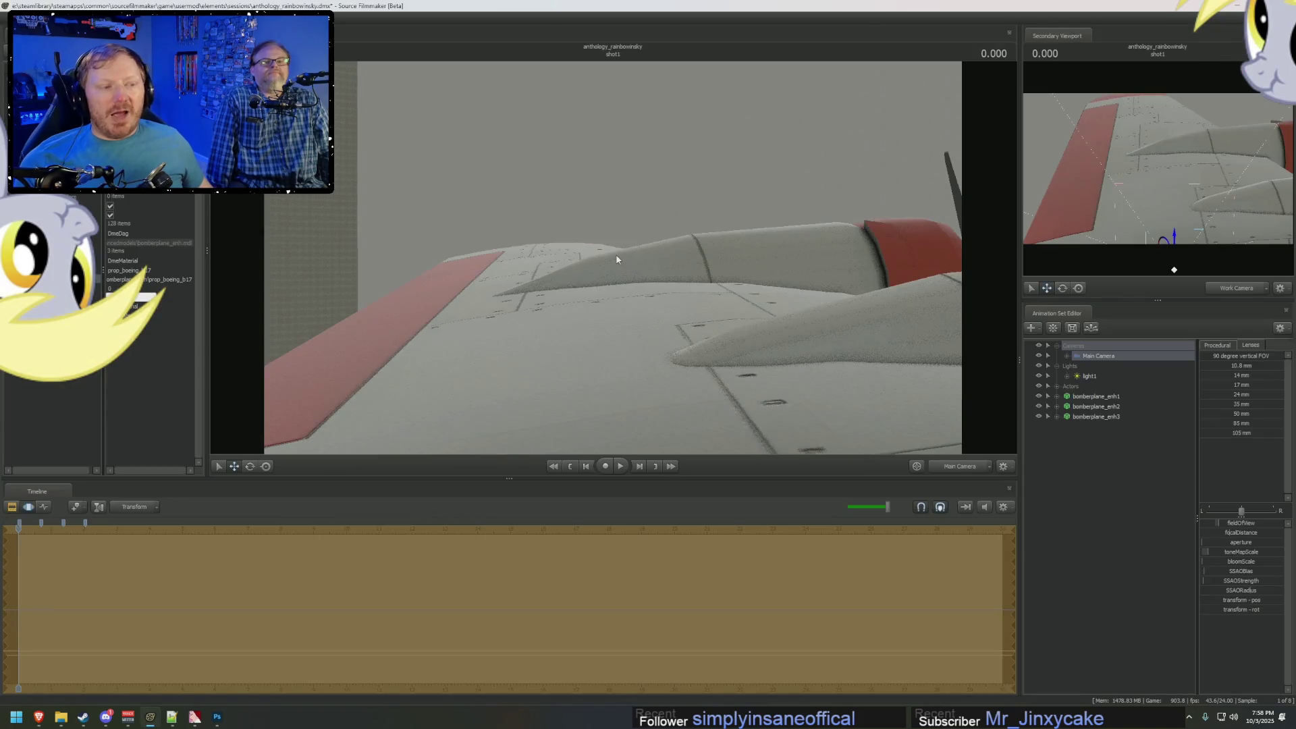
pyautogui.click(1208, 405)
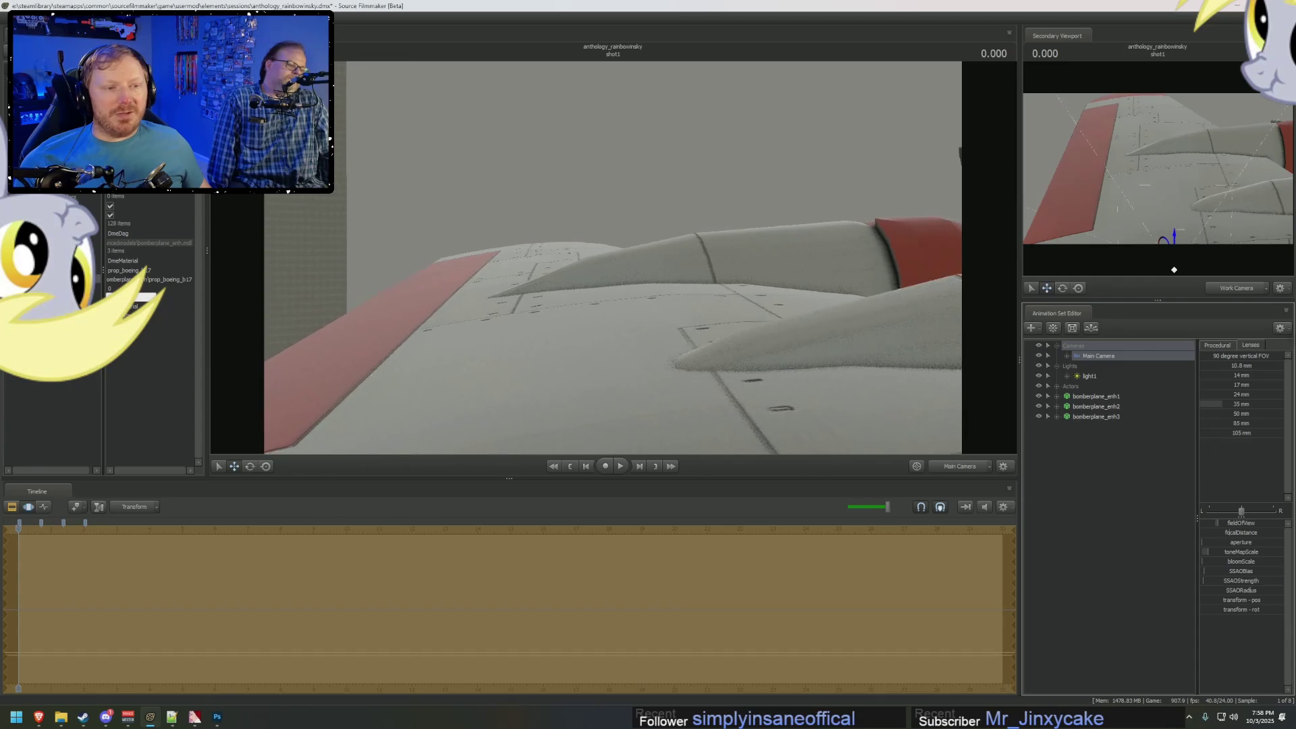
pyautogui.hotkey('alt', 'Tab')
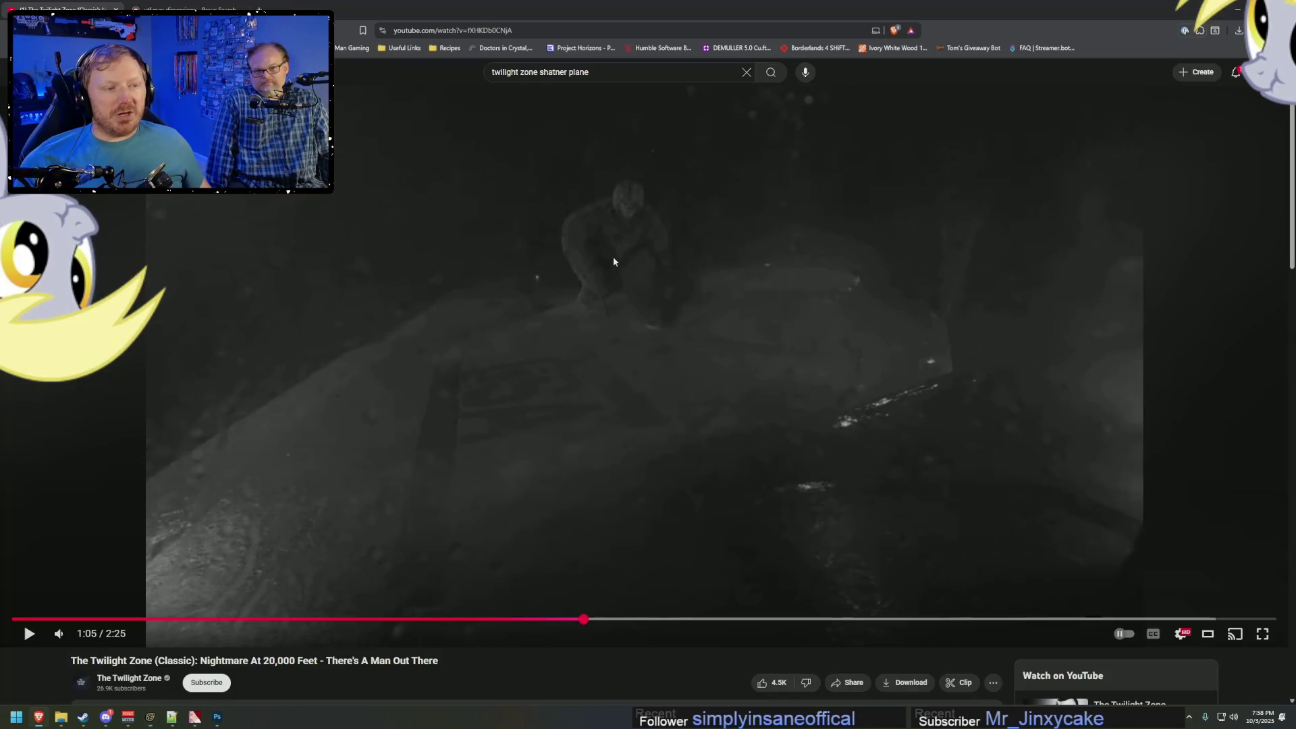
pyautogui.hotkey('alt', 'Tab')
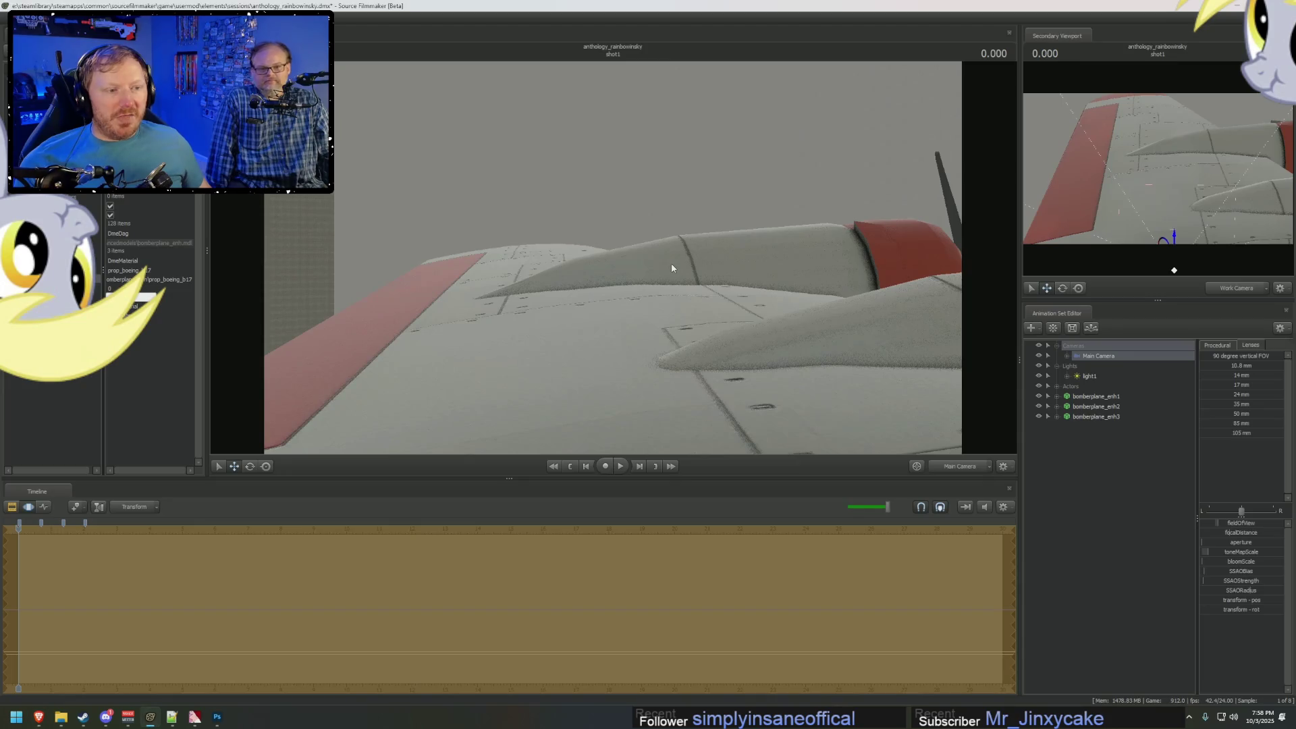
pyautogui.hotkey('alt', 'Tab')
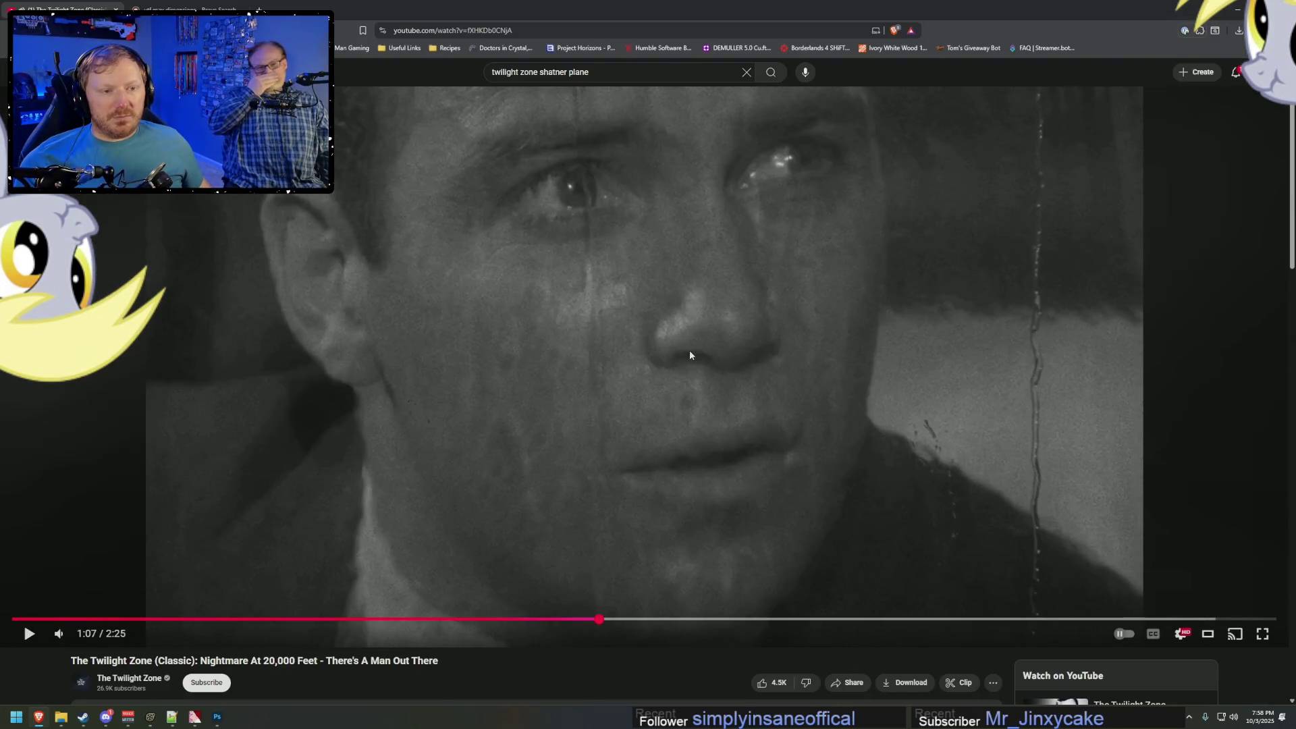
# Seek the Twilight Zone clip back to 1:05 and compare that wing shot with the bomber.
pyautogui.click(580, 619)
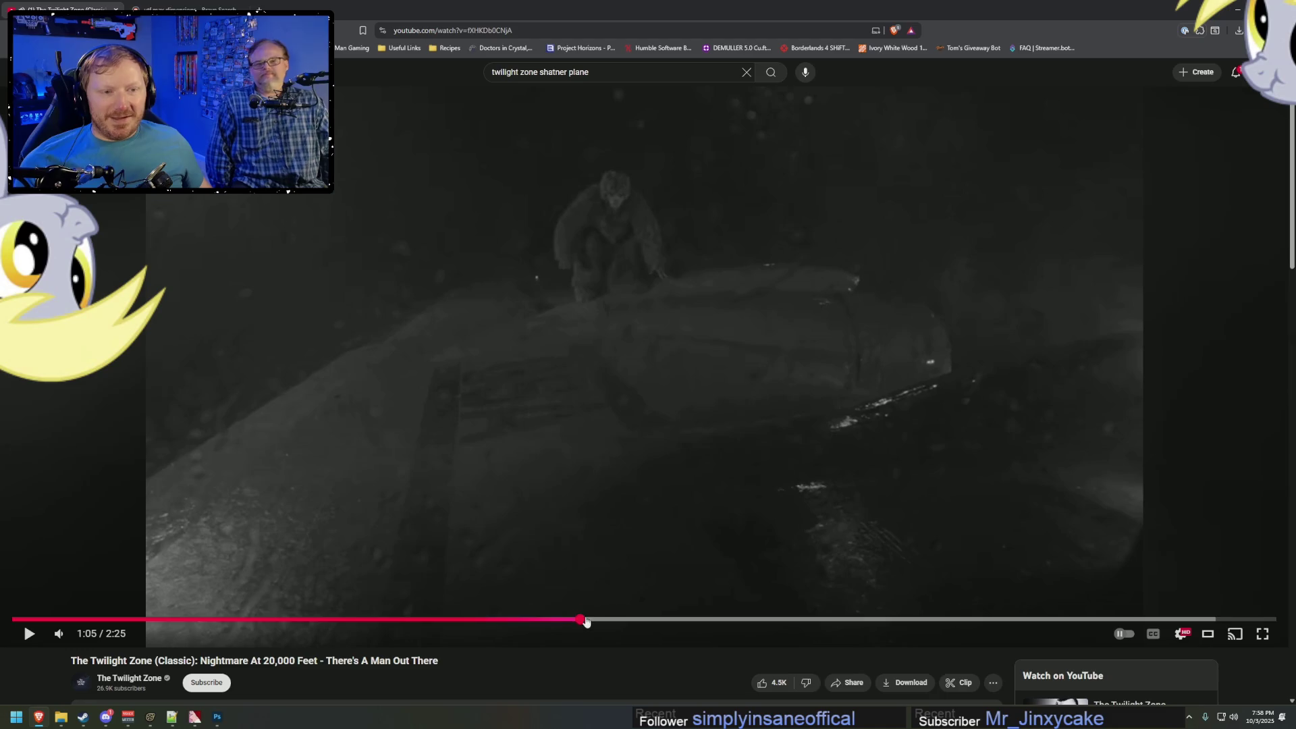
pyautogui.hotkey('alt', 'Tab')
pyautogui.hotkey('alt', 'Tab')
pyautogui.hotkey('alt', 'Tab')
pyautogui.hotkey('alt', 'Tab')
pyautogui.hotkey('alt', 'Tab')
pyautogui.hotkey('alt', 'Tab')
pyautogui.hotkey('alt', 'Tab')
pyautogui.hotkey('alt', 'Tab')
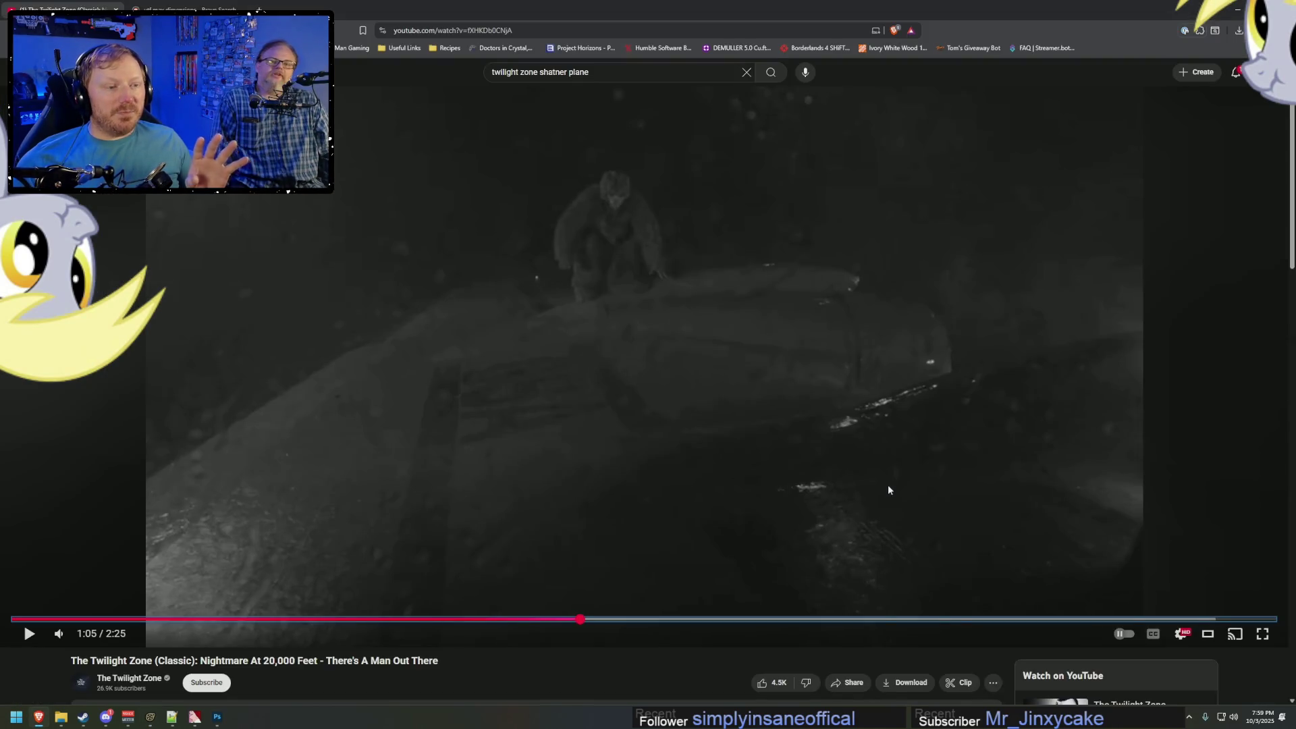
pyautogui.hotkey('alt', 'Tab')
pyautogui.hotkey('alt', 'Tab')
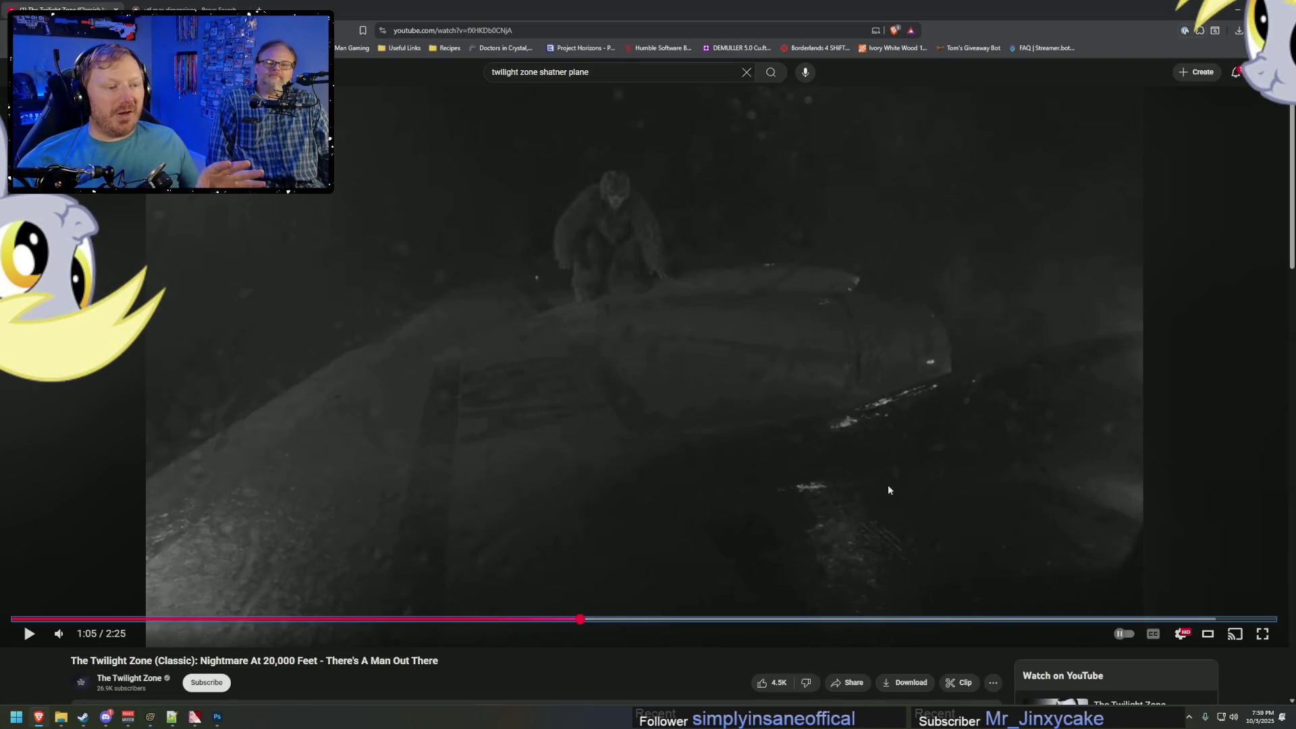
pyautogui.hotkey('alt', 'Tab')
pyautogui.hotkey('alt', 'Tab')
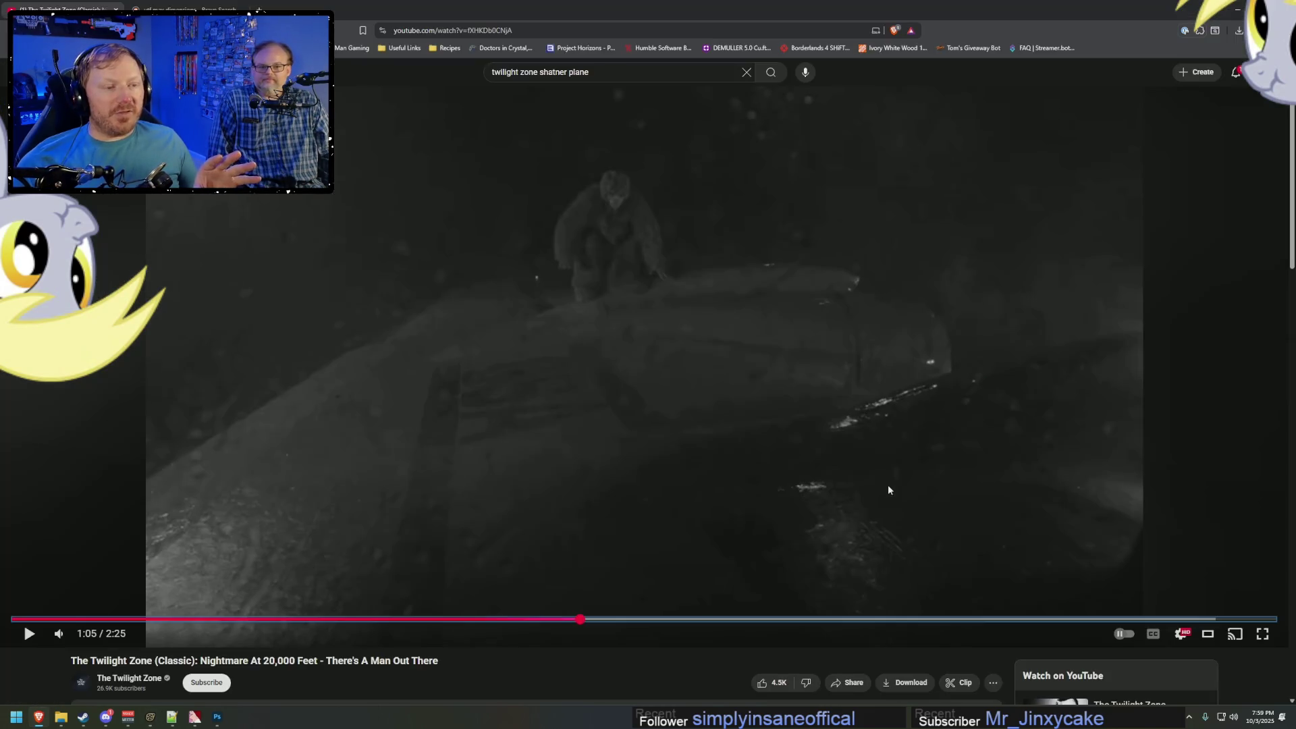
pyautogui.hotkey('alt', 'Tab')
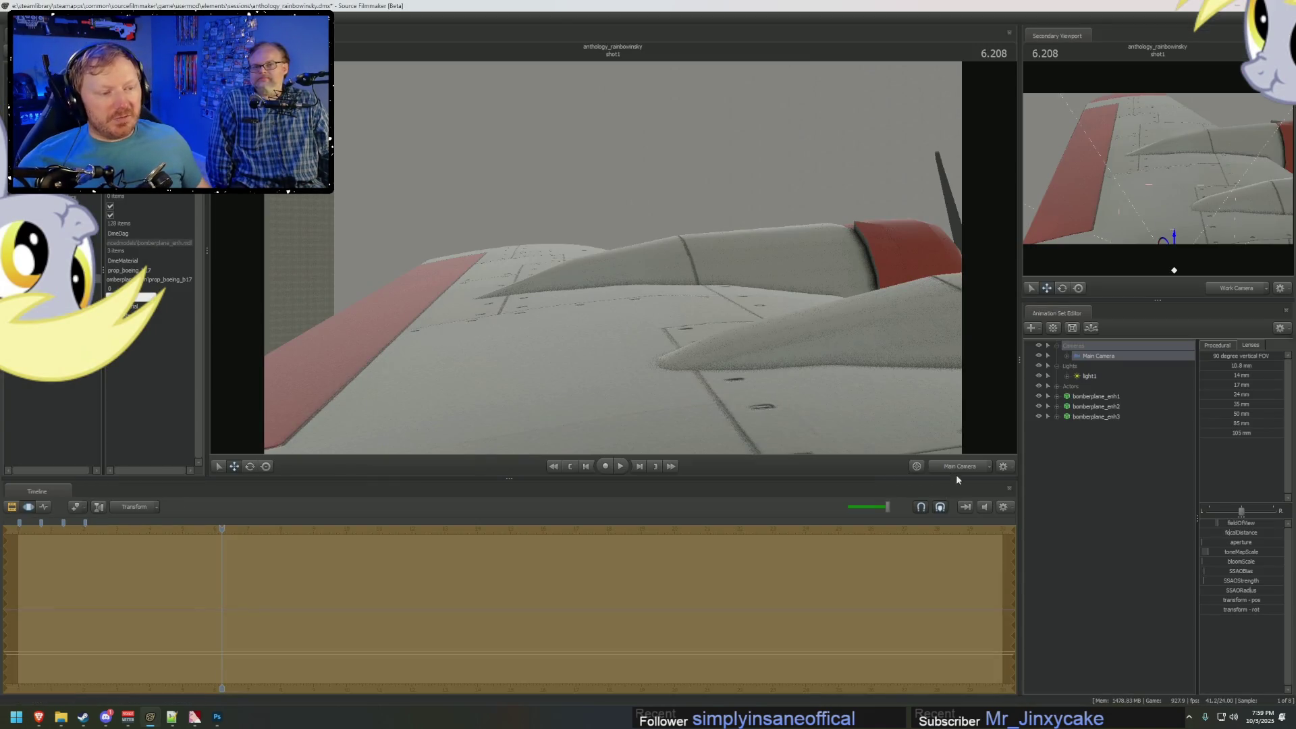
# Switch to Work Camera, fly out to view the formation, and select a bomberplane_enh2 propeller.
pyautogui.click(956, 471)
pyautogui.moveTo(613, 260)
pyautogui.mouseDown()
pyautogui.moveTo(594, 270)
pyautogui.moveTo(613, 260)
pyautogui.mouseUp()
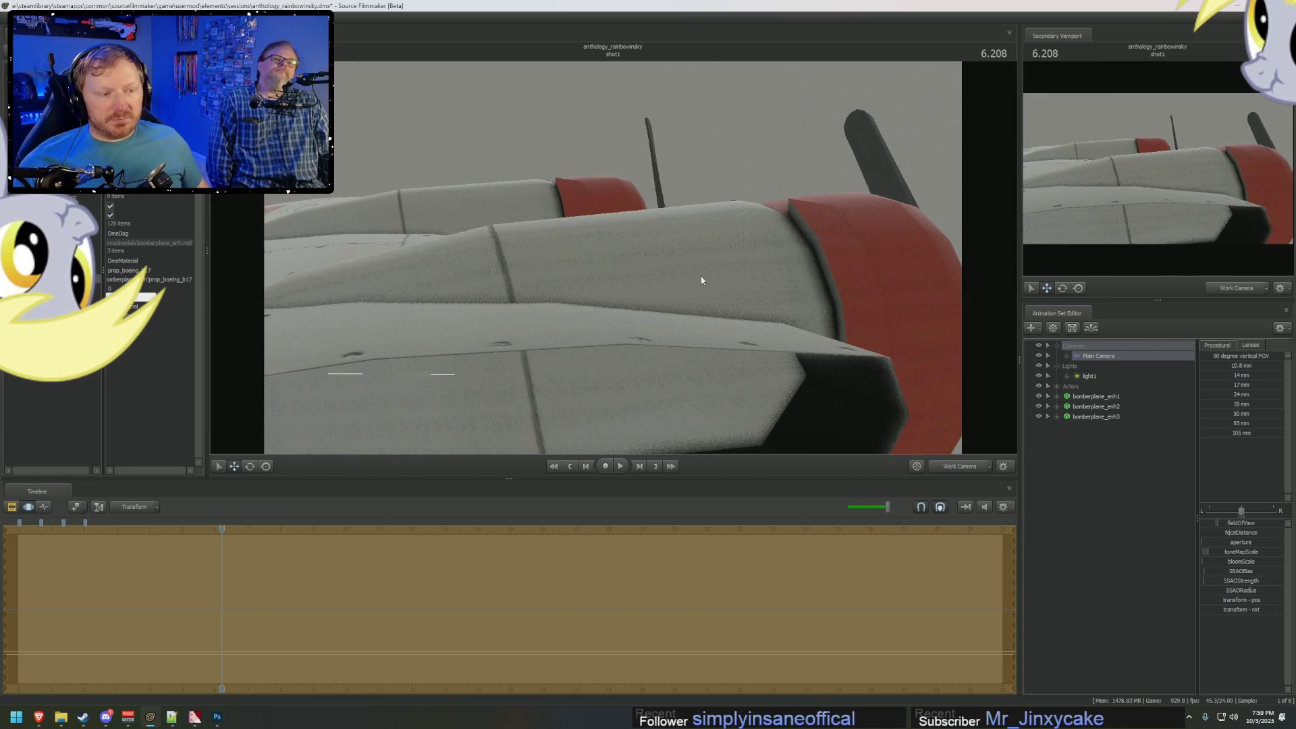
pyautogui.click(955, 469)
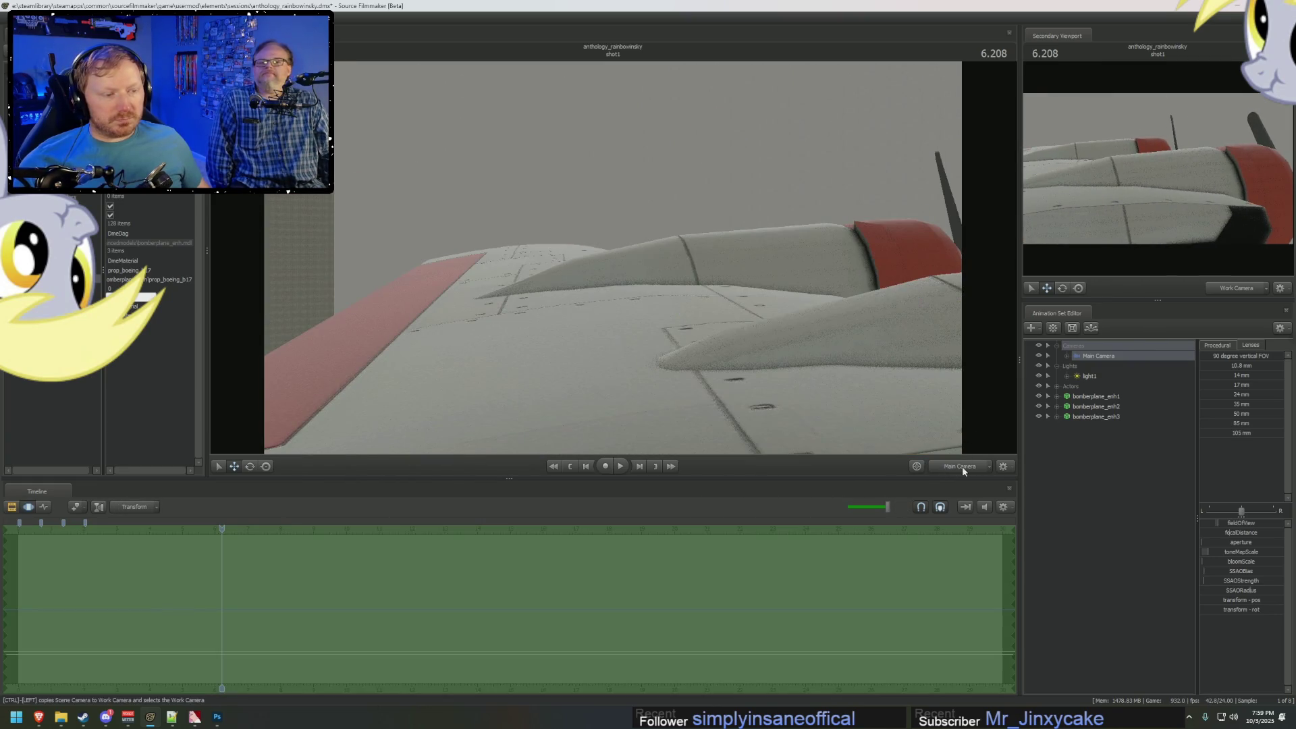
pyautogui.moveTo(613, 259)
pyautogui.mouseDown()
pyautogui.moveTo(553, 276)
pyautogui.moveTo(599, 387)
pyautogui.mouseUp()
pyautogui.click(658, 338)
pyautogui.moveTo(658, 337)
pyautogui.mouseDown()
pyautogui.moveTo(588, 256)
pyautogui.moveTo(808, 205)
pyautogui.mouseUp()
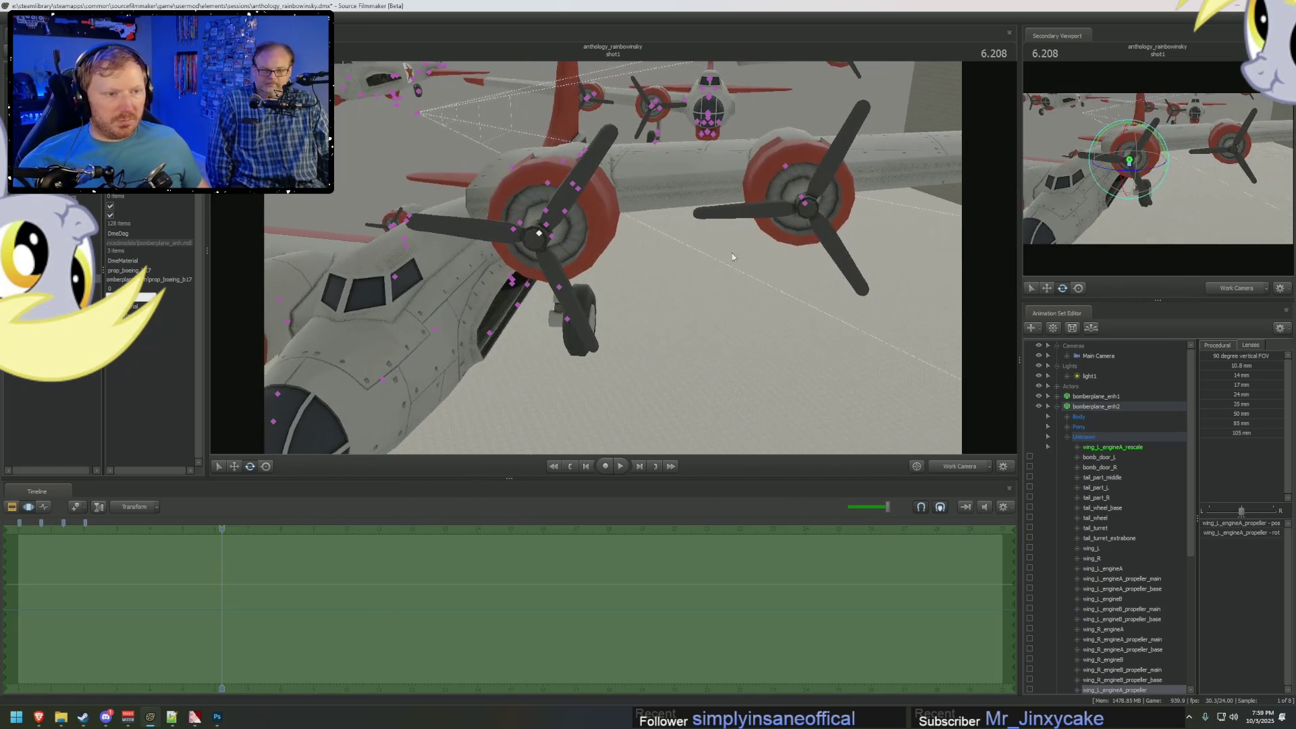
# Add the engineB propeller to the selection and set a falloff mode for propeller edits.
pyautogui.keyDown('ctrl'); pyautogui.click(808, 204); pyautogui.keyUp('ctrl')
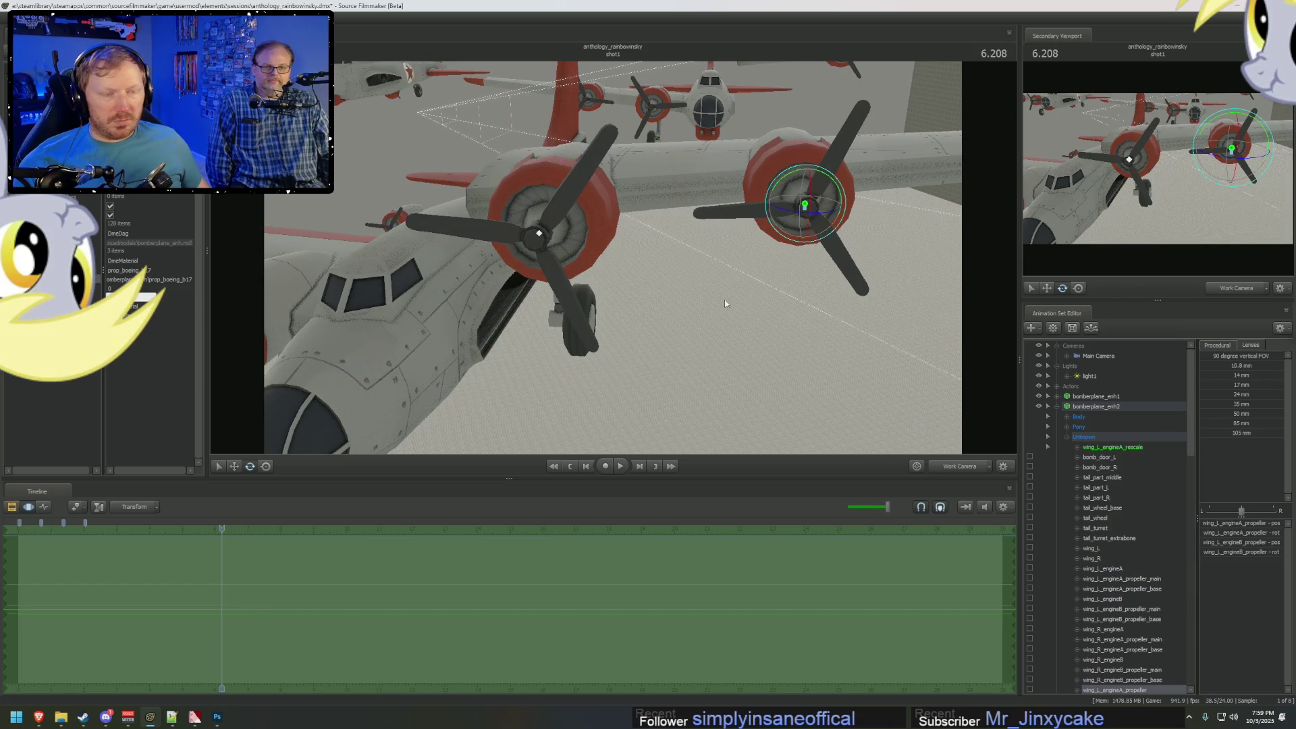
pyautogui.rightClick(806, 201)
pyautogui.moveTo(844, 229)
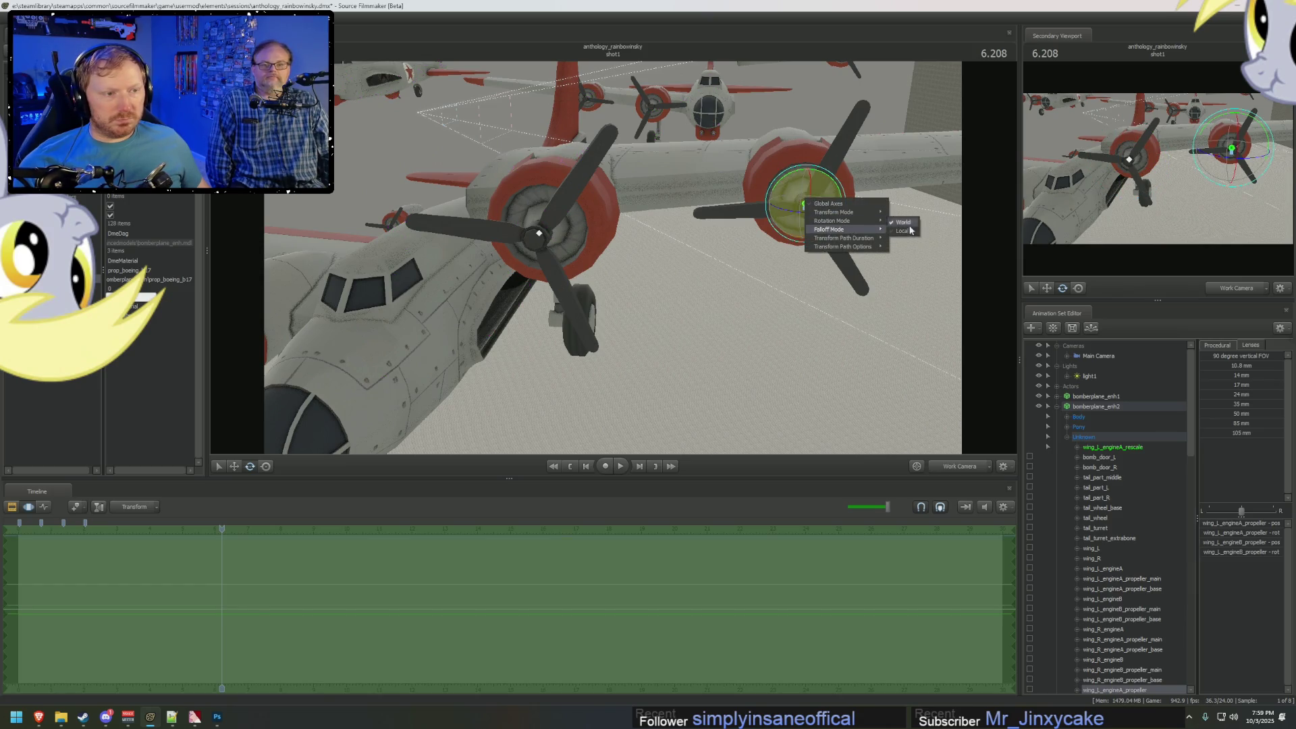
pyautogui.click(911, 239)
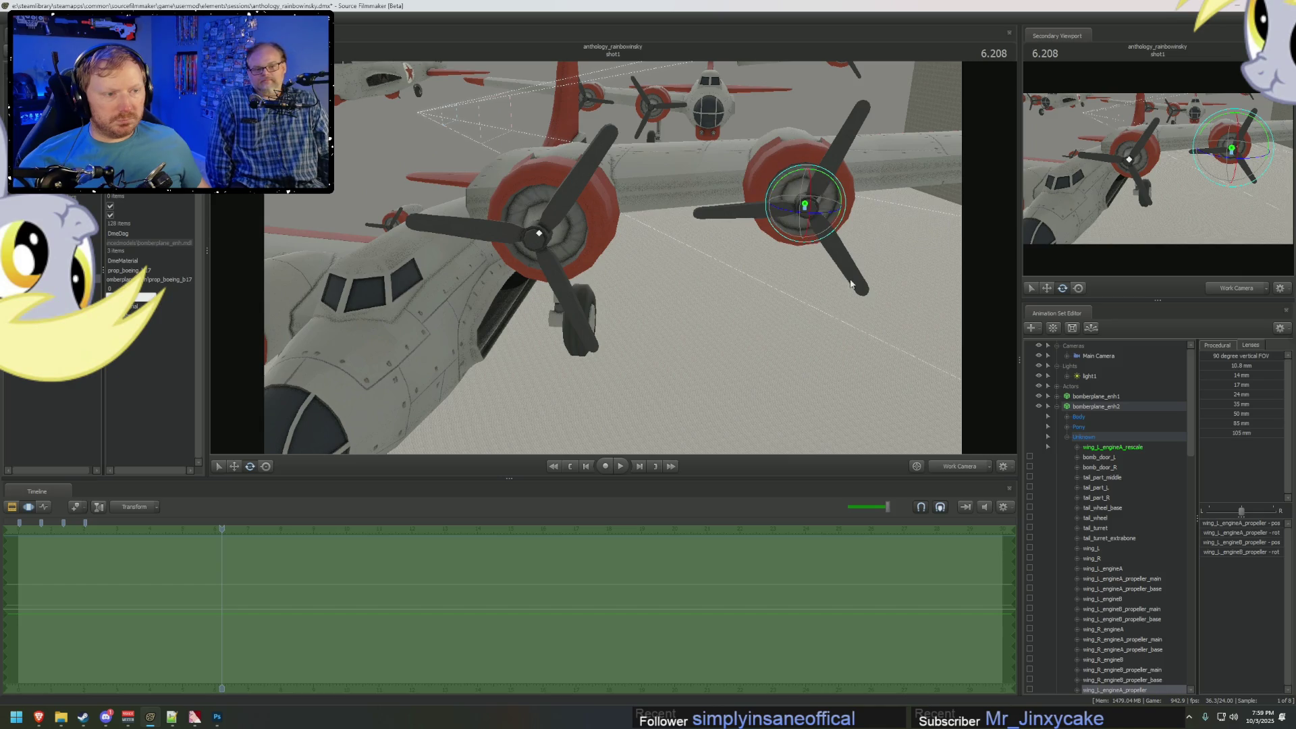
pyautogui.scroll(-2, 476, 553)
pyautogui.scroll(3, 327, 588)
# Put the playhead at exactly 7.000 seconds and orbit the view around the bomber.
pyautogui.click(258, 567)
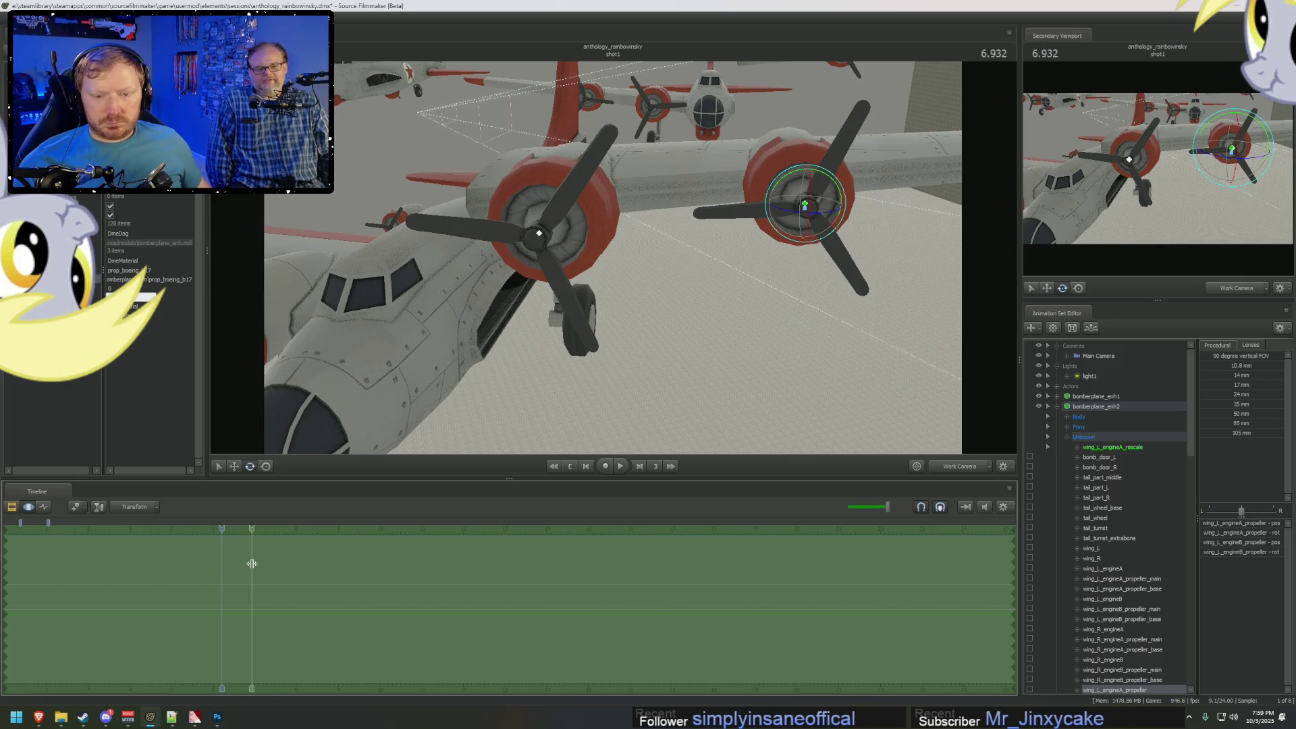
pyautogui.click(256, 567)
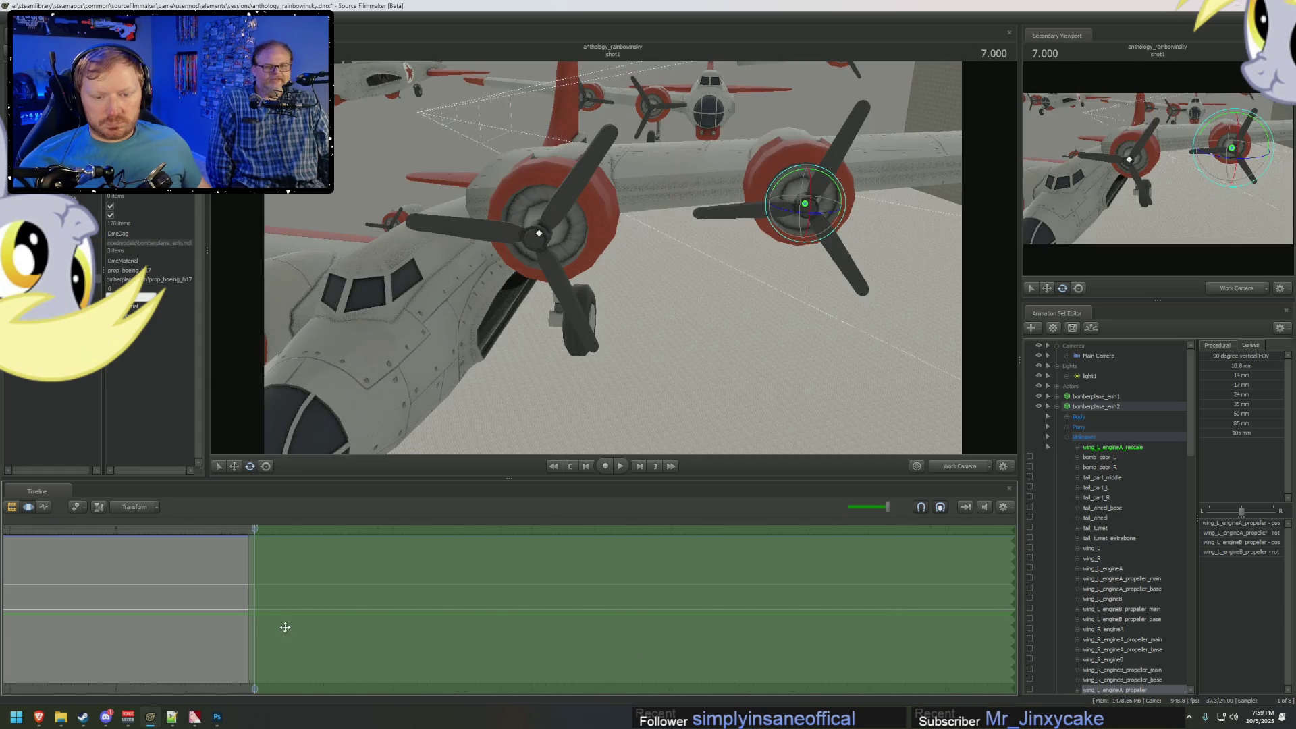
pyautogui.scroll(-3, 535, 642)
pyautogui.moveTo(584, 577); pyautogui.dragTo(500, 577)
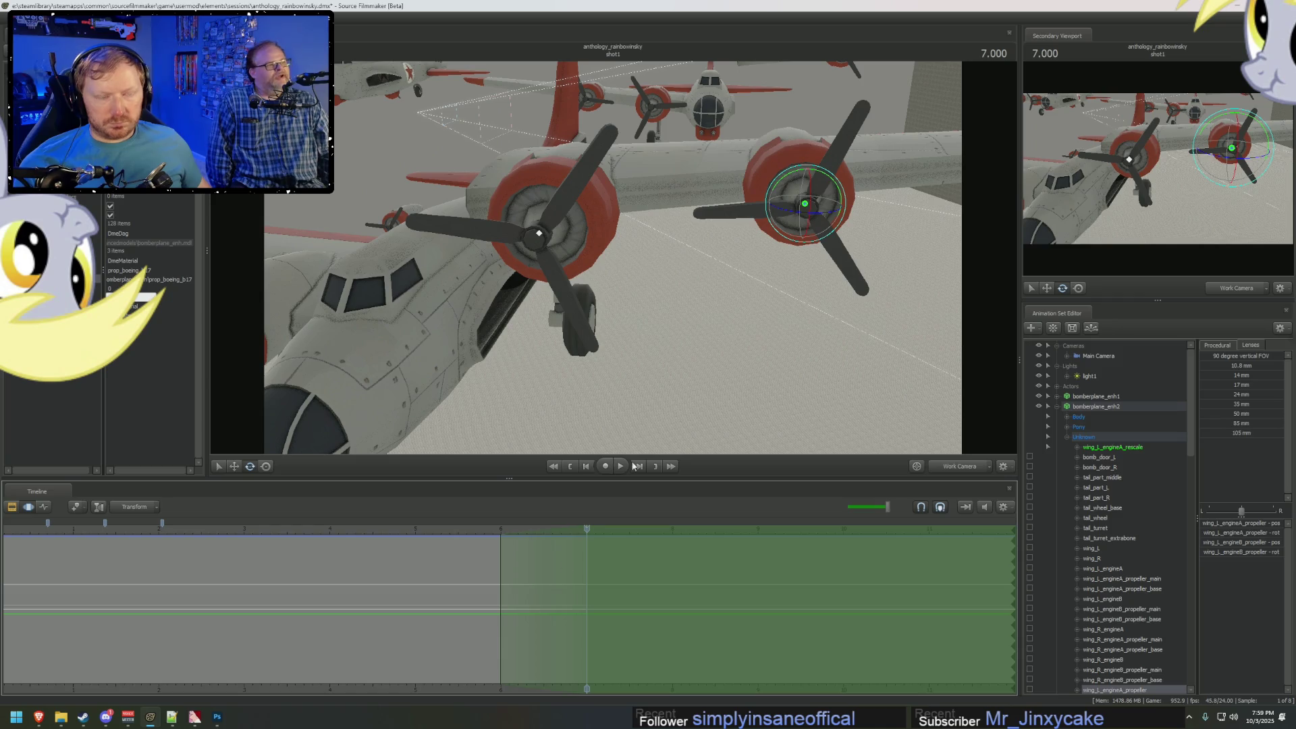
pyautogui.moveTo(871, 200)
pyautogui.mouseDown()
pyautogui.moveTo(830, 186)
pyautogui.moveTo(763, 203)
pyautogui.moveTo(690, 193)
pyautogui.moveTo(830, 236)
pyautogui.mouseUp()
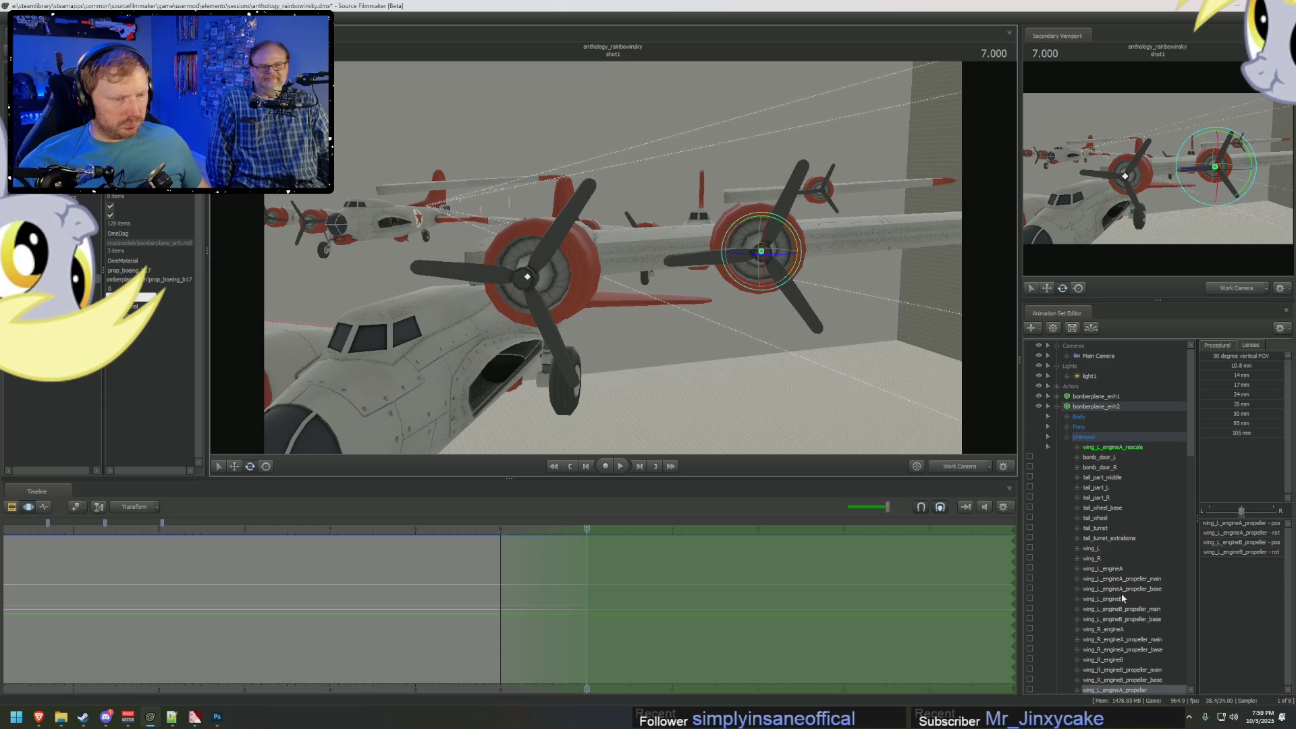
# Expand the engineB propeller's channels and isolate its rotation channel.
pyautogui.scroll(-6, 1093, 586)
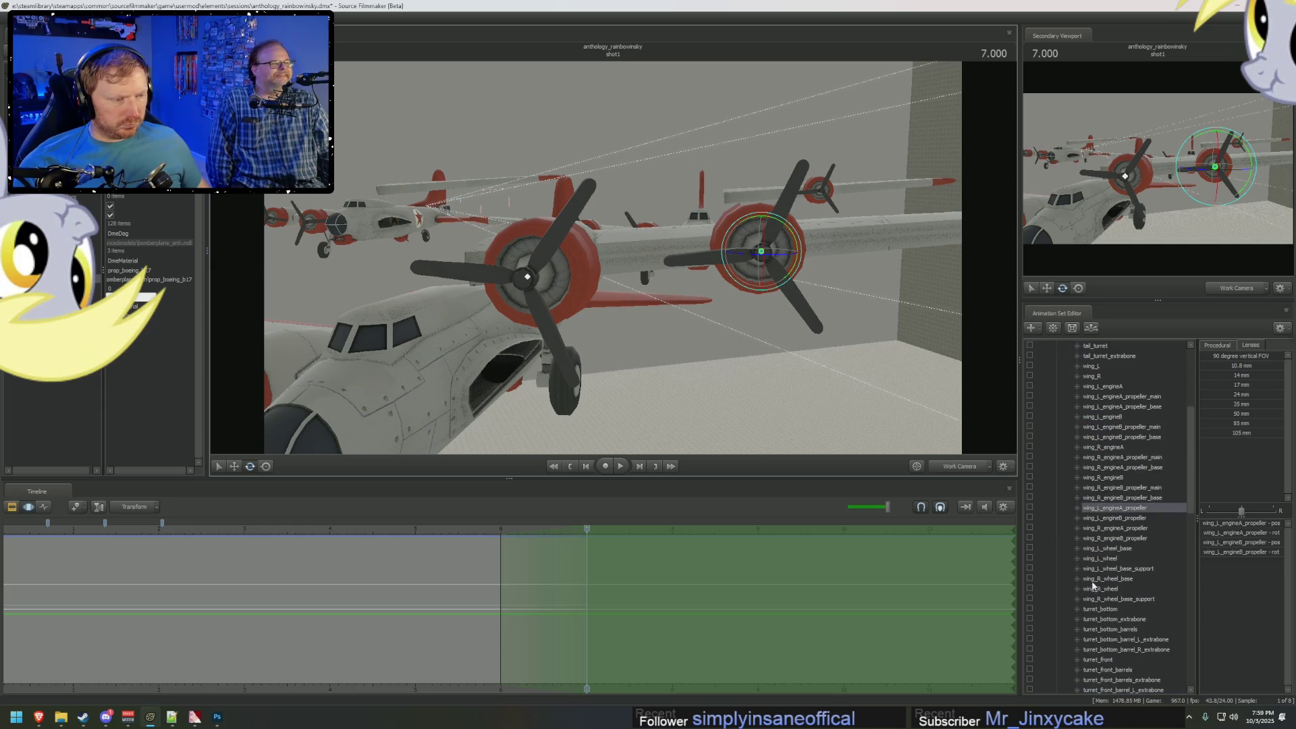
pyautogui.scroll(-10, 1080, 547)
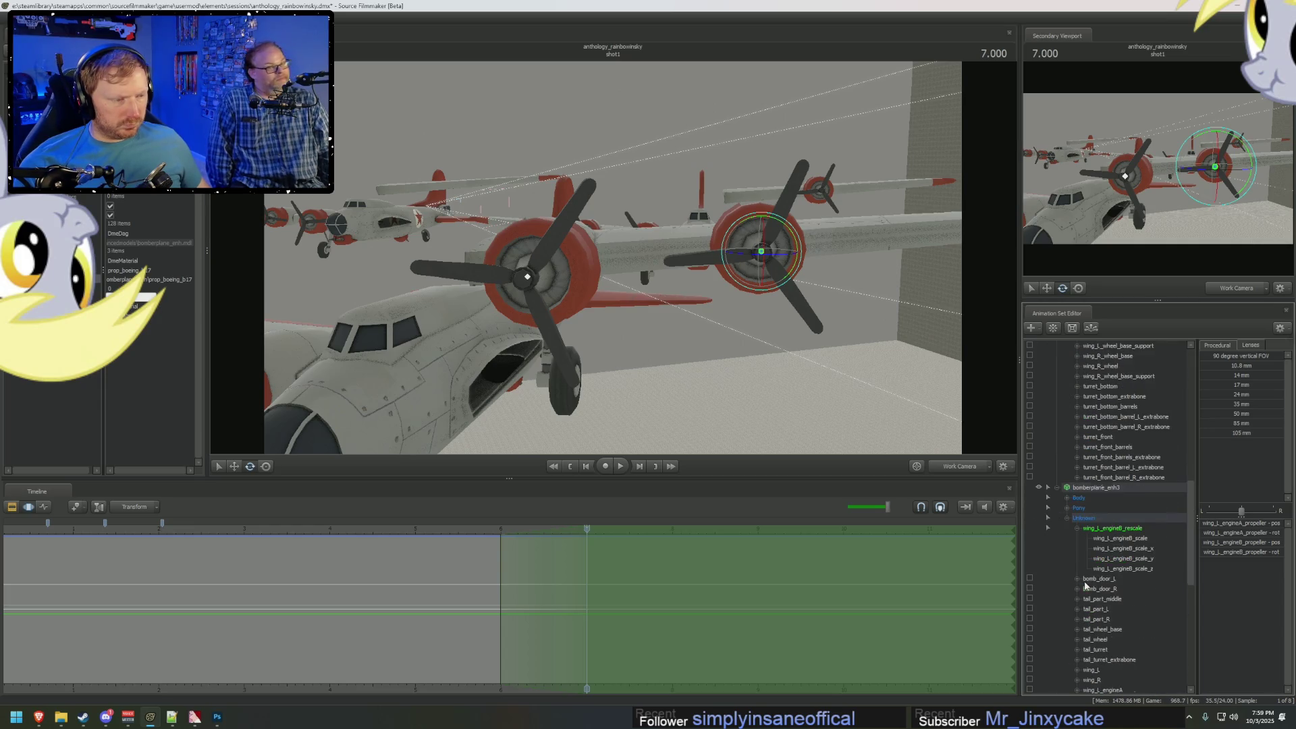
pyautogui.scroll(15, 1085, 585)
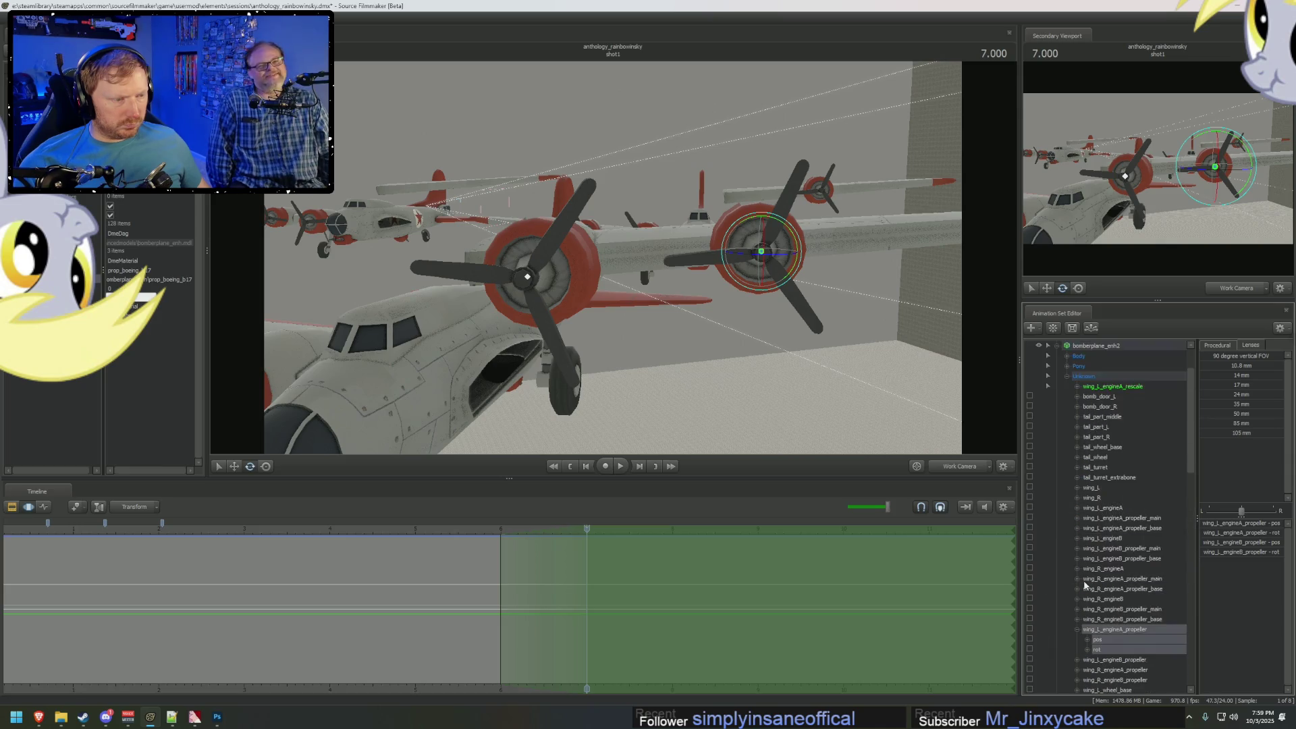
pyautogui.scroll(-15, 1084, 491)
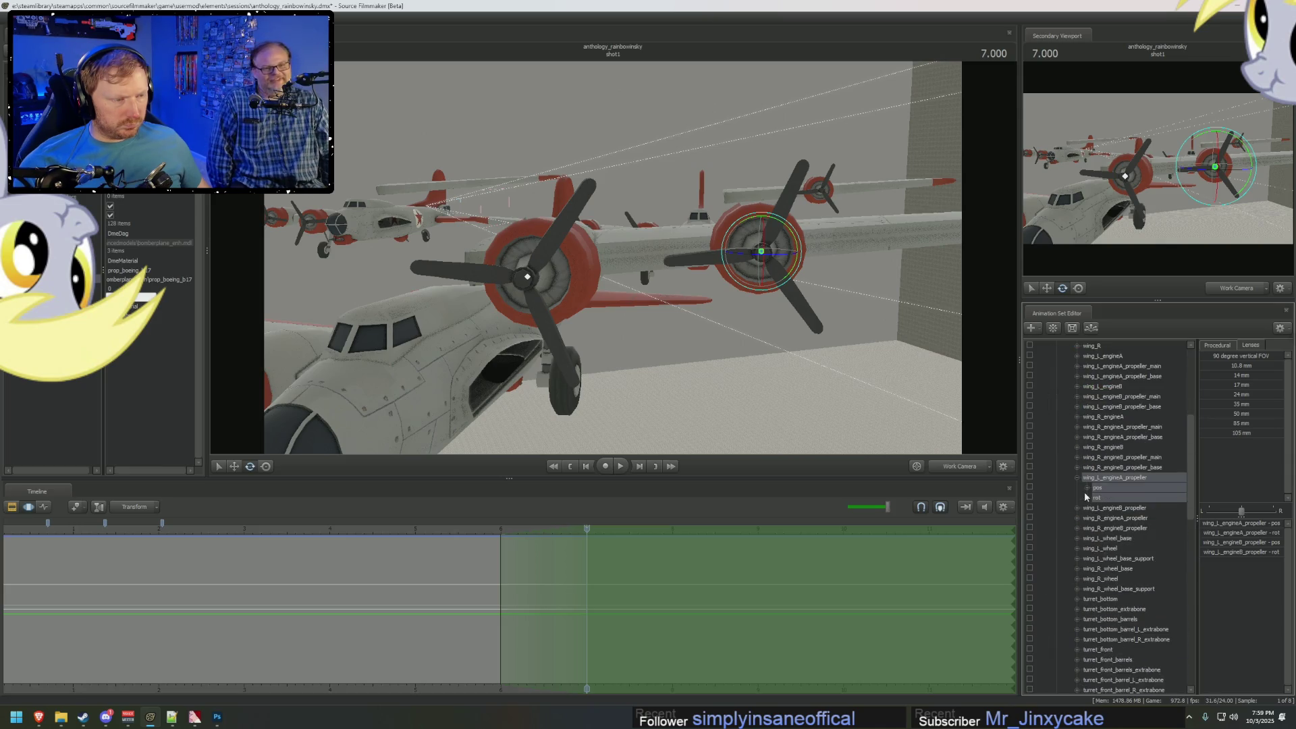
pyautogui.scroll(-6, 1084, 500)
pyautogui.click(1076, 579)
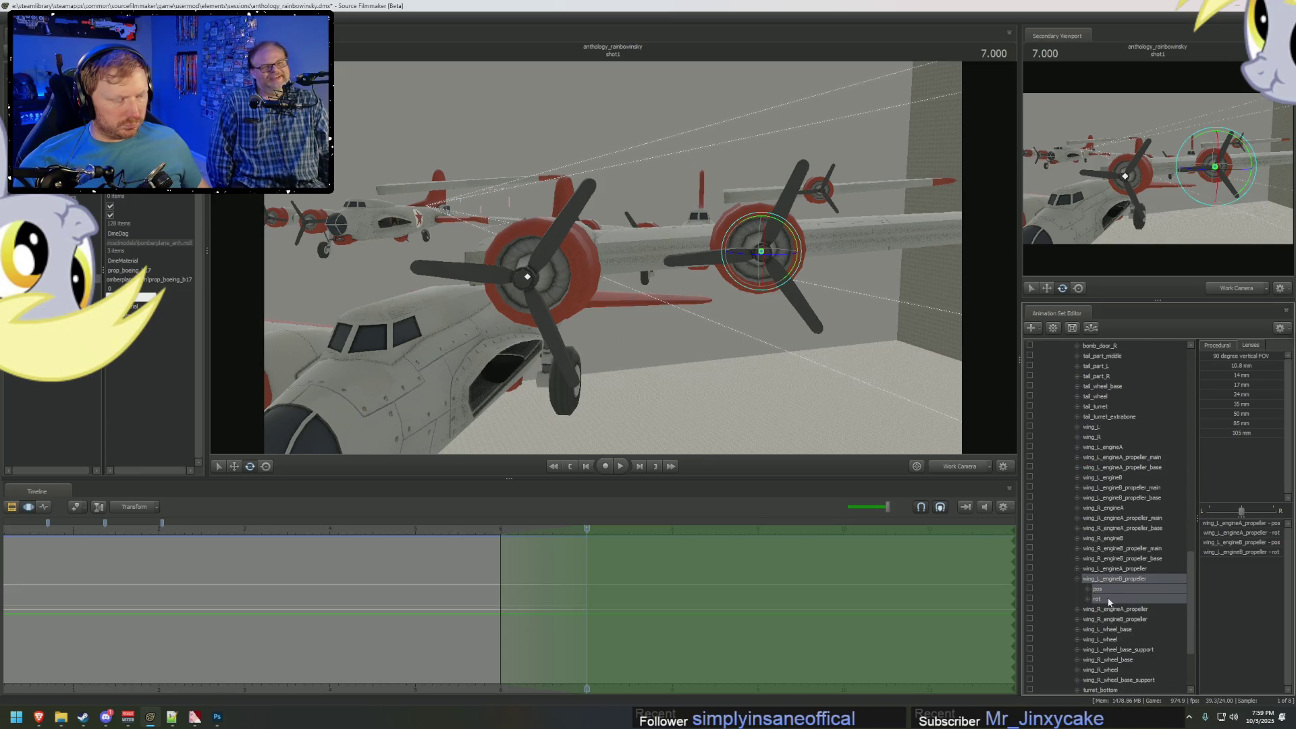
pyautogui.click(1096, 599)
# Try replacing the 90.1672 propeller rotation value with 0, then undo the change.
pyautogui.click(1233, 533)
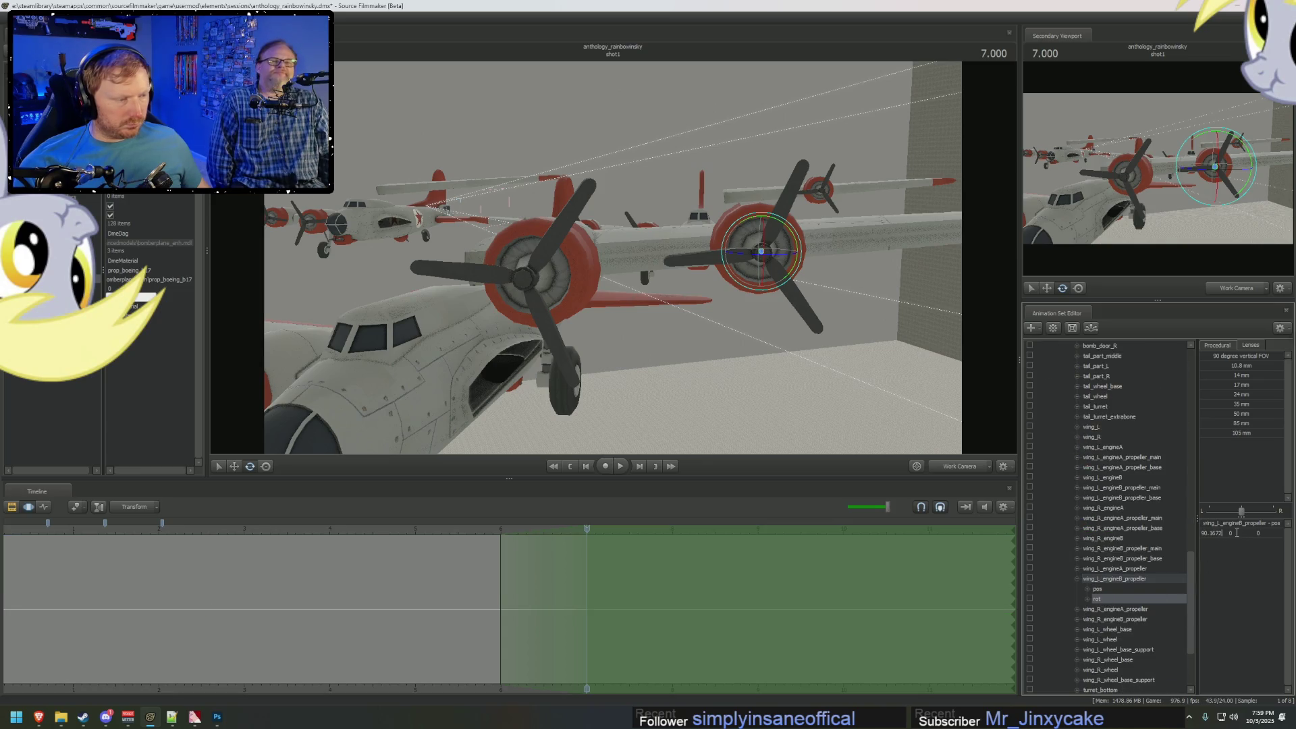
pyautogui.doubleClick(1219, 532)
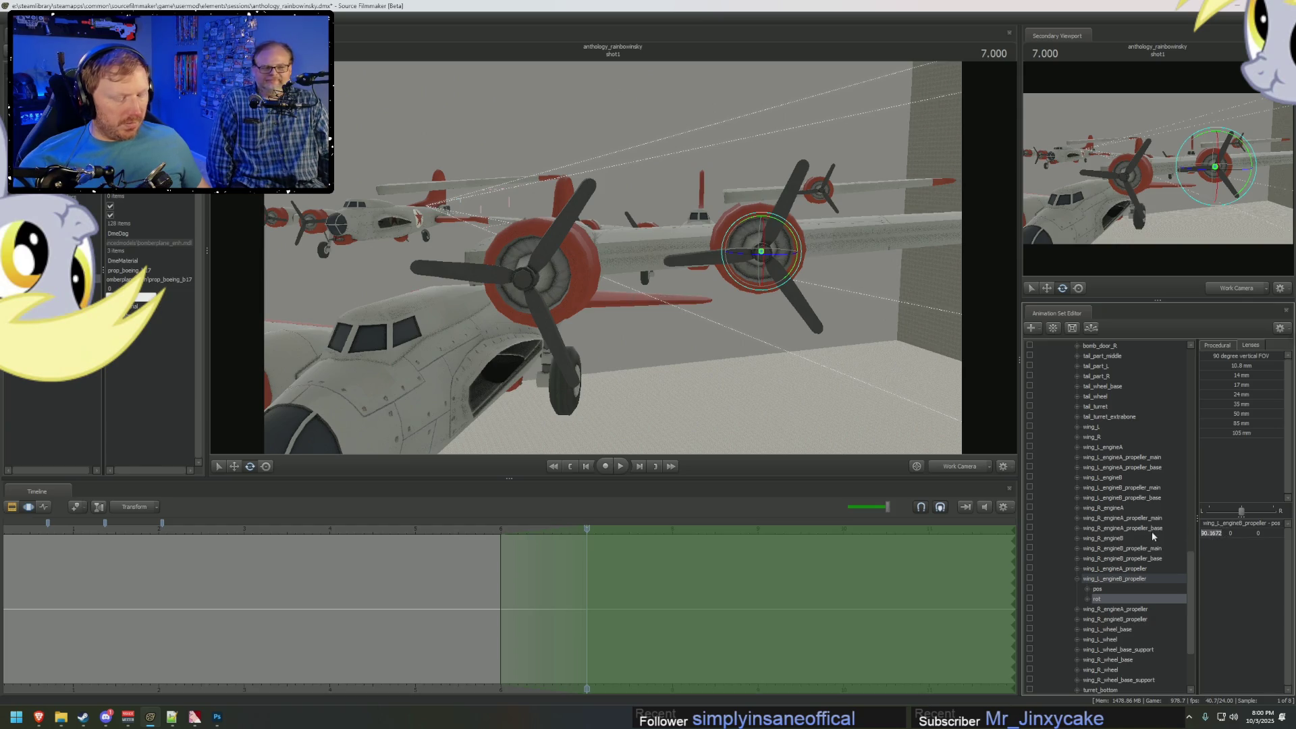
pyautogui.write('0')
pyautogui.press('Return')
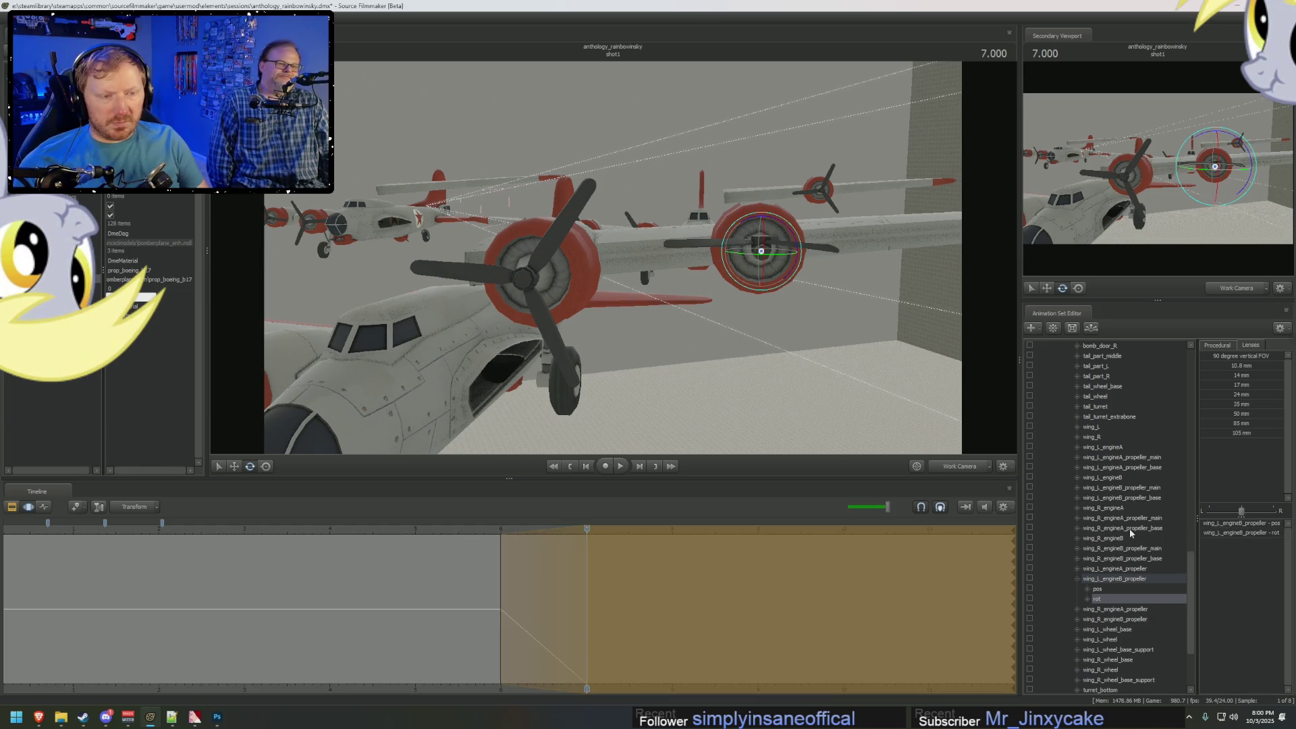
pyautogui.moveTo(1222, 534)
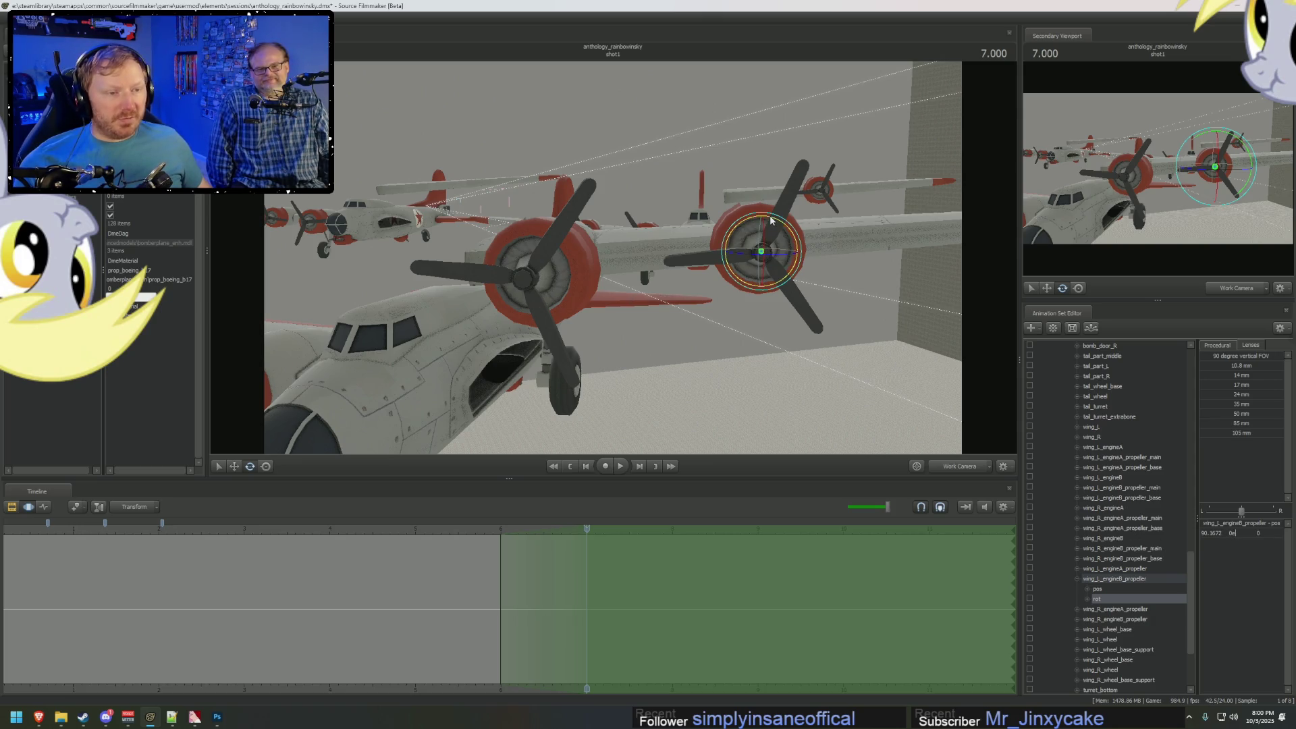
pyautogui.press('Return')
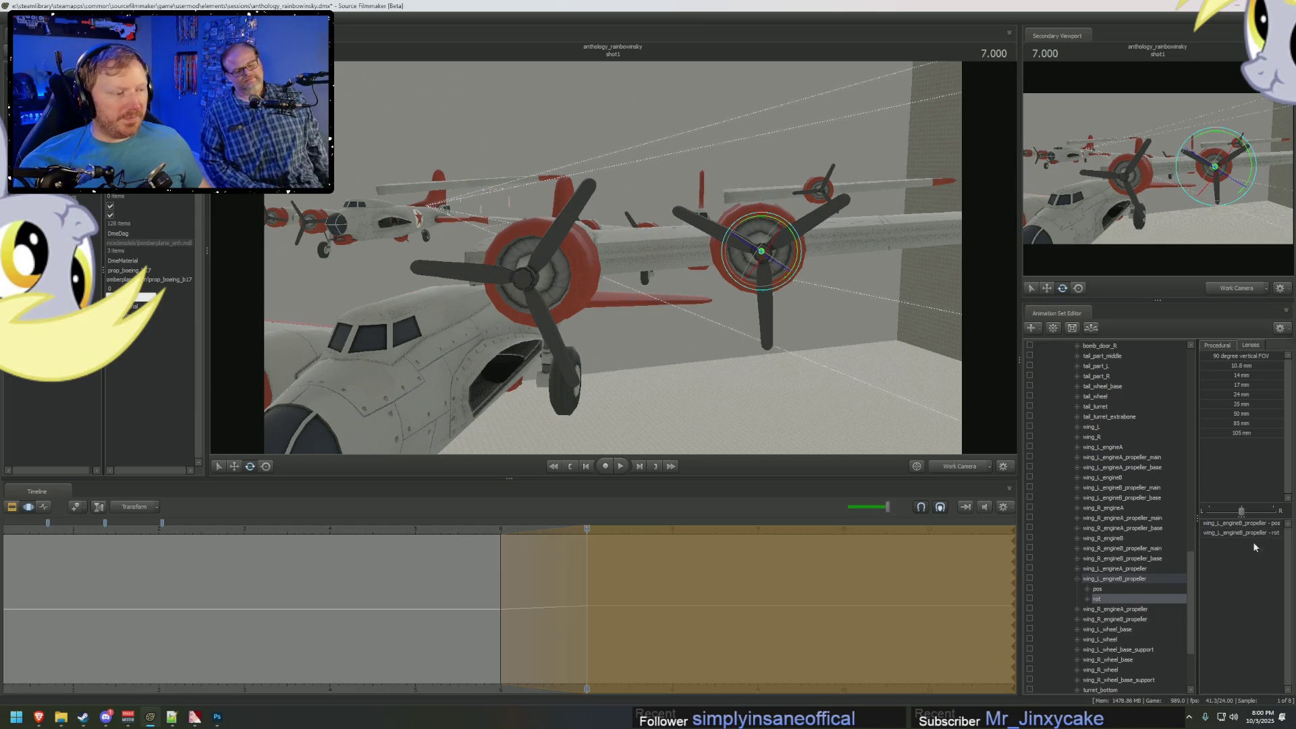
pyautogui.hotkey('ctrl', 'z')
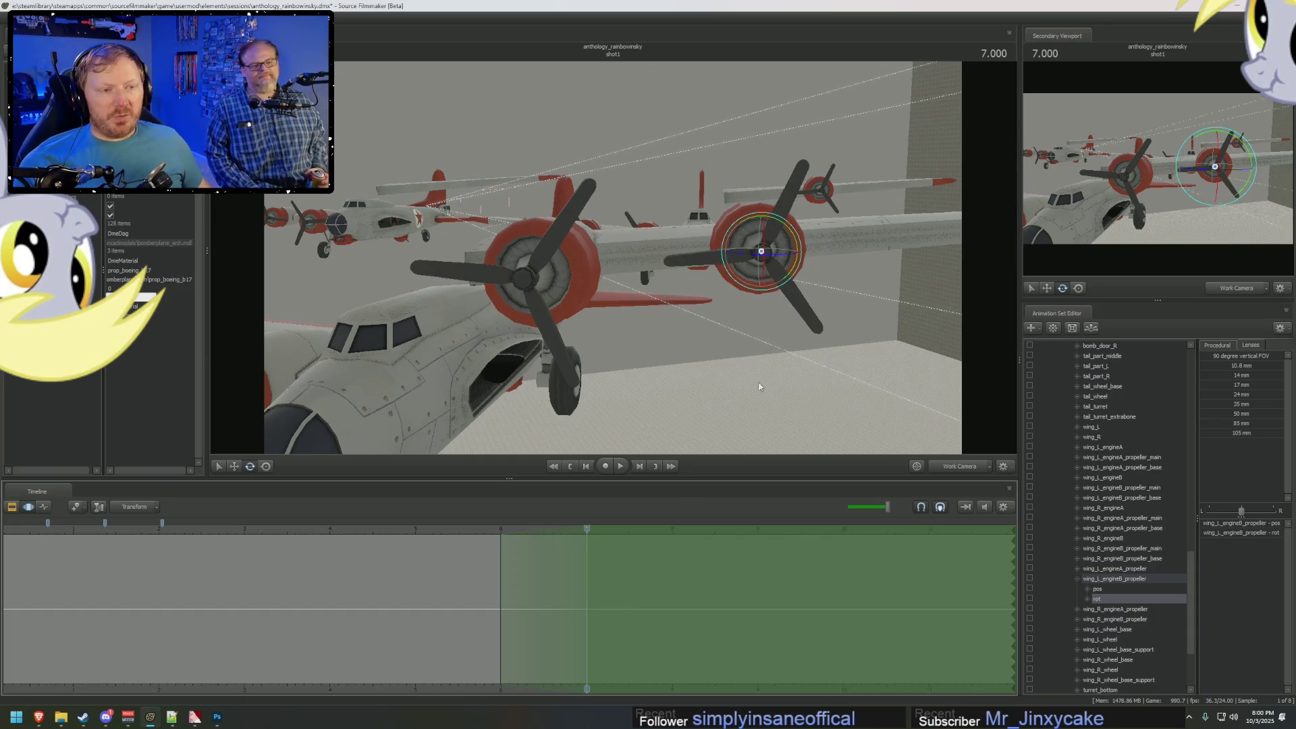
# Select the engineA and engineB propeller controls and rotate both with the gizmo.
pyautogui.moveTo(758, 386); pyautogui.dragTo(696, 386, button='middle')
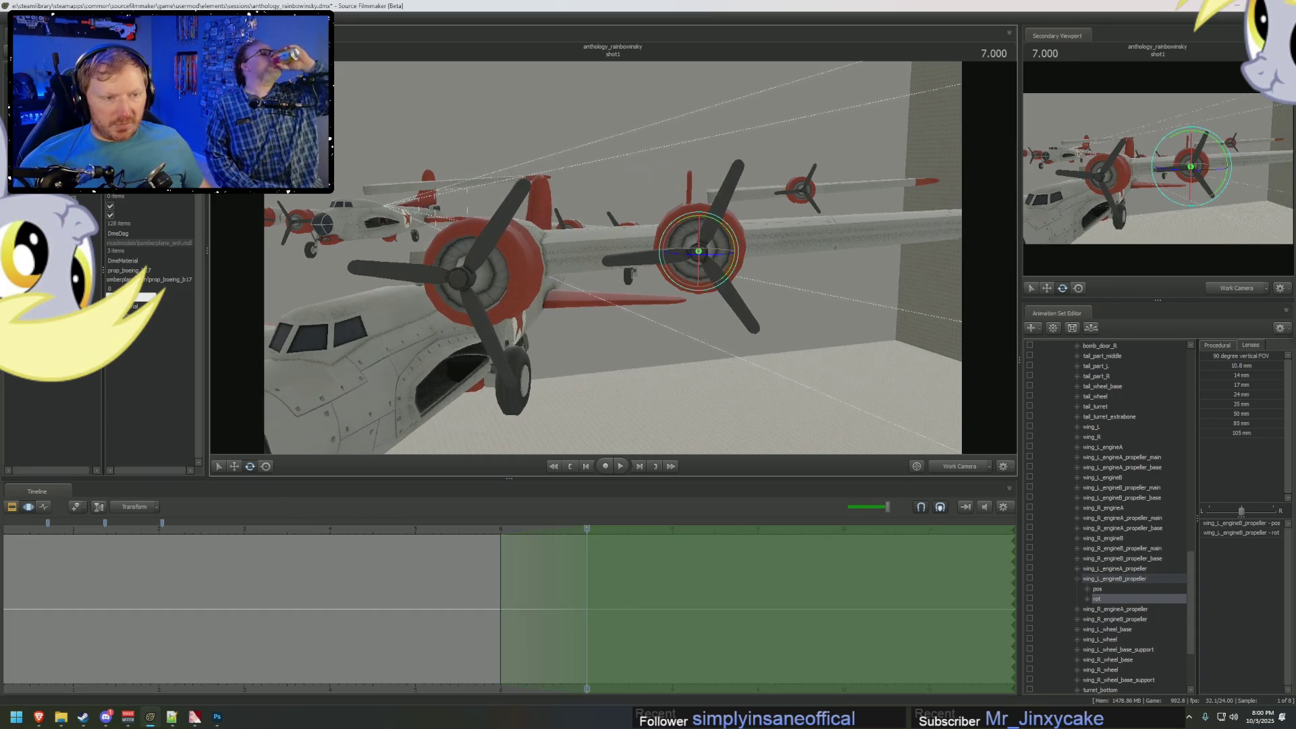
pyautogui.moveTo(611, 260); pyautogui.dragTo(613, 260, button='middle')
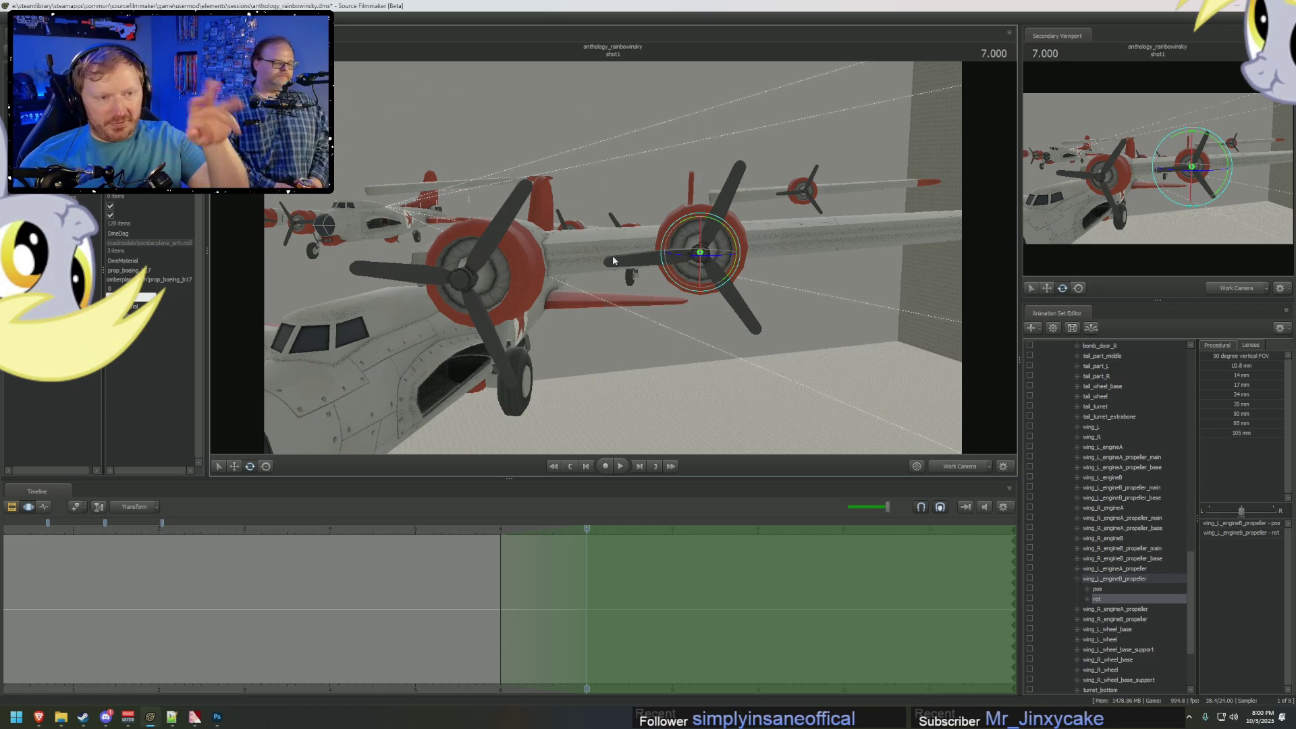
pyautogui.scroll(-7, 1127, 473)
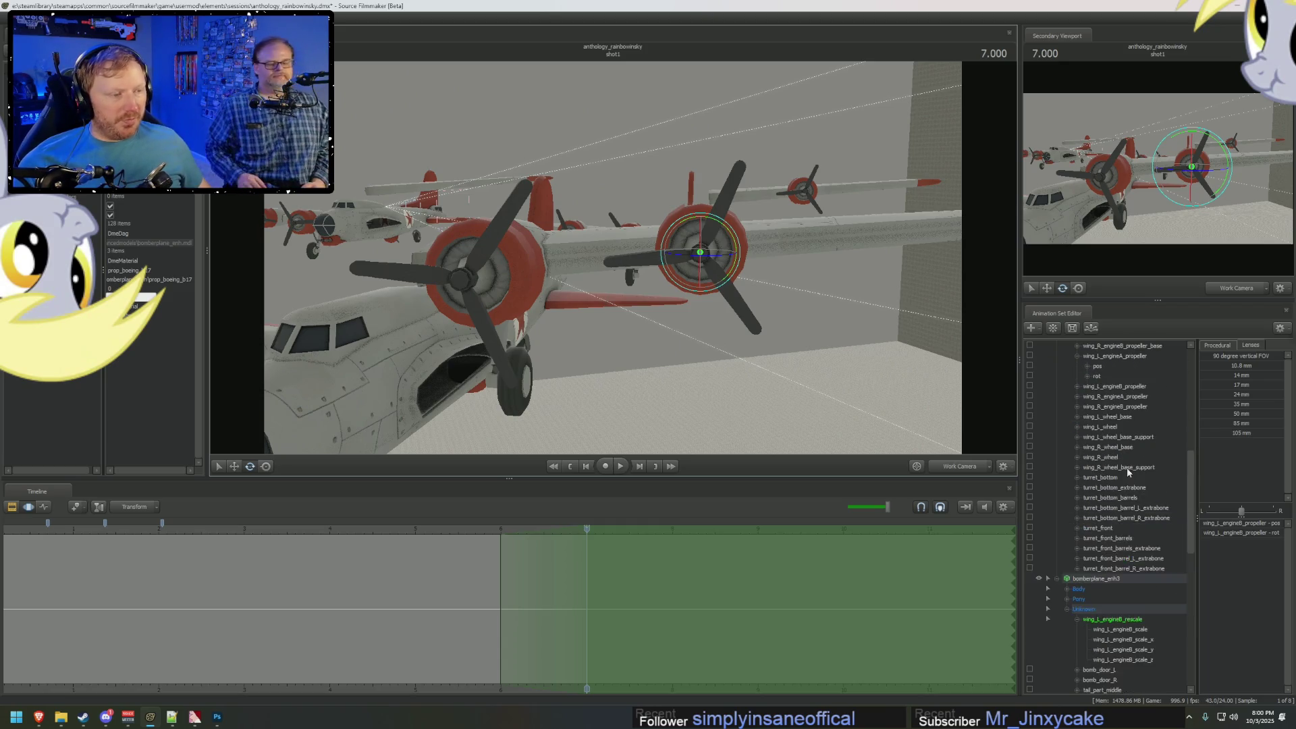
pyautogui.click(1114, 457)
pyautogui.scroll(-5, 1149, 561)
pyautogui.scroll(-2, 1152, 612)
pyautogui.keyDown('ctrl'); pyautogui.click(1117, 581); pyautogui.keyUp('ctrl')
pyautogui.moveTo(711, 223)
pyautogui.mouseDown()
pyautogui.moveTo(668, 198)
pyautogui.moveTo(725, 178)
pyautogui.mouseUp()
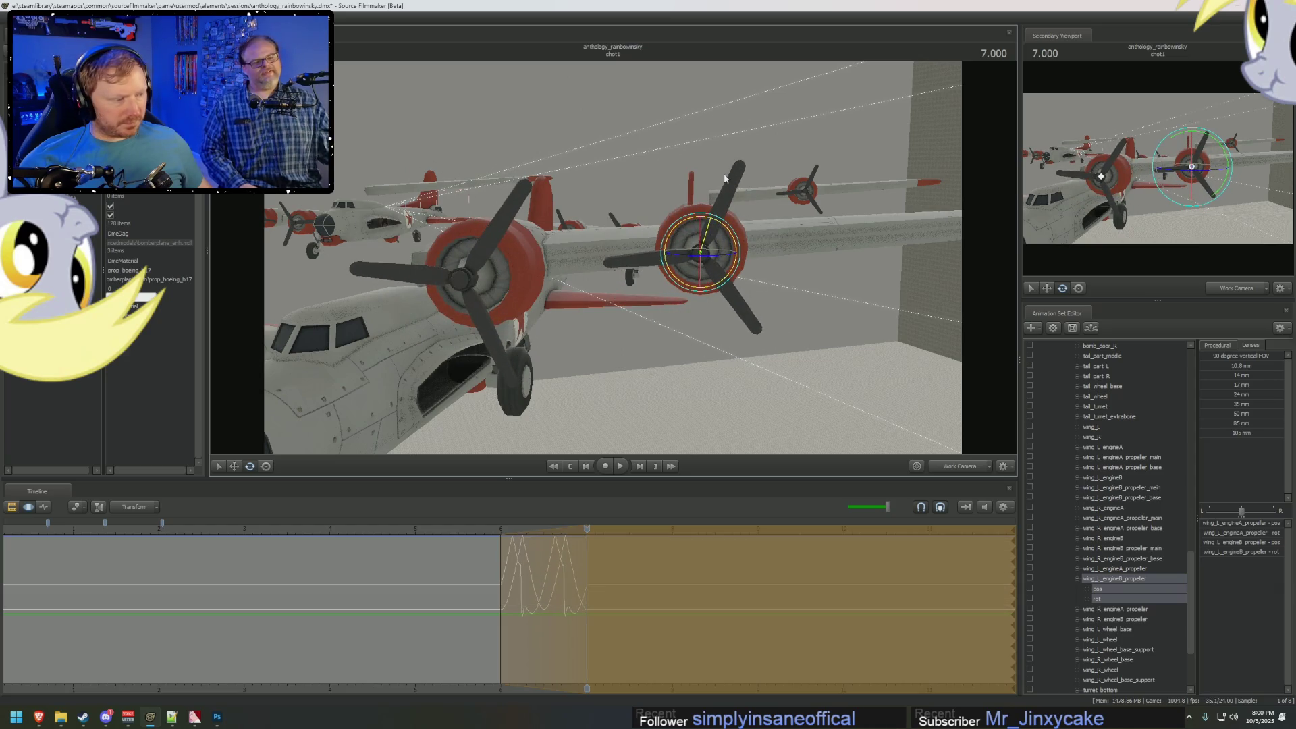
pyautogui.moveTo(724, 178); pyautogui.dragTo(730, 178)
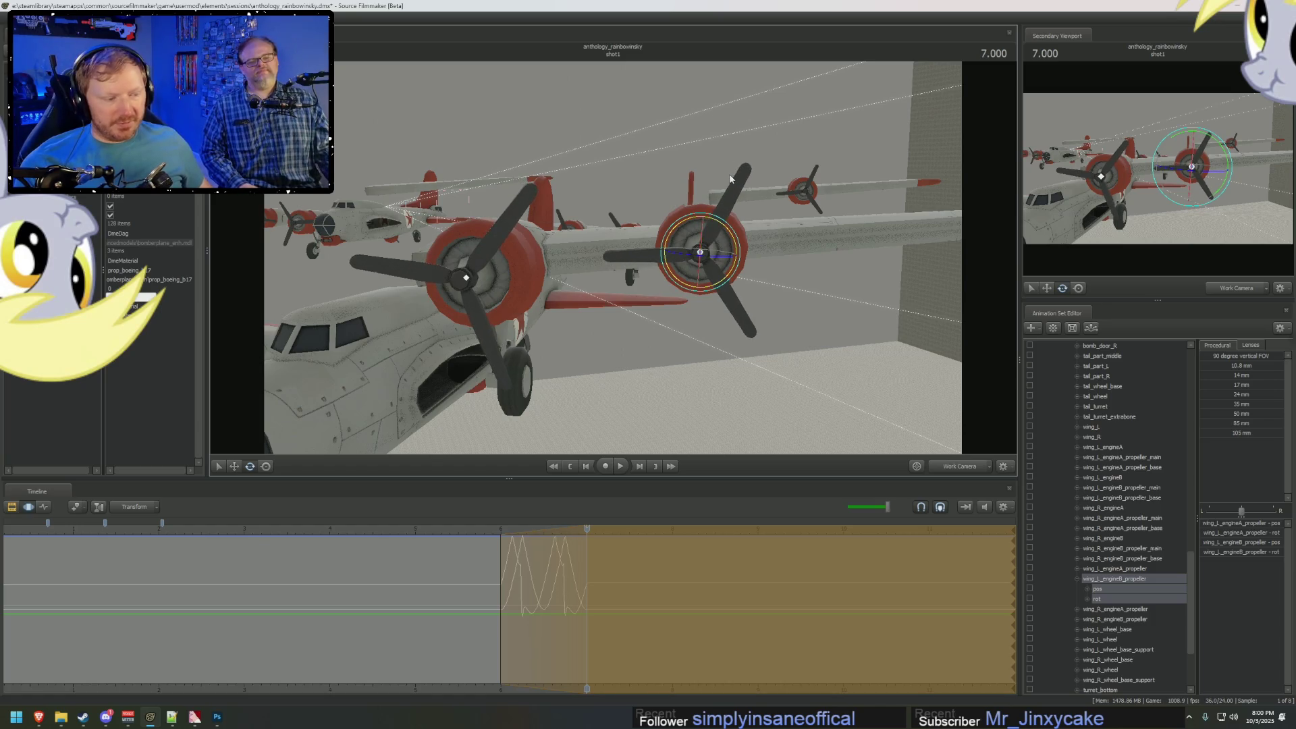
# Preview the propeller spin, rotate both further, and step back to 7.000.
pyautogui.click(488, 534)
pyautogui.press('space')
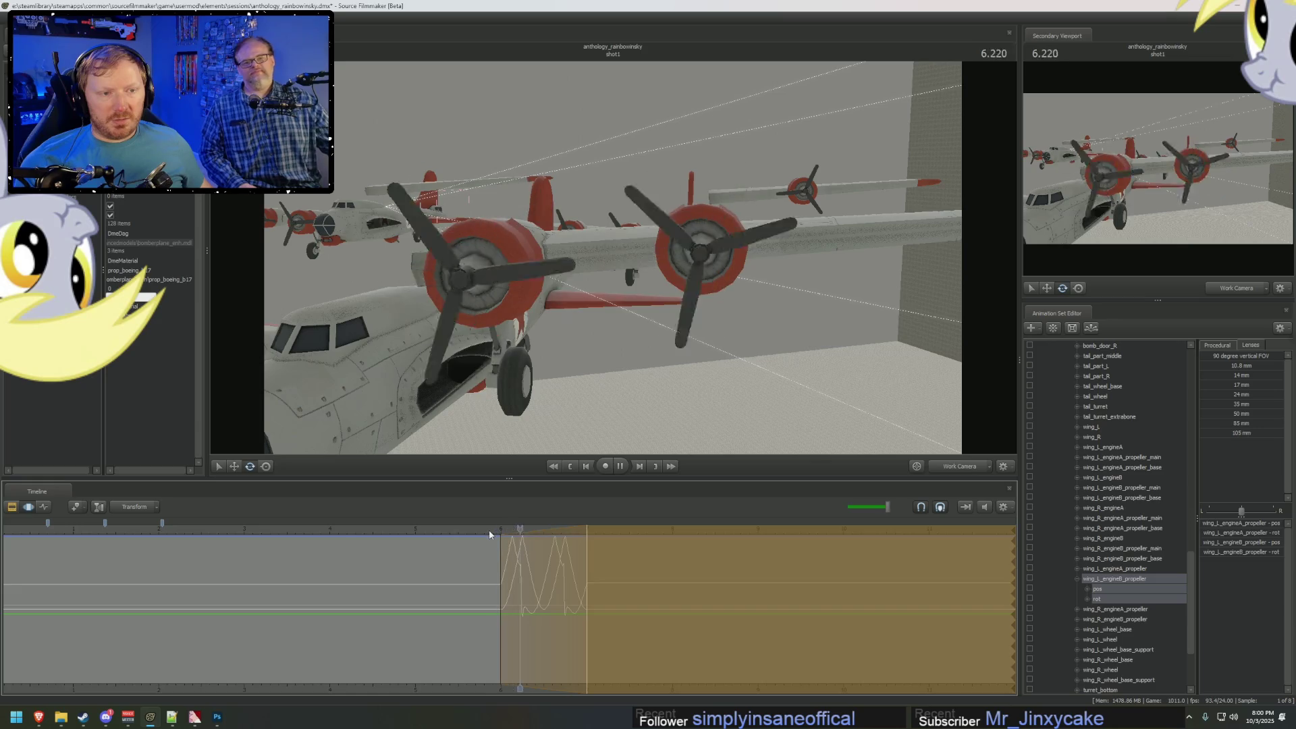
pyautogui.click(590, 566)
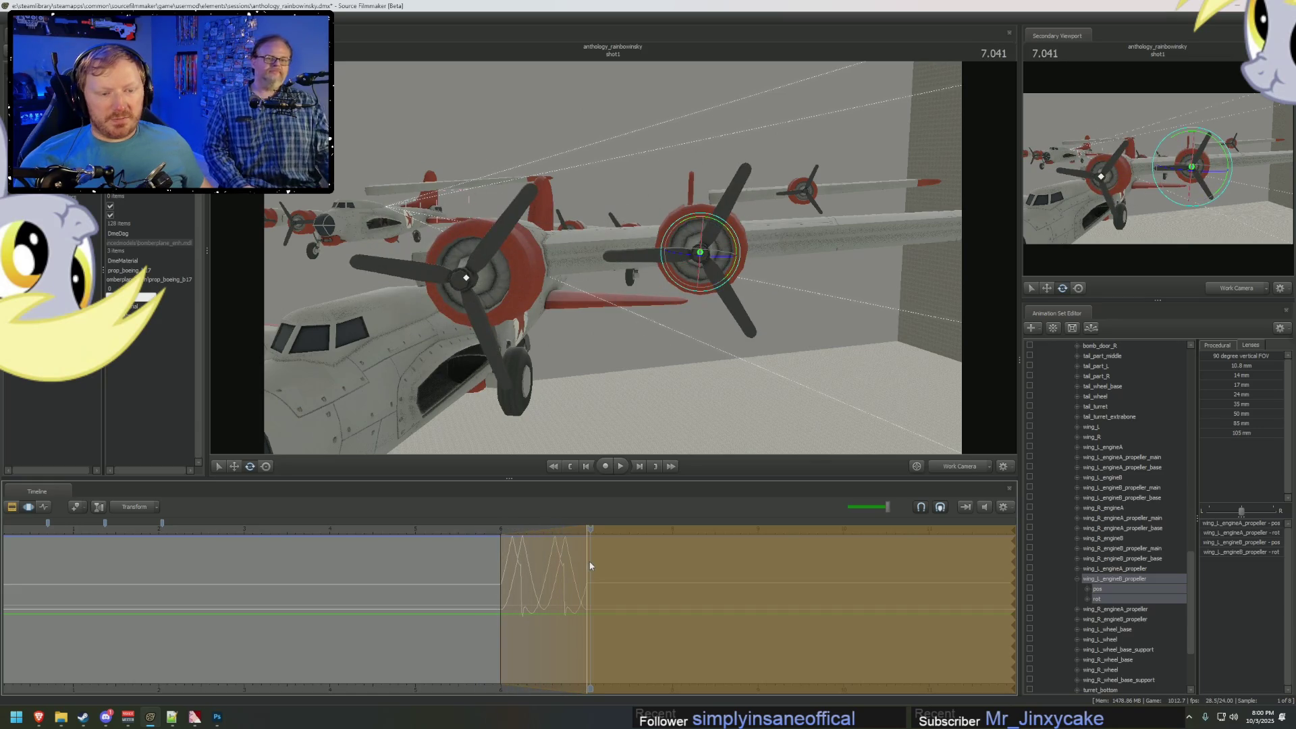
pyautogui.moveTo(717, 202)
pyautogui.mouseDown()
pyautogui.moveTo(725, 401)
pyautogui.moveTo(565, 241)
pyautogui.moveTo(756, 130)
pyautogui.mouseUp()
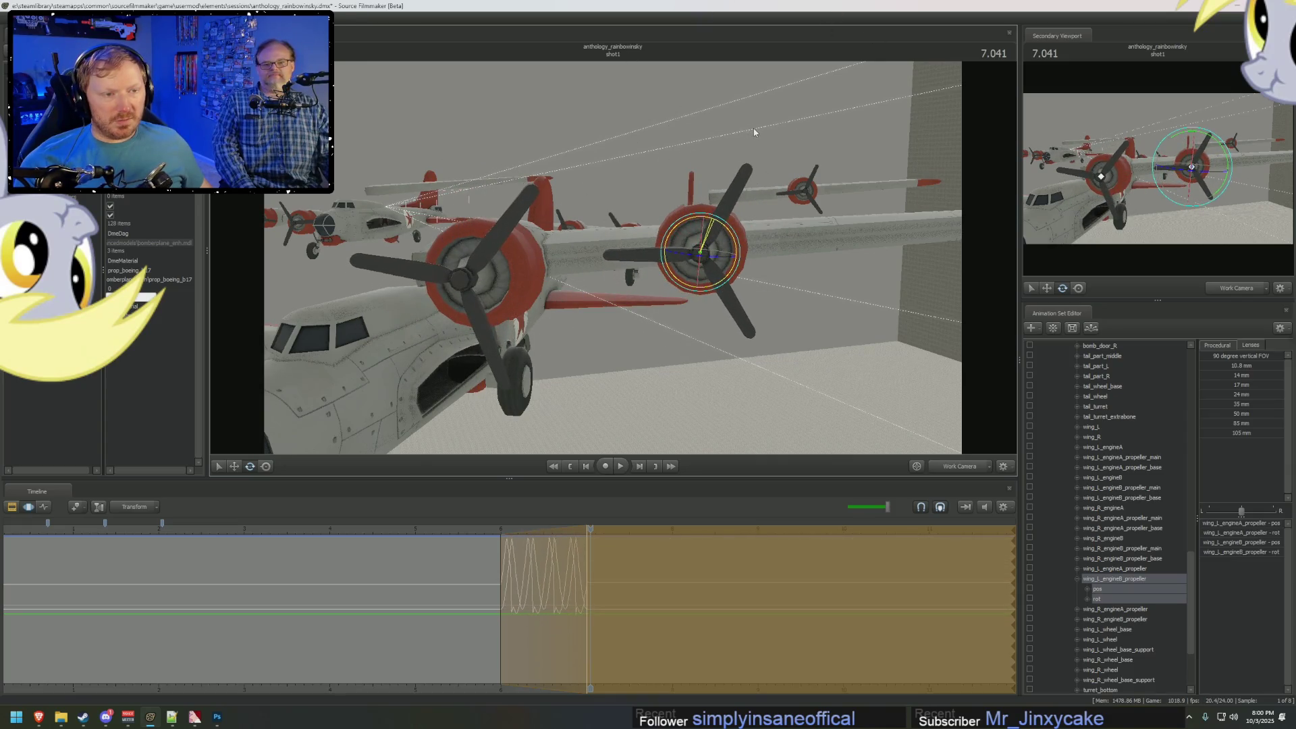
pyautogui.click(514, 531)
pyautogui.press('space')
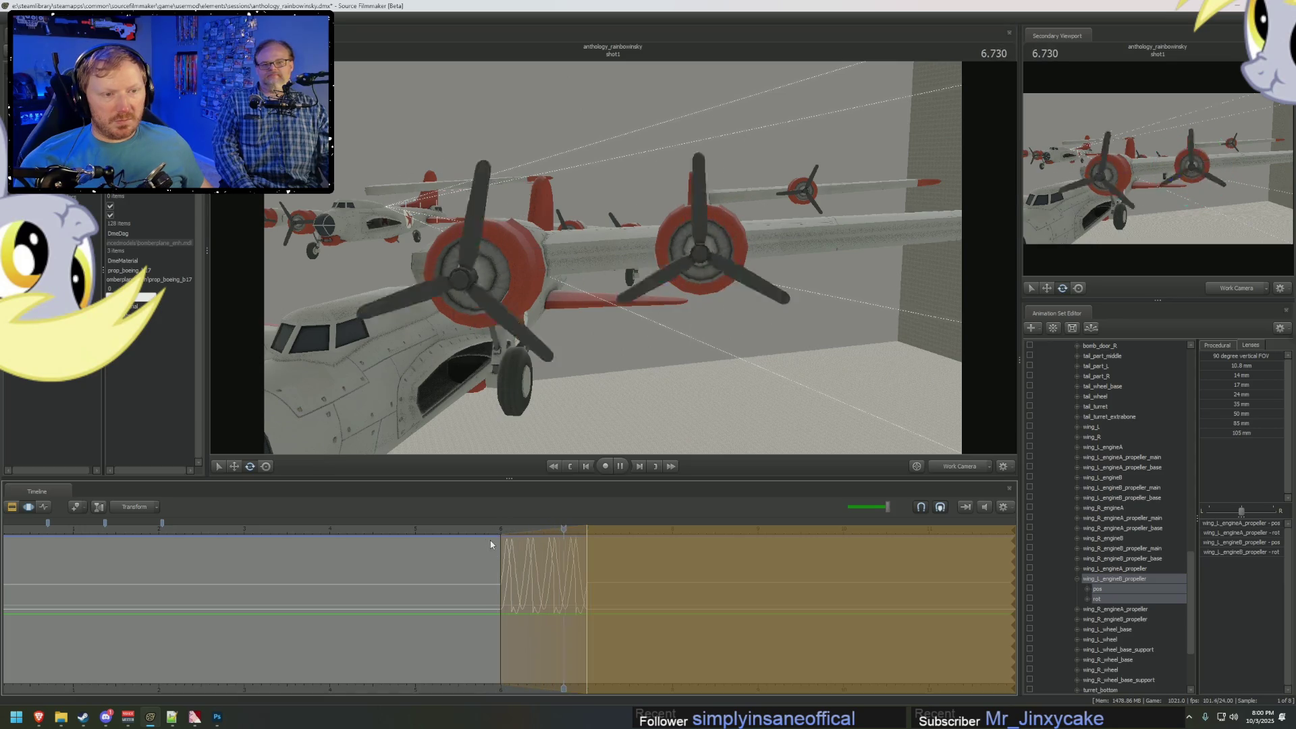
pyautogui.click(491, 532)
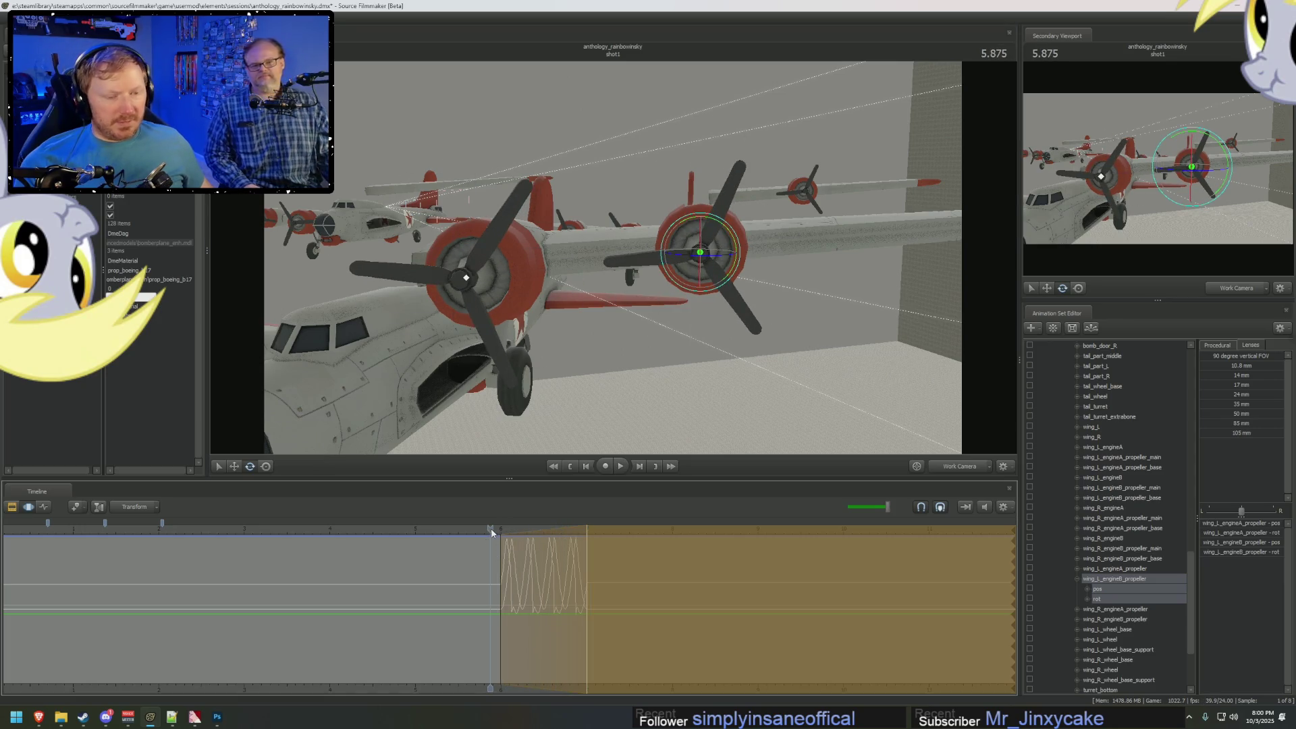
pyautogui.press('space')
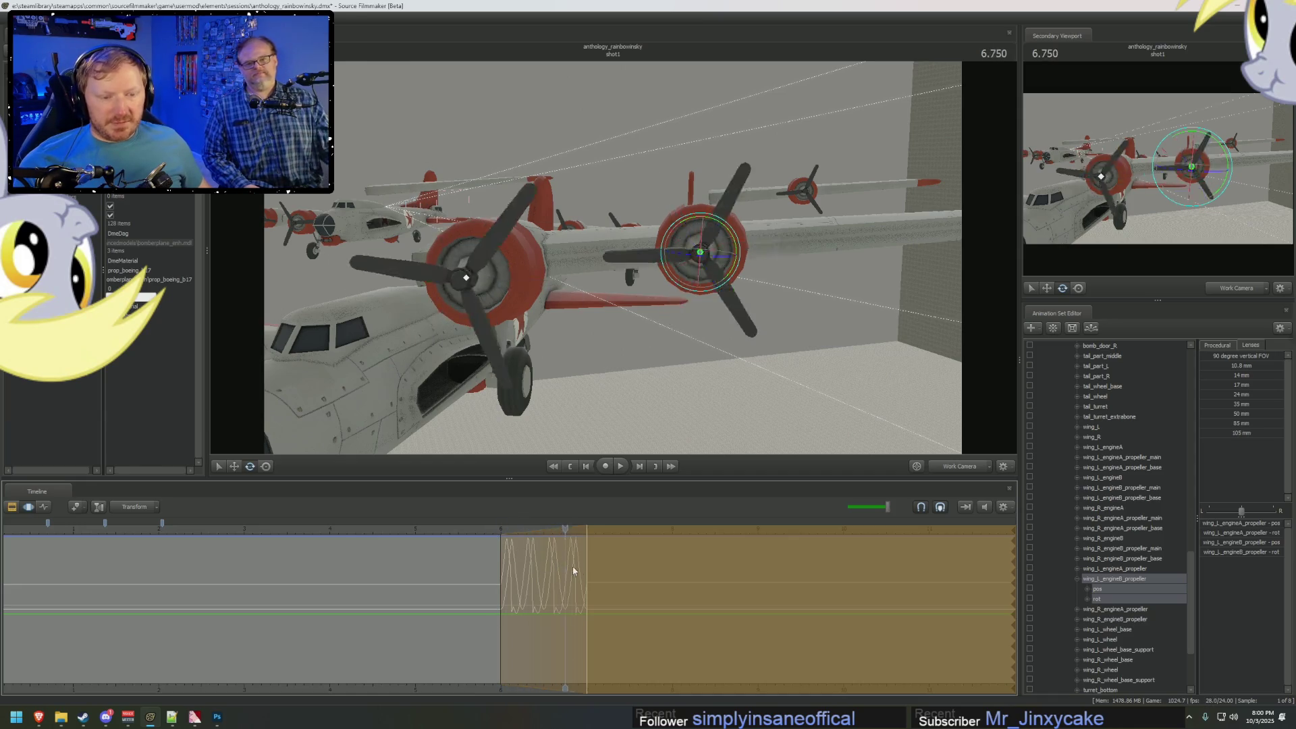
pyautogui.press('Left')
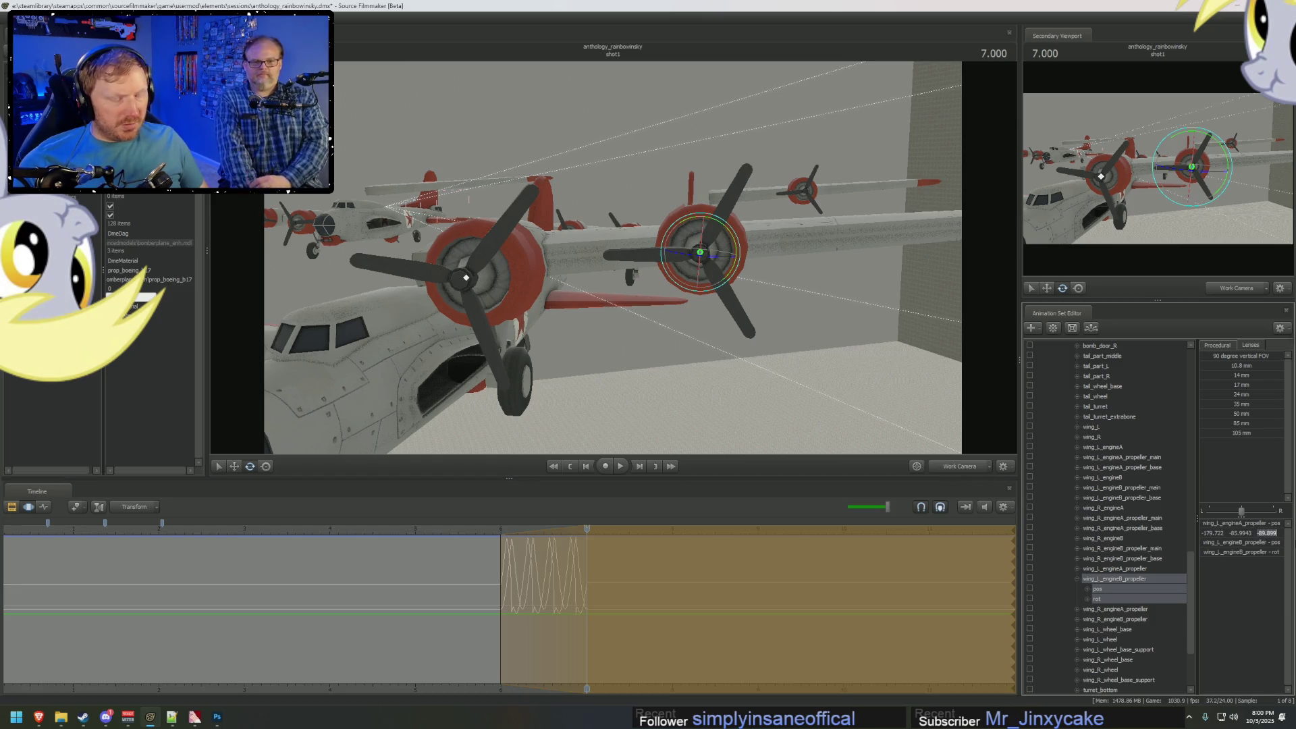
# Zero the engineA and engineB propeller rotation values, then scrub back to about 6.2 seconds.
pyautogui.write('0')
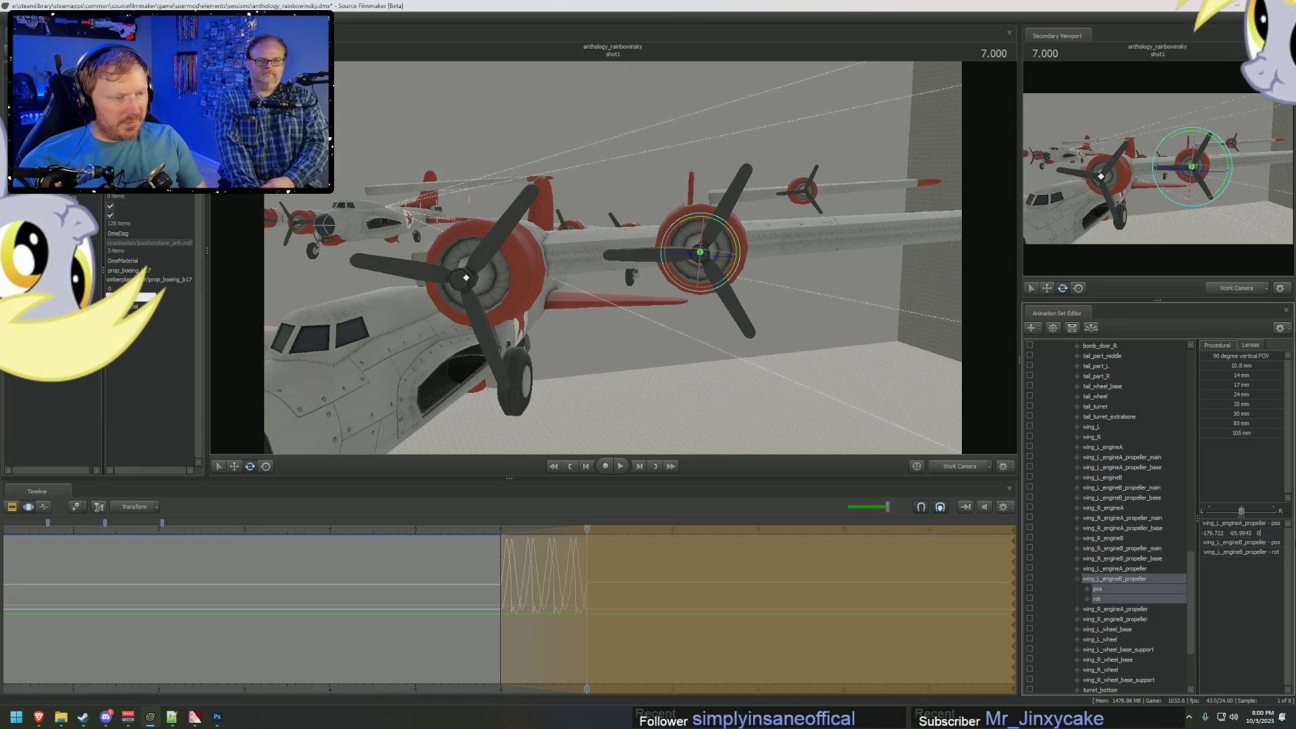
pyautogui.press('Return')
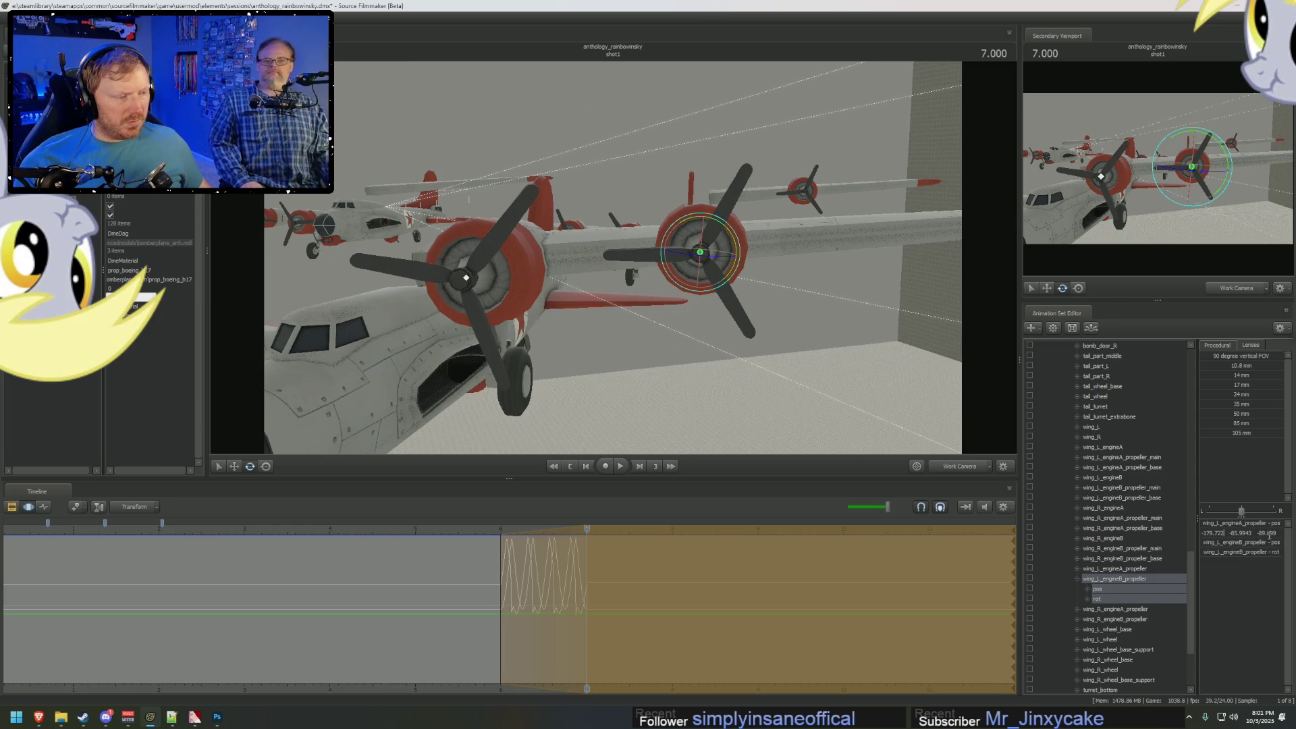
pyautogui.doubleClick(1273, 532)
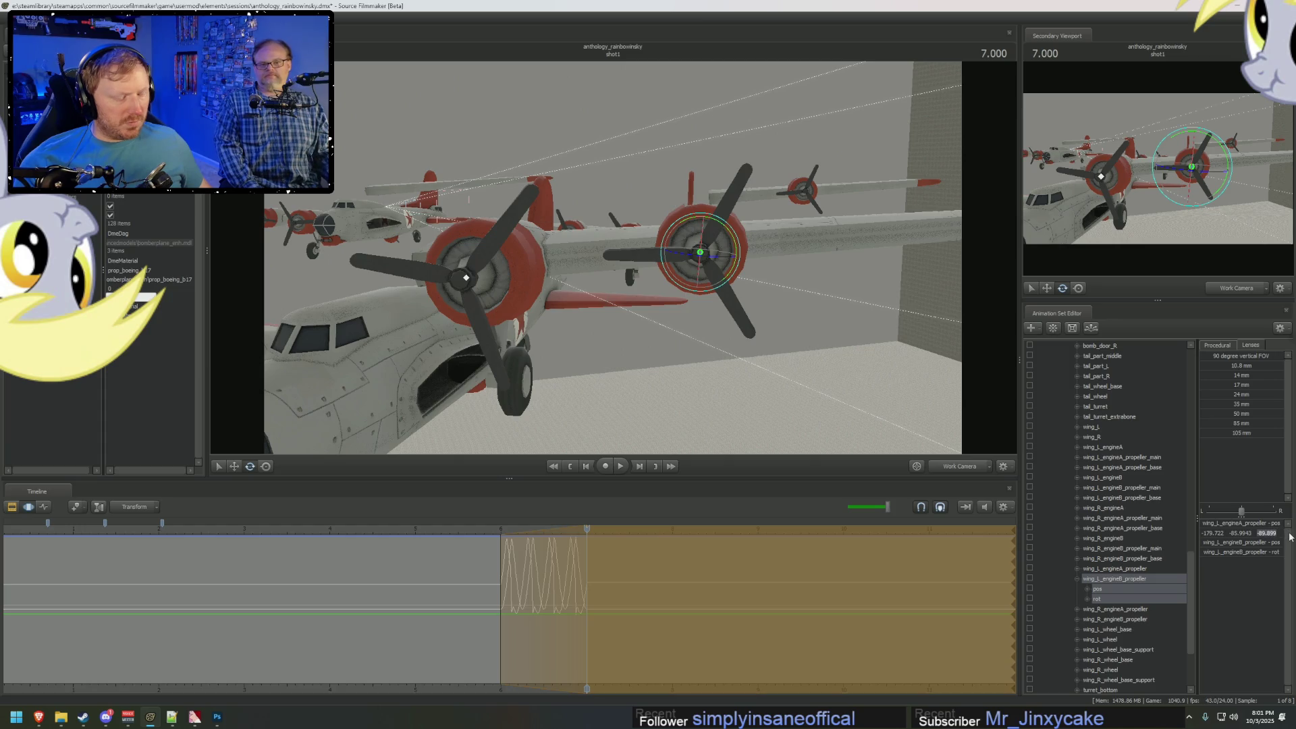
pyautogui.press('Return')
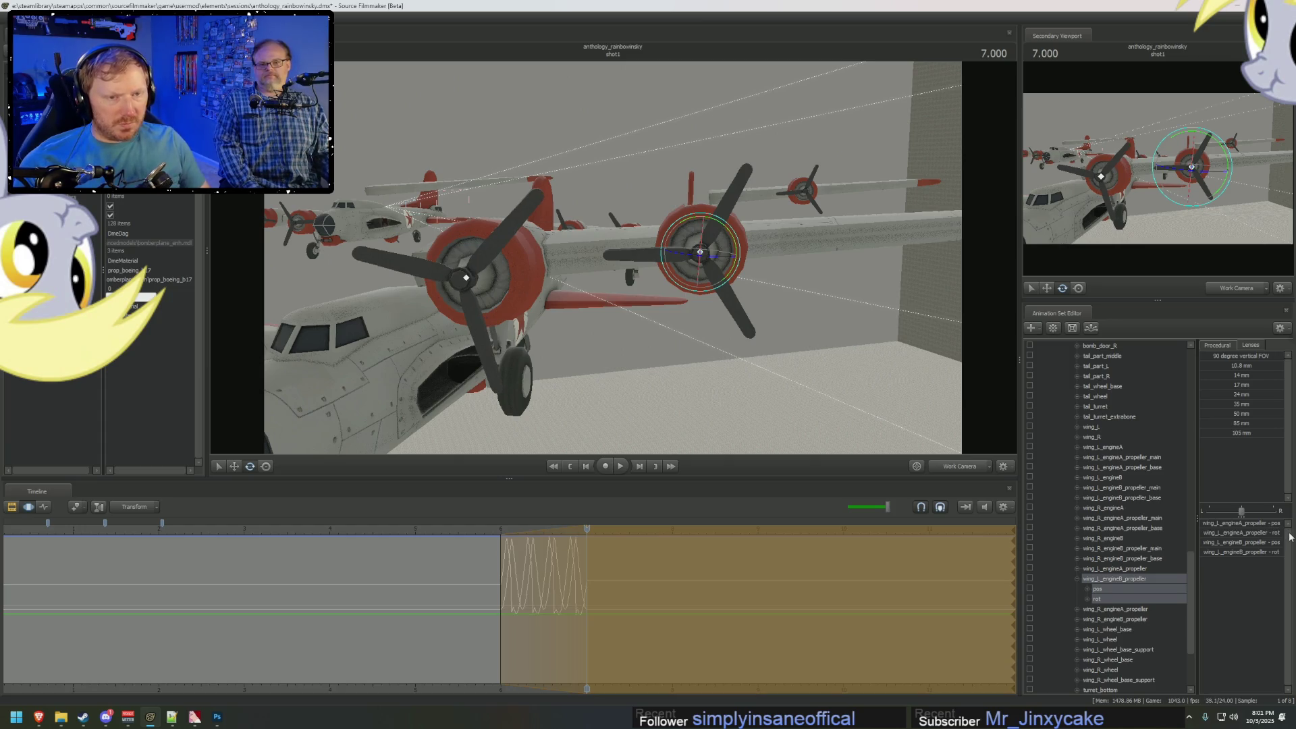
pyautogui.doubleClick(1268, 553)
pyautogui.write('0')
pyautogui.press('Return')
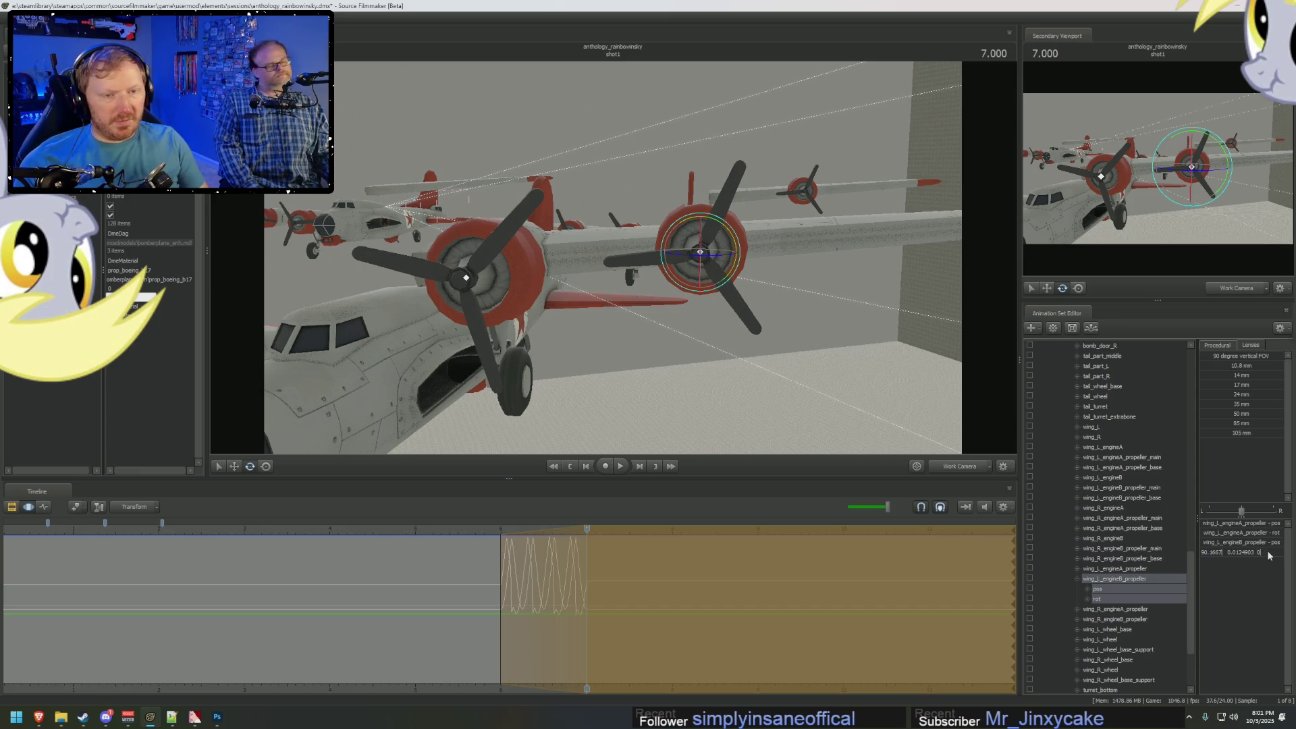
pyautogui.moveTo(496, 567)
pyautogui.mouseDown()
pyautogui.moveTo(531, 572)
pyautogui.moveTo(525, 583)
pyautogui.mouseUp()
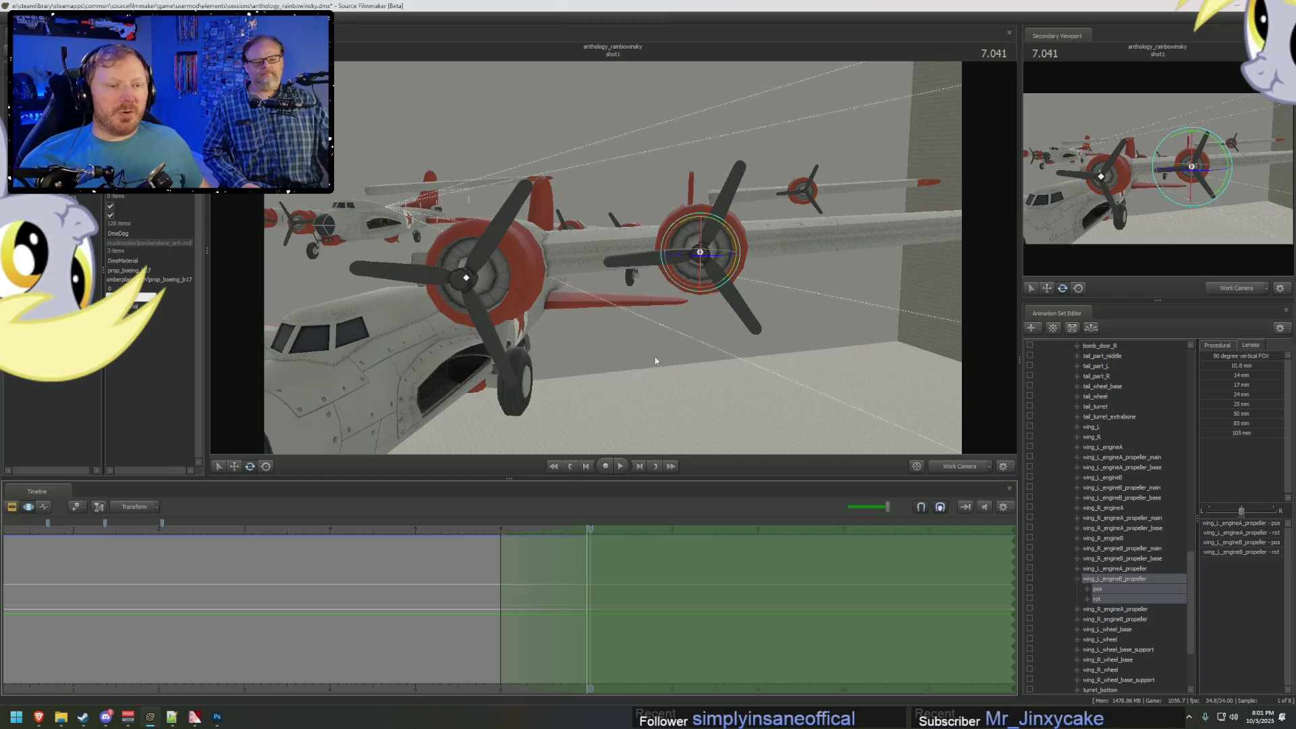
# Frame the propellers, expand engineB's rotation channels, and spin it around its y axis.
pyautogui.press('f')
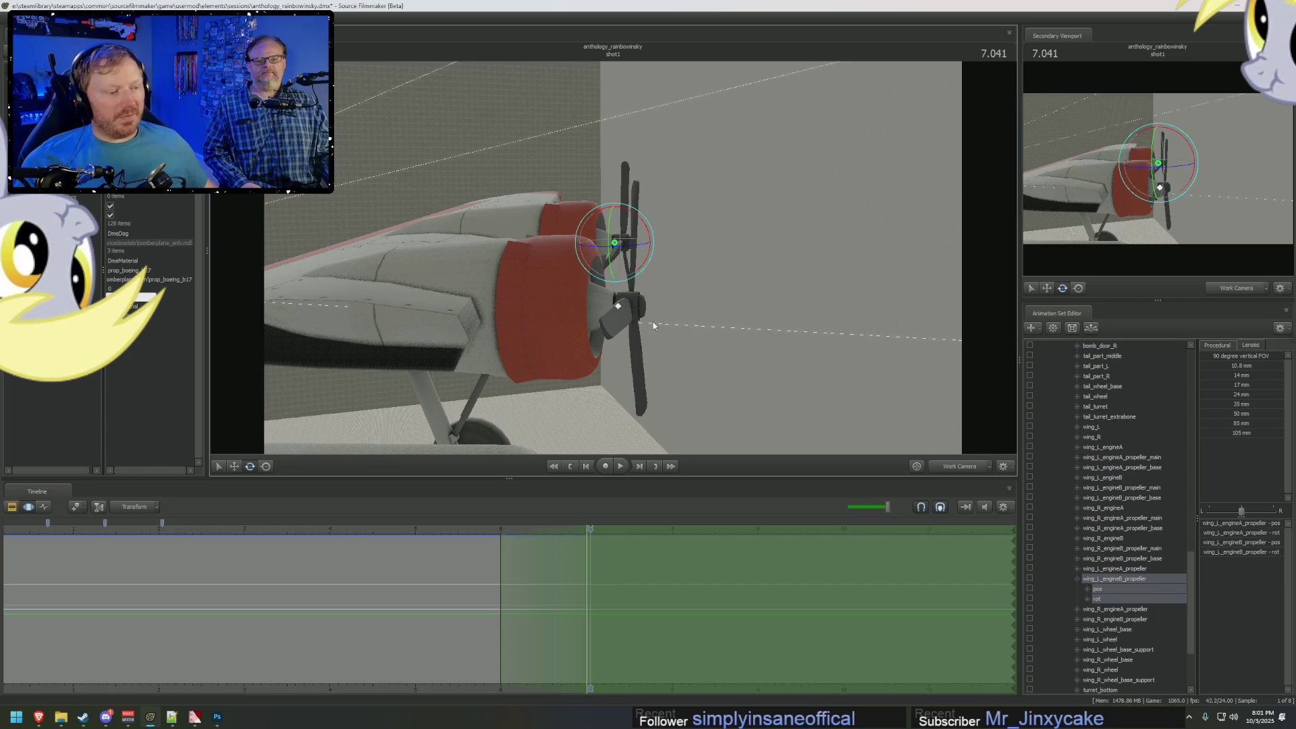
pyautogui.click(1087, 599)
pyautogui.click(1120, 629)
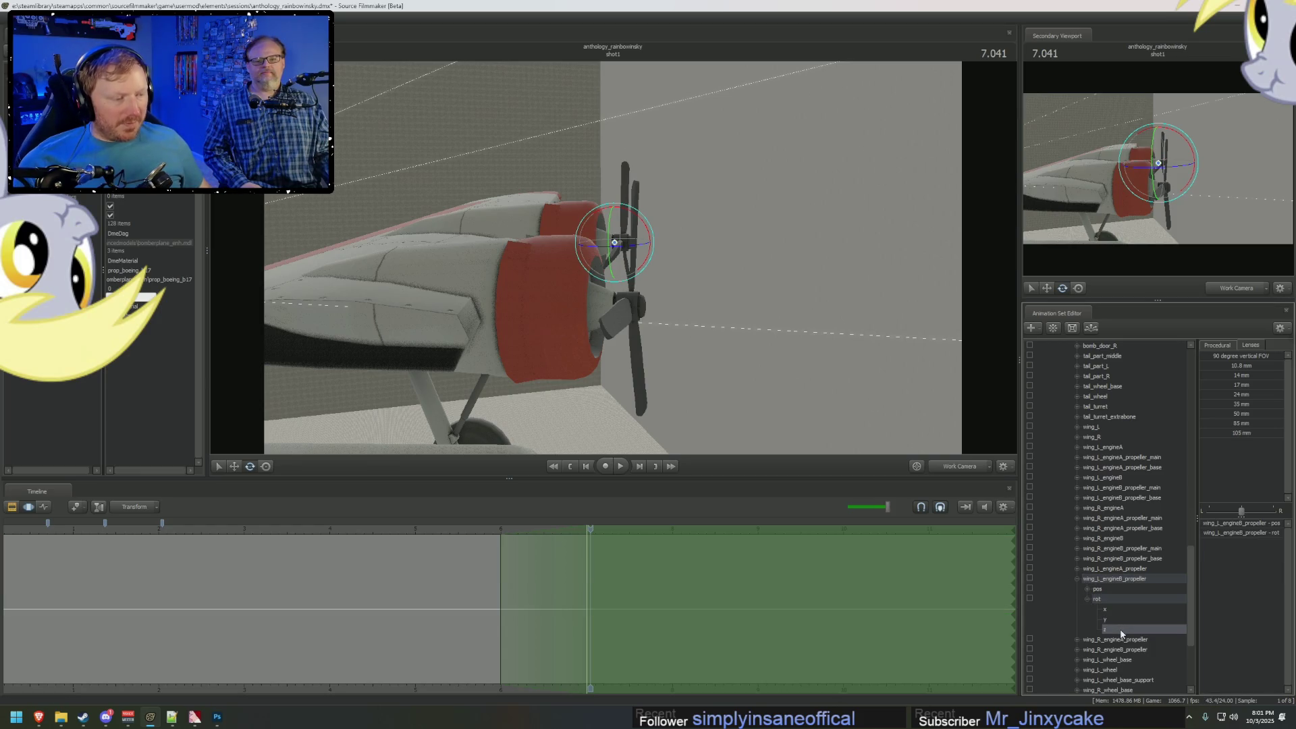
pyautogui.moveTo(740, 302); pyautogui.dragTo(633, 216)
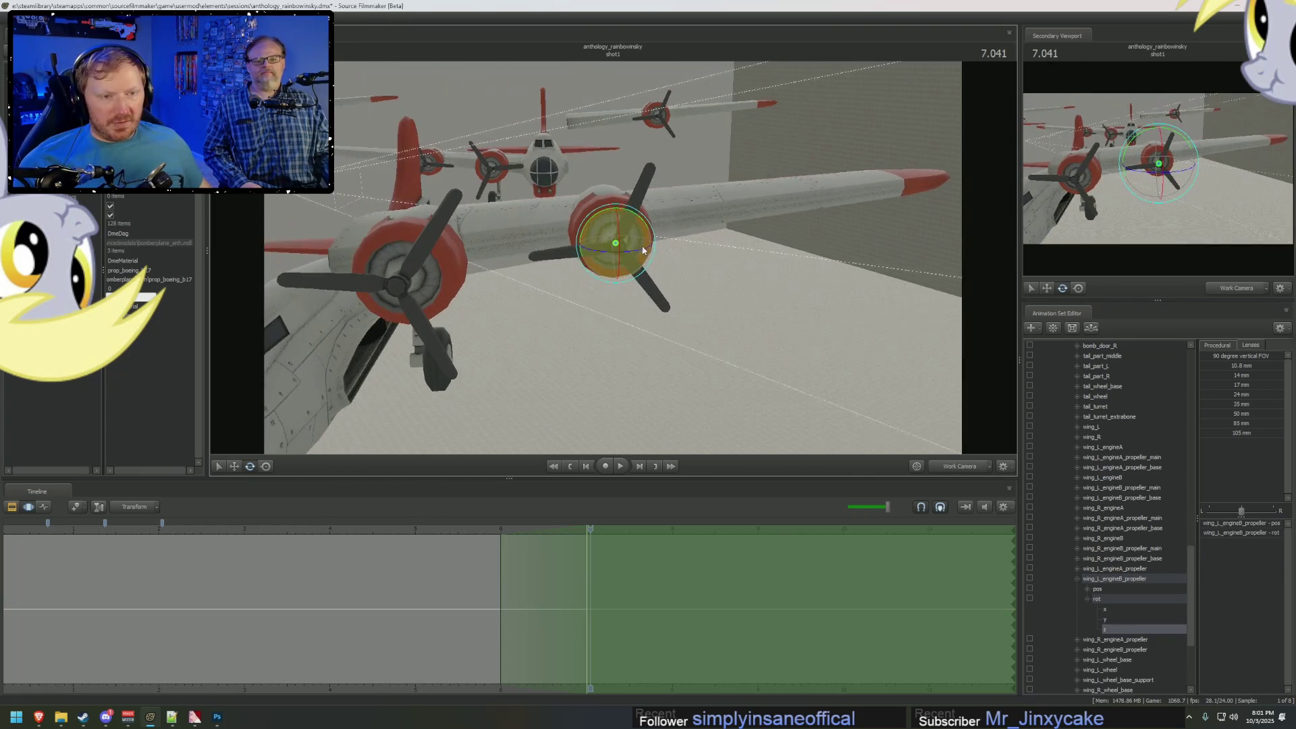
pyautogui.click(1128, 618)
pyautogui.moveTo(611, 208)
pyautogui.mouseDown()
pyautogui.moveTo(518, 370)
pyautogui.moveTo(615, 261)
pyautogui.moveTo(659, 263)
pyautogui.moveTo(635, 202)
pyautogui.moveTo(784, 455)
pyautogui.moveTo(844, 486)
pyautogui.mouseUp()
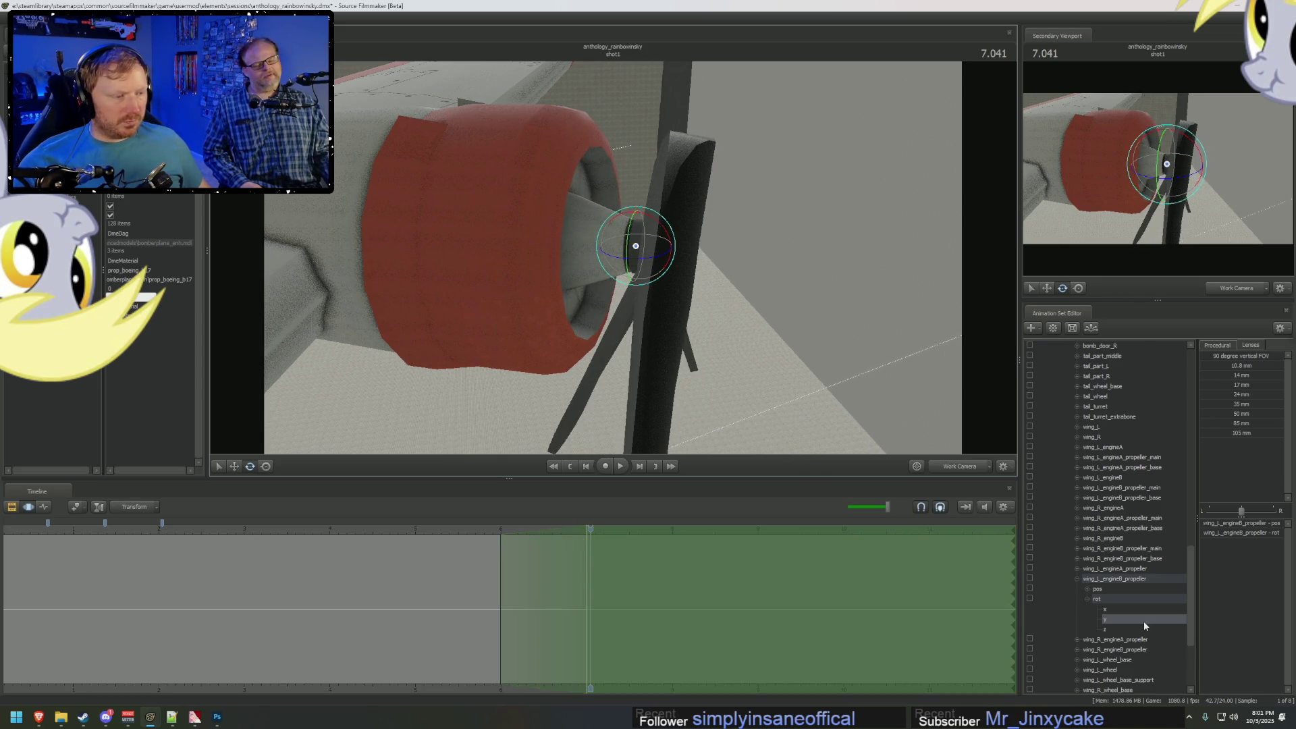
# Expand engineA's rotation channels, face it head-on, and select only the engineA propeller.
pyautogui.scroll(5, 1141, 619)
pyautogui.scroll(-6, 1107, 531)
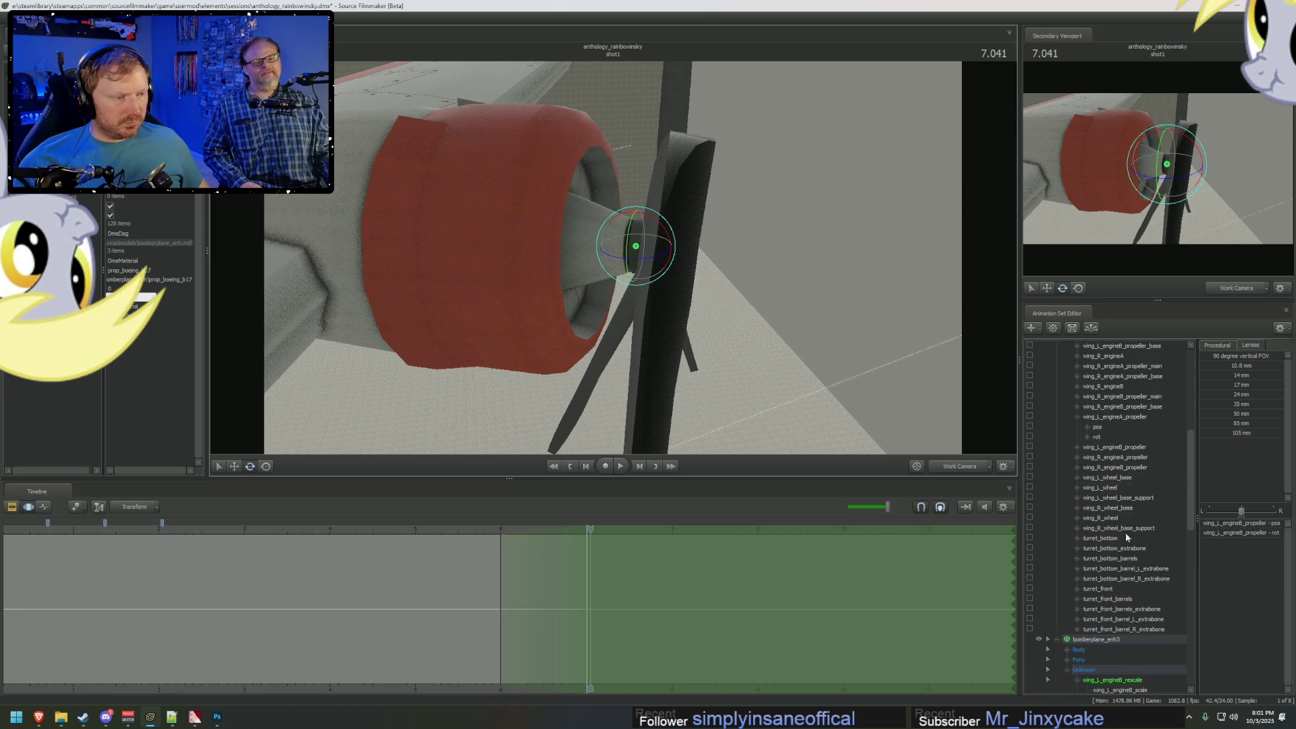
pyautogui.click(1087, 528)
pyautogui.click(1109, 548)
pyautogui.moveTo(611, 263)
pyautogui.mouseDown()
pyautogui.moveTo(621, 284)
pyautogui.moveTo(742, 210)
pyautogui.moveTo(689, 237)
pyautogui.mouseUp()
pyautogui.click(1110, 508)
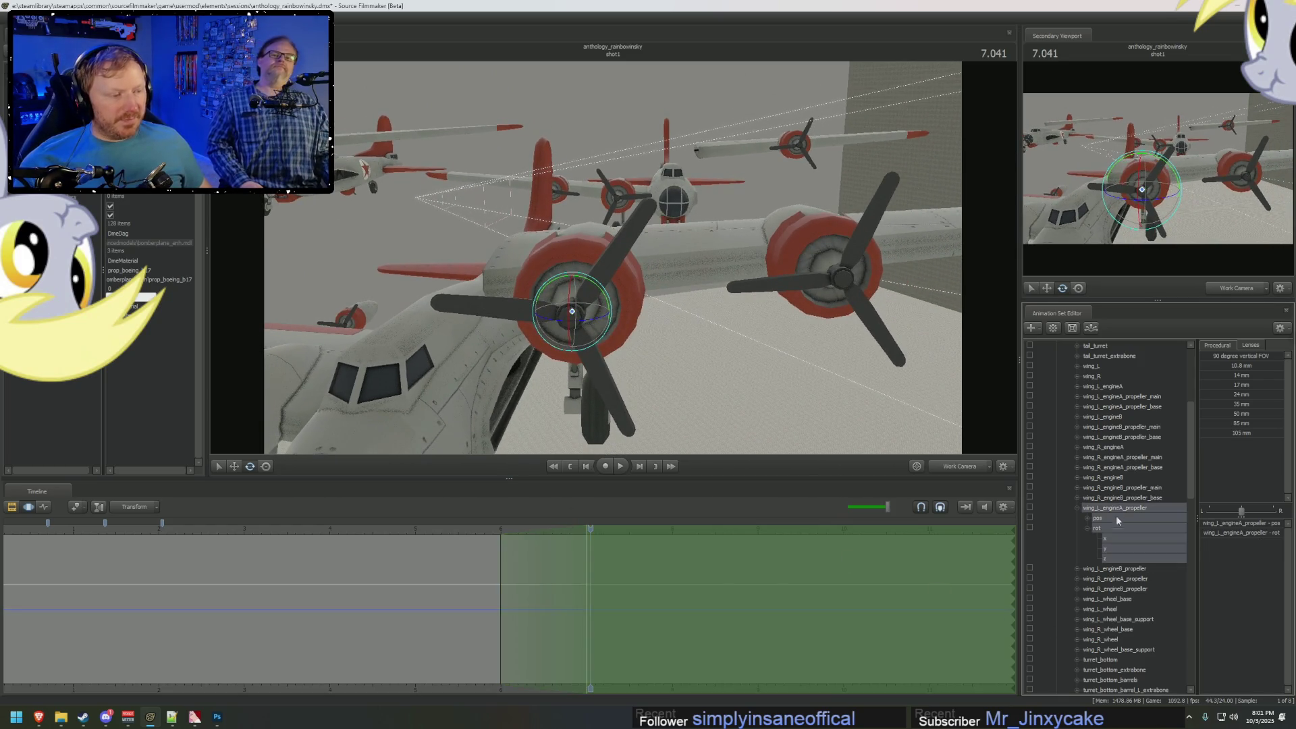
# Test-rotate the engineA propeller freely, then around its x and z axes.
pyautogui.moveTo(596, 246)
pyautogui.mouseDown()
pyautogui.moveTo(584, 252)
pyautogui.moveTo(596, 247)
pyautogui.mouseUp()
pyautogui.click(592, 292)
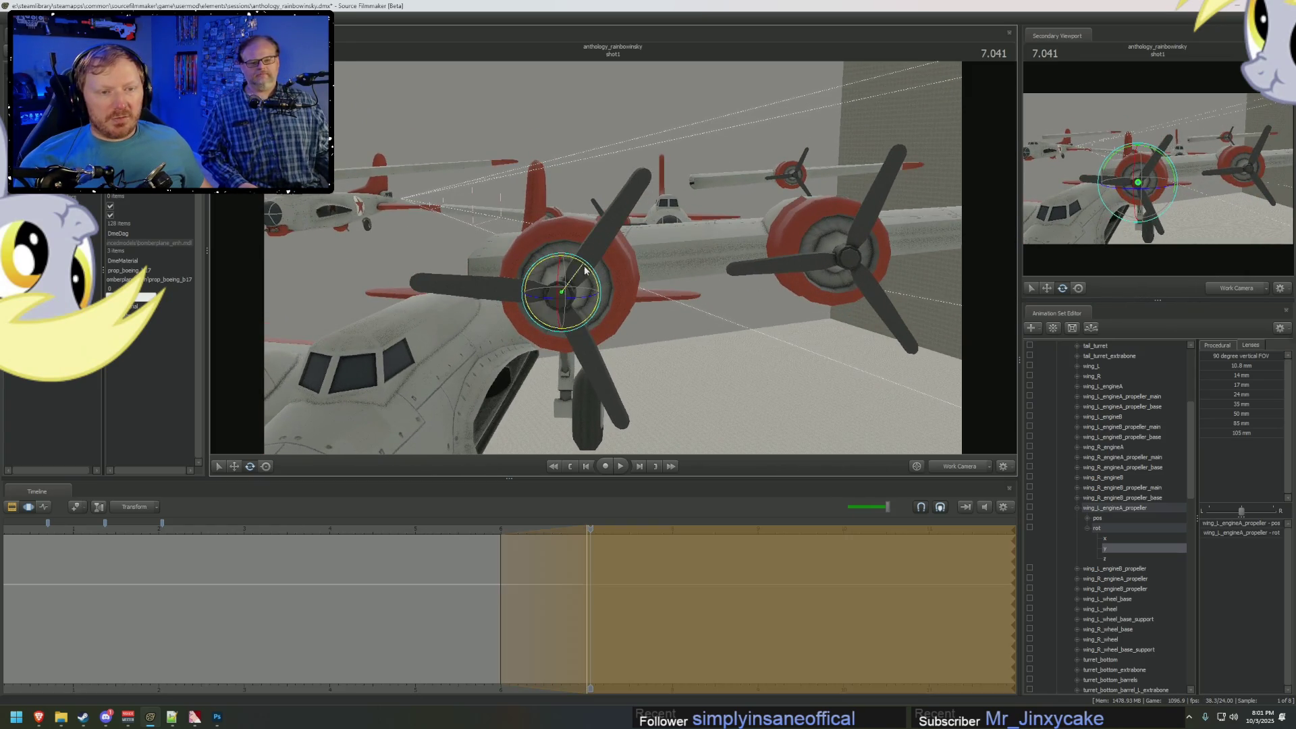
pyautogui.moveTo(592, 292); pyautogui.dragTo(611, 331)
pyautogui.click(1120, 538)
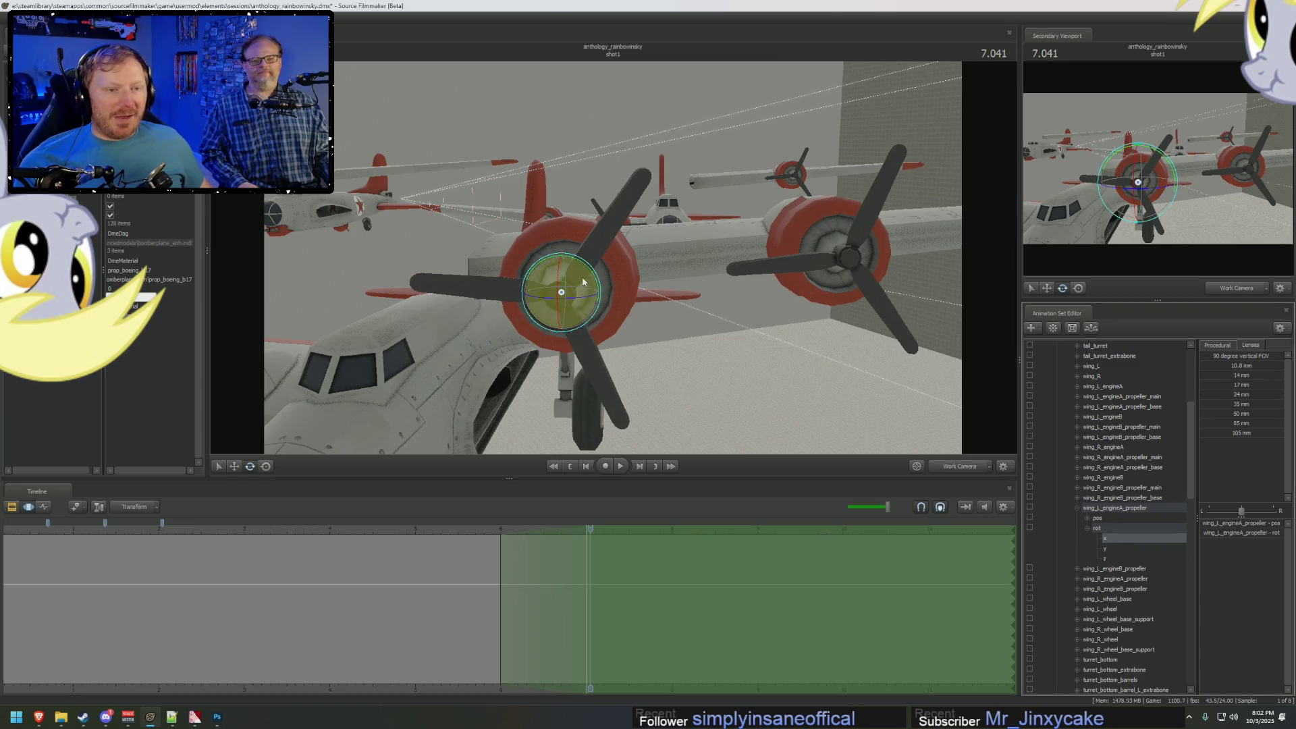
pyautogui.moveTo(587, 280)
pyautogui.mouseDown()
pyautogui.moveTo(584, 305)
pyautogui.moveTo(548, 335)
pyautogui.mouseUp()
pyautogui.click(1105, 558)
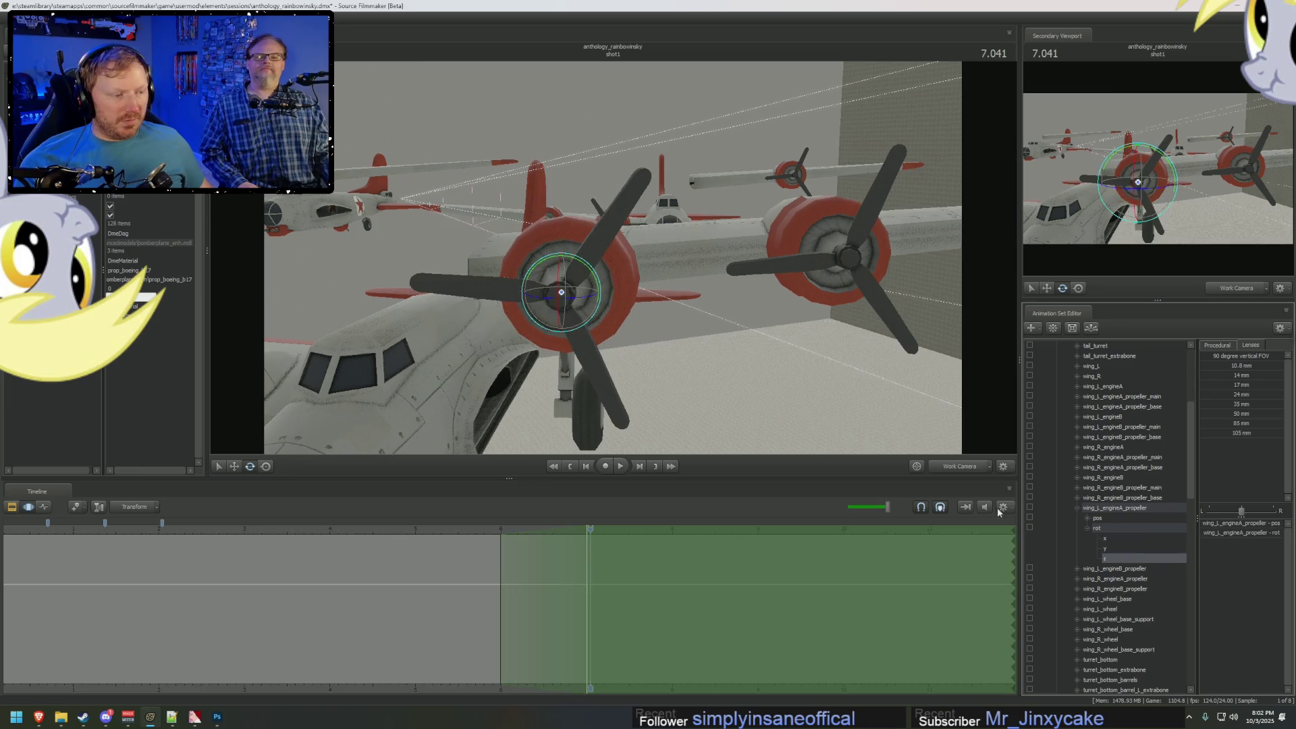
pyautogui.moveTo(586, 273)
pyautogui.mouseDown()
pyautogui.moveTo(574, 283)
pyautogui.moveTo(547, 267)
pyautogui.moveTo(519, 273)
pyautogui.moveTo(568, 244)
pyautogui.moveTo(595, 284)
pyautogui.moveTo(1075, 609)
pyautogui.mouseUp()
# Select all engineA rotation channels, then collapse engineA and pick engineB's rotation y channel.
pyautogui.click(1110, 539)
pyautogui.click(1104, 540)
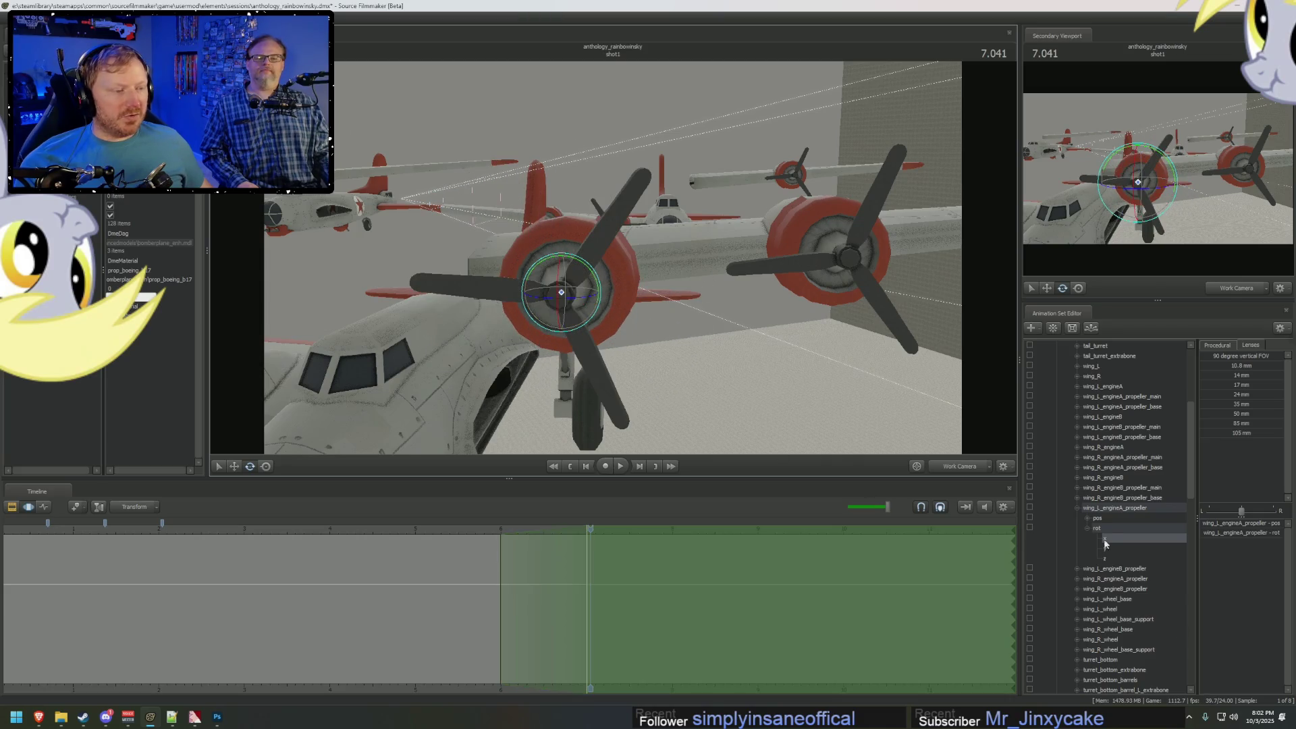
pyautogui.click(1097, 528)
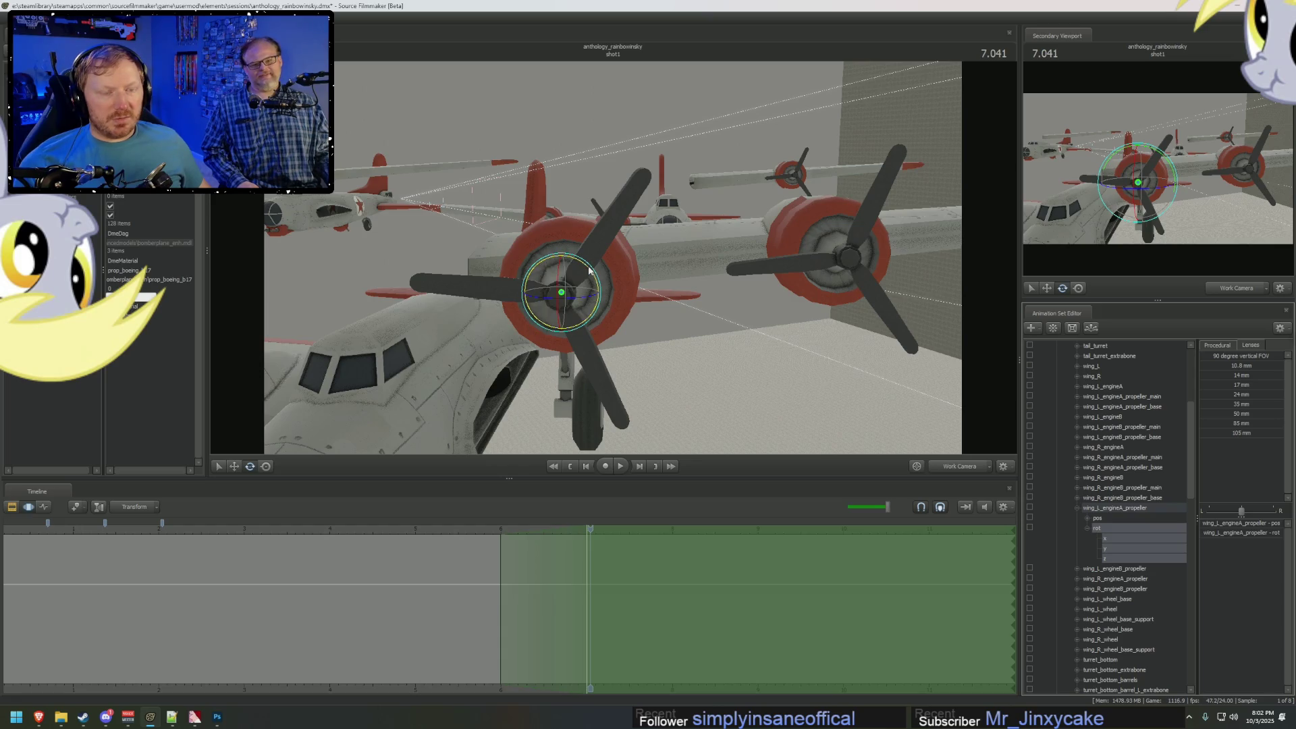
pyautogui.click(1077, 508)
pyautogui.click(1077, 518)
pyautogui.click(1106, 557)
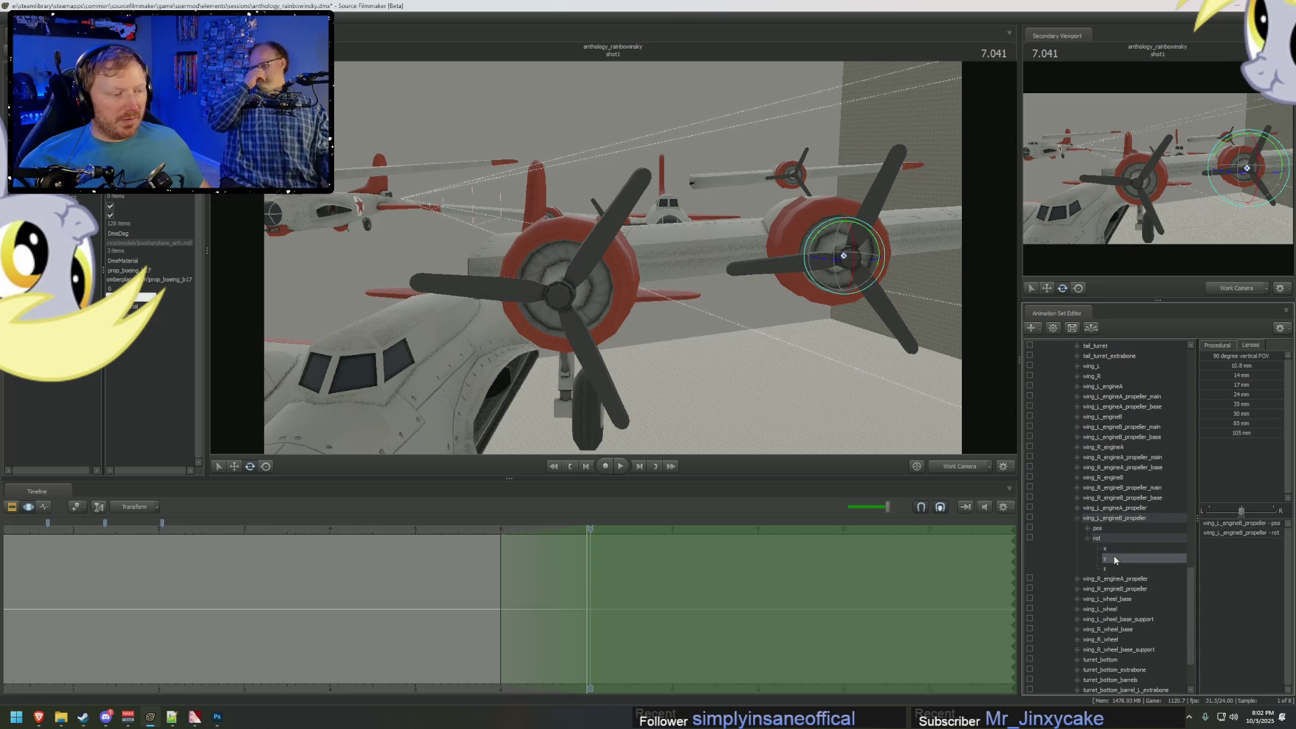
# Frame the engineB propeller, spin it around its axis, and commit its rotation values.
pyautogui.press('f')
pyautogui.moveTo(669, 235)
pyautogui.mouseDown()
pyautogui.moveTo(671, 72)
pyautogui.moveTo(681, 103)
pyautogui.mouseUp()
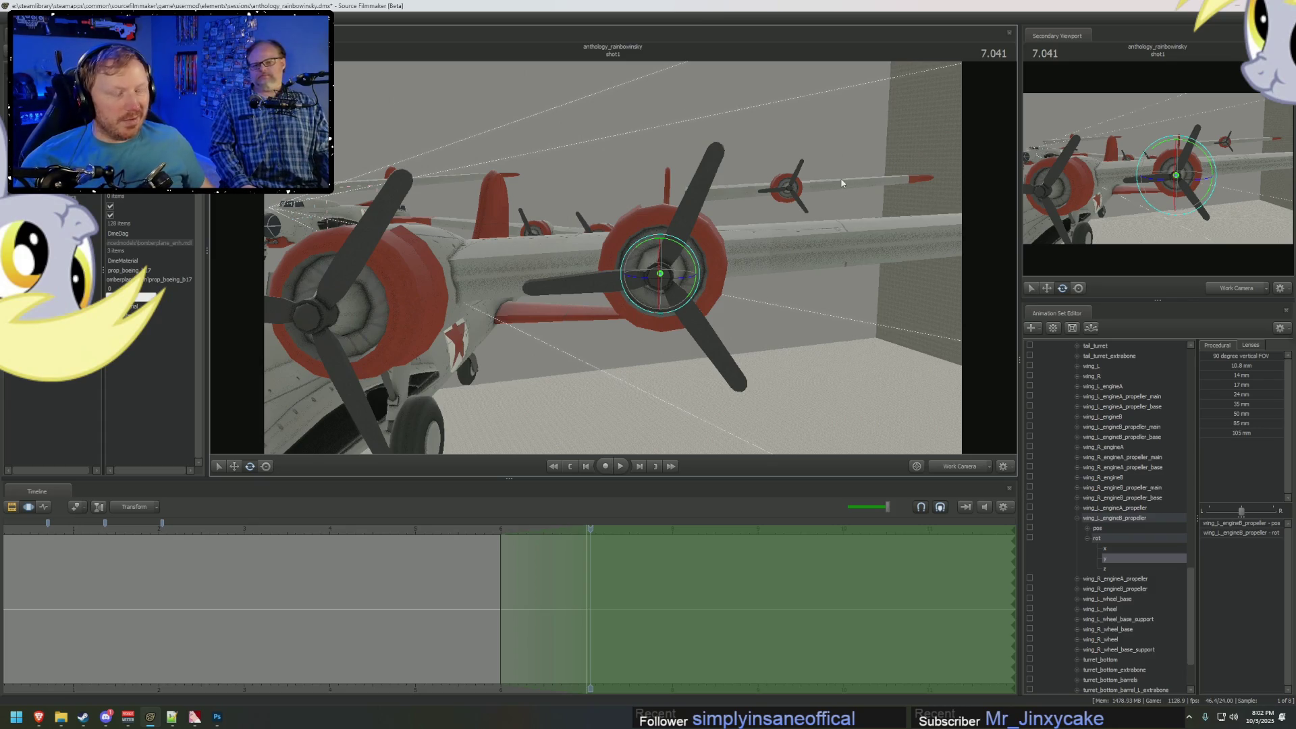
pyautogui.moveTo(677, 244)
pyautogui.mouseDown()
pyautogui.moveTo(744, 249)
pyautogui.moveTo(744, 320)
pyautogui.moveTo(663, 251)
pyautogui.moveTo(671, 106)
pyautogui.moveTo(819, 341)
pyautogui.moveTo(674, 40)
pyautogui.moveTo(509, 238)
pyautogui.moveTo(848, 379)
pyautogui.moveTo(639, 124)
pyautogui.moveTo(695, 119)
pyautogui.moveTo(724, 138)
pyautogui.mouseUp()
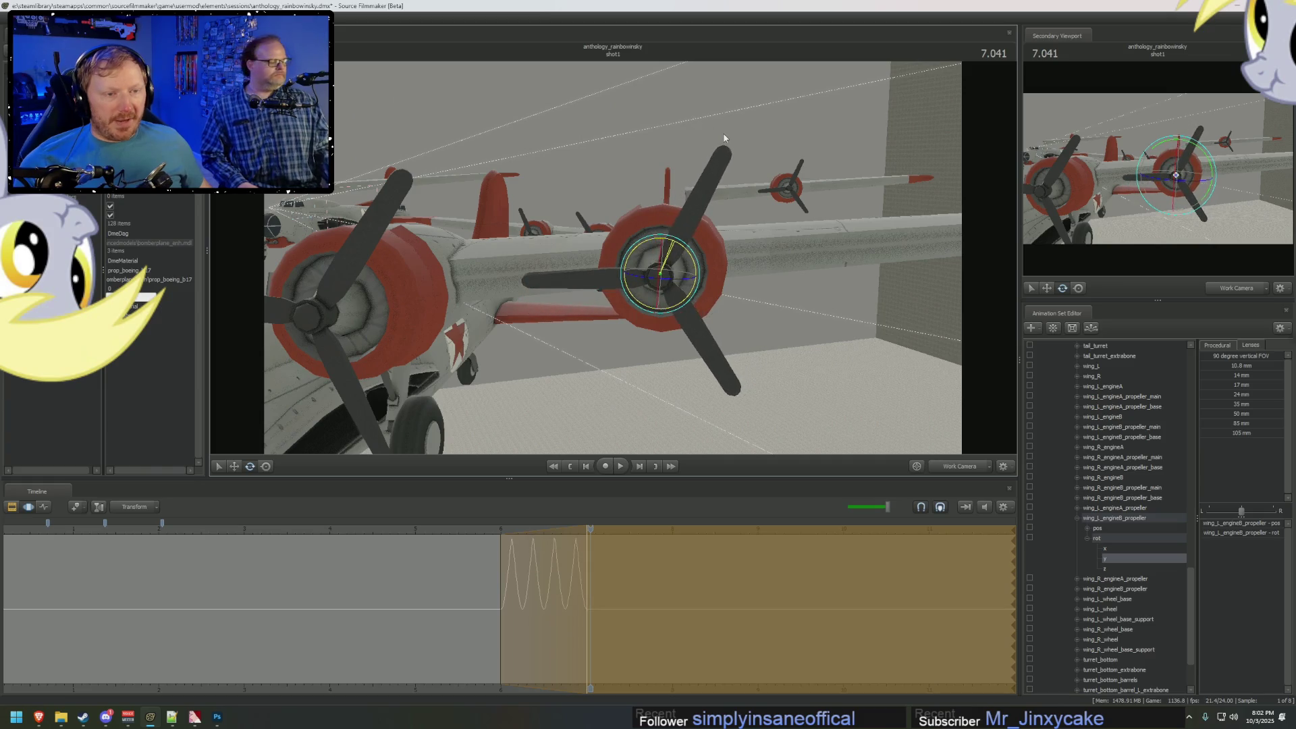
pyautogui.doubleClick(1233, 533)
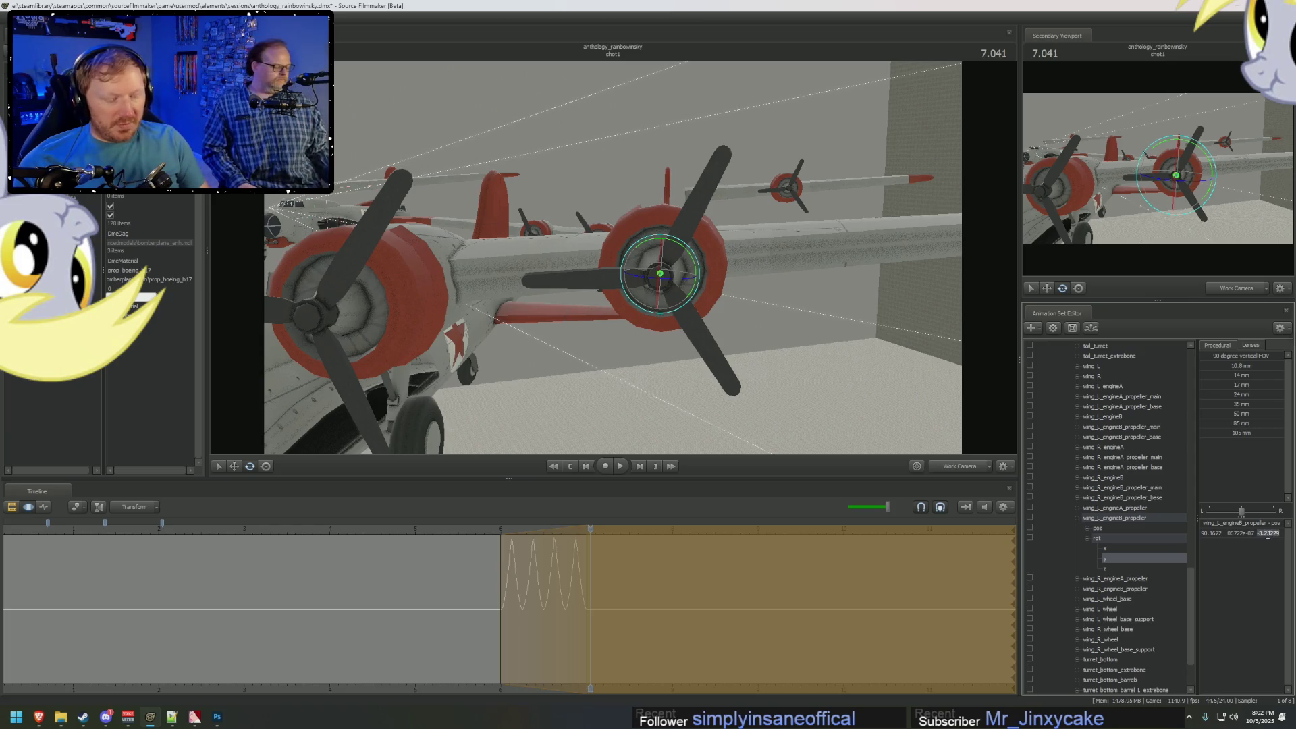
pyautogui.press('Return')
# Move the current time to 6.5 seconds and shift the time selection earlier, near 4 seconds.
pyautogui.moveTo(496, 533)
pyautogui.mouseDown()
pyautogui.moveTo(525, 578)
pyautogui.moveTo(579, 576)
pyautogui.moveTo(514, 569)
pyautogui.mouseUp()
pyautogui.scroll(5, 493, 534)
pyautogui.scroll(-4, 515, 570)
pyautogui.moveTo(676, 579)
pyautogui.mouseDown()
pyautogui.moveTo(712, 595)
pyautogui.moveTo(698, 600)
pyautogui.mouseUp()
pyautogui.moveTo(624, 575)
pyautogui.mouseDown()
pyautogui.moveTo(328, 560)
pyautogui.moveTo(281, 531)
pyautogui.moveTo(438, 544)
pyautogui.mouseUp()
pyautogui.scroll(-3, 478, 620)
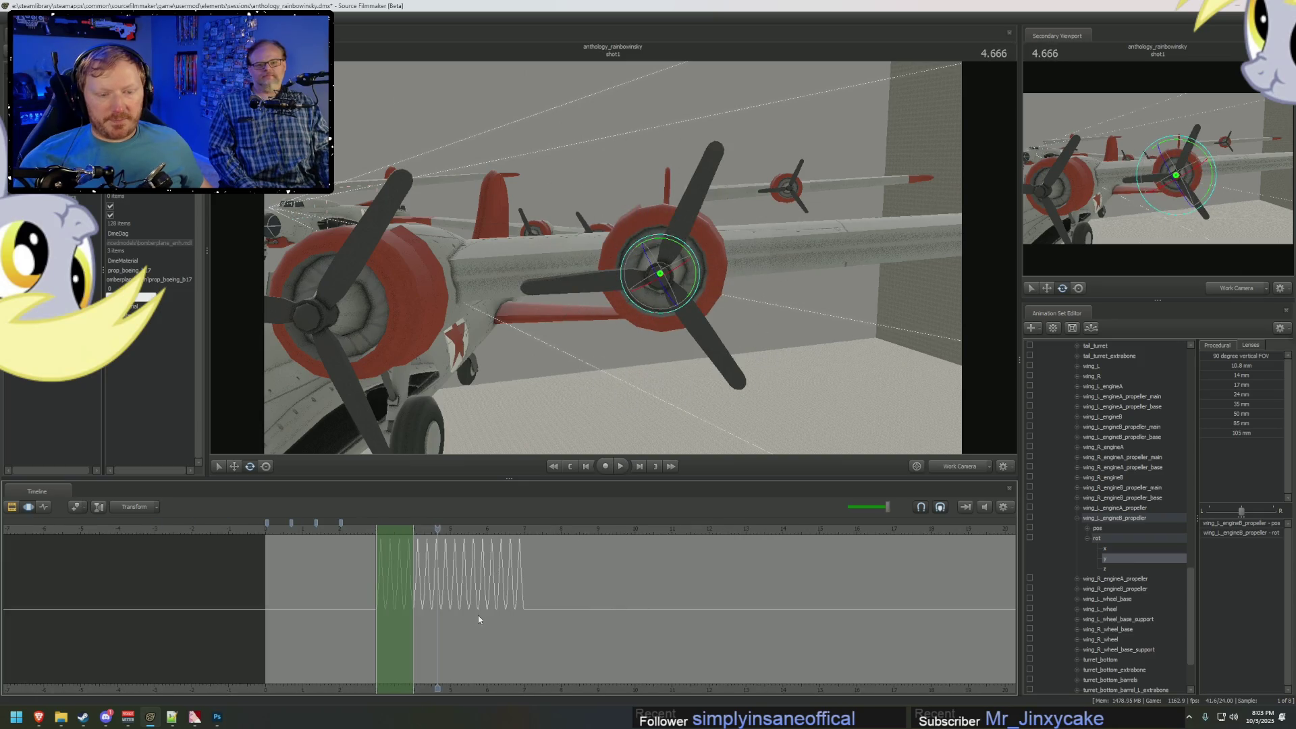
# Shift the time selection back to 2 seconds, then clear it from the propeller curve.
pyautogui.scroll(2, 573, 562)
pyautogui.moveTo(540, 555)
pyautogui.mouseDown()
pyautogui.moveTo(347, 562)
pyautogui.moveTo(819, 607)
pyautogui.moveTo(813, 594)
pyautogui.moveTo(883, 594)
pyautogui.moveTo(889, 553)
pyautogui.moveTo(960, 584)
pyautogui.mouseUp()
pyautogui.moveTo(821, 659)
pyautogui.mouseDown(button='middle')
pyautogui.moveTo(790, 688)
pyautogui.moveTo(687, 647)
pyautogui.mouseUp(button='middle')
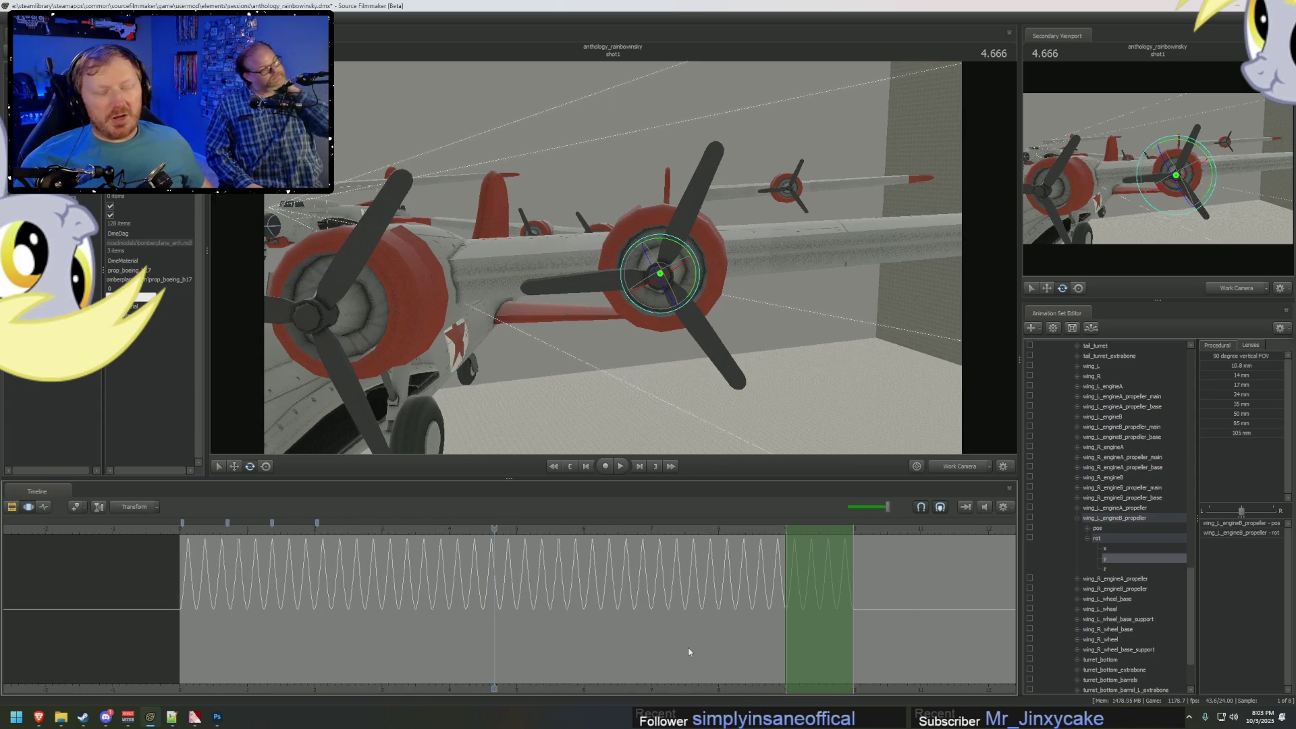
pyautogui.press('F2')
pyautogui.press('F4')
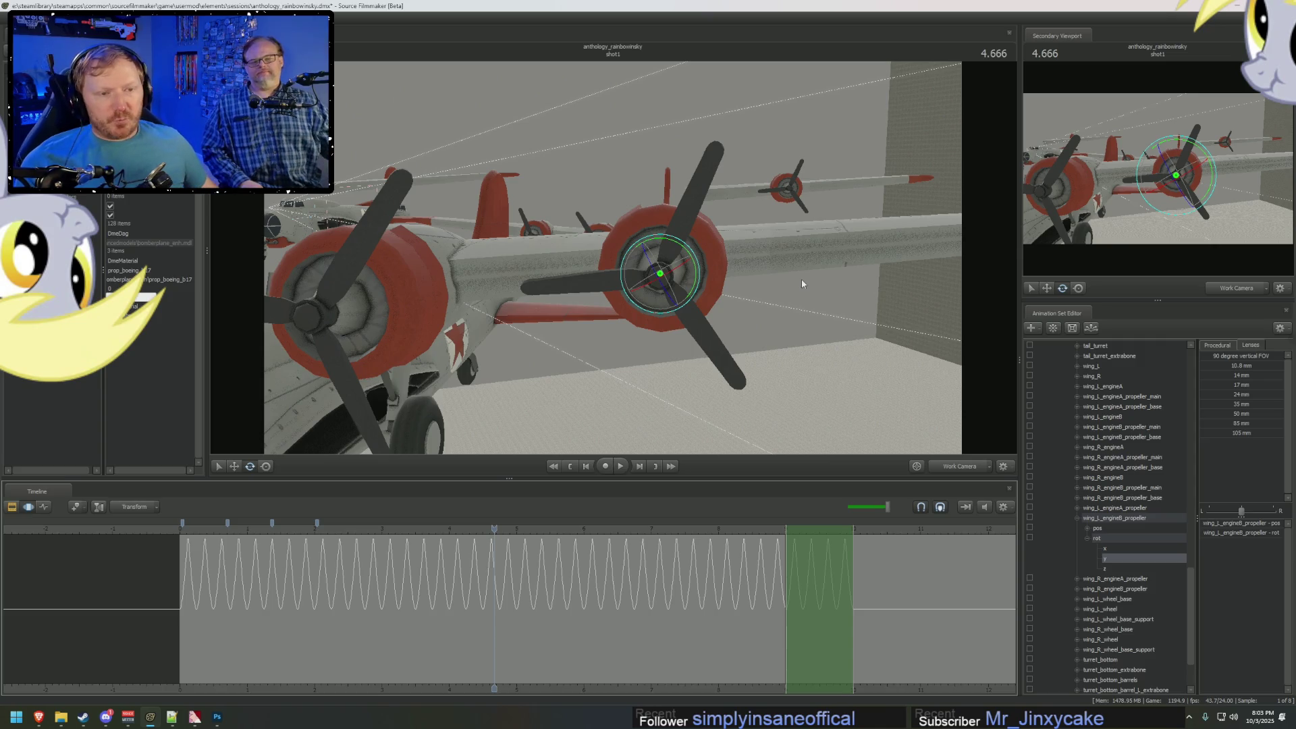
# Collapse the engineB propeller controls and the bomber's tree to its top level.
pyautogui.click(1078, 518)
pyautogui.scroll(5, 1050, 493)
pyautogui.click(1067, 477)
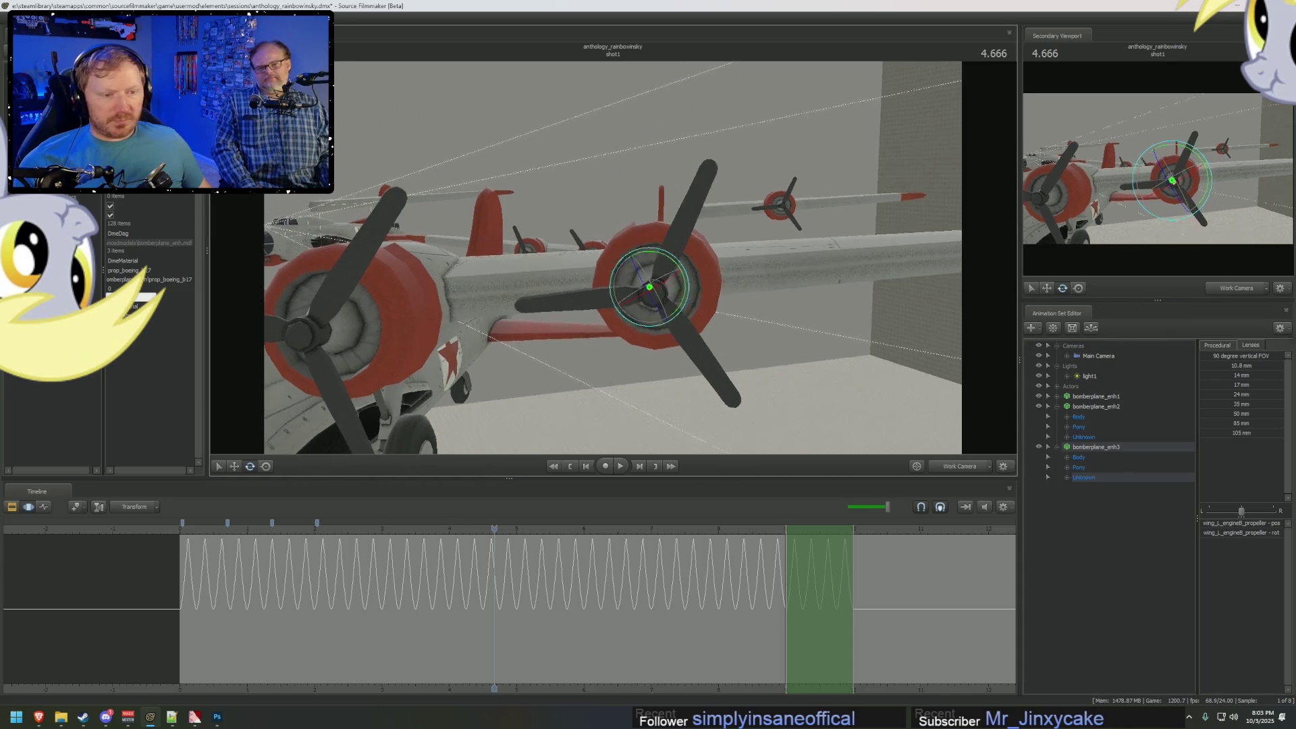
# Show the shot through the Main Camera and scrub back to about 2.5 seconds.
pyautogui.click(959, 466)
pyautogui.press('F2')
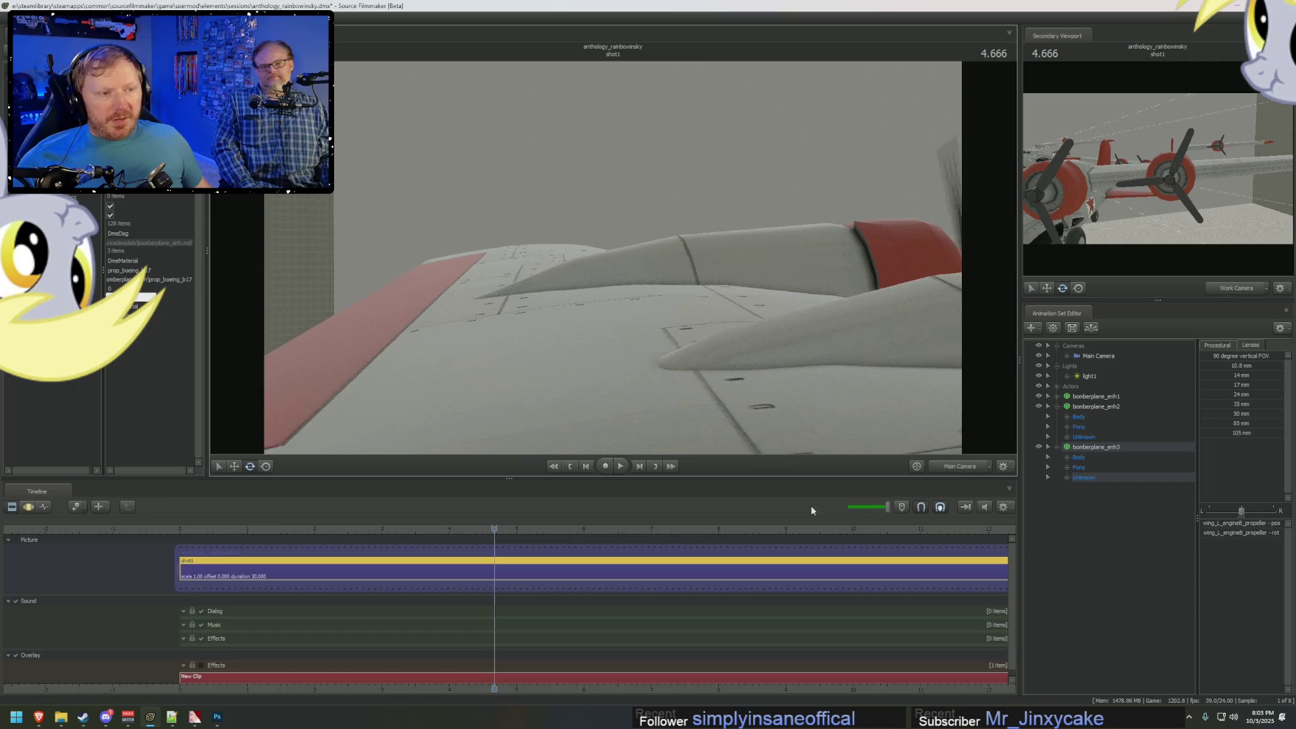
pyautogui.moveTo(325, 530); pyautogui.dragTo(345, 535)
pyautogui.press('F4')
pyautogui.press('F2')
# Override the Motion Blur # Samples in Progressive Refinement Settings, then set the playhead to 2.666.
pyautogui.rightClick(800, 263)
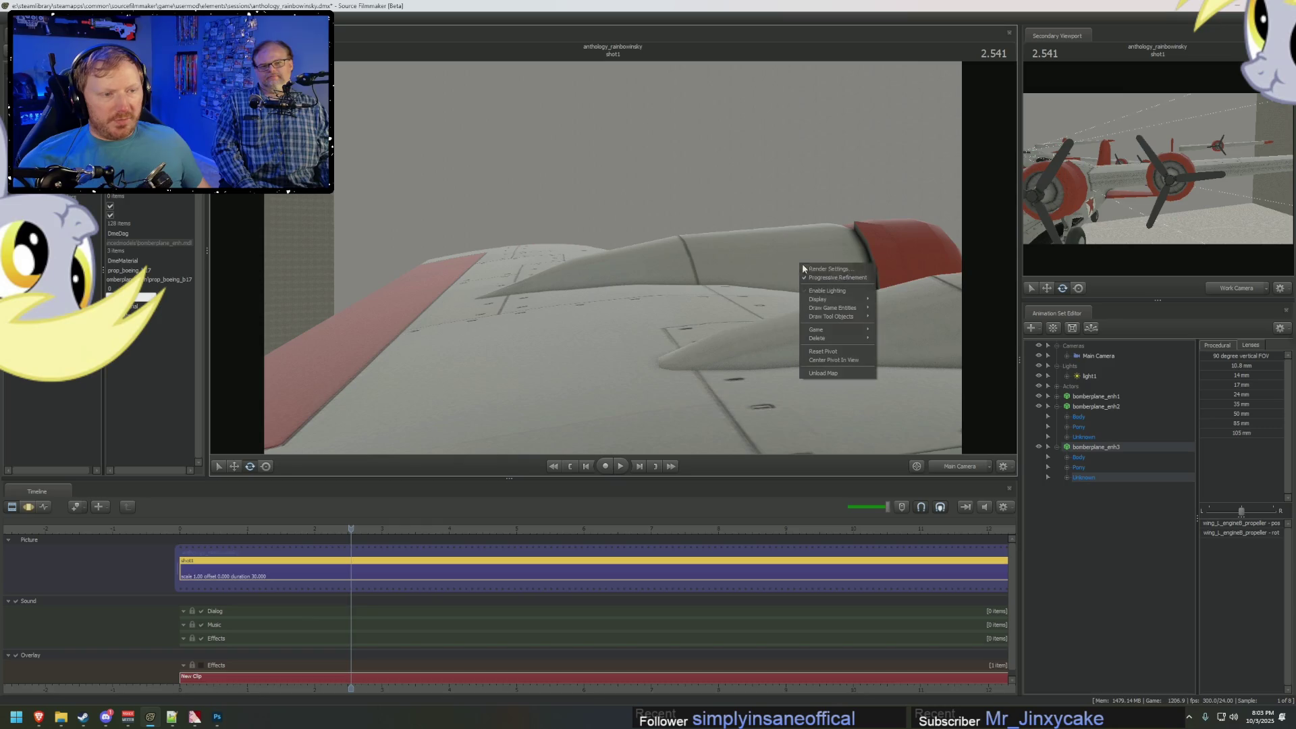
pyautogui.click(818, 268)
pyautogui.click(692, 334)
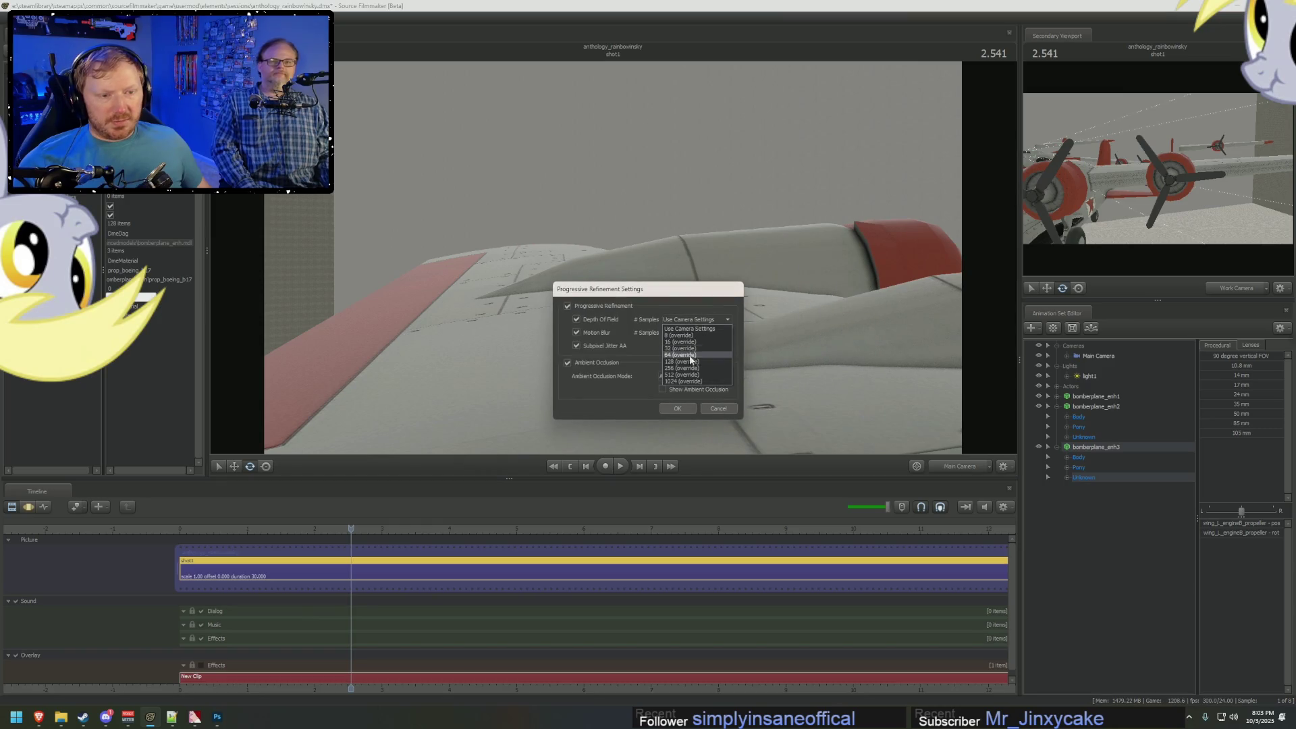
pyautogui.click(681, 368)
pyautogui.click(677, 408)
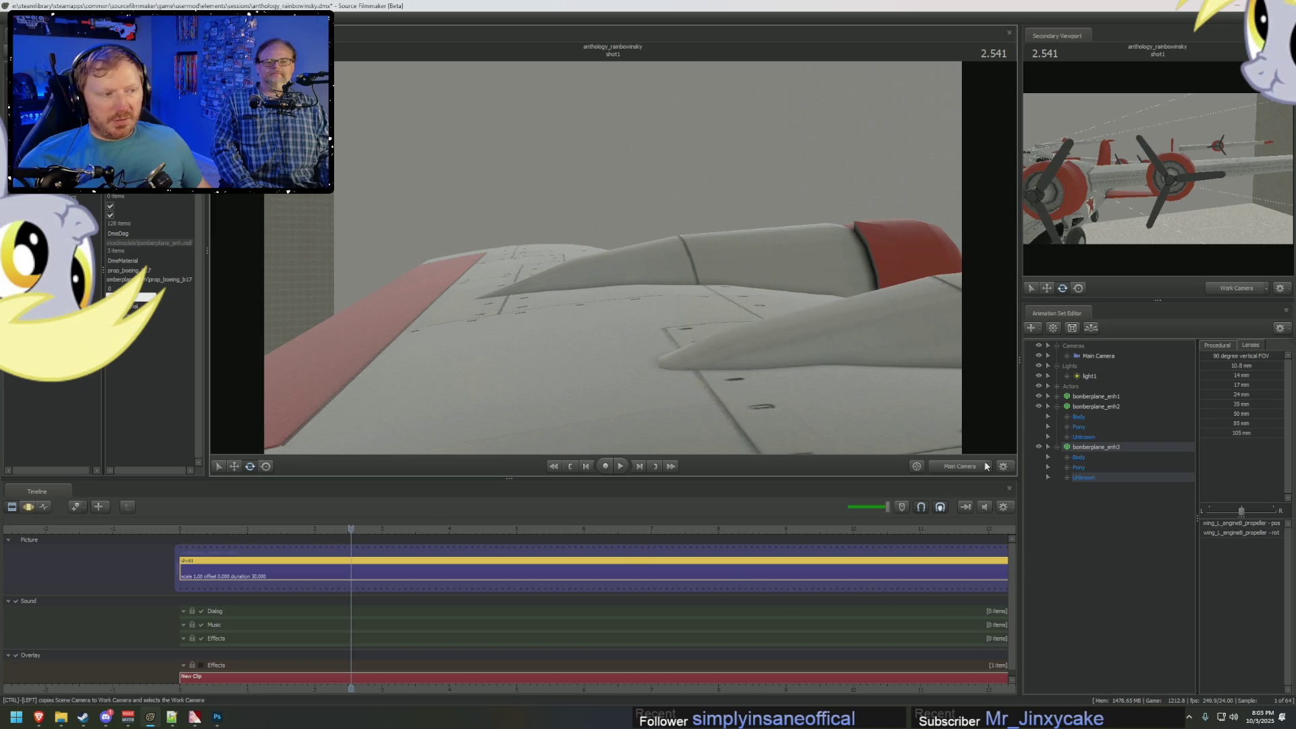
pyautogui.click(360, 528)
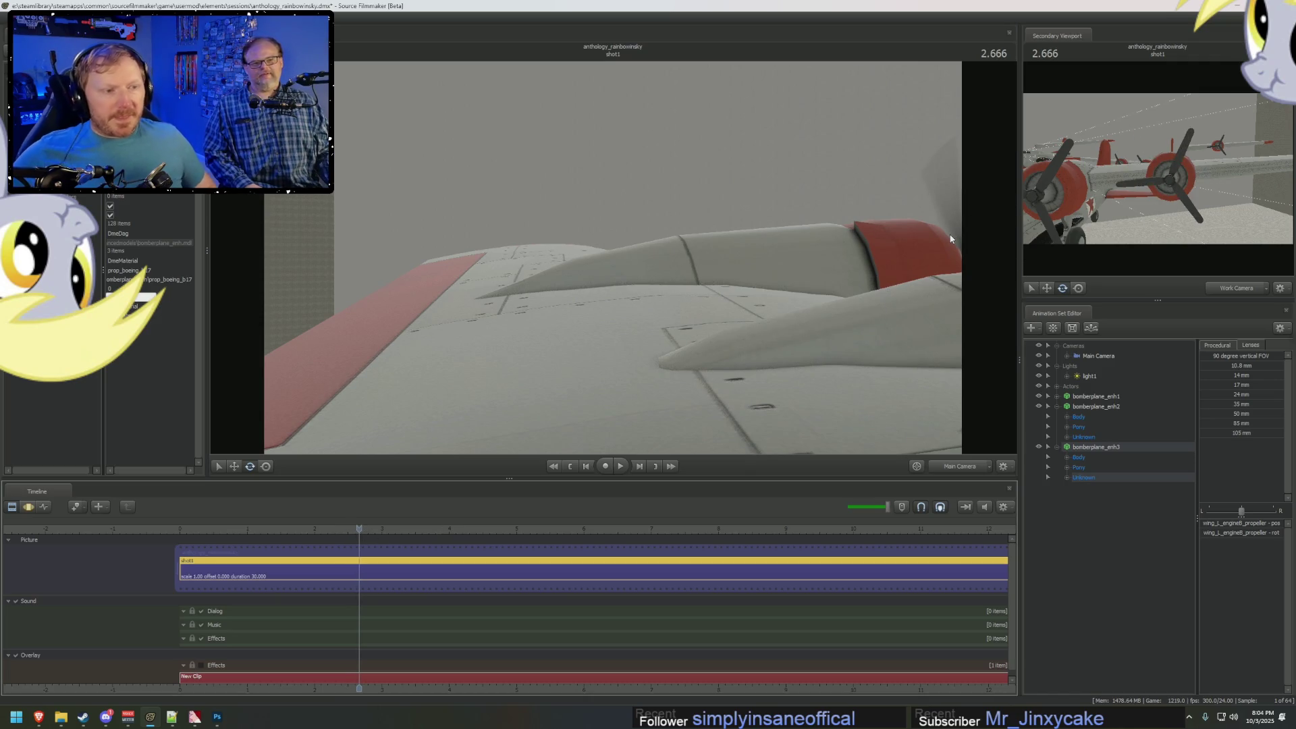
# Step frame by frame from 2.666 to 3.583, then show the propeller's rotation curve in the Graph Editor.
pyautogui.press('Right')
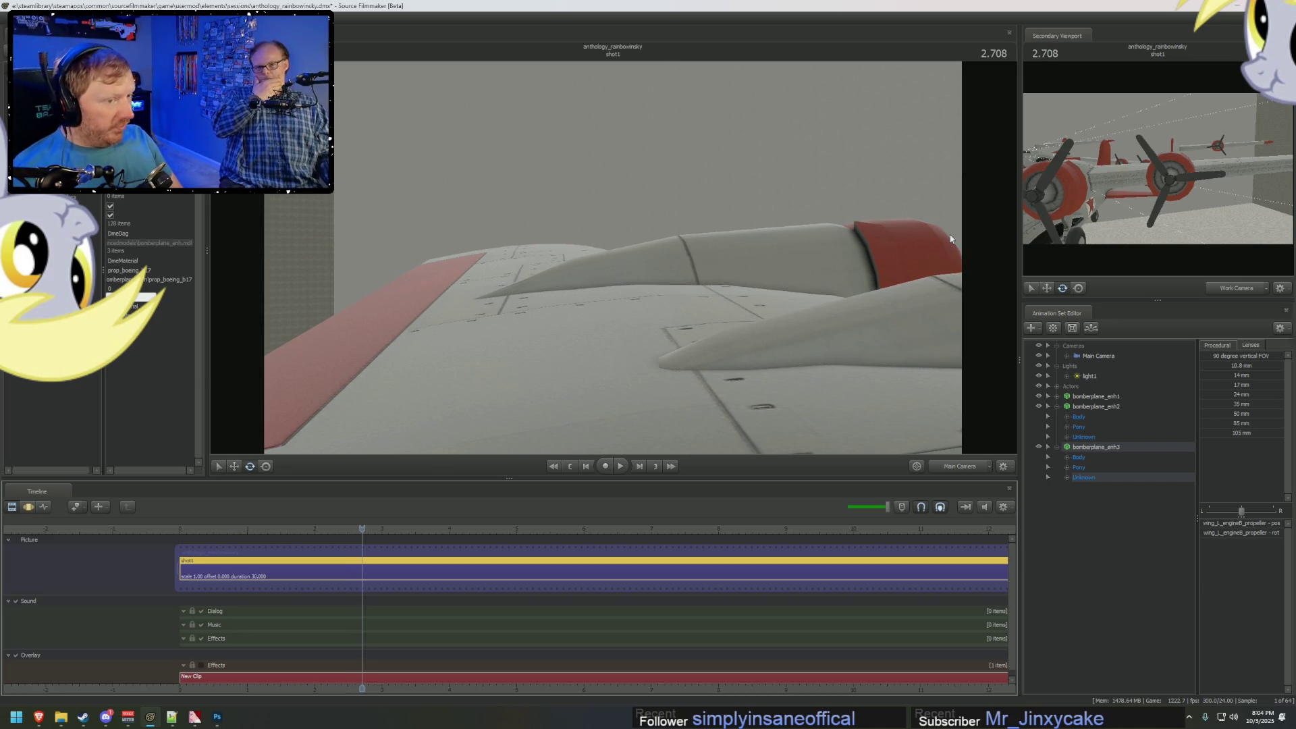
pyautogui.press('Right')
pyautogui.press('Right')
pyautogui.press('Right')
pyautogui.press('Right')
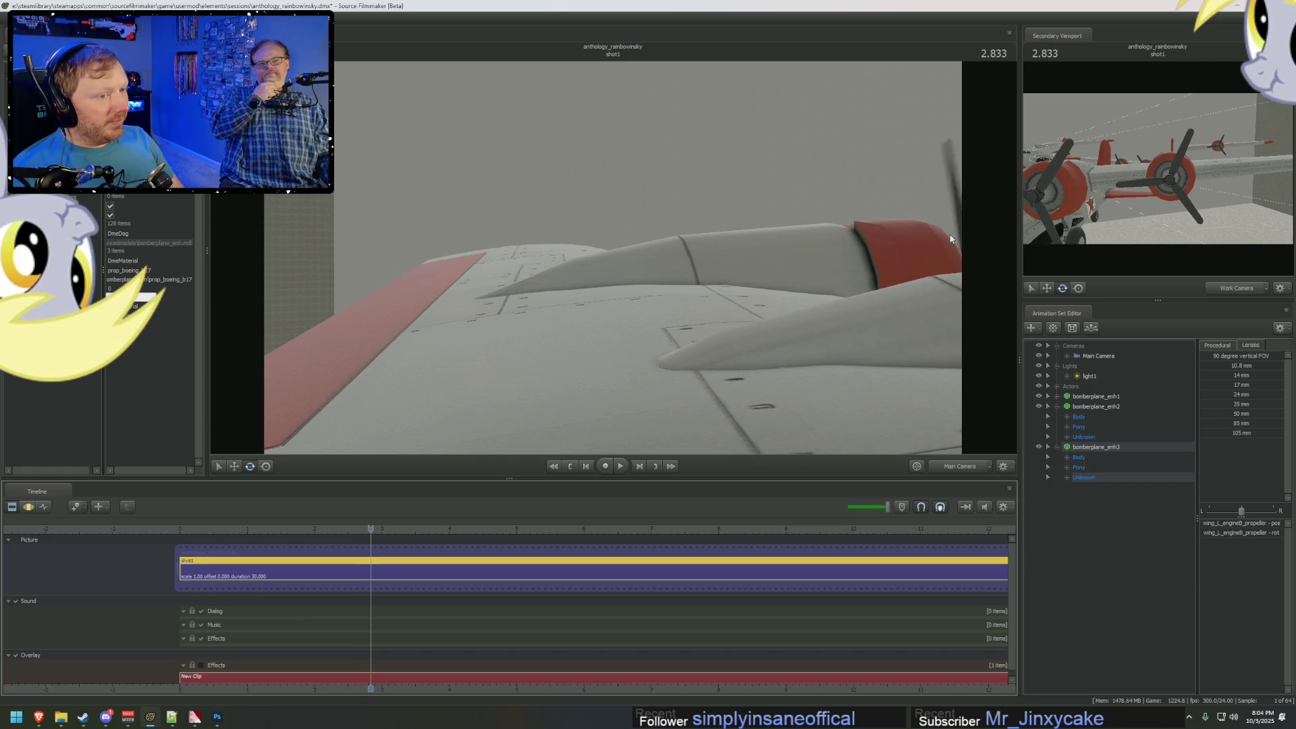
pyautogui.press('Right')
pyautogui.press('Right')
pyautogui.press('Right')
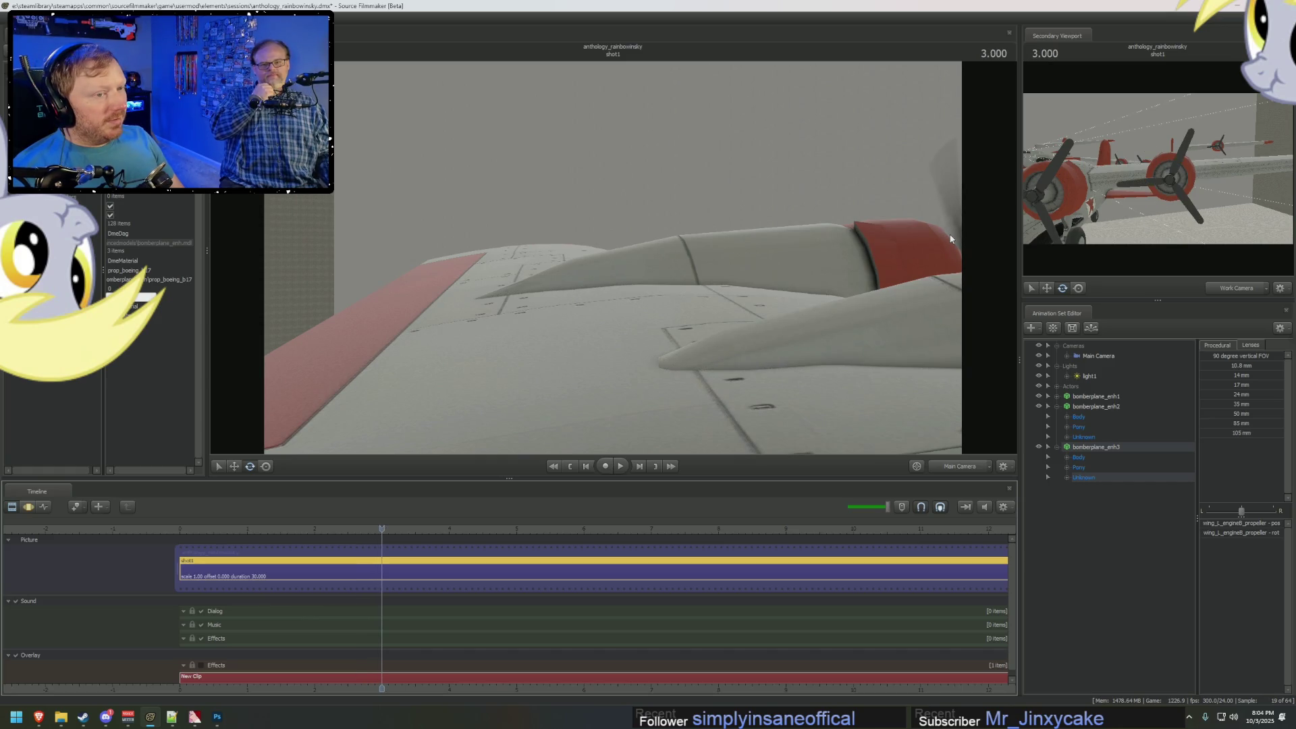
pyautogui.press('Right')
pyautogui.press('Right')
pyautogui.press('Right')
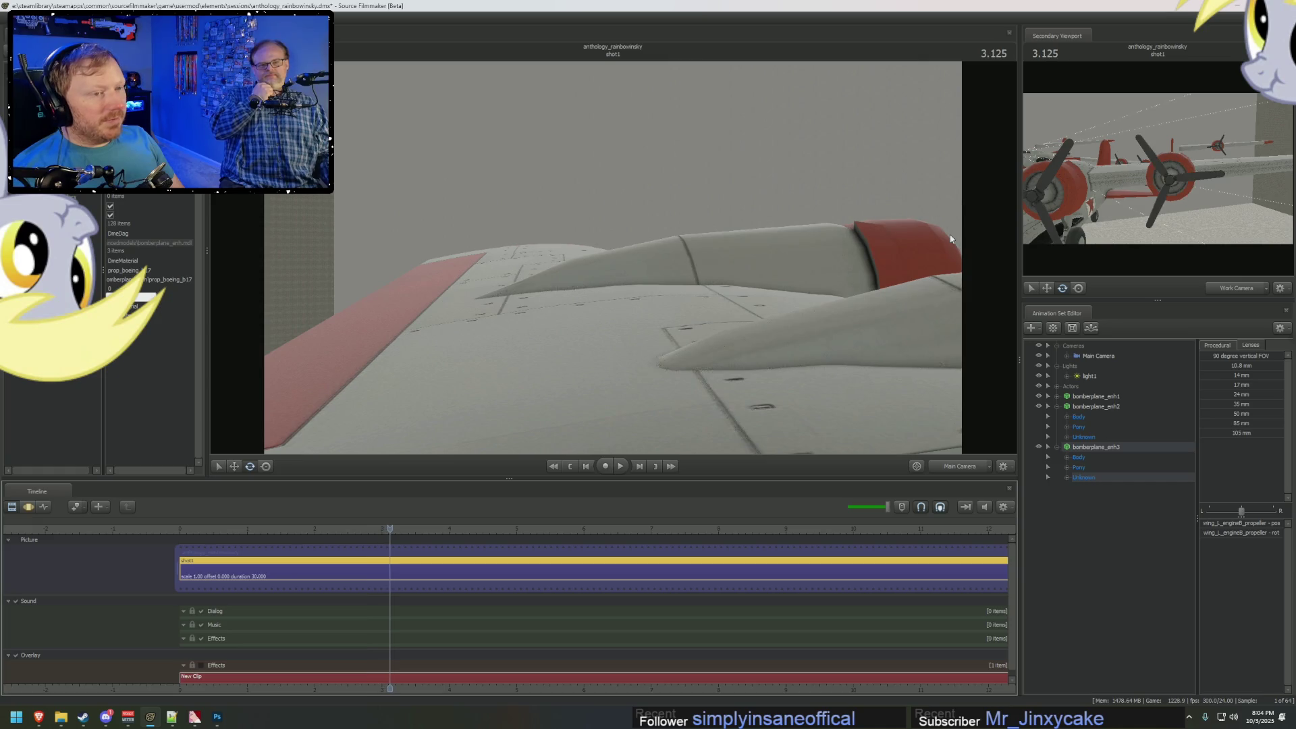
pyautogui.press('Right')
pyautogui.press('Right')
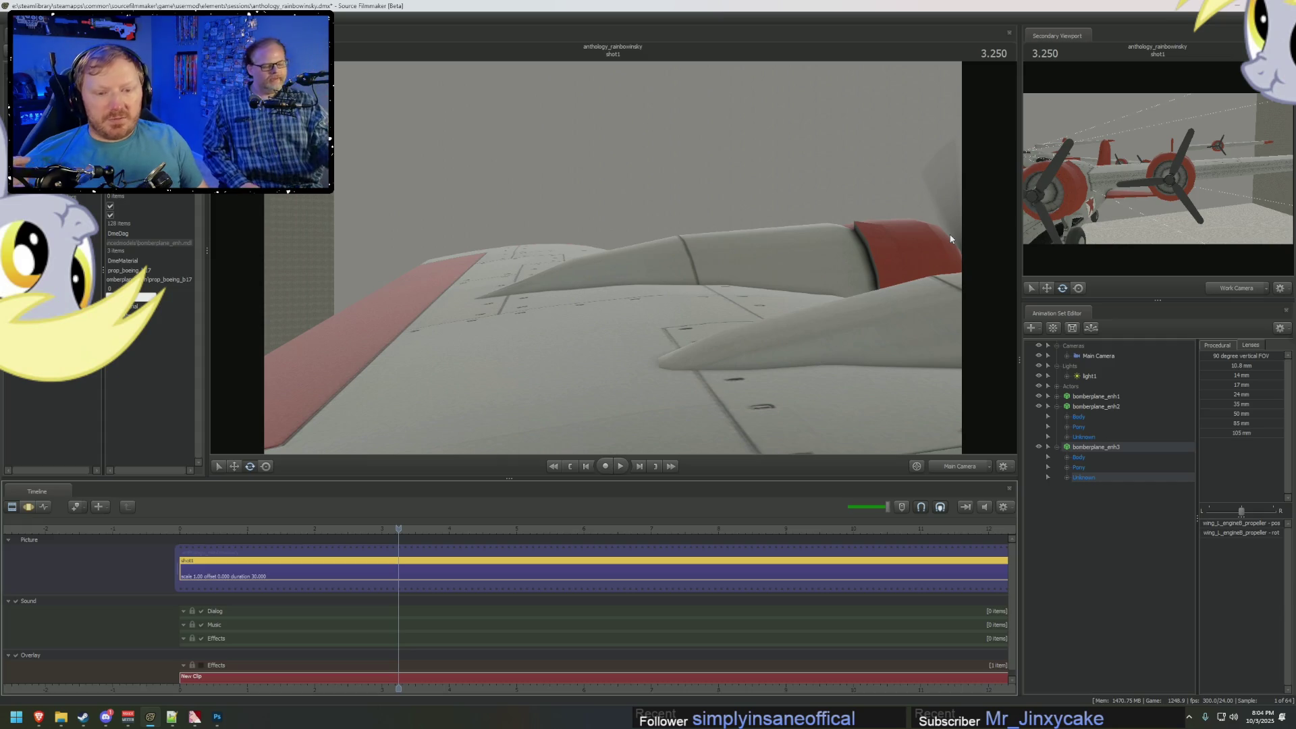
pyautogui.press('Left')
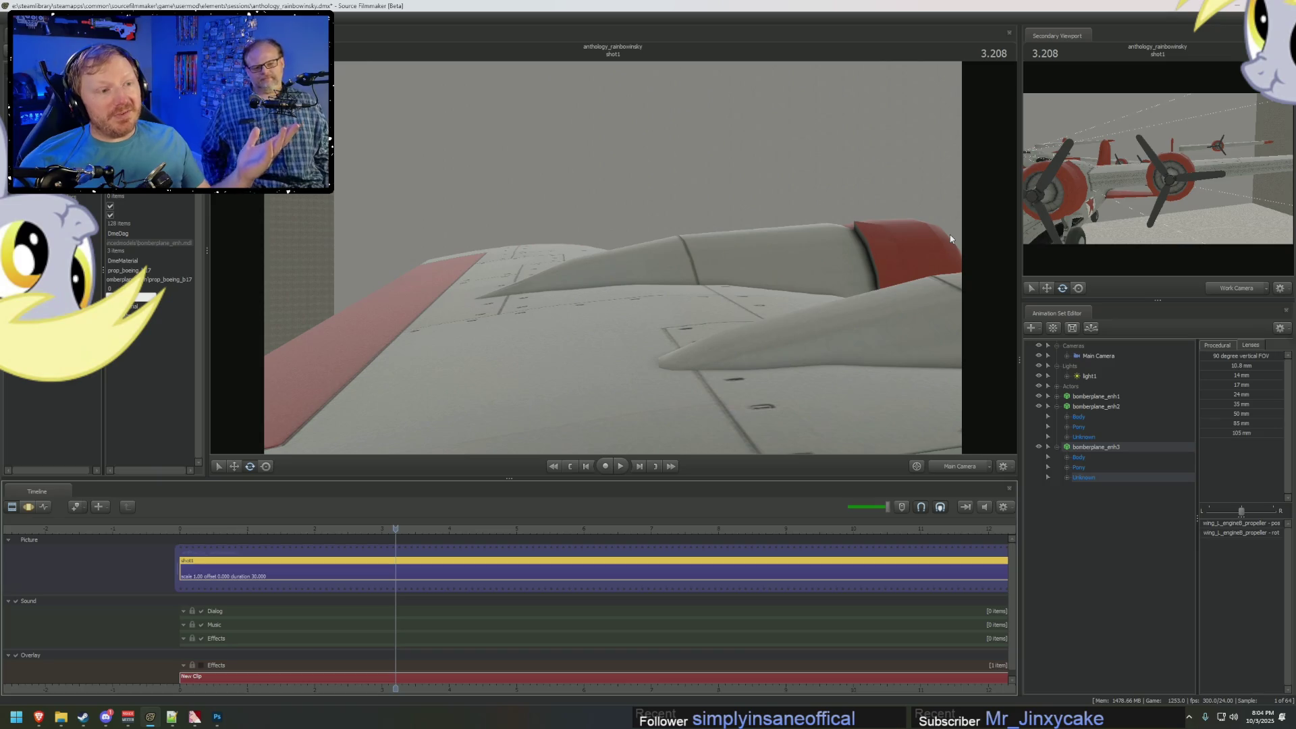
pyautogui.press('Right')
pyautogui.press('Right')
pyautogui.press('Right')
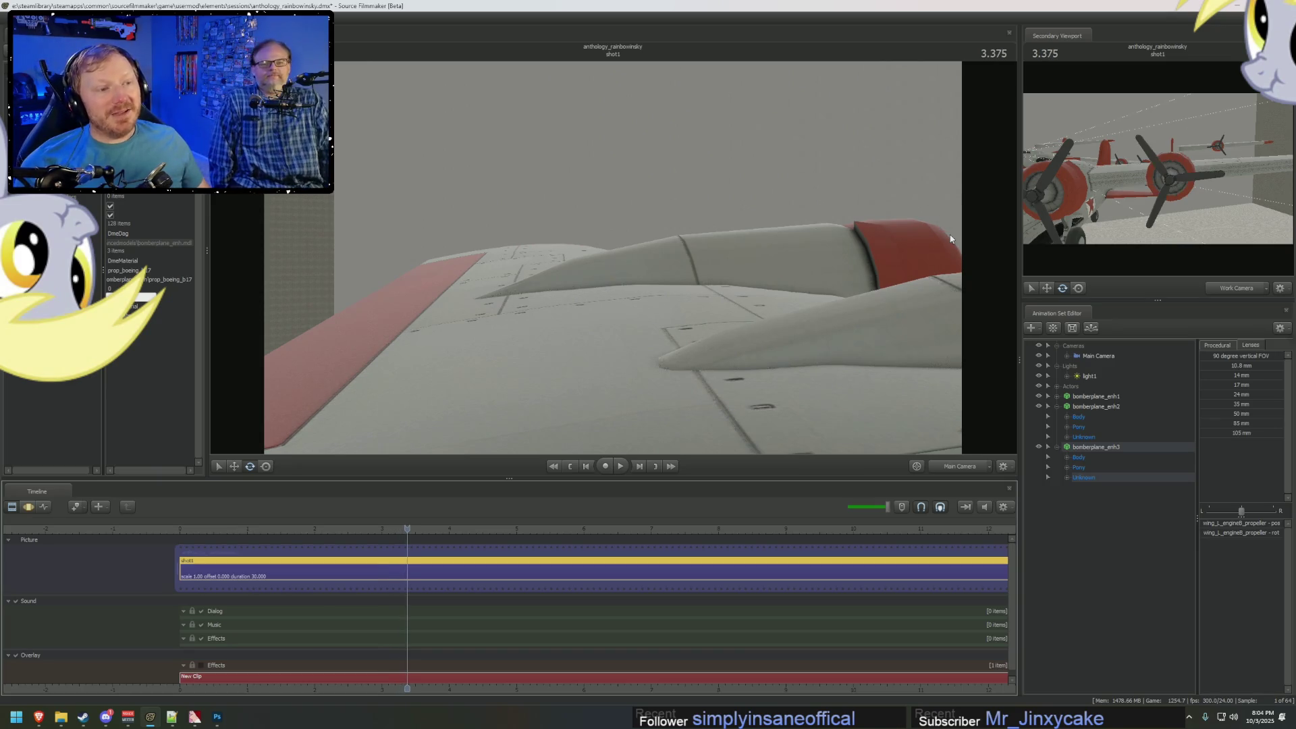
pyautogui.press('Right')
pyautogui.press('Right')
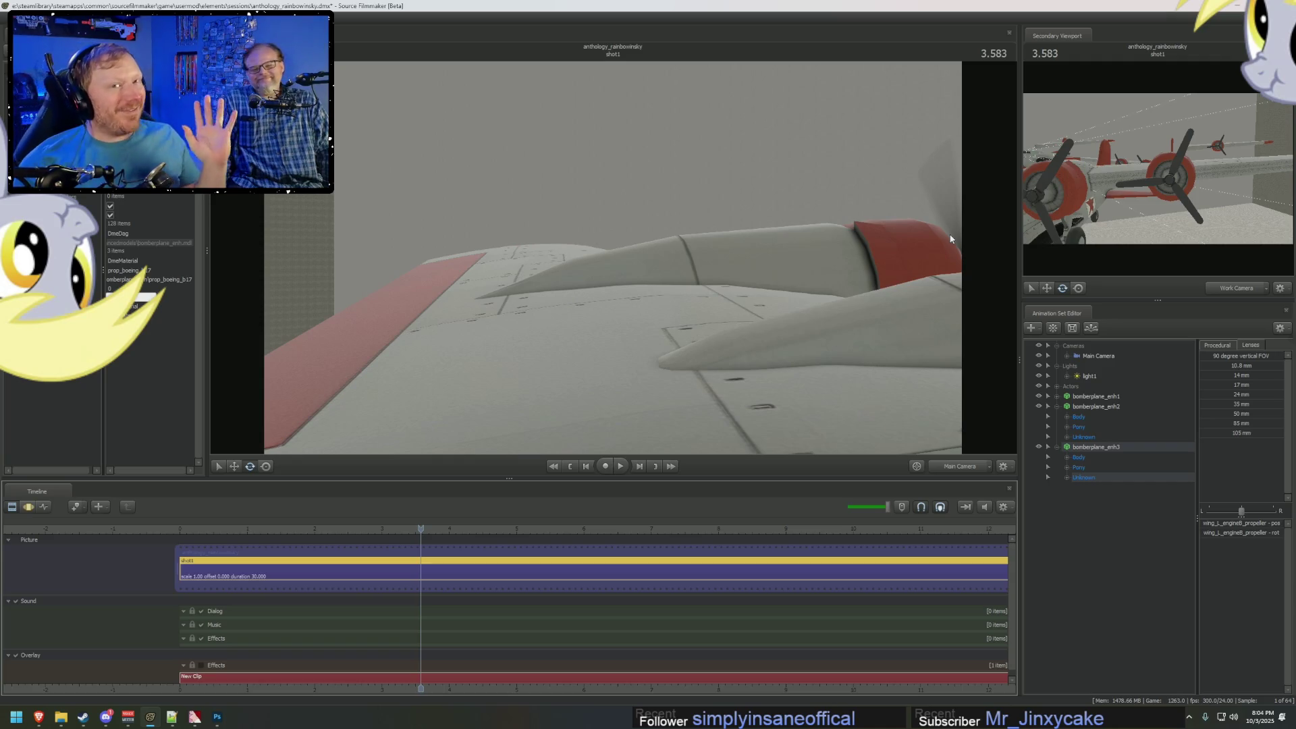
pyautogui.press('F4')
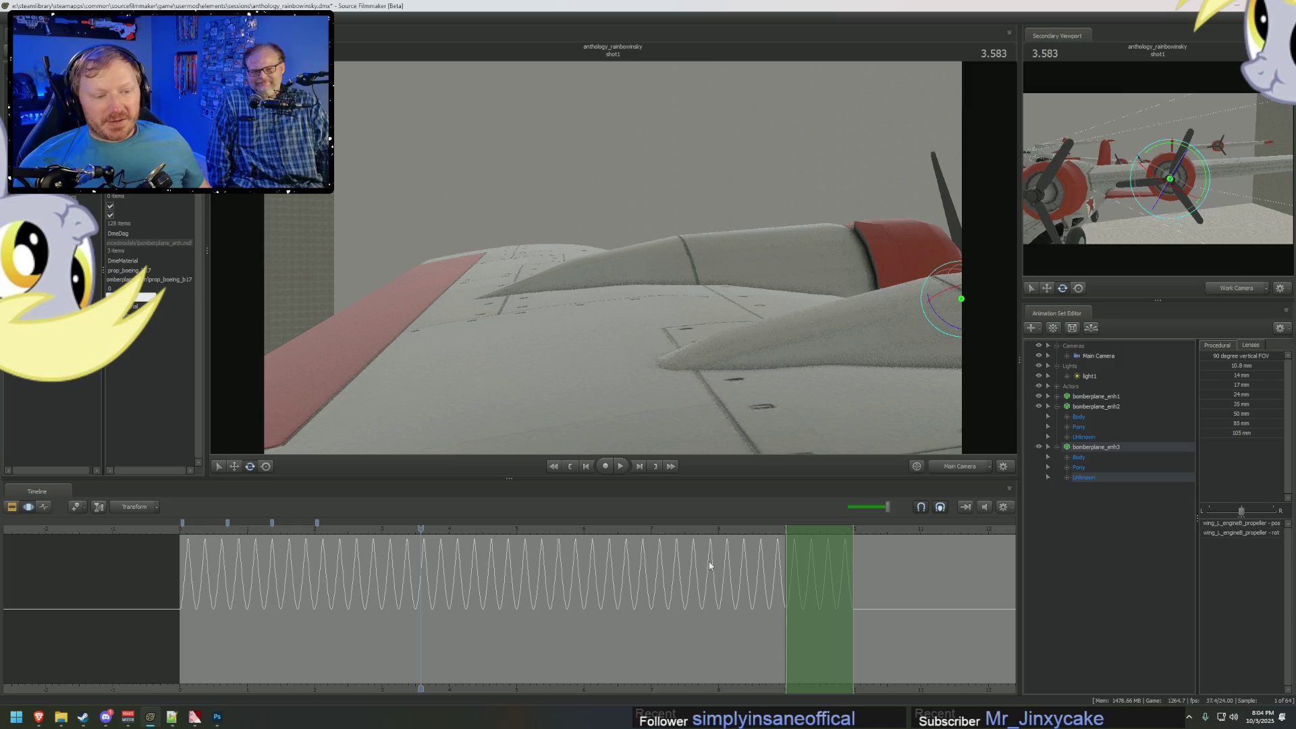
# Apply the In procedural preset to the propeller rotation from about 3.8 to 9.9 seconds.
pyautogui.scroll(3, 702, 571)
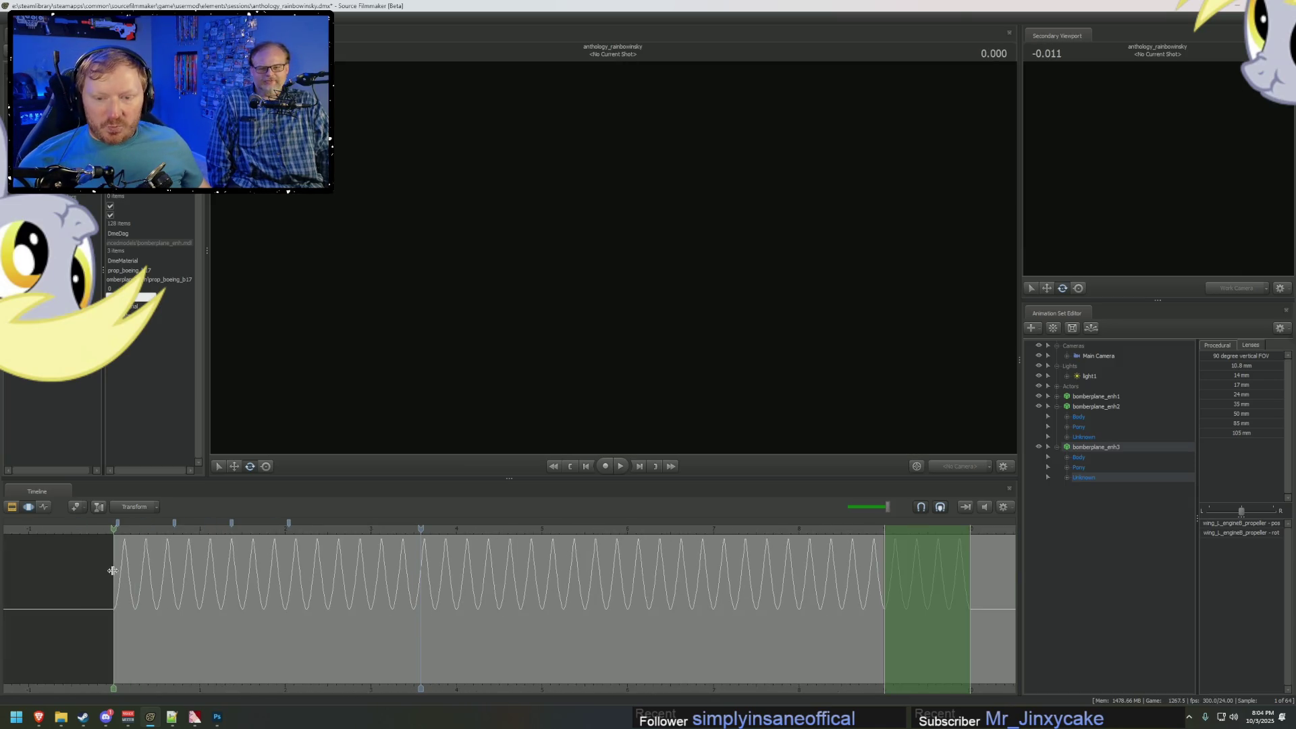
pyautogui.moveTo(115, 590); pyautogui.dragTo(973, 609)
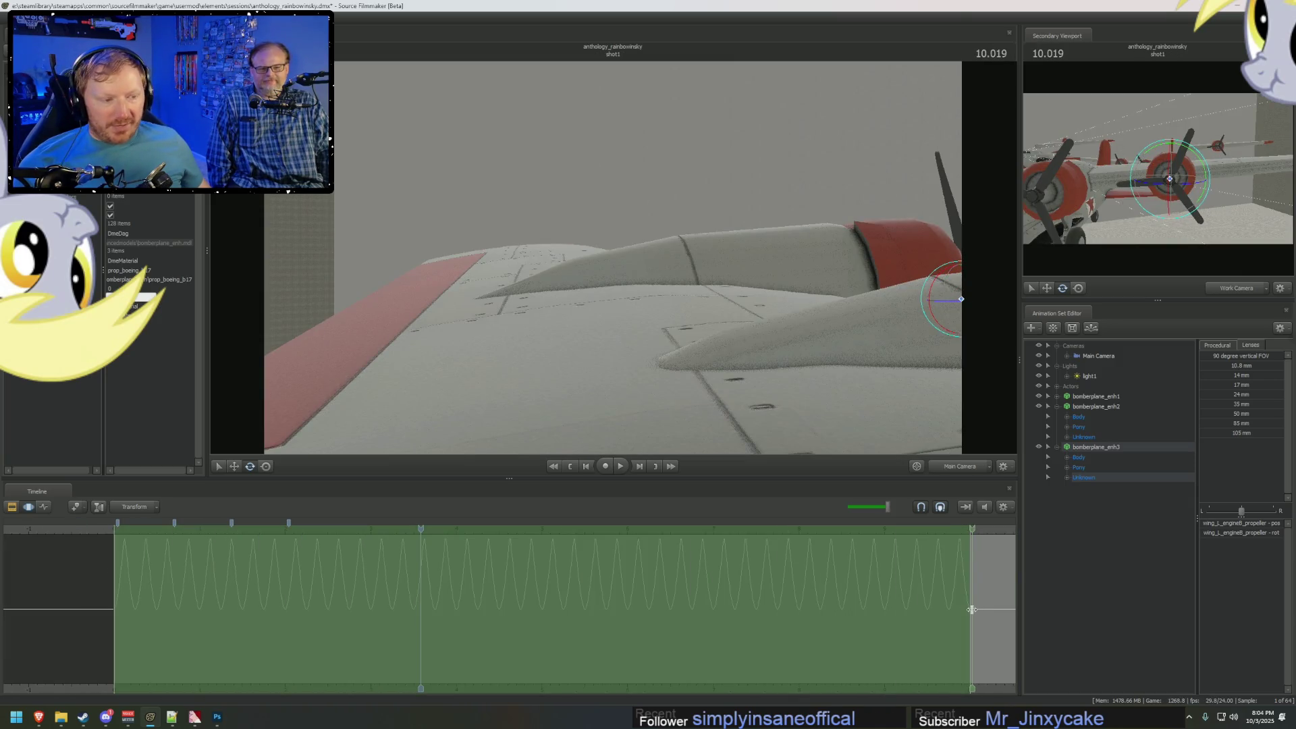
pyautogui.click(405, 576)
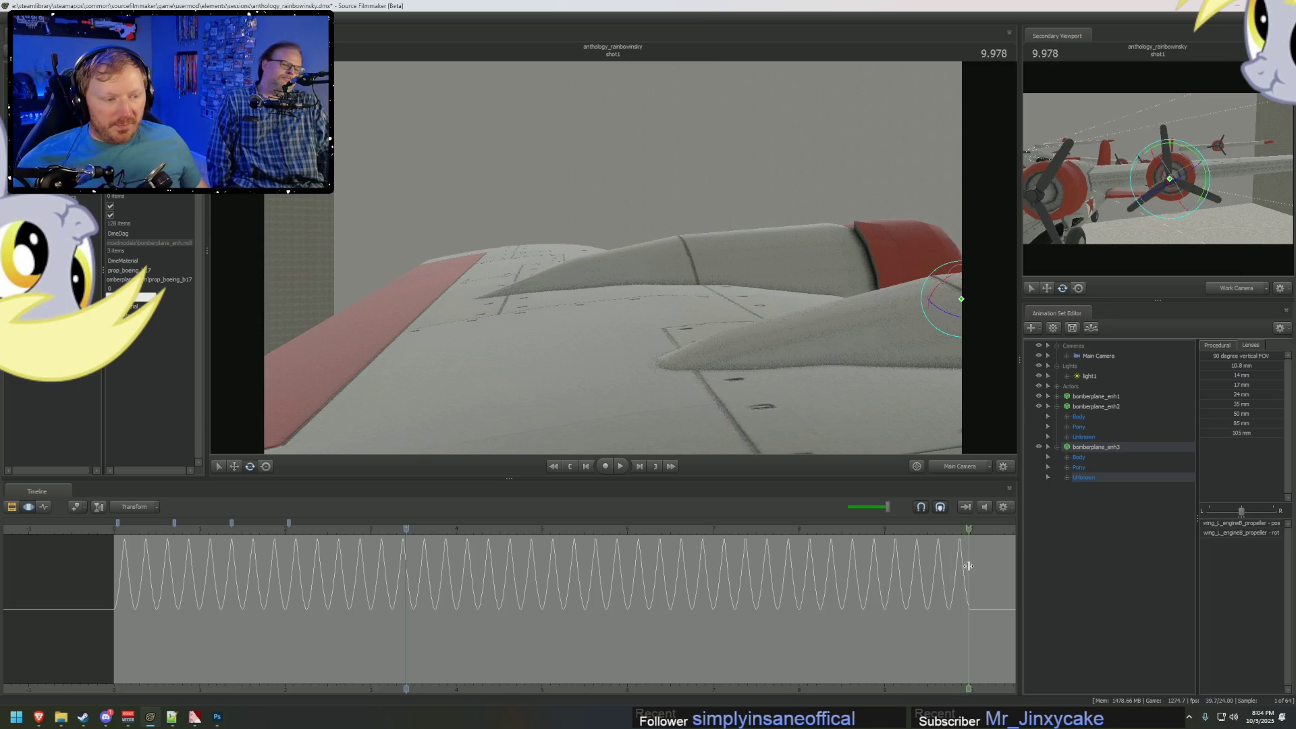
pyautogui.click(435, 581)
pyautogui.moveTo(201, 582); pyautogui.dragTo(988, 586)
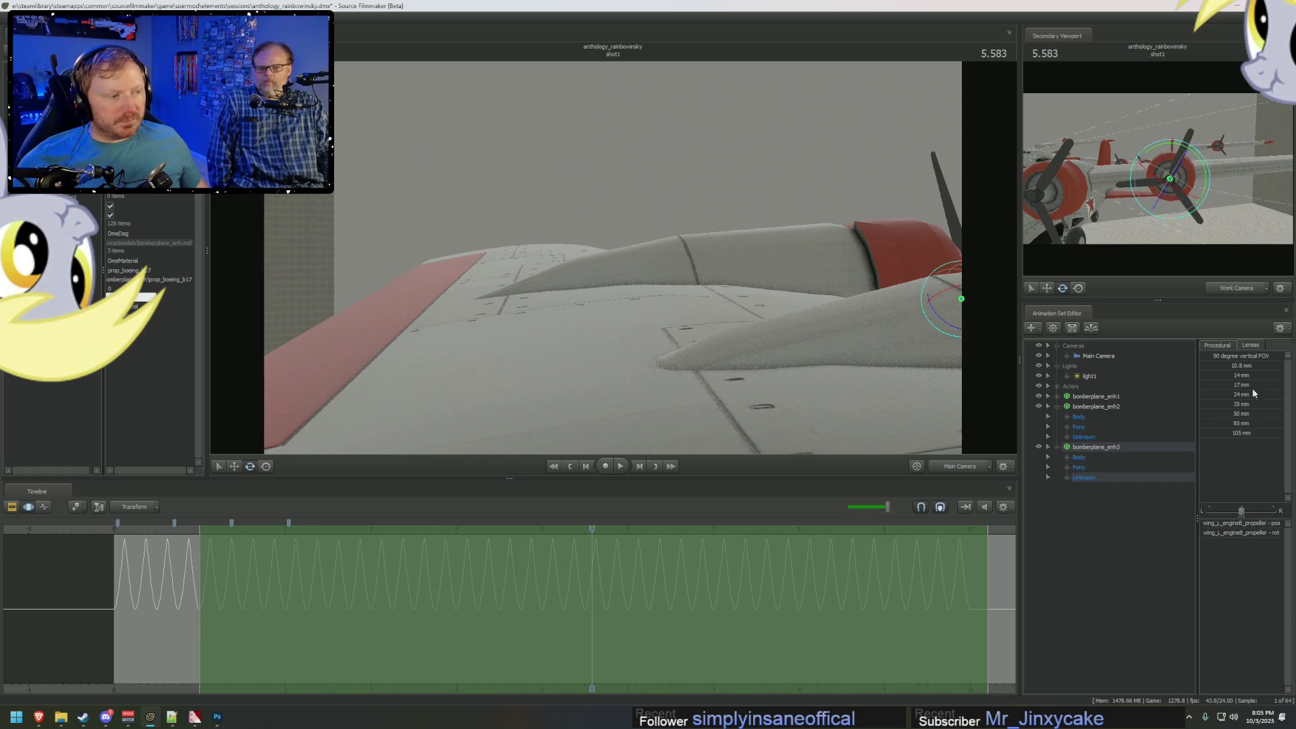
pyautogui.click(1217, 345)
pyautogui.click(1212, 408)
pyautogui.scroll(3, 338, 619)
pyautogui.click(238, 607)
pyautogui.moveTo(66, 593)
pyautogui.mouseDown(button='middle')
pyautogui.moveTo(131, 670)
pyautogui.moveTo(266, 679)
pyautogui.moveTo(504, 602)
pyautogui.moveTo(264, 580)
pyautogui.mouseUp(button='middle')
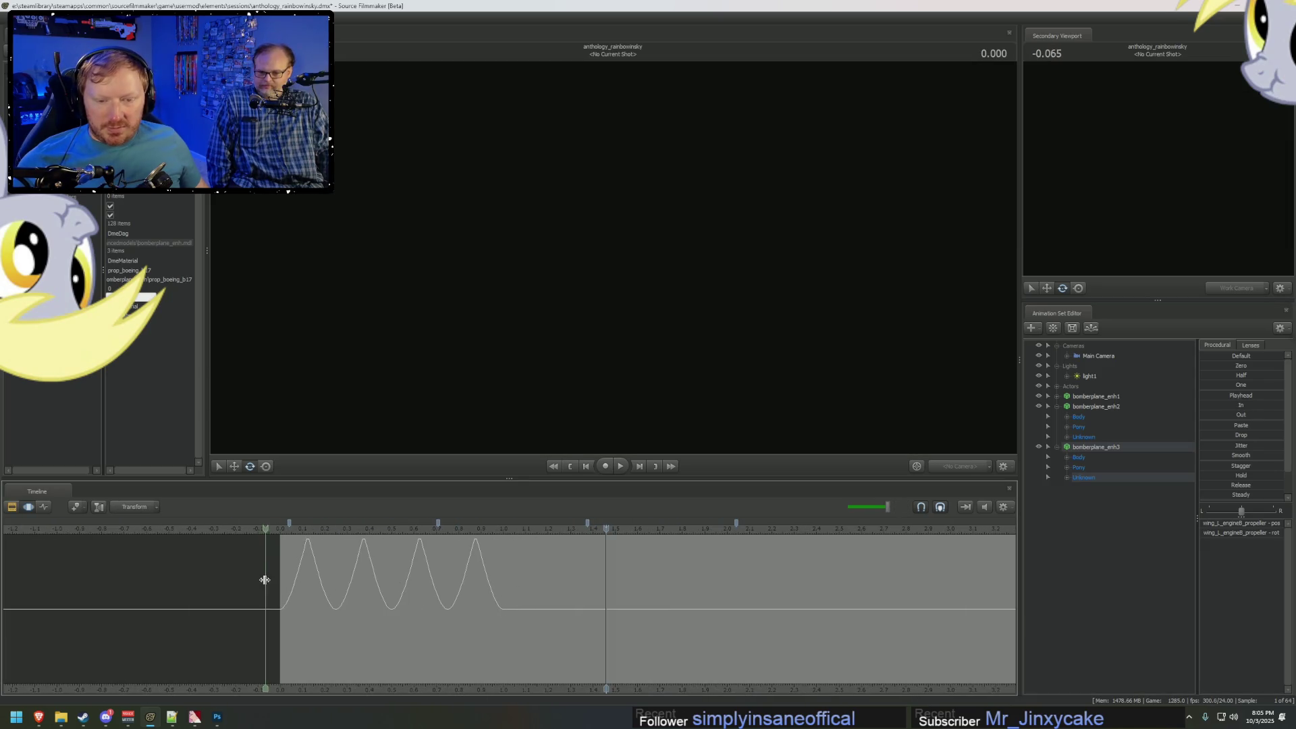
# Compress the propeller's opening spins into less time, shift the selection later, and return to the Clip Editor.
pyautogui.moveTo(279, 592)
pyautogui.mouseDown()
pyautogui.moveTo(546, 570)
pyautogui.moveTo(622, 587)
pyautogui.moveTo(503, 571)
pyautogui.moveTo(525, 599)
pyautogui.moveTo(612, 615)
pyautogui.mouseUp()
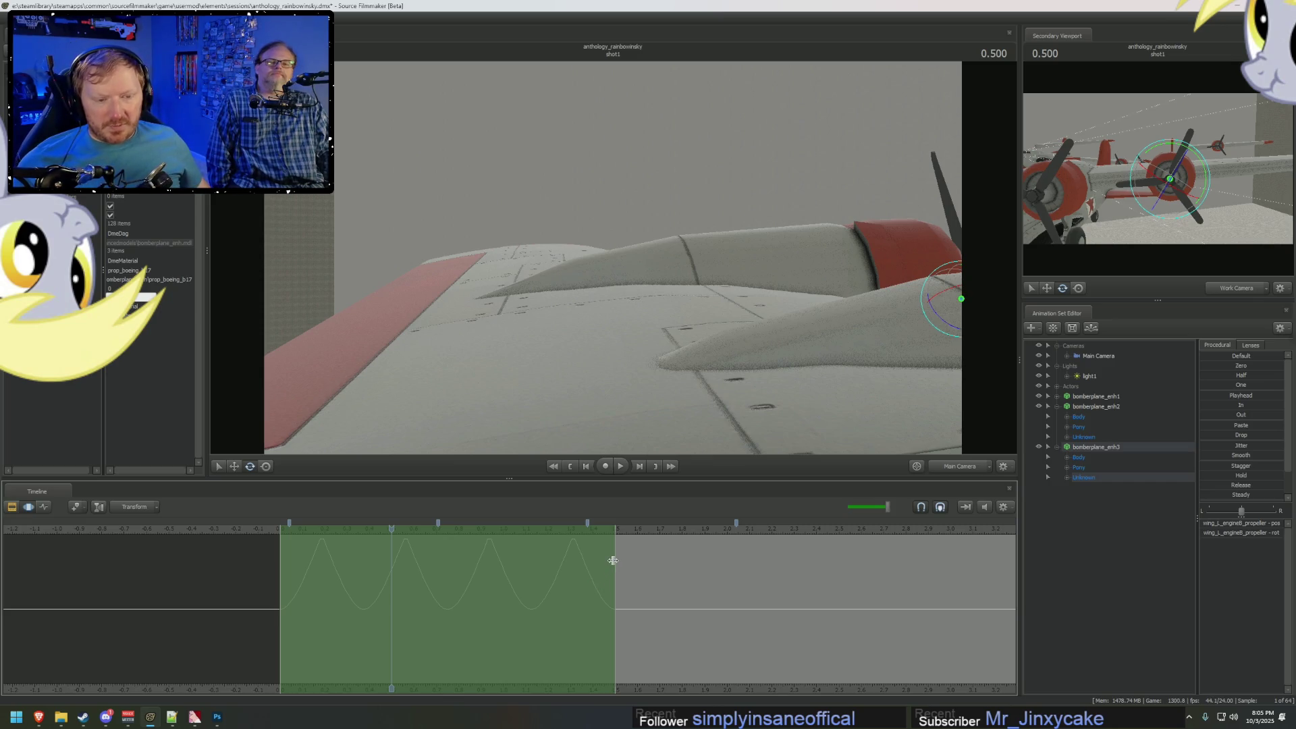
pyautogui.moveTo(615, 557); pyautogui.dragTo(547, 563)
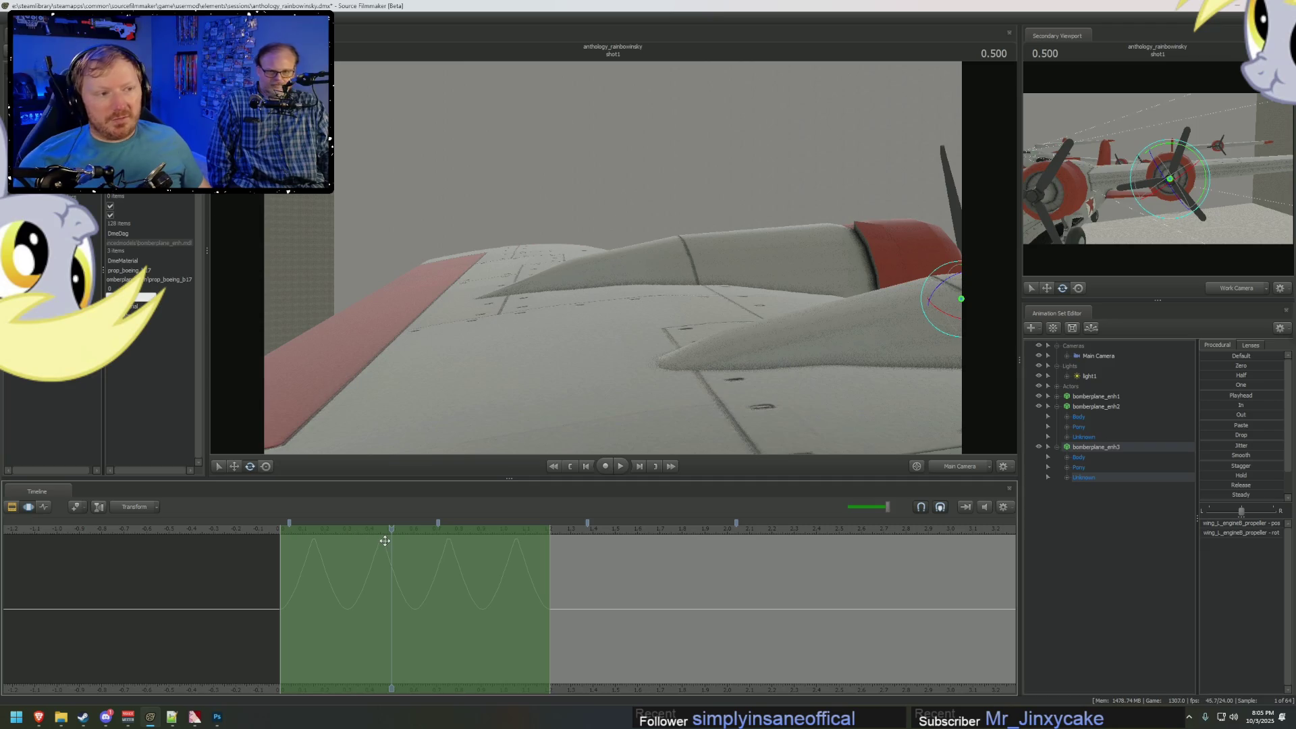
pyautogui.press('Right')
pyautogui.press('Right')
pyautogui.press('Right')
pyautogui.press('Right')
pyautogui.press('Right')
pyautogui.press('Right')
pyautogui.press('Right')
pyautogui.press('Right')
pyautogui.press('Right')
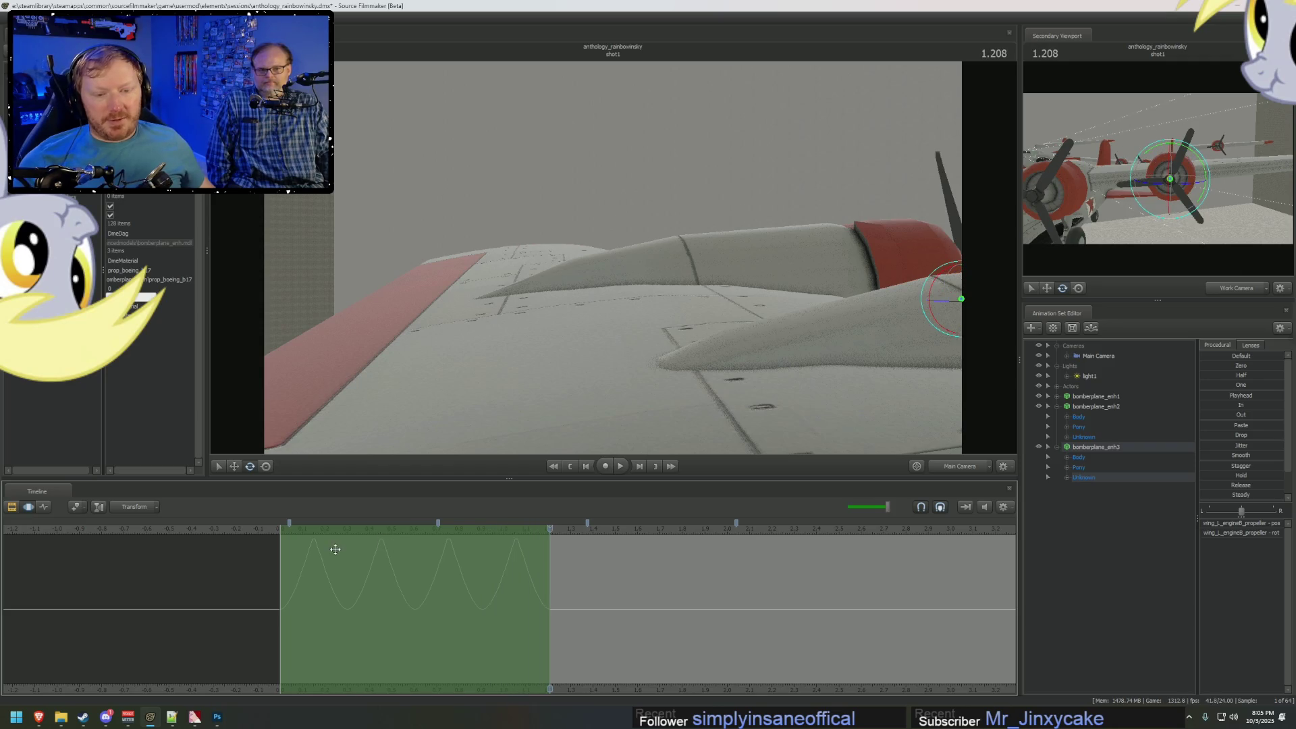
pyautogui.moveTo(386, 569); pyautogui.dragTo(665, 599)
pyautogui.hotkey('ctrl', '1')
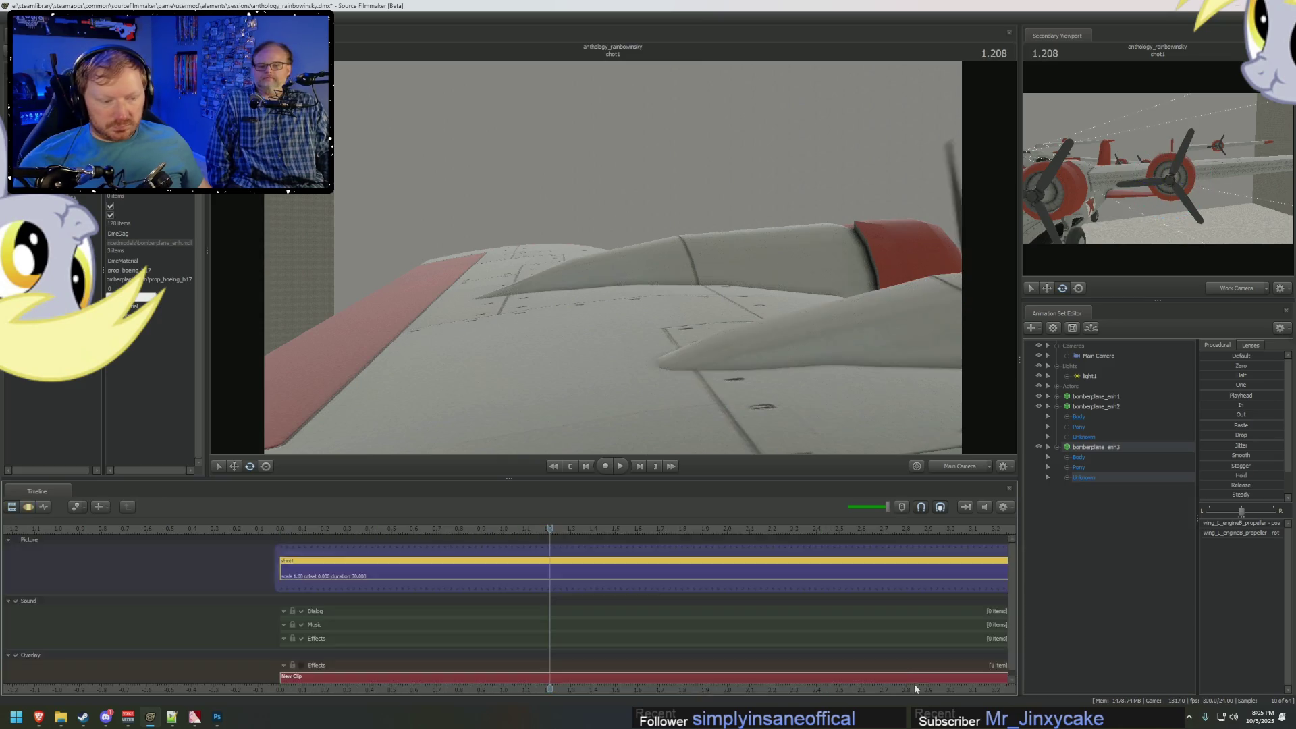
# Slide the propeller curve's time selection right so the spin repeats, then clear it at 4.166.
pyautogui.hotkey('ctrl', '3')
pyautogui.moveTo(463, 605)
pyautogui.mouseDown()
pyautogui.moveTo(319, 605)
pyautogui.moveTo(353, 600)
pyautogui.moveTo(317, 589)
pyautogui.moveTo(77, 606)
pyautogui.moveTo(774, 615)
pyautogui.moveTo(830, 632)
pyautogui.mouseUp()
pyautogui.hotkey('ctrl', '1')
pyautogui.hotkey('ctrl', '2')
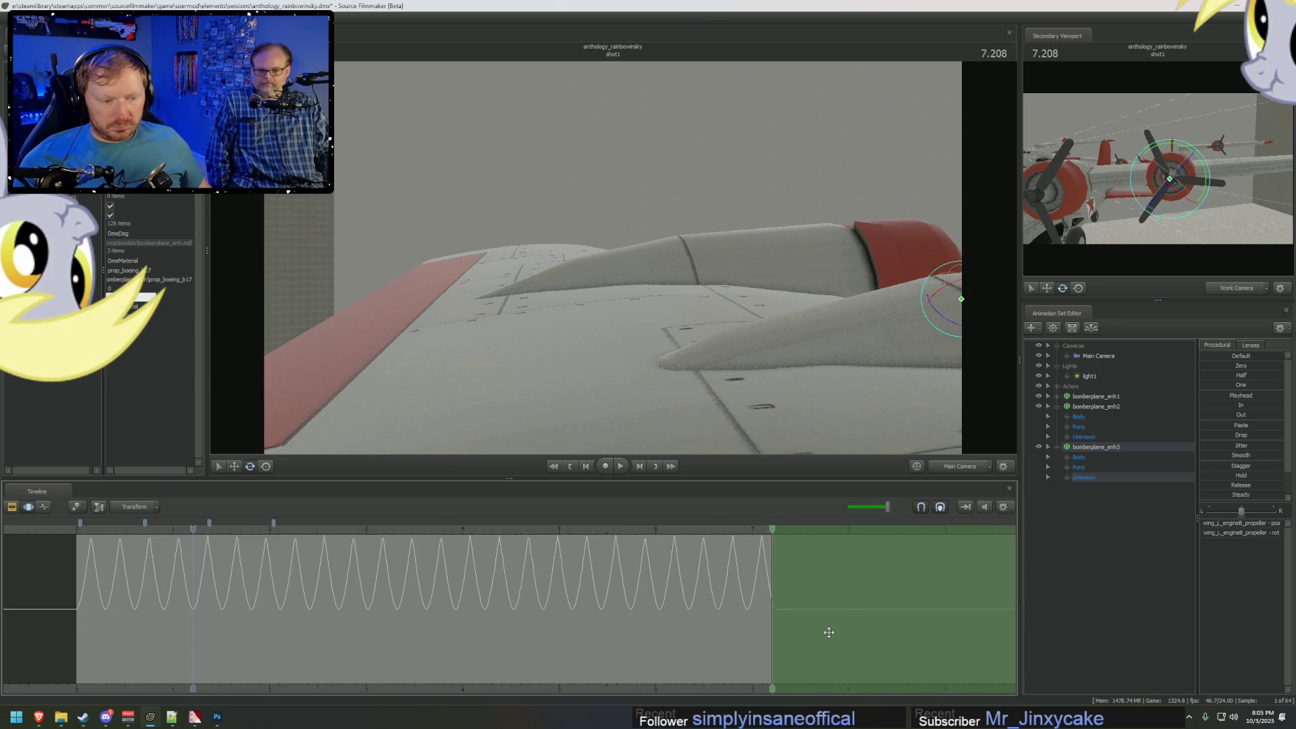
pyautogui.click(478, 565)
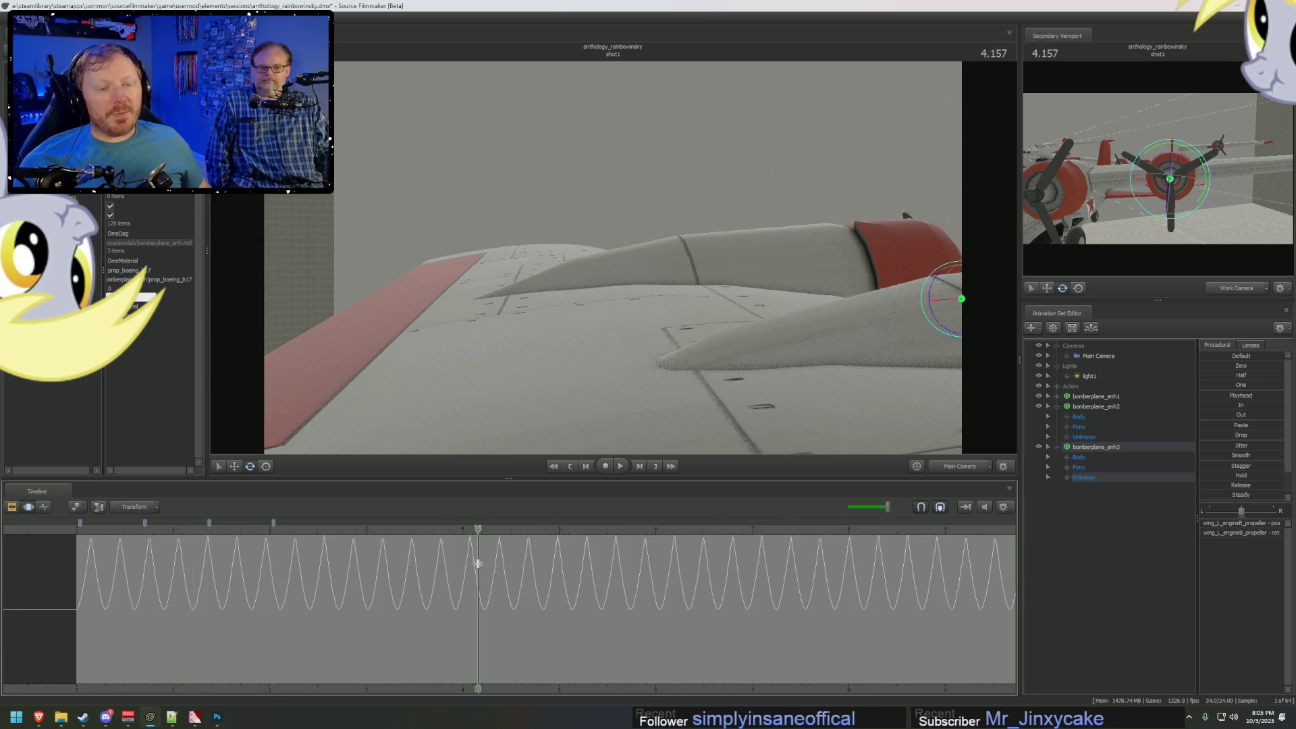
# Orbit the Work Camera around the propeller, then return to Main Camera and the clip view.
pyautogui.scroll(-3, 477, 565)
pyautogui.scroll(3, 478, 564)
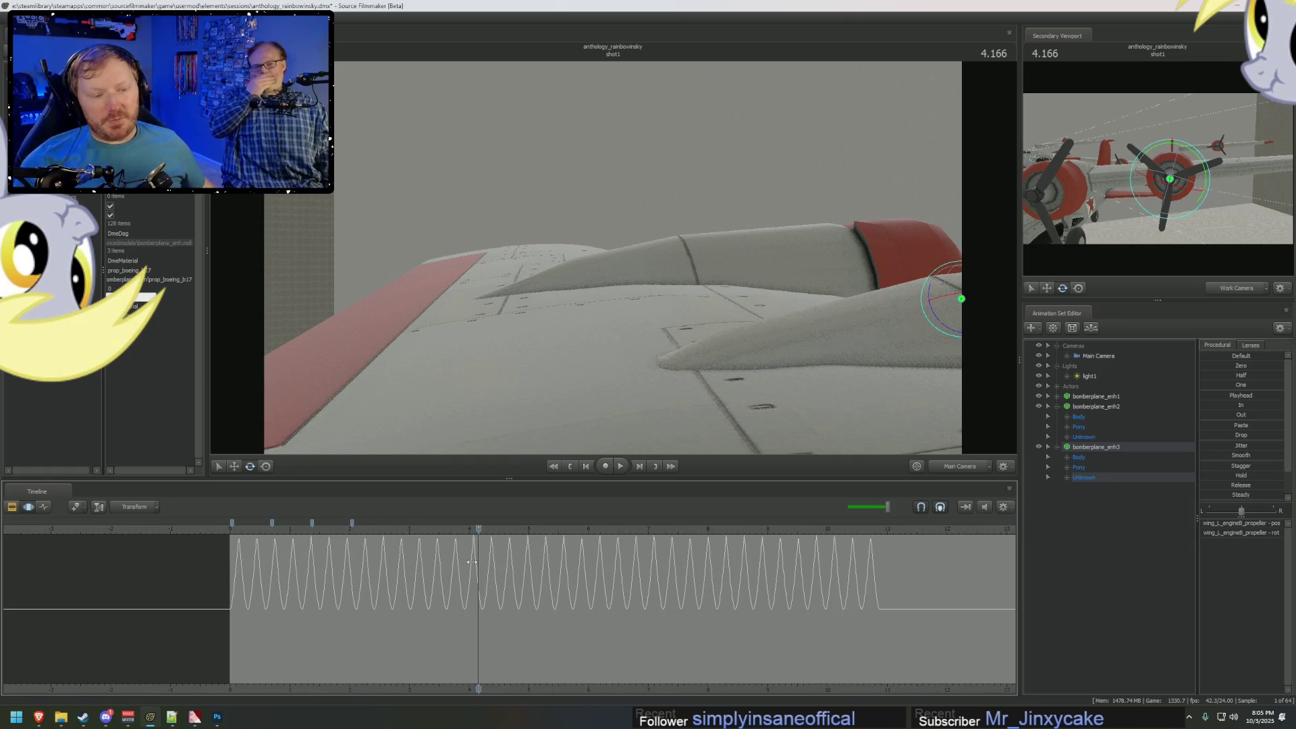
pyautogui.moveTo(710, 330); pyautogui.dragTo(621, 333)
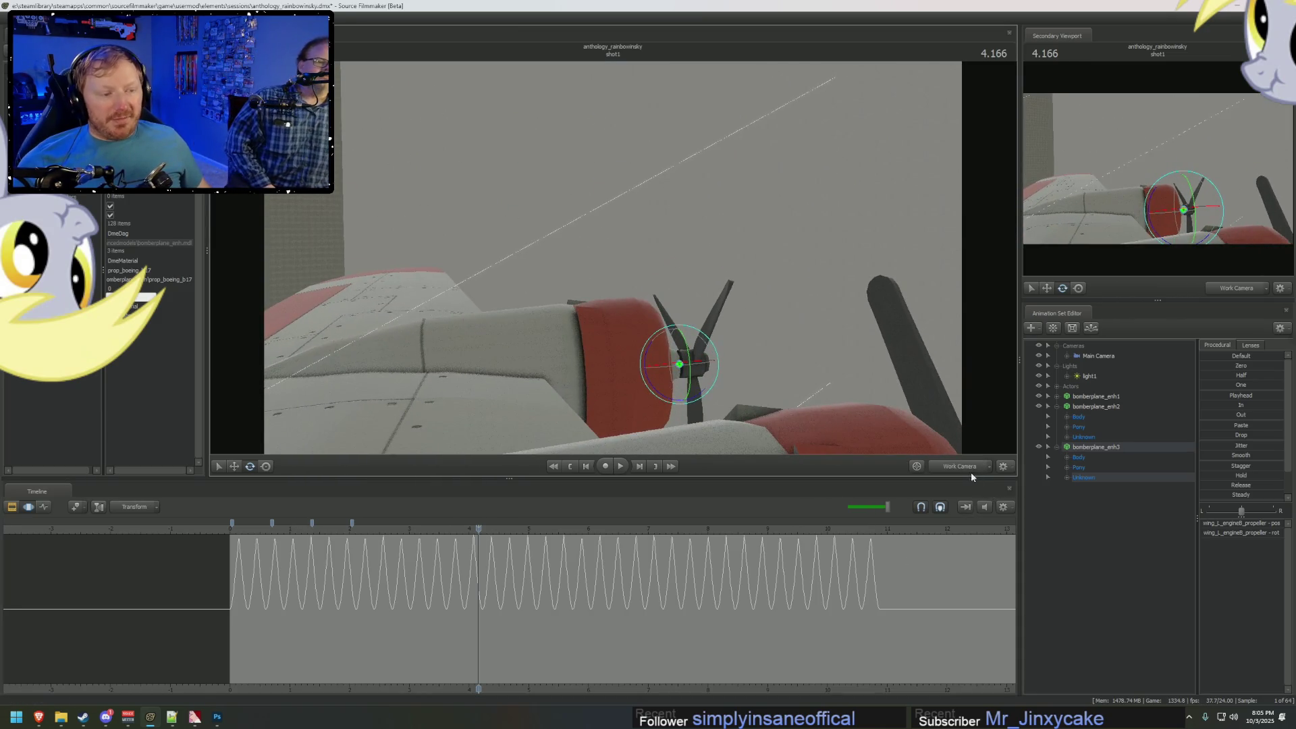
pyautogui.click(970, 469)
pyautogui.press('F2')
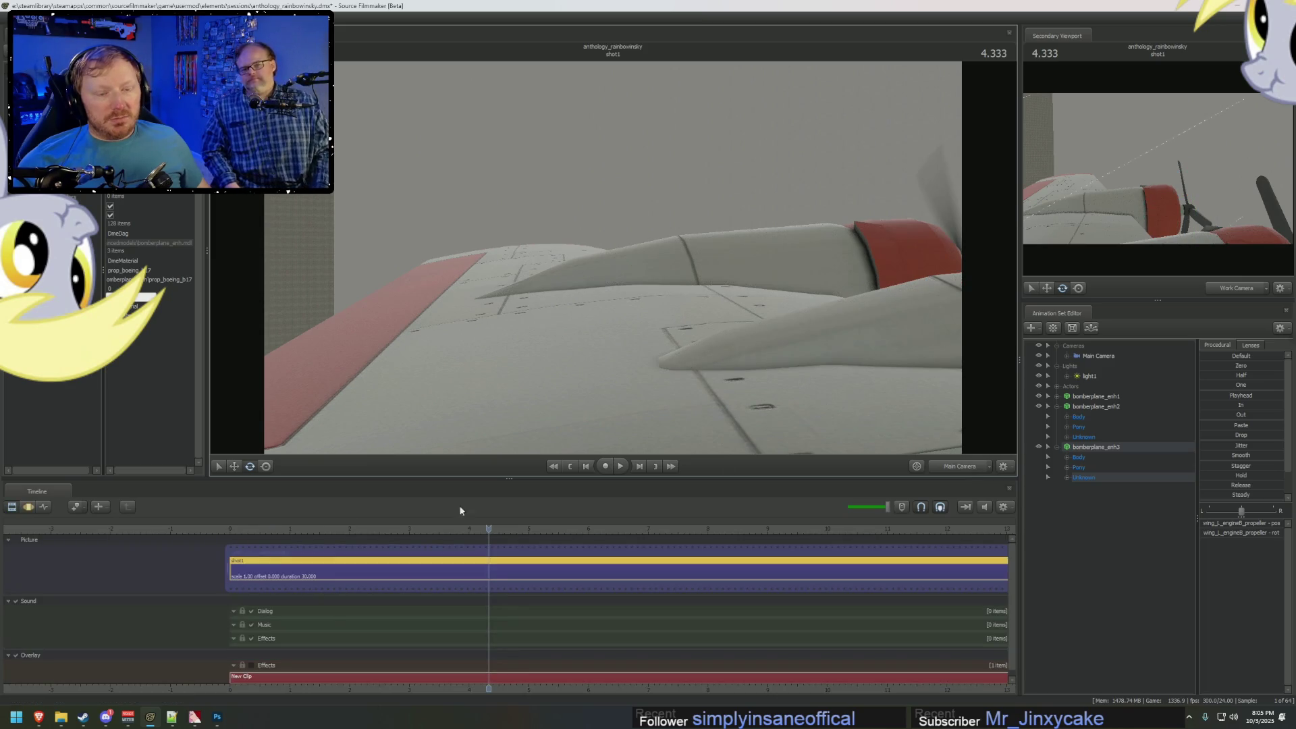
# Play the shot from near the start, stop around 1 second, and step a frame forward.
pyautogui.click(266, 529)
pyautogui.press('space')
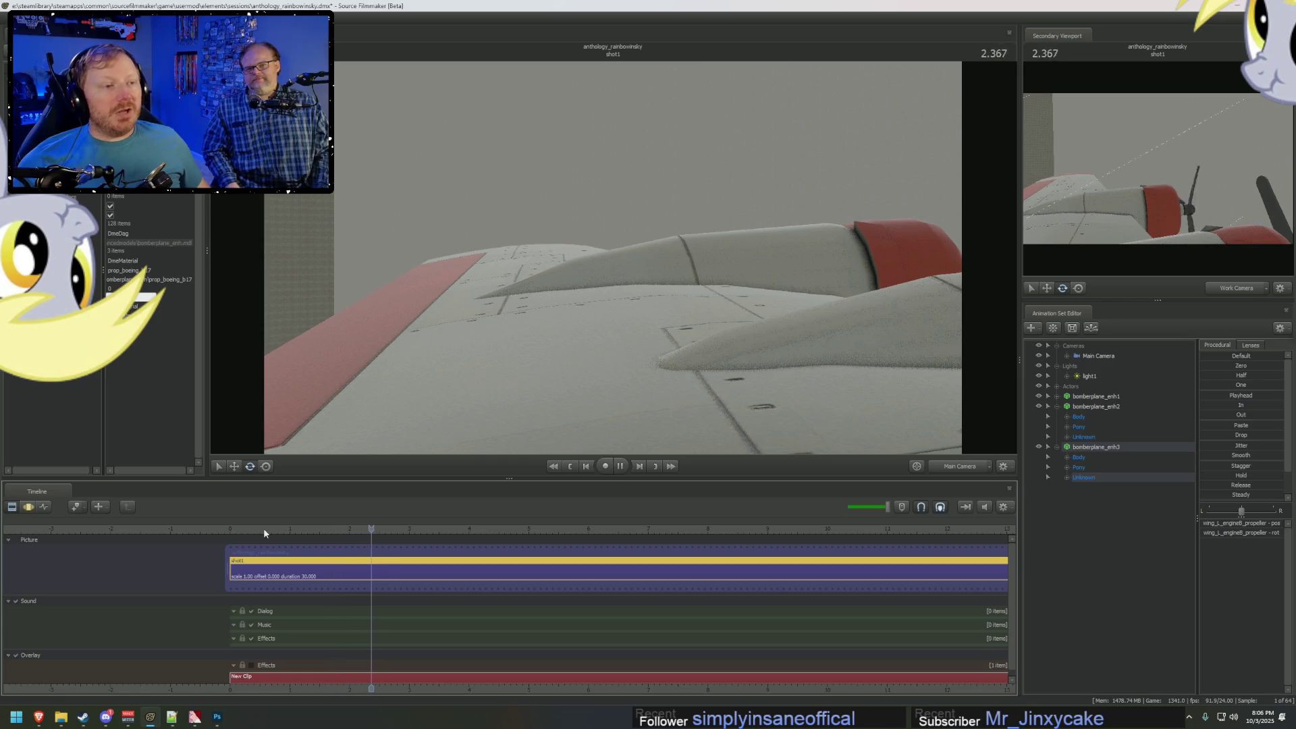
pyautogui.moveTo(264, 528); pyautogui.dragTo(307, 532)
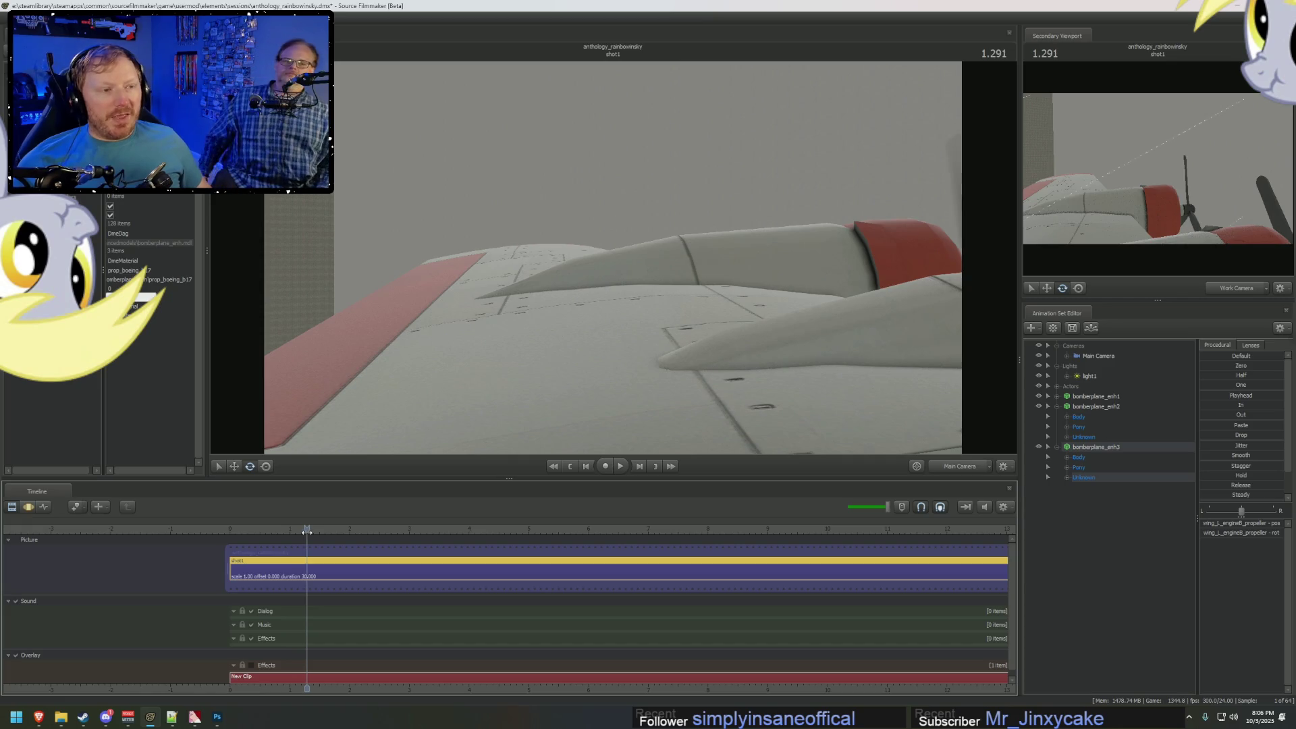
pyautogui.press('F4')
# Play the shot on to 3.250, then fly the free view out to the bombers' propellers.
pyautogui.press('F2')
pyautogui.press('space')
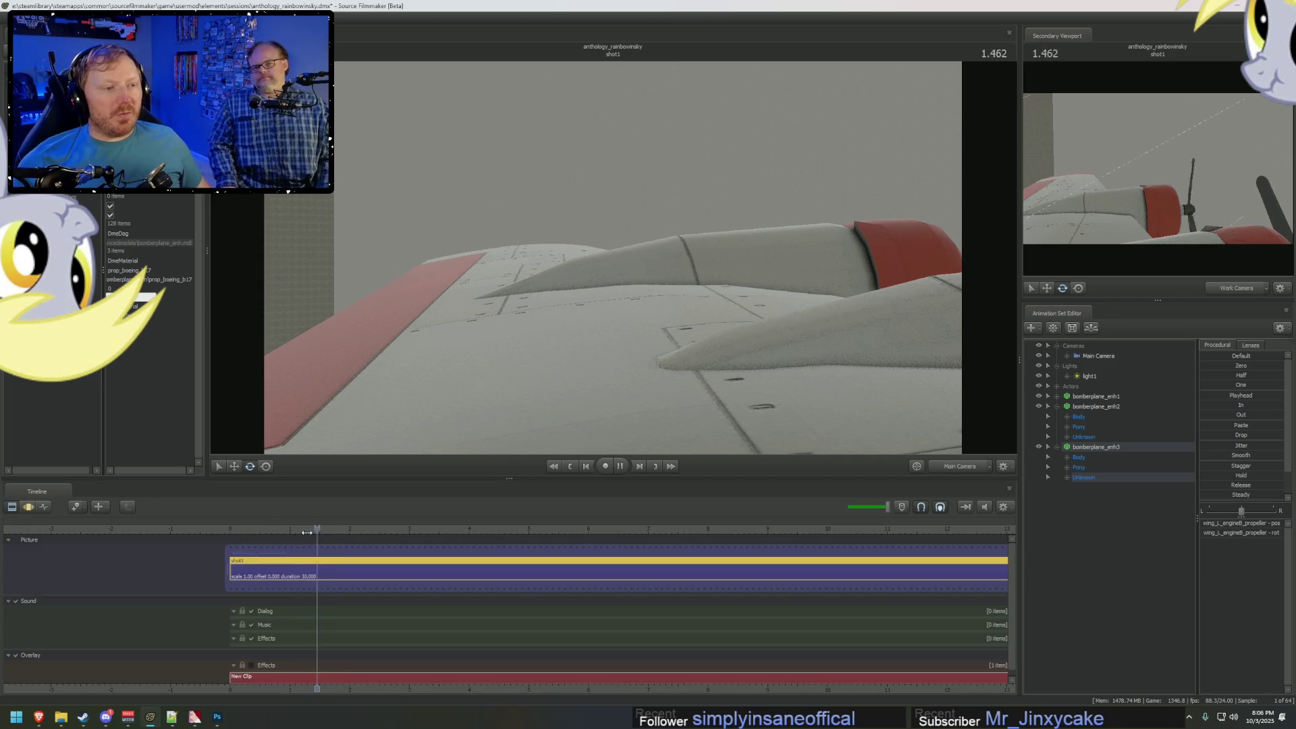
pyautogui.press('space')
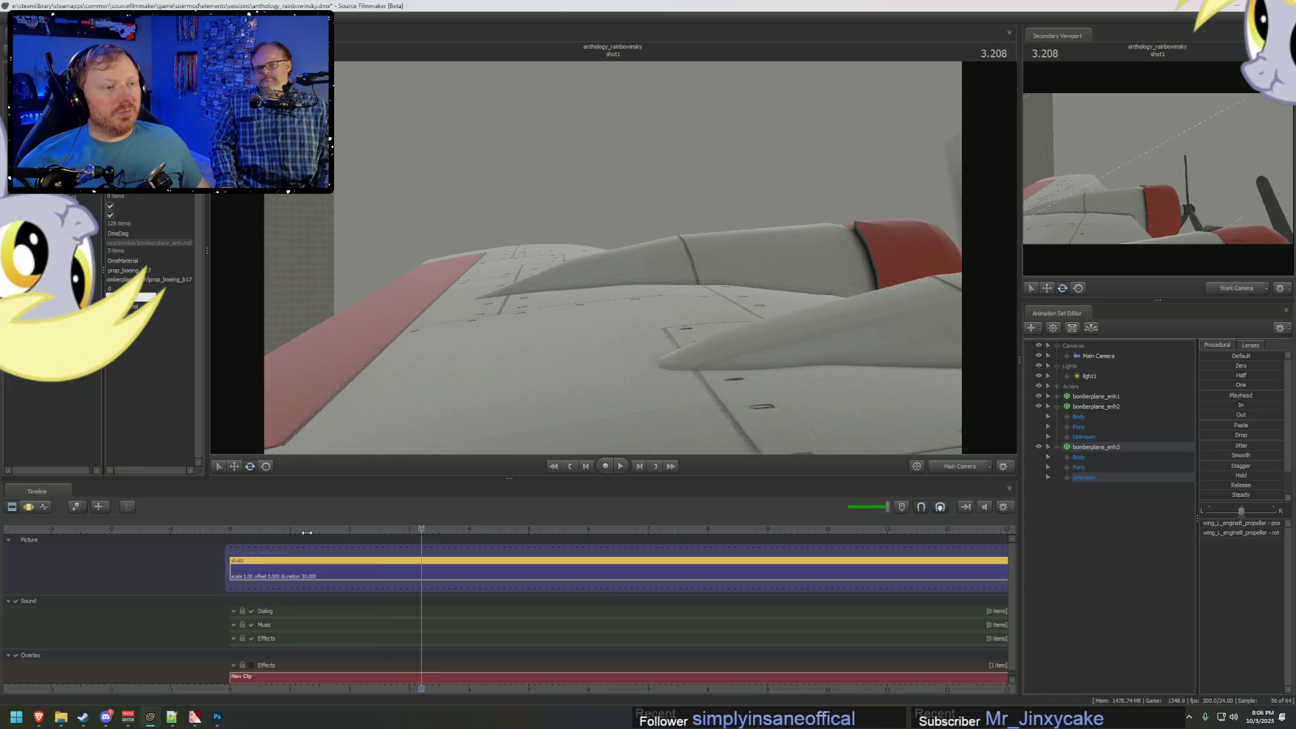
pyautogui.press('Right')
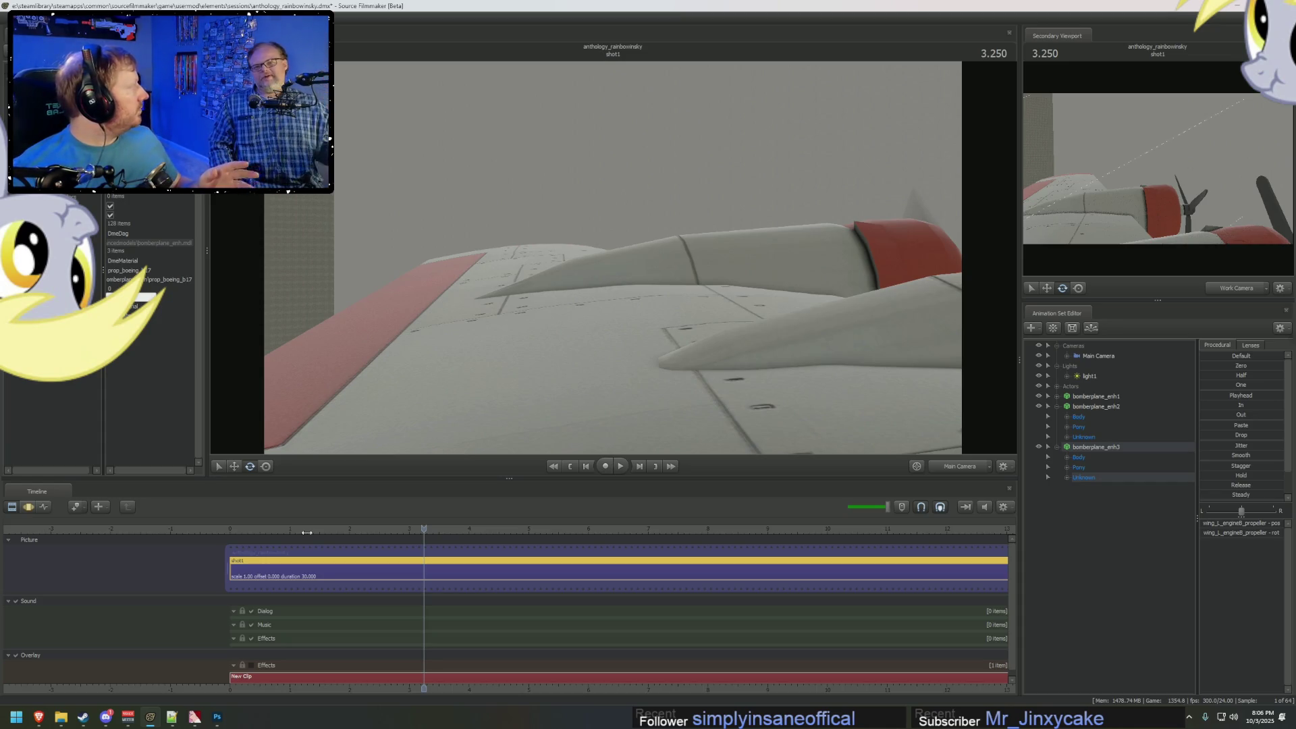
pyautogui.moveTo(946, 439)
pyautogui.mouseDown()
pyautogui.moveTo(810, 376)
pyautogui.moveTo(790, 385)
pyautogui.mouseUp()
pyautogui.moveTo(610, 256); pyautogui.dragTo(610, 256)
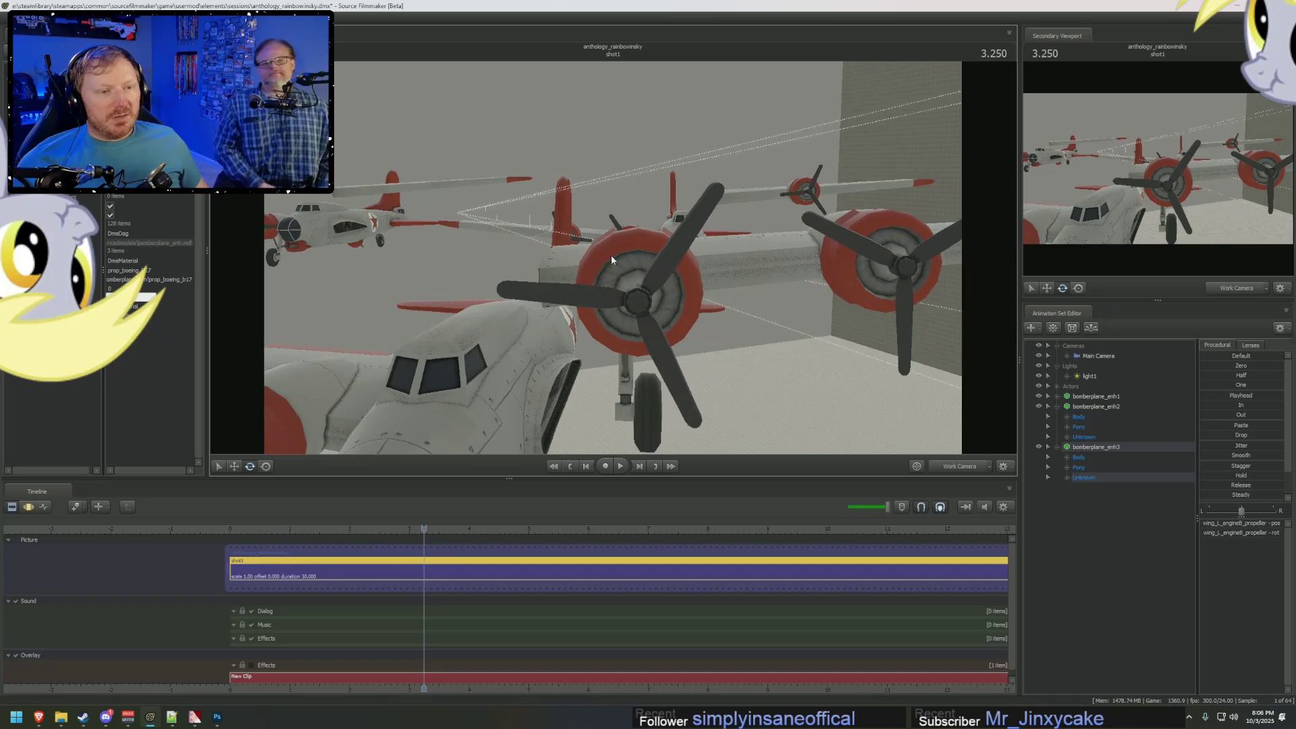
# Expand bomberplane_enh3's Unknown group and select the wing_L_engineB control.
pyautogui.click(1067, 477)
pyautogui.moveTo(749, 324); pyautogui.dragTo(749, 324)
pyautogui.scroll(-4, 1145, 565)
pyautogui.scroll(-5, 1125, 559)
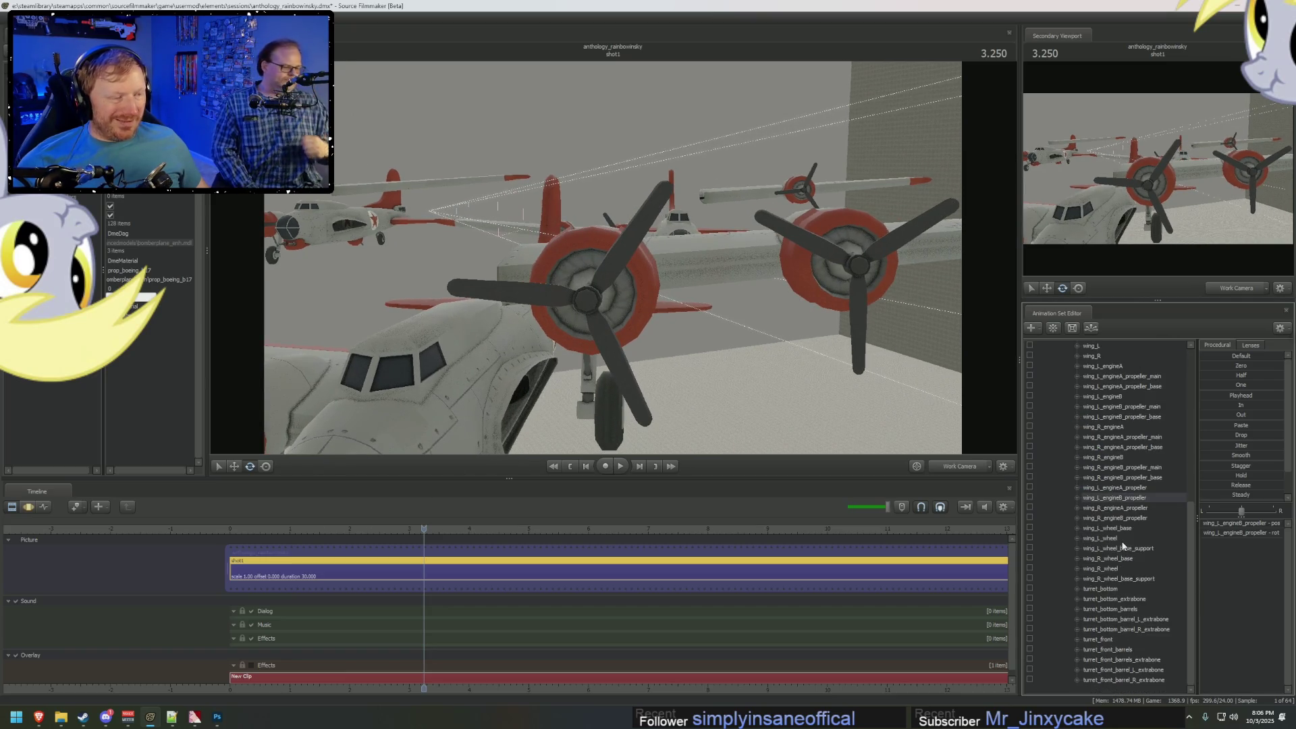
pyautogui.scroll(9, 1124, 587)
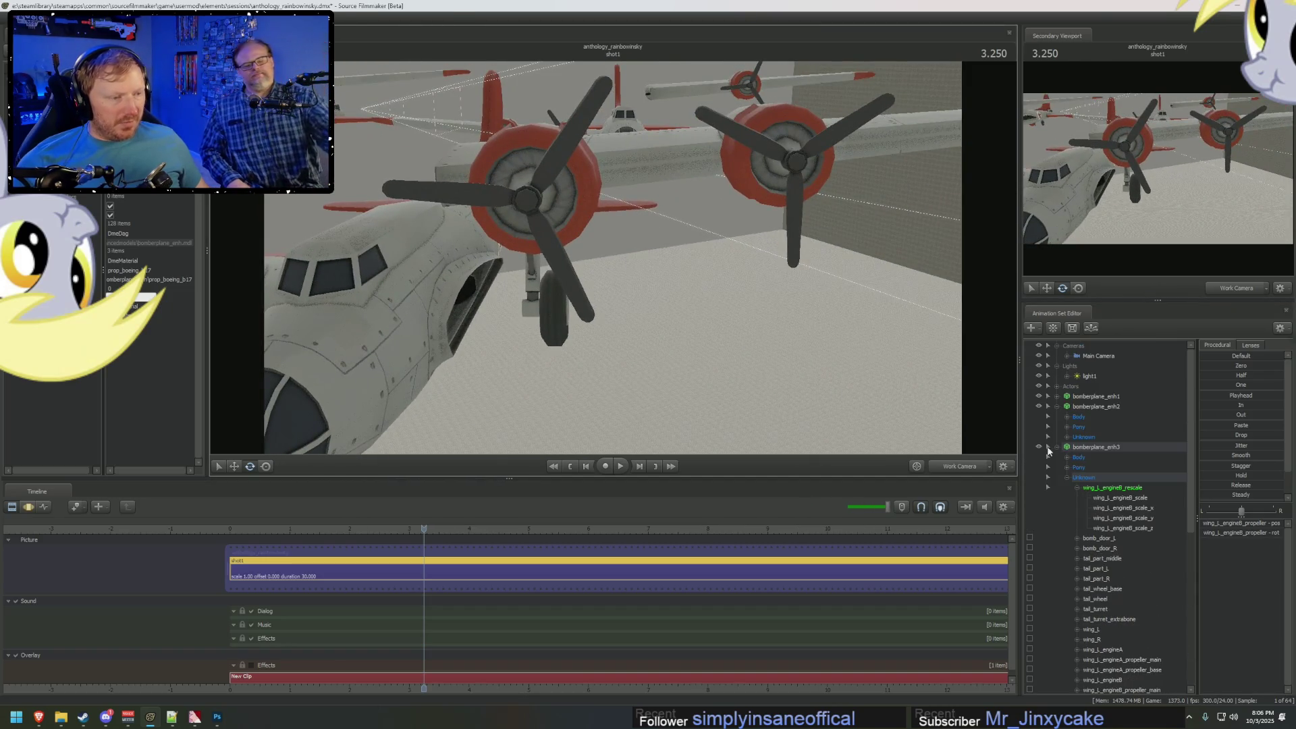
pyautogui.scroll(-2, 1083, 517)
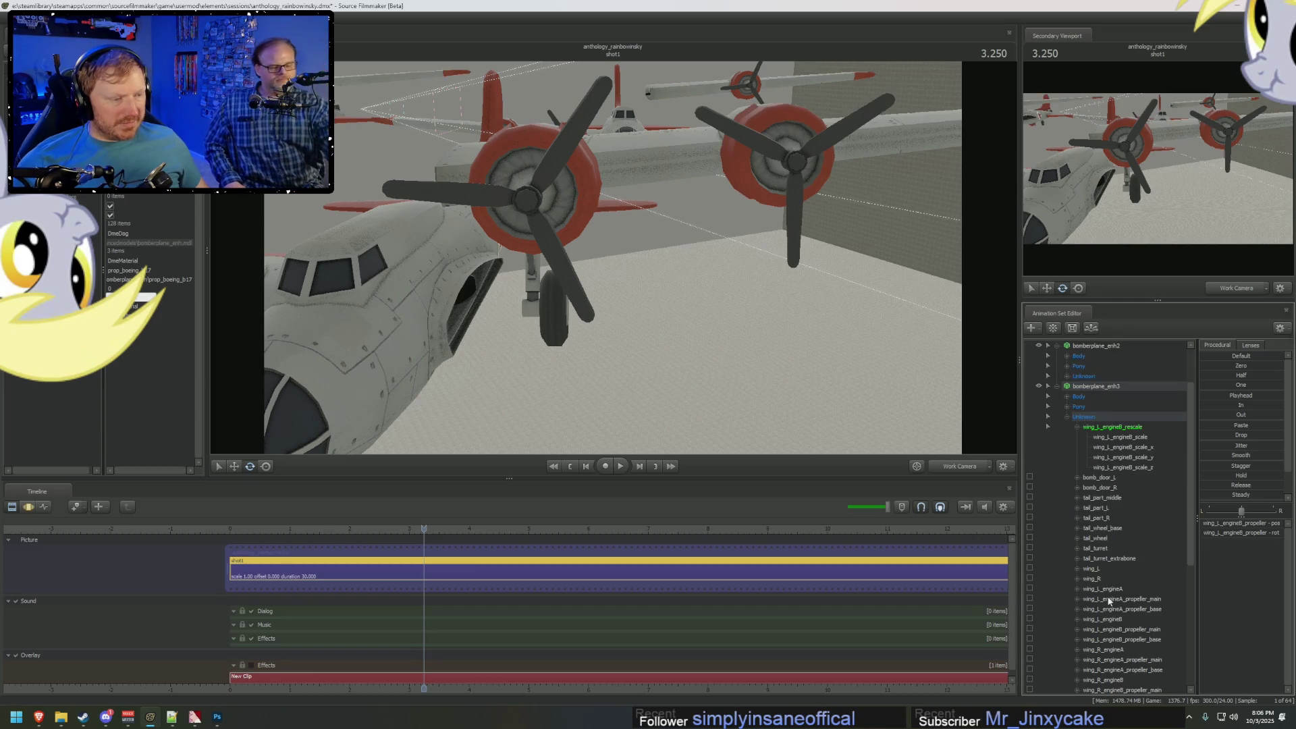
pyautogui.click(1118, 617)
# Swing the view out to the planes and select wing_L_engineB_propeller in the viewport.
pyautogui.scroll(2, 1126, 558)
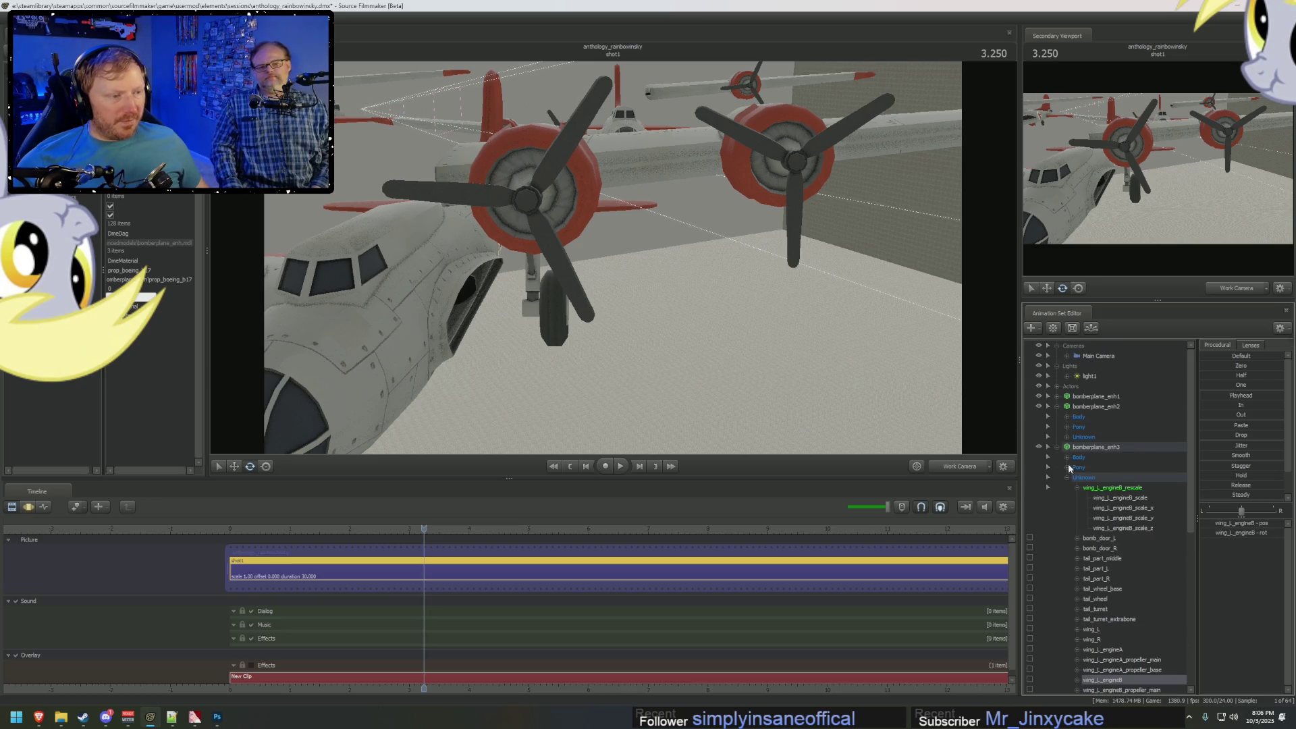
pyautogui.scroll(-7, 1087, 473)
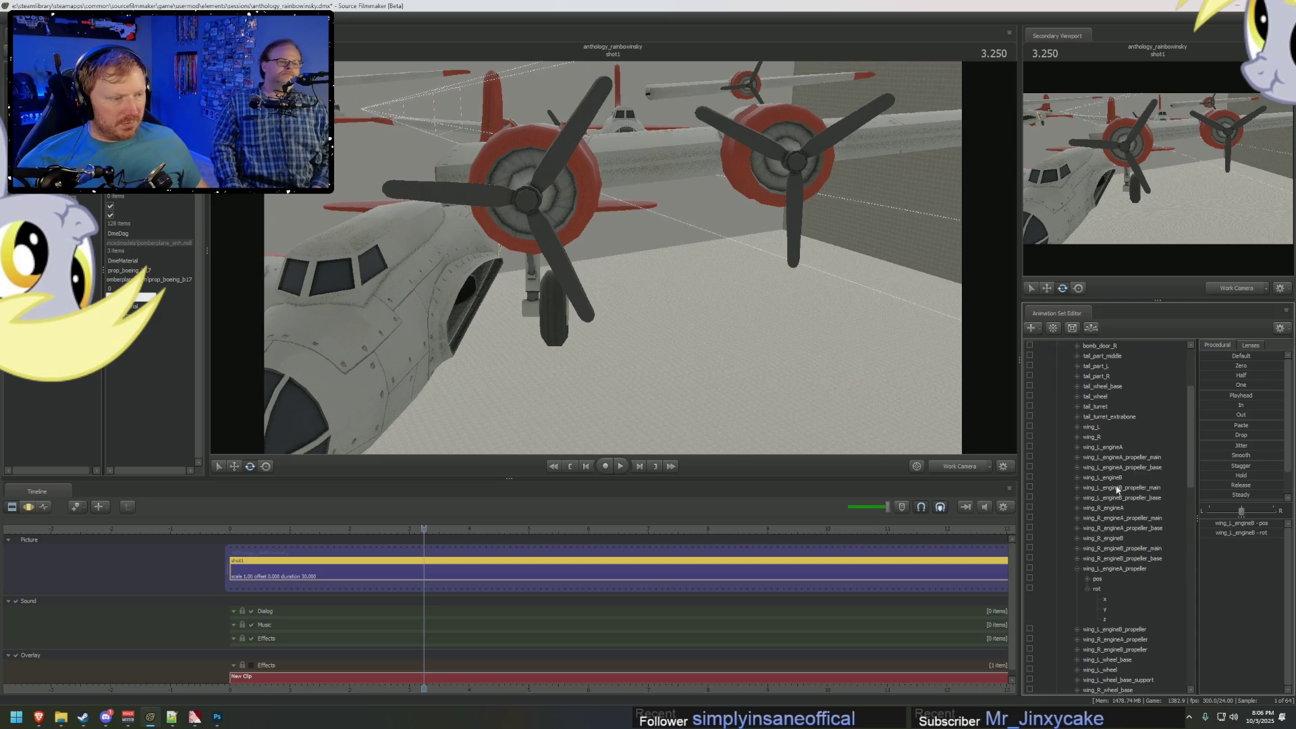
pyautogui.scroll(-9, 1128, 580)
pyautogui.moveTo(1136, 563)
pyautogui.mouseDown()
pyautogui.moveTo(1107, 267)
pyautogui.moveTo(1124, 380)
pyautogui.mouseUp()
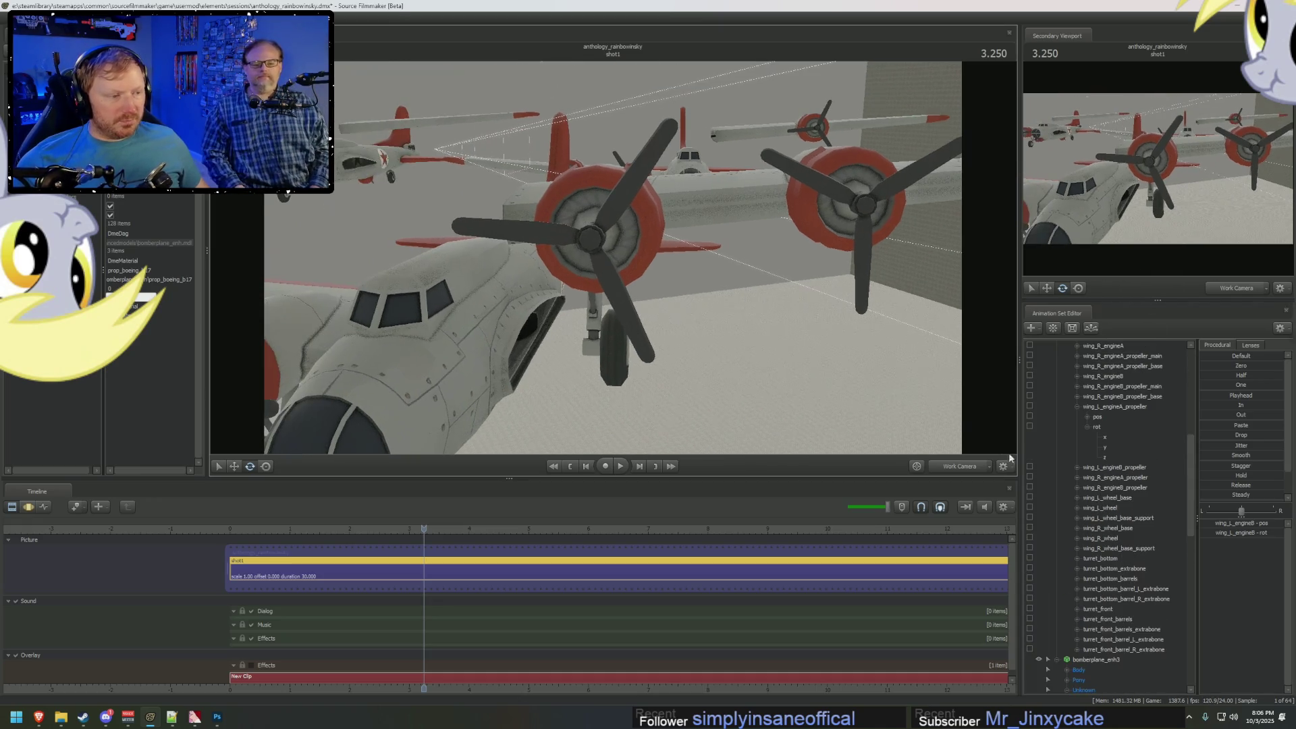
pyautogui.scroll(2, 1100, 509)
pyautogui.moveTo(613, 261)
pyautogui.mouseDown()
pyautogui.moveTo(570, 260)
pyautogui.moveTo(613, 262)
pyautogui.moveTo(607, 243)
pyautogui.moveTo(613, 261)
pyautogui.moveTo(776, 337)
pyautogui.moveTo(933, 436)
pyautogui.mouseUp()
pyautogui.click(687, 292)
pyautogui.click(682, 286)
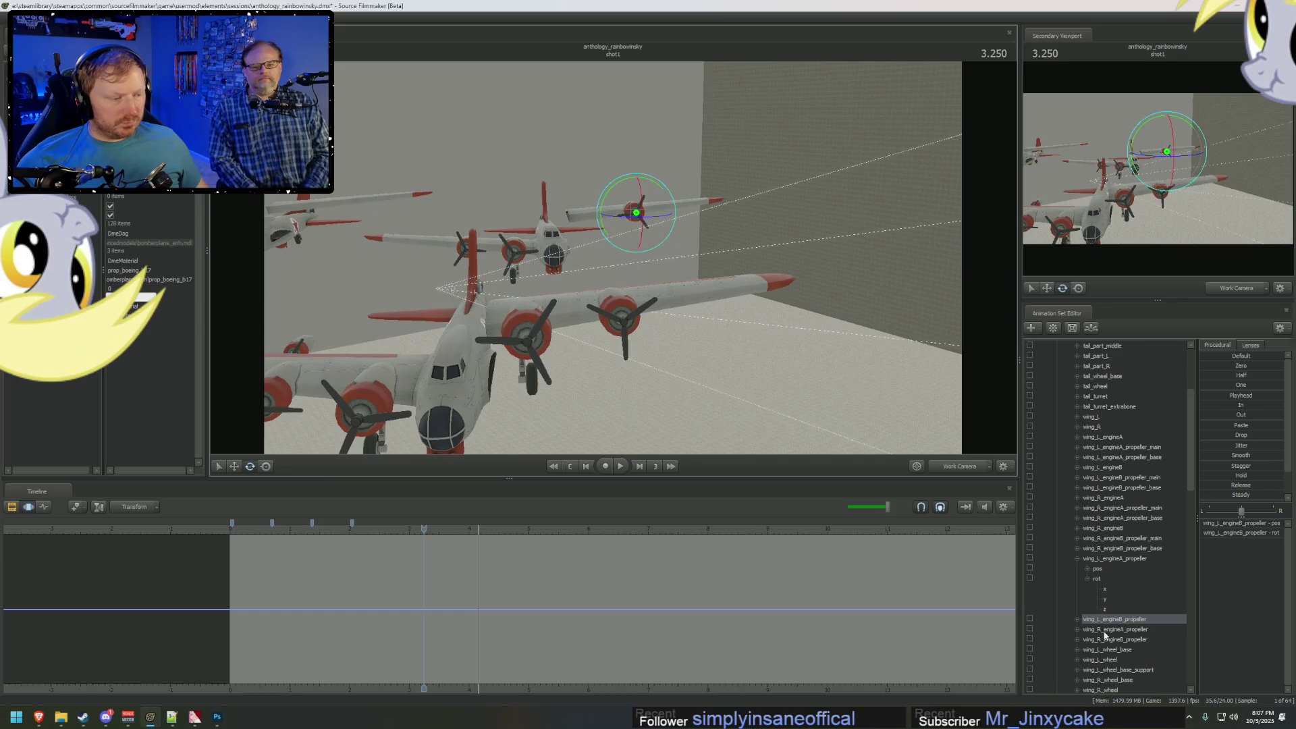
# Select the engine B propeller in the Animation Set Editor to view its curves.
pyautogui.scroll(-9, 1108, 608)
pyautogui.scroll(-2, 1114, 571)
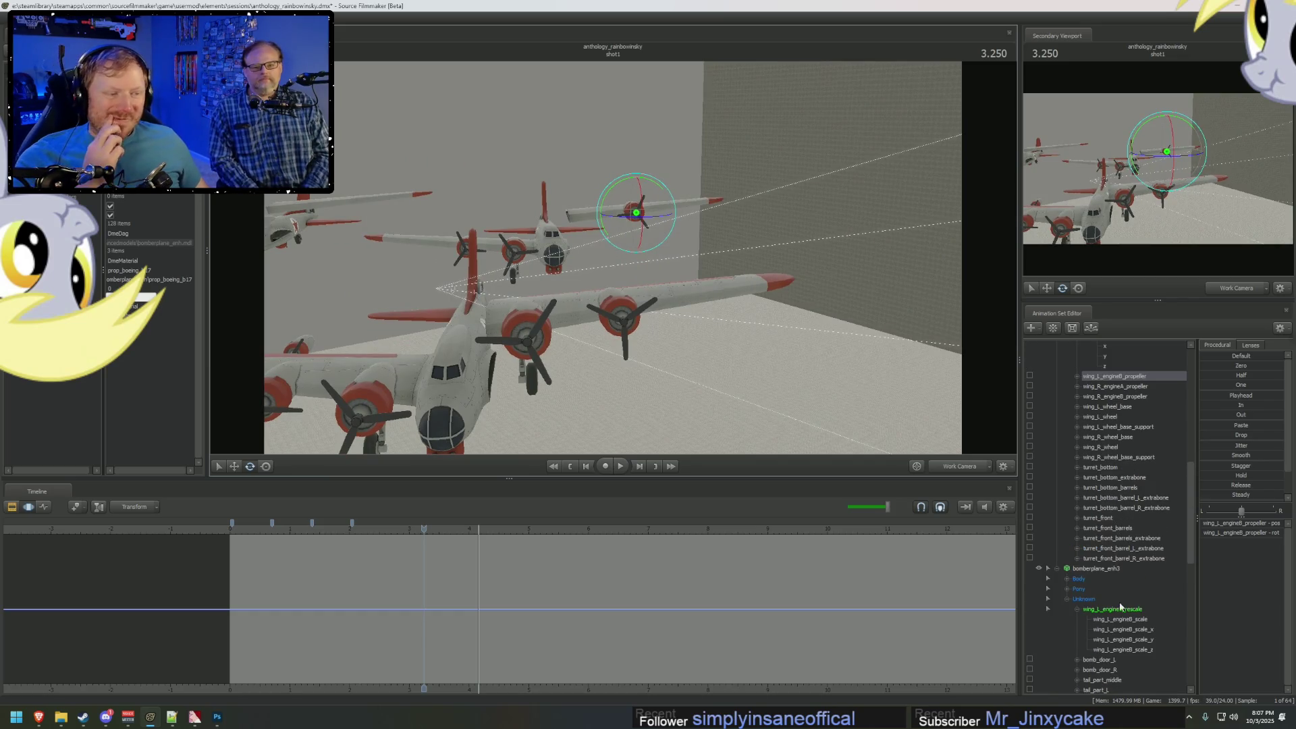
pyautogui.scroll(-3, 1123, 614)
pyautogui.scroll(6, 1139, 618)
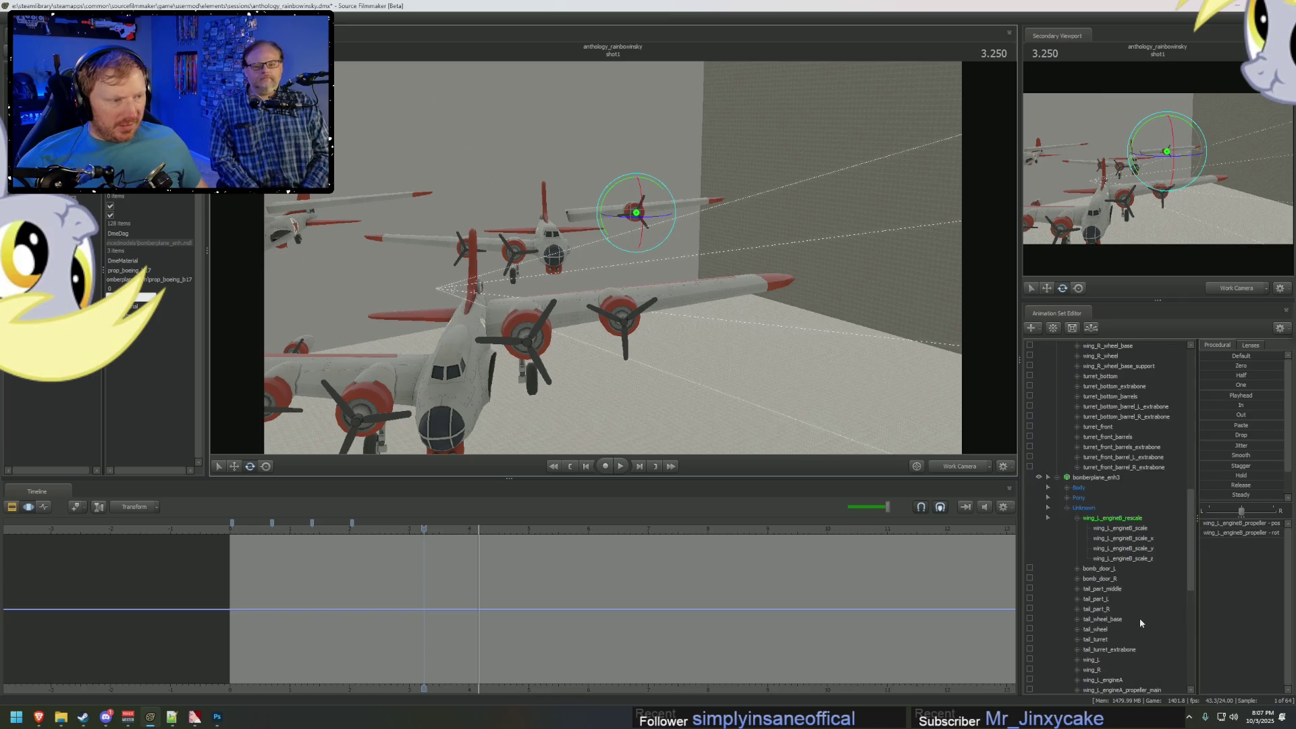
pyautogui.scroll(-10, 1142, 607)
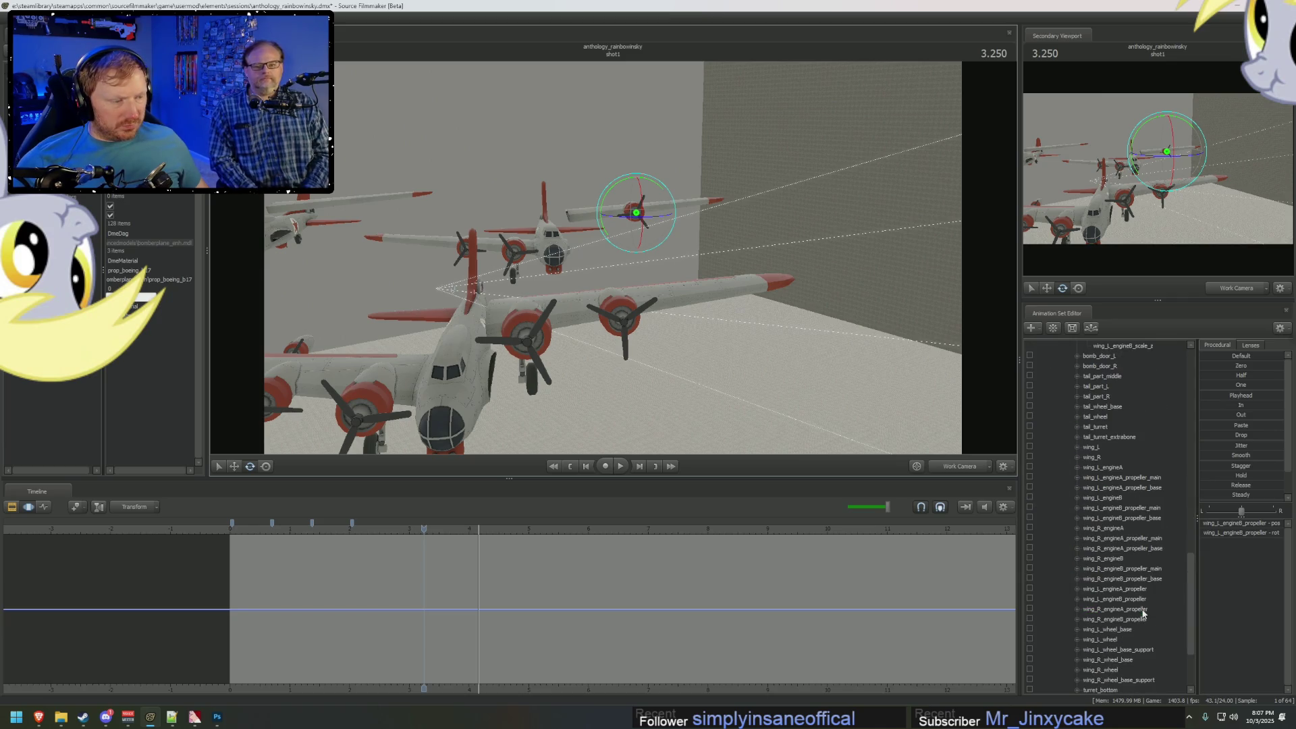
pyautogui.click(1137, 599)
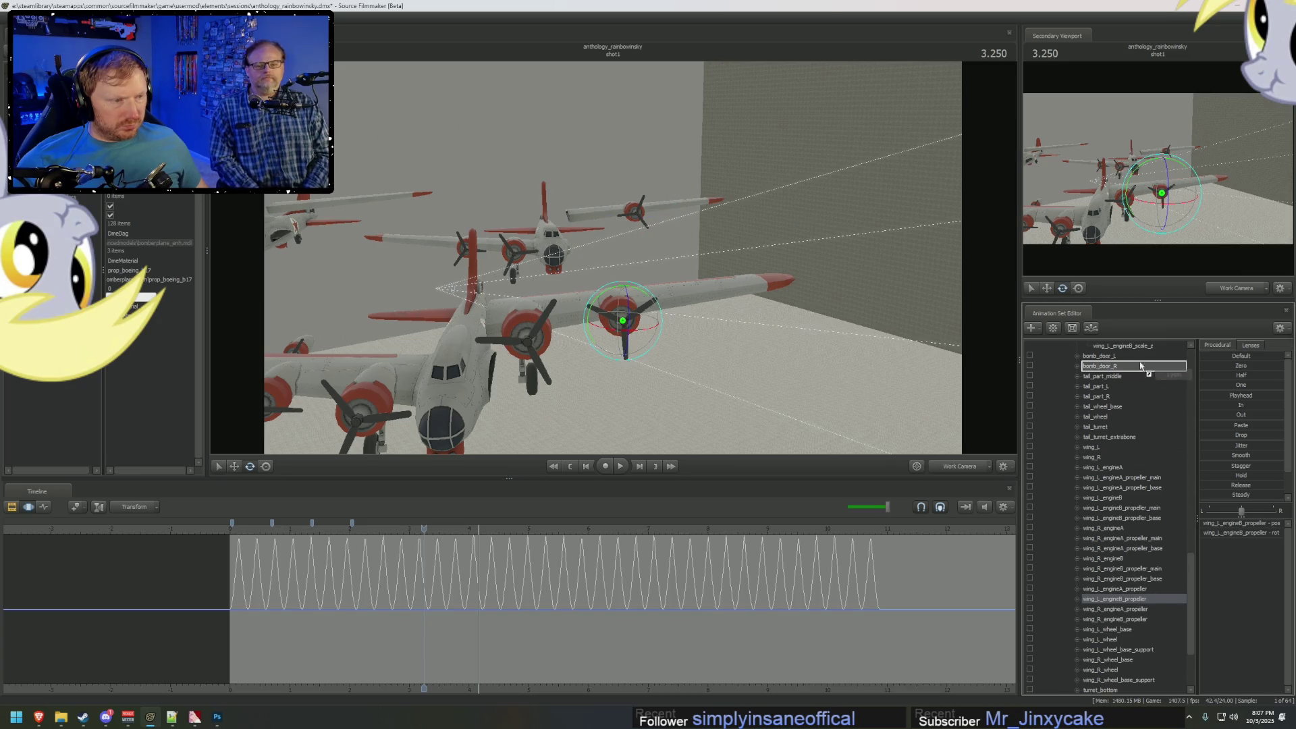
# Reselect the wing_L_engineB_propeller control further down the list.
pyautogui.scroll(2, 1137, 351)
pyautogui.scroll(-7, 1147, 635)
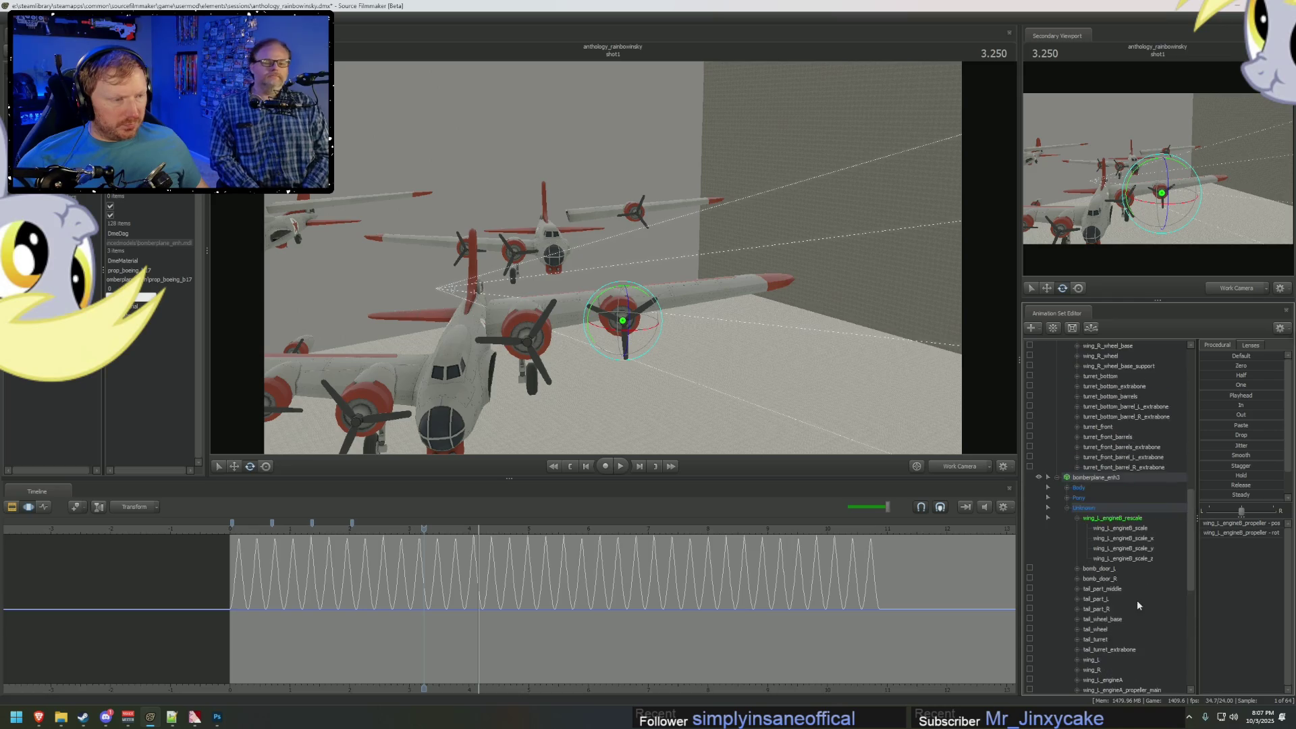
pyautogui.scroll(-8, 1135, 599)
pyautogui.scroll(-4, 1135, 599)
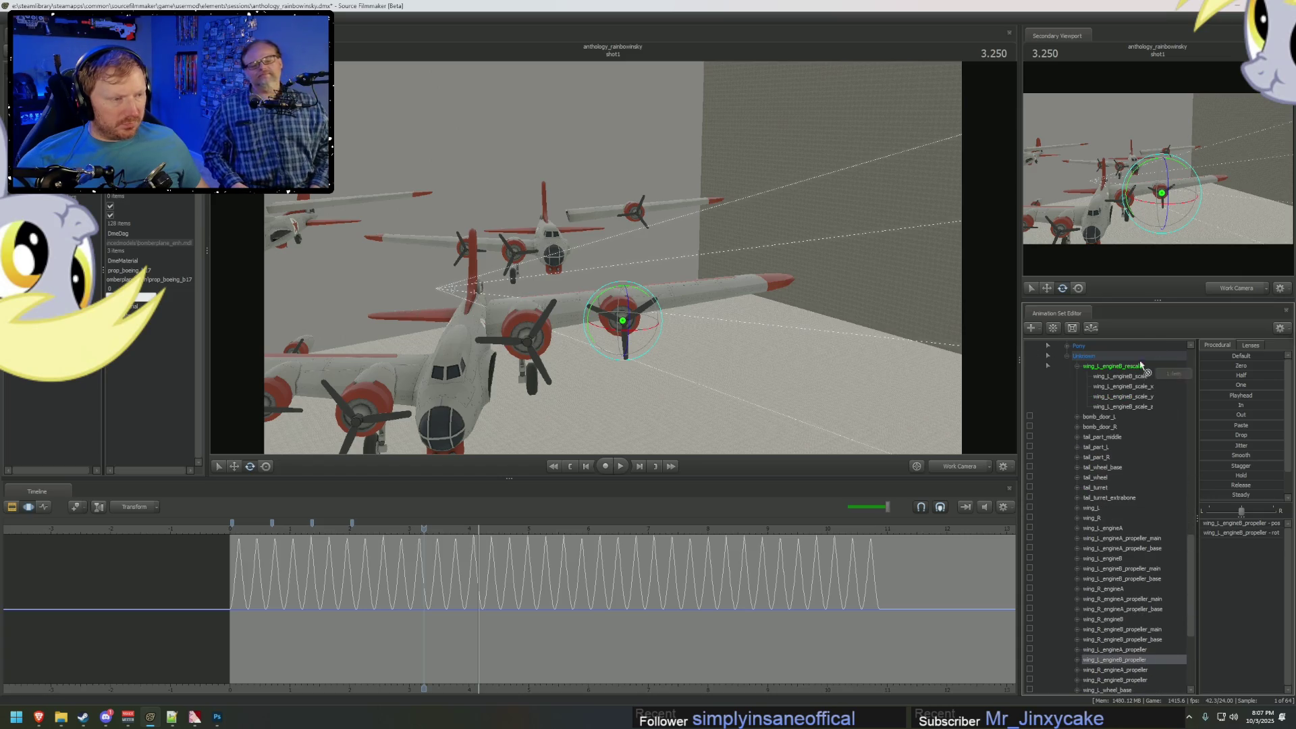
pyautogui.scroll(-4, 1137, 601)
pyautogui.moveTo(1135, 608)
pyautogui.mouseDown()
pyautogui.moveTo(1139, 631)
pyautogui.moveTo(1144, 582)
pyautogui.moveTo(1147, 594)
pyautogui.moveTo(1131, 592)
pyautogui.mouseUp()
pyautogui.click(1131, 589)
# Zero the propeller's rotation with the Procedural presets and dolly the Work Camera in close.
pyautogui.click(1249, 345)
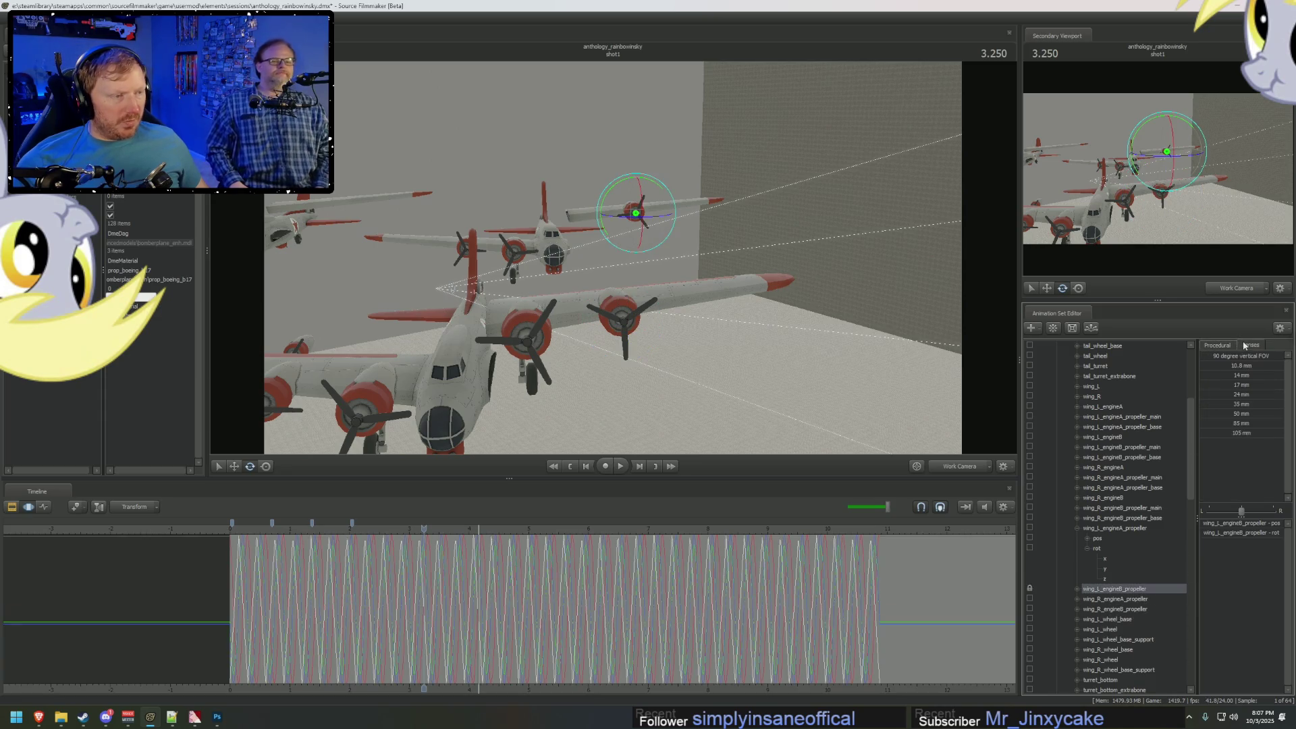
pyautogui.click(1217, 345)
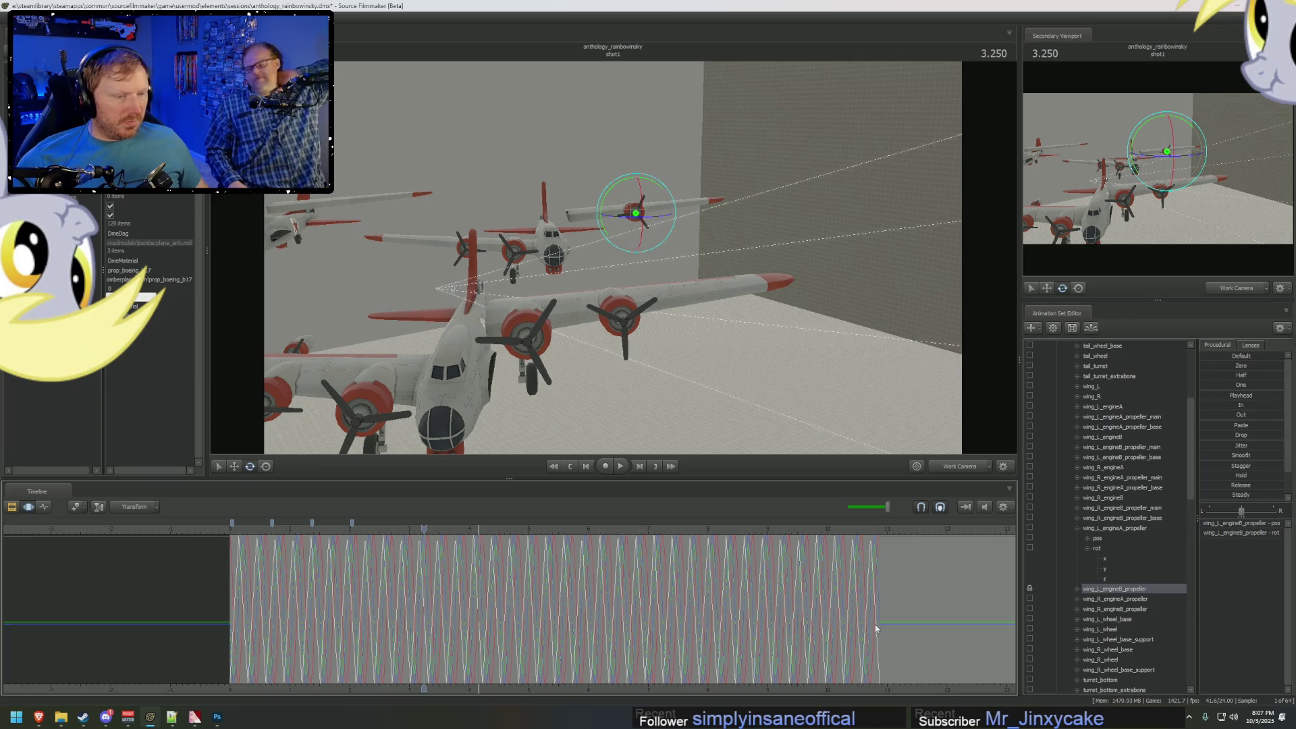
pyautogui.click(1205, 366)
pyautogui.moveTo(1005, 397)
pyautogui.mouseDown(button='right')
pyautogui.moveTo(1004, 297)
pyautogui.moveTo(1004, 324)
pyautogui.mouseUp(button='right')
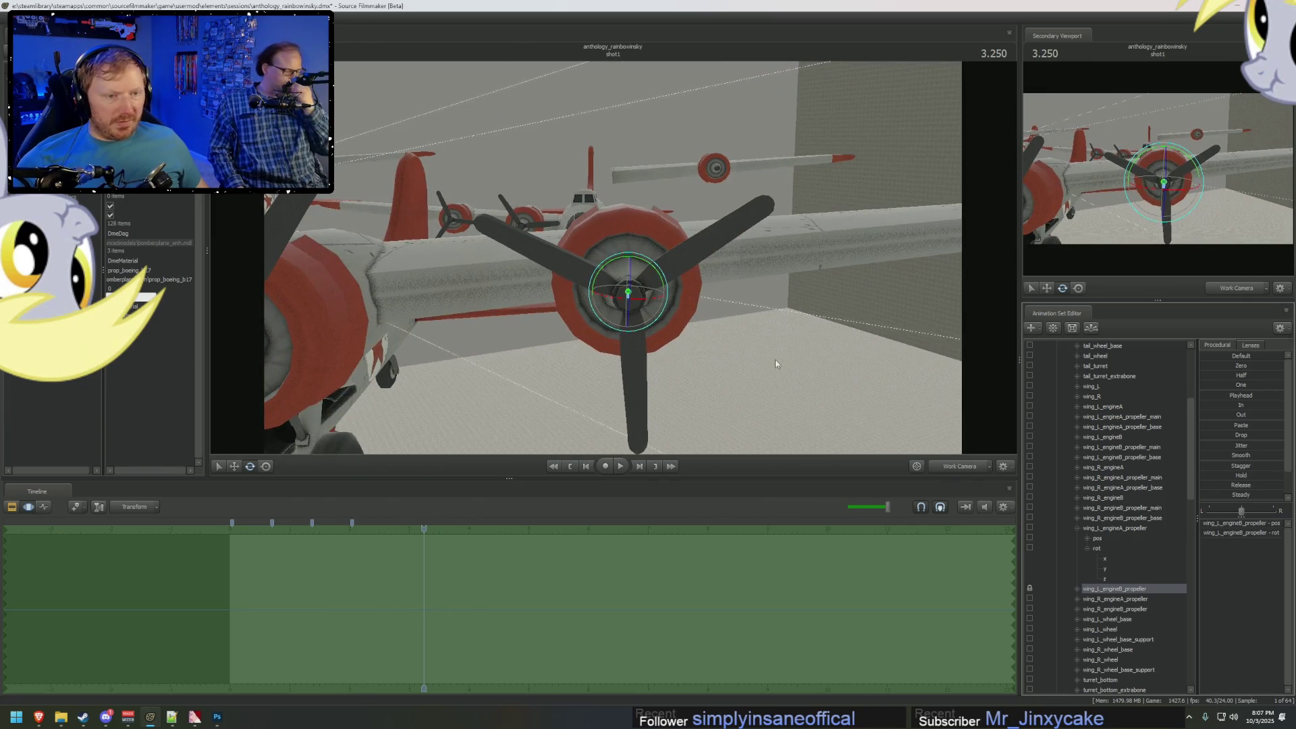
# Rotate wing_L_engineB_propeller about its hub and play the shot through Main Camera.
pyautogui.moveTo(655, 270); pyautogui.dragTo(682, 304)
pyautogui.press('F2')
pyautogui.press('space')
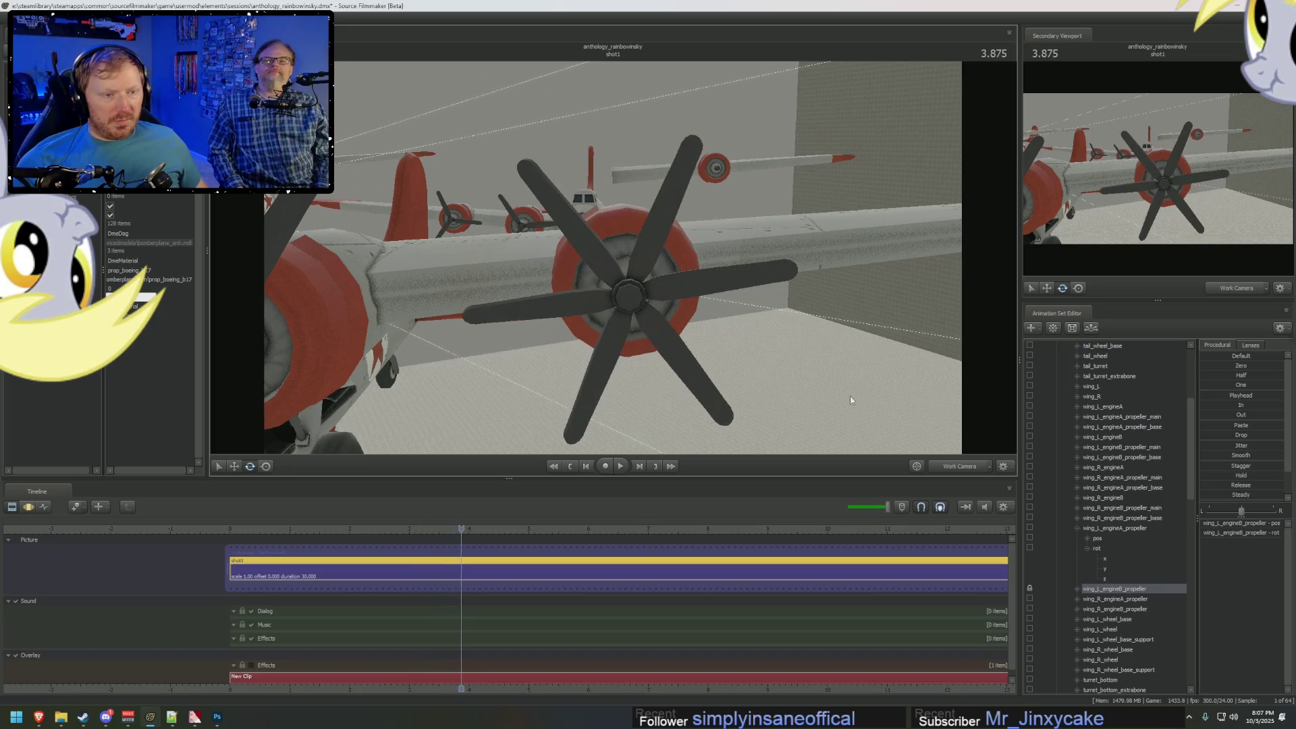
pyautogui.click(966, 468)
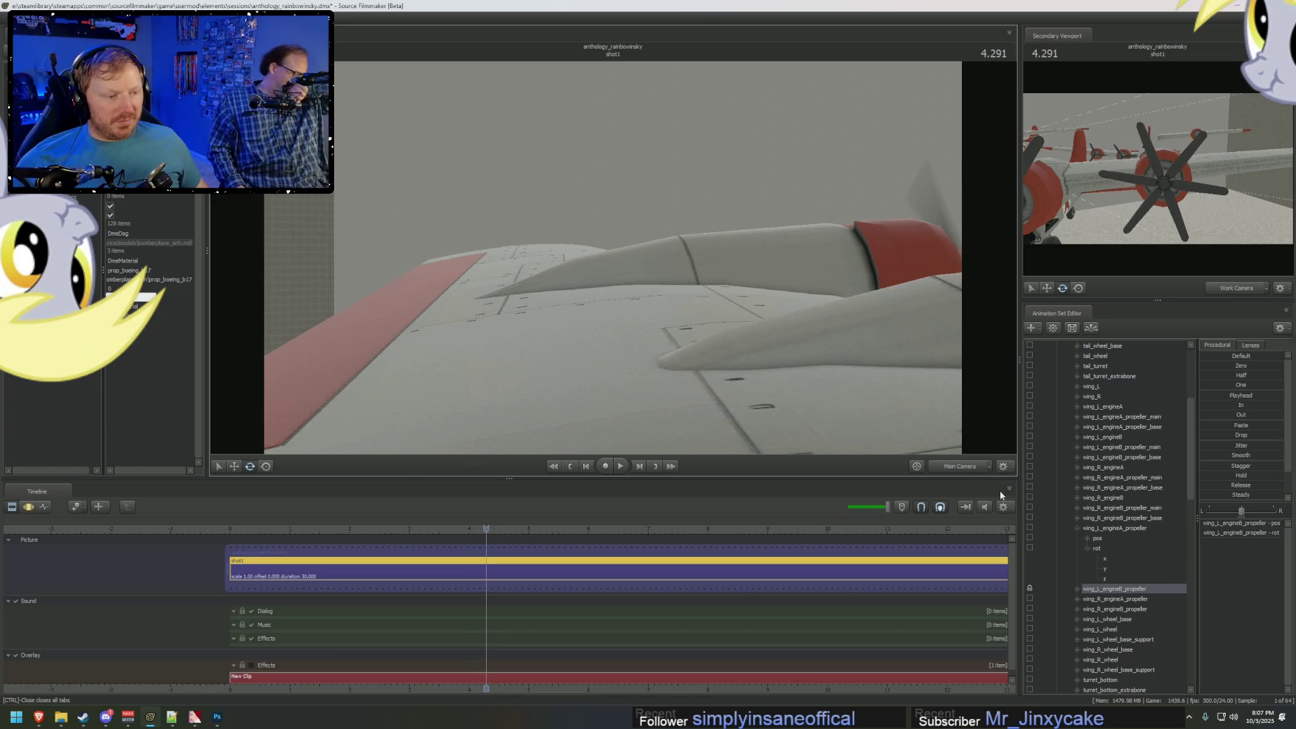
# Back in the Work Camera, rotate the propeller again and check it through the shot camera.
pyautogui.click(961, 468)
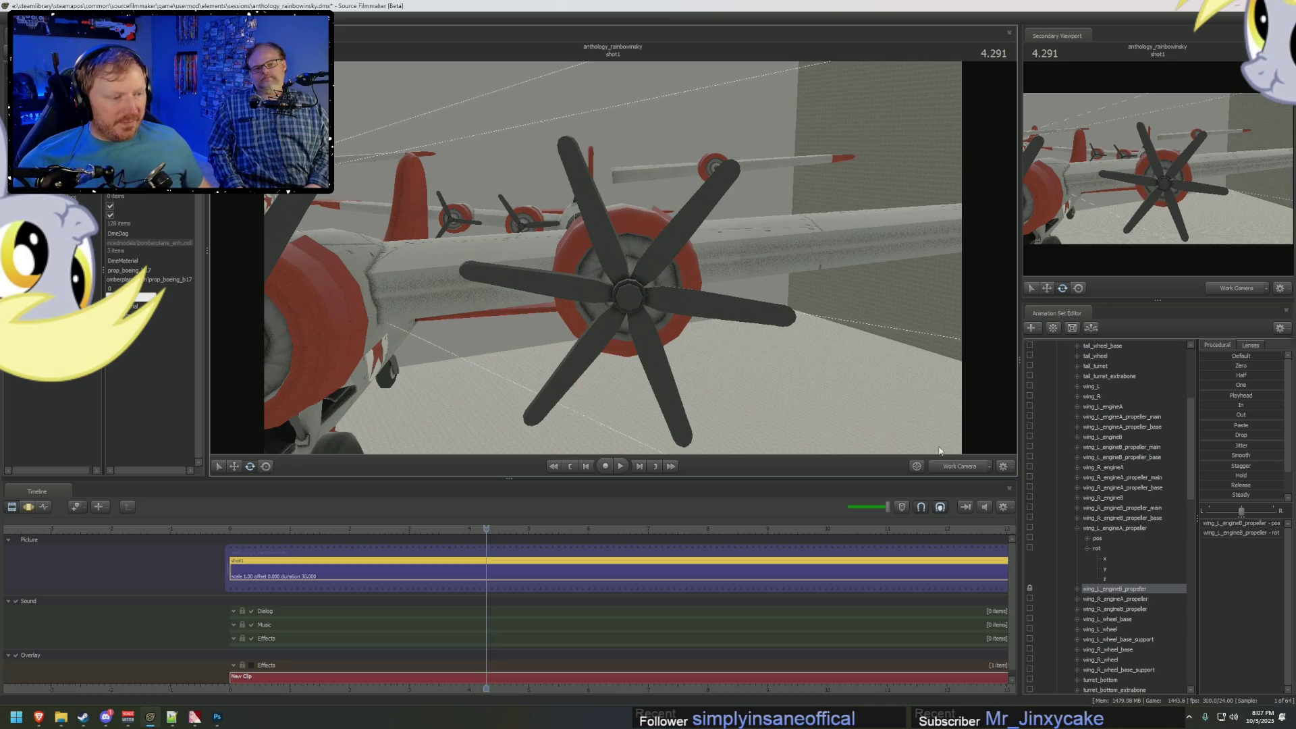
pyautogui.click(1114, 591)
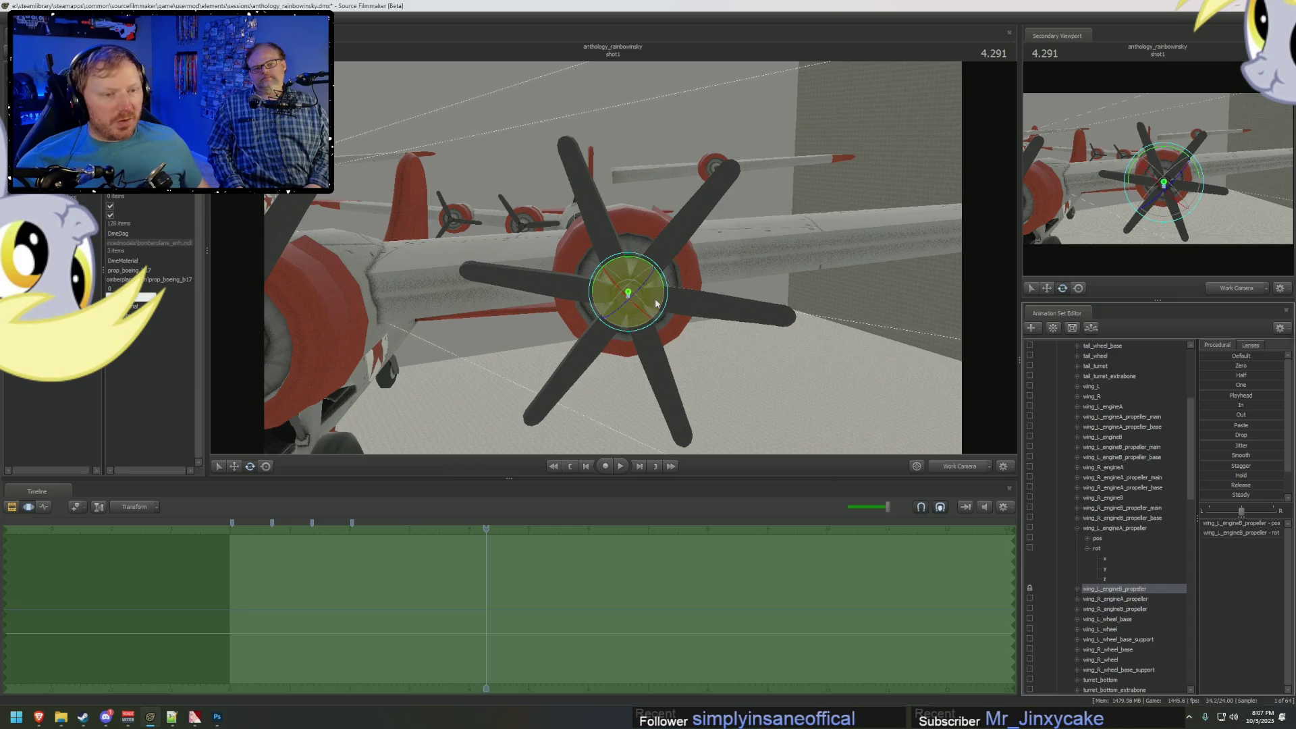
pyautogui.moveTo(643, 265); pyautogui.dragTo(664, 283)
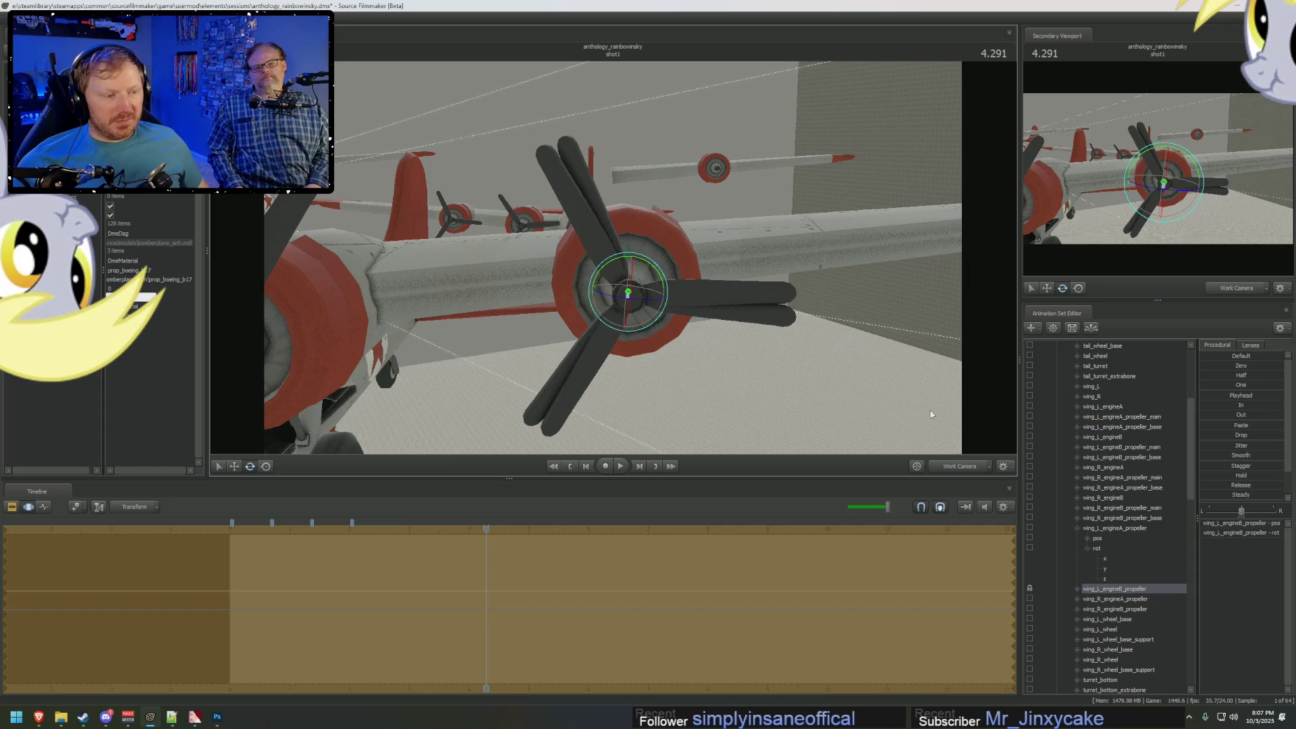
pyautogui.click(967, 466)
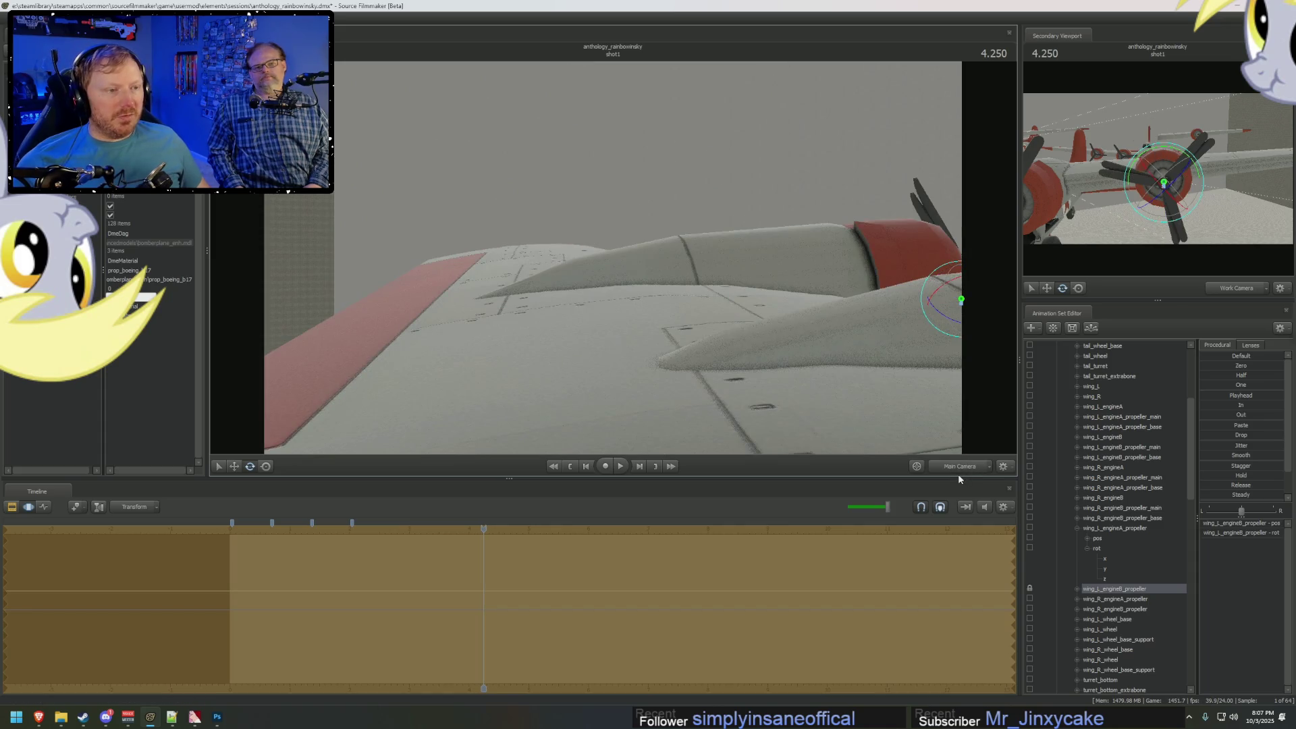
# Show the Clip Editor and pull the Work Camera out over the whole bomber formation.
pyautogui.press('F2')
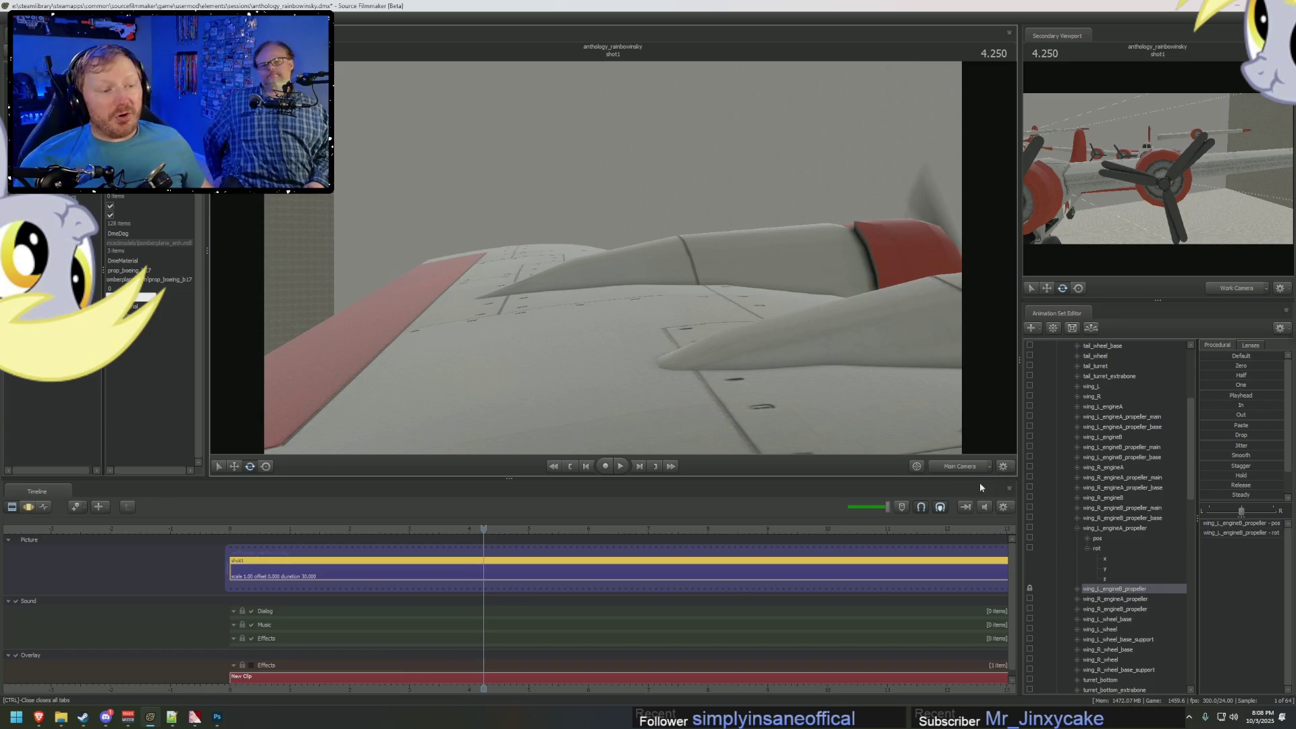
pyautogui.click(961, 467)
pyautogui.moveTo(613, 257); pyautogui.dragTo(543, 231)
pyautogui.scroll(5, 1119, 501)
# Expand the first bomber's control groups and select the engine B propeller control.
pyautogui.click(1057, 397)
pyautogui.scroll(-6, 1095, 447)
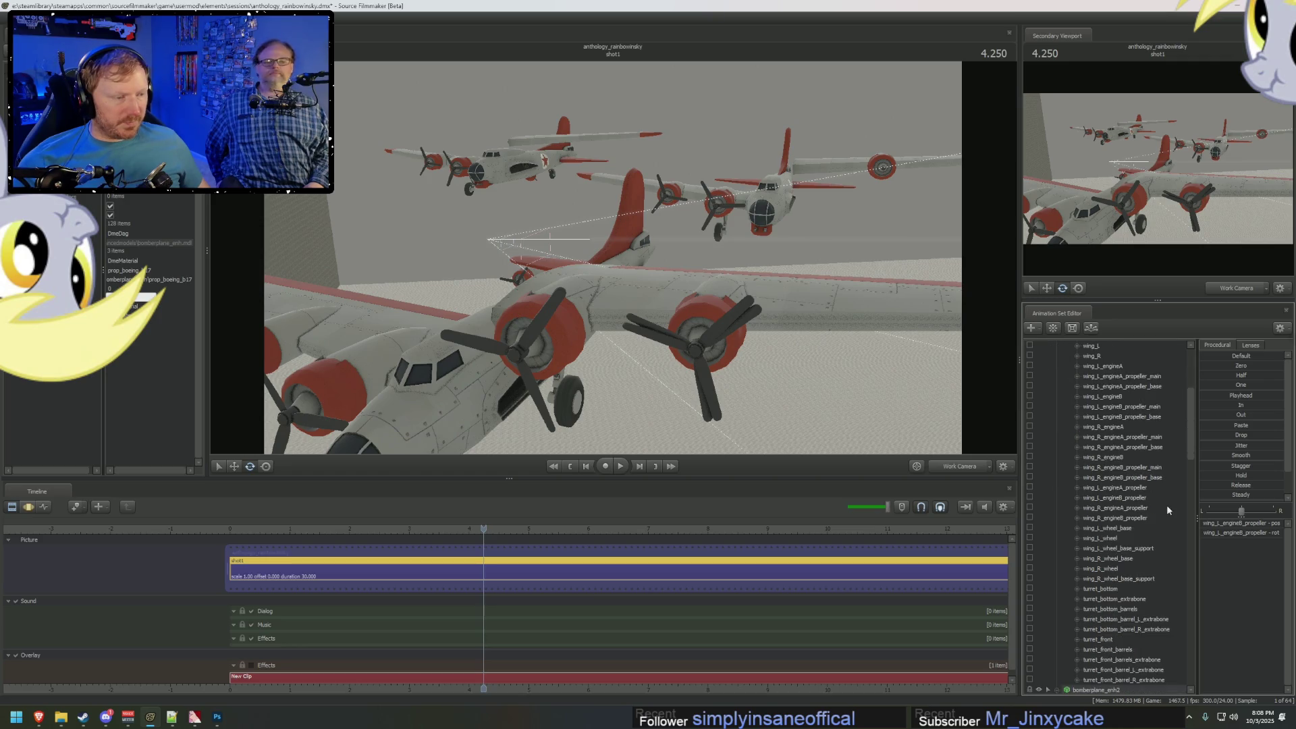
pyautogui.scroll(-10, 1103, 524)
pyautogui.scroll(3, 1113, 521)
pyautogui.click(1078, 447)
pyautogui.click(1078, 447)
pyautogui.scroll(-3, 1132, 559)
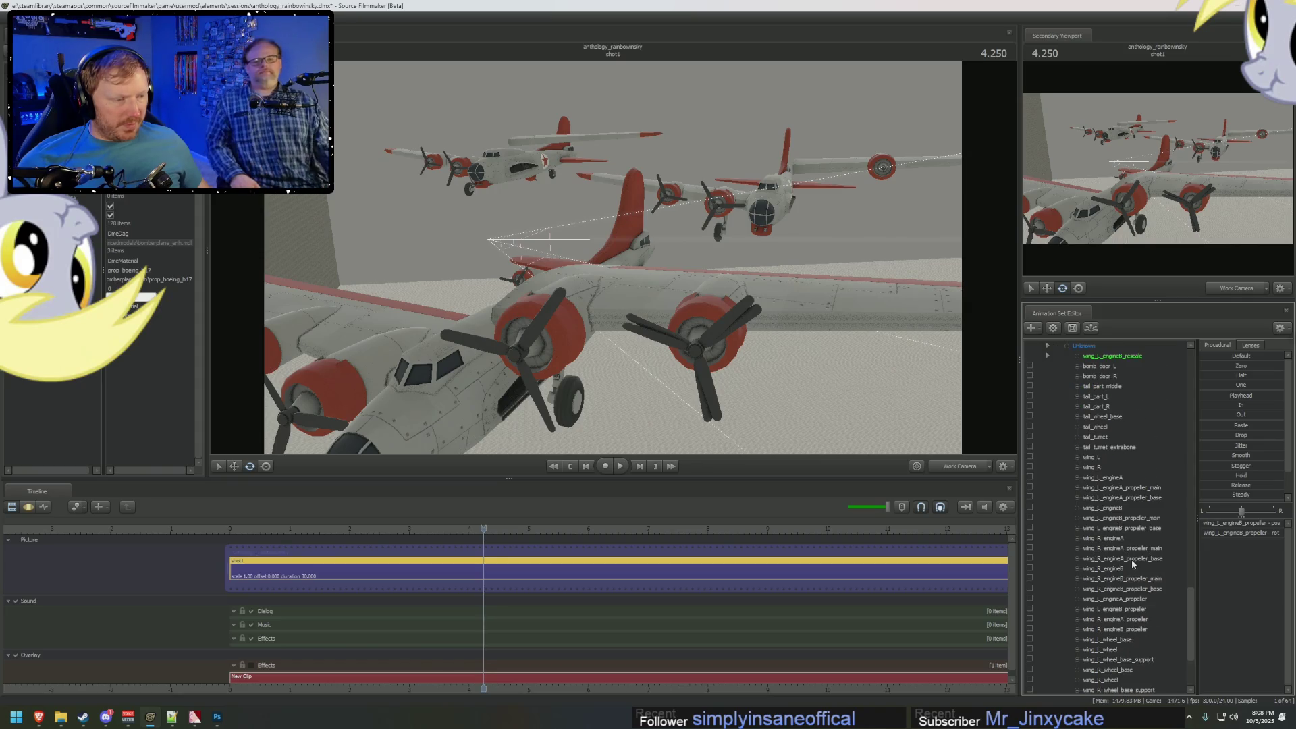
pyautogui.click(1122, 608)
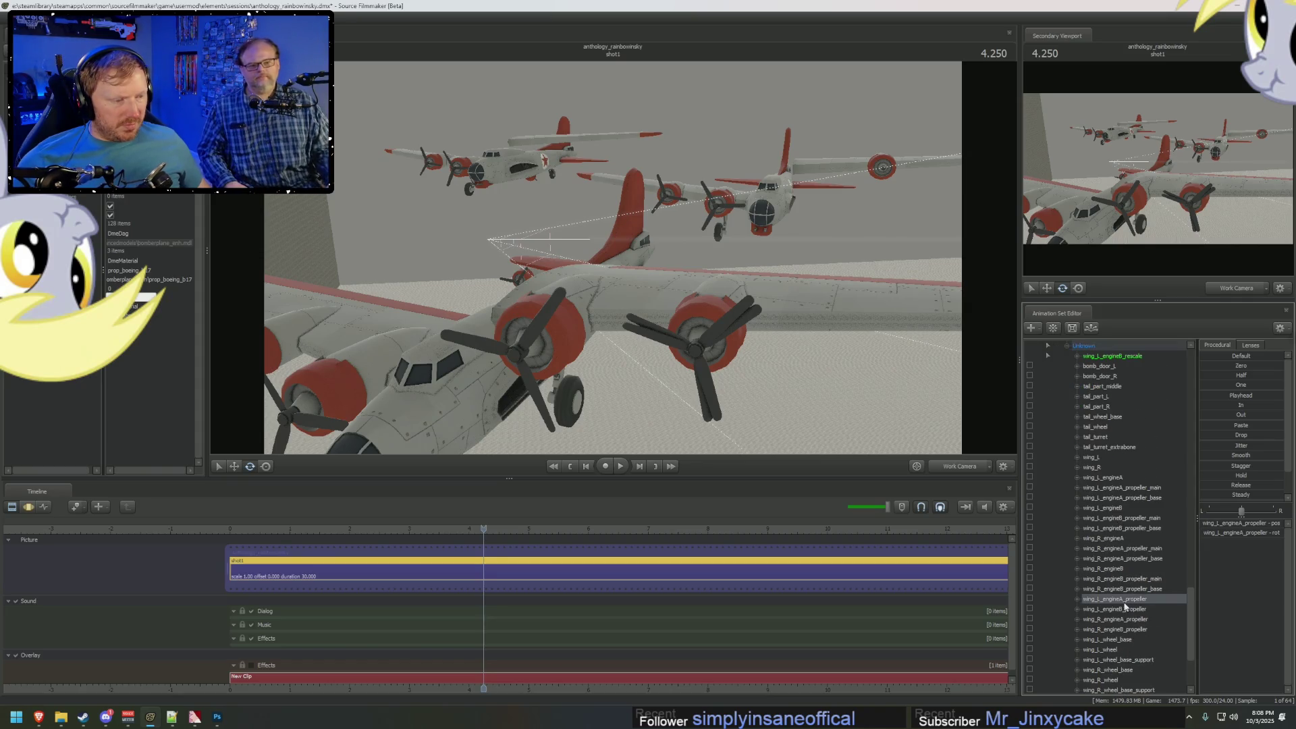
pyautogui.moveTo(1122, 608)
pyautogui.mouseDown()
pyautogui.moveTo(1137, 323)
pyautogui.moveTo(1148, 695)
pyautogui.moveTo(1151, 594)
pyautogui.mouseUp()
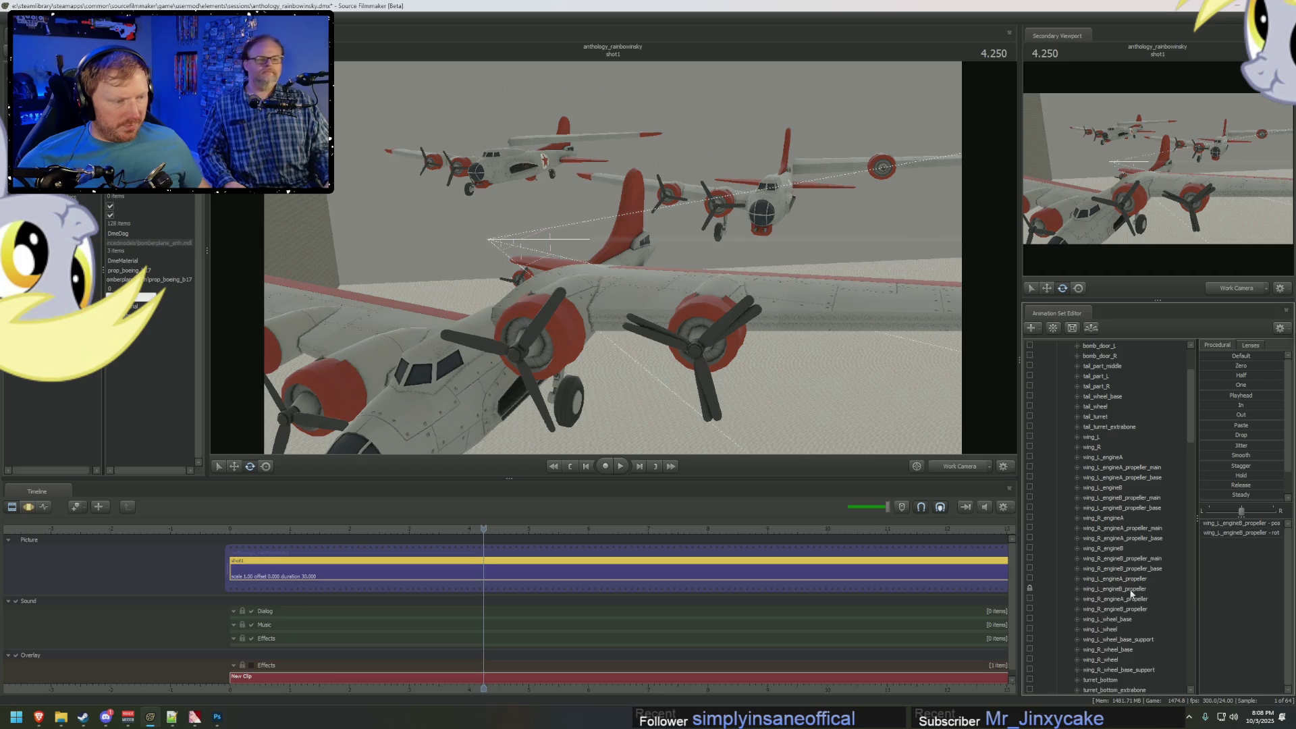
# Zero the propeller, frame it, rotate its blades, then view Main Camera at 3.958.
pyautogui.click(1207, 365)
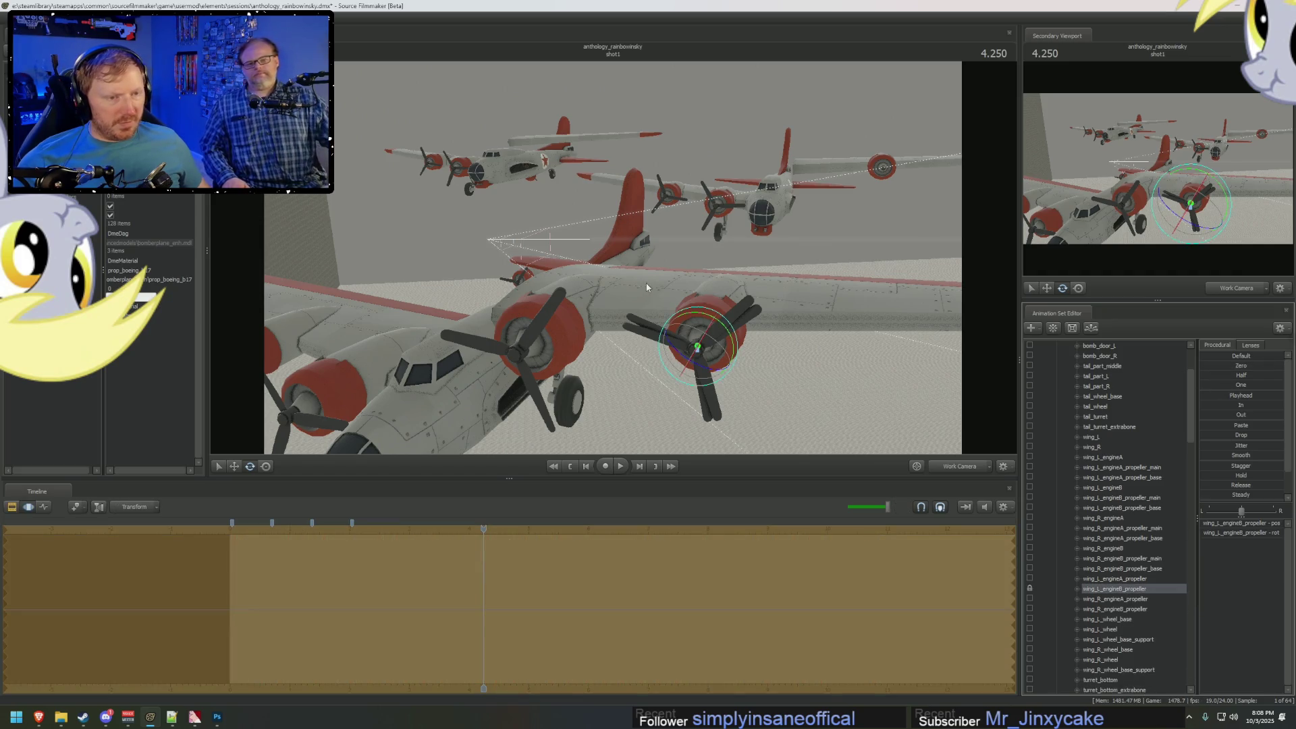
pyautogui.press('f')
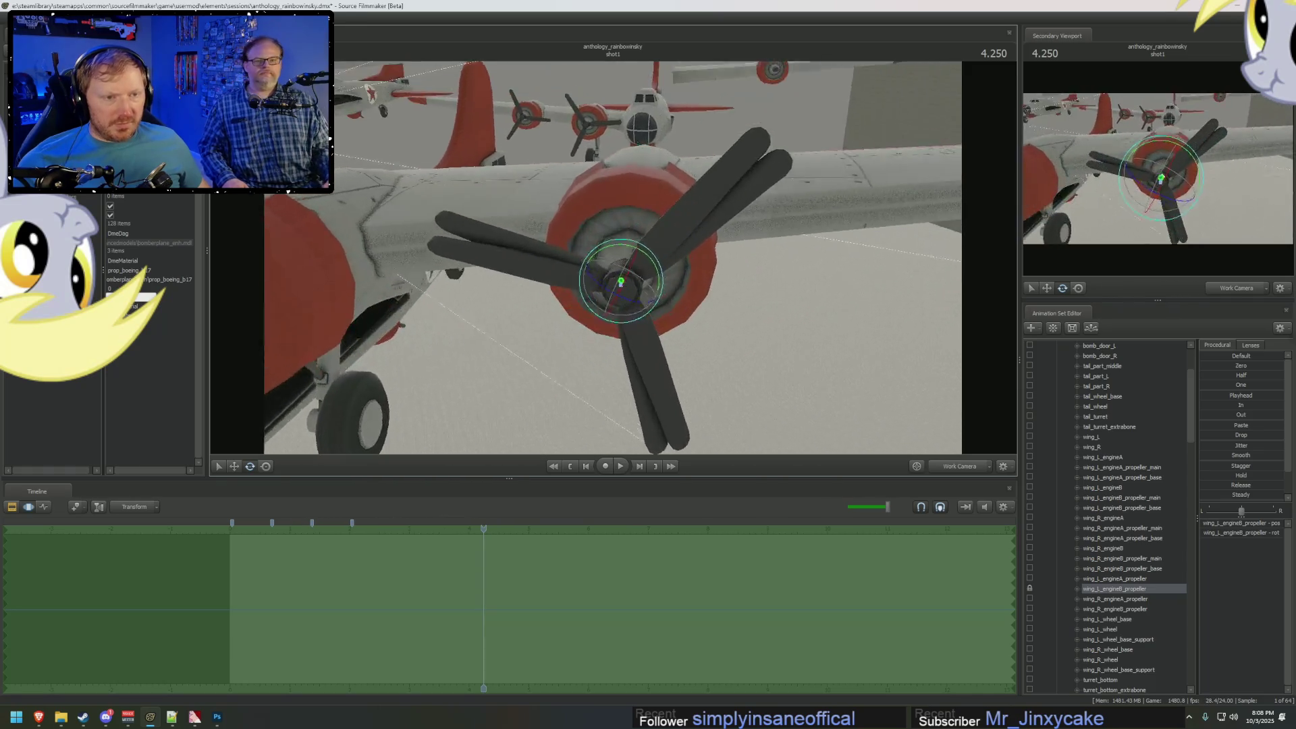
pyautogui.moveTo(624, 197); pyautogui.dragTo(634, 198)
pyautogui.moveTo(709, 304)
pyautogui.mouseDown()
pyautogui.moveTo(662, 331)
pyautogui.moveTo(605, 259)
pyautogui.mouseUp()
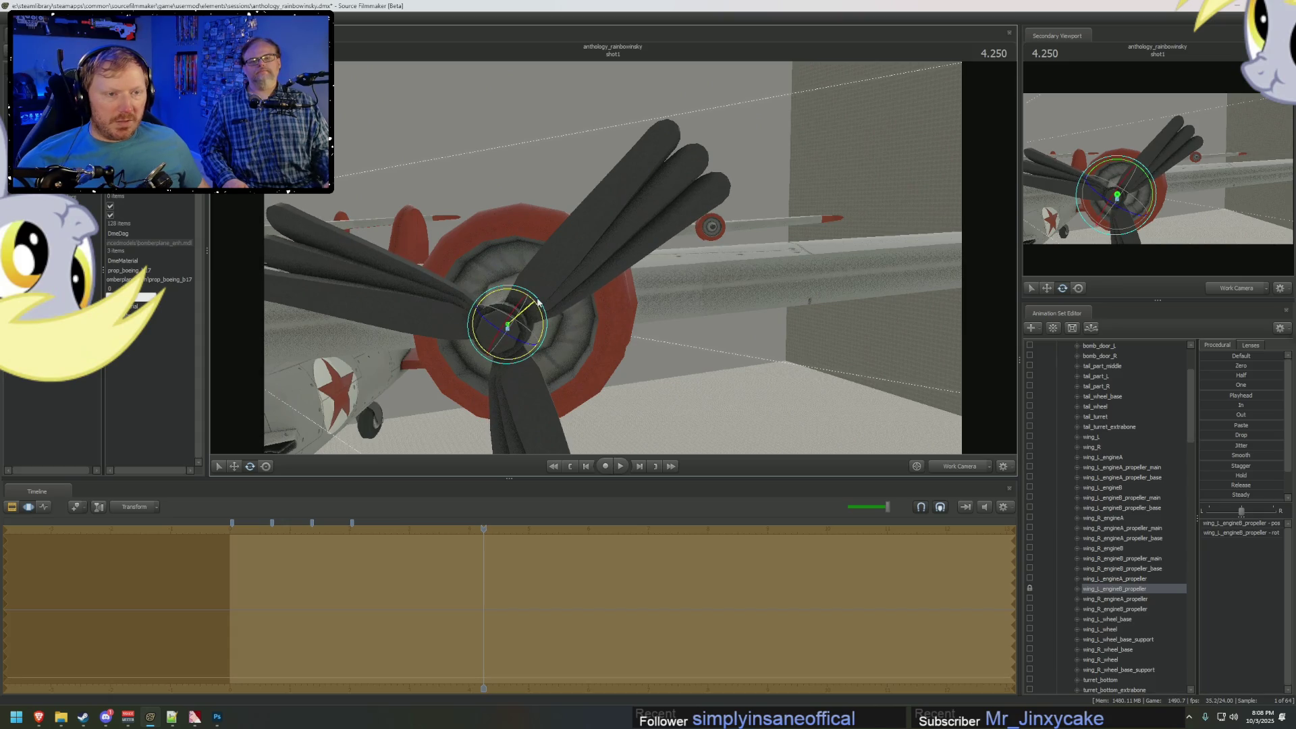
pyautogui.click(939, 465)
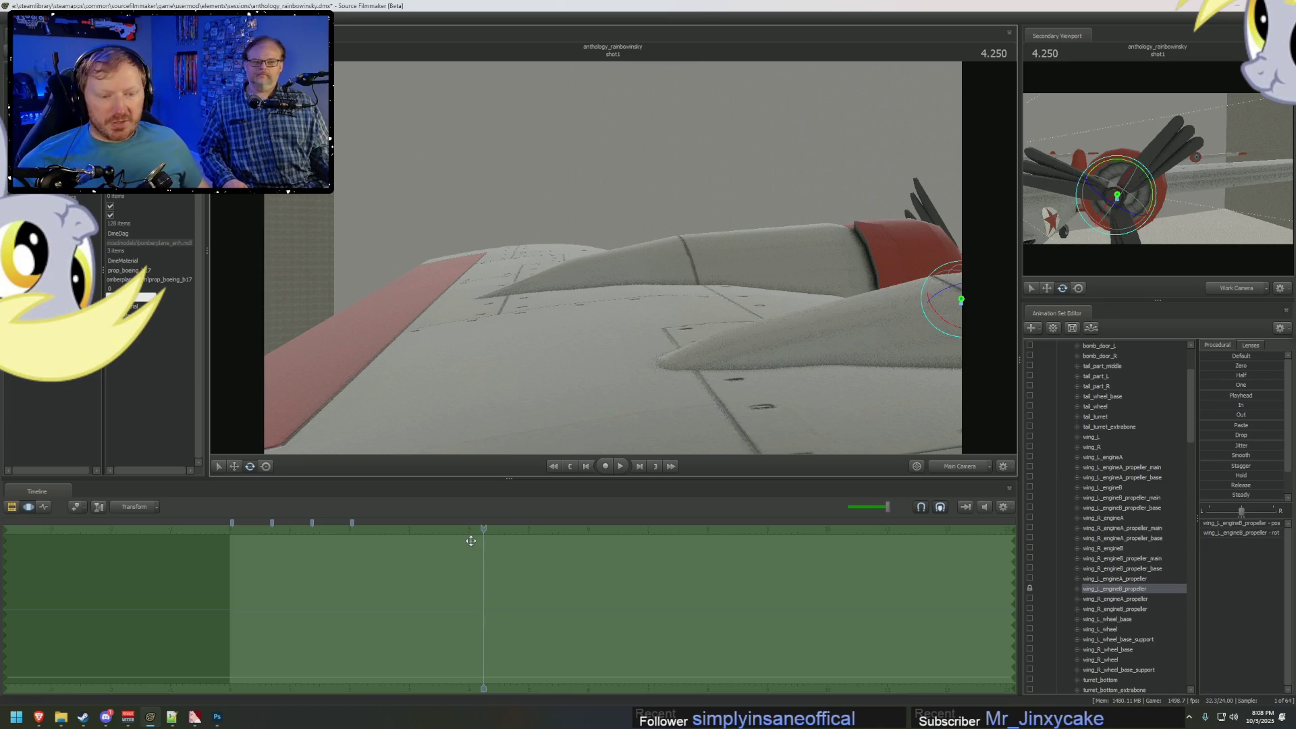
pyautogui.moveTo(479, 575); pyautogui.dragTo(463, 569, button='middle')
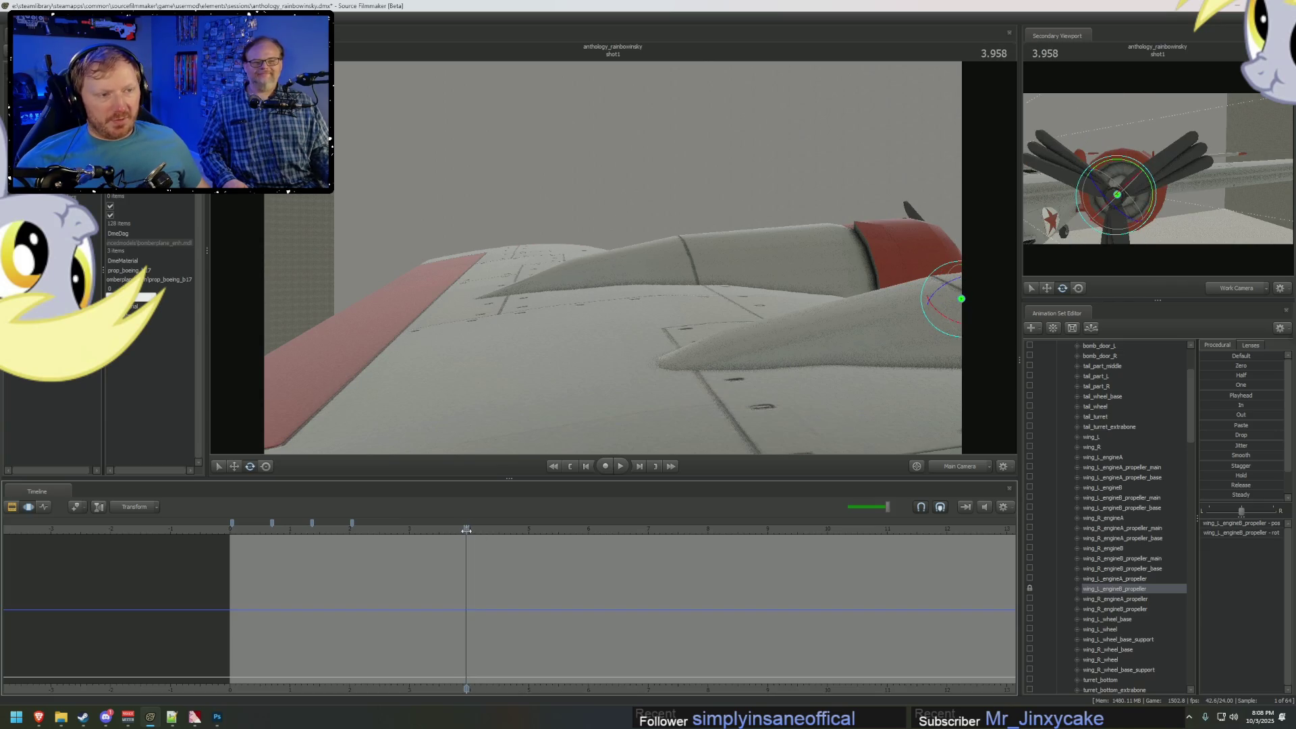
# Scrub to 3.833, play the shot to 4.375, and fly the Work Camera along the wing.
pyautogui.moveTo(466, 531); pyautogui.dragTo(459, 532)
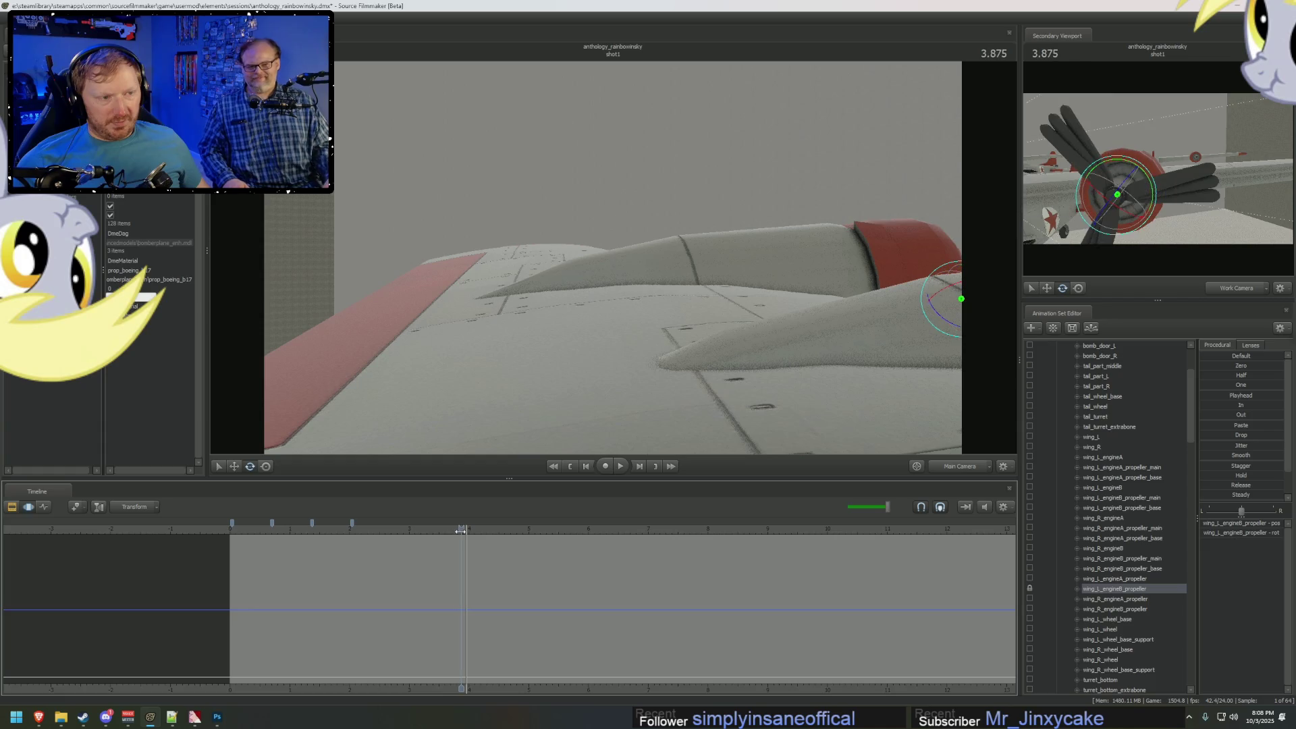
pyautogui.press('F2')
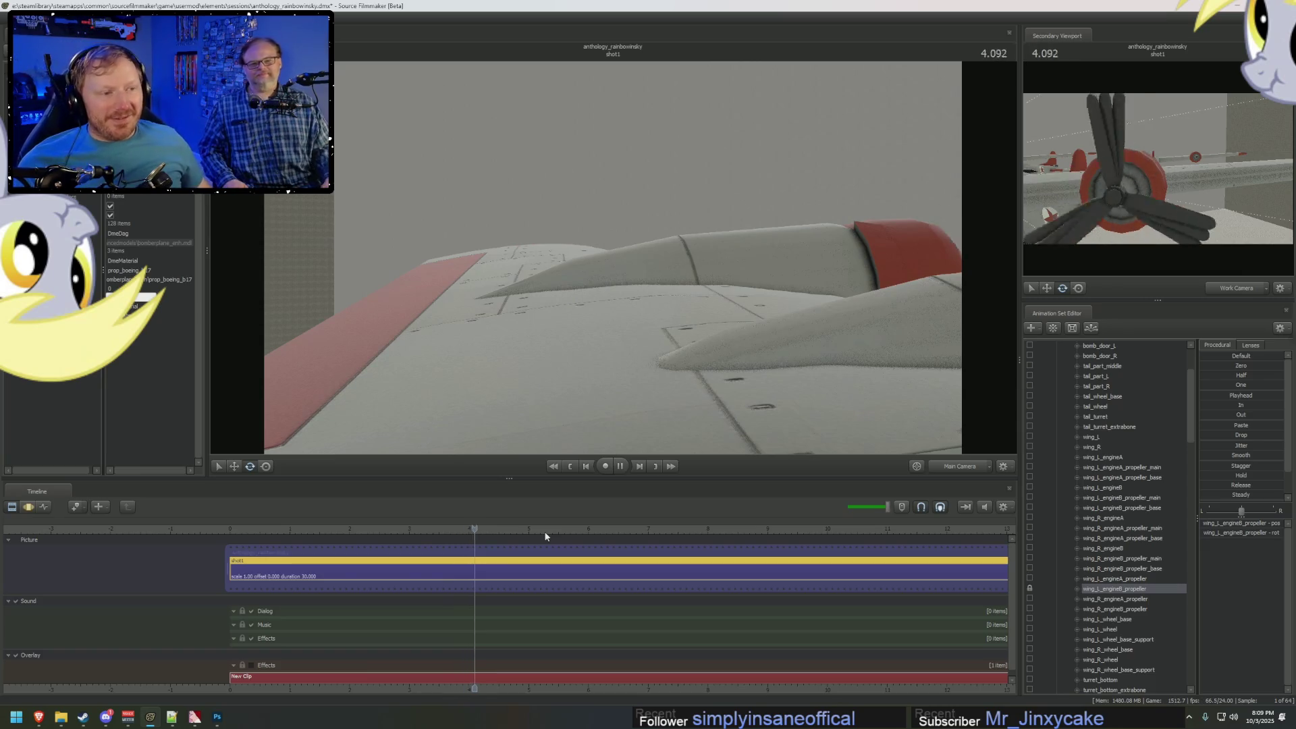
pyautogui.press('space')
pyautogui.click(963, 470)
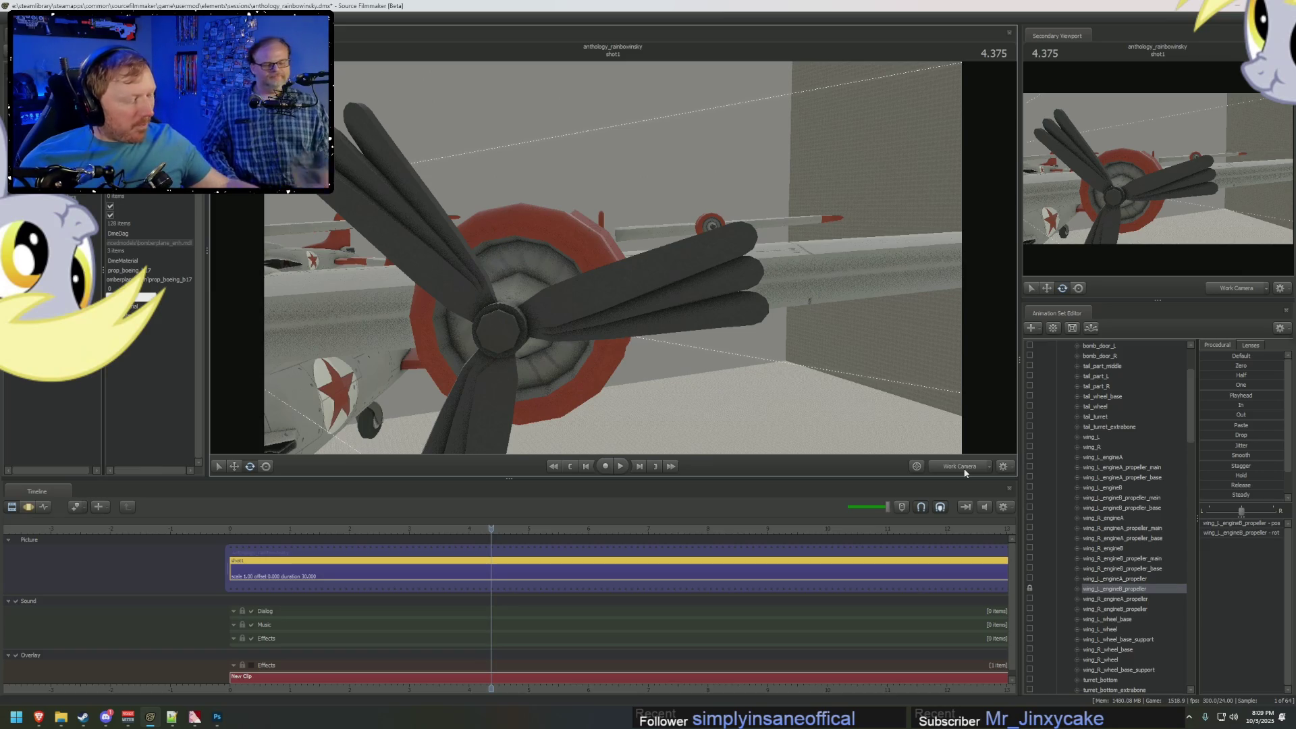
pyautogui.moveTo(748, 254)
pyautogui.mouseDown(button='right')
pyautogui.moveTo(682, 251)
pyautogui.moveTo(742, 233)
pyautogui.mouseUp(button='right')
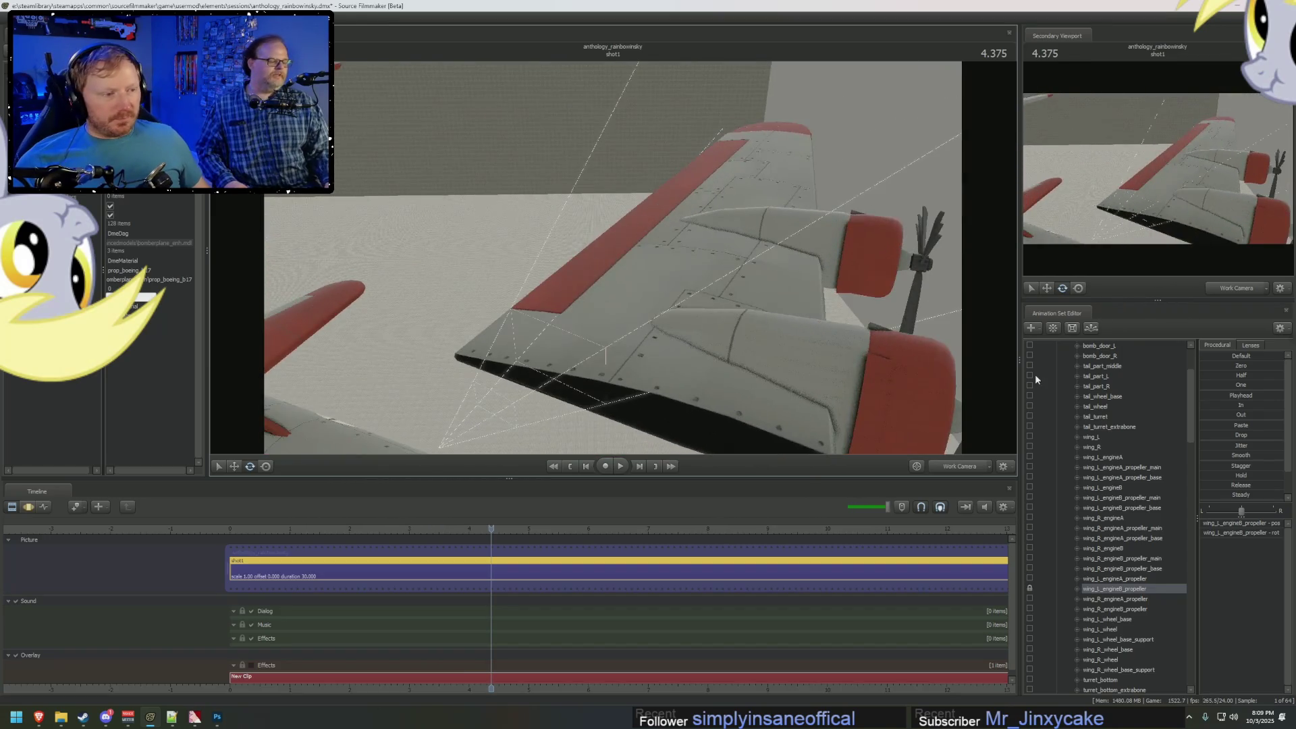
pyautogui.scroll(3, 1097, 417)
# Select the Main Camera set and collapse the bomberplane_enh3 tree, then switch to the browser.
pyautogui.click(1092, 356)
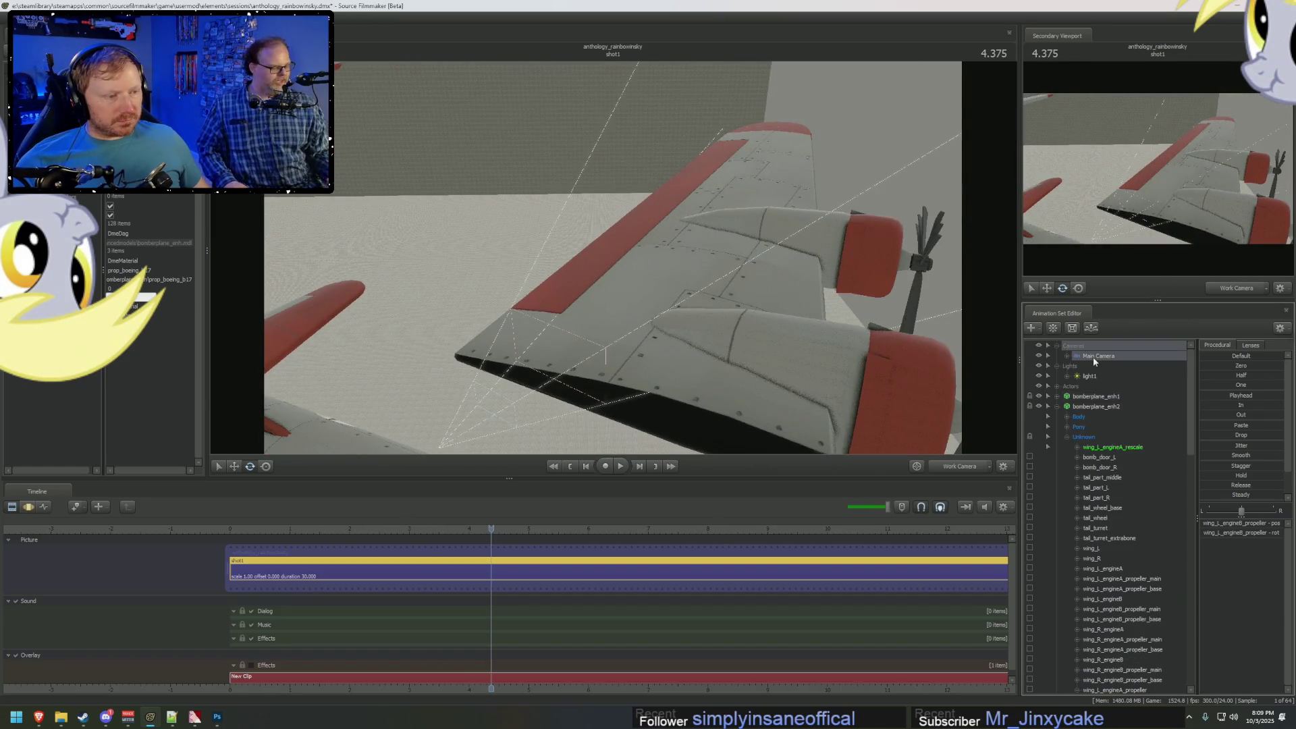
pyautogui.click(1057, 417)
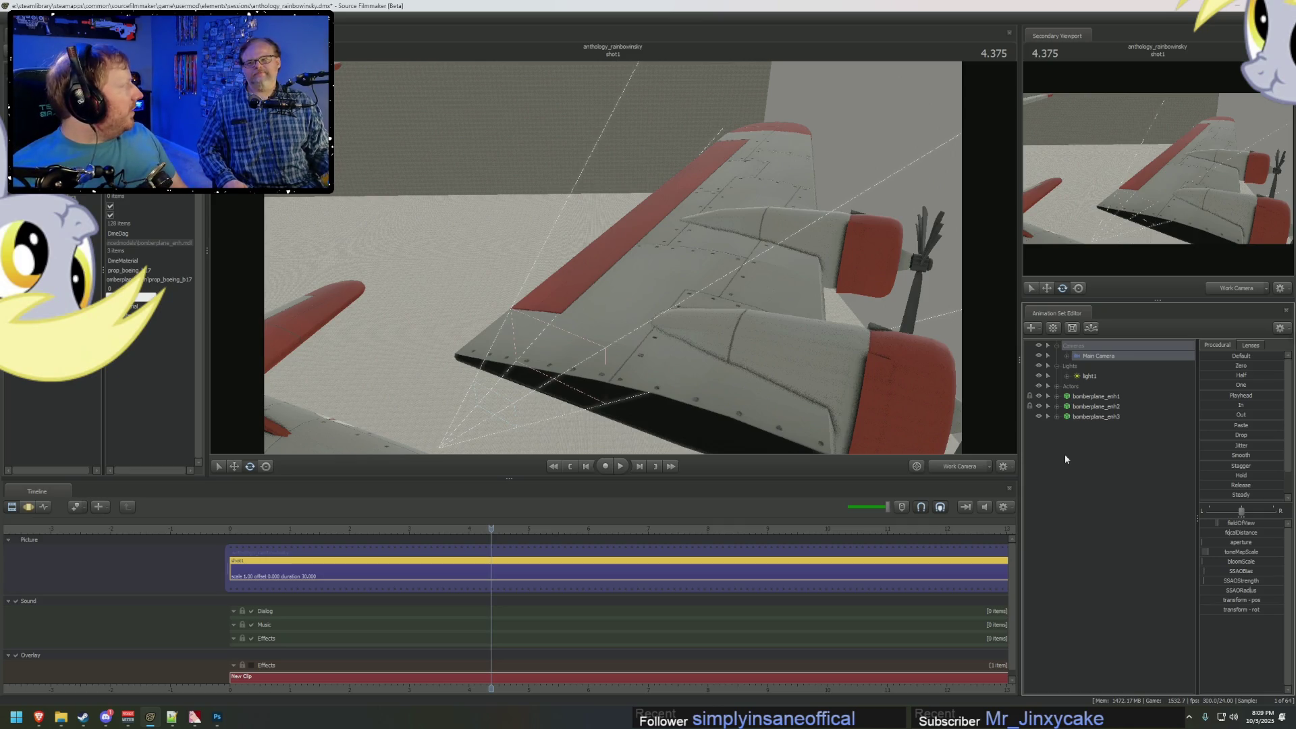
pyautogui.hotkey('alt', 'Tab')
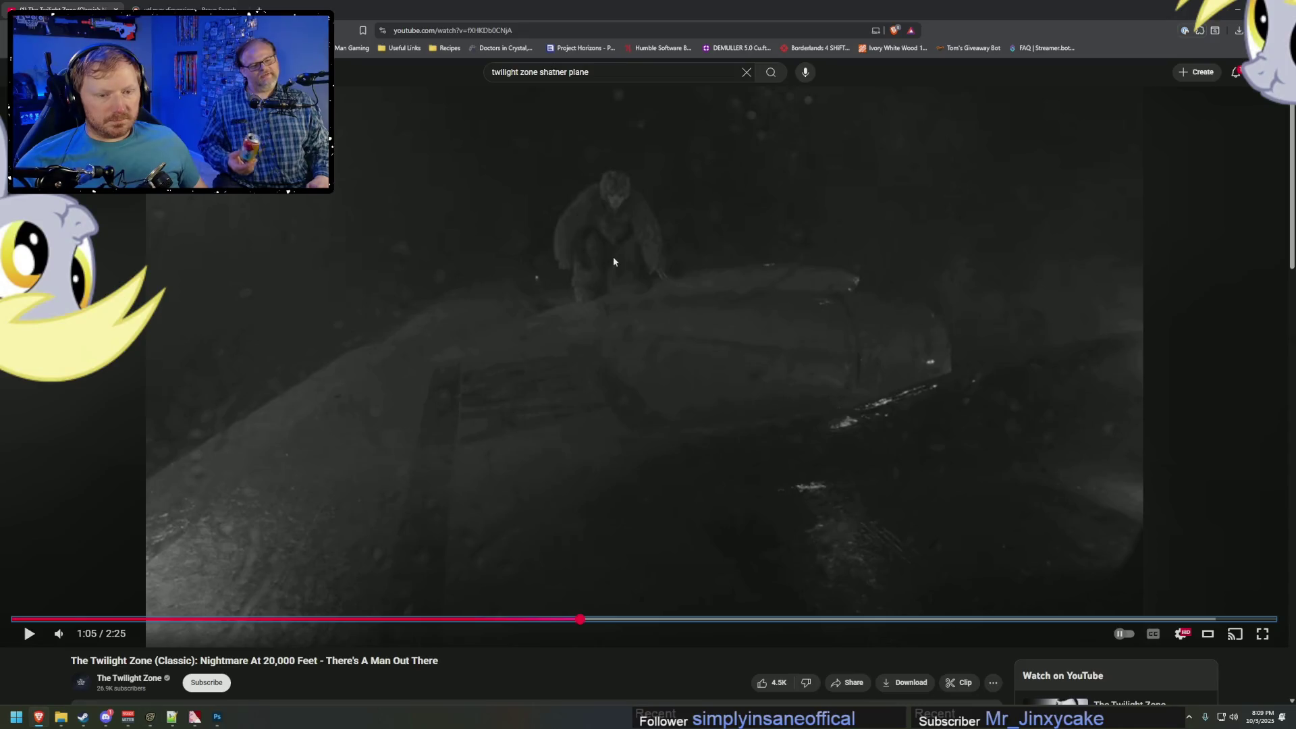
# Briefly play the Twilight Zone clip, then lower light1's intensity over the wing.
pyautogui.click(606, 233)
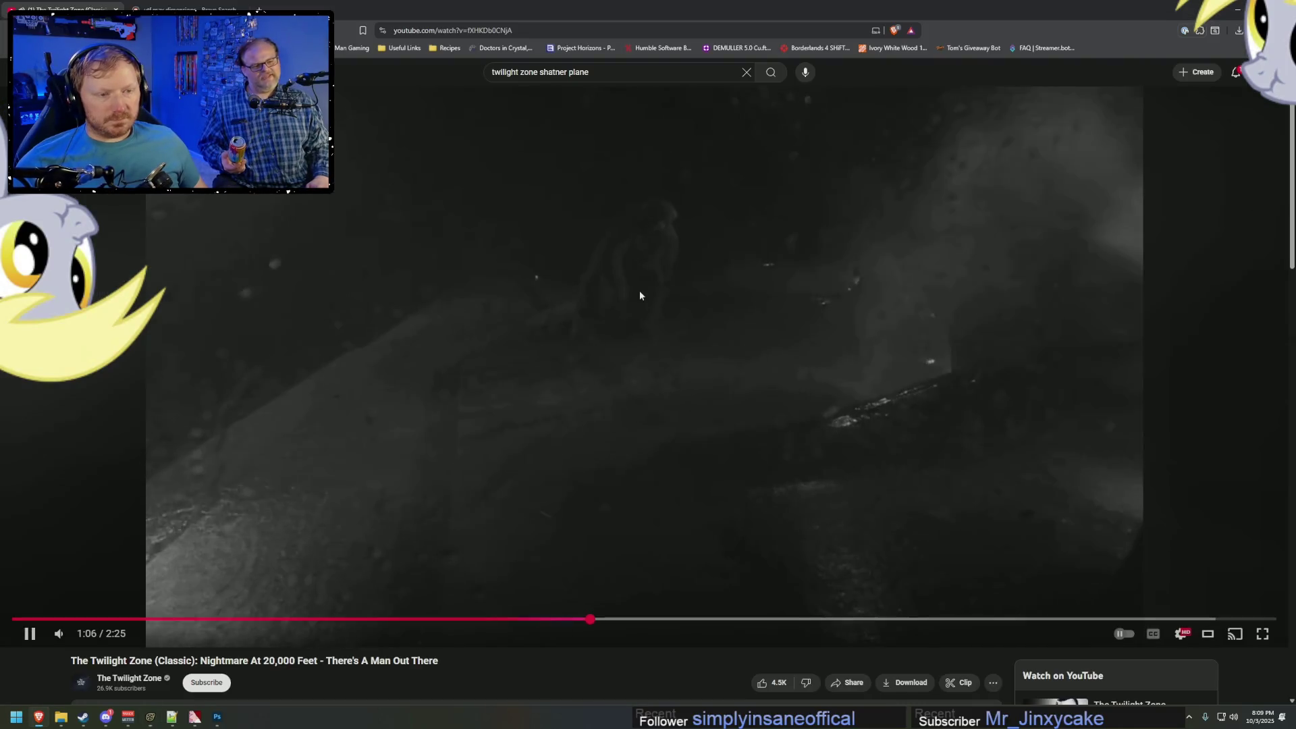
pyautogui.click(679, 360)
pyautogui.hotkey('alt', 'Tab')
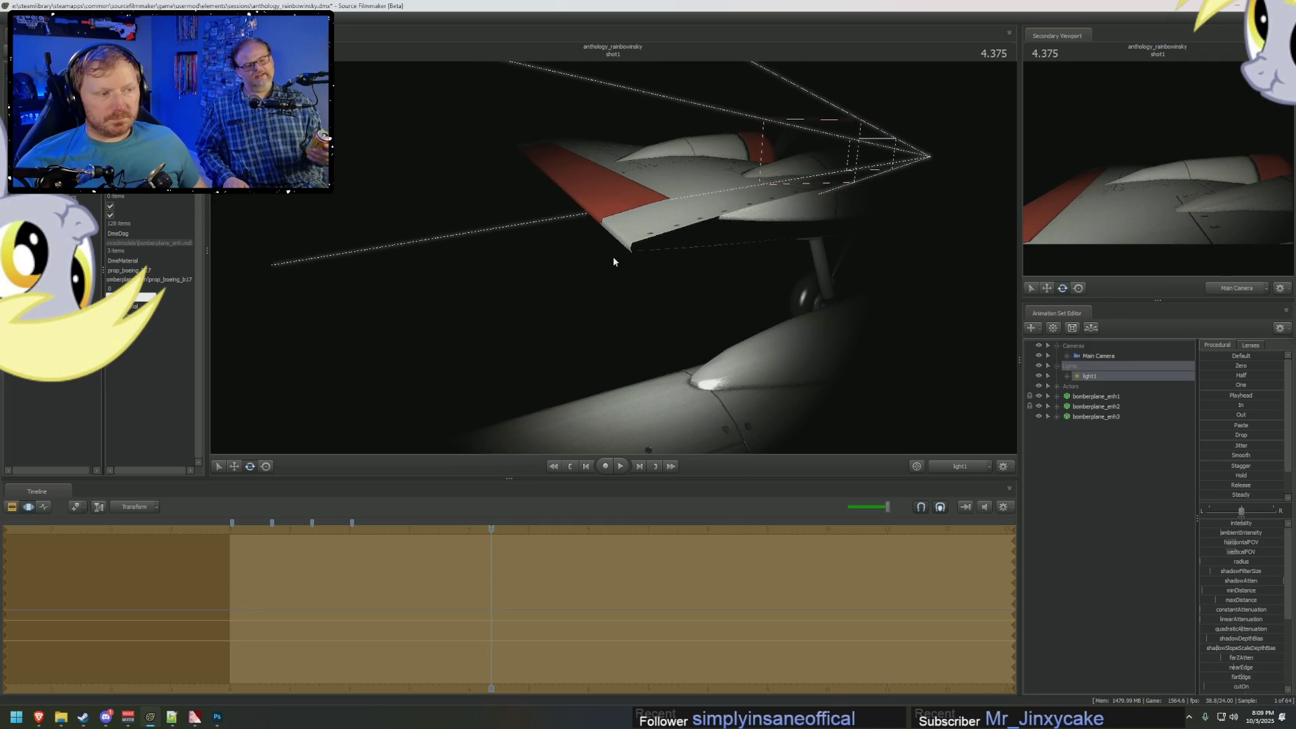
pyautogui.moveTo(1248, 530); pyautogui.dragTo(1227, 531)
# Replay the Twilight Zone clip in the browser from 1:06.
pyautogui.hotkey('alt', 'Tab')
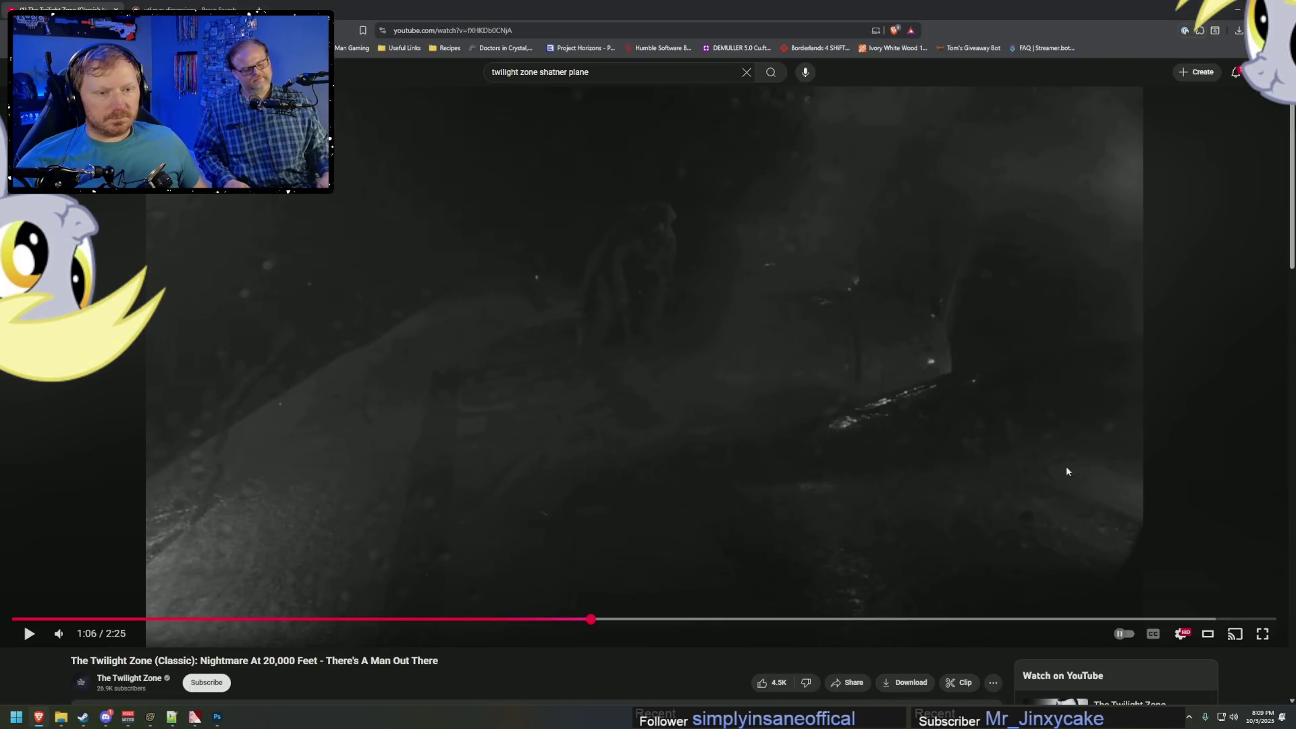
pyautogui.click(1034, 449)
pyautogui.click(1034, 448)
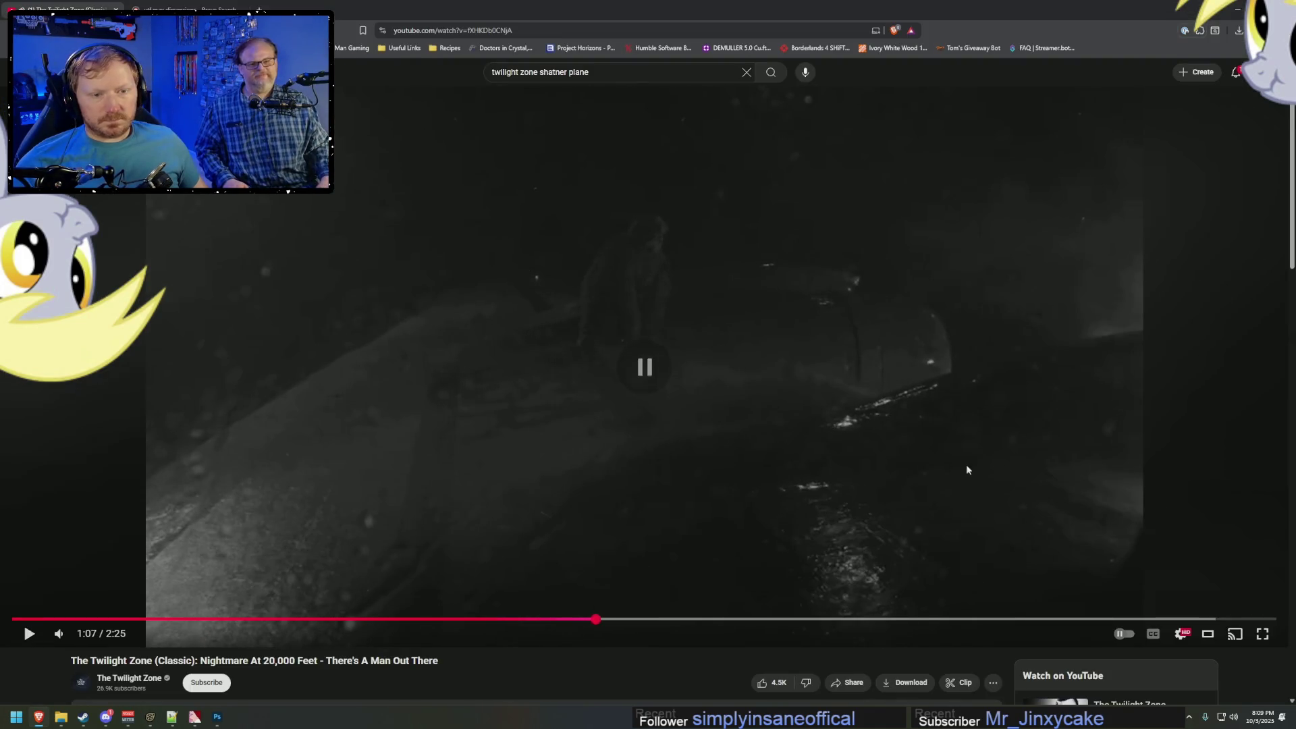
pyautogui.click(584, 618)
pyautogui.press('space')
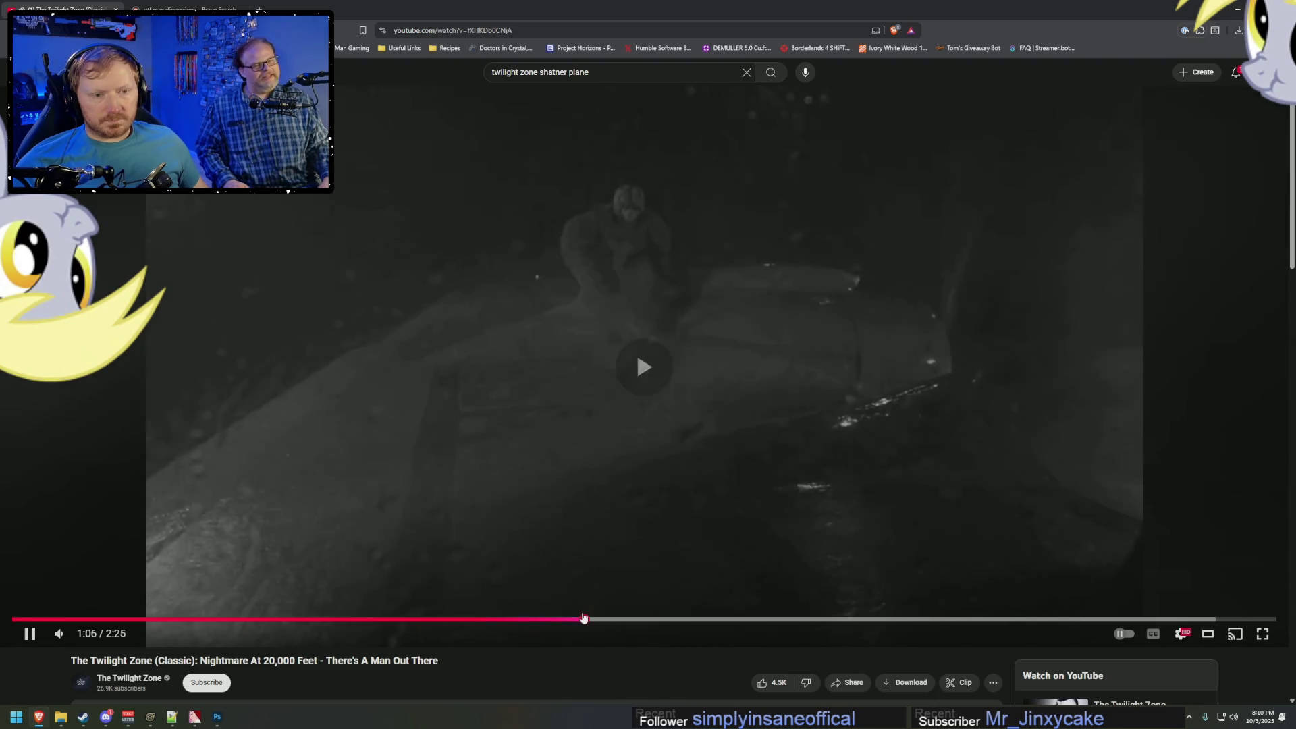
pyautogui.hotkey('alt', 'Tab')
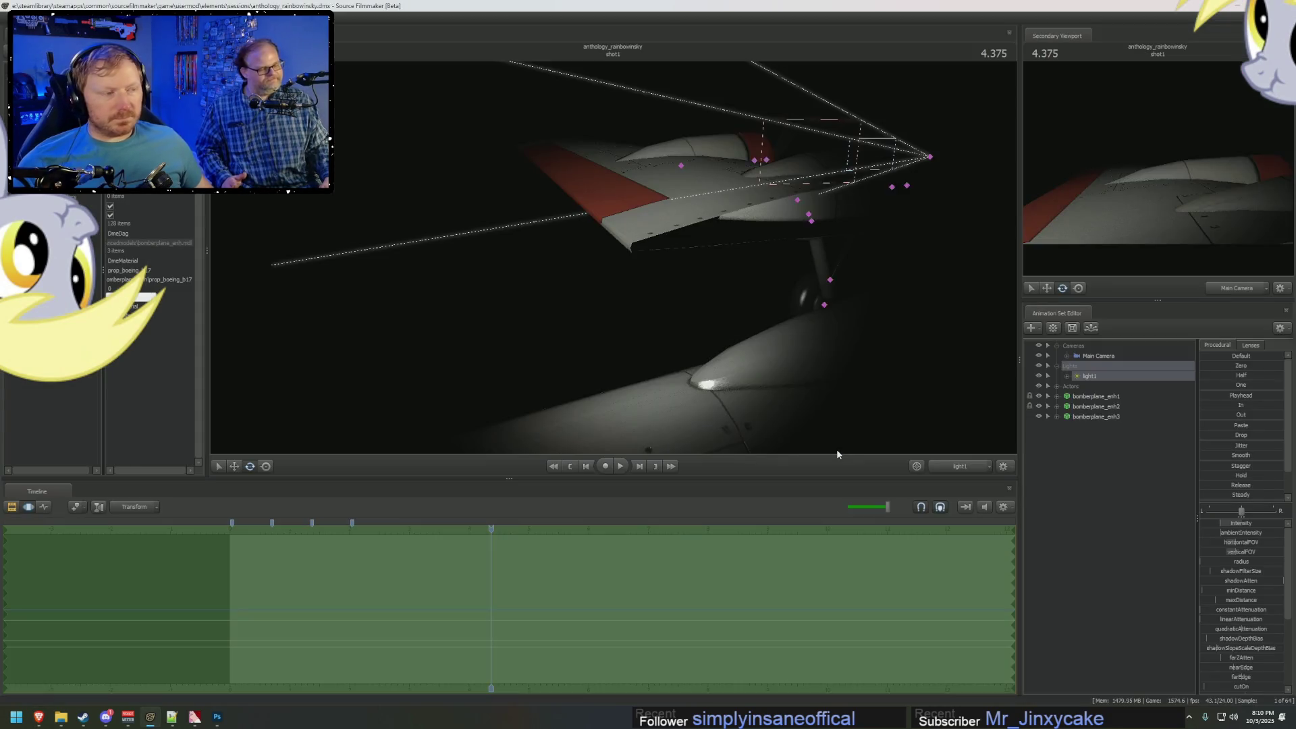
# Restore normal viewport lighting and switch from light1 back to the Work Camera.
pyautogui.rightClick(889, 364)
pyautogui.click(928, 425)
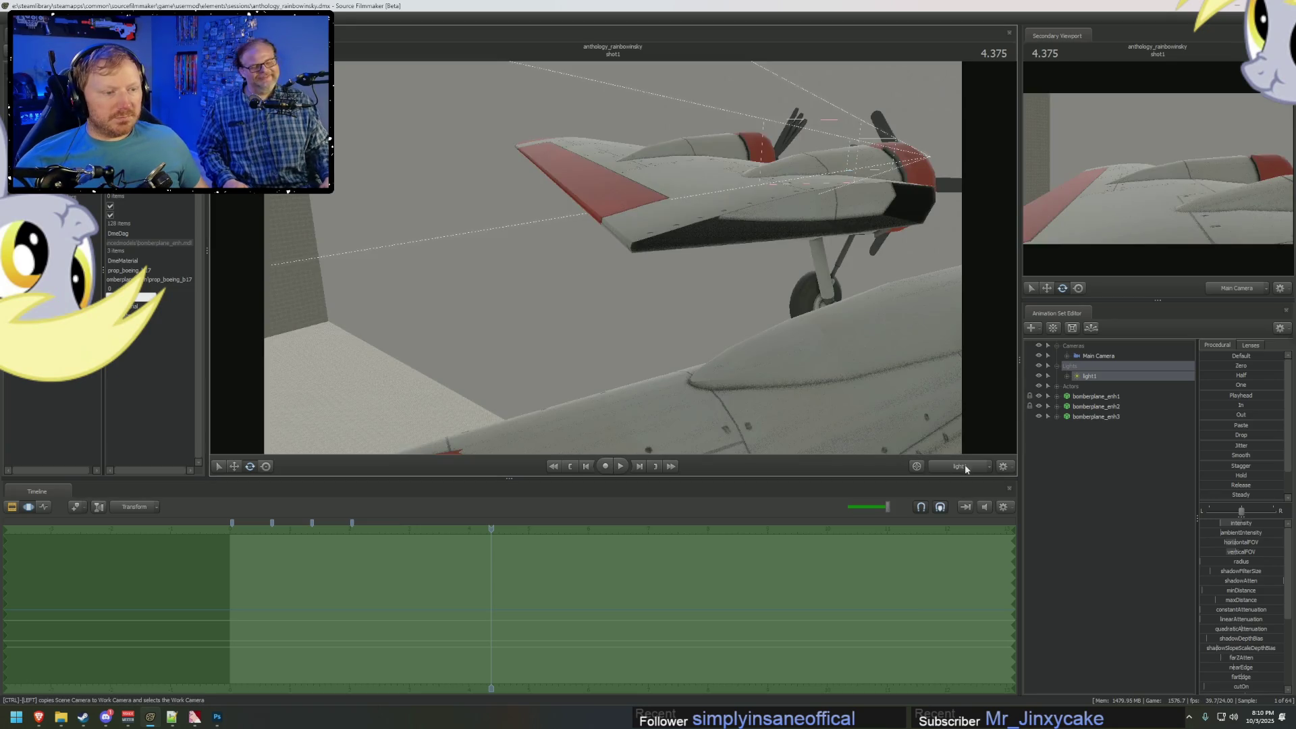
pyautogui.click(961, 466)
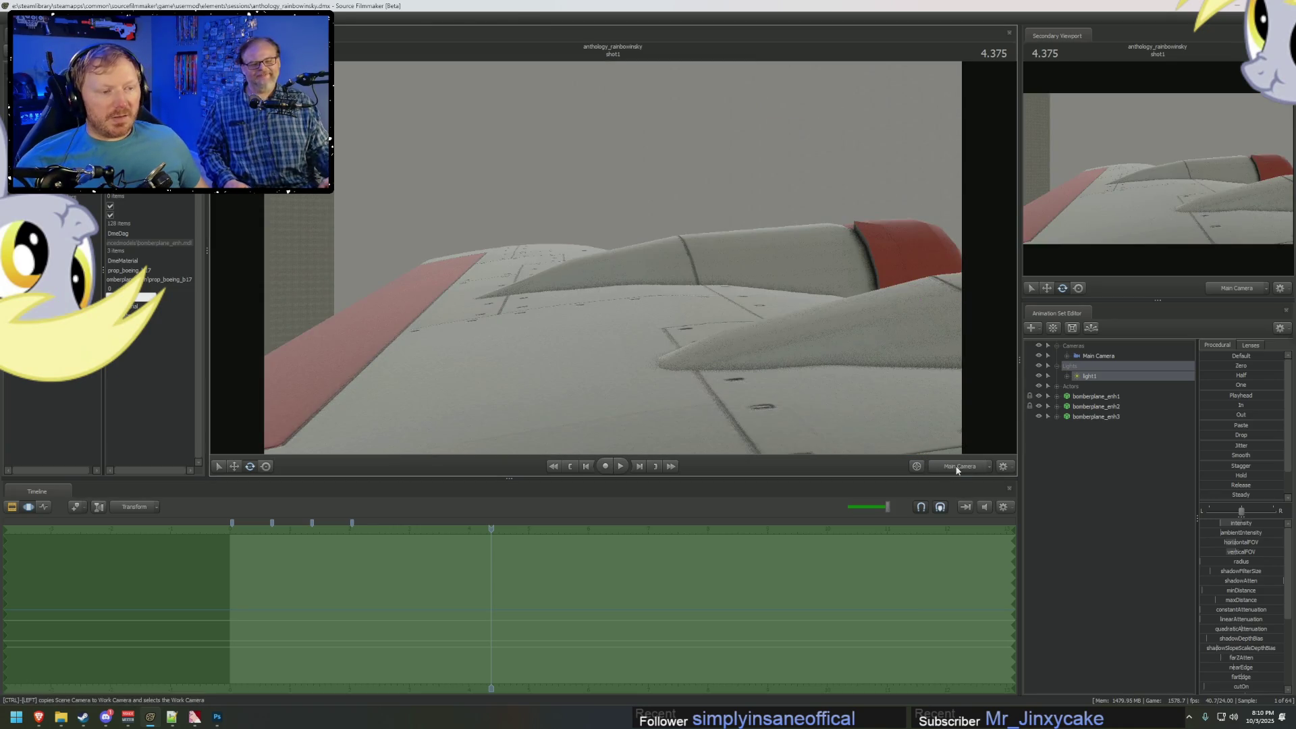
pyautogui.moveTo(613, 257); pyautogui.dragTo(613, 256)
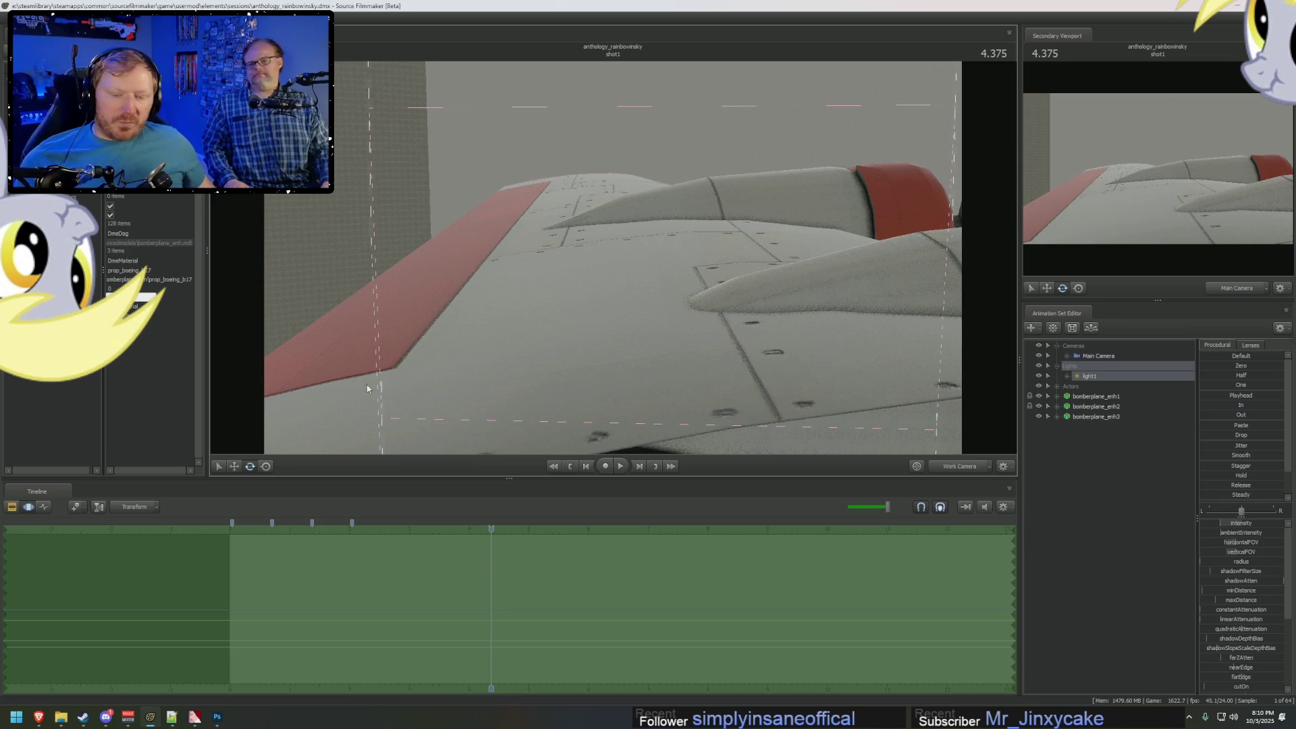
# Switch to the browser showing the Twilight Zone clip.
pyautogui.click(38, 717)
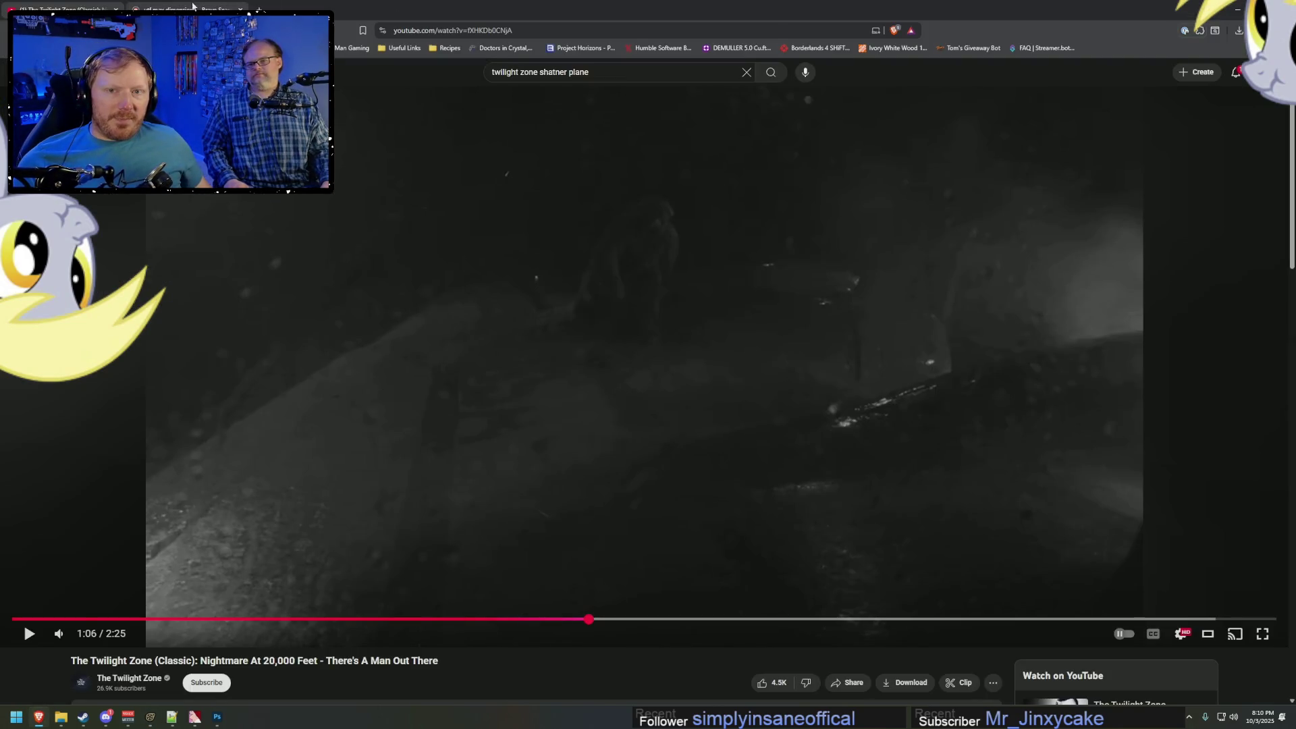
# Search 'vmt bumpmap' in Brave.
pyautogui.click(203, 6)
pyautogui.click(492, 36)
pyautogui.write('v')
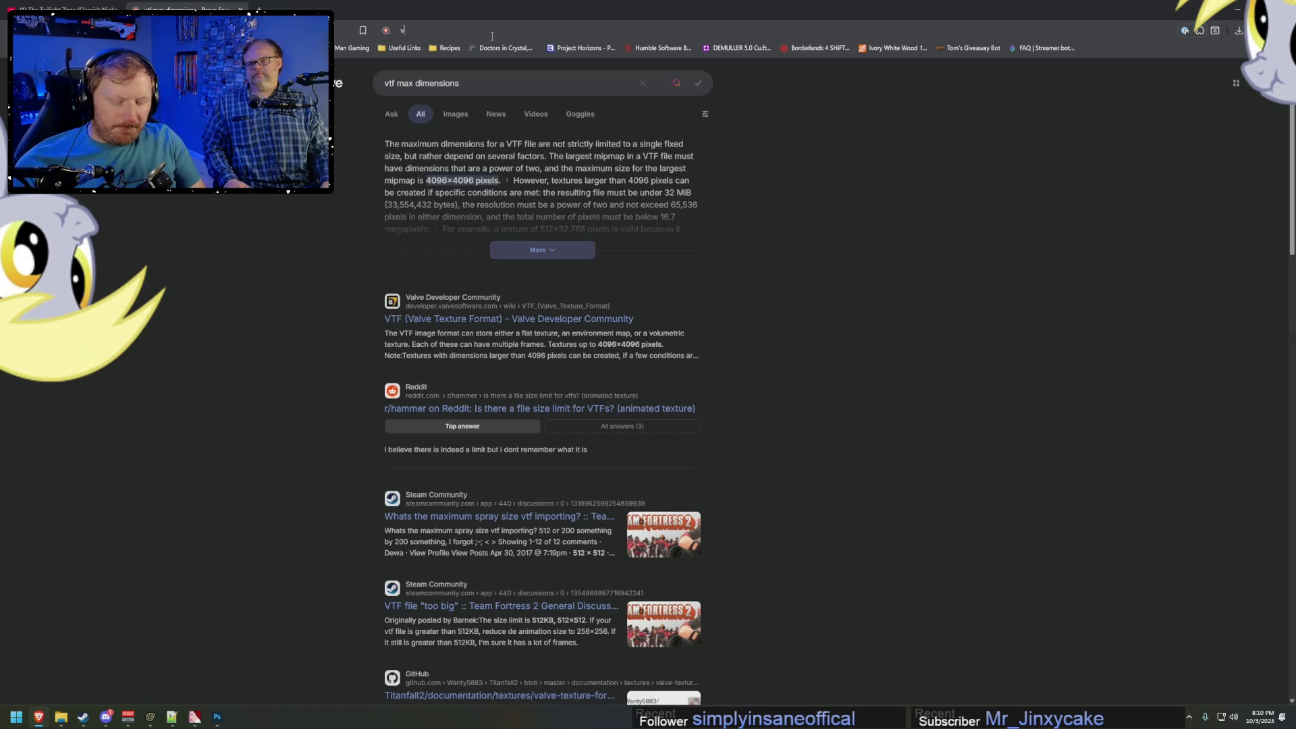
pyautogui.write('mt bumpmap')
pyautogui.press('Return')
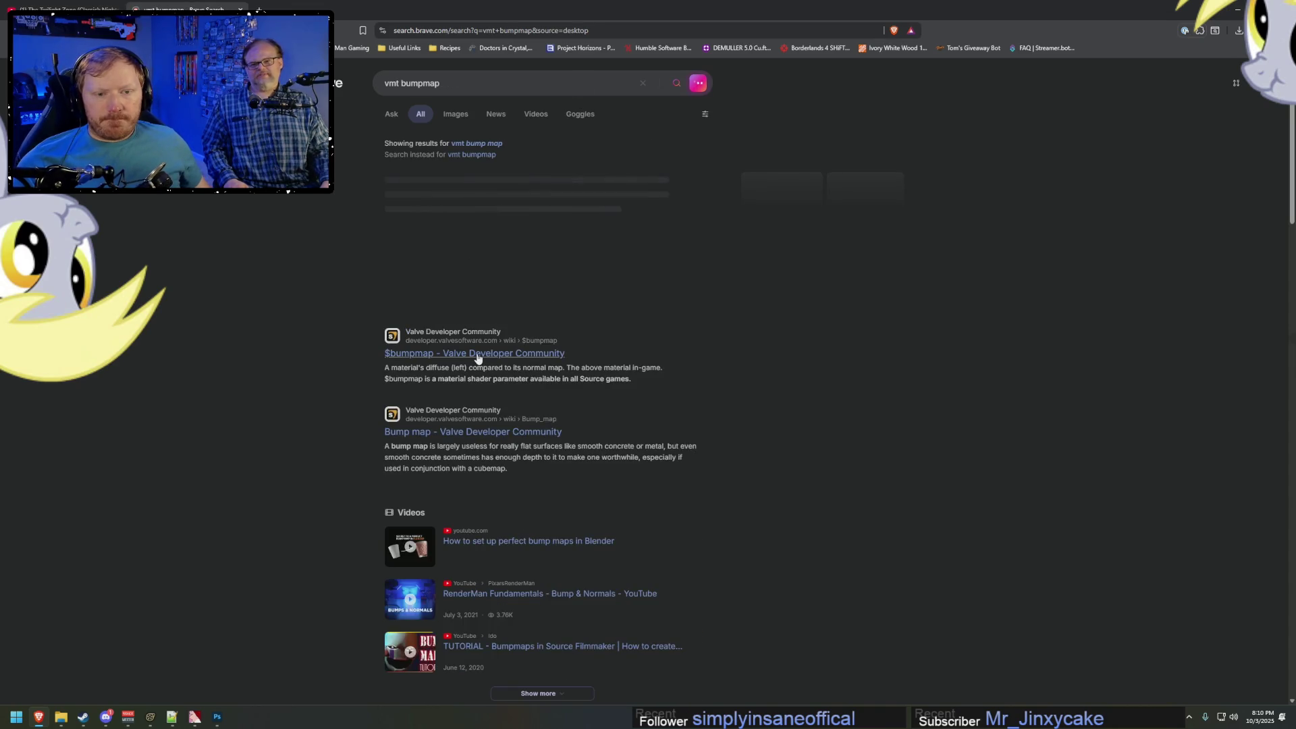
# Read through the Valve Developer Community $bumpmap page, then return to Source Filmmaker.
pyautogui.click(527, 354)
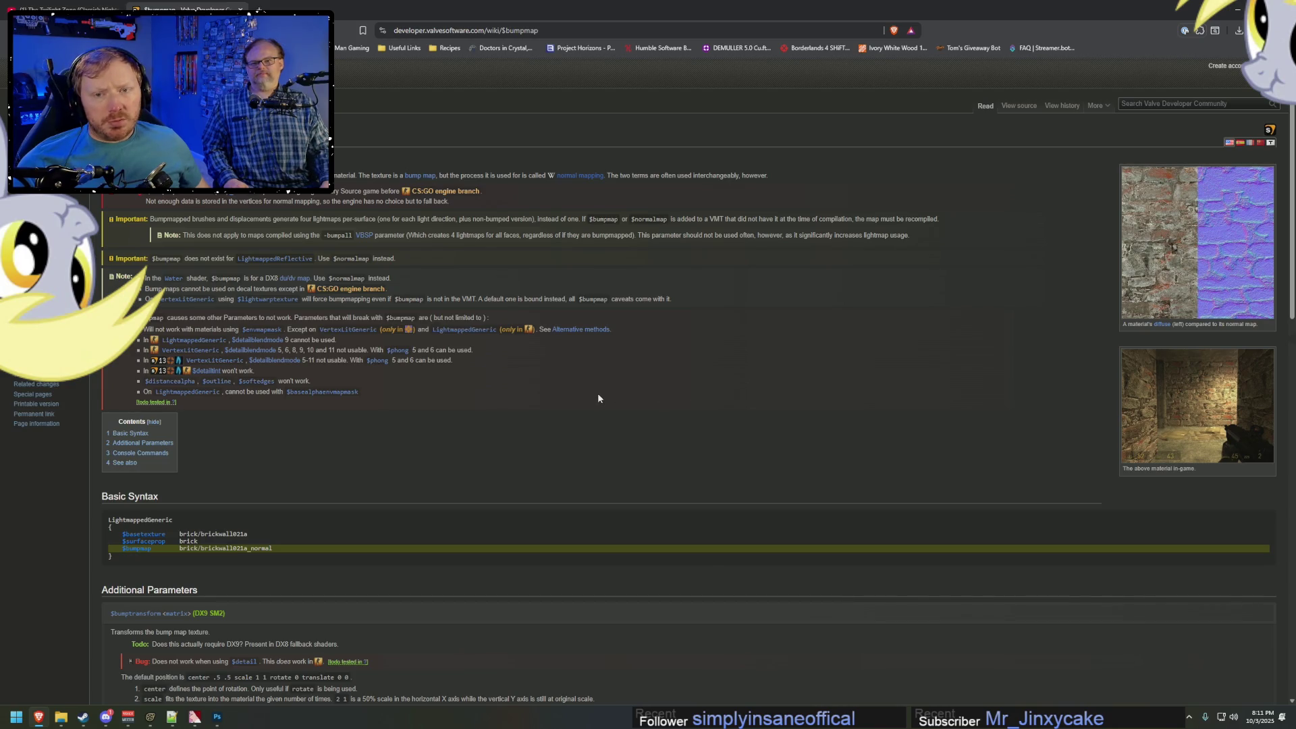
pyautogui.scroll(-5, 598, 399)
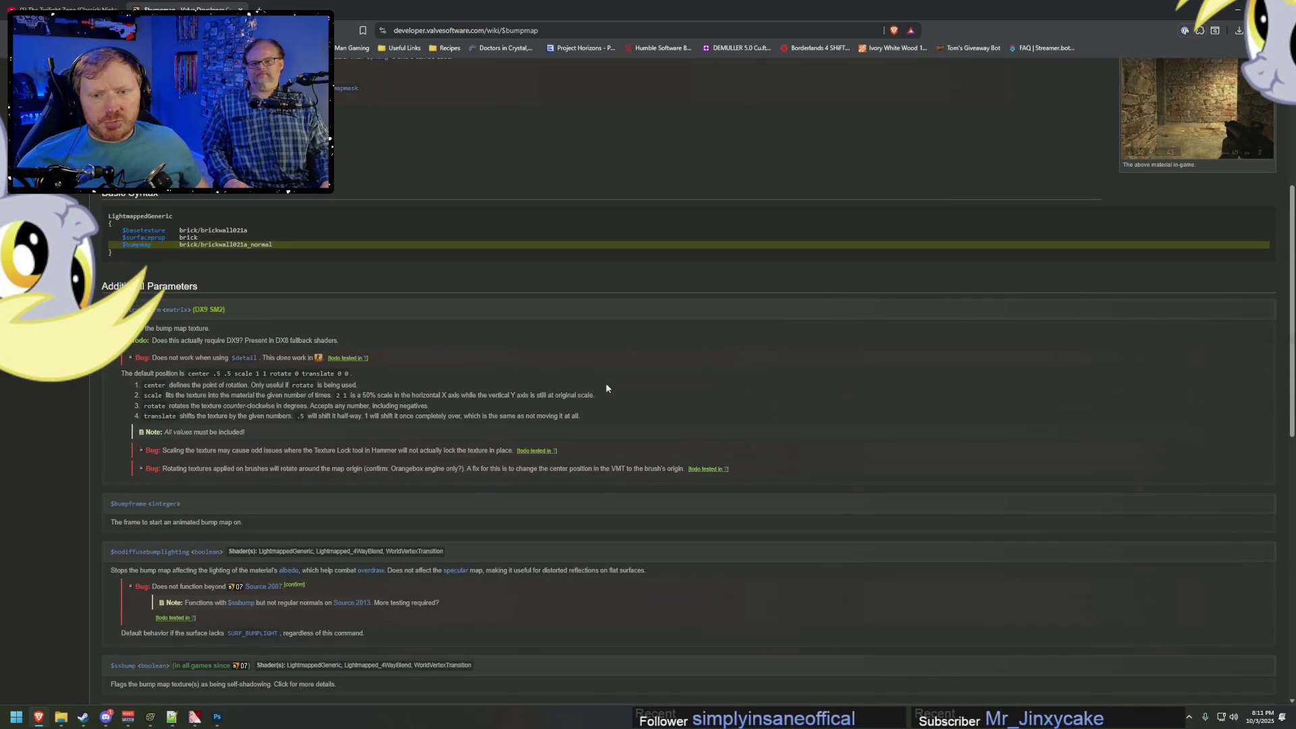
pyautogui.scroll(-8, 348, 322)
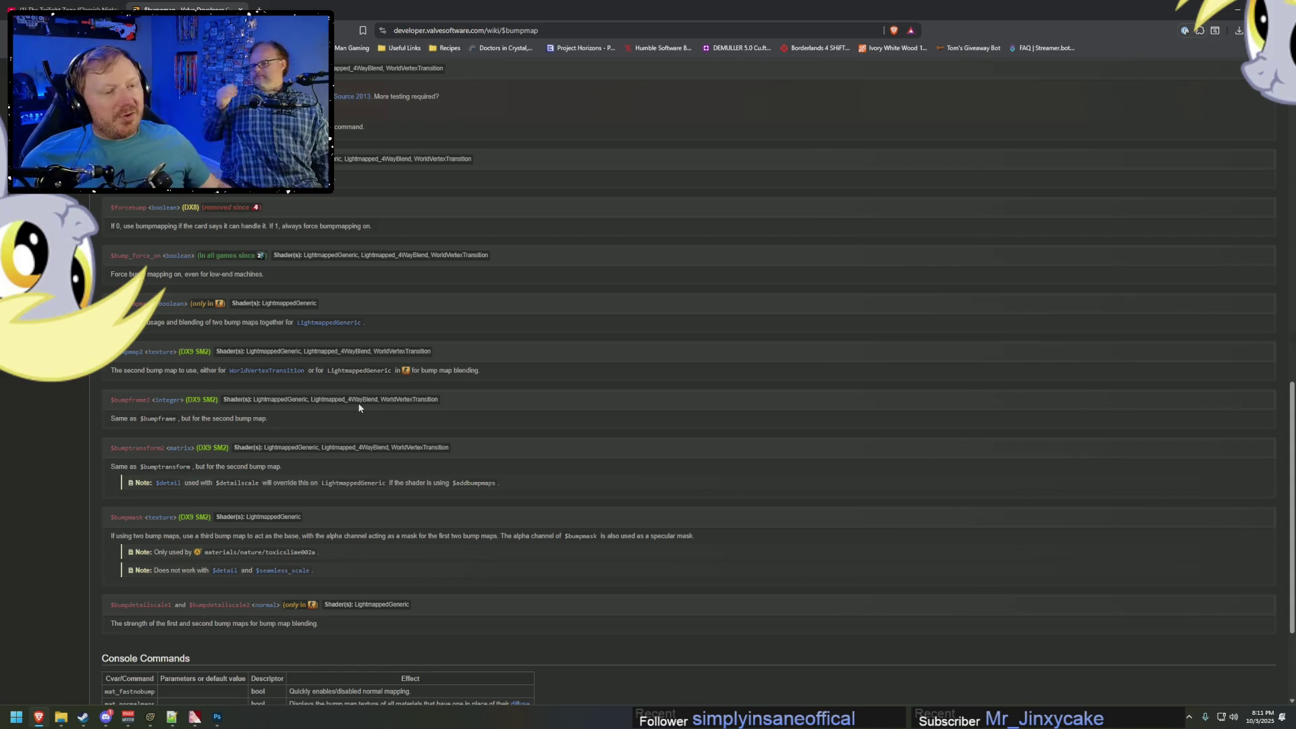
pyautogui.hotkey('alt', 'Tab')
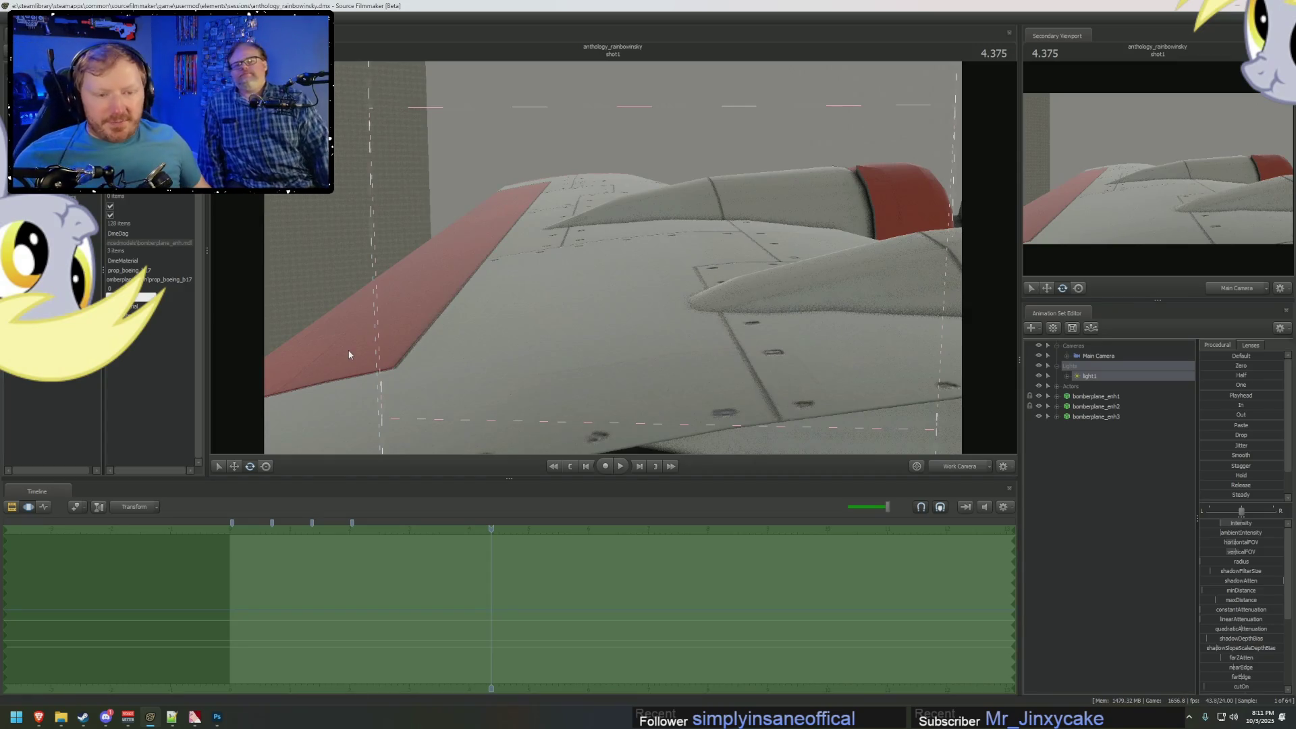
# Set the viewport to a dark lighting preview tilted over the wing, then bring up prop_boeing_b17.vmt.
pyautogui.hotkey('alt', 'Tab')
pyautogui.rightClick(507, 204)
pyautogui.click(549, 230)
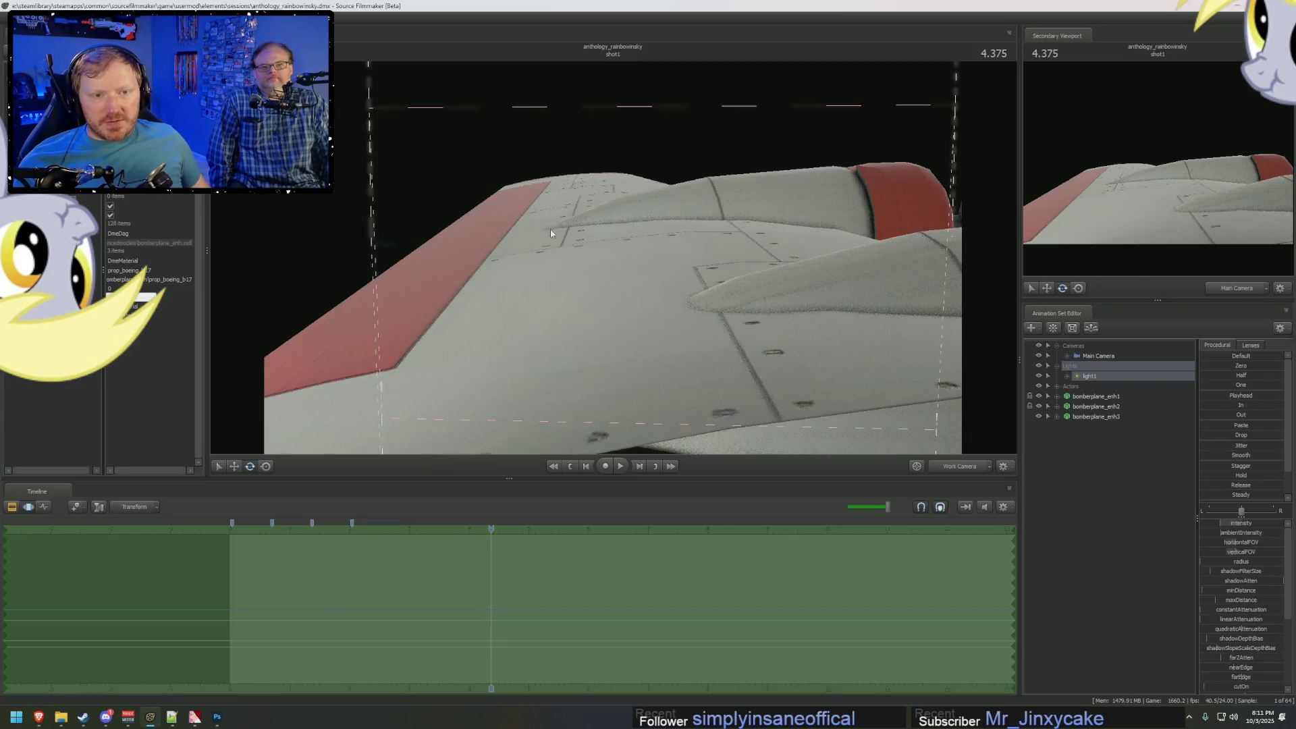
pyautogui.moveTo(621, 367); pyautogui.dragTo(616, 263)
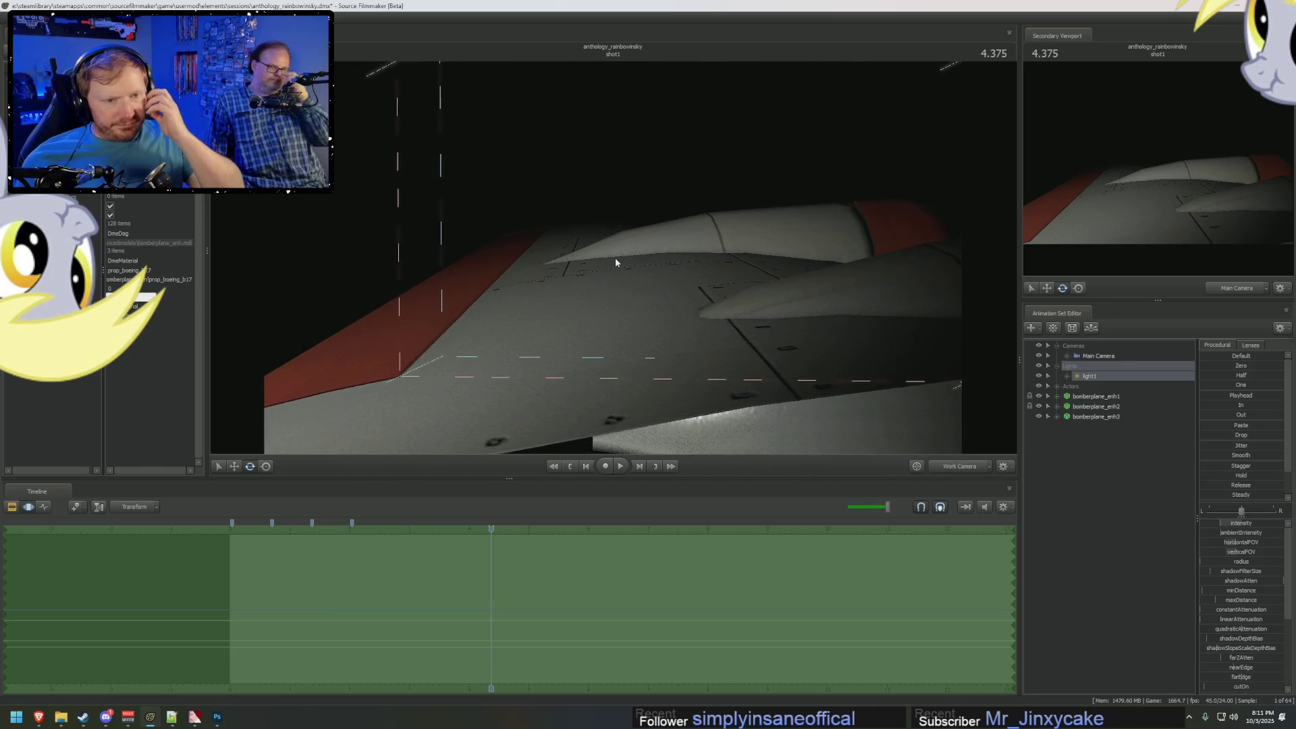
pyautogui.hotkey('alt', 'Tab')
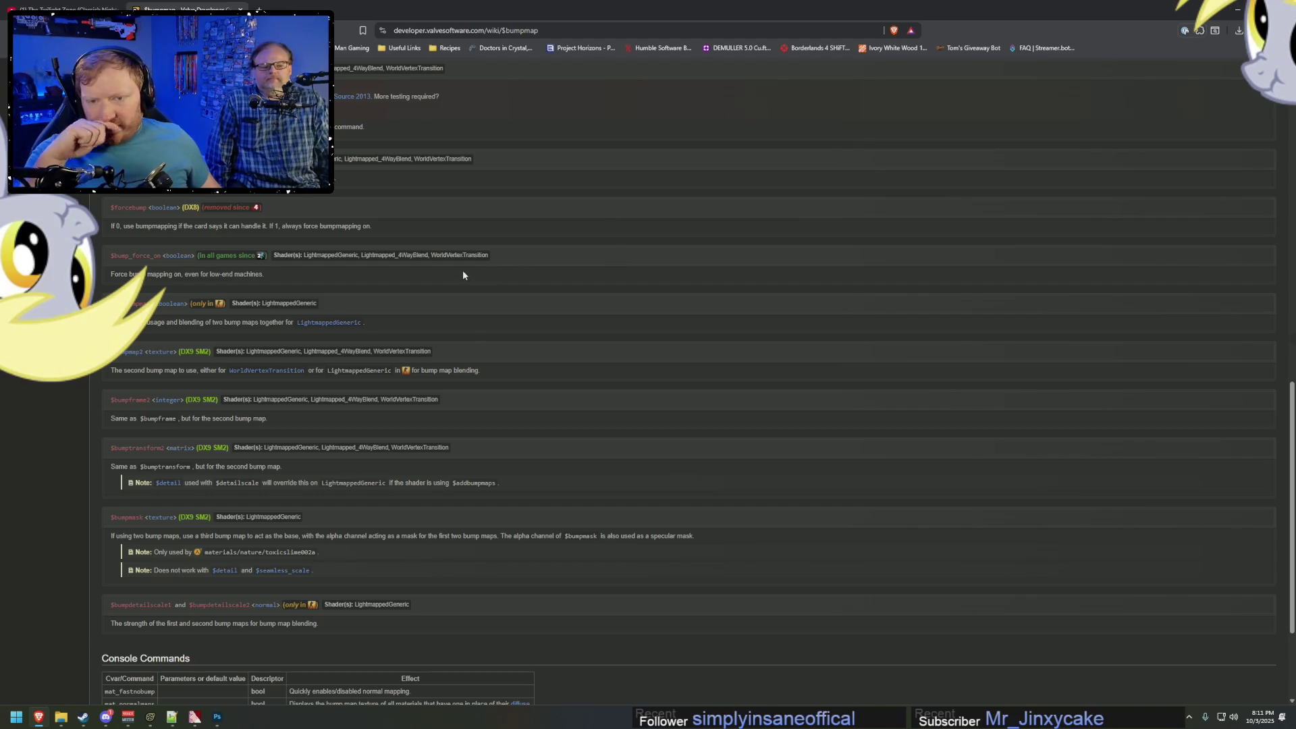
pyautogui.click(174, 720)
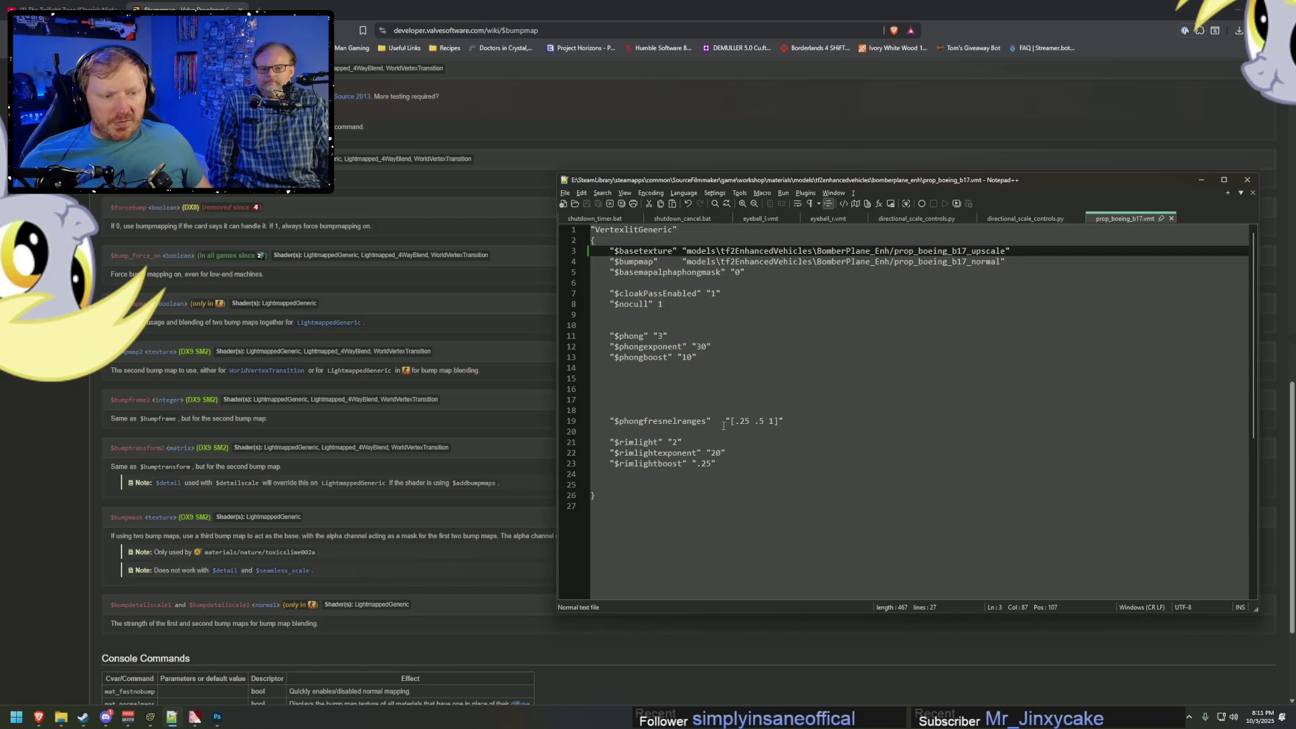
# Change $phongfresnelranges to [.25 9 10], save, and delete the four blank lines above it.
pyautogui.click(749, 421)
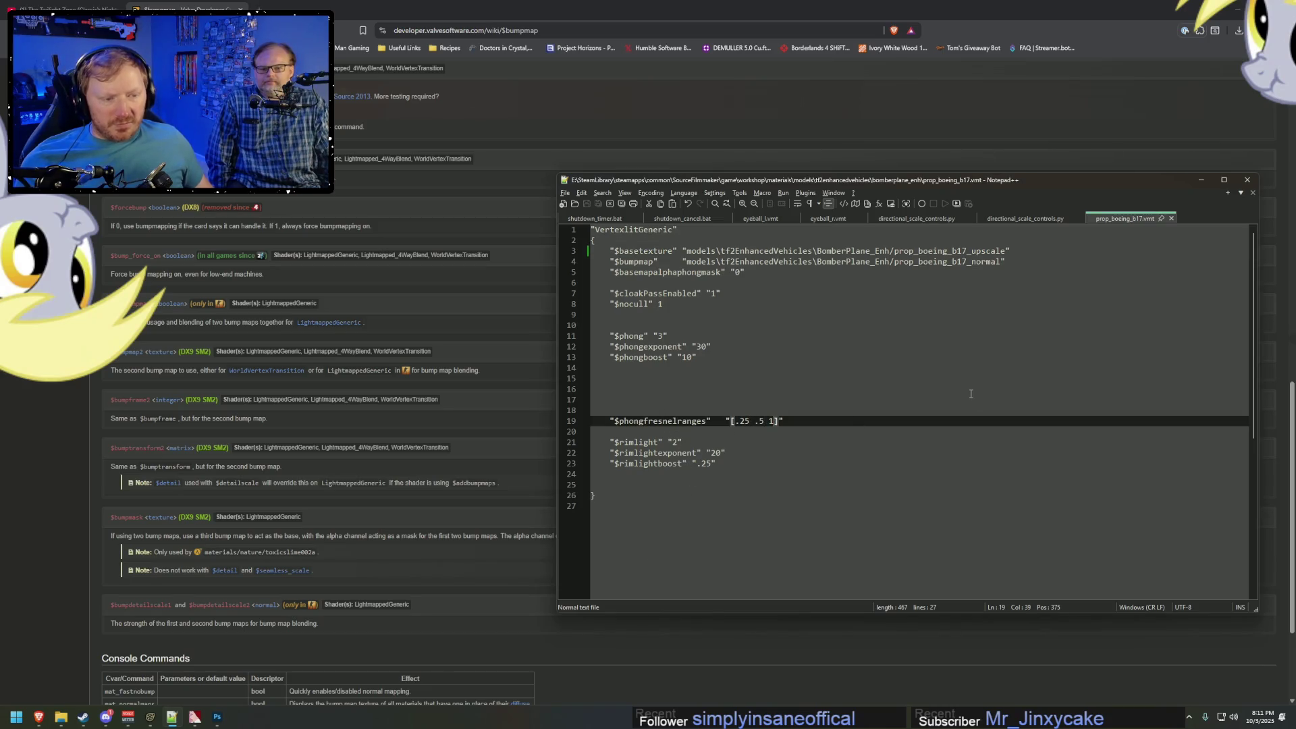
pyautogui.write('0')
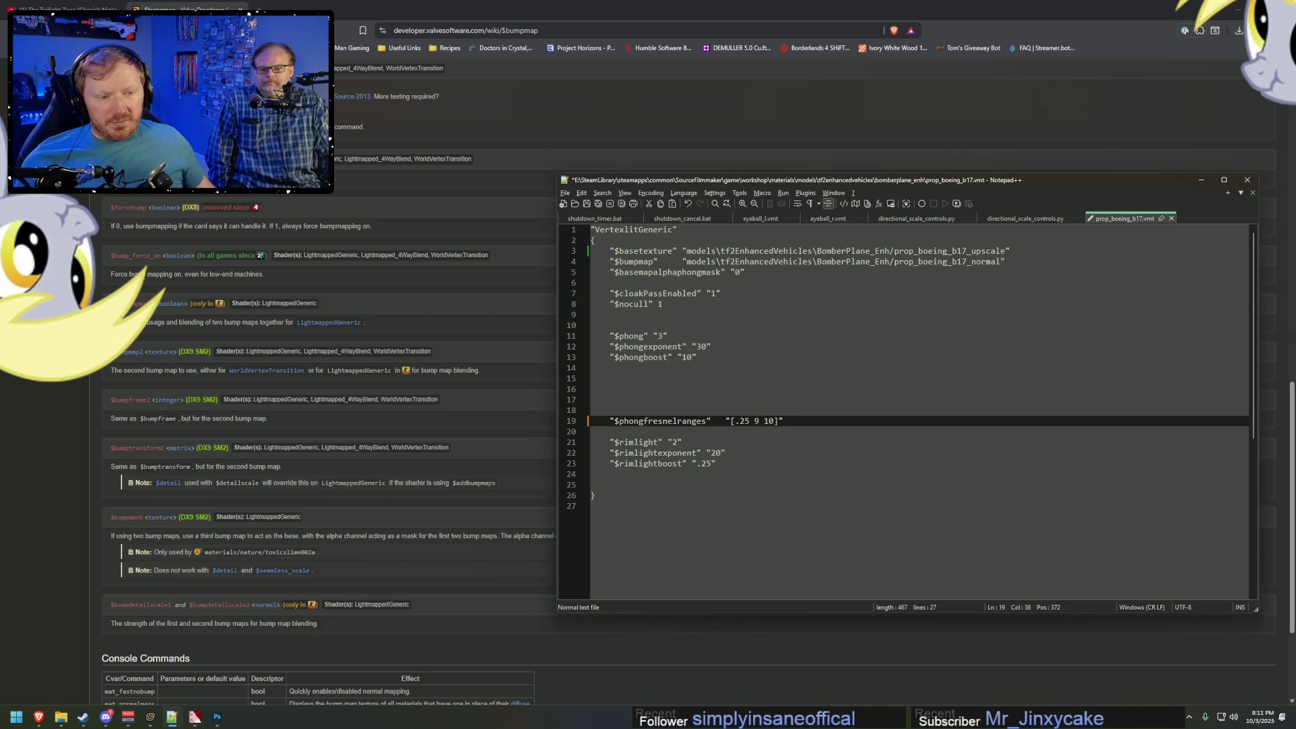
pyautogui.hotkey('ctrl', 's')
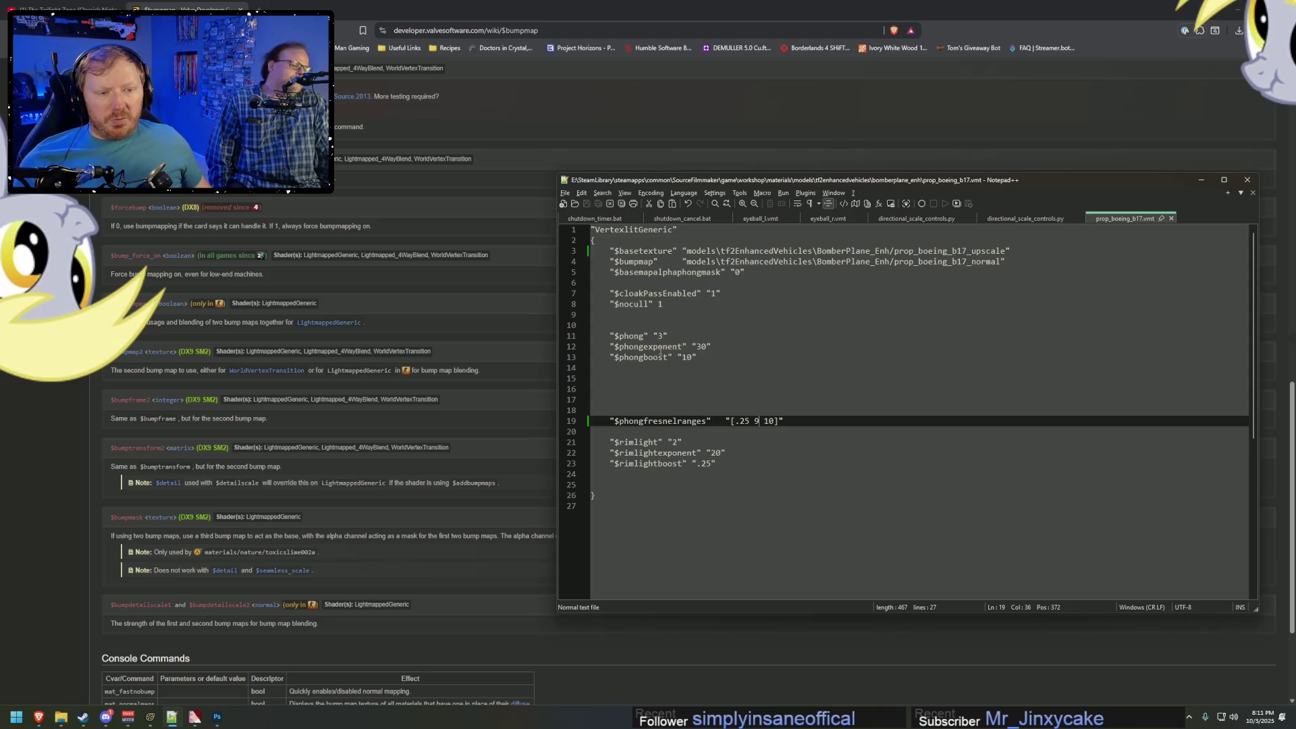
pyautogui.click(643, 398)
pyautogui.press('BackSpace')
pyautogui.press('BackSpace')
pyautogui.press('BackSpace')
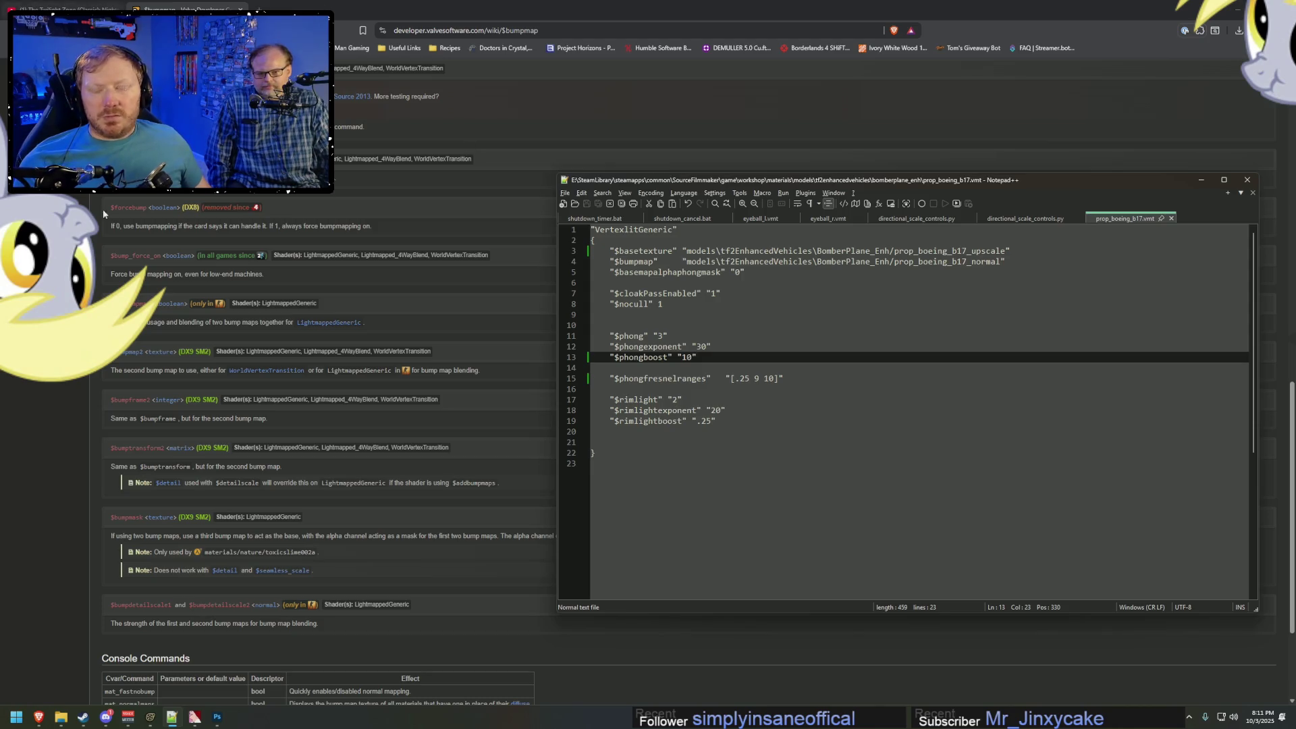
pyautogui.click(150, 717)
pyautogui.rightClick(386, 307)
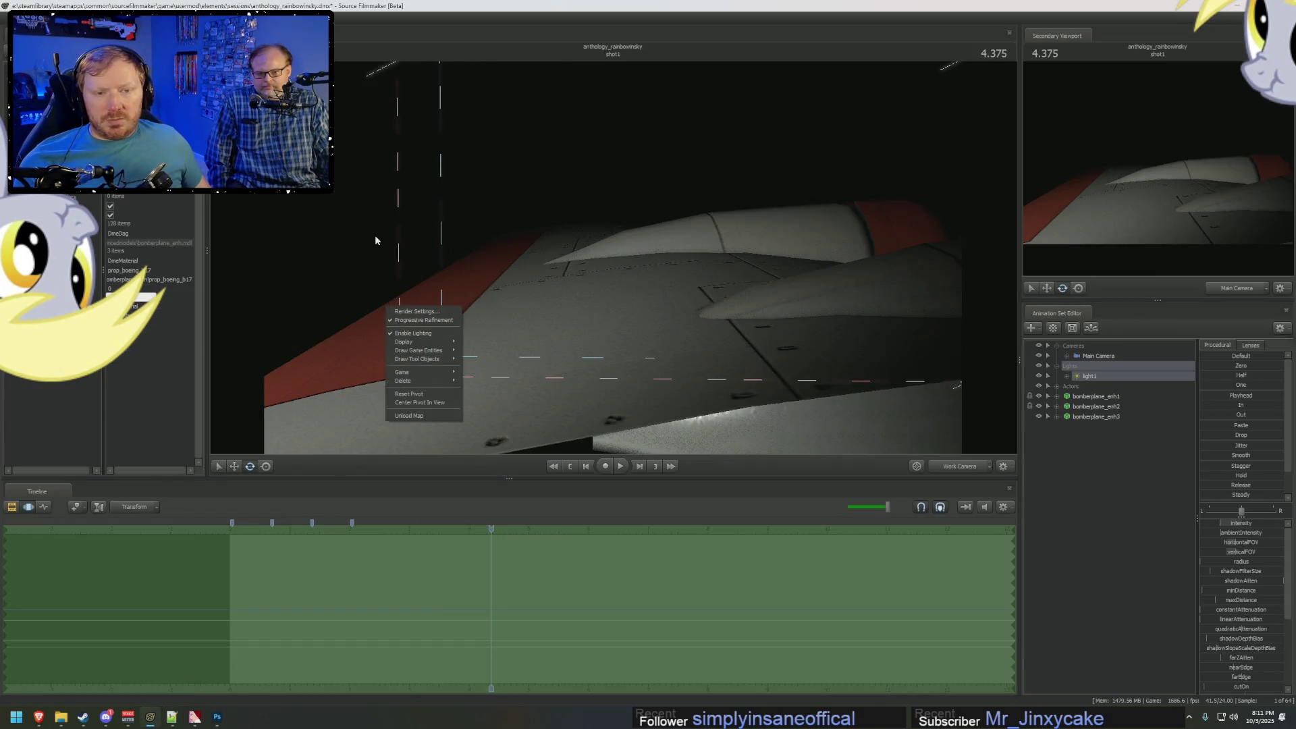
# Toggle the viewport camera and orbit close in over the bomber wing.
pyautogui.press('Escape')
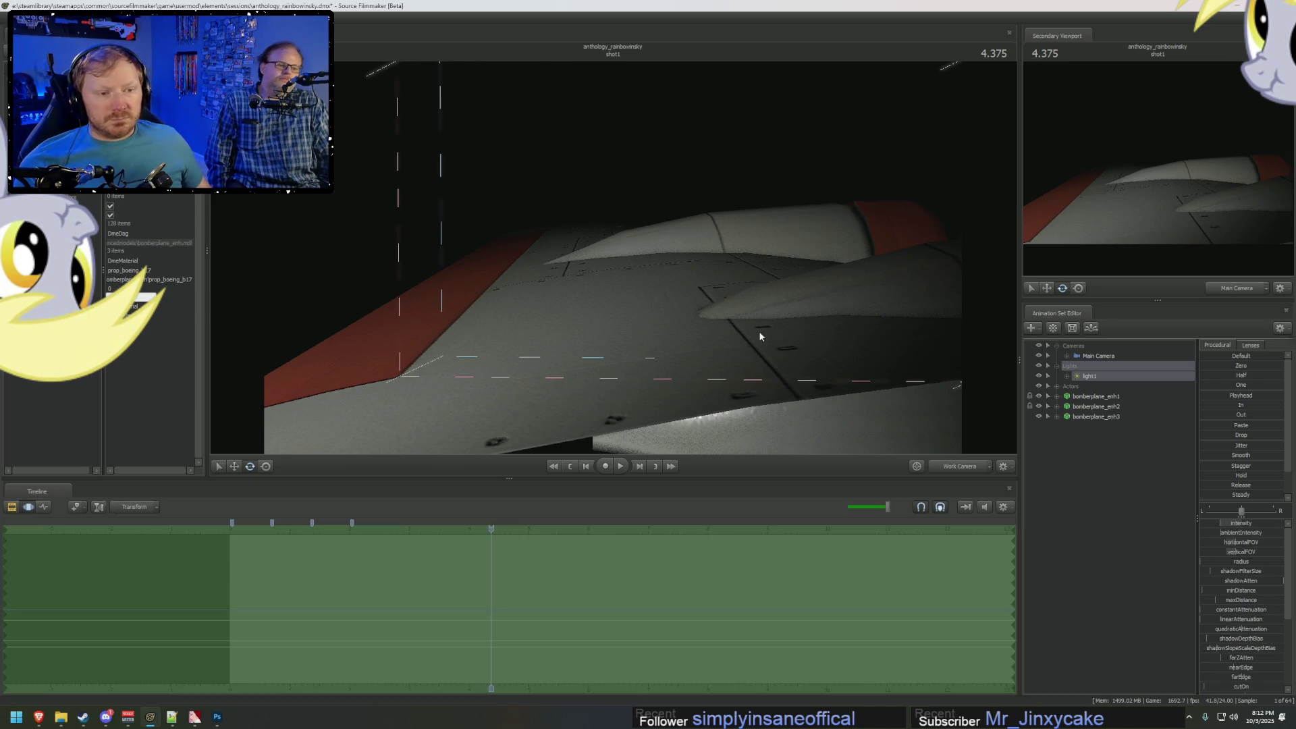
pyautogui.press('F4')
pyautogui.moveTo(780, 339)
pyautogui.keyDown('ctrl'); pyautogui.mouseDown()
pyautogui.moveTo(743, 378)
pyautogui.moveTo(743, 365)
pyautogui.mouseUp(); pyautogui.keyUp('ctrl')
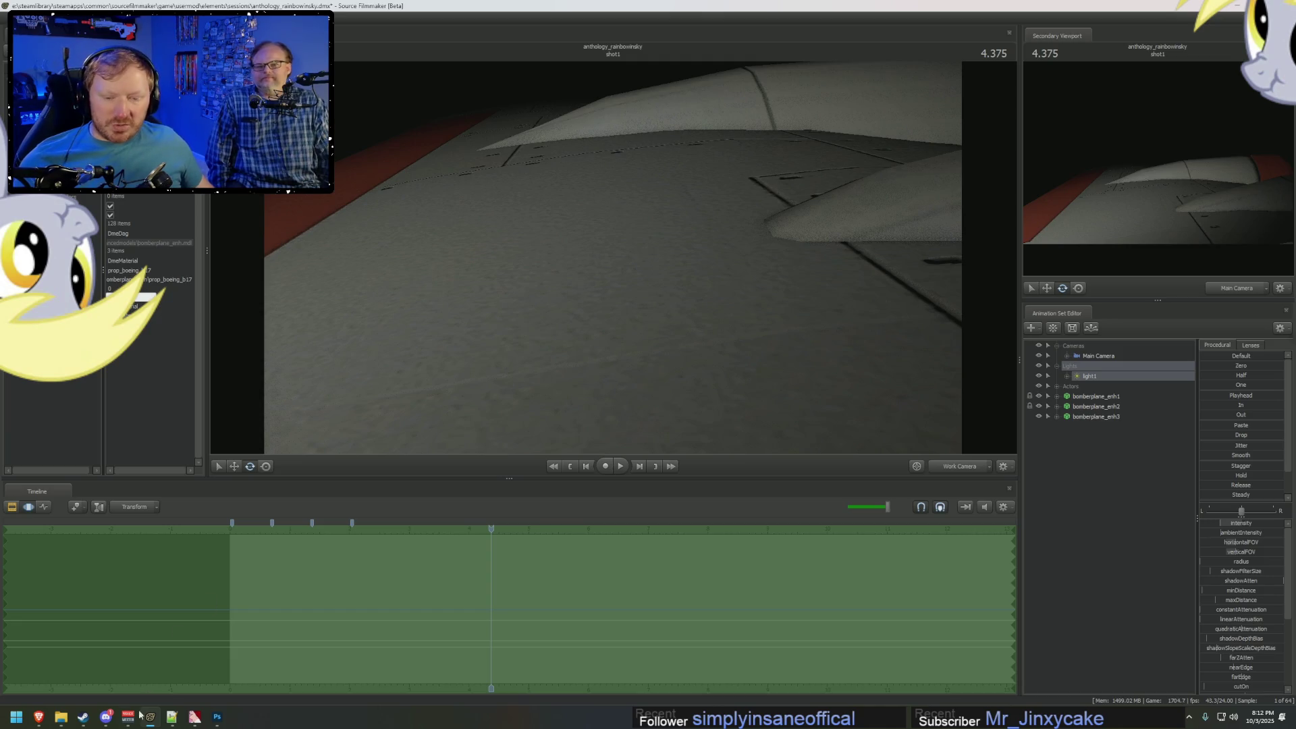
pyautogui.click(195, 717)
pyautogui.scroll(-3, 904, 524)
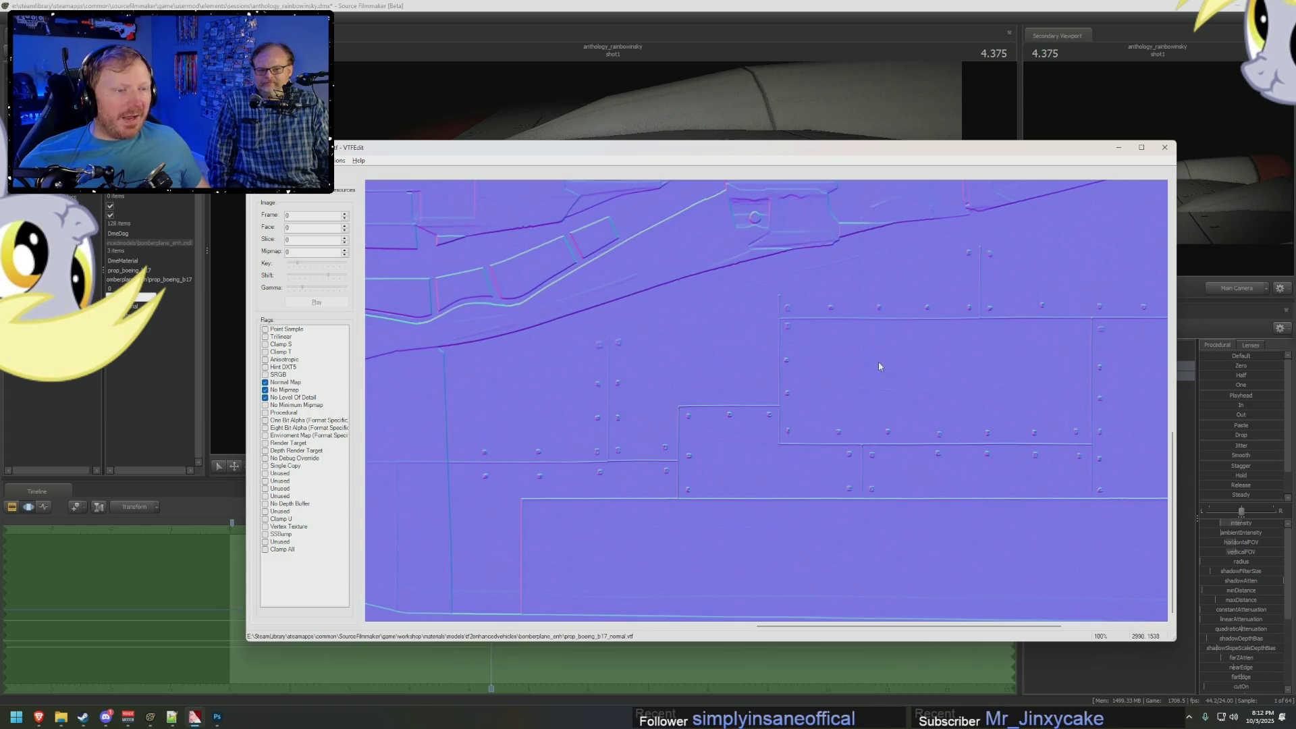
pyautogui.hotkey('alt', 'Tab')
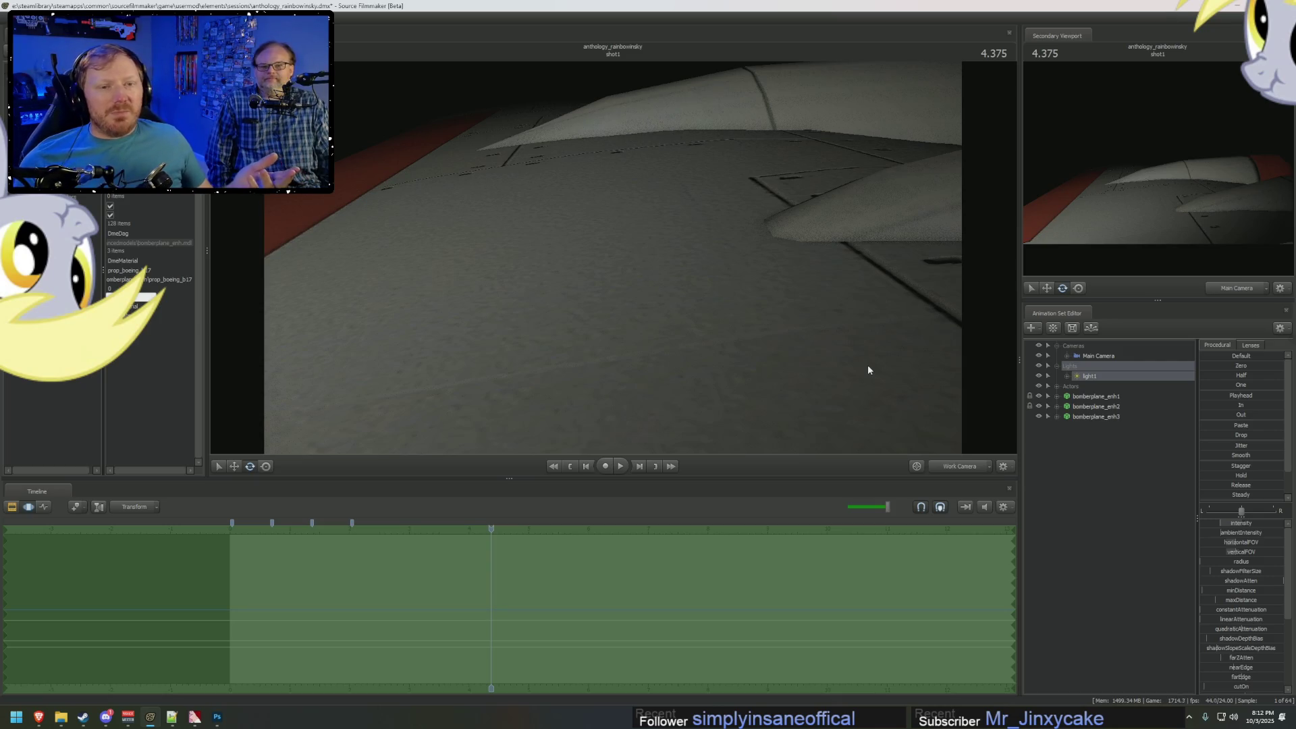
pyautogui.hotkey('alt', 'Tab')
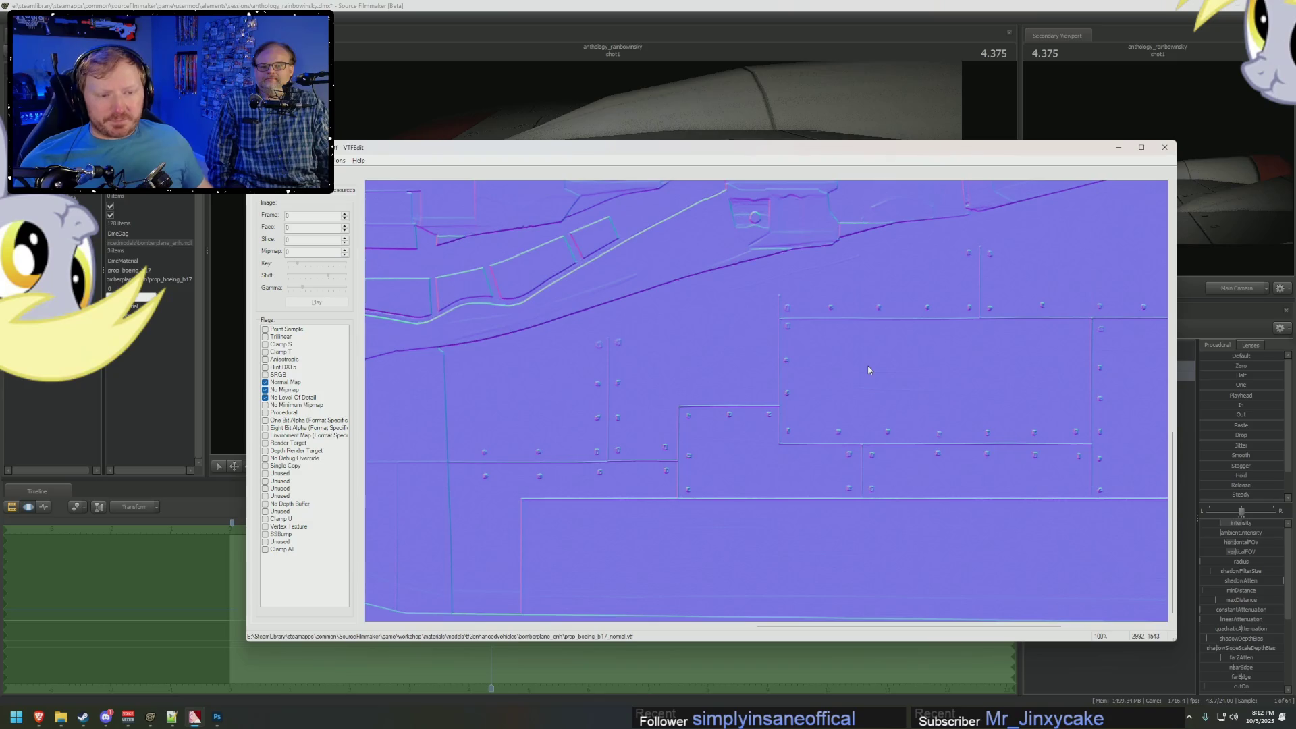
pyautogui.hotkey('alt', 'Tab')
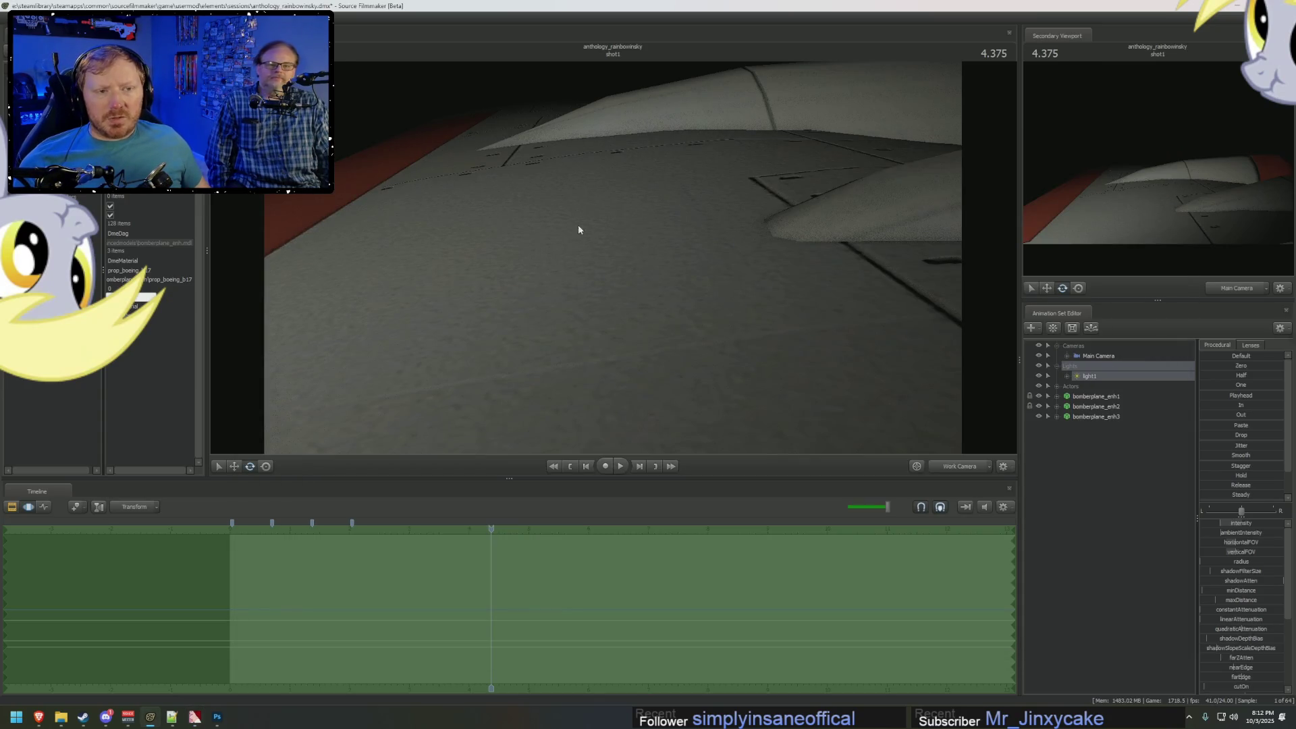
pyautogui.hotkey('alt', 'Tab')
pyautogui.hotkey('alt', 'Tab')
pyautogui.hotkey('alt', 'Tab')
pyautogui.hotkey('alt', 'Tab')
pyautogui.hotkey('alt', 'Tab')
pyautogui.hotkey('alt', 'Tab')
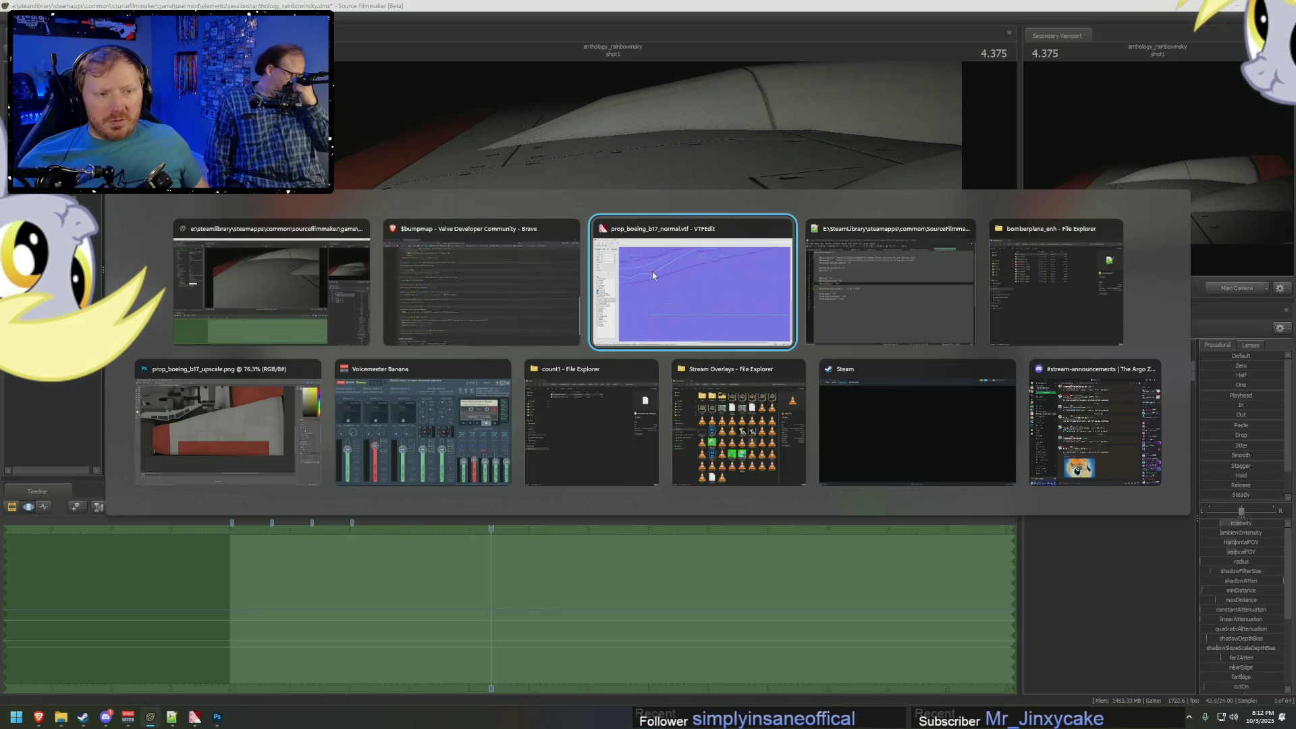
pyautogui.hotkey('alt', 'Tab')
pyautogui.hotkey('alt', 'Tab')
# Review the VMT's $rimlight (line 17) and $phong (line 11) values, then return to the 'vmt bumpmap' results.
pyautogui.hotkey('alt', 'shift', 'Tab')
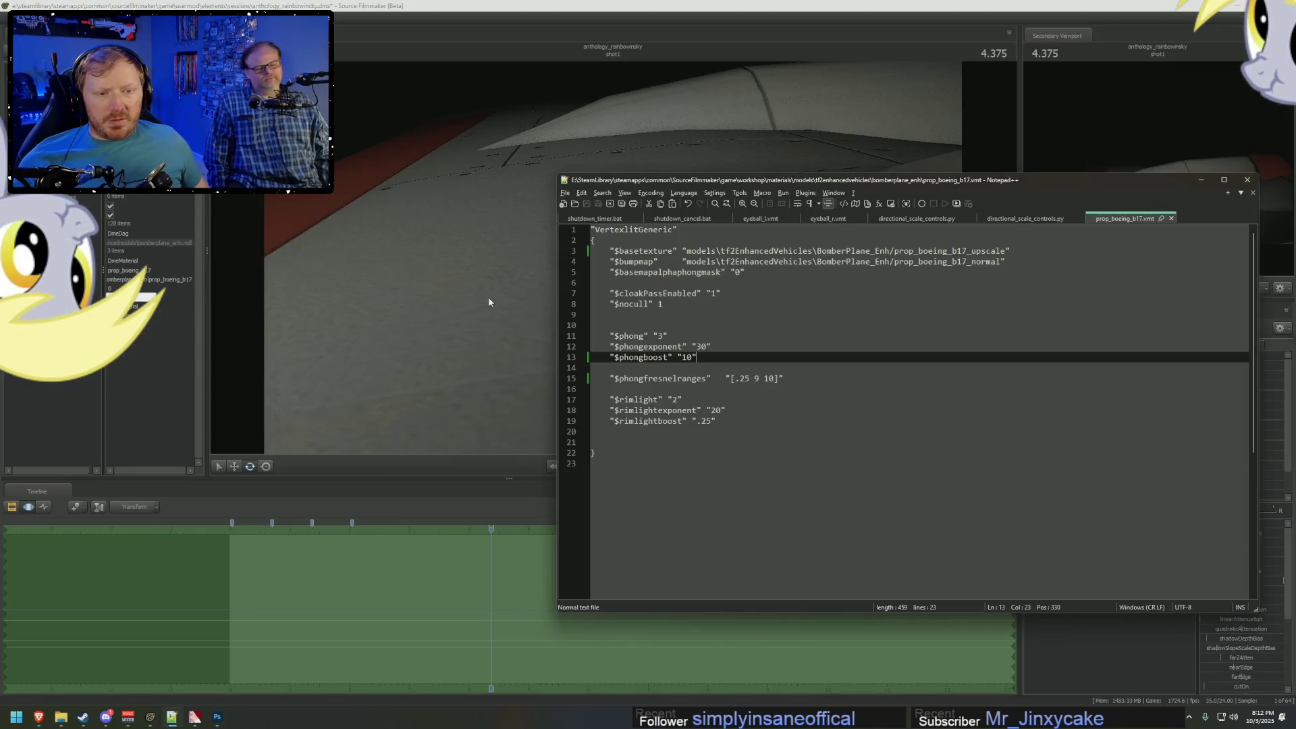
pyautogui.click(677, 400)
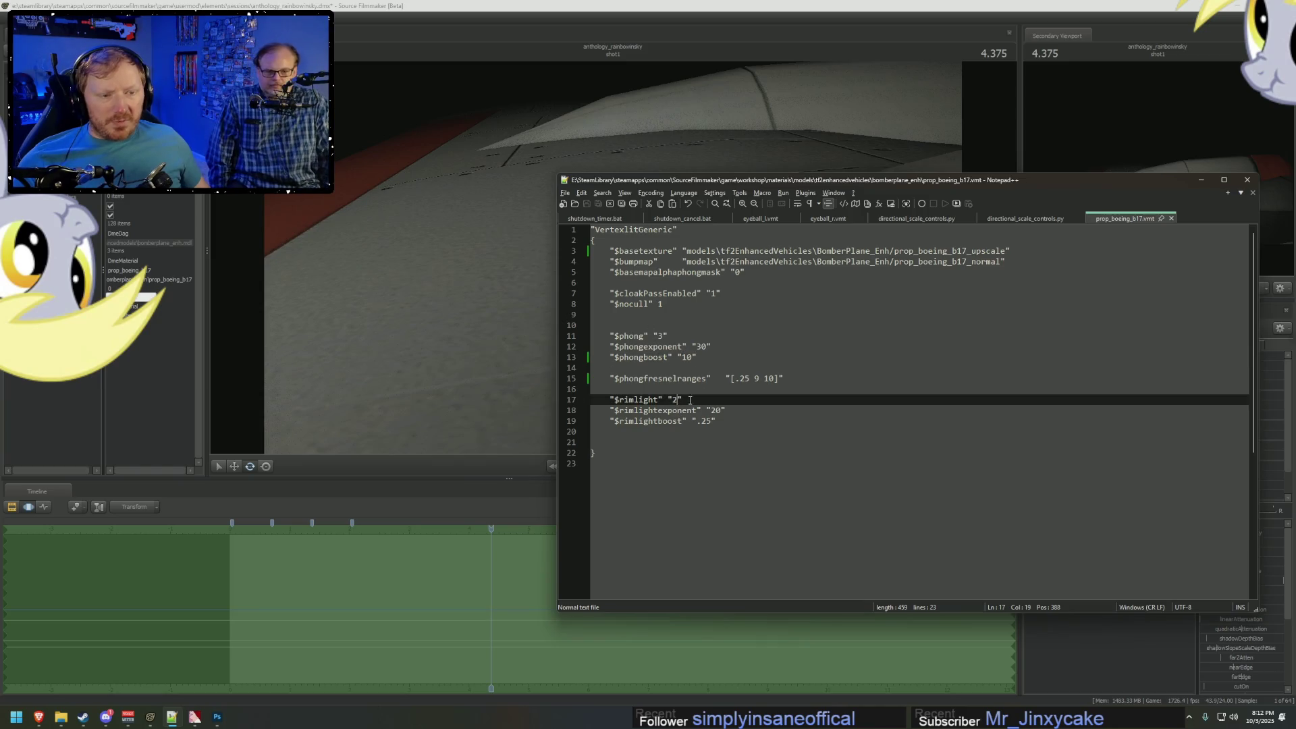
pyautogui.click(659, 336)
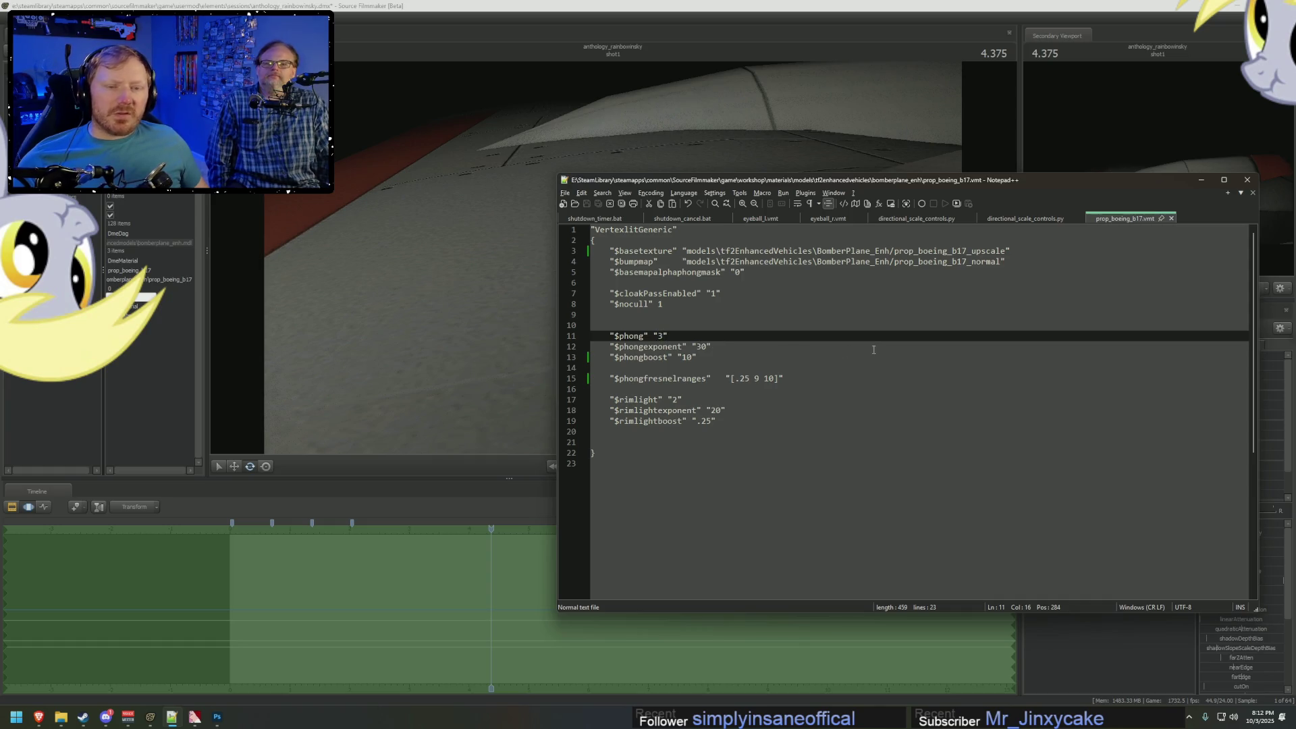
pyautogui.click(38, 717)
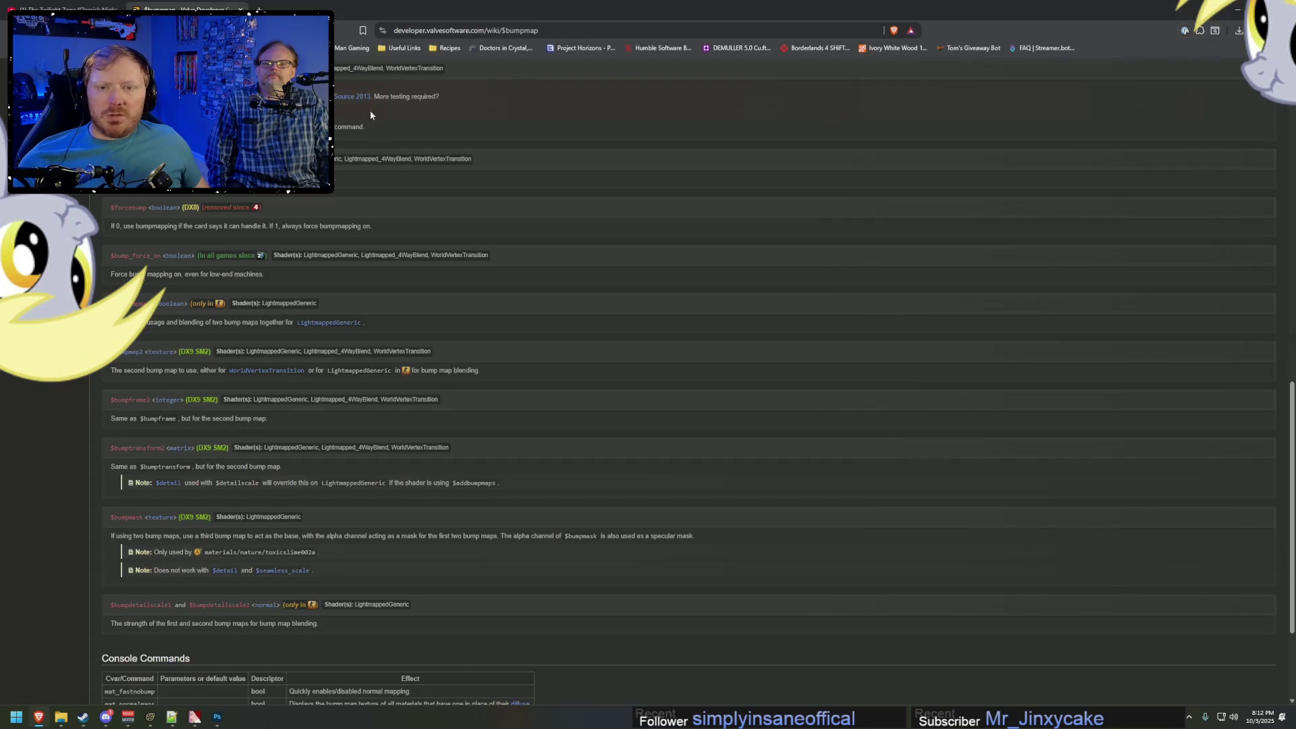
pyautogui.hotkey('alt', 'Left')
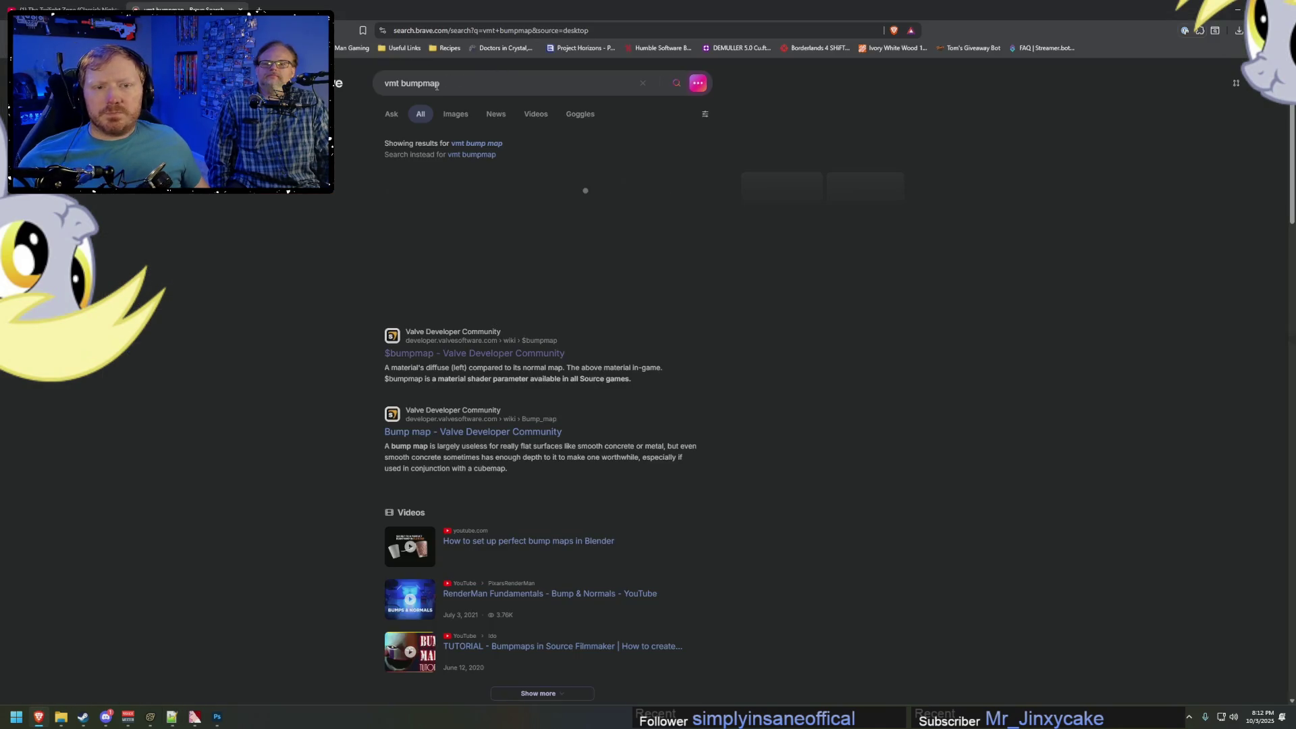
# Search 'vmt phong' in Brave.
pyautogui.click(437, 87)
pyautogui.press('BackSpace')
pyautogui.press('BackSpace')
pyautogui.press('BackSpace')
pyautogui.write('phgon')
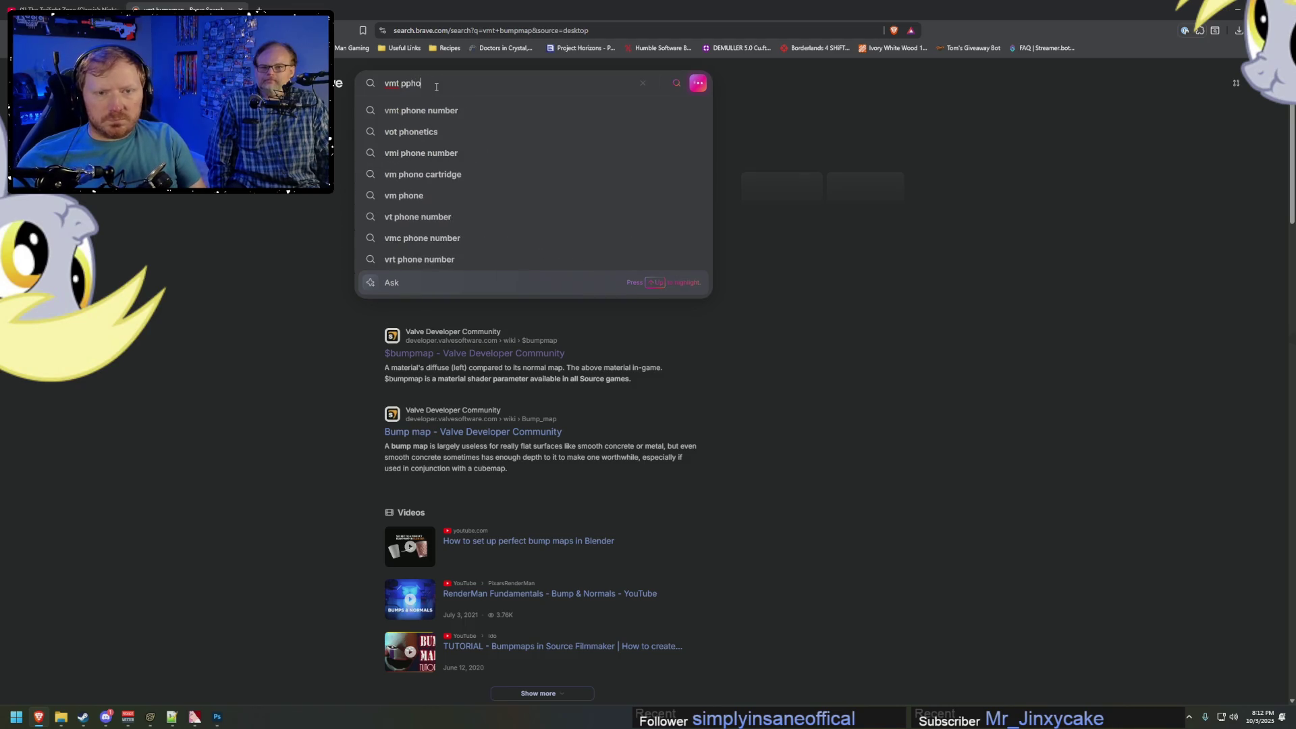
pyautogui.press('BackSpace')
pyautogui.press('BackSpace')
pyautogui.press('BackSpace')
pyautogui.write('ong')
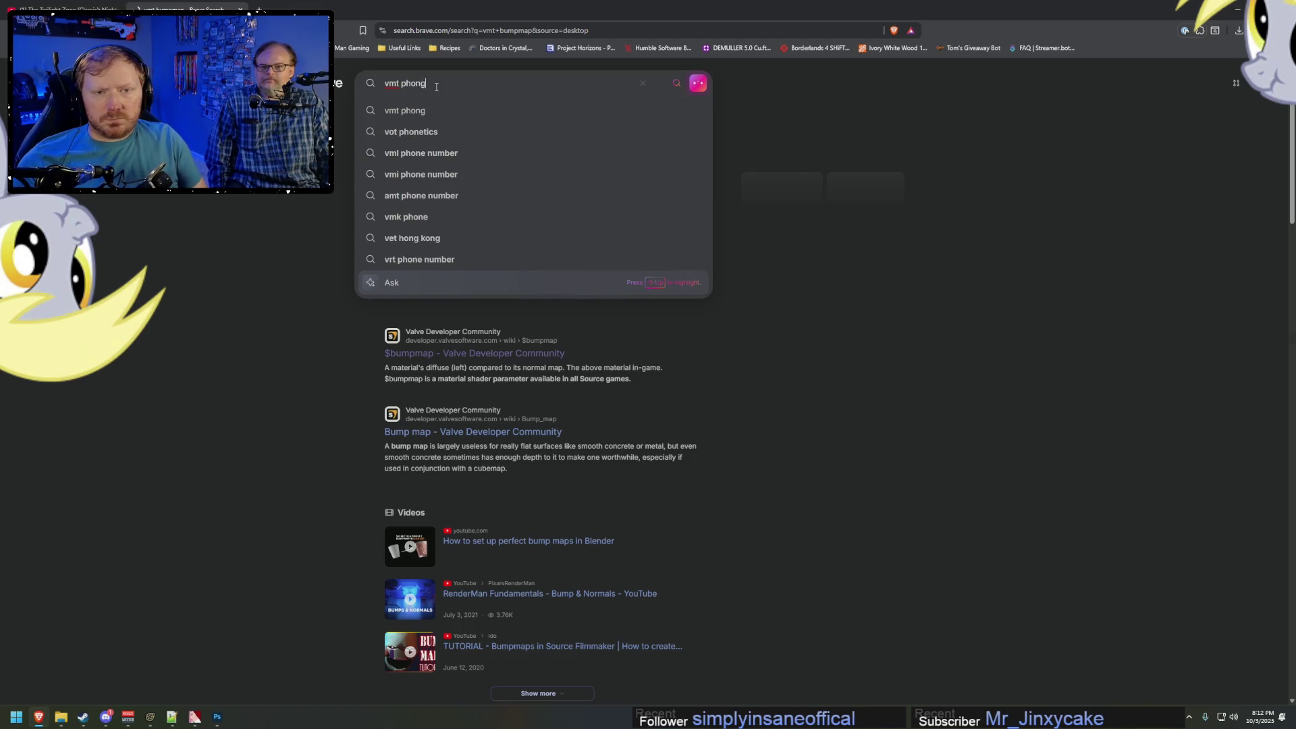
pyautogui.press('Return')
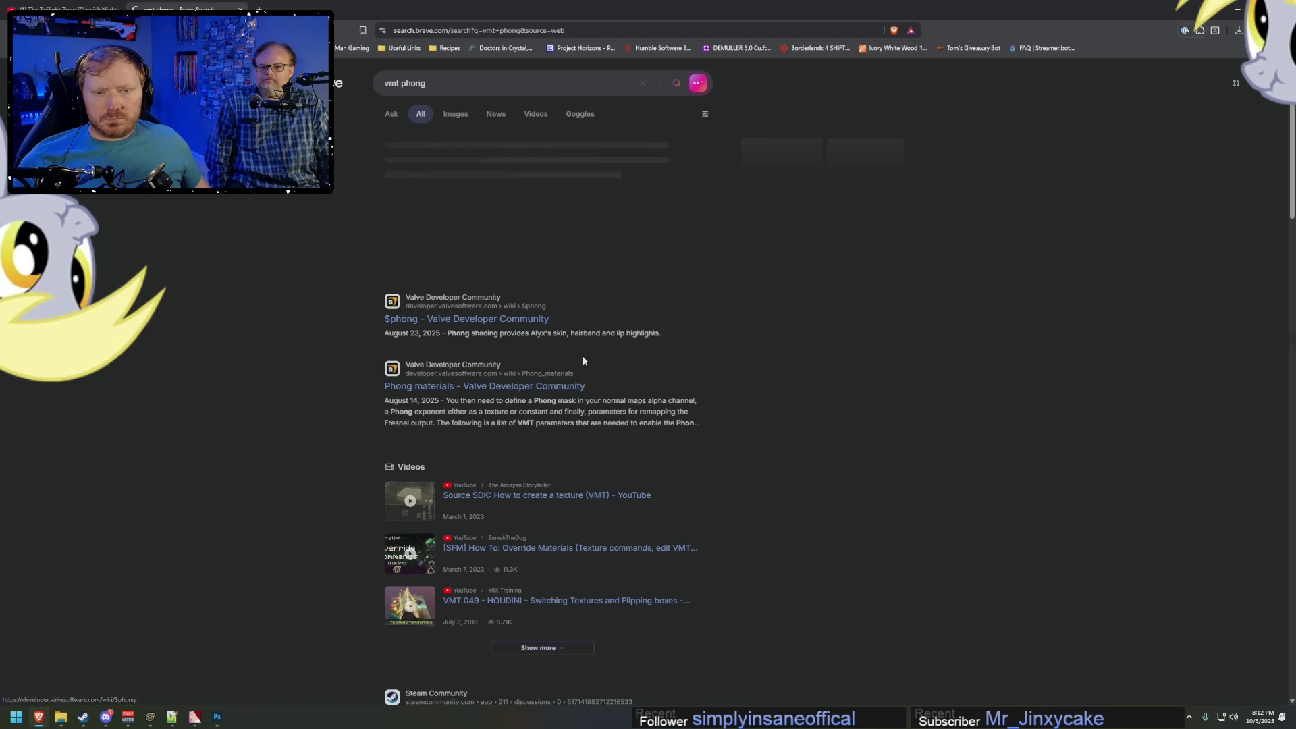
# Open and read through the Valve wiki $phong article.
pyautogui.click(497, 320)
pyautogui.scroll(-5, 410, 413)
pyautogui.scroll(1, 410, 413)
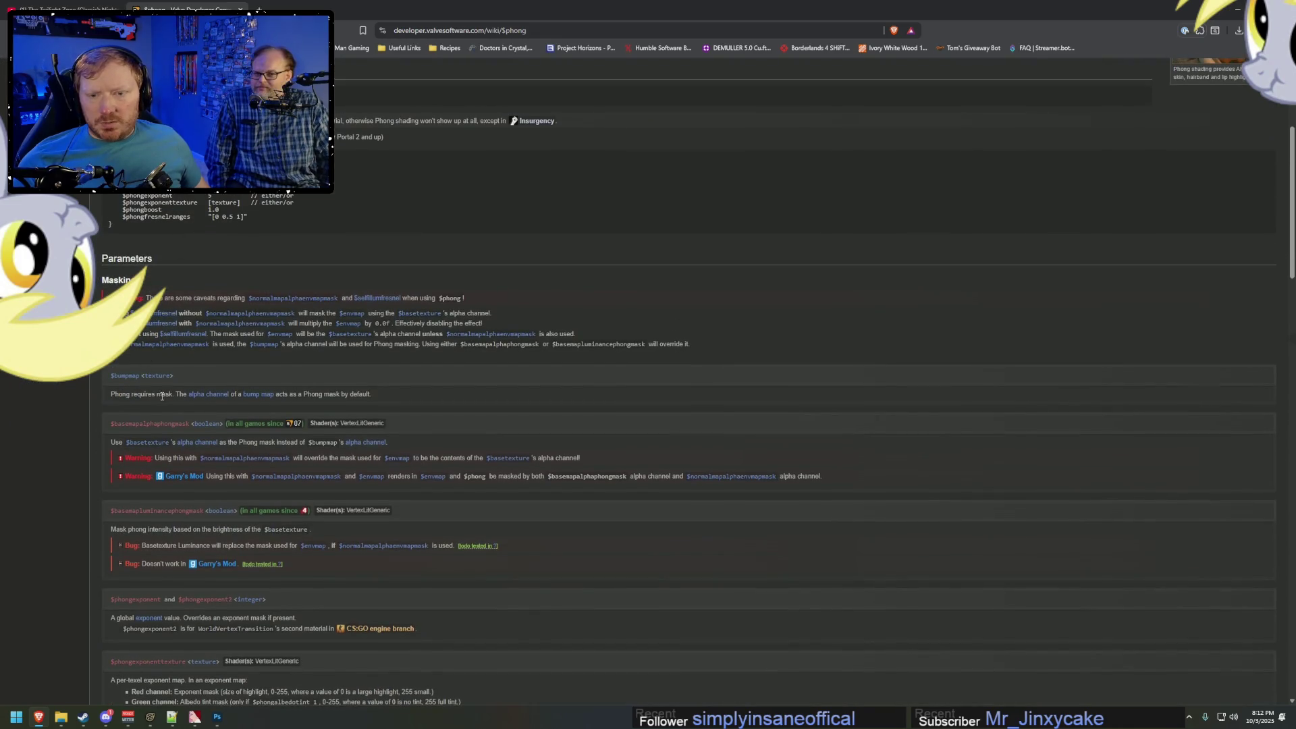
pyautogui.scroll(-4, 162, 397)
pyautogui.scroll(4, 257, 381)
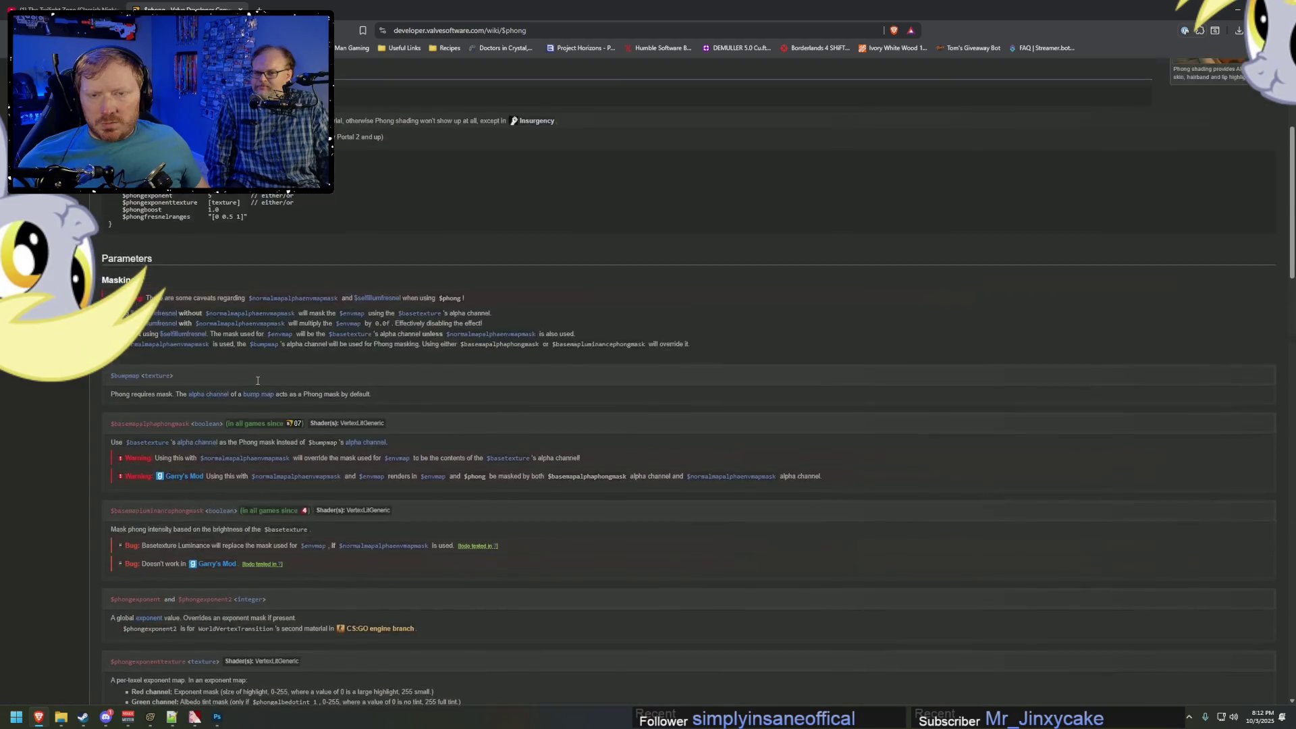
pyautogui.scroll(5, 257, 380)
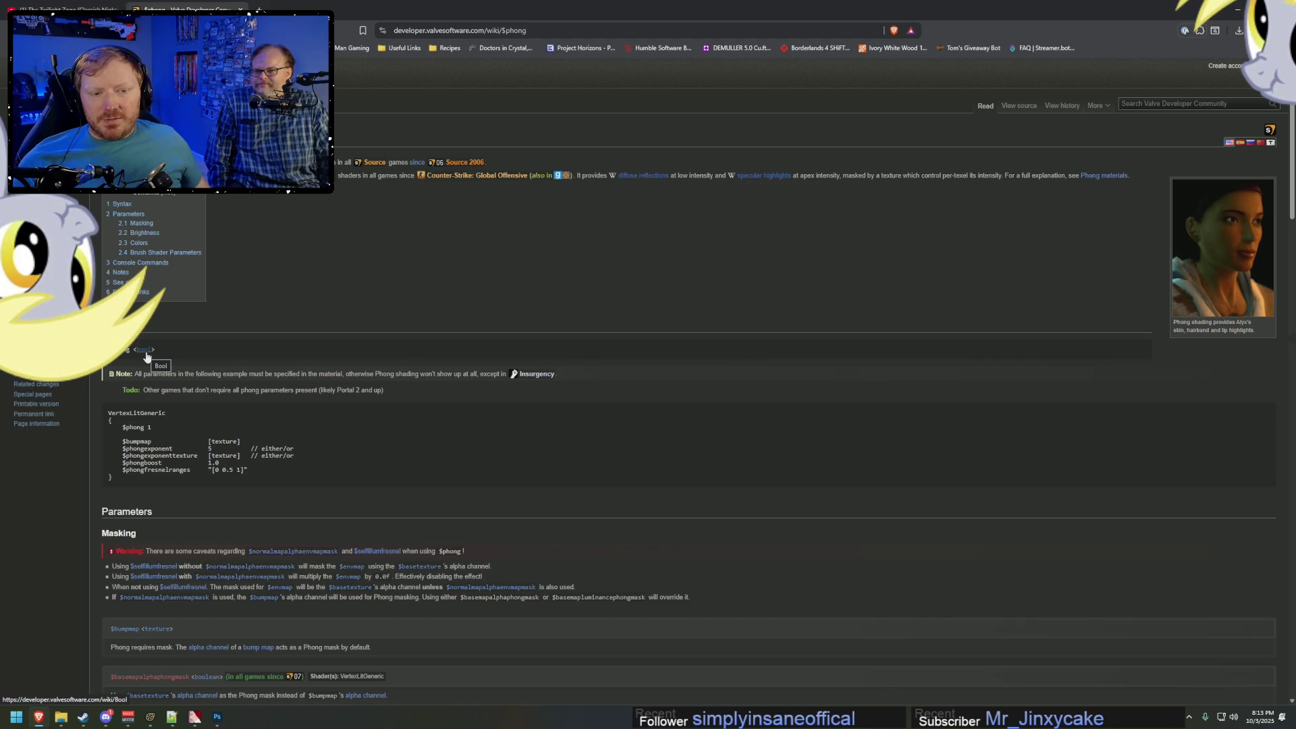
# Change the bomber VMT's $phong value from 3 to 1.
pyautogui.hotkey('alt', 'Tab')
pyautogui.press('BackSpace')
pyautogui.write('1')
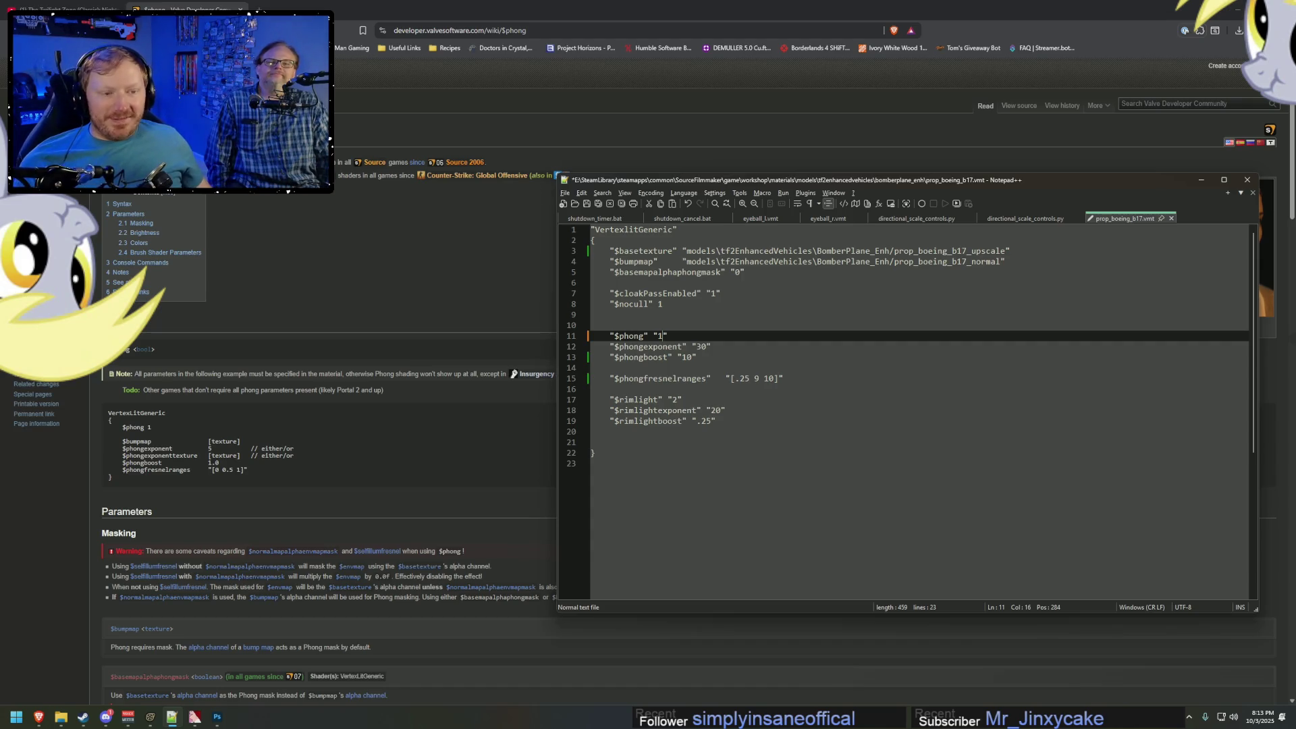
# Save the bomber VMT after reviewing $phongboost 10 and $phongexponent, then return to the $phong wiki tab.
pyautogui.doubleClick(686, 357)
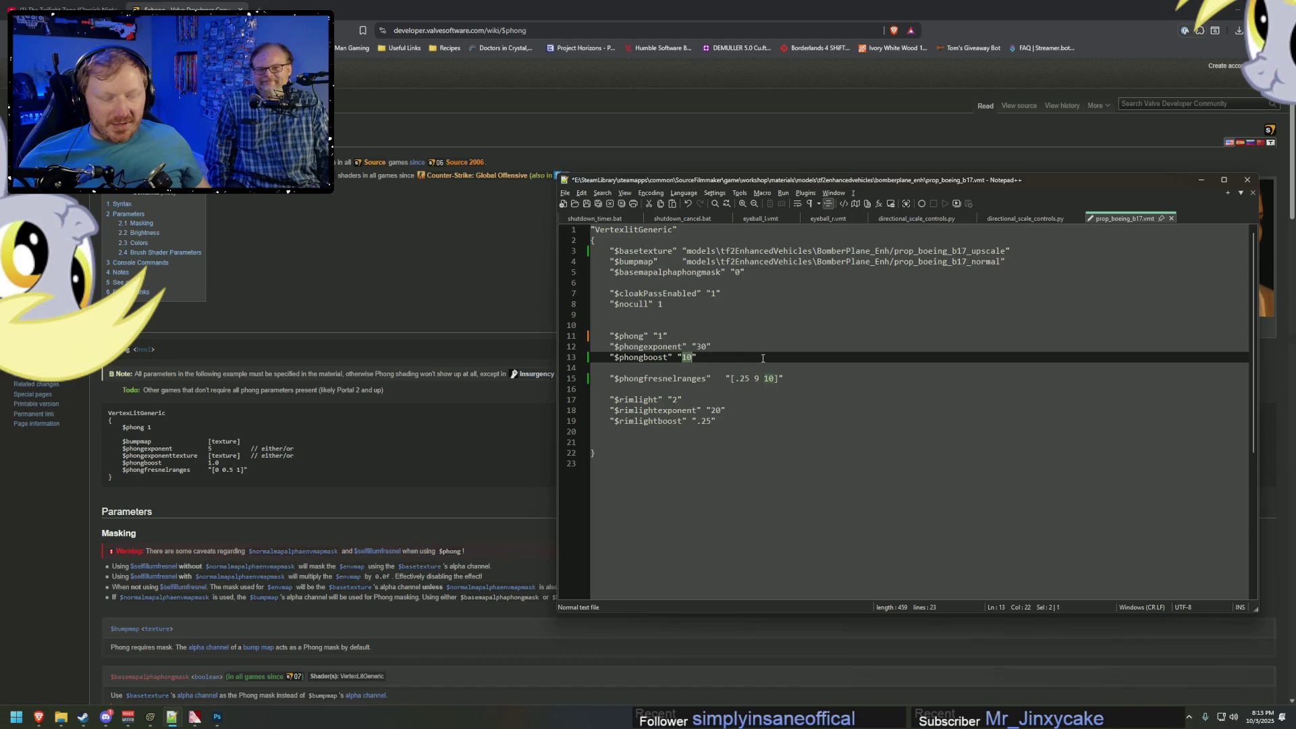
pyautogui.doubleClick(701, 347)
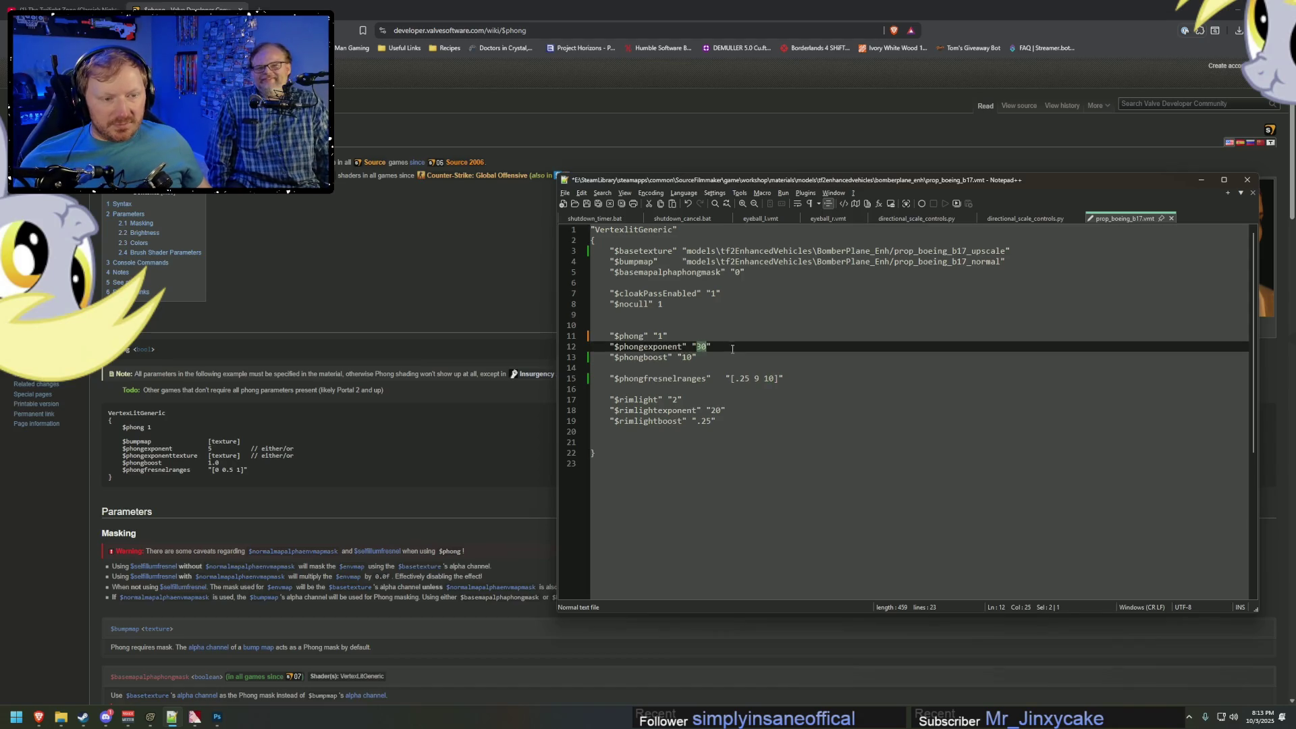
pyautogui.write('2')
pyautogui.hotkey('ctrl', 's')
pyautogui.hotkey('alt', 'Tab')
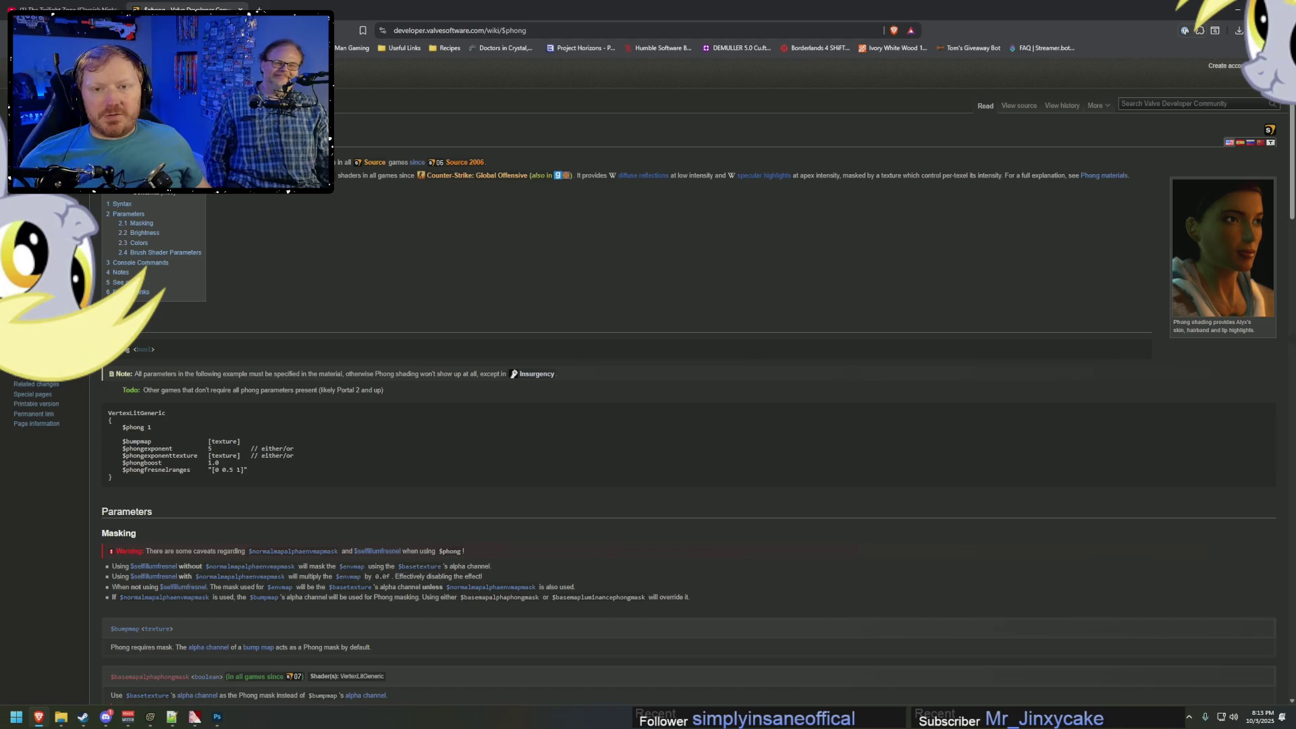
pyautogui.click(95, 4)
pyautogui.click(182, 9)
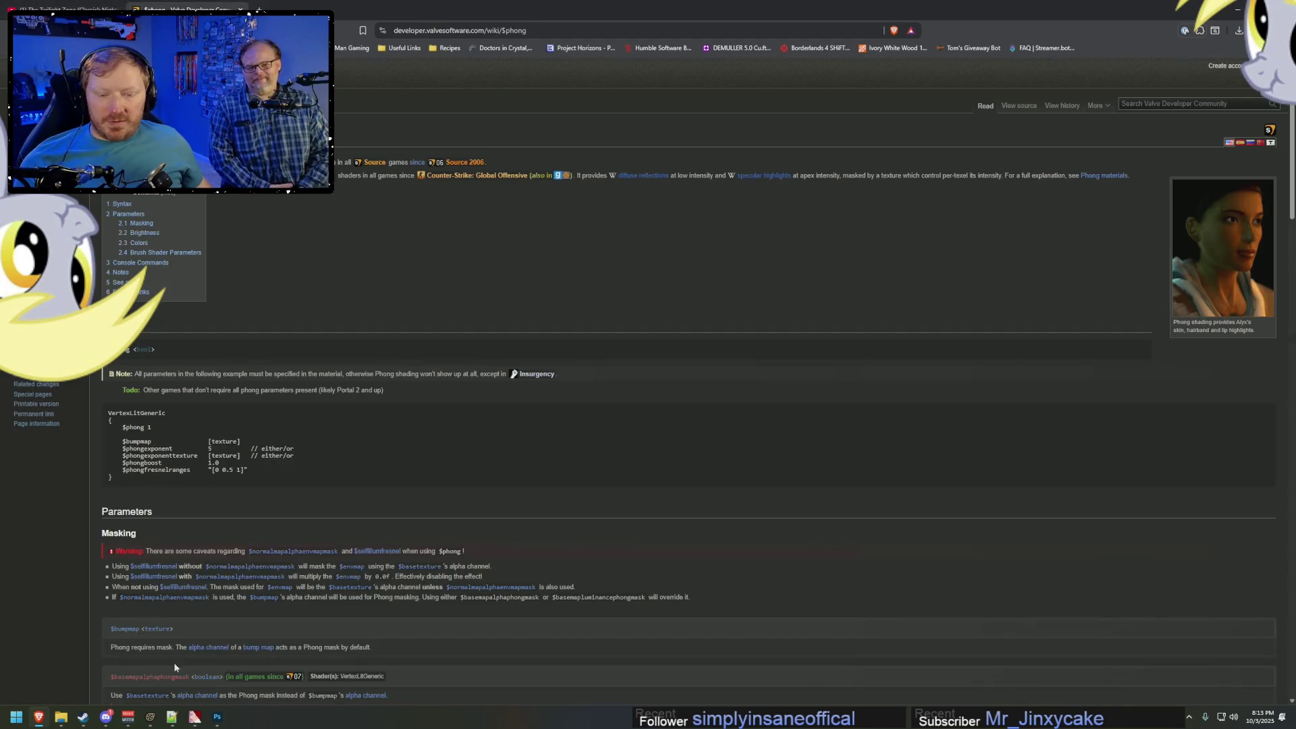
# Orbit the Source Filmmaker view to check the wing highlights and engine nacelle.
pyautogui.click(152, 718)
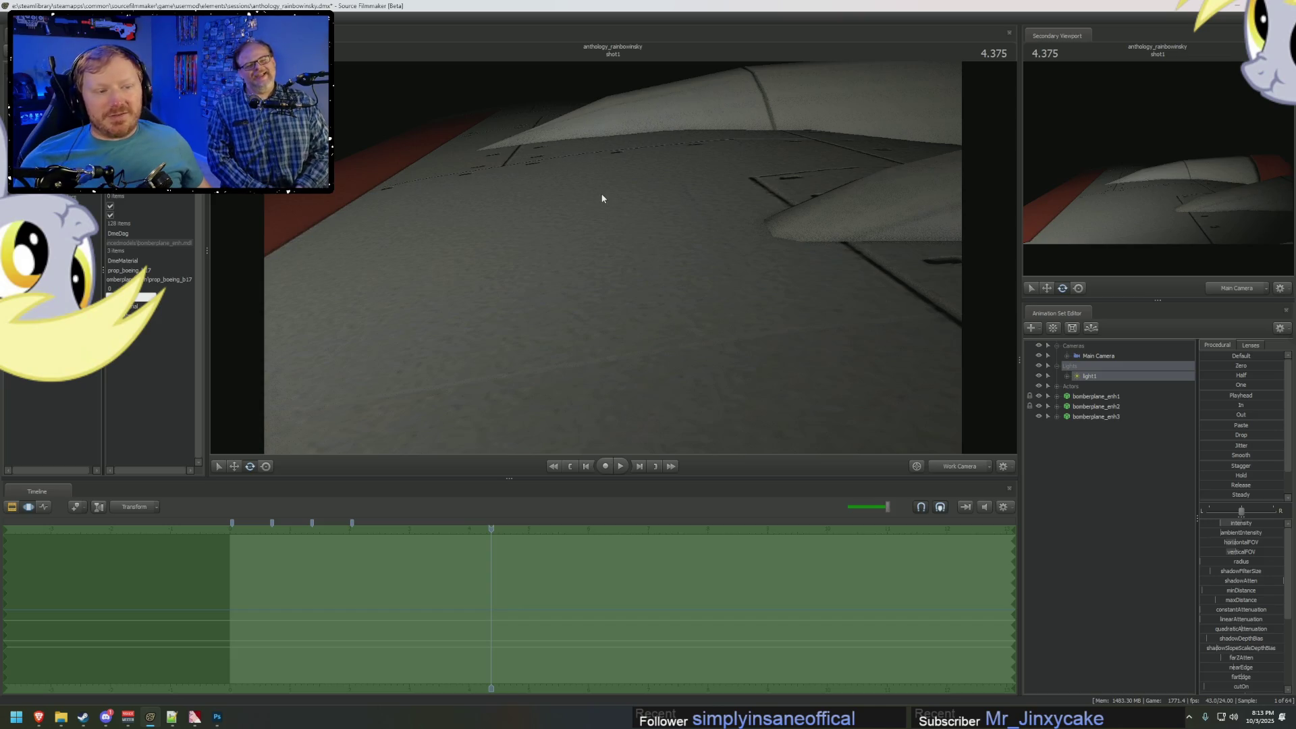
pyautogui.moveTo(617, 200)
pyautogui.mouseDown()
pyautogui.moveTo(622, 272)
pyautogui.moveTo(567, 364)
pyautogui.moveTo(520, 395)
pyautogui.moveTo(499, 331)
pyautogui.moveTo(487, 351)
pyautogui.moveTo(473, 311)
pyautogui.moveTo(466, 324)
pyautogui.mouseUp()
pyautogui.moveTo(618, 270); pyautogui.dragTo(617, 271)
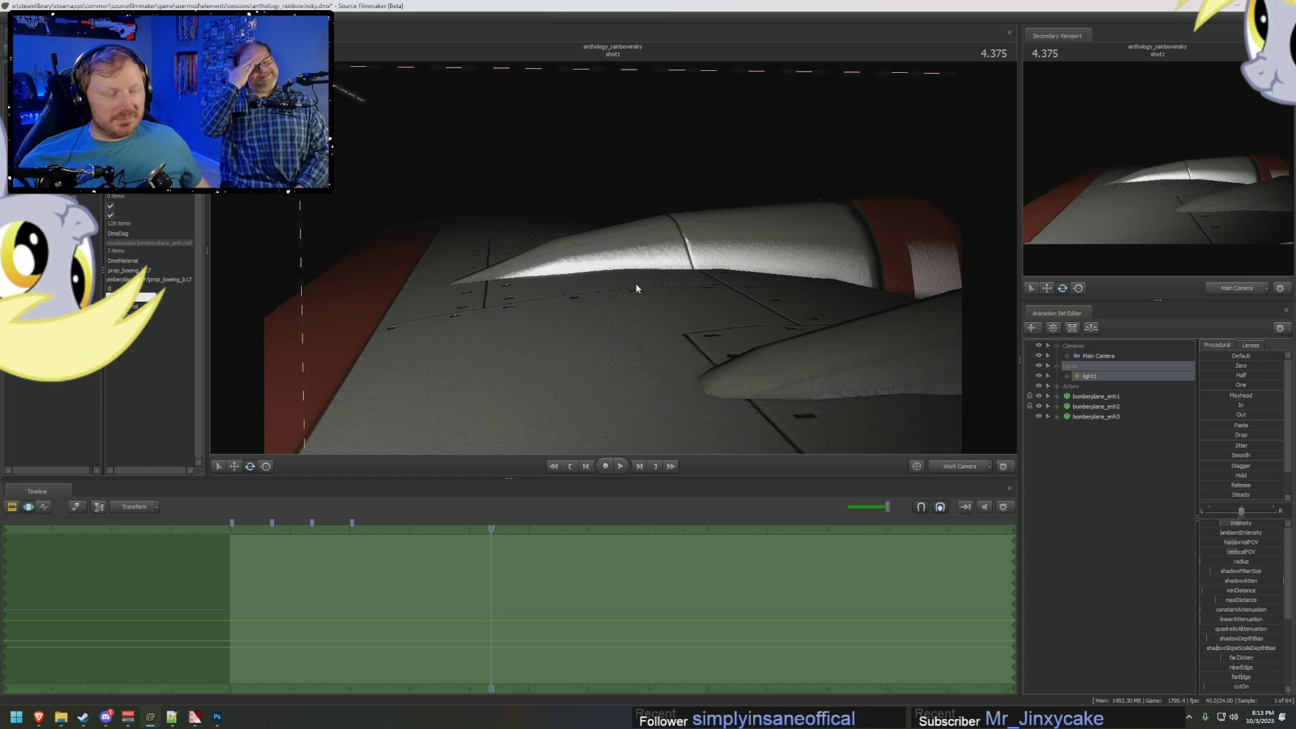
# Set $phongexponent to 30 and save, then view the scene through light1 with it selected.
pyautogui.hotkey('alt', 'Tab')
pyautogui.hotkey('alt', 'Tab')
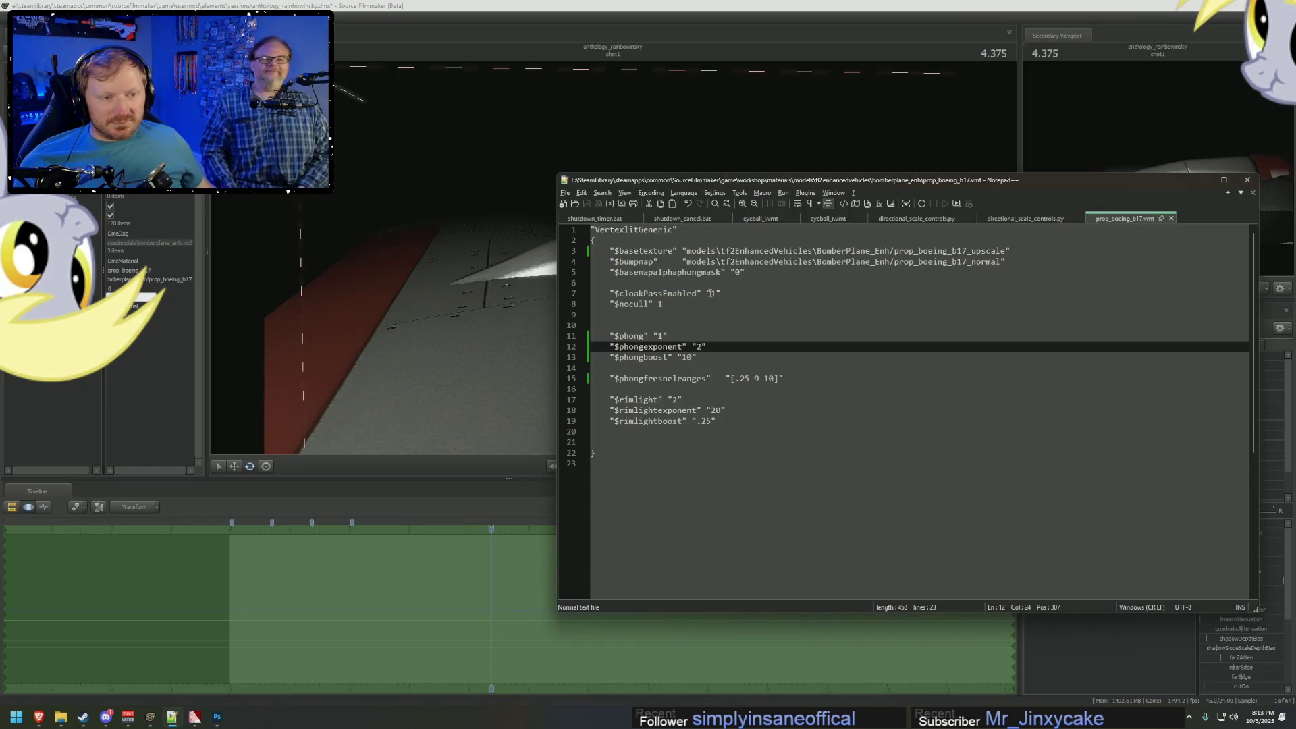
pyautogui.press('BackSpace')
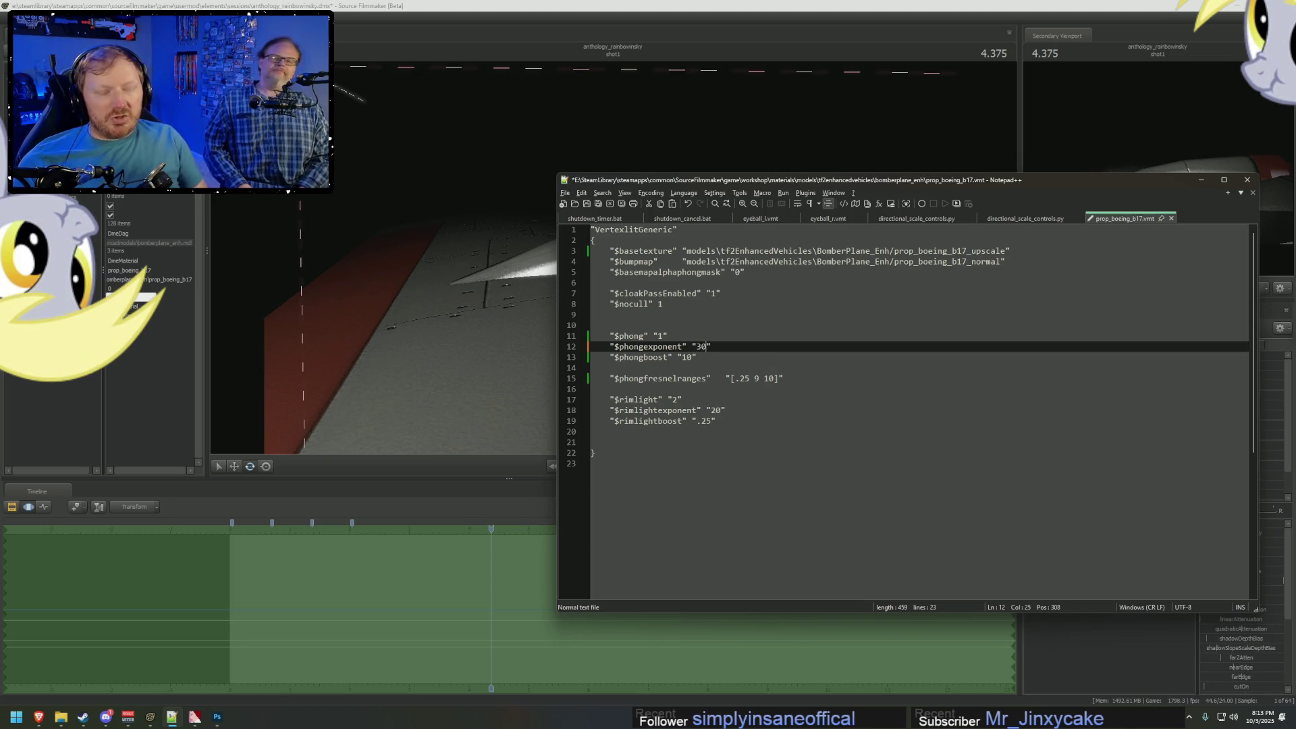
pyautogui.hotkey('alt', 'Tab')
pyautogui.hotkey('alt', 'Tab')
pyautogui.hotkey('ctrl', 's')
pyautogui.hotkey('alt', 'Tab')
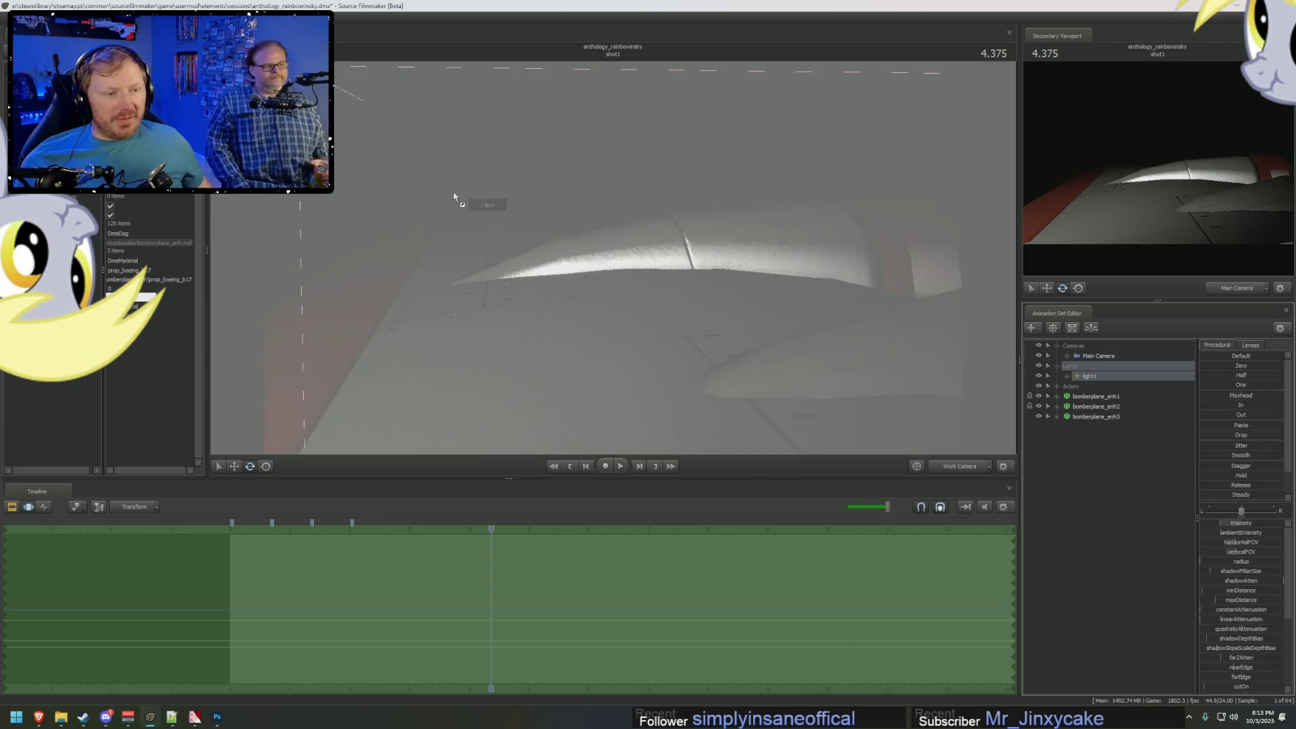
pyautogui.click(452, 192)
pyautogui.click(1088, 377)
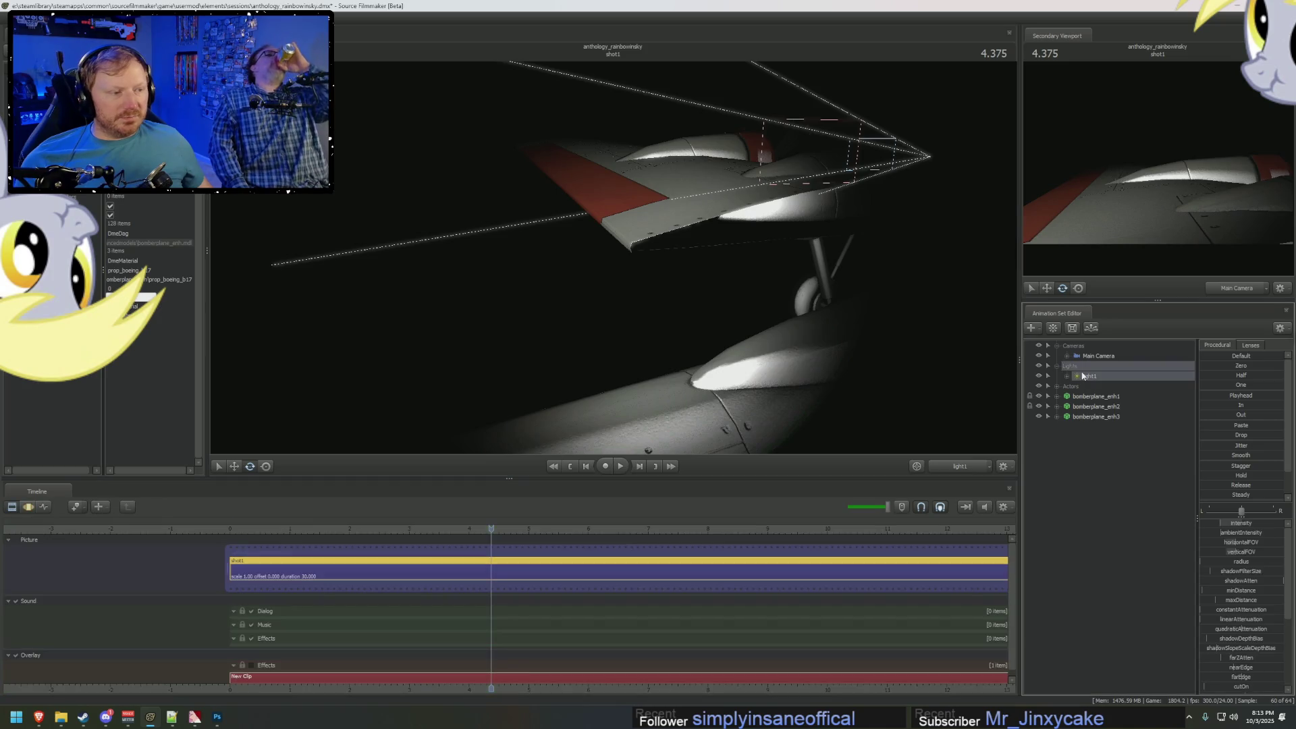
# Aim light1 closer onto the bomber wing.
pyautogui.click(722, 273)
pyautogui.click(645, 368)
pyautogui.press('F3')
pyautogui.moveTo(651, 366); pyautogui.dragTo(770, 389)
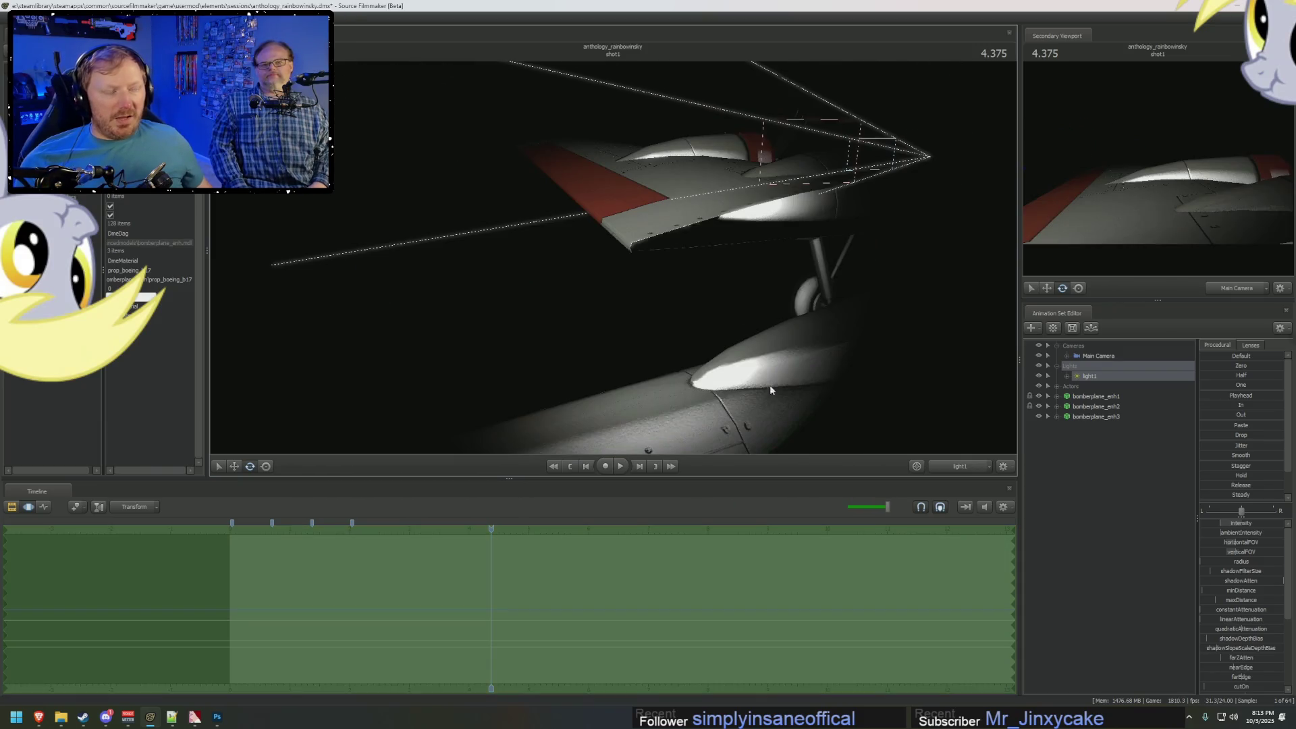
# Set the VMT's $phongexponent to 10 and $phongboost to 40.
pyautogui.hotkey('alt', 'Tab')
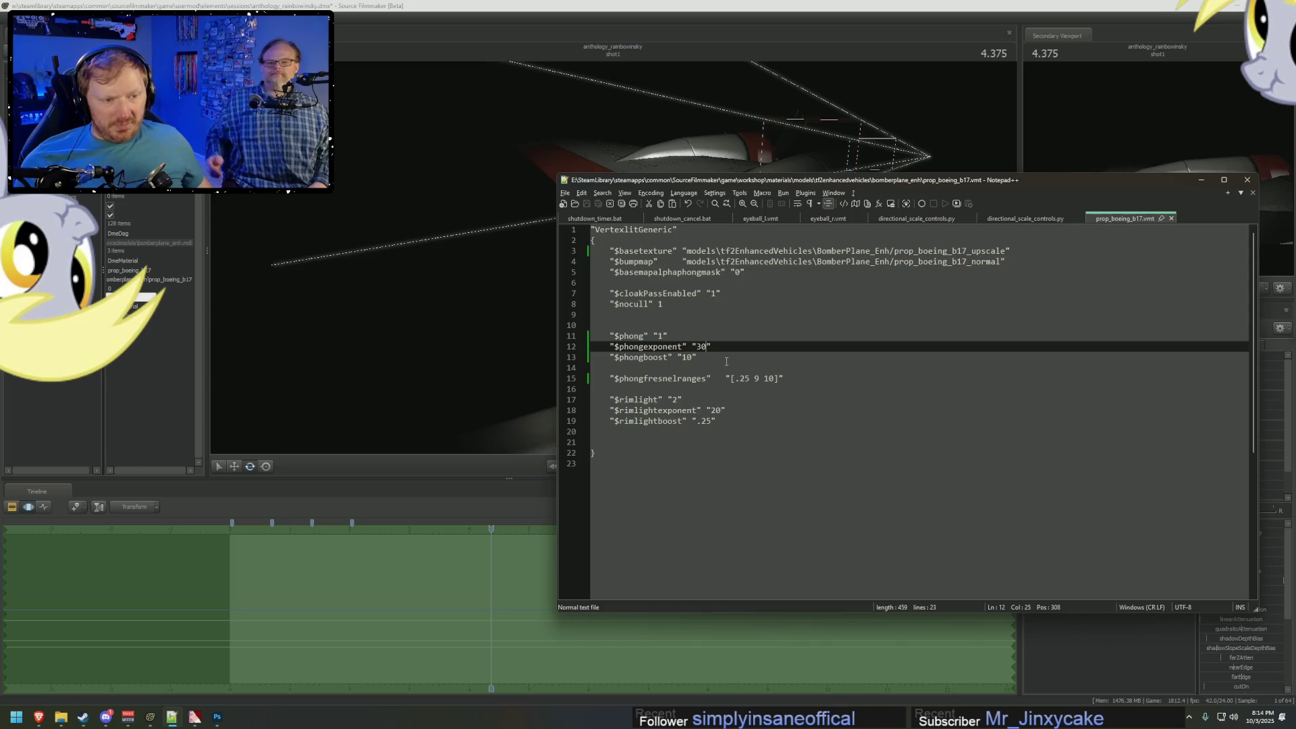
pyautogui.press('BackSpace')
pyautogui.press('BackSpace')
pyautogui.click(683, 357)
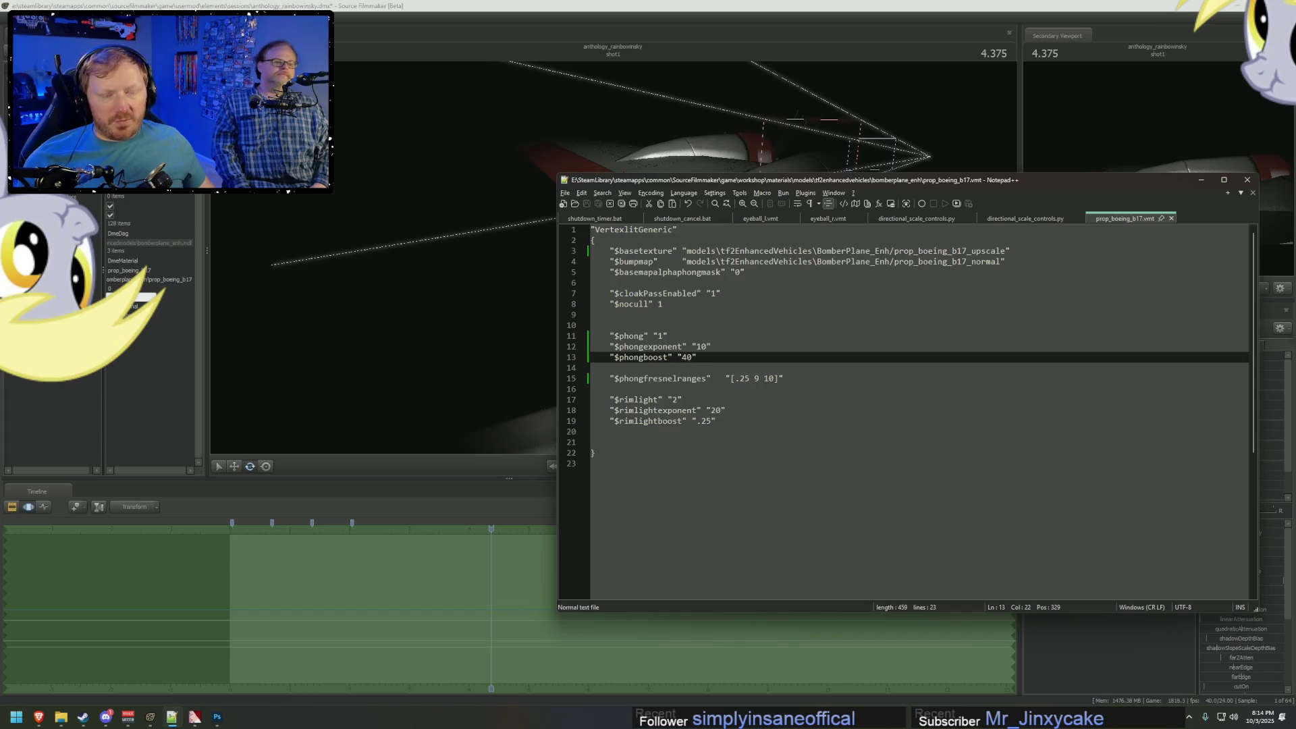
# Compare the wing from the main camera and a close-up orbit, then return to the $phong page.
pyautogui.hotkey('alt', 'Tab')
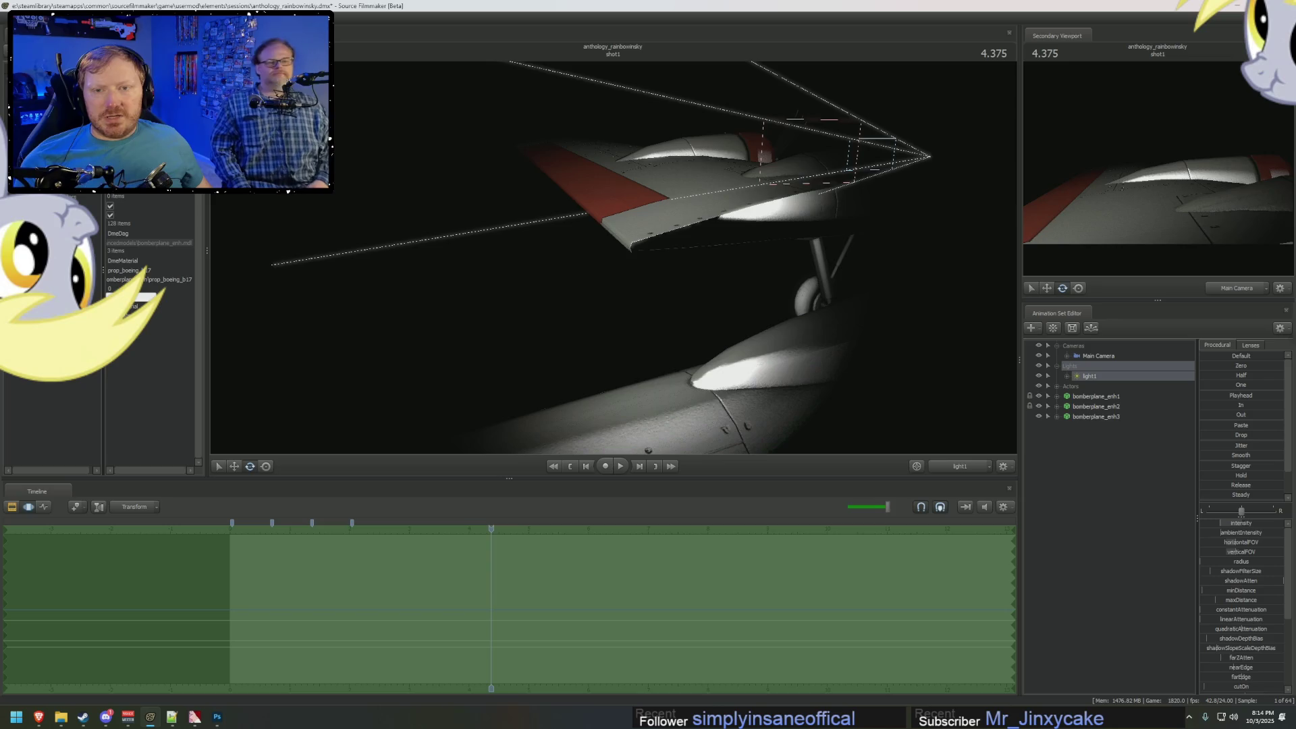
pyautogui.click(951, 467)
pyautogui.click(503, 170)
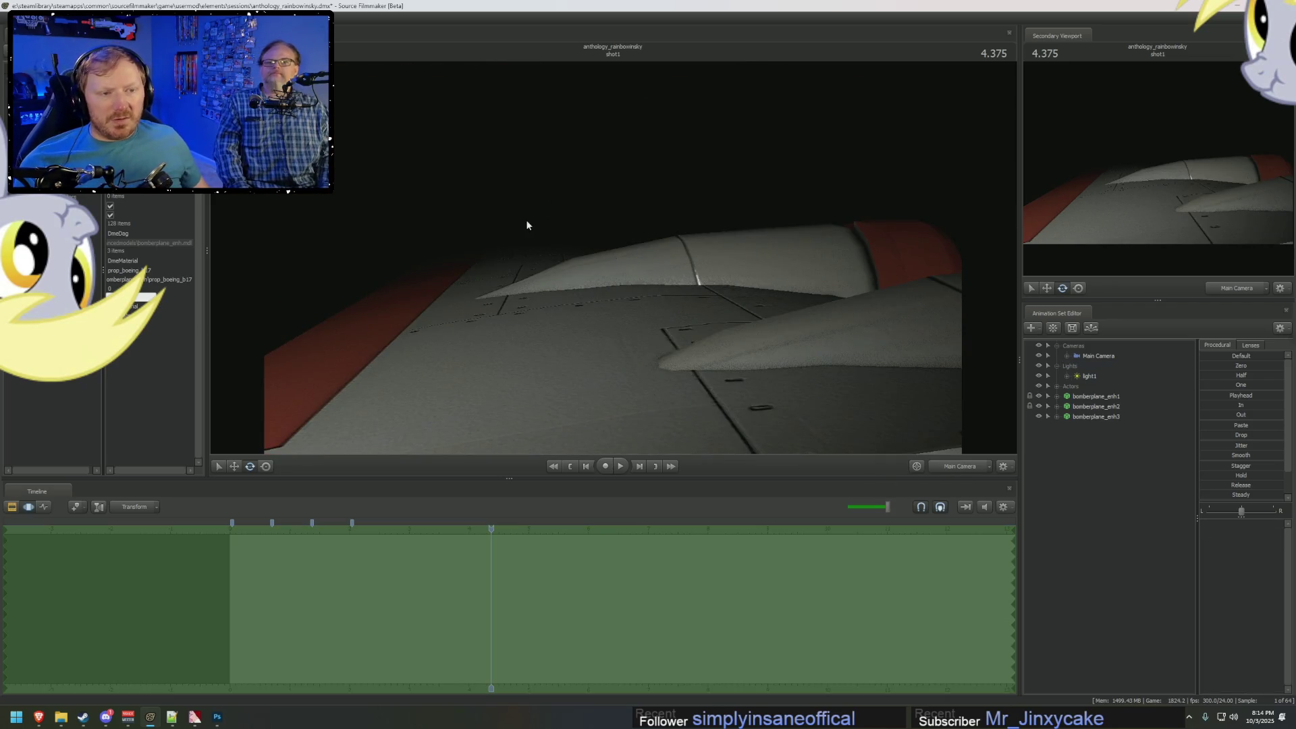
pyautogui.moveTo(772, 310); pyautogui.dragTo(601, 142)
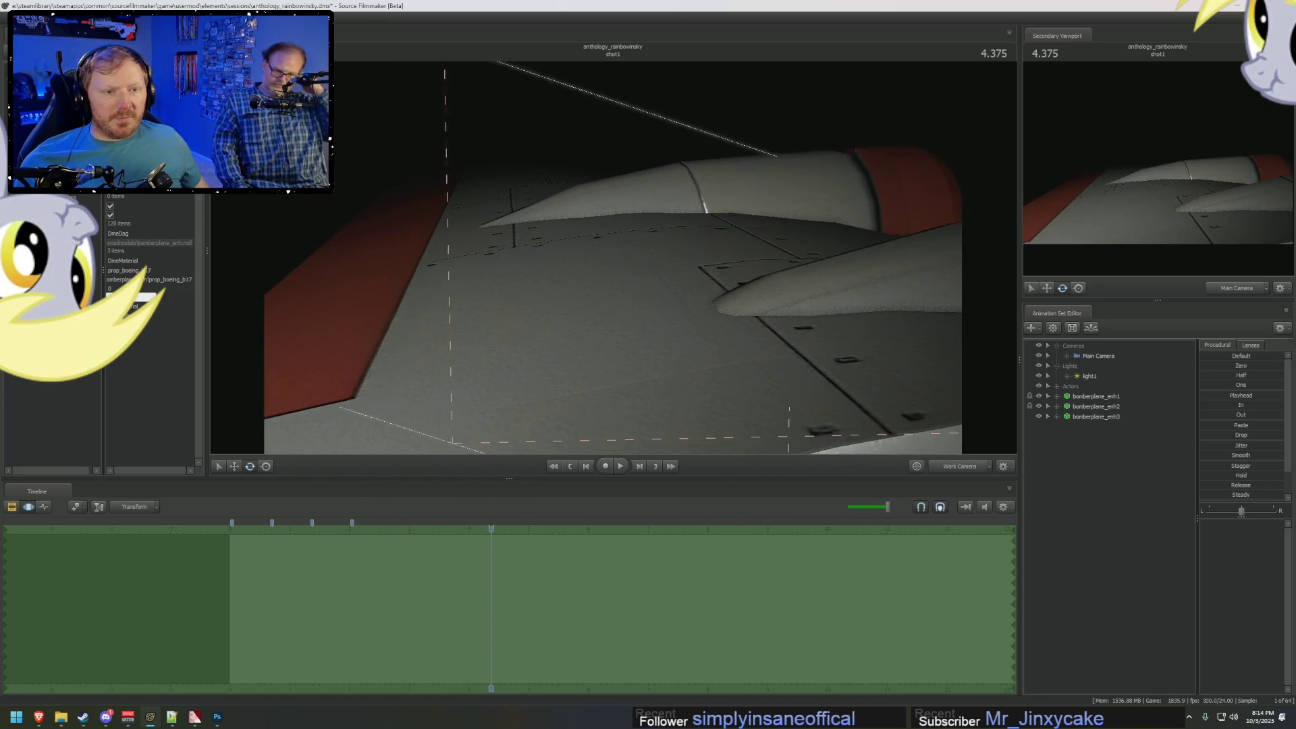
pyautogui.click(954, 465)
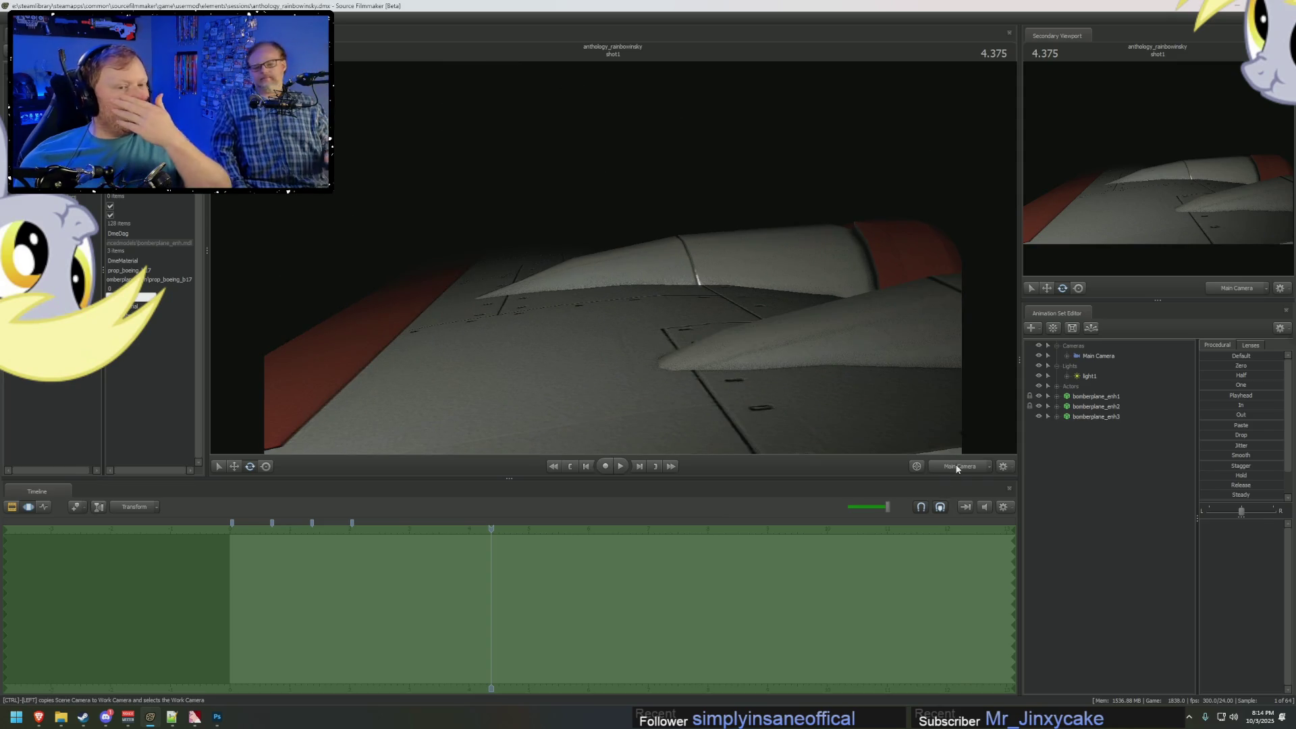
pyautogui.hotkey('alt', 'Tab')
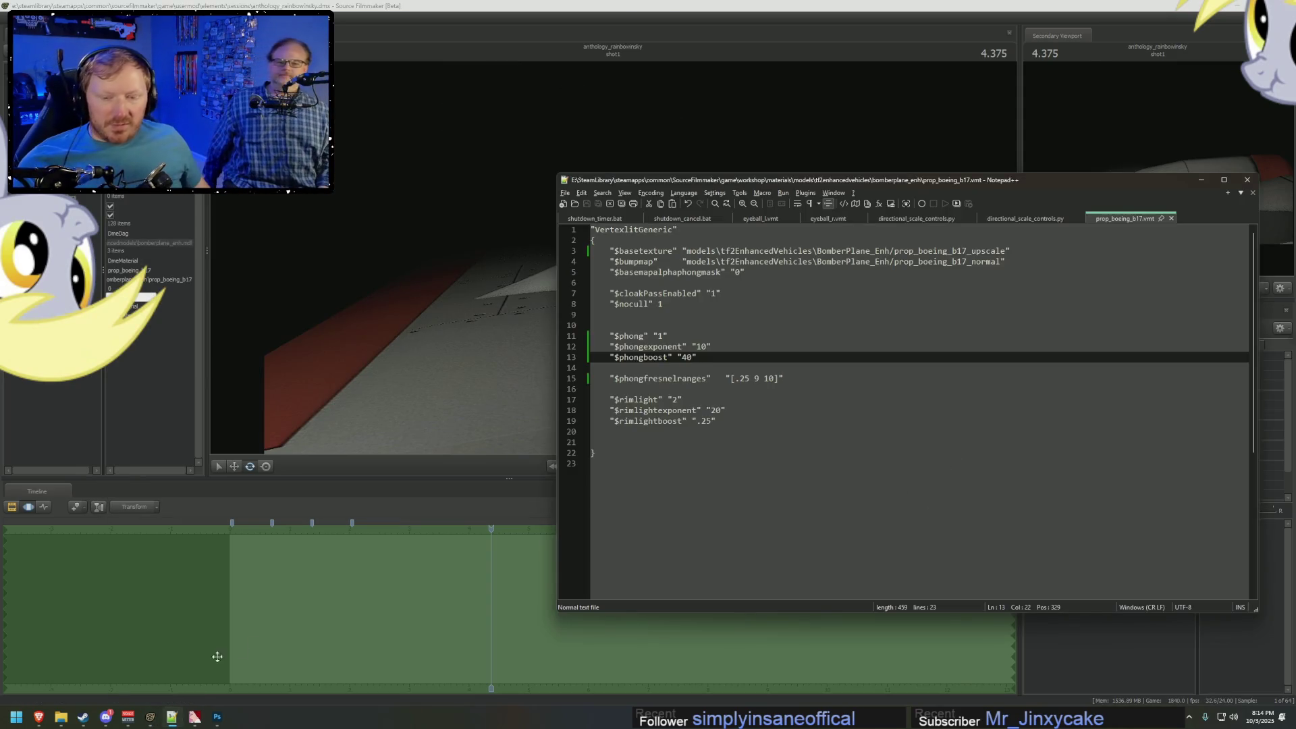
pyautogui.hotkey('alt', 'Tab')
pyautogui.click(557, 31)
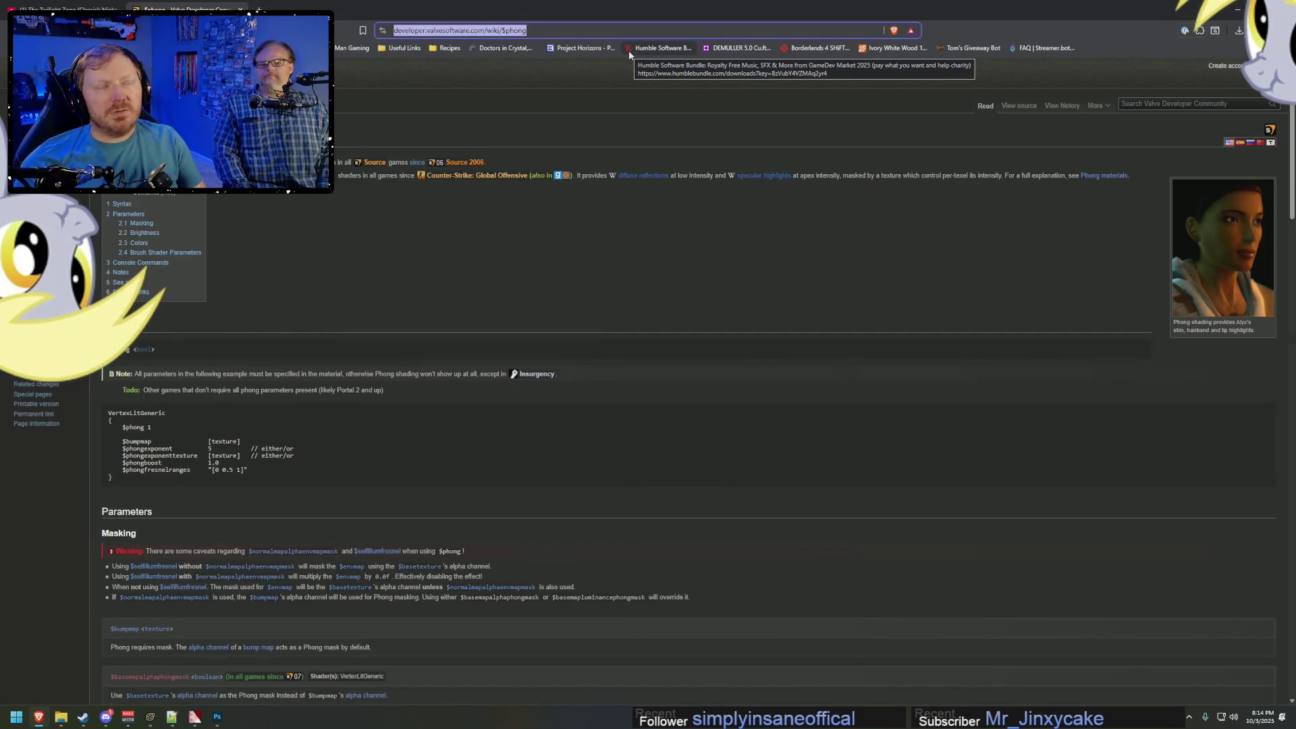
# Search 'seamless water on glass texture' from the address bar, then go to Google.
pyautogui.write('se')
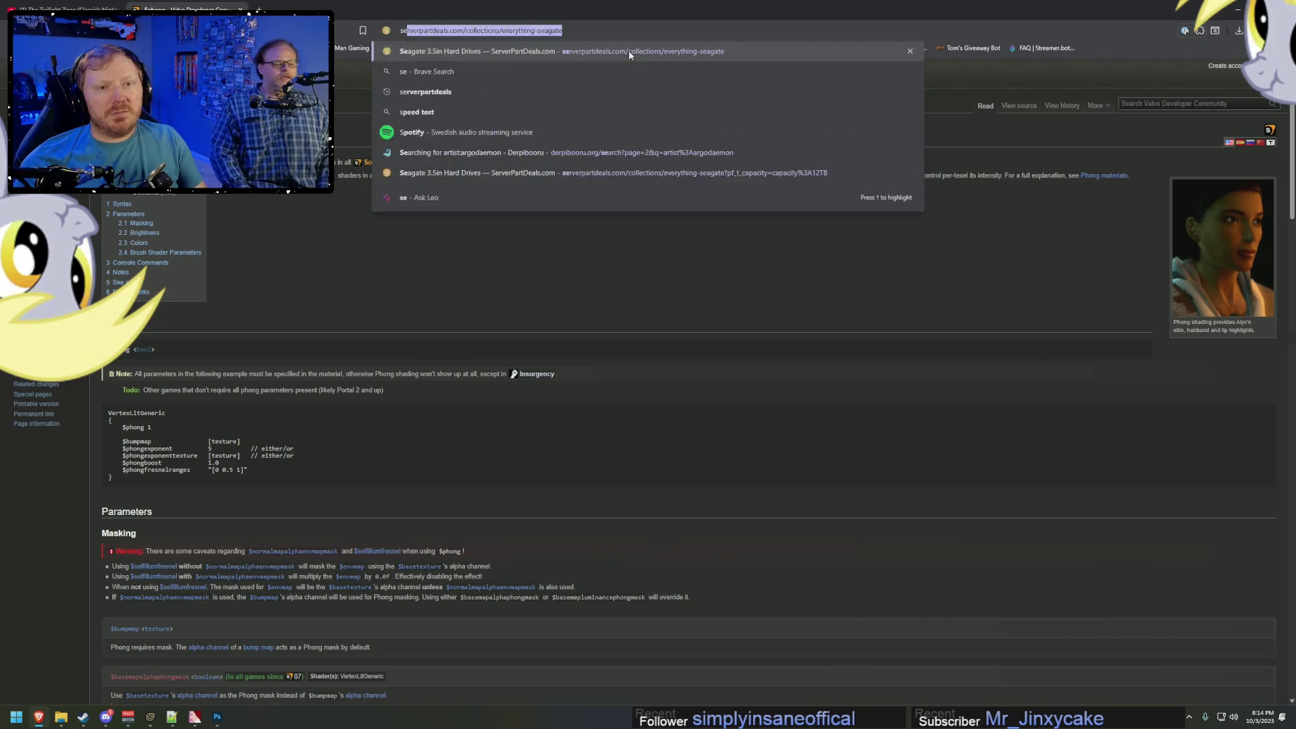
pyautogui.write('amless tater')
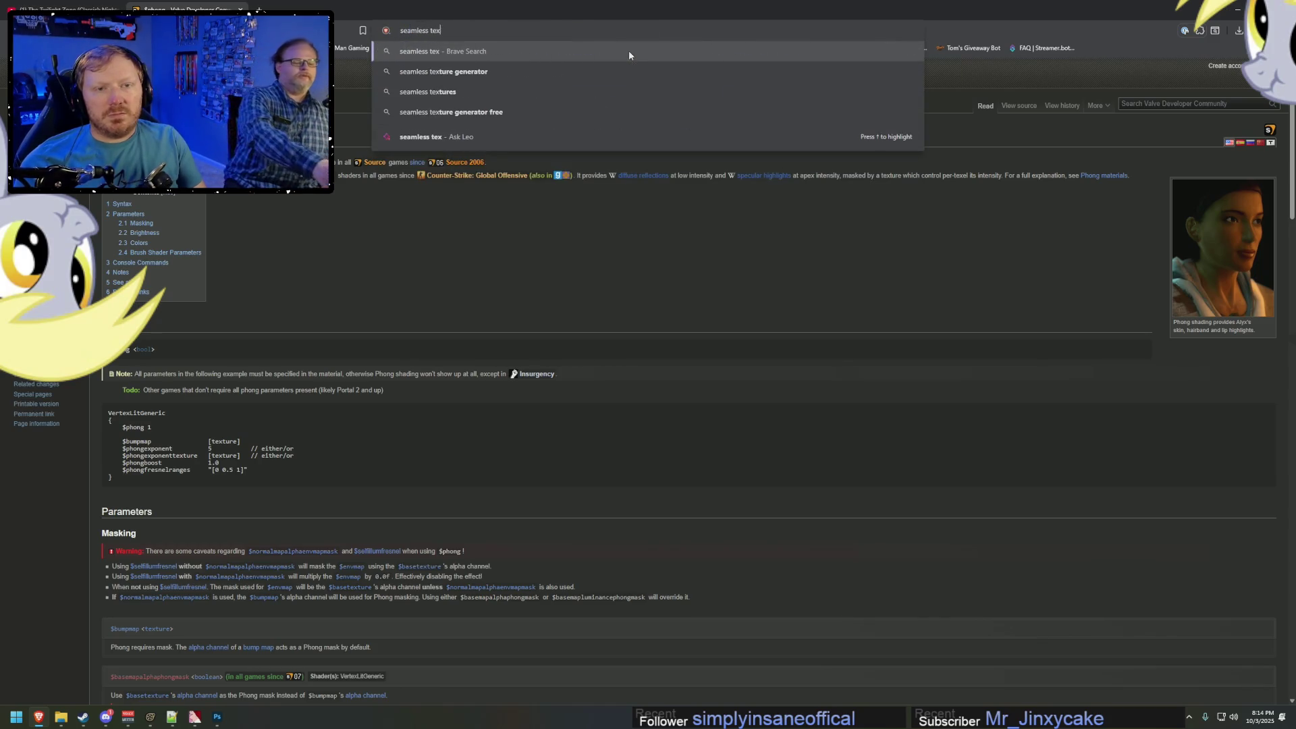
pyautogui.write(' on glas')
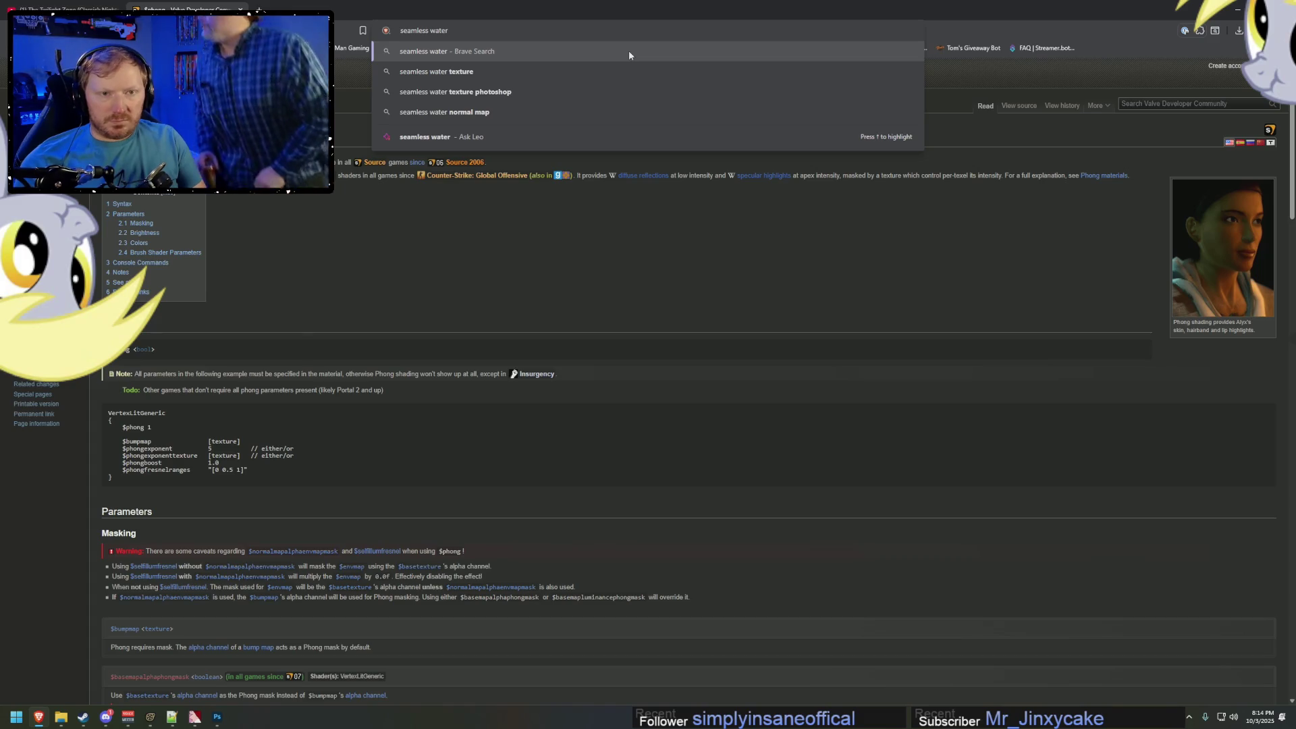
pyautogui.write('s texture')
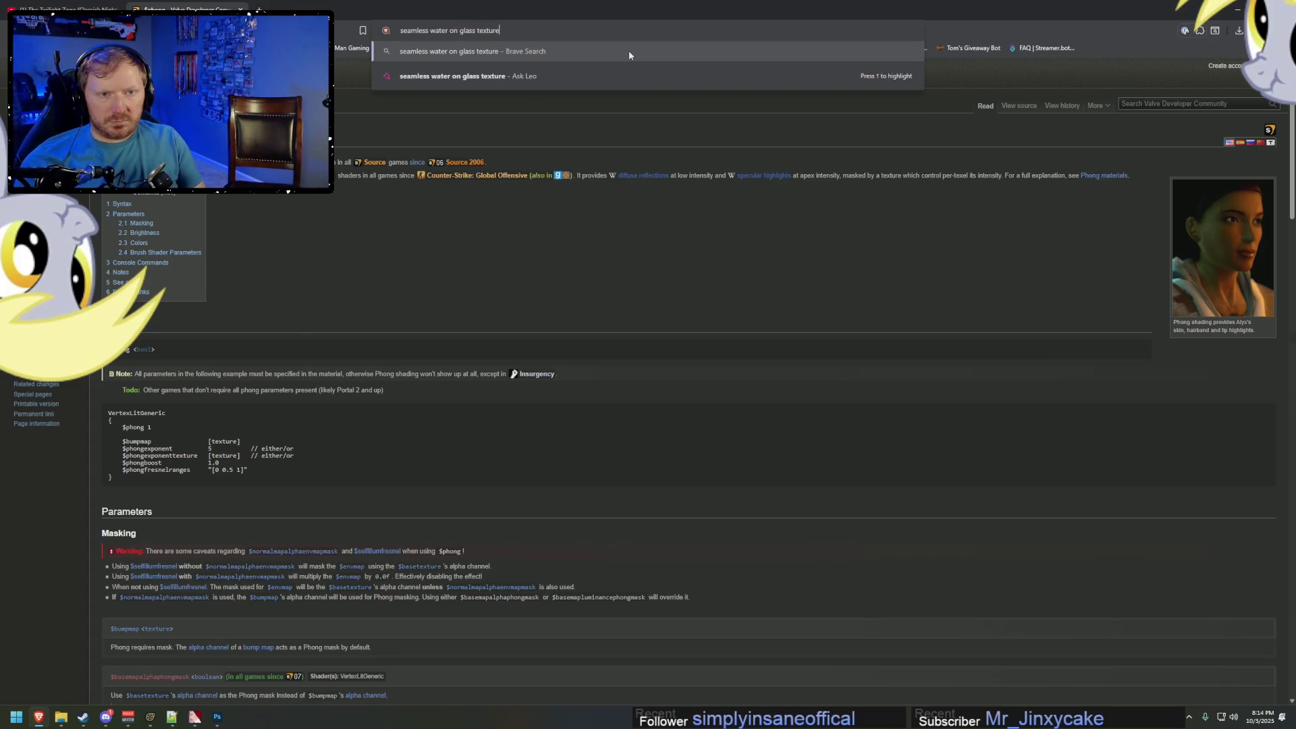
pyautogui.press('Return')
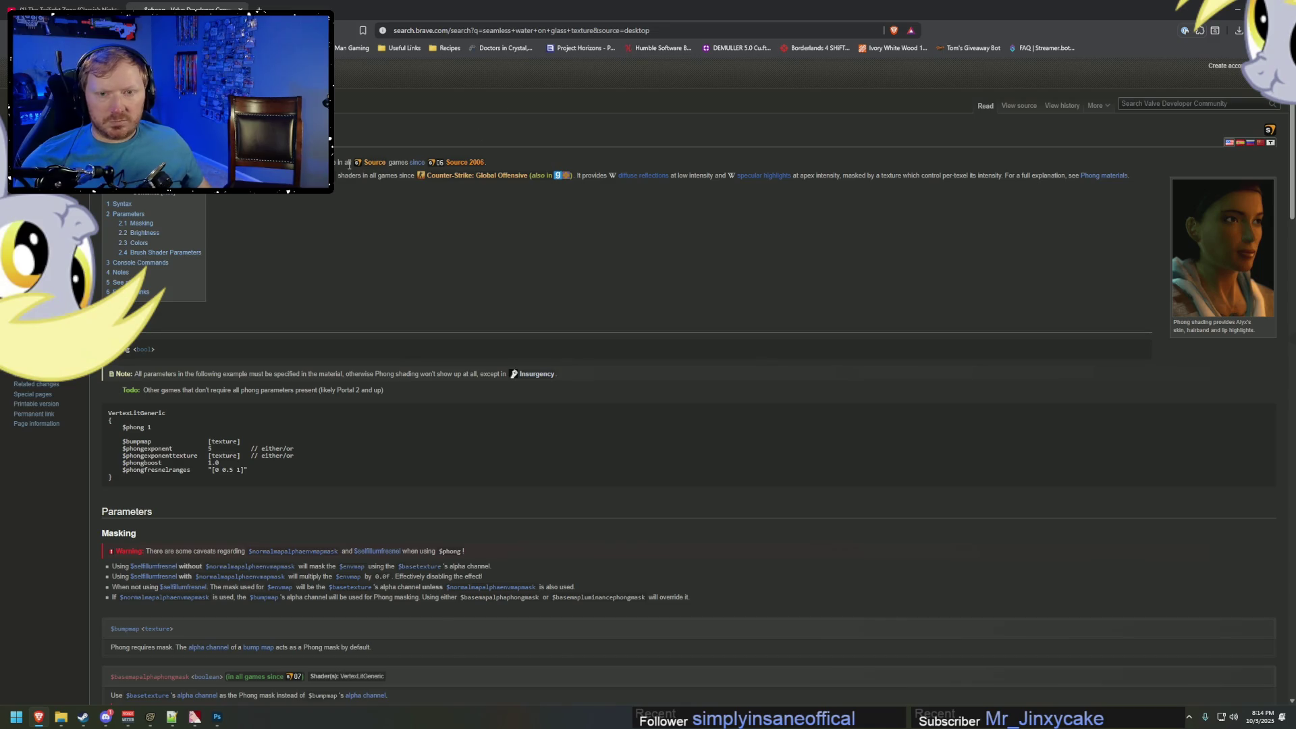
pyautogui.click(508, 31)
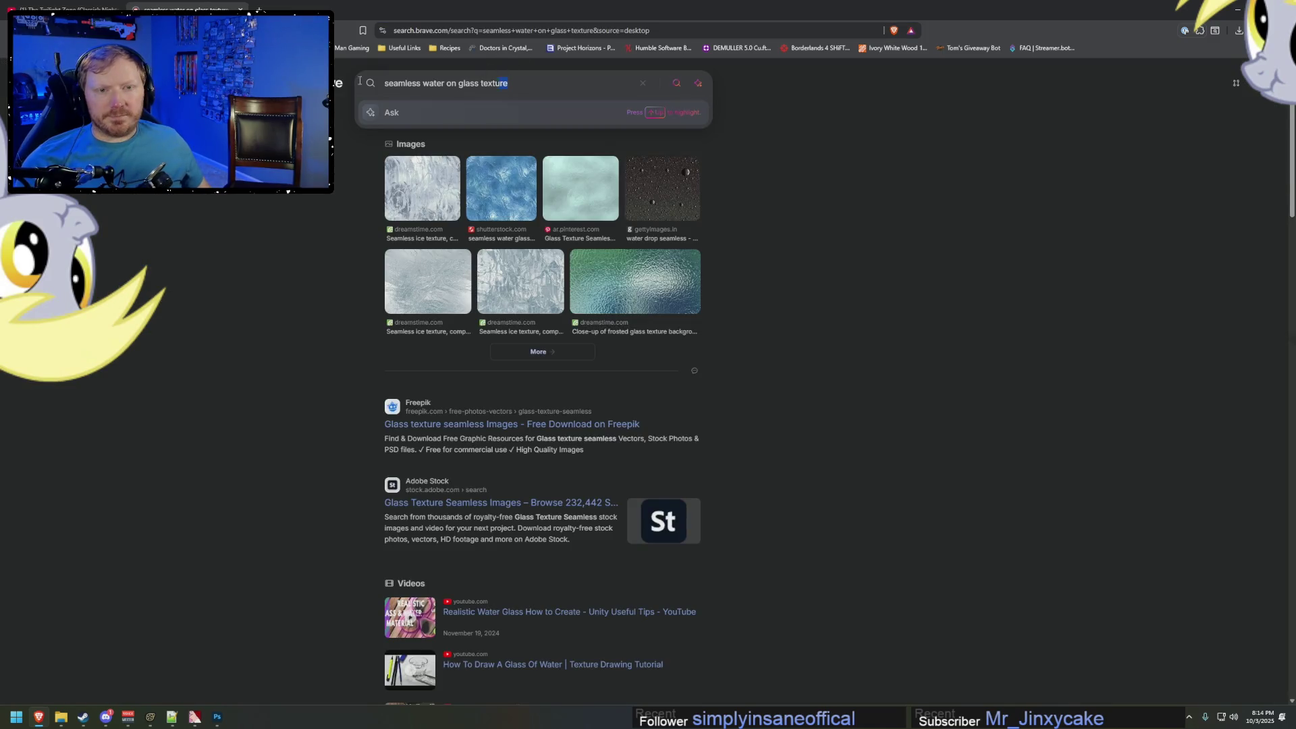
pyautogui.click(469, 30)
pyautogui.write('google.c')
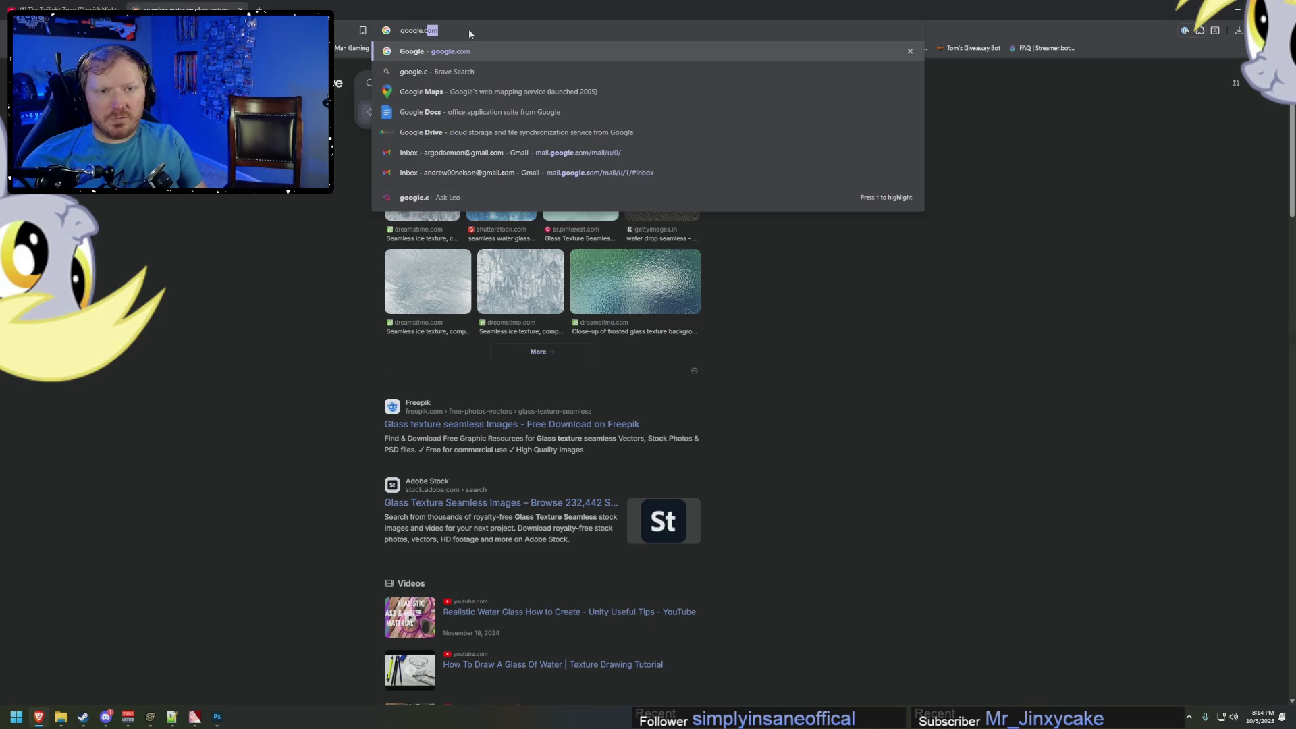
pyautogui.press('Return')
# Run the query in Google Images and preview the Shutterstock drops-on-glass texture.
pyautogui.click(655, 261)
pyautogui.write('seamless water on glass texture')
pyautogui.press('Return')
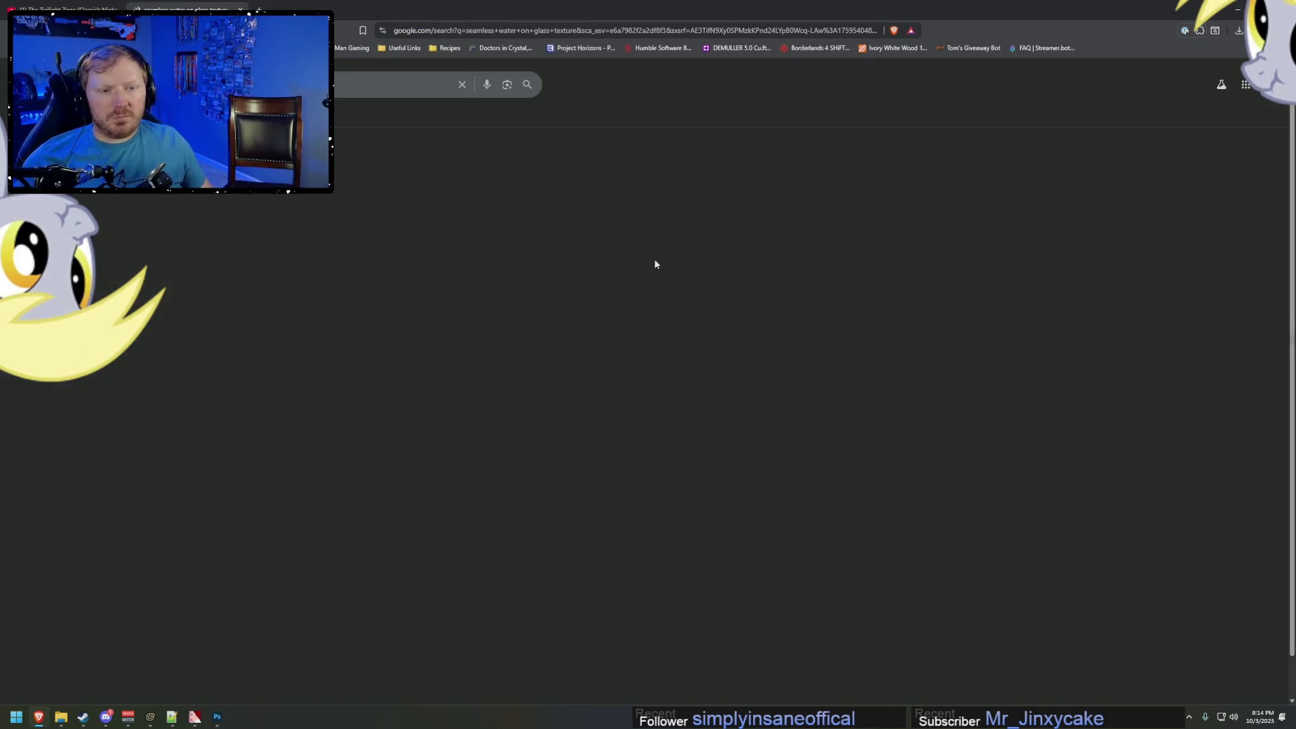
pyautogui.click(163, 116)
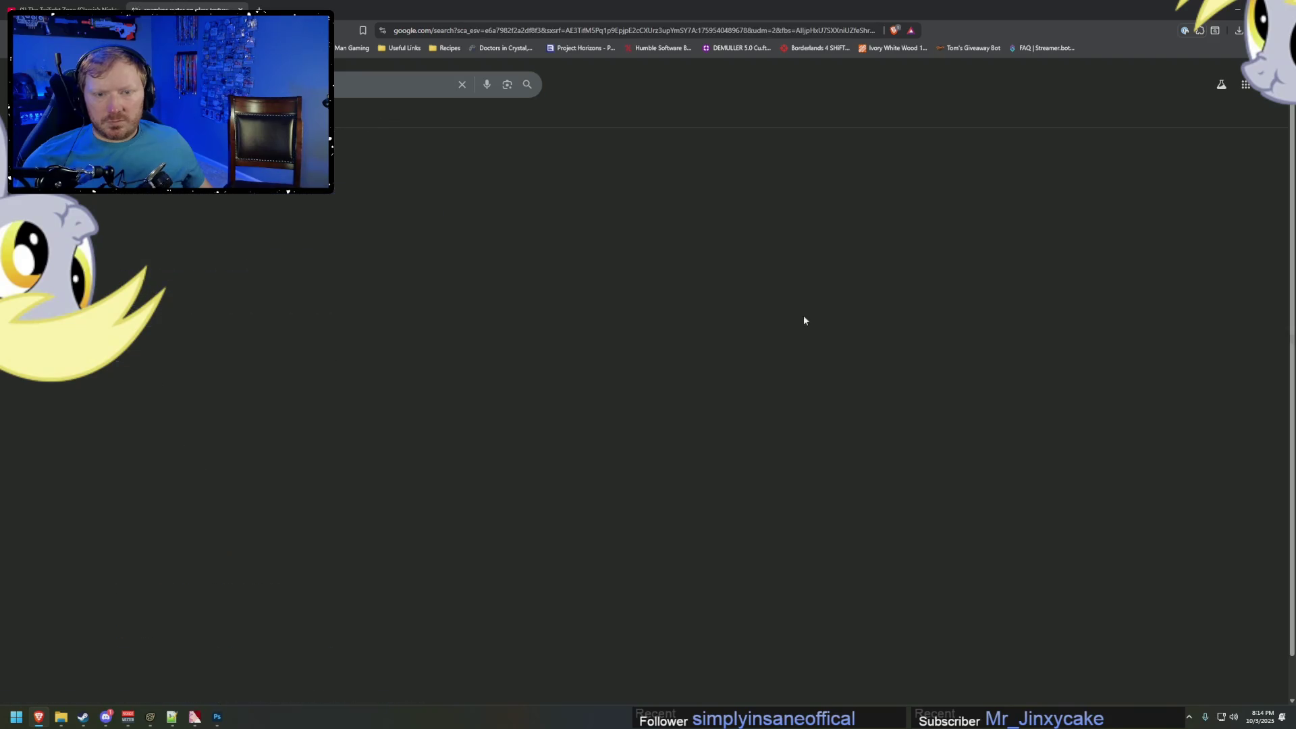
pyautogui.click(364, 594)
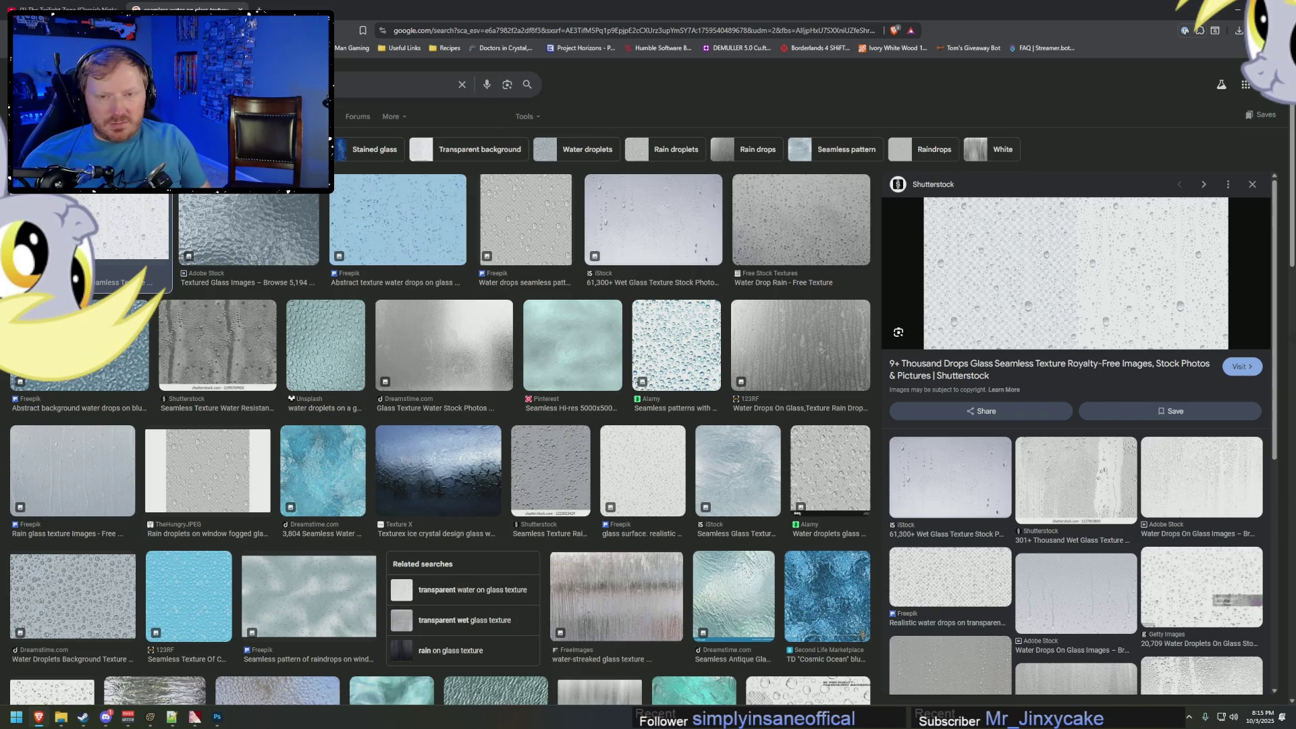
# Search 'seamless water on metal texture' and preview stainless-steel ripple, Depositphotos, G-Tex and inox results.
pyautogui.press('Return')
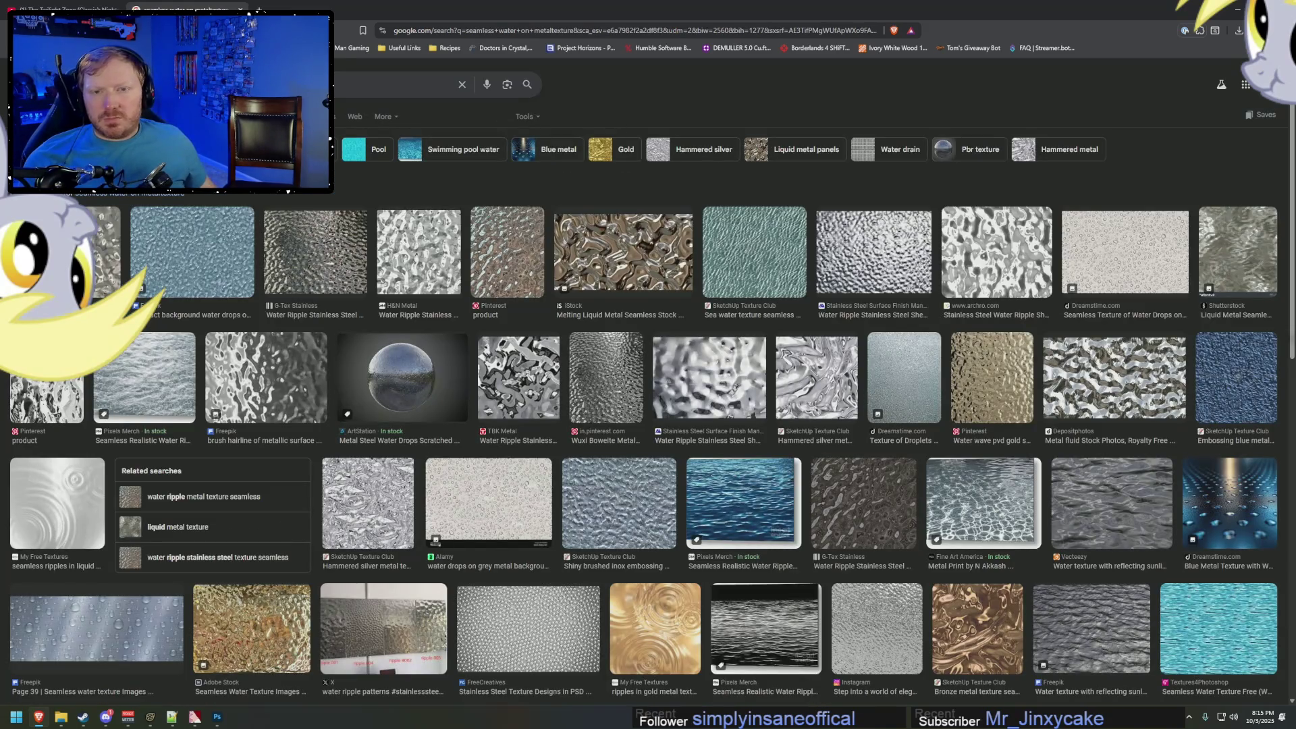
pyautogui.press('Return')
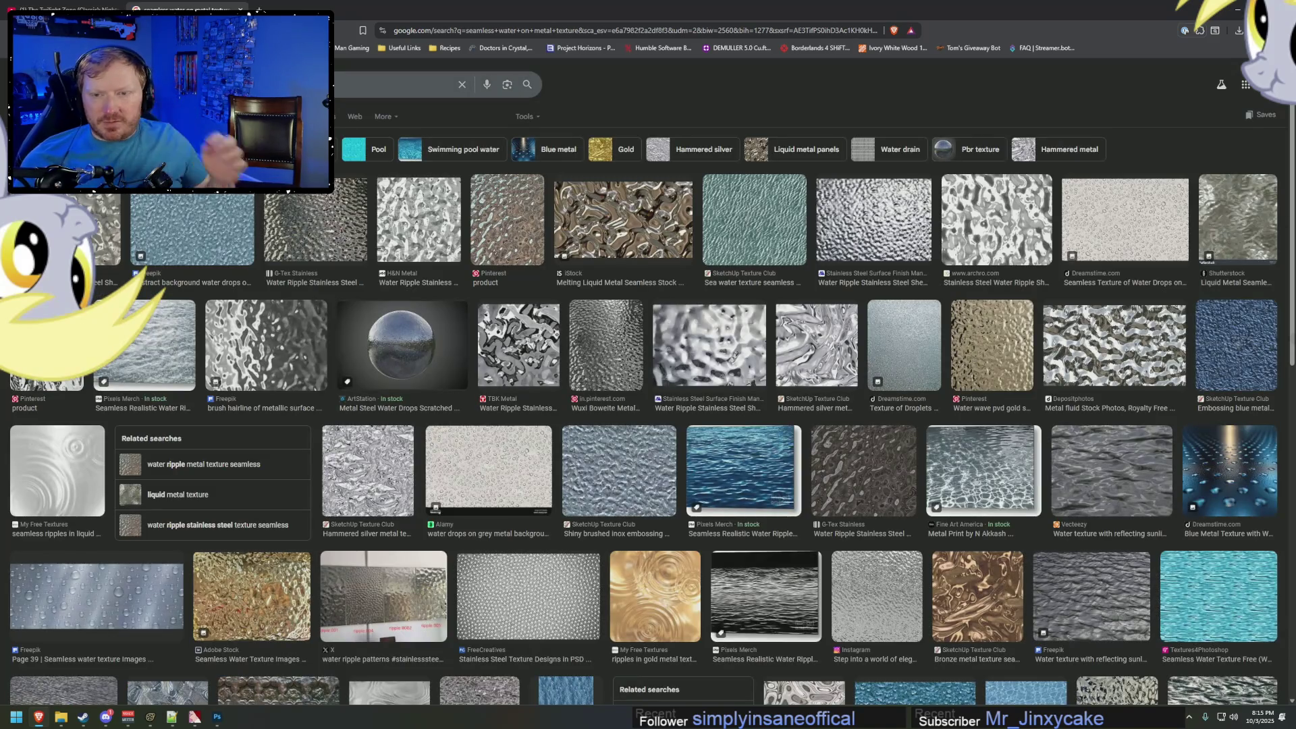
pyautogui.click(709, 345)
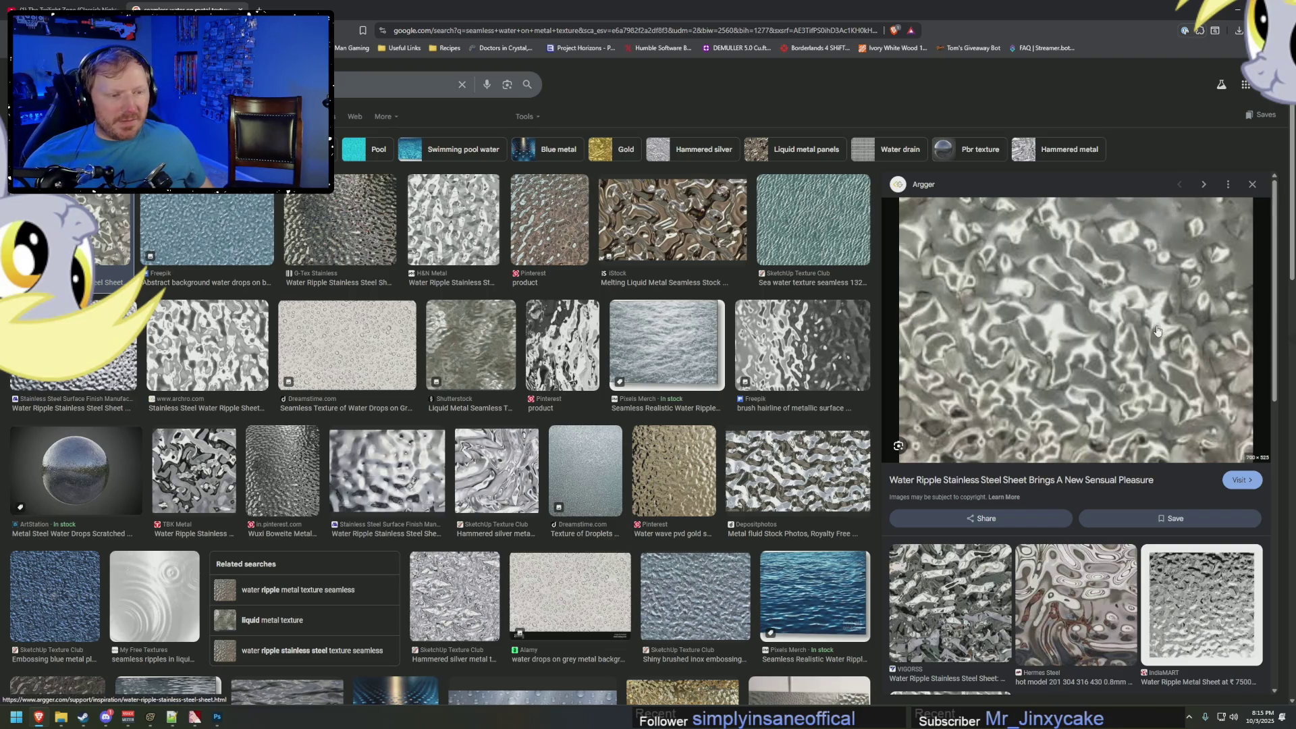
pyautogui.click(793, 476)
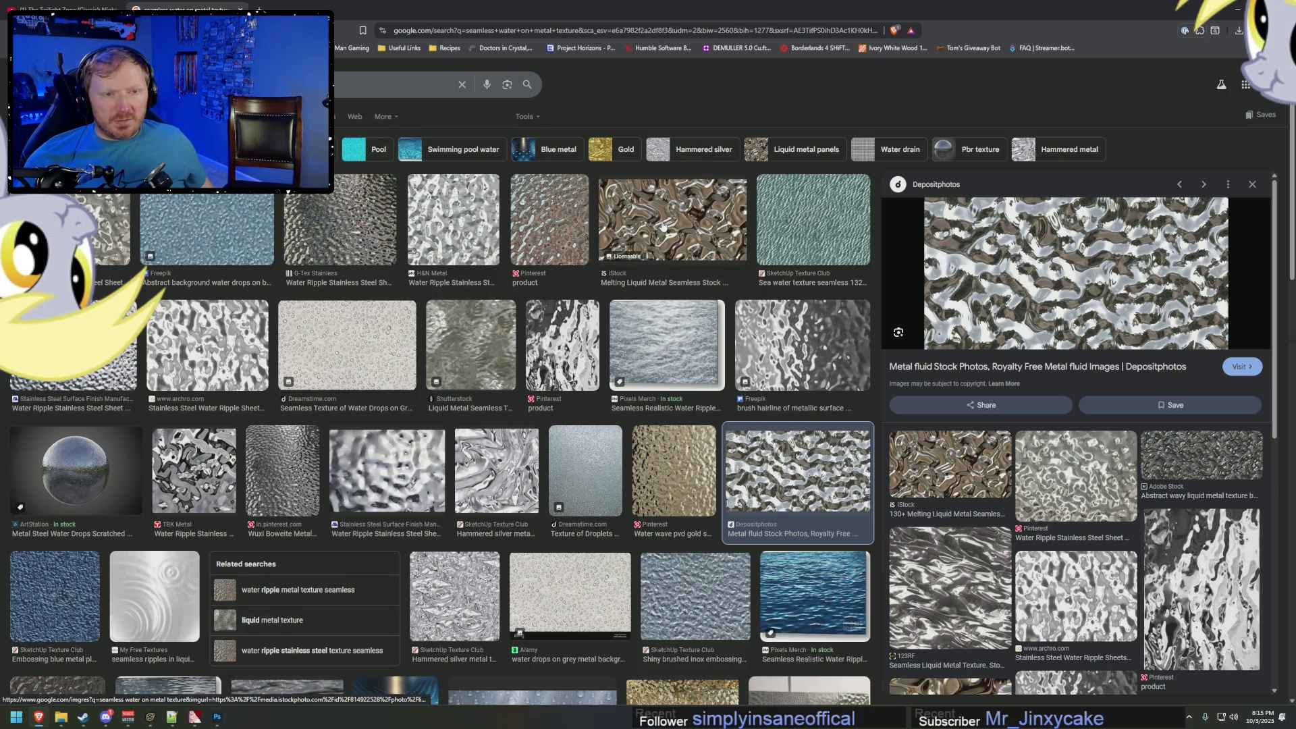
pyautogui.click(365, 221)
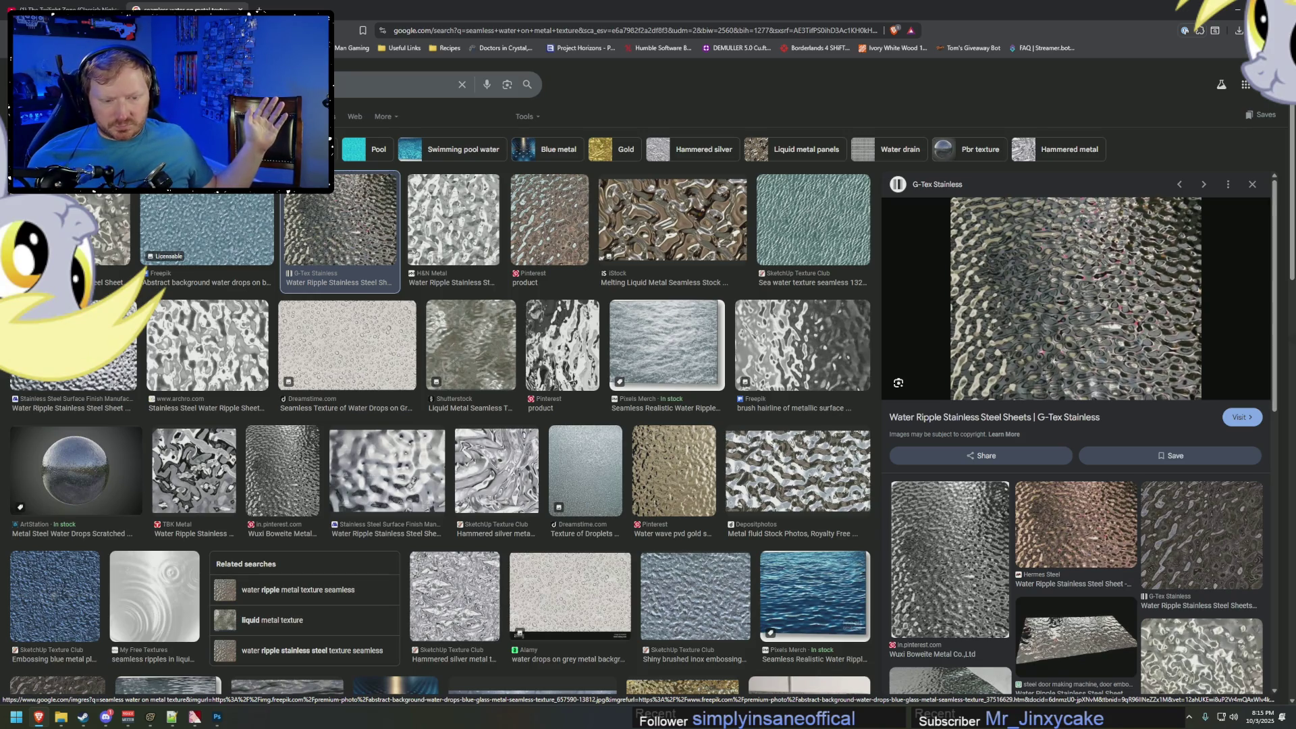
pyautogui.click(684, 611)
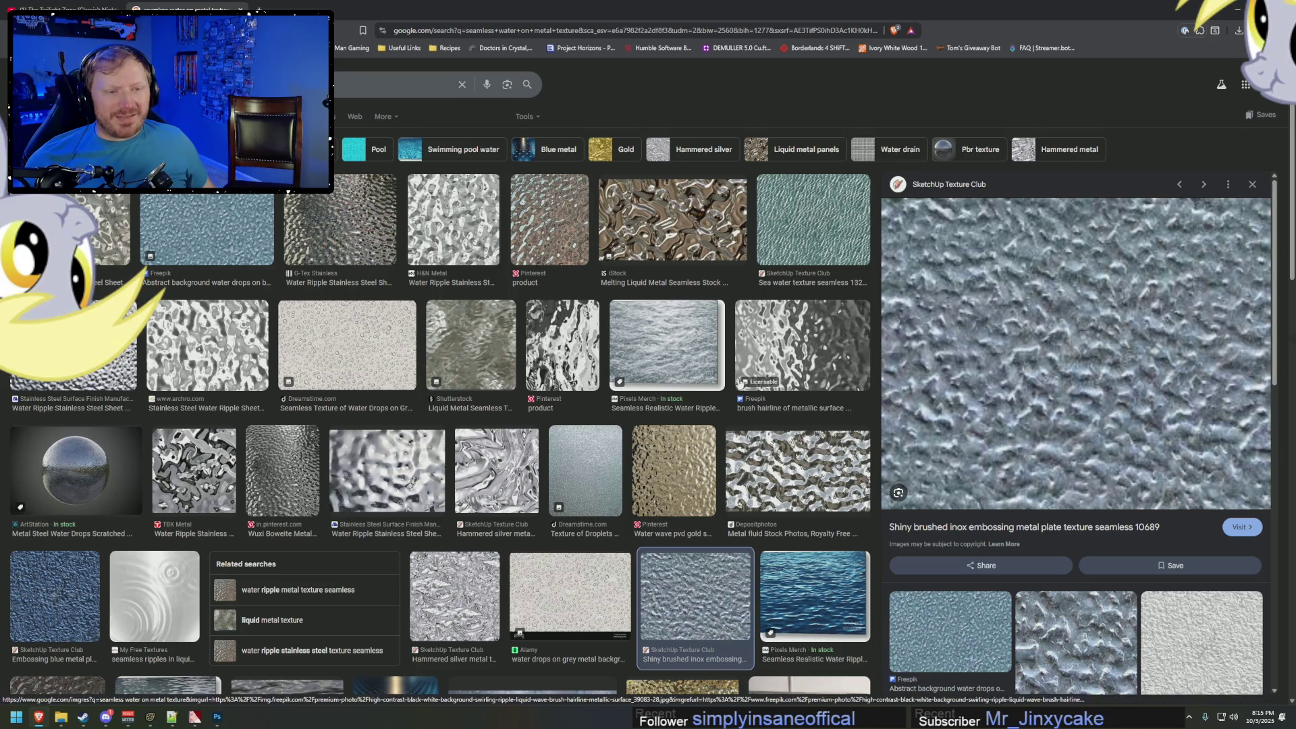
# Preview more ripple textures, then open the Freepik blue water-drops texture page in a new tab.
pyautogui.click(287, 484)
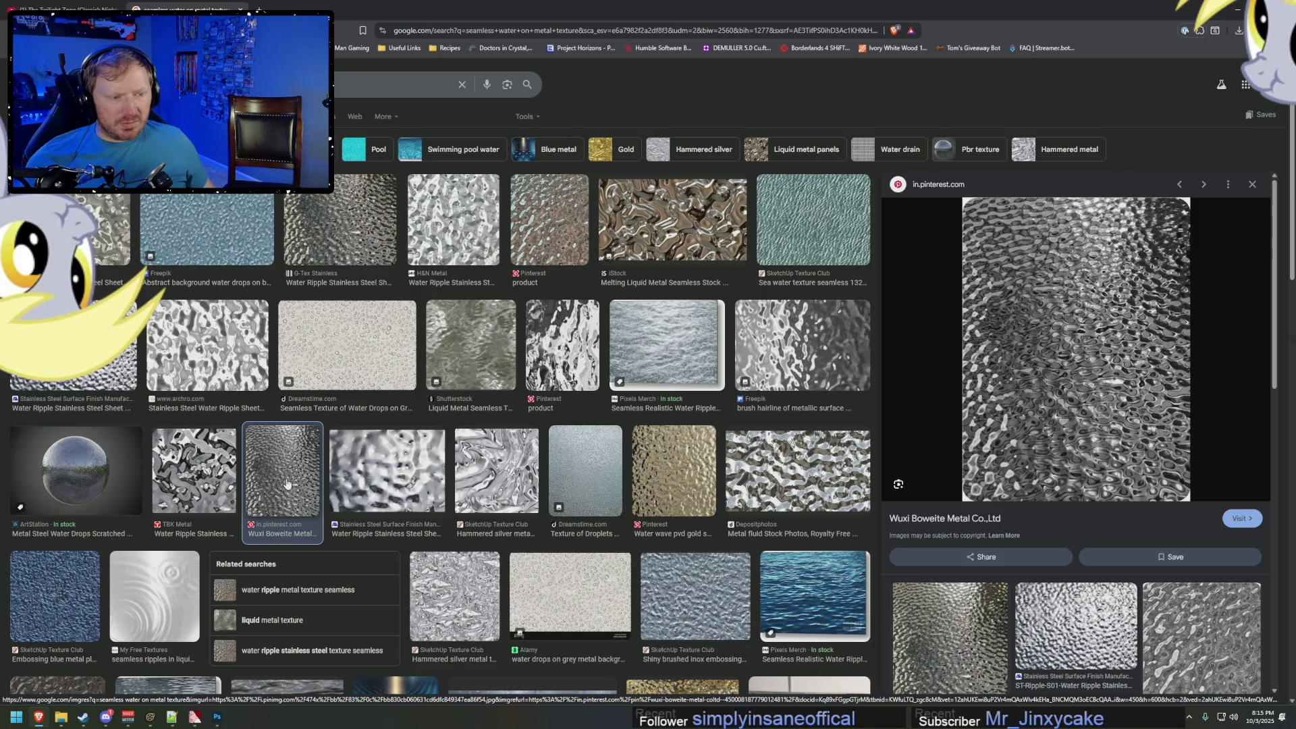
pyautogui.click(825, 234)
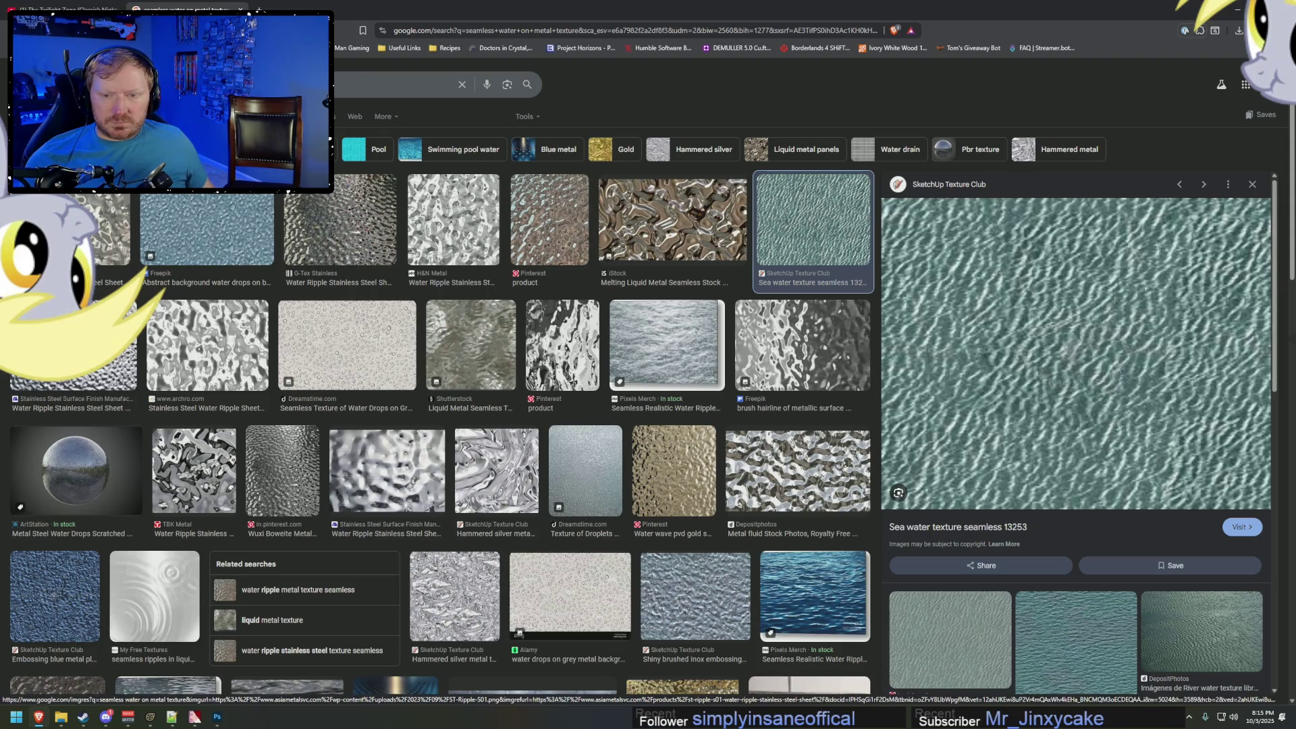
pyautogui.click(77, 358)
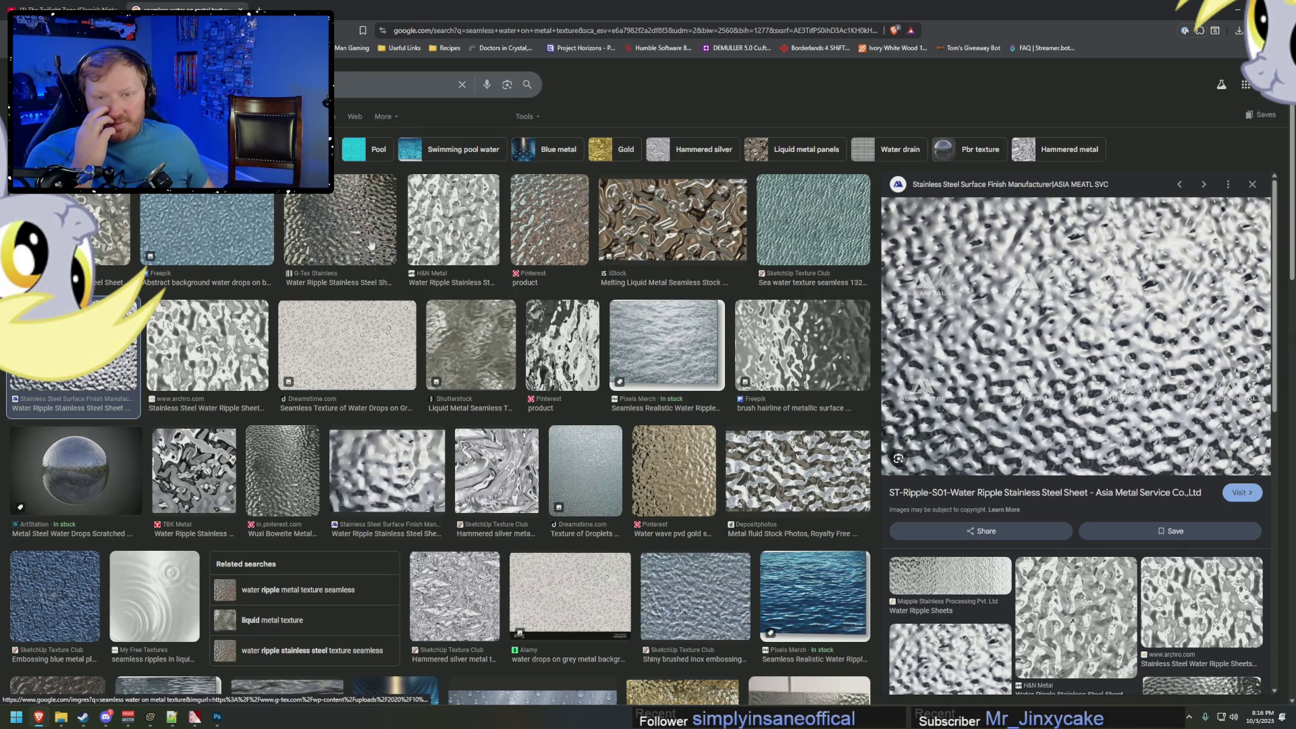
pyautogui.click(230, 220)
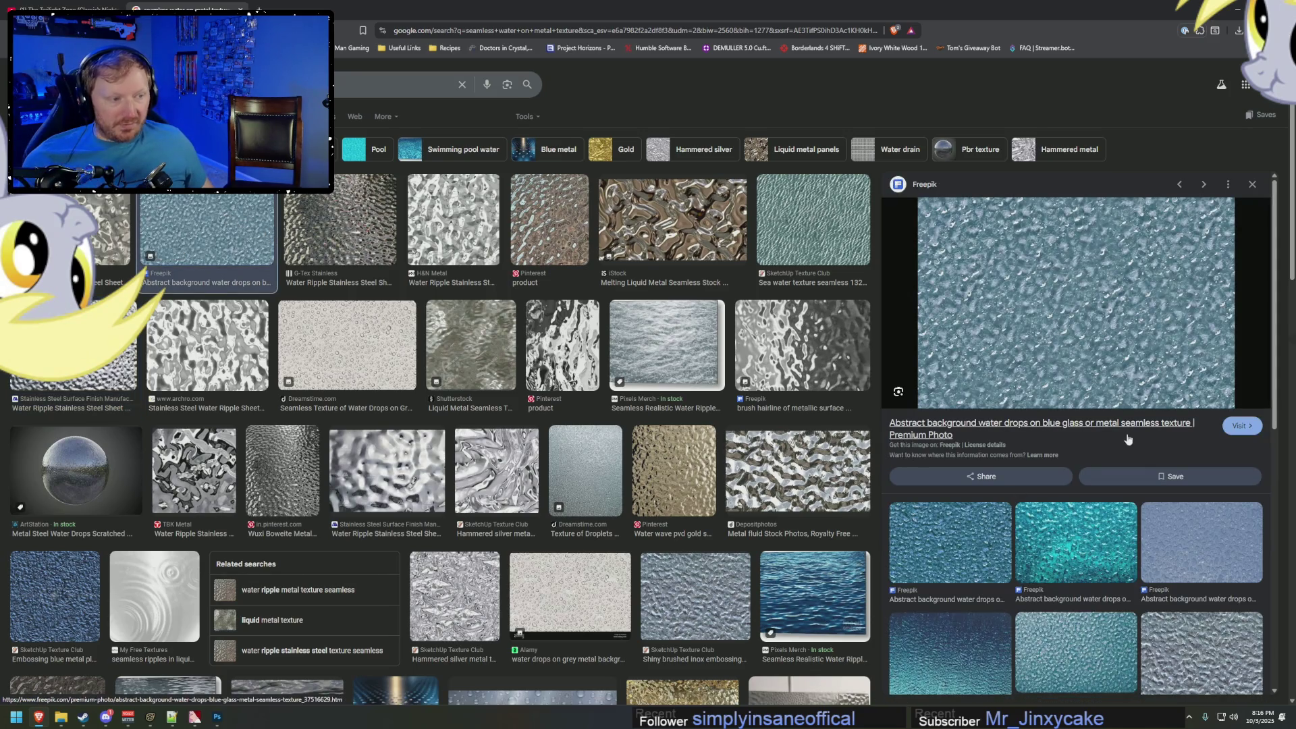
pyautogui.click(1143, 314)
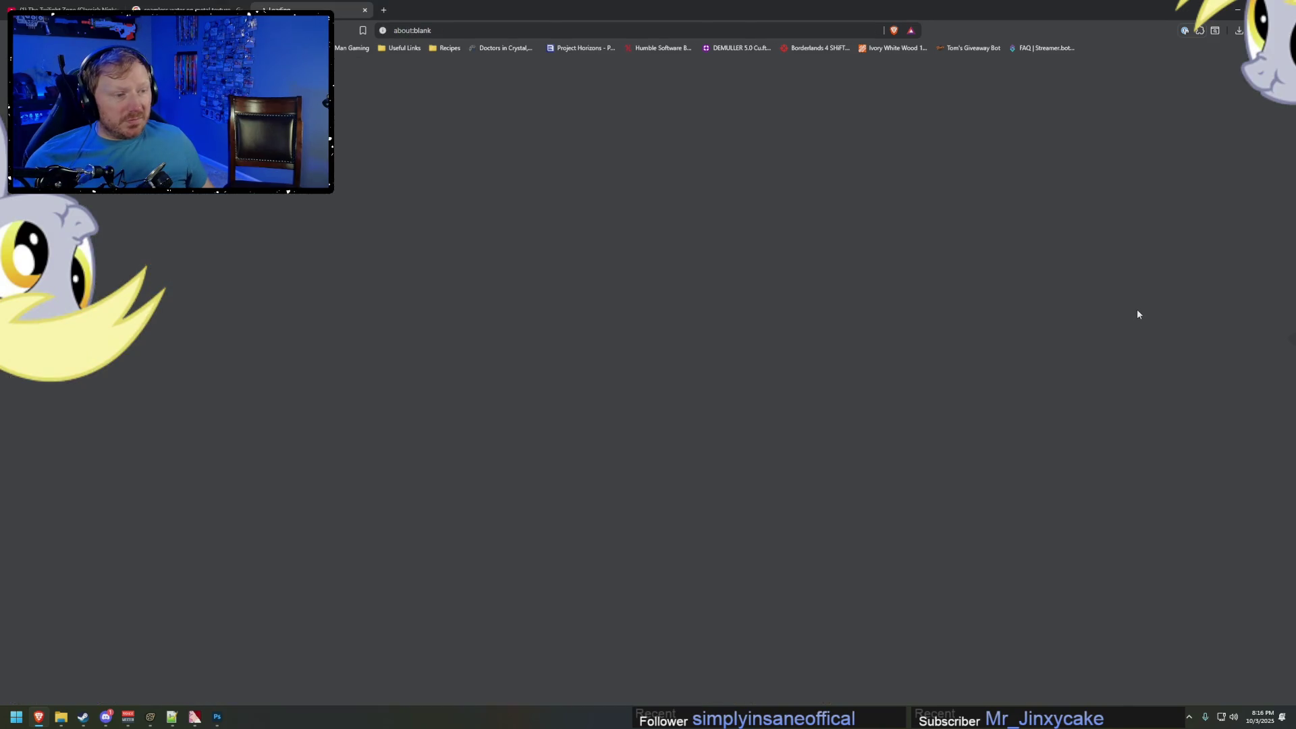
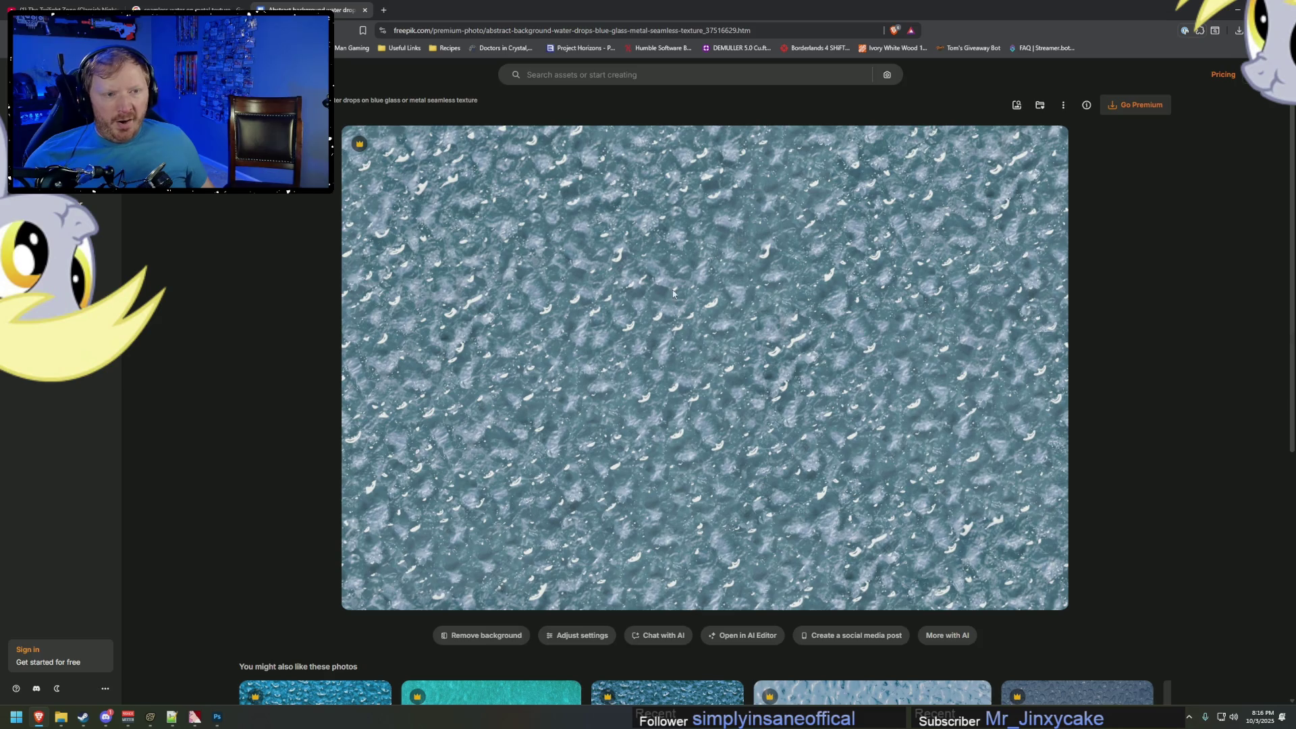
# Try the page context menu on the water texture image, cancelling a Save page attempt.
pyautogui.rightClick(751, 323)
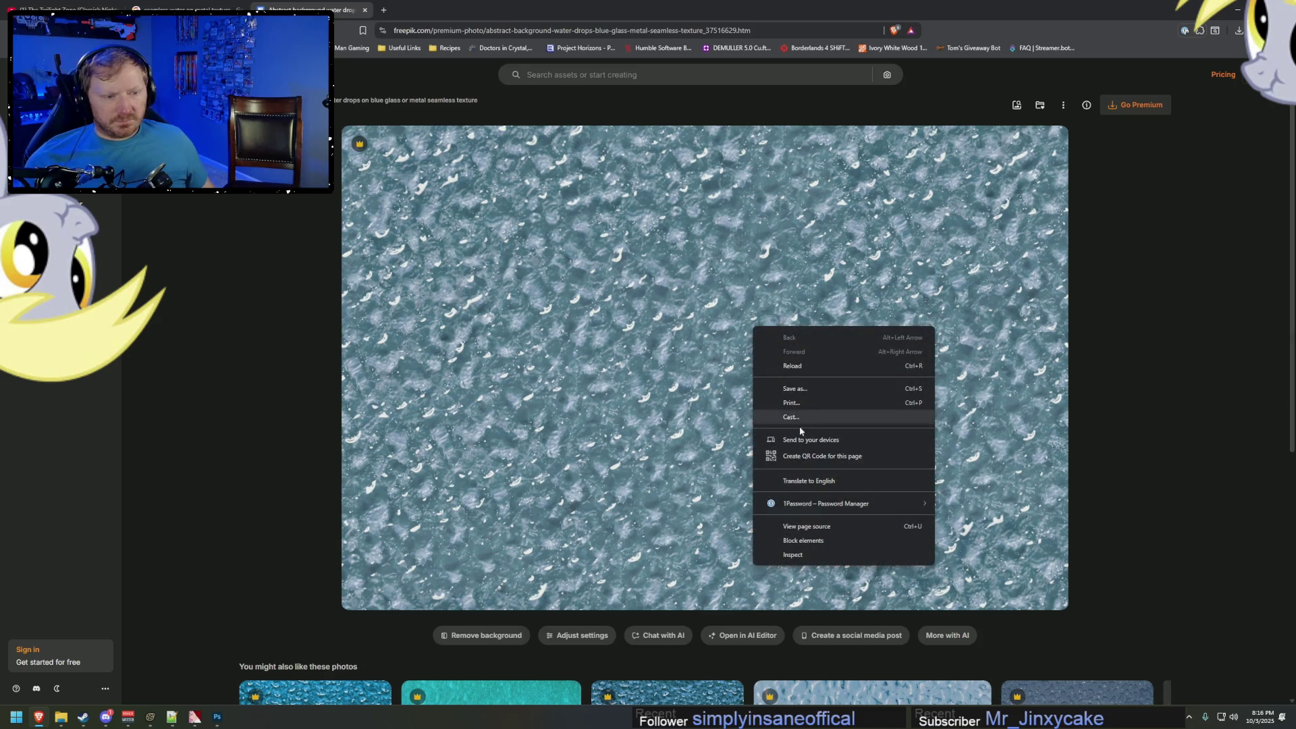
pyautogui.click(959, 446)
pyautogui.rightClick(865, 397)
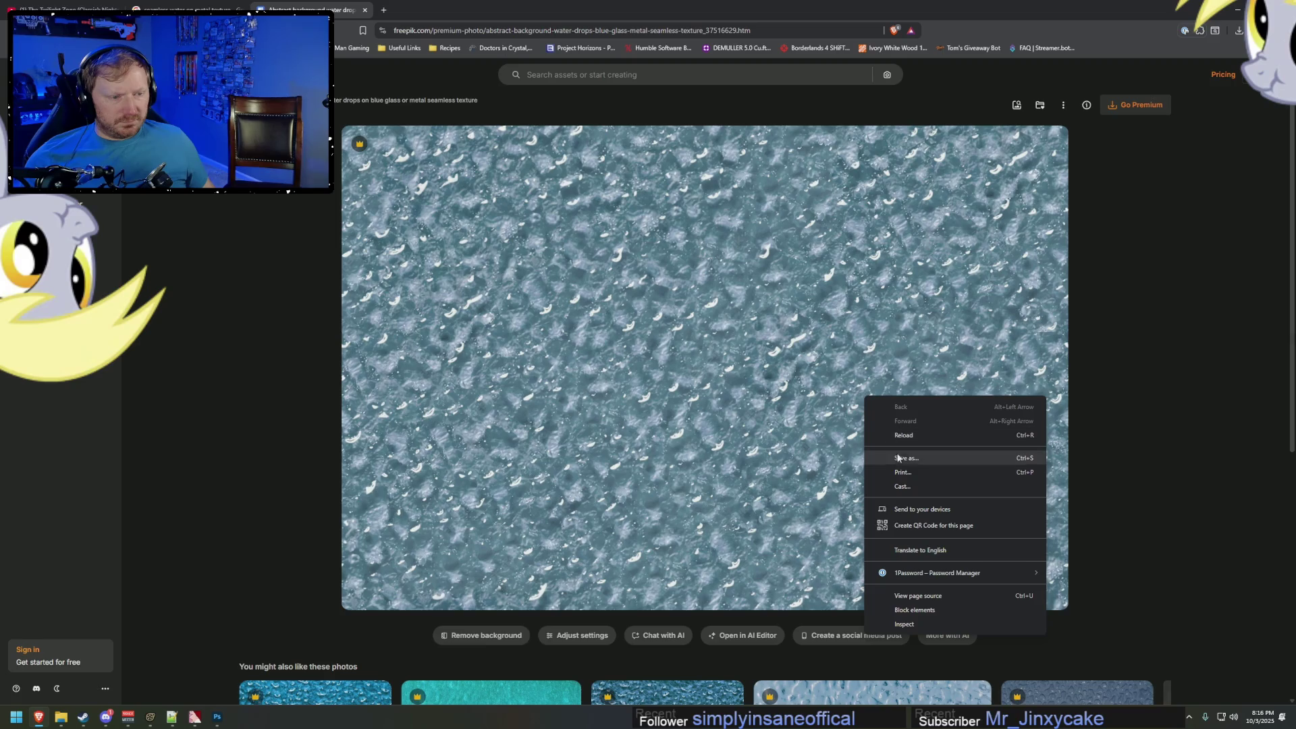
pyautogui.click(749, 369)
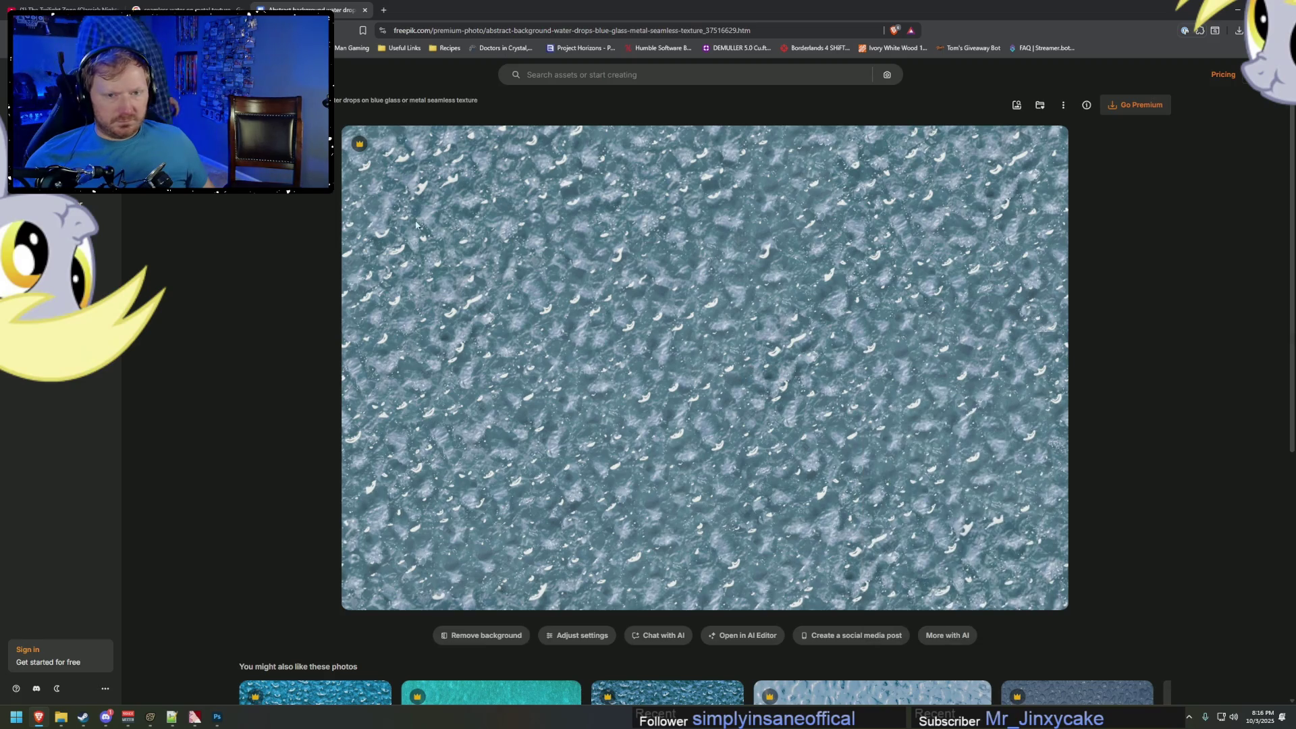
pyautogui.rightClick(751, 311)
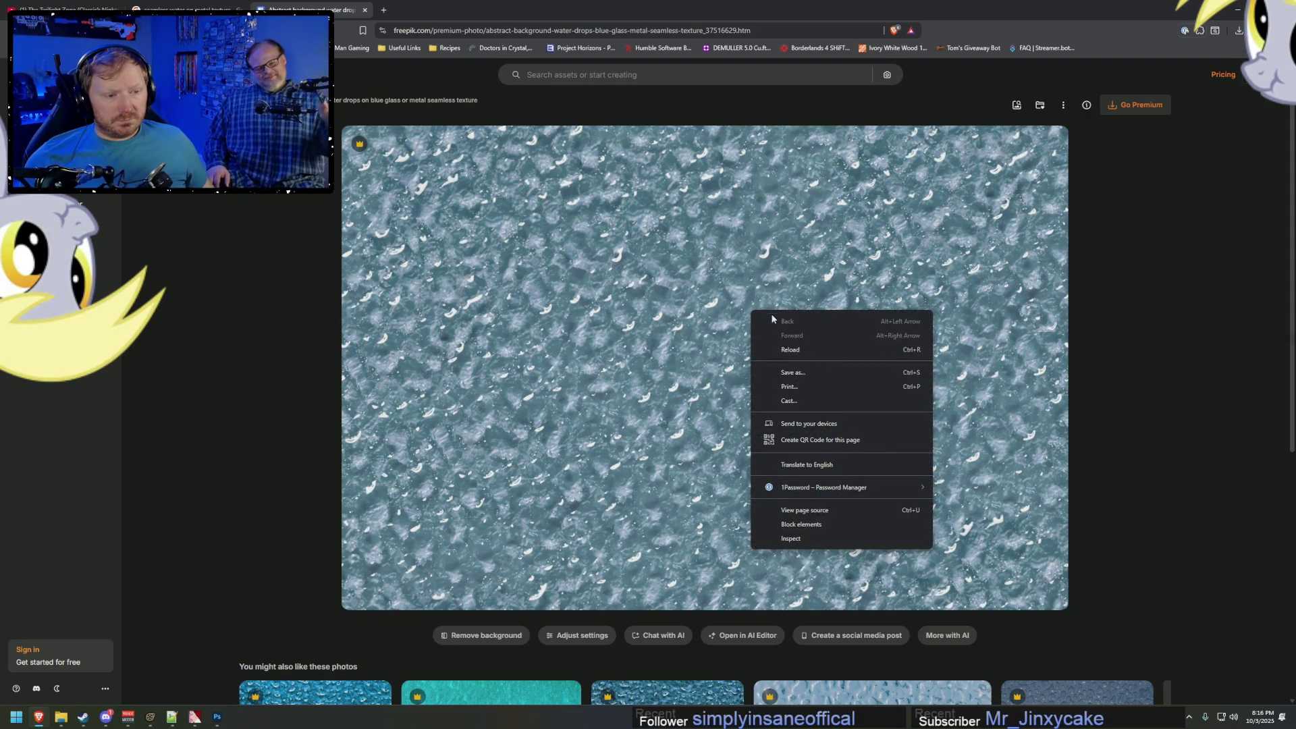
pyautogui.click(813, 374)
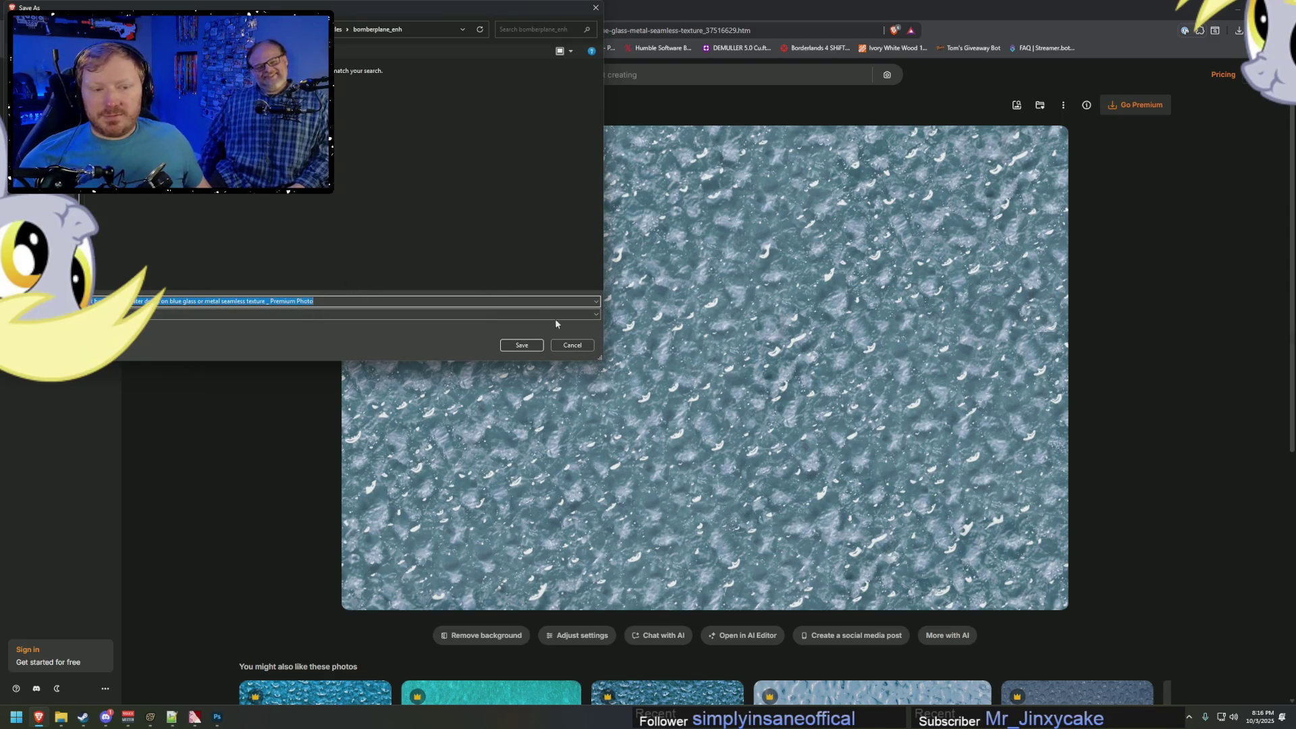
pyautogui.click(572, 345)
pyautogui.rightClick(530, 280)
pyautogui.click(469, 258)
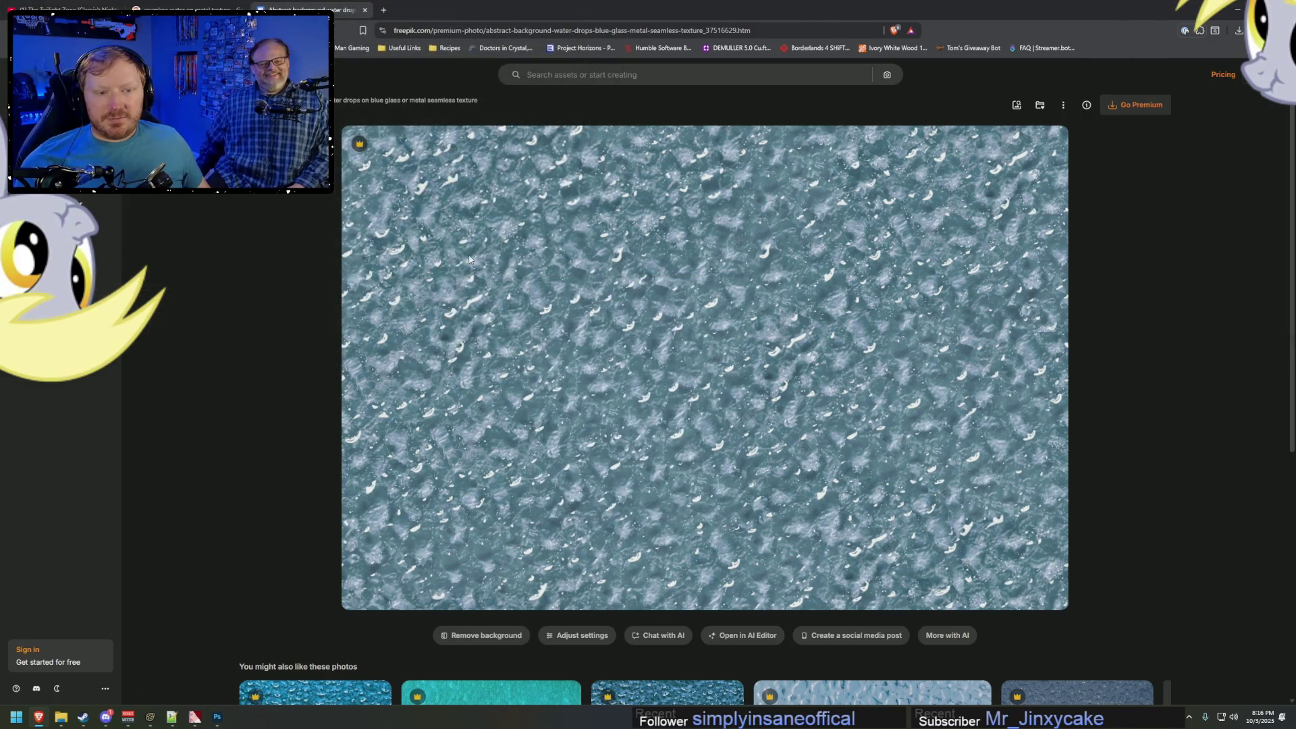
pyautogui.rightClick(635, 231)
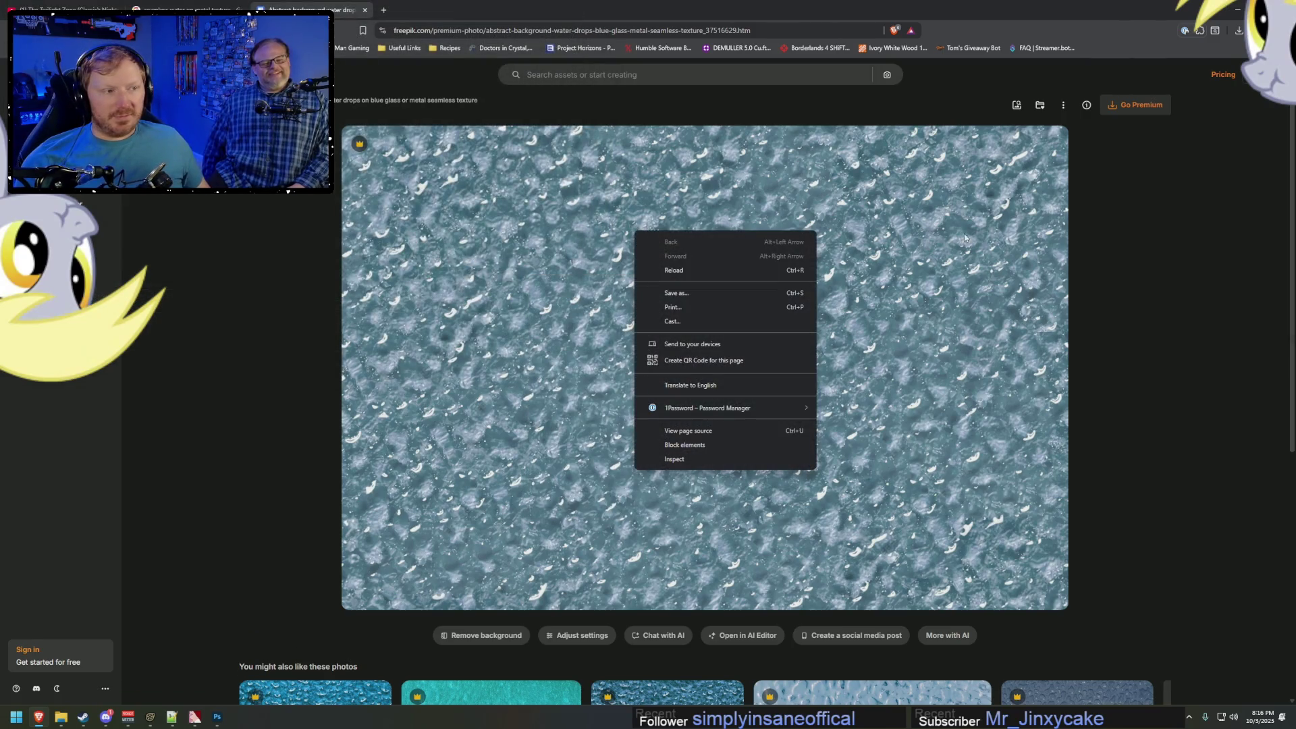
pyautogui.click(1109, 107)
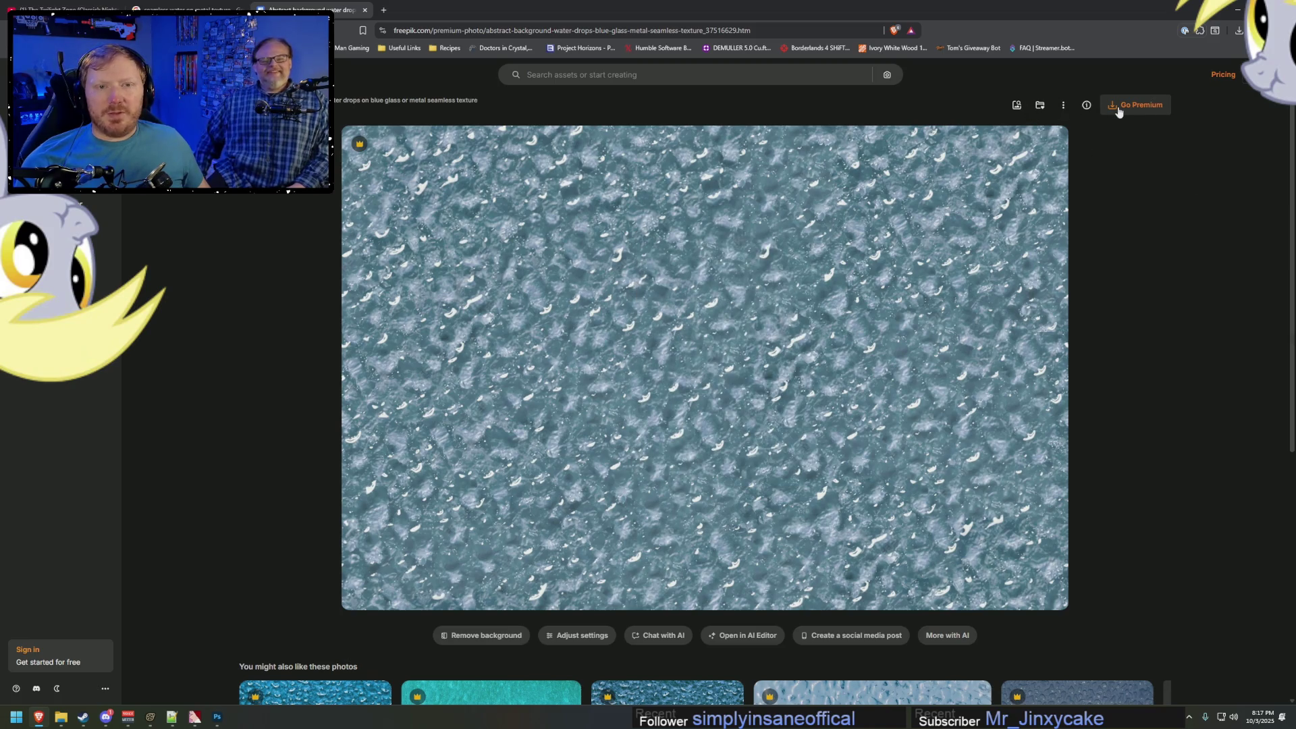
pyautogui.rightClick(785, 290)
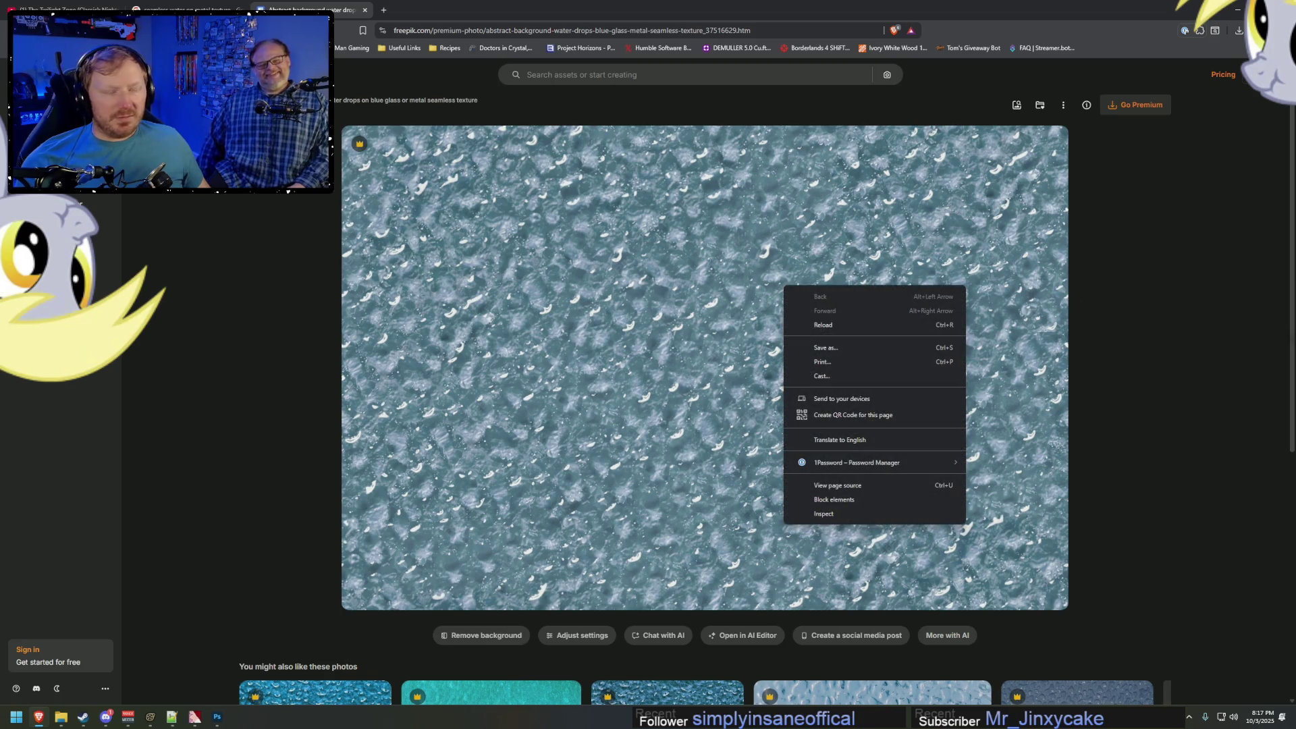
pyautogui.rightClick(506, 258)
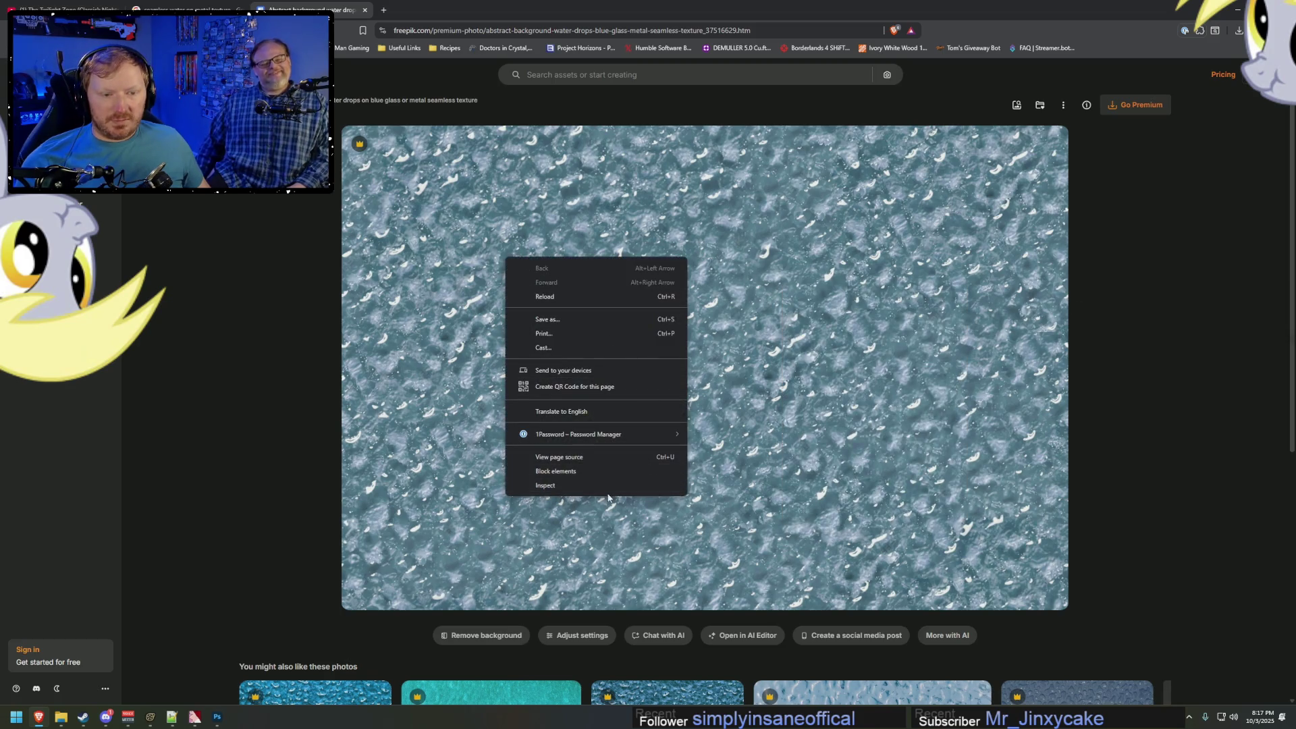
pyautogui.click(1161, 343)
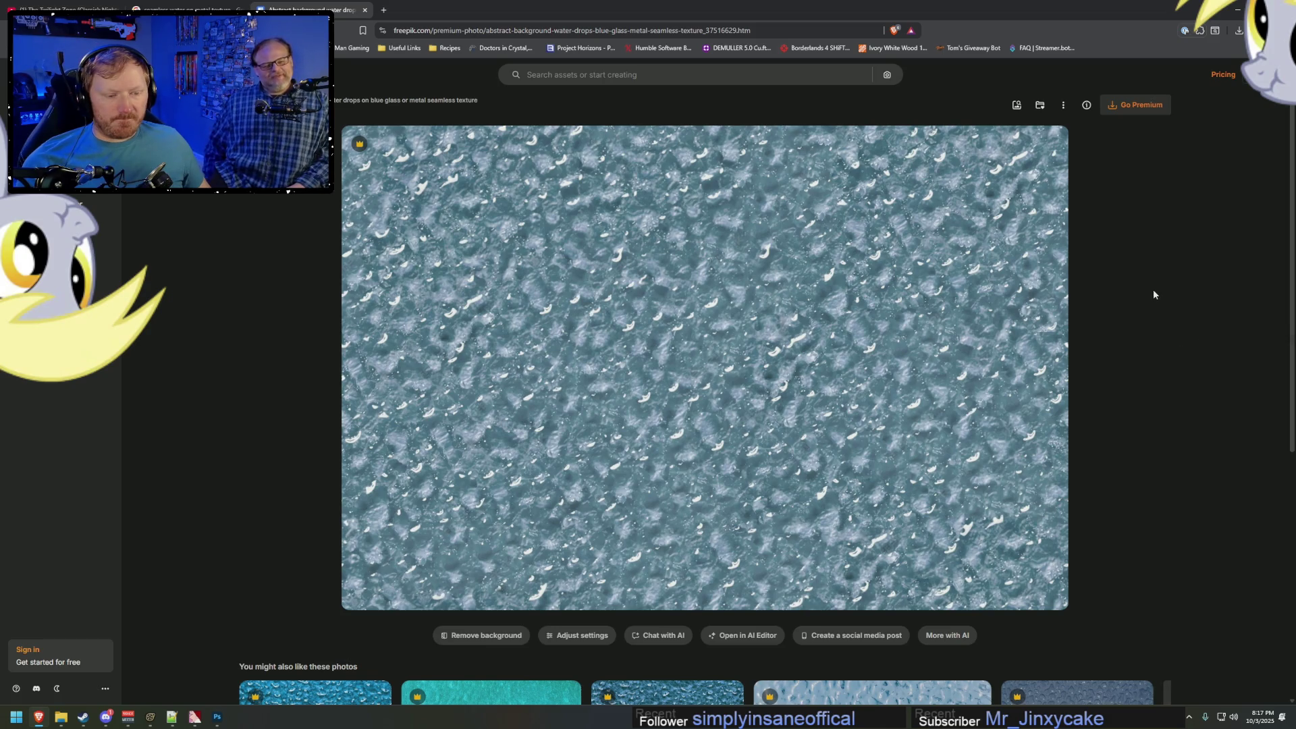
pyautogui.scroll(-1, 1153, 295)
pyautogui.scroll(1, 1153, 296)
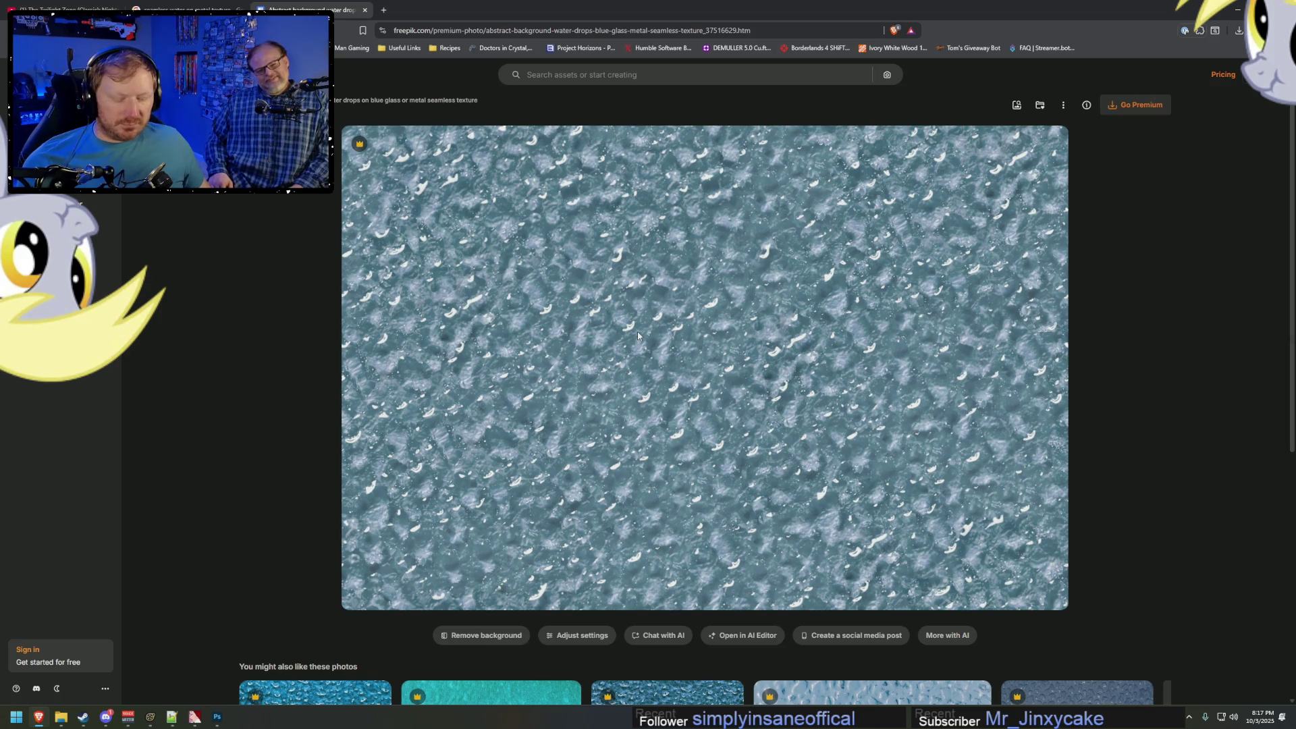
# Inspect the image in DevTools and select the bg-white overlay inside the absolute inset-0 div.
pyautogui.rightClick(969, 322)
pyautogui.click(1013, 552)
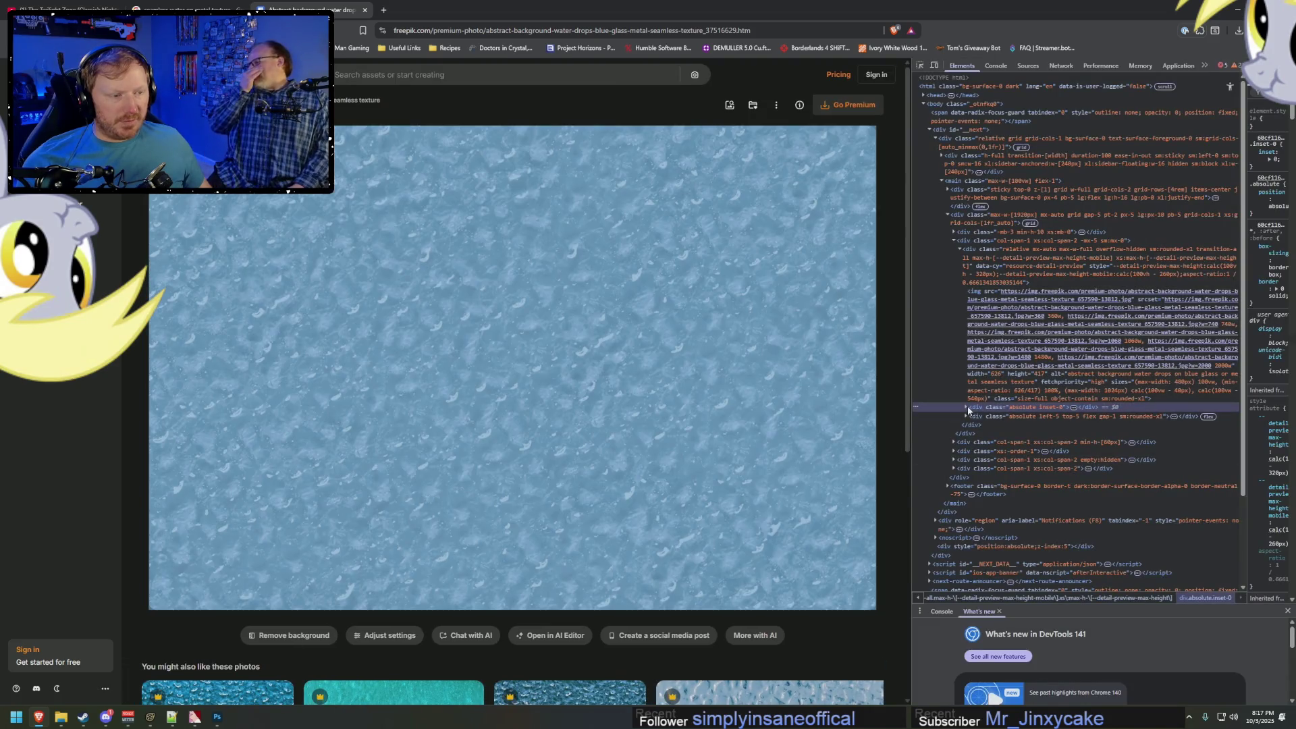
pyautogui.click(967, 407)
pyautogui.scroll(-1, 967, 411)
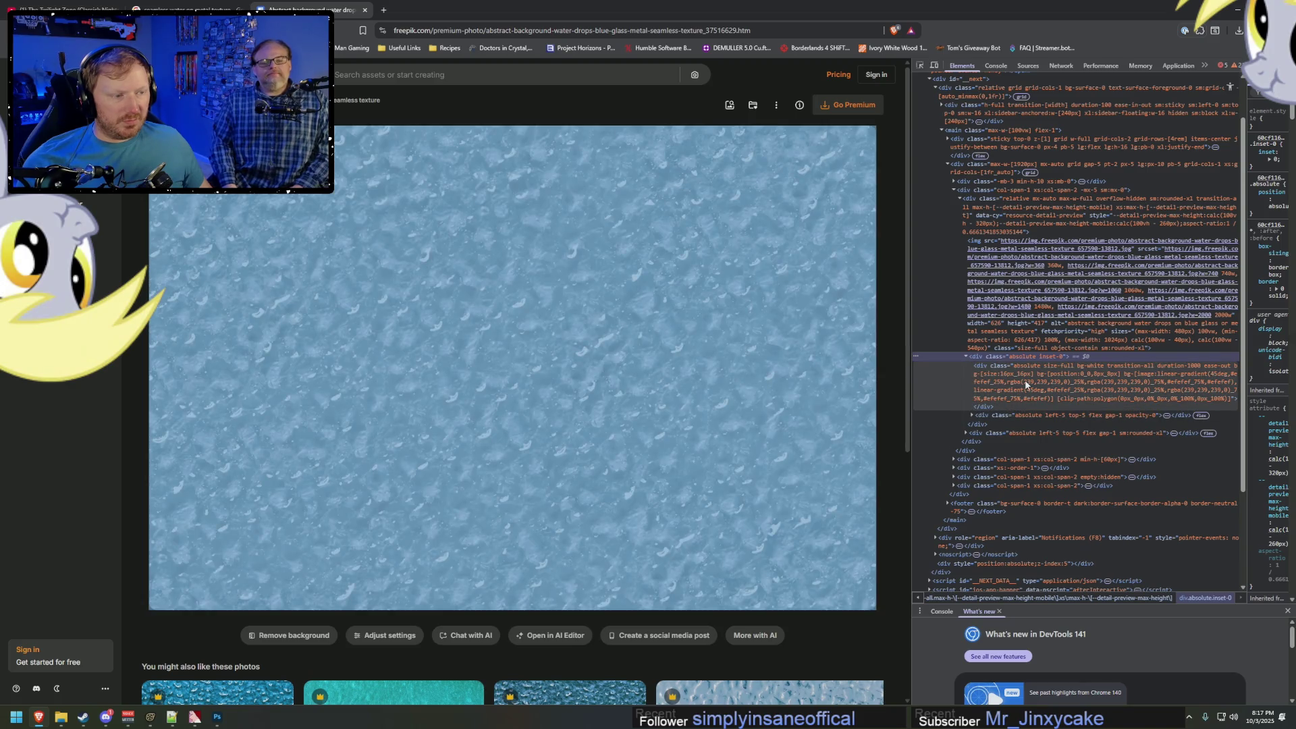
pyautogui.click(1026, 385)
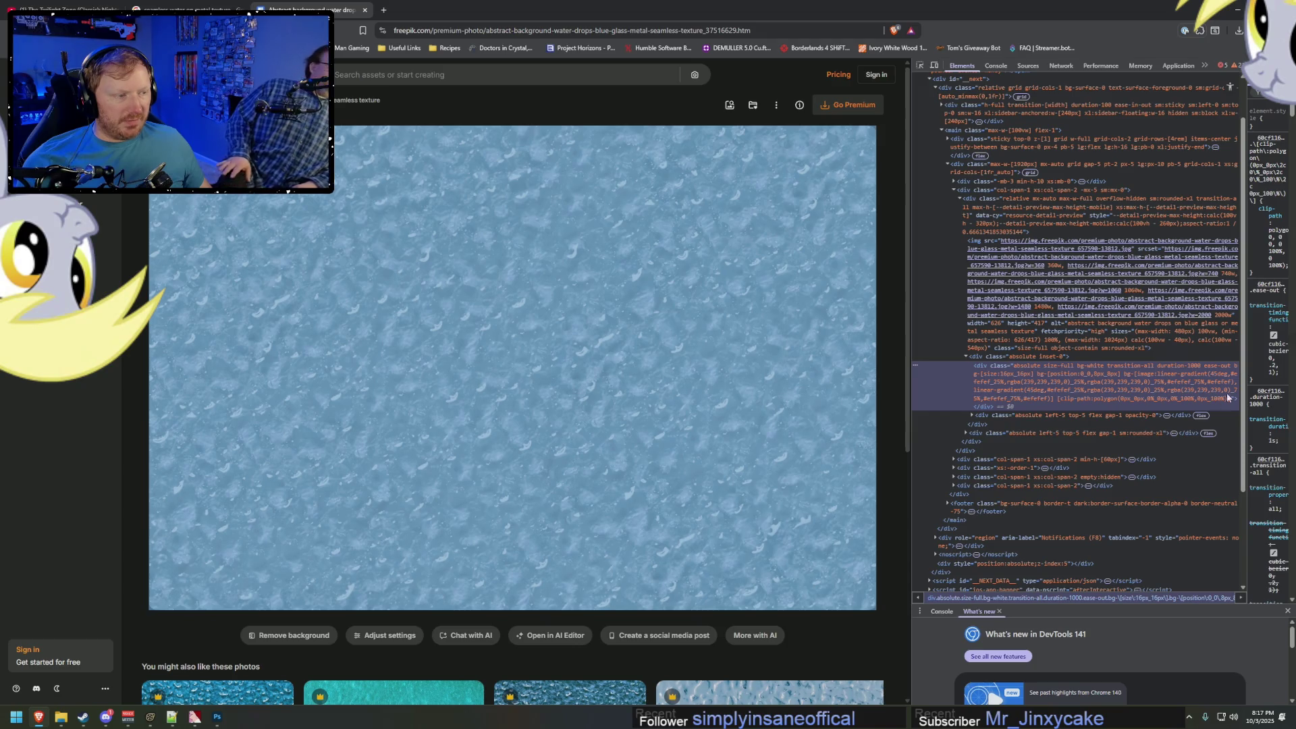
pyautogui.moveTo(1246, 398); pyautogui.dragTo(1111, 391)
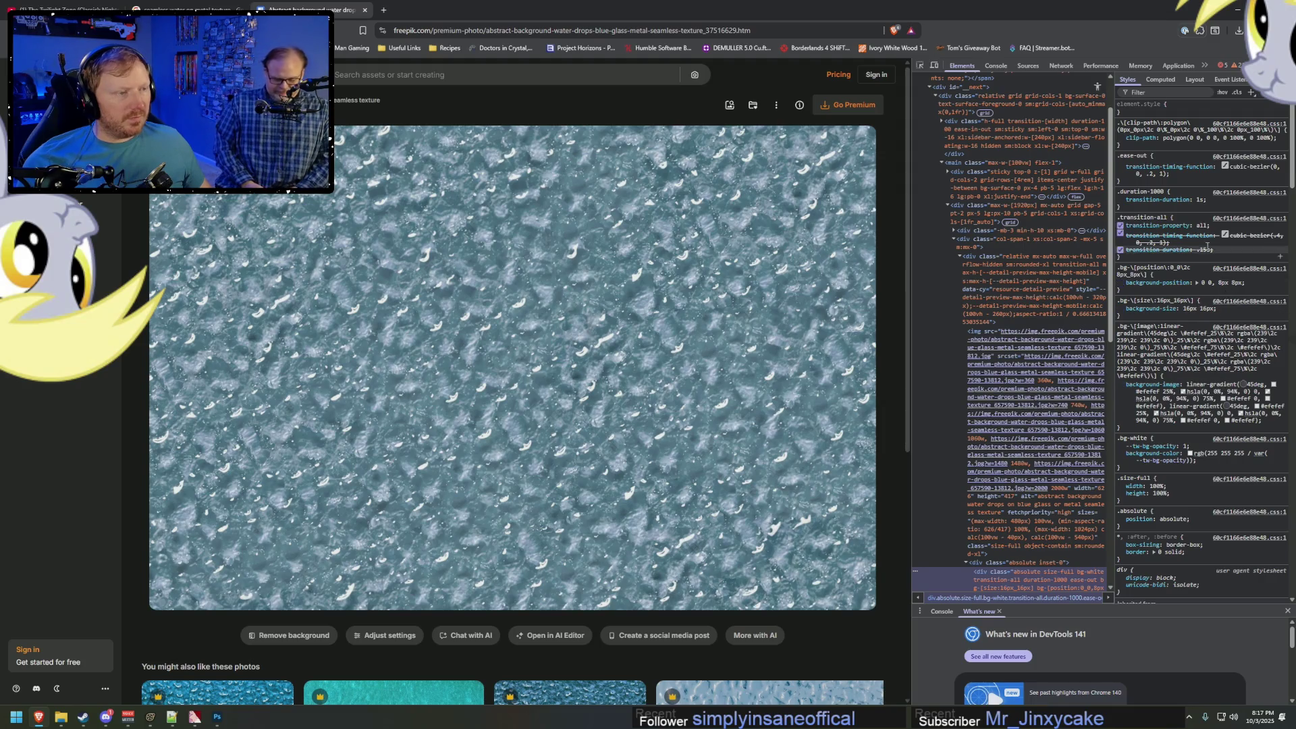
# Review the overlay's style rules, narrow the Styles pane, and close the Freepik tab.
pyautogui.scroll(-6, 1208, 246)
pyautogui.scroll(3, 1220, 257)
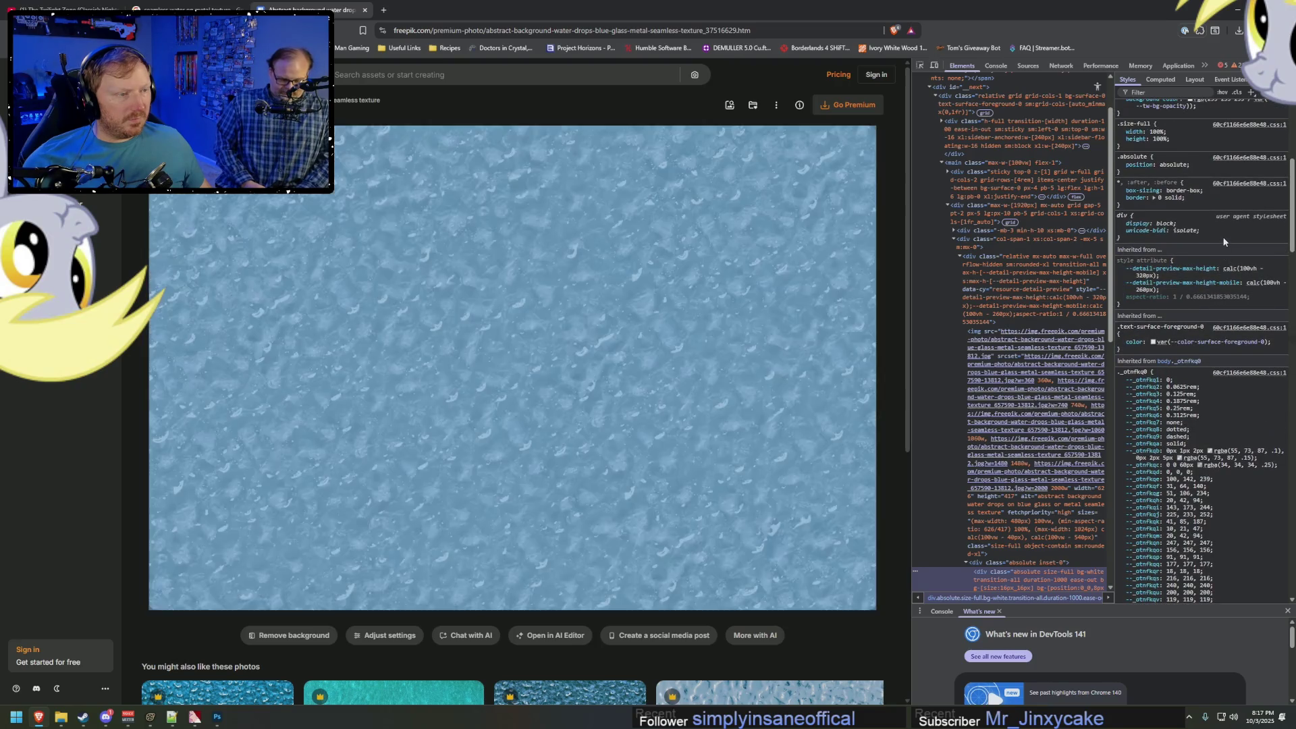
pyautogui.scroll(-15, 1222, 318)
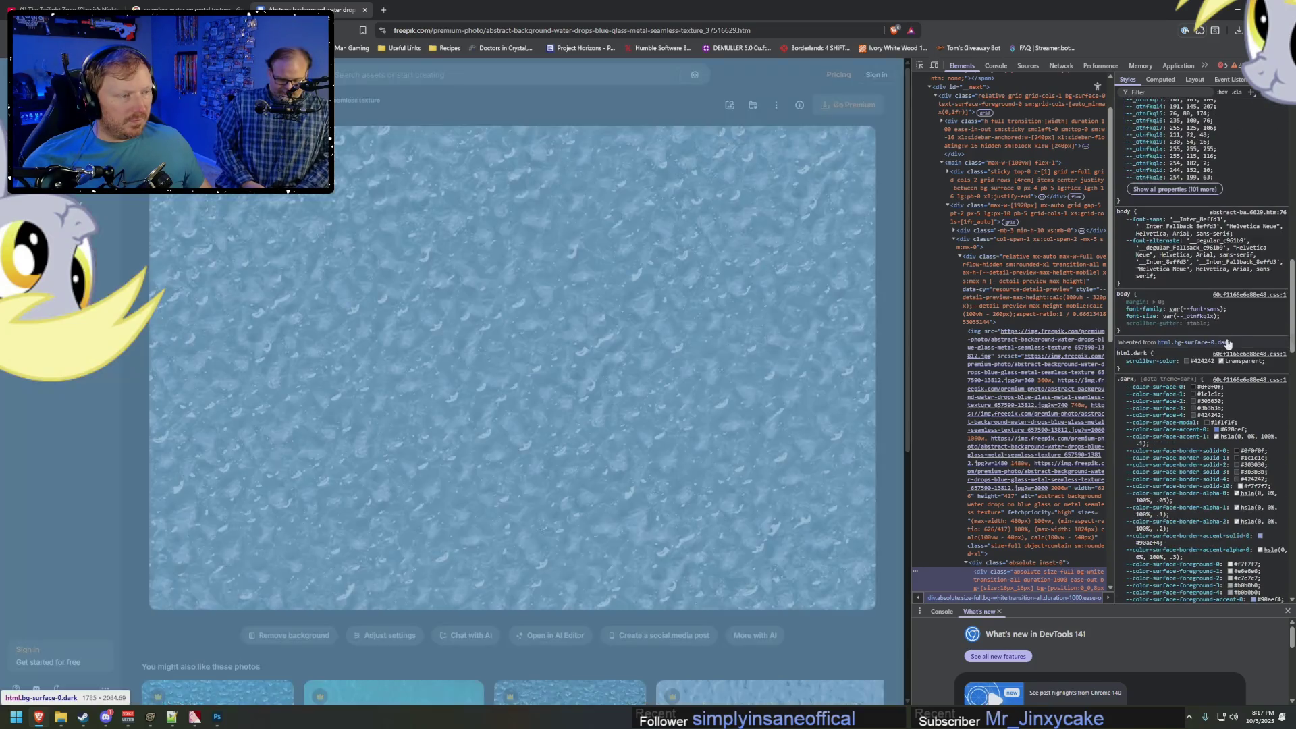
pyautogui.scroll(-10, 1201, 456)
pyautogui.scroll(-15, 1202, 456)
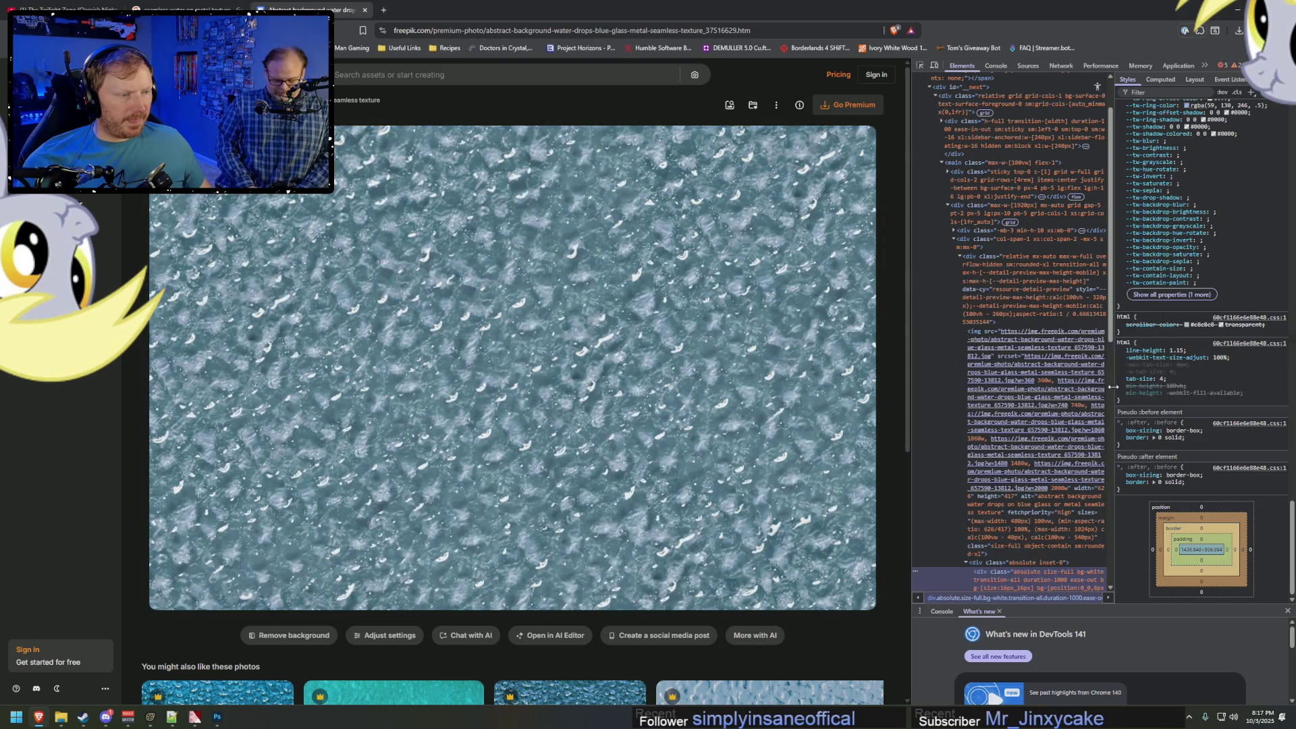
pyautogui.moveTo(1112, 412); pyautogui.dragTo(1245, 391)
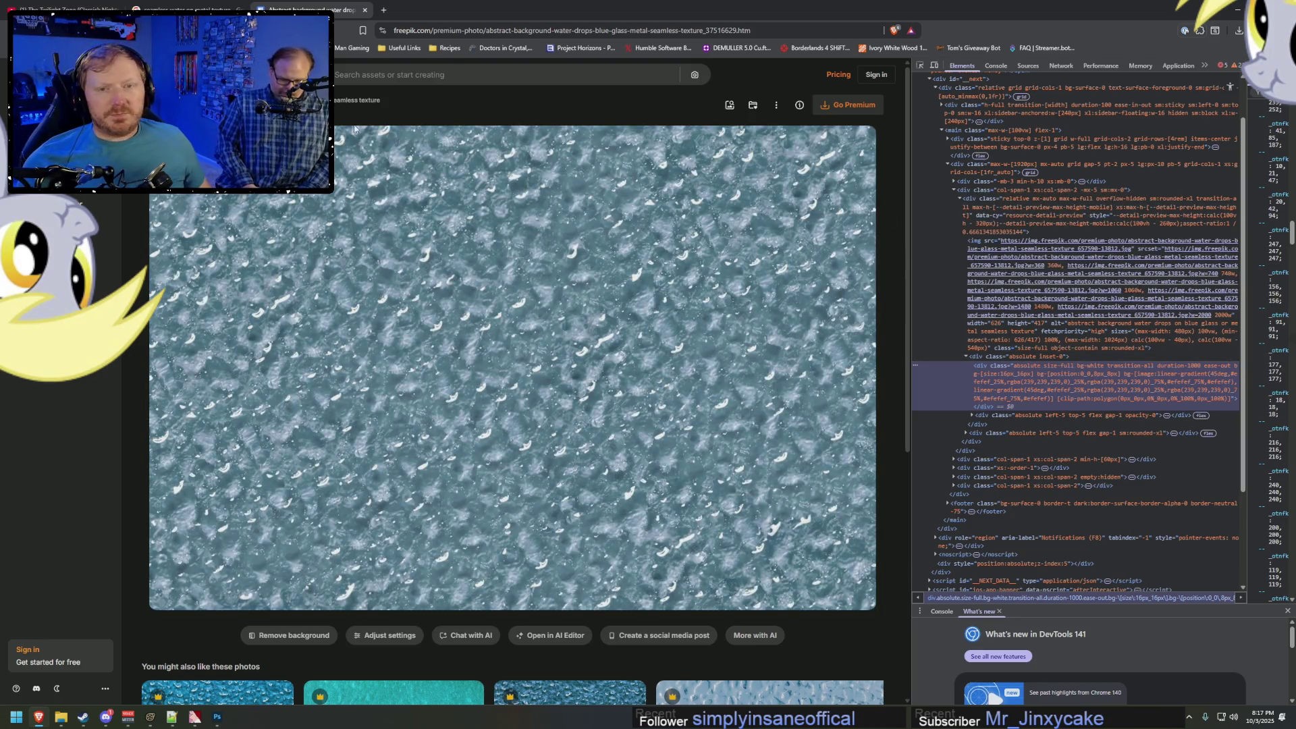
pyautogui.click(365, 10)
pyautogui.scroll(-6, 544, 265)
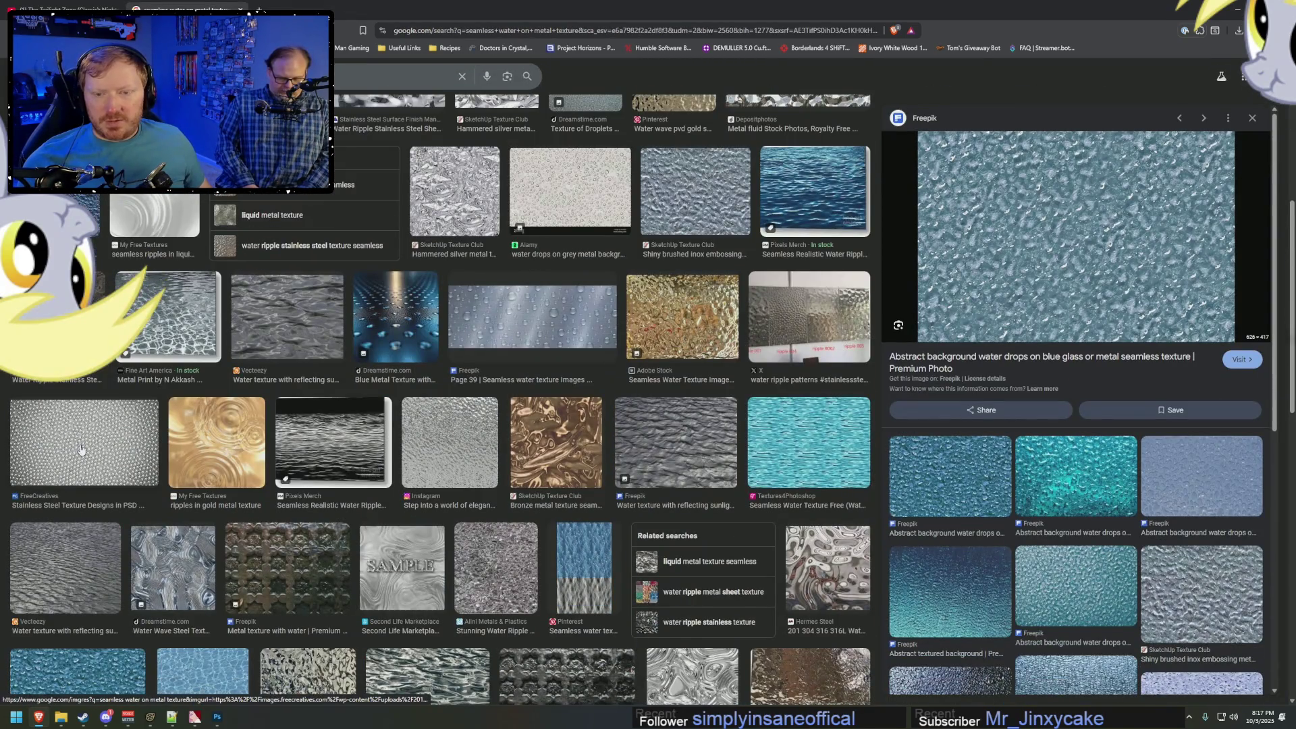
# Preview the Water Ripple Stainless Steel Sheets images in the search results.
pyautogui.click(57, 317)
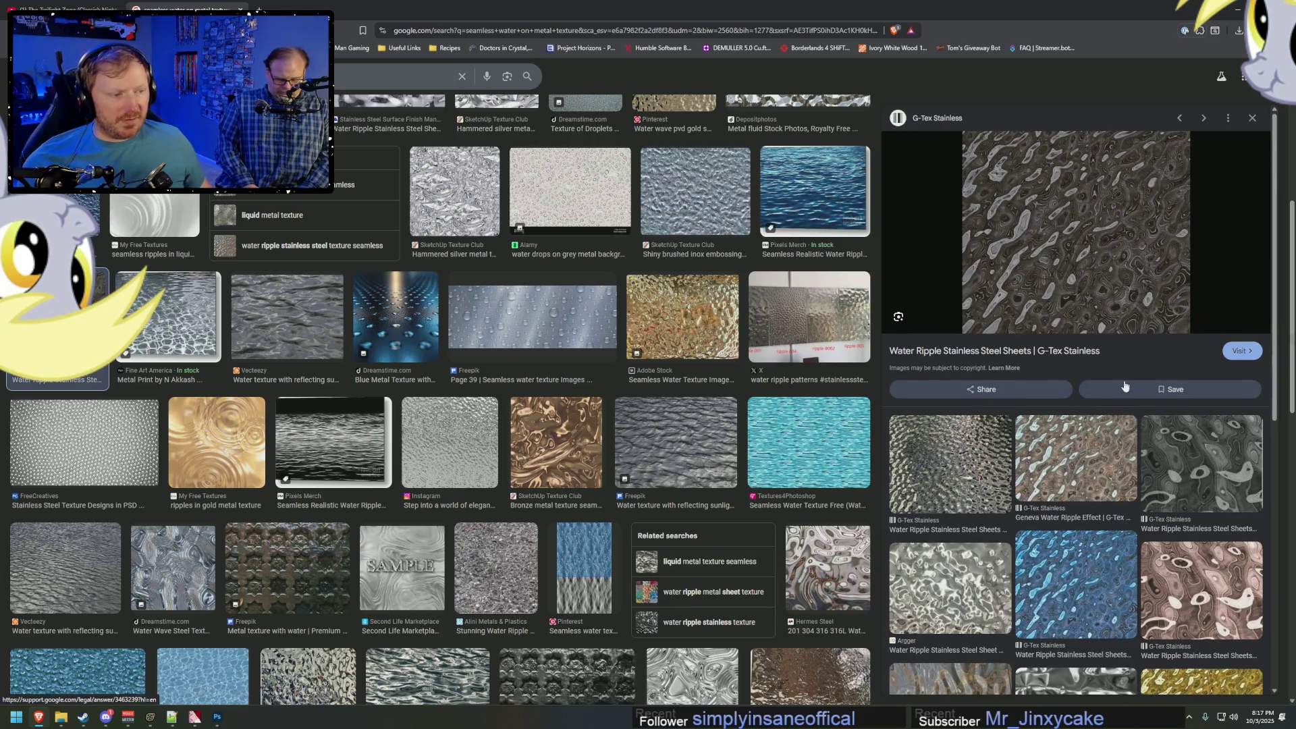
pyautogui.click(964, 462)
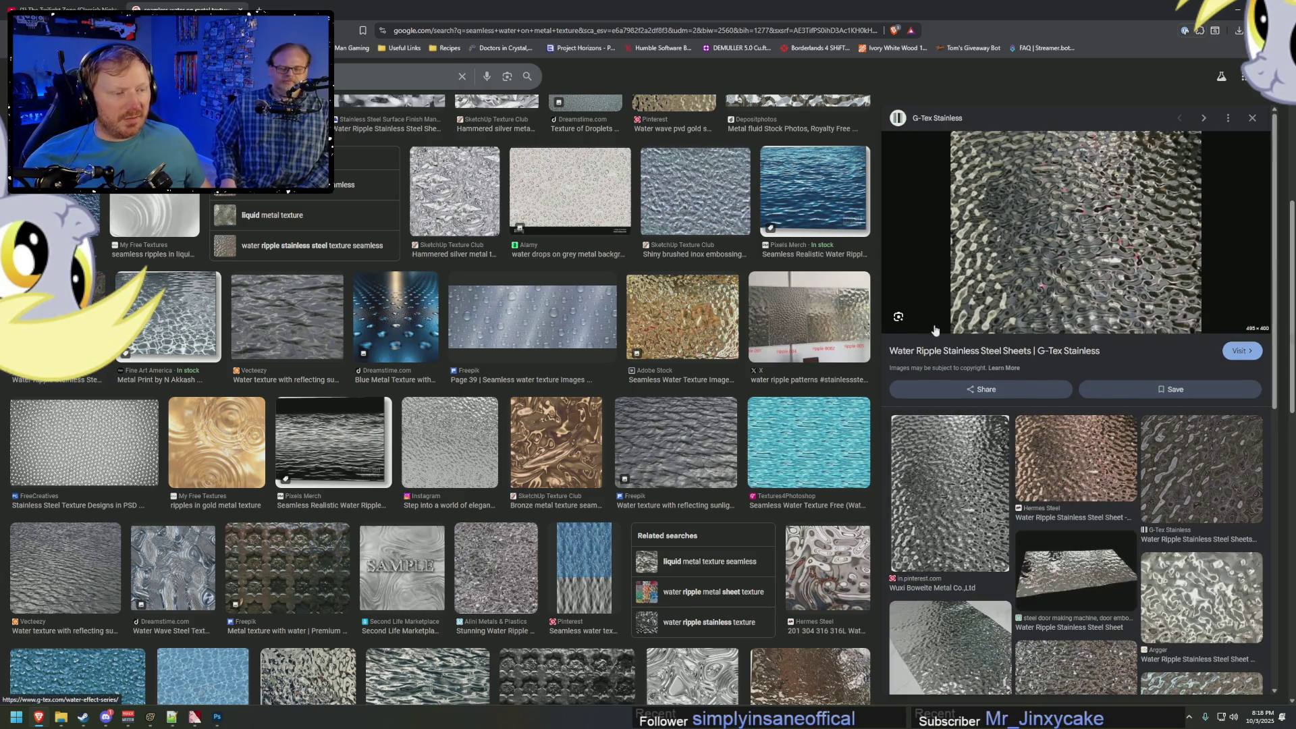
pyautogui.scroll(2, 301, 427)
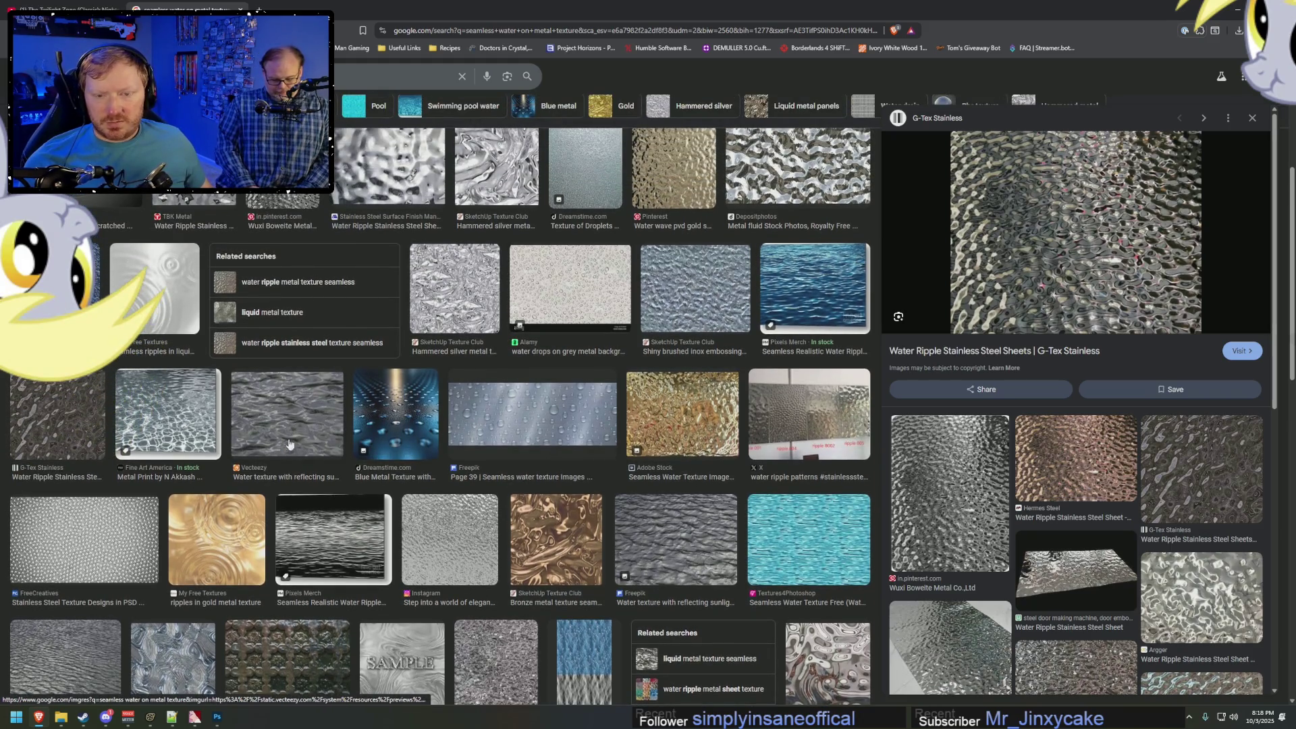
pyautogui.scroll(-5, 289, 444)
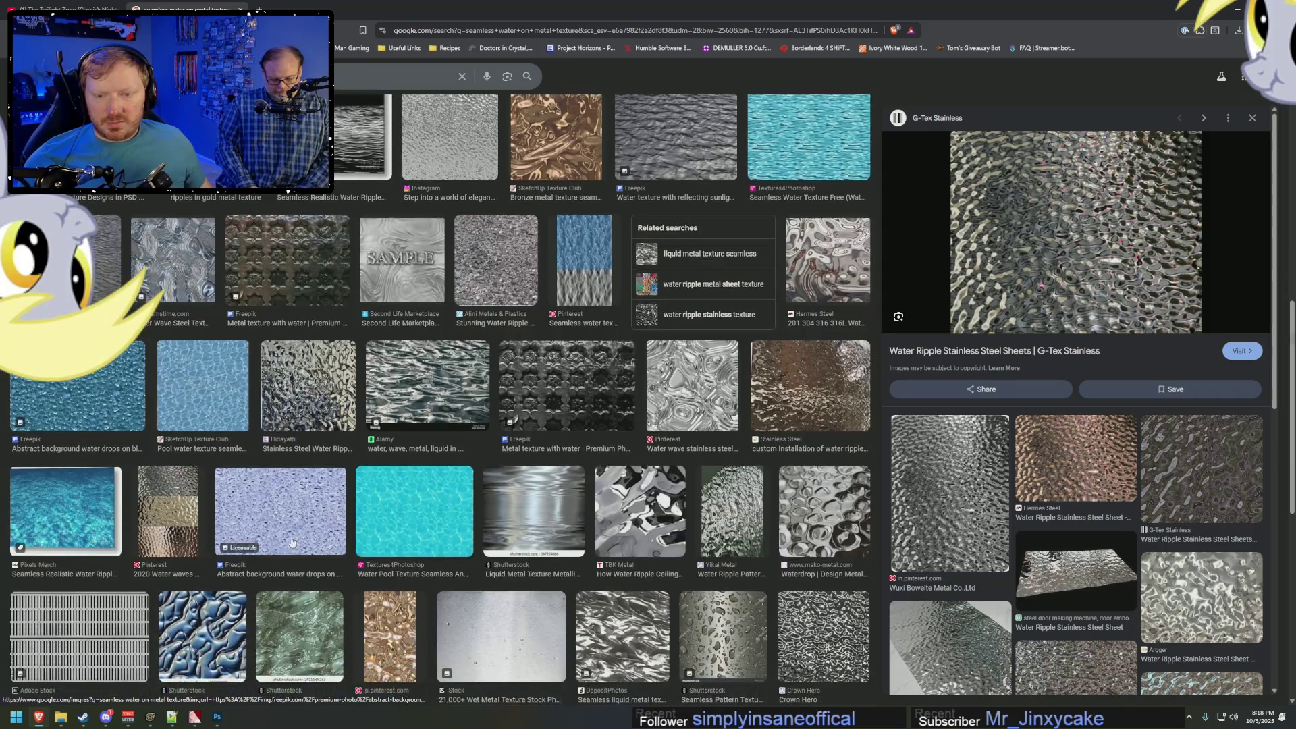
# Copy the Freepik blue water-drops seamless texture image to the clipboard.
pyautogui.click(79, 409)
pyautogui.rightClick(1126, 262)
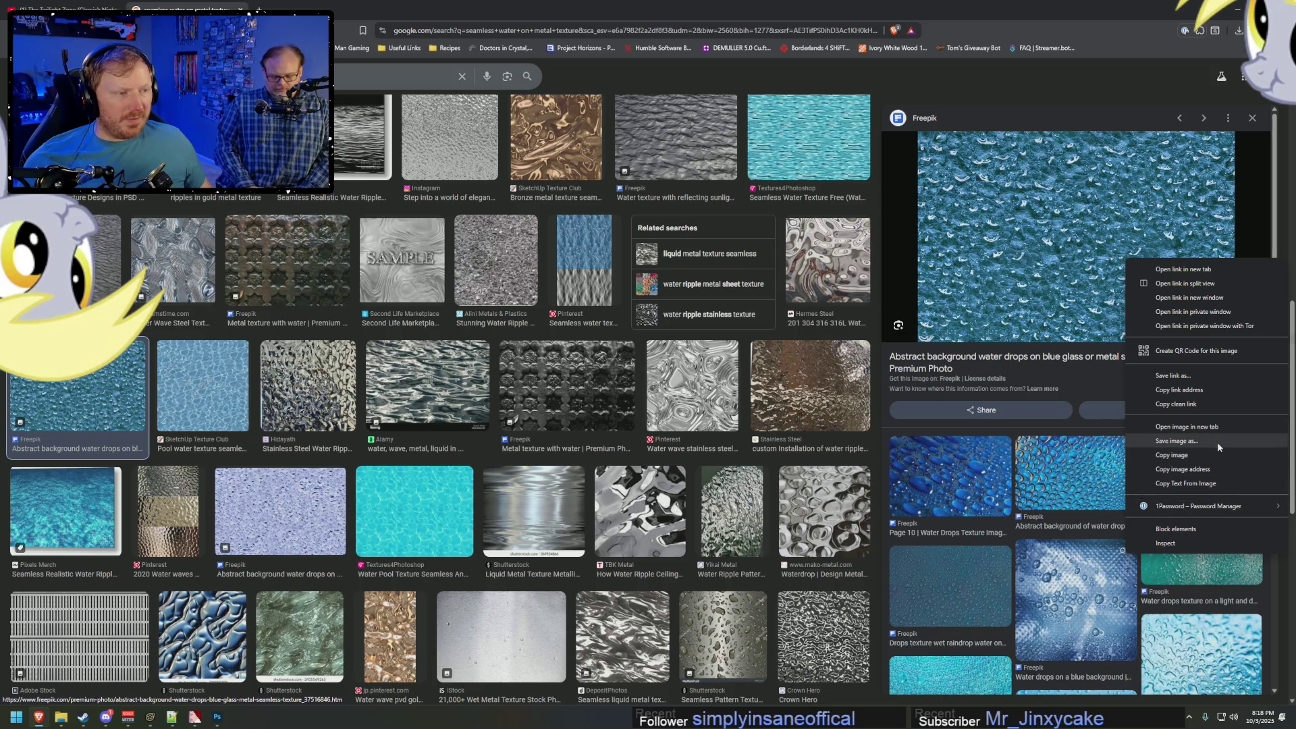
pyautogui.click(1196, 451)
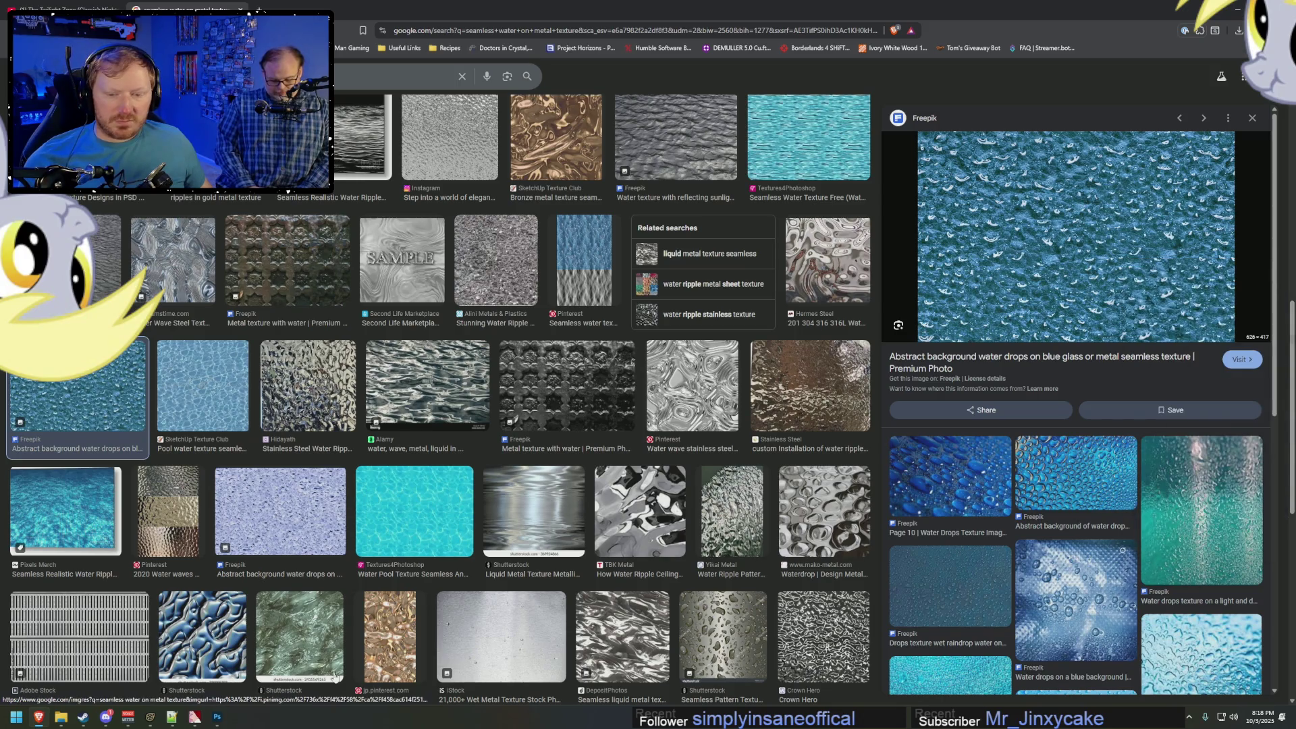
pyautogui.click(217, 717)
# Paste the water drops onto the aircraft map, then delete that layer again.
pyautogui.hotkey('ctrl', 'v')
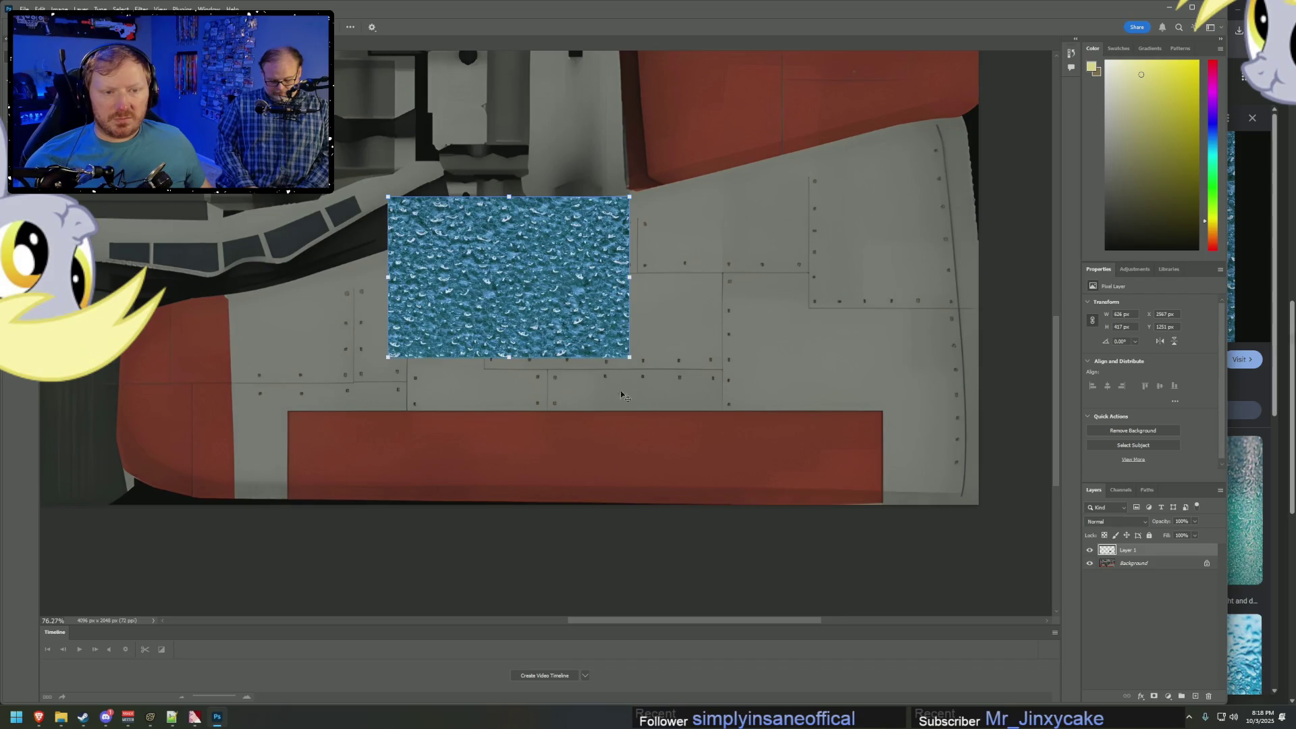
pyautogui.moveTo(630, 361)
pyautogui.mouseDown()
pyautogui.moveTo(723, 384)
pyautogui.moveTo(938, 474)
pyautogui.mouseUp()
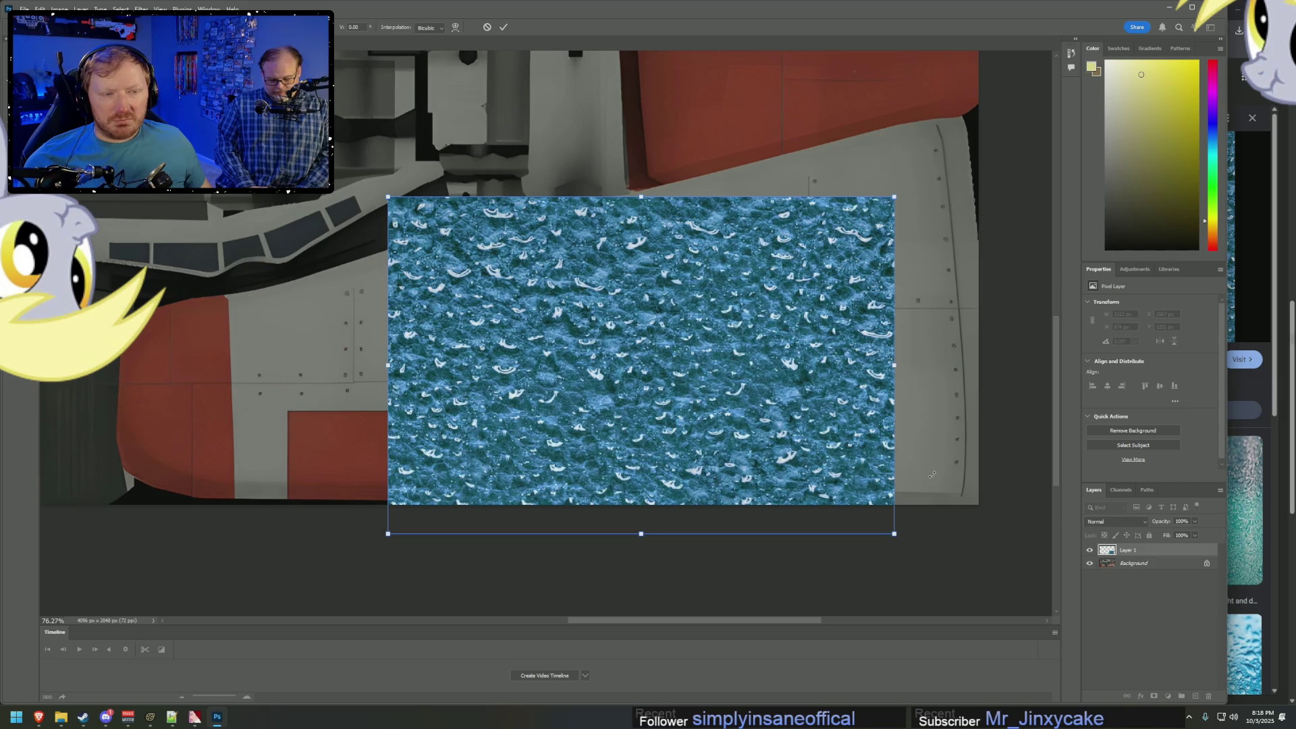
pyautogui.press('Tab')
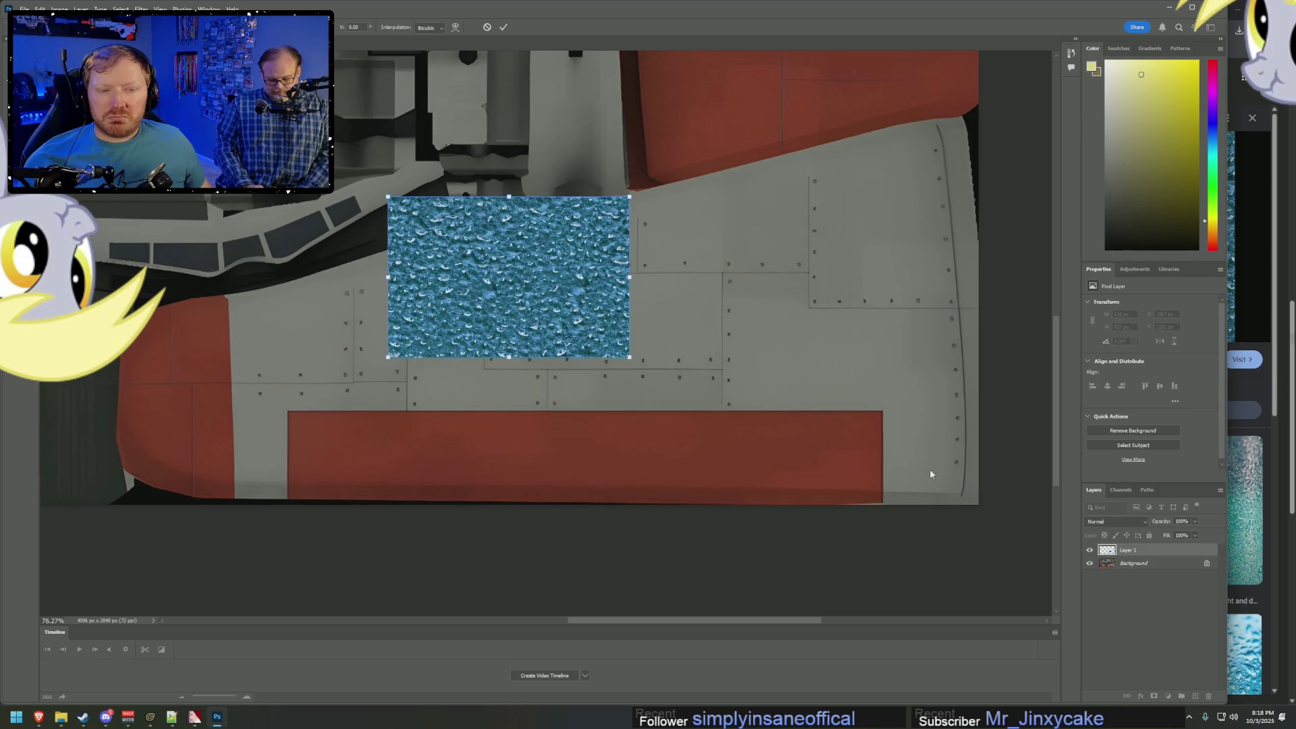
pyautogui.click(489, 27)
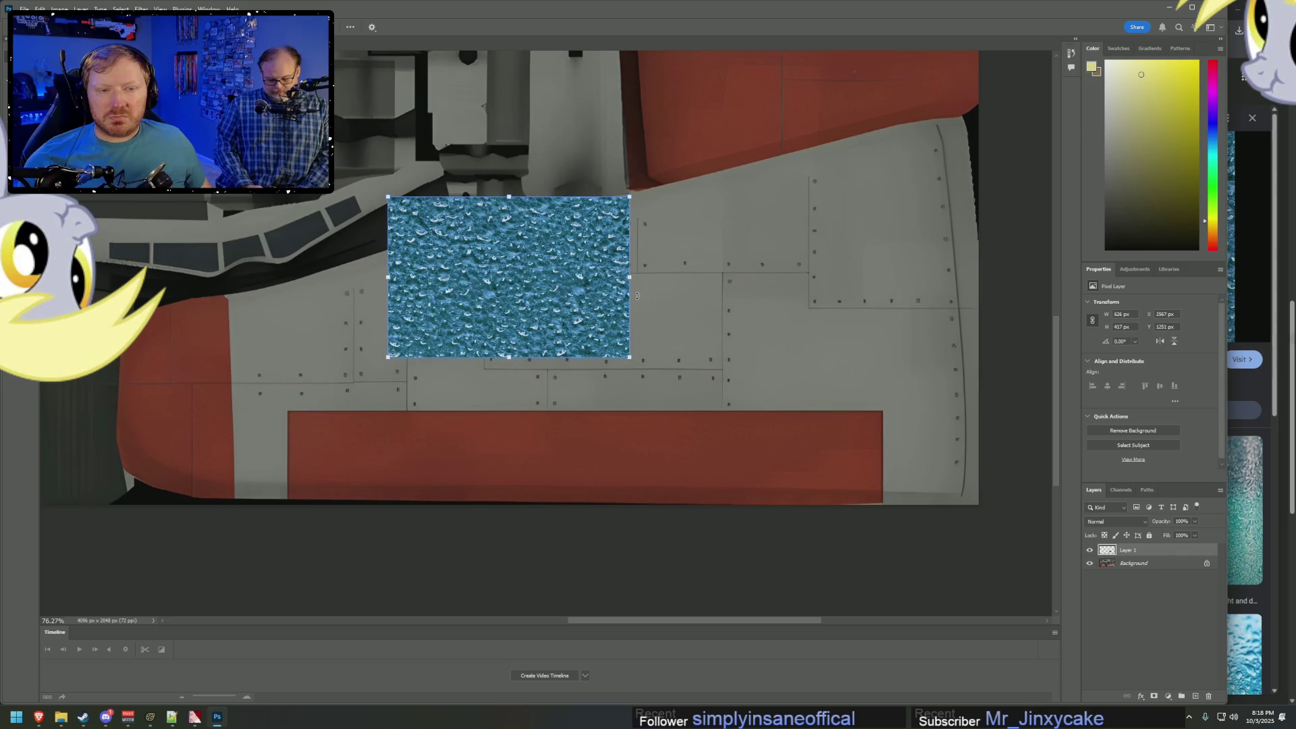
pyautogui.press('Delete')
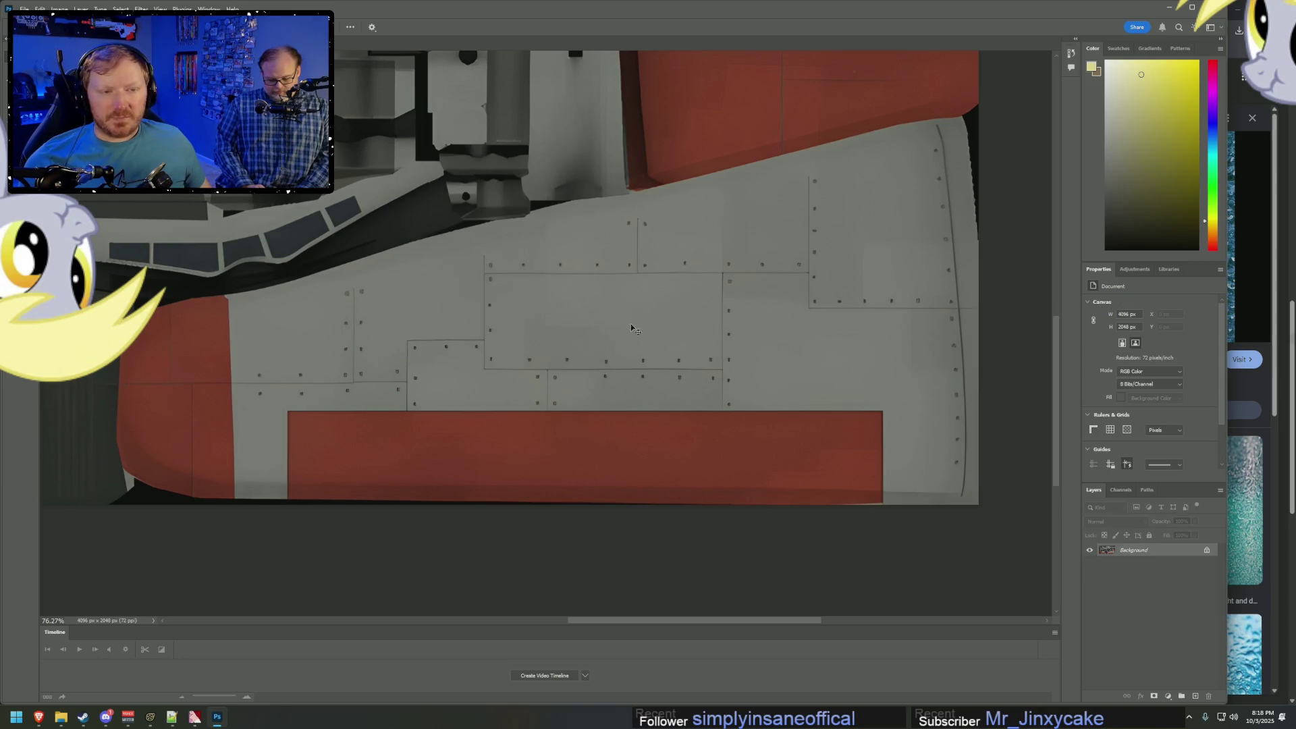
# Re-copy the water-drop image and paste it into a new 626×417 document.
pyautogui.hotkey('alt', 'Tab')
pyautogui.rightClick(1046, 251)
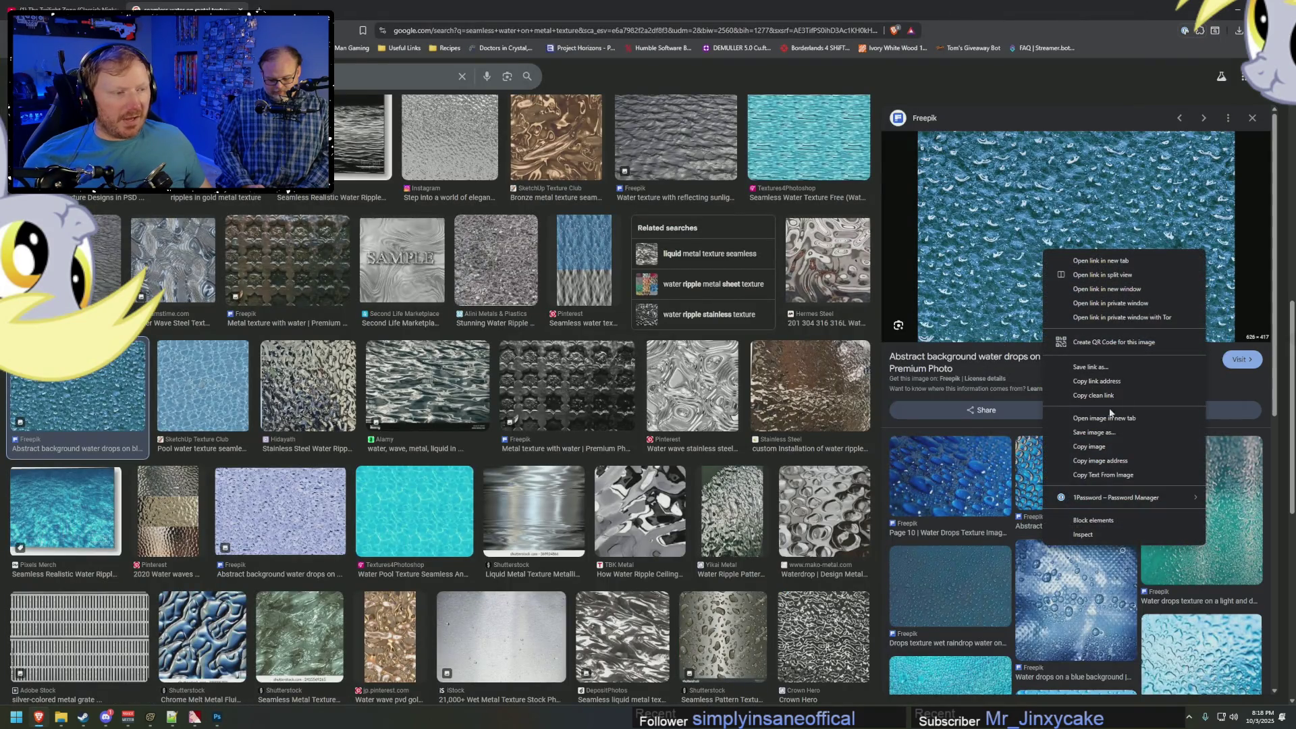
pyautogui.click(1109, 443)
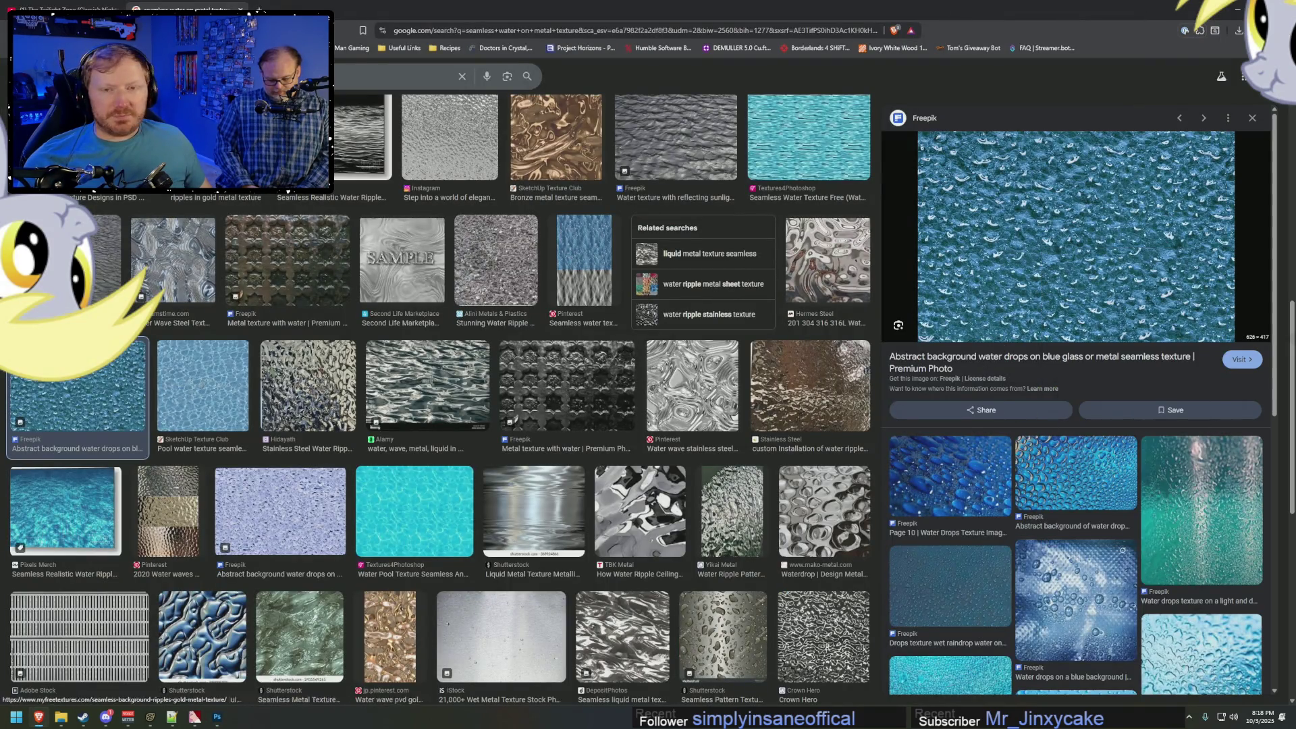
pyautogui.click(217, 717)
pyautogui.hotkey('ctrl', 'n')
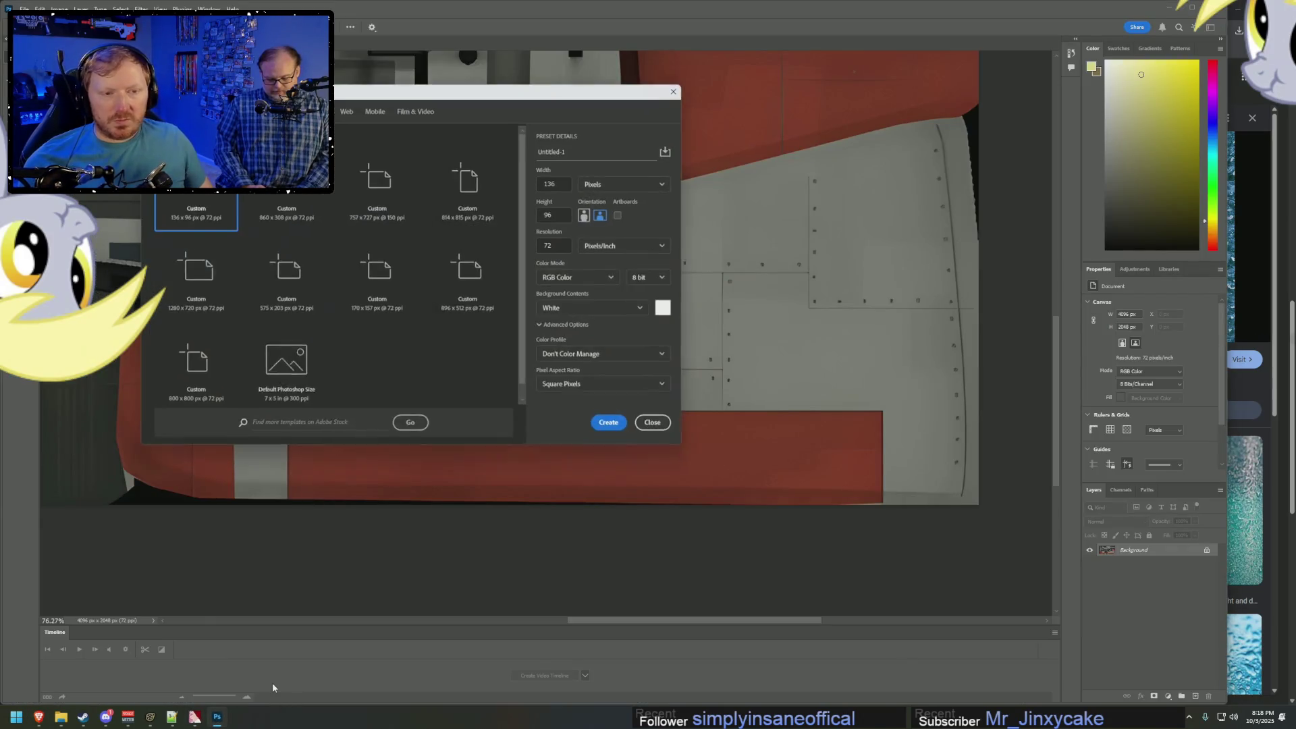
pyautogui.click(610, 424)
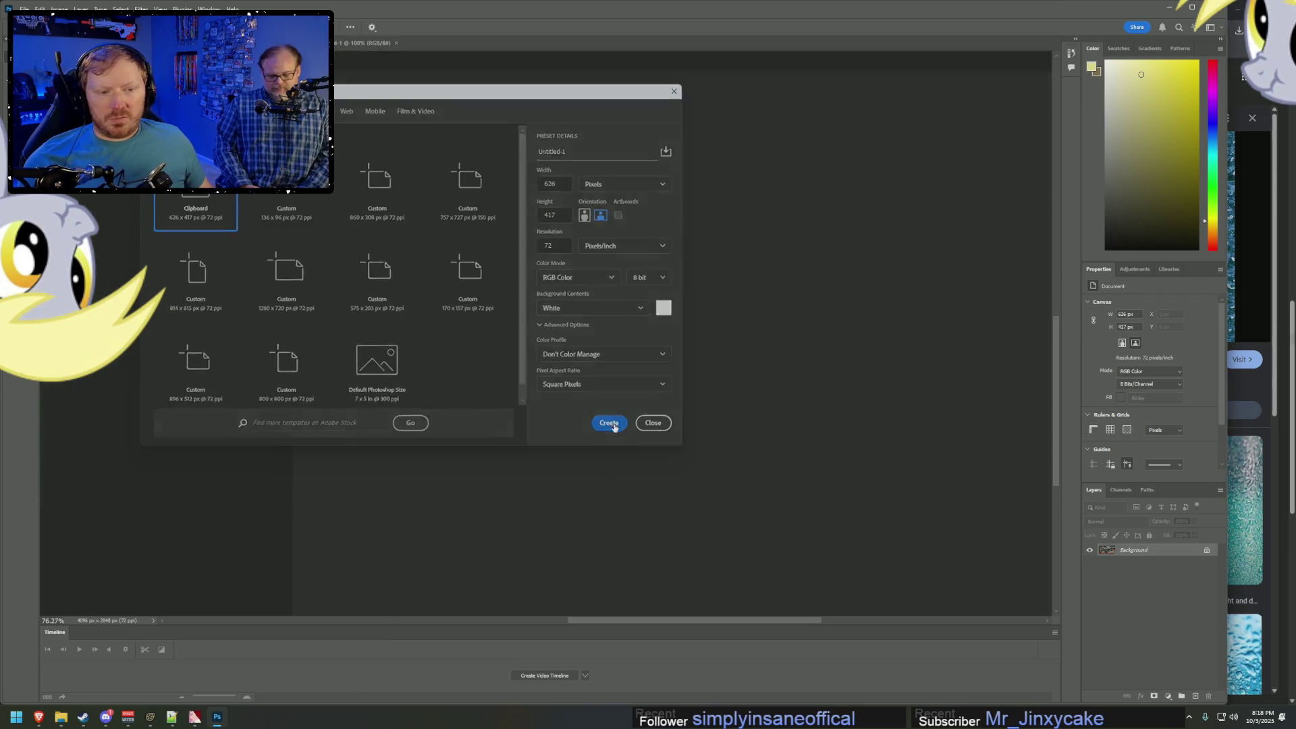
pyautogui.hotkey('ctrl', 'v')
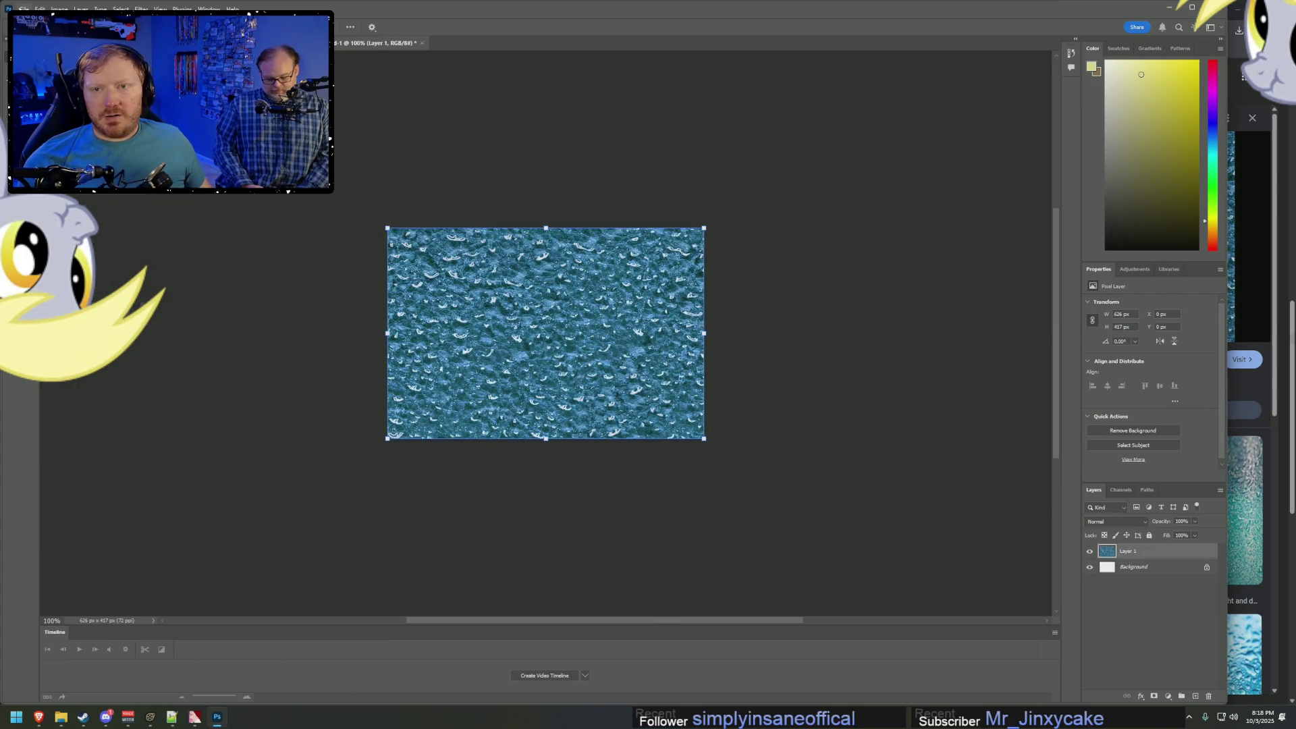
# Save a PNG copy named watertexture.png with default compression settings.
pyautogui.hotkey('alt', 'f')
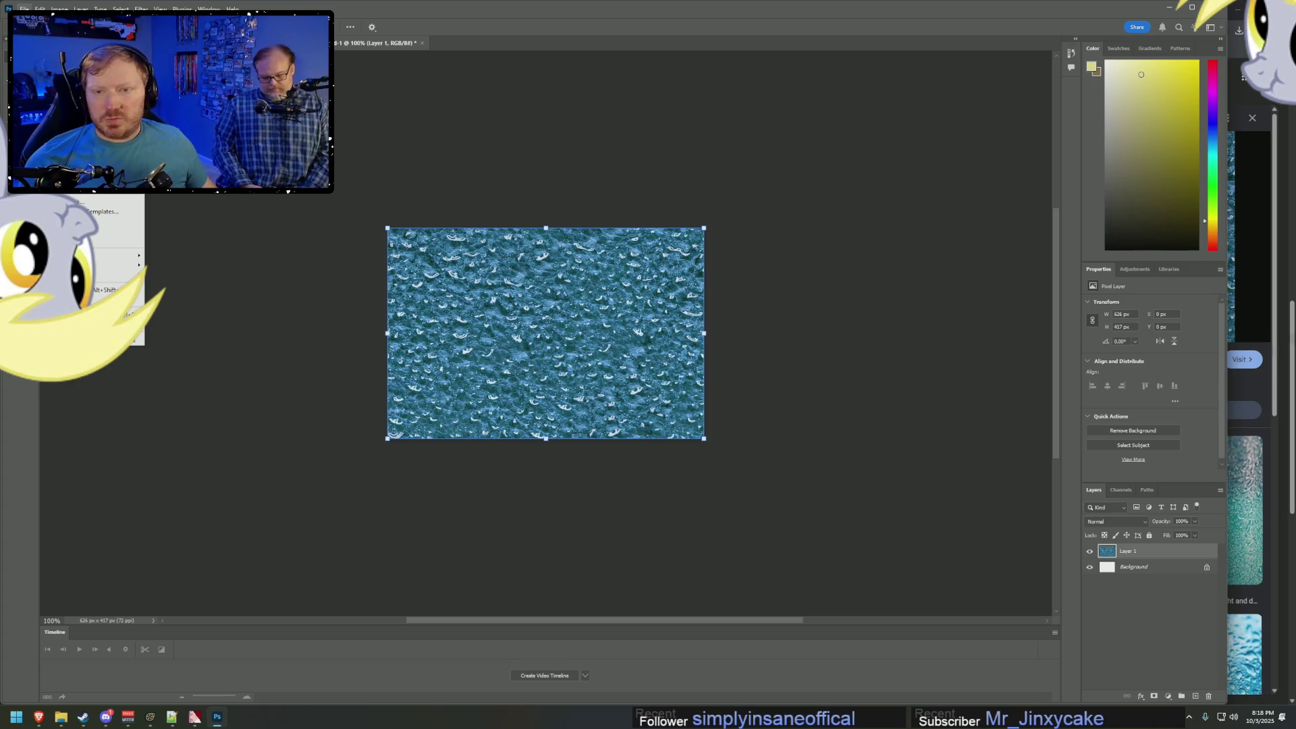
pyautogui.hotkey('ctrl', 'shift', 's')
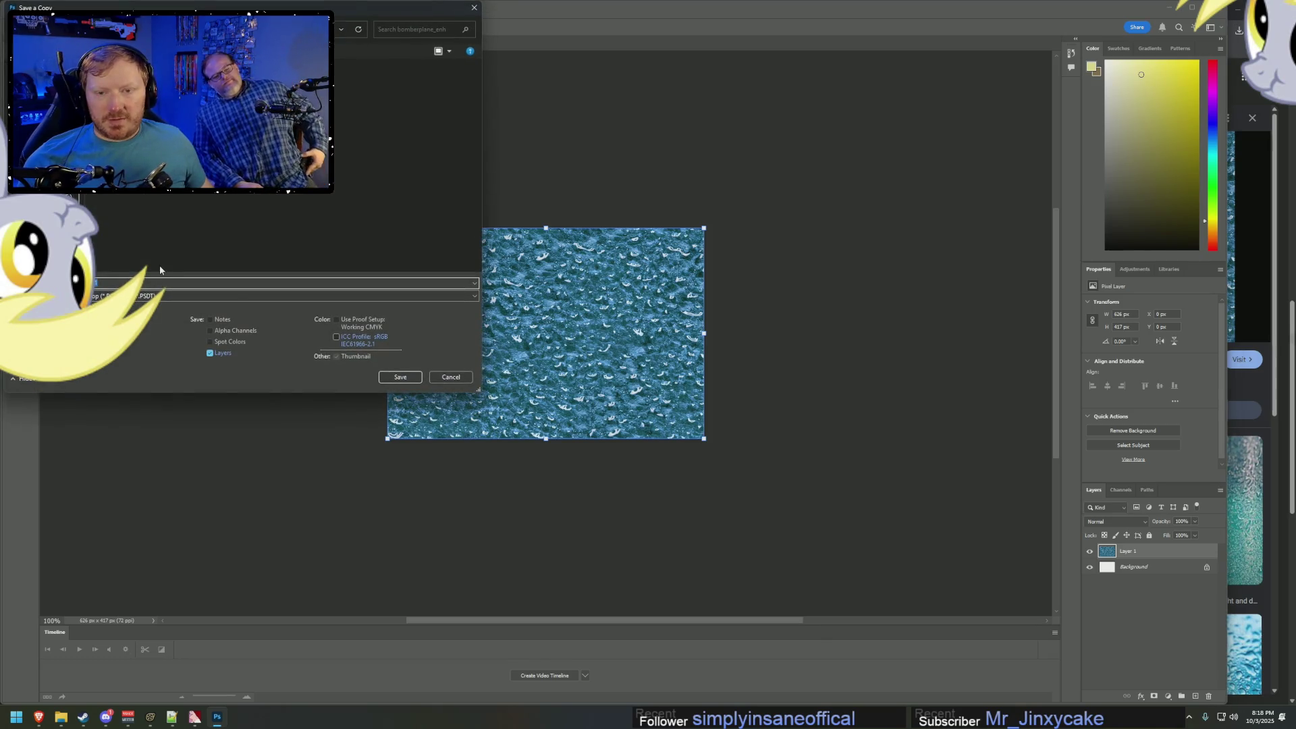
pyautogui.press('BackSpace')
pyautogui.write('ure')
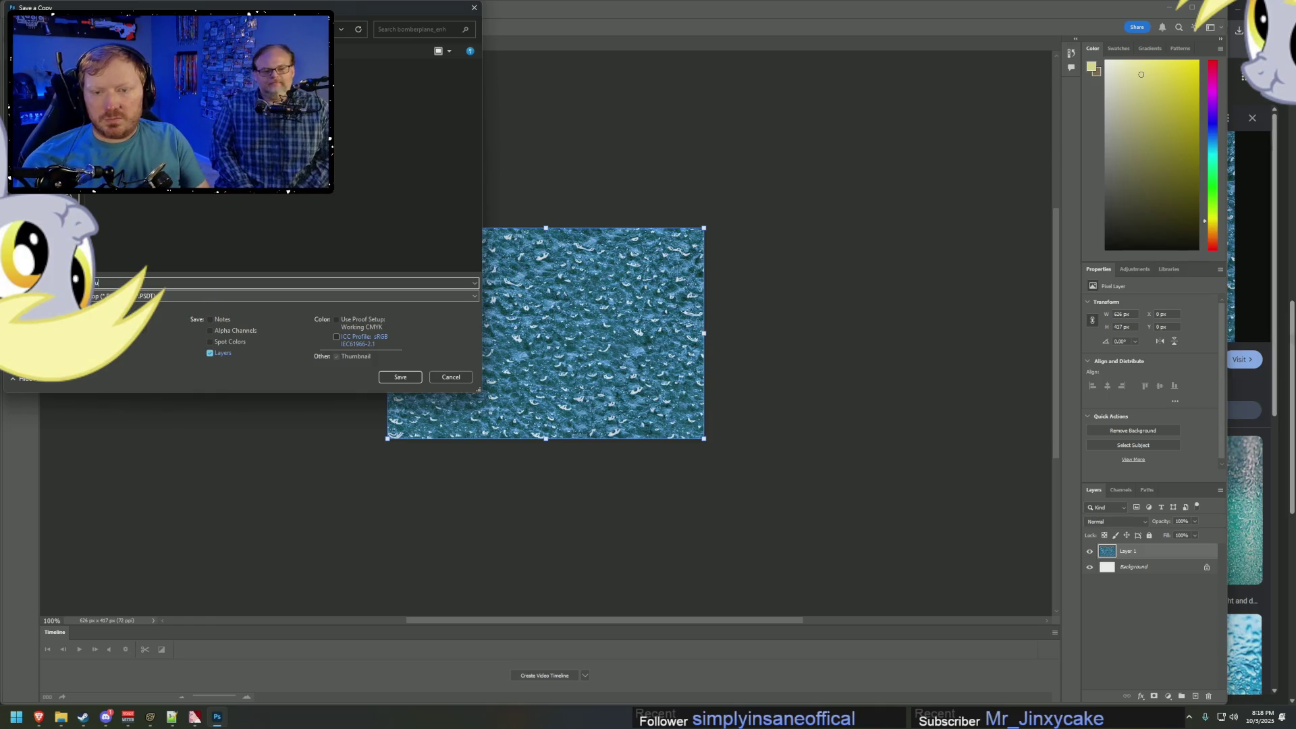
pyautogui.press('Tab')
pyautogui.hotkey('alt', 'Down')
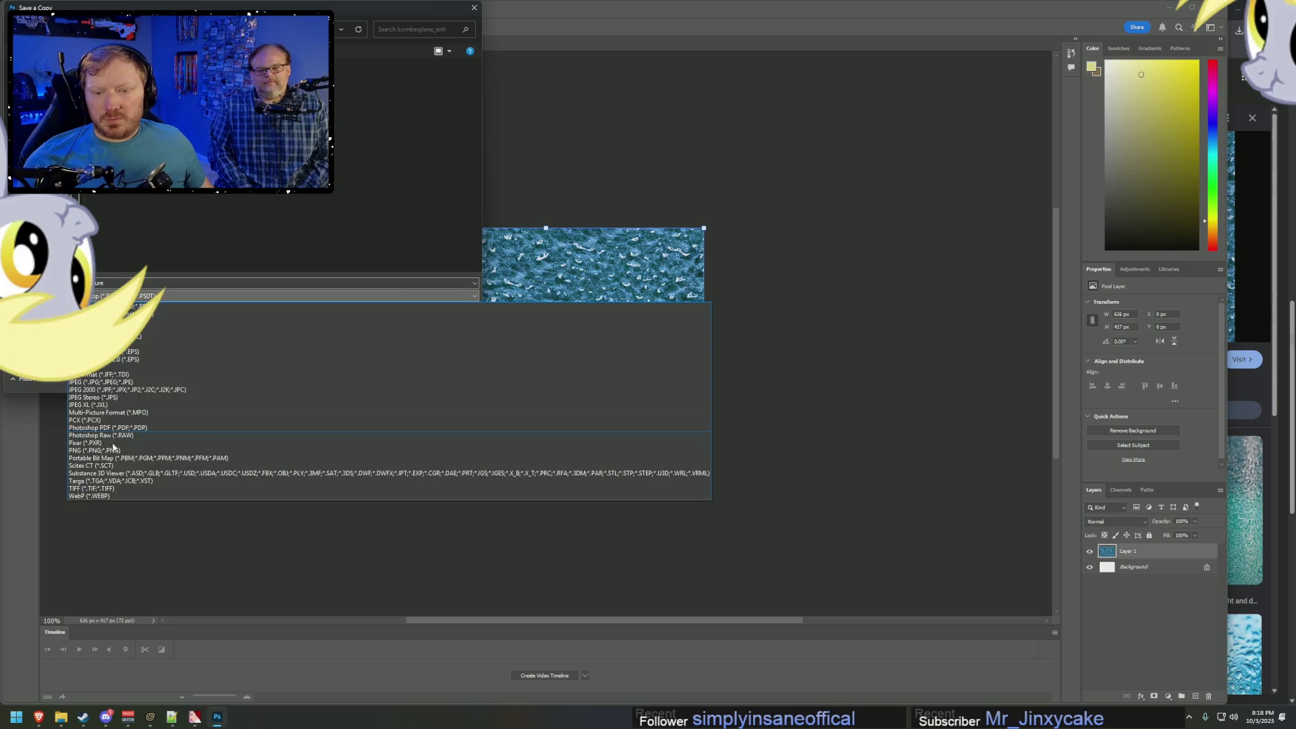
pyautogui.click(105, 452)
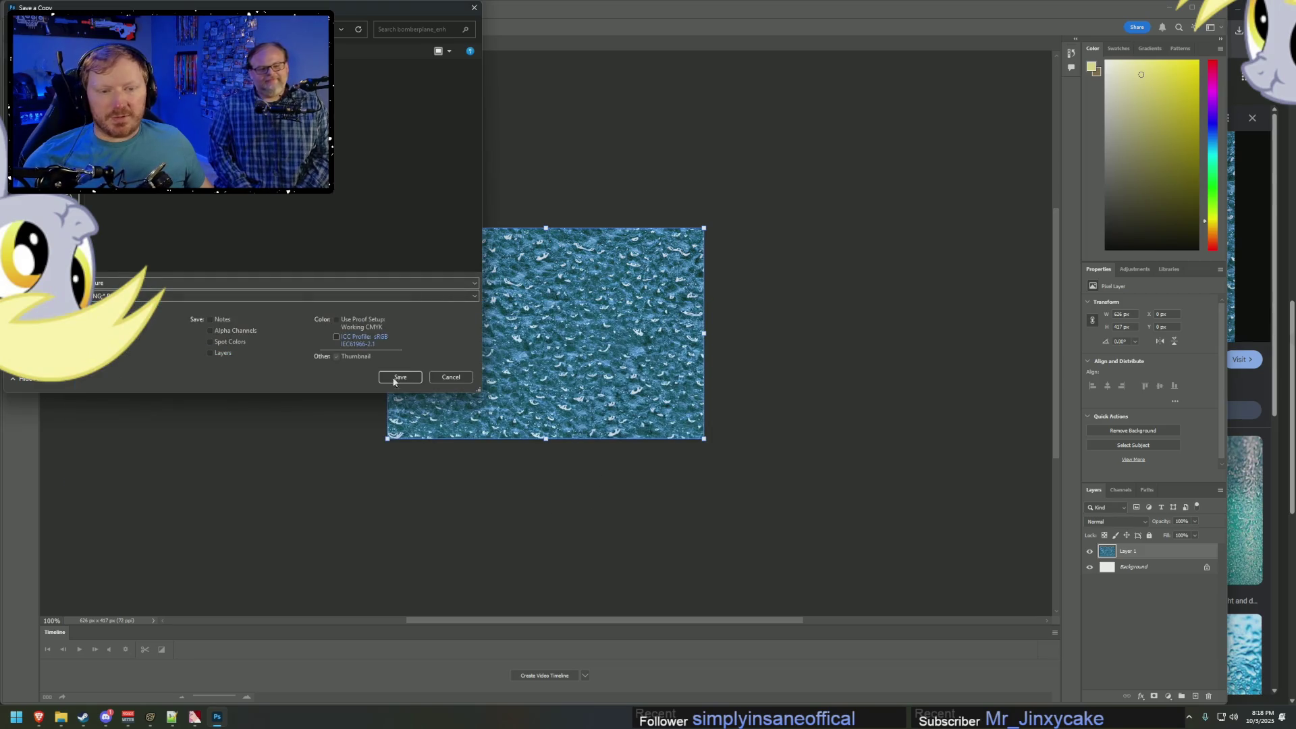
pyautogui.press('Return')
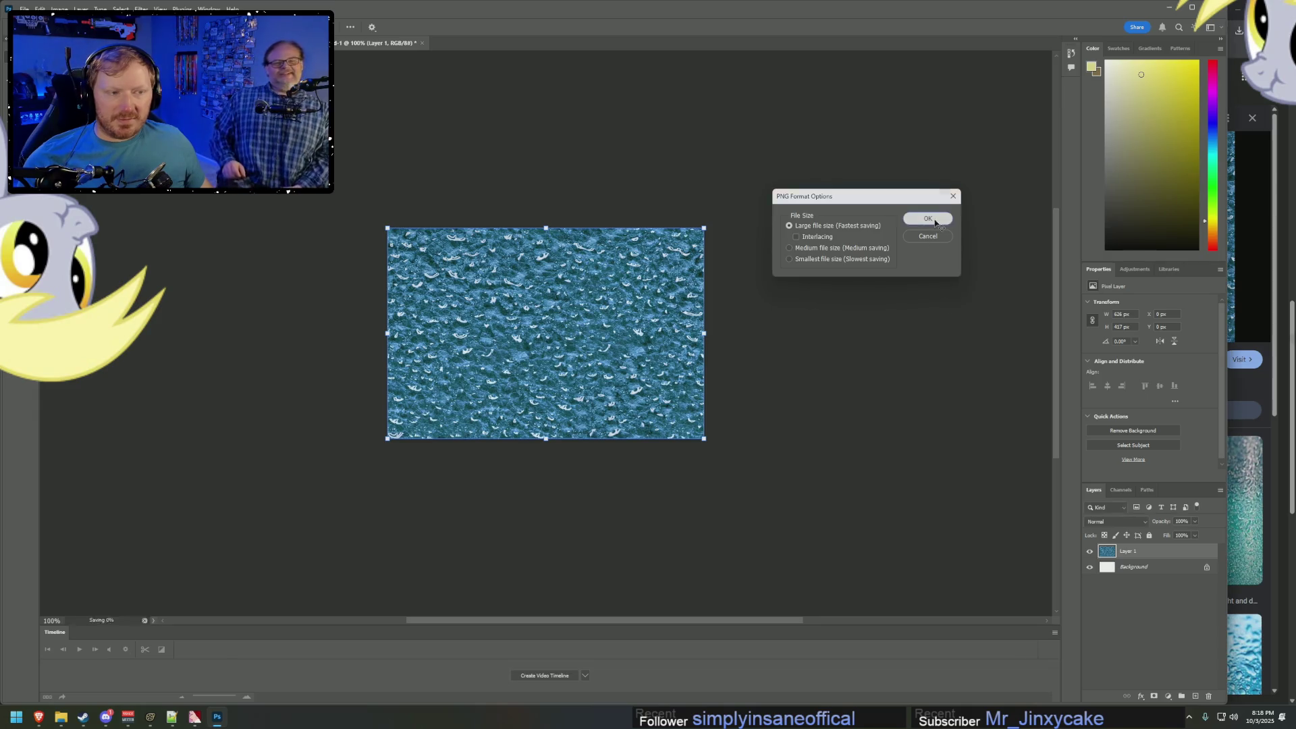
pyautogui.click(928, 218)
# Search Brave for 'ai upscaler' and open the Img.Upscaler site.
pyautogui.click(38, 717)
pyautogui.click(61, 9)
pyautogui.click(182, 10)
pyautogui.hotkey('ctrl', 't')
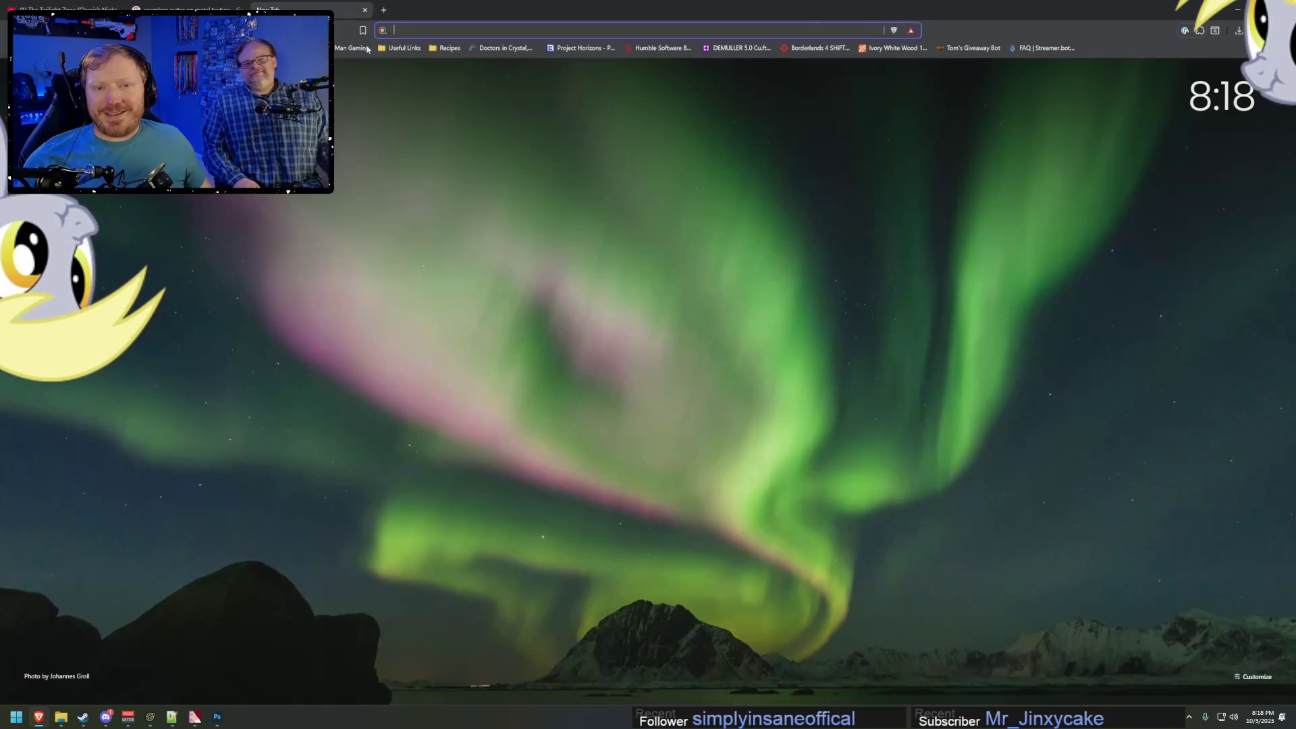
pyautogui.write('ai s')
pyautogui.press('BackSpace')
pyautogui.write('upsca')
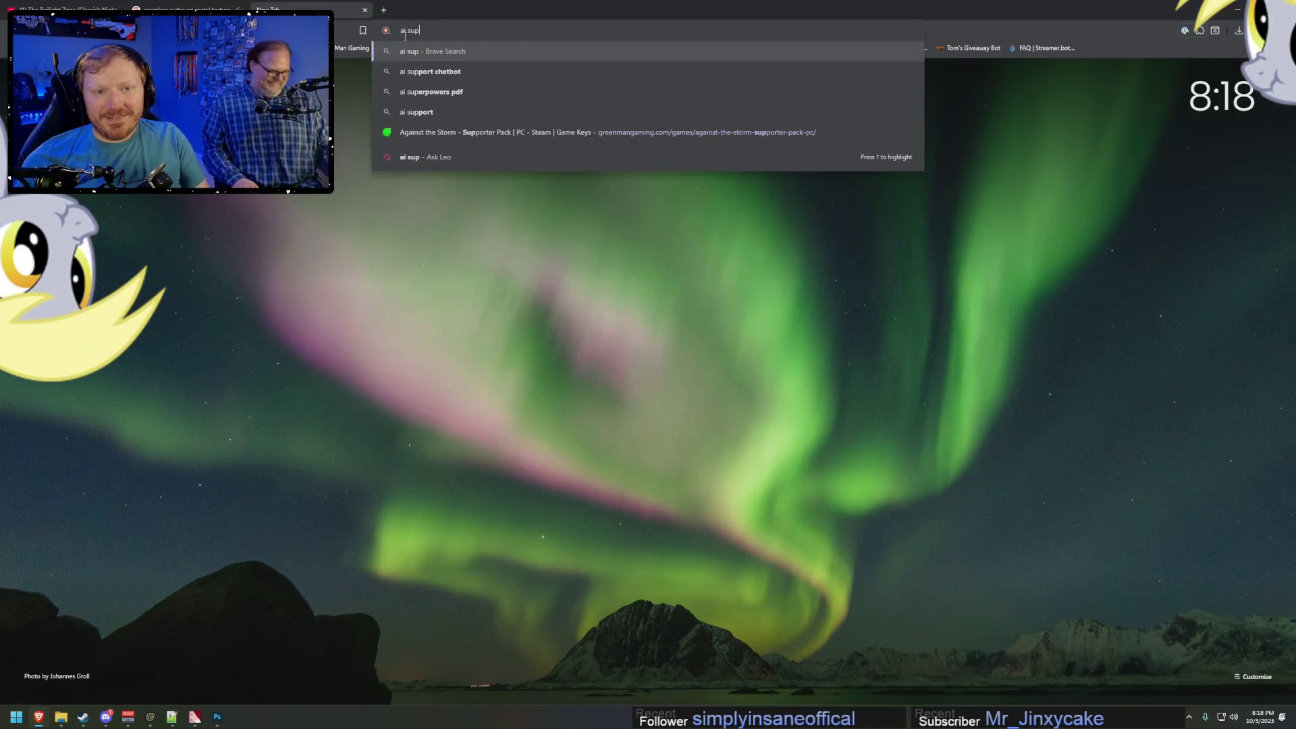
pyautogui.press('Return')
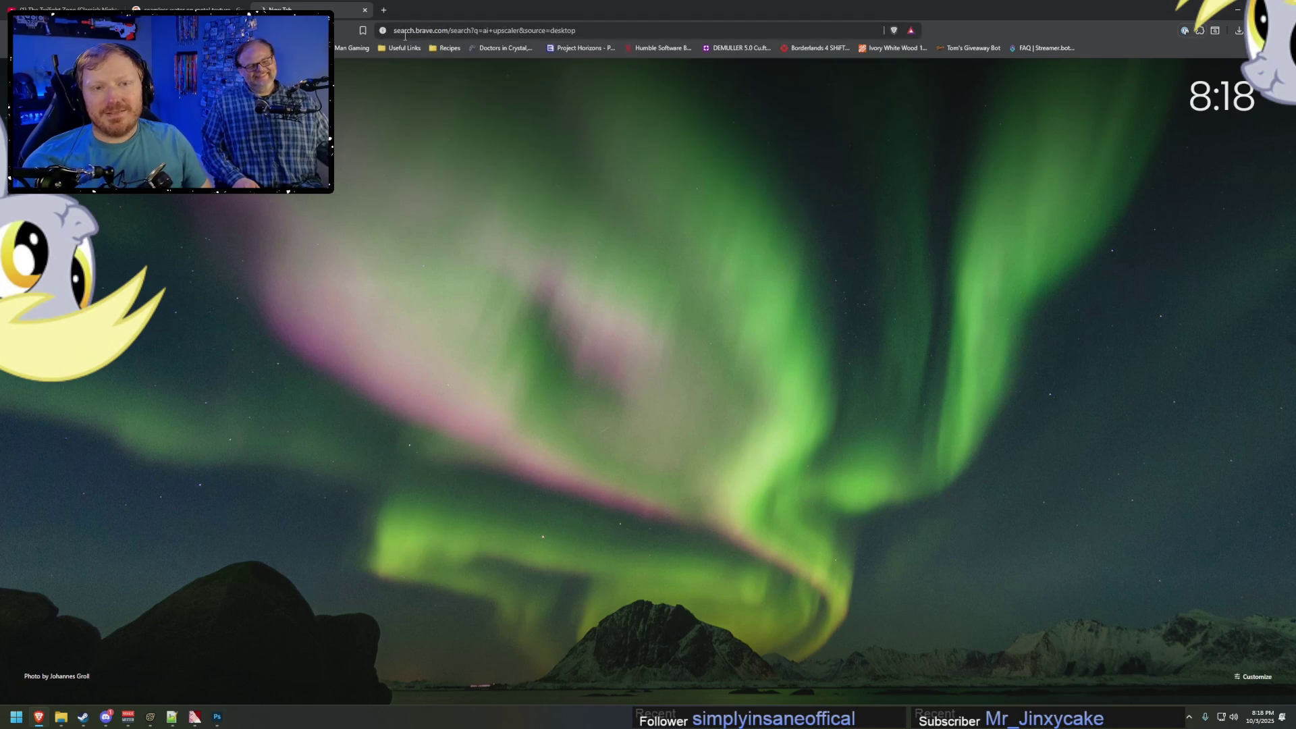
pyautogui.click(528, 233)
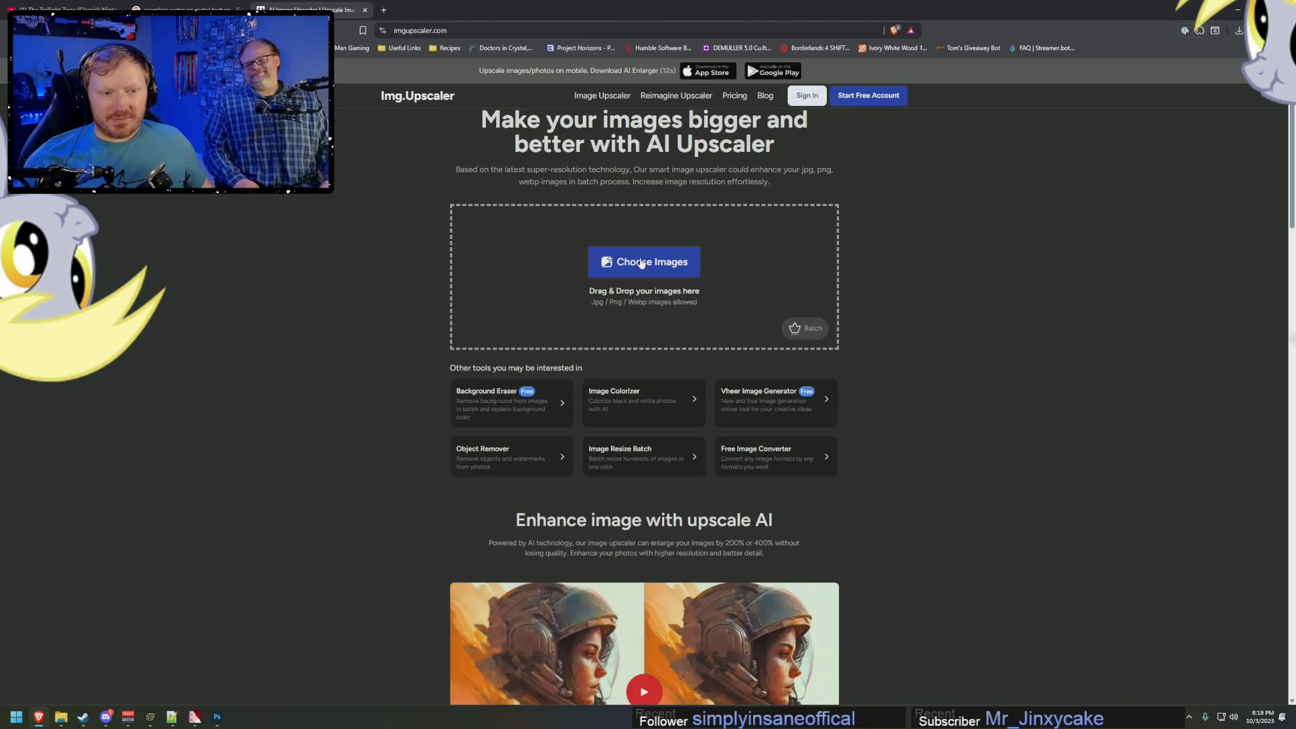
# Point the file picker at the bomberplane_enh folder by pasting its copied path.
pyautogui.click(638, 262)
pyautogui.hotkey('alt', 'Tab')
pyautogui.hotkey('alt', 'Tab')
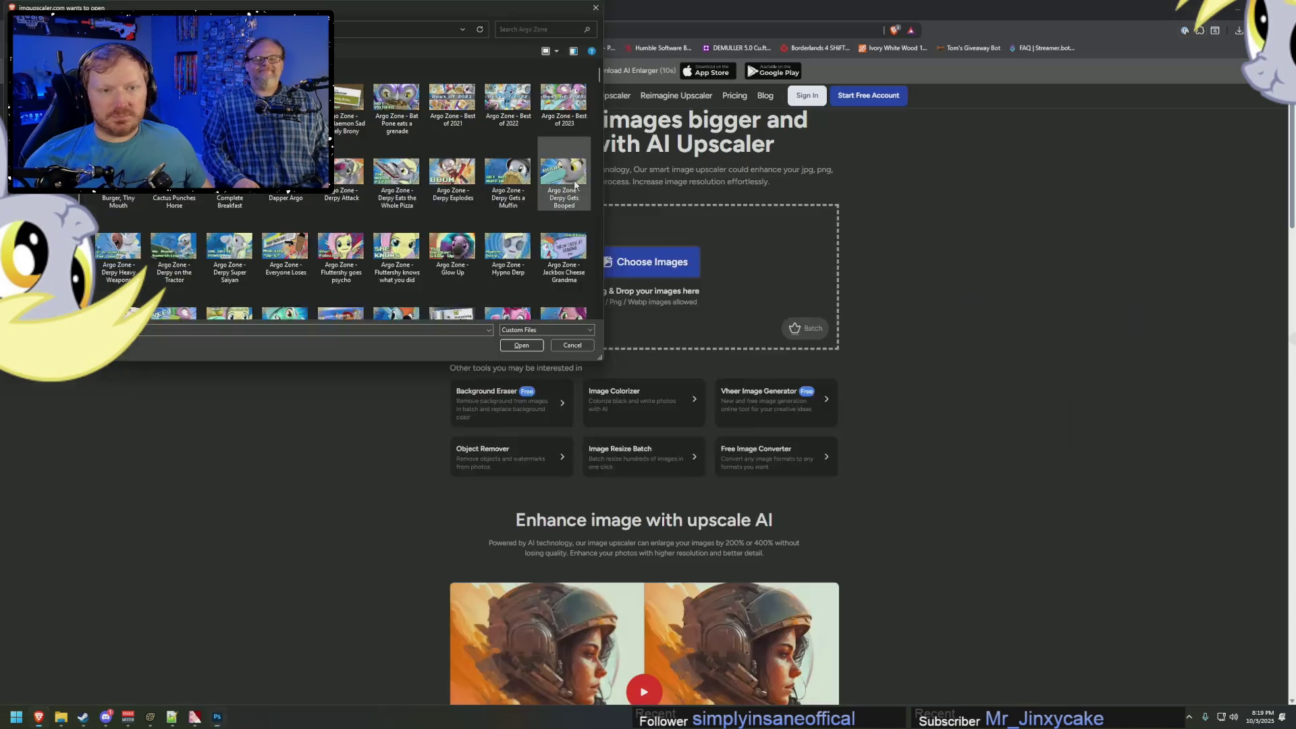
pyautogui.hotkey('alt', 'Tab')
pyautogui.hotkey('alt', 'Tab')
pyautogui.hotkey('alt', 'Tab')
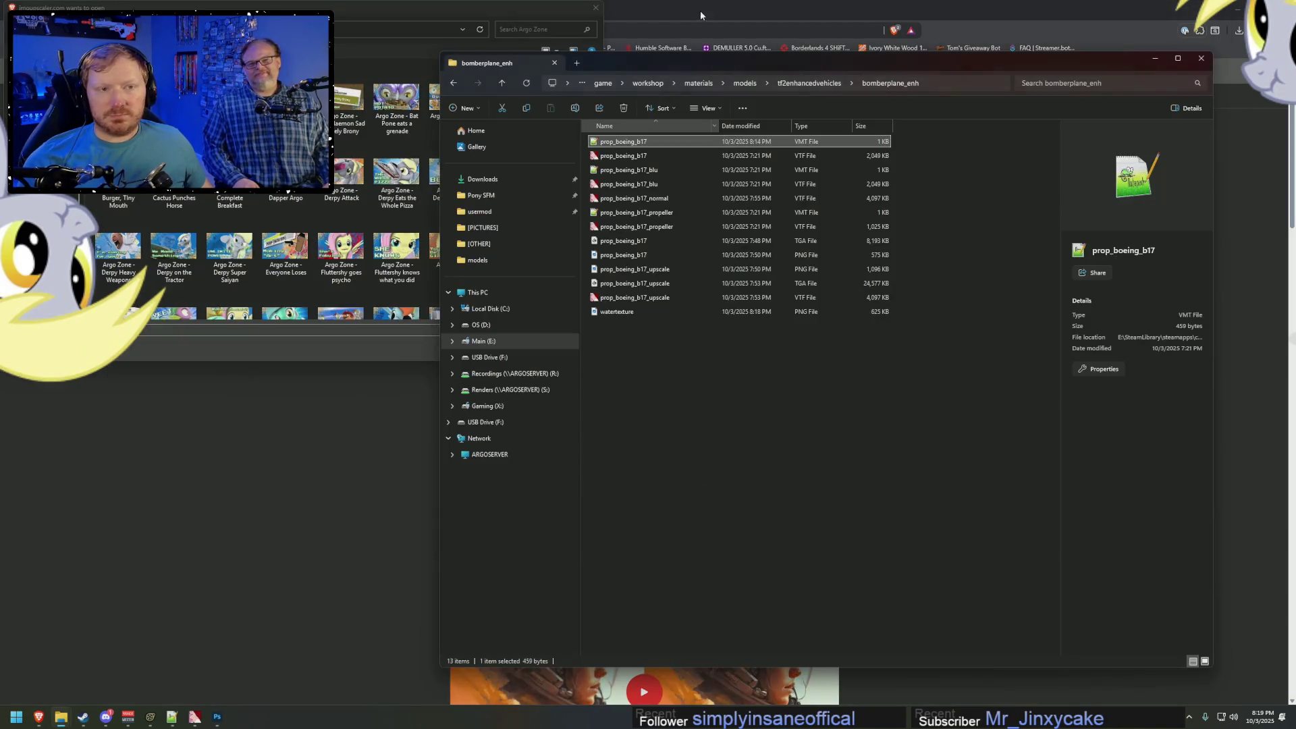
pyautogui.click(874, 83)
pyautogui.hotkey('ctrl', 'c')
pyautogui.hotkey('alt', 'Tab')
pyautogui.click(338, 29)
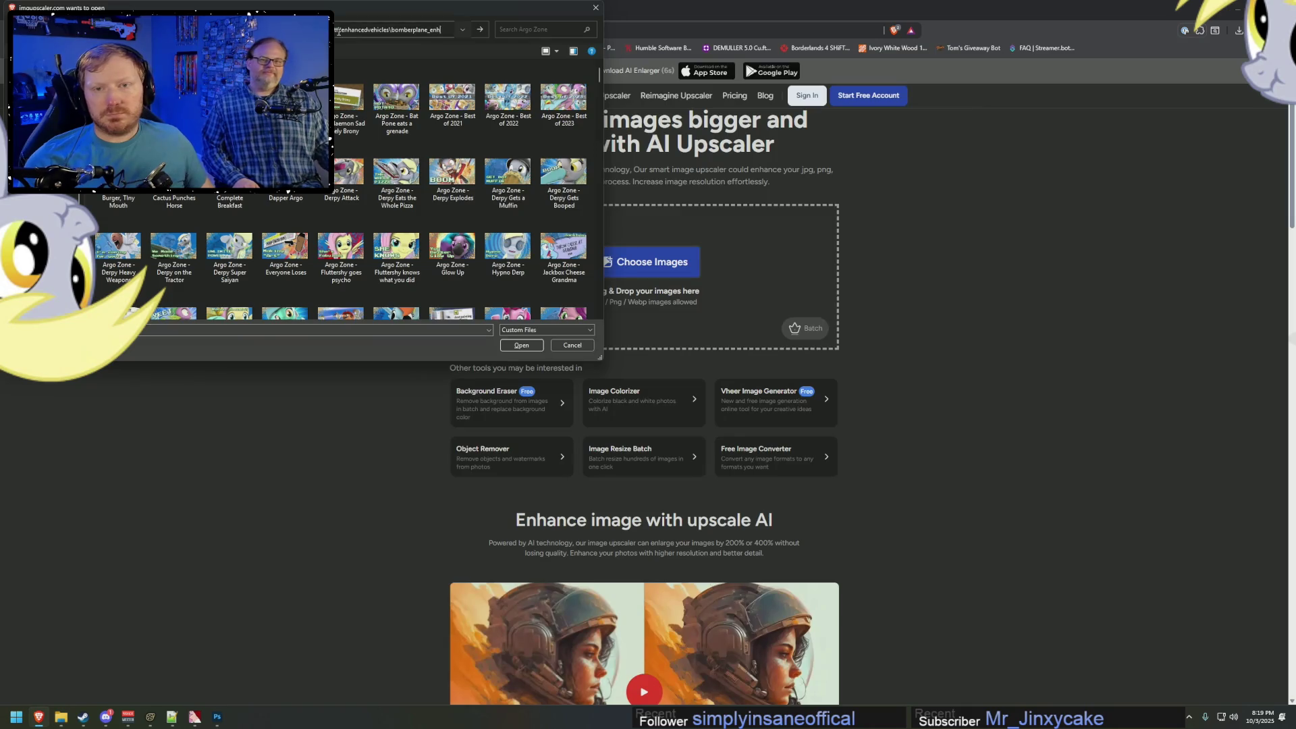
pyautogui.hotkey('ctrl', 'v')
pyautogui.press('Return')
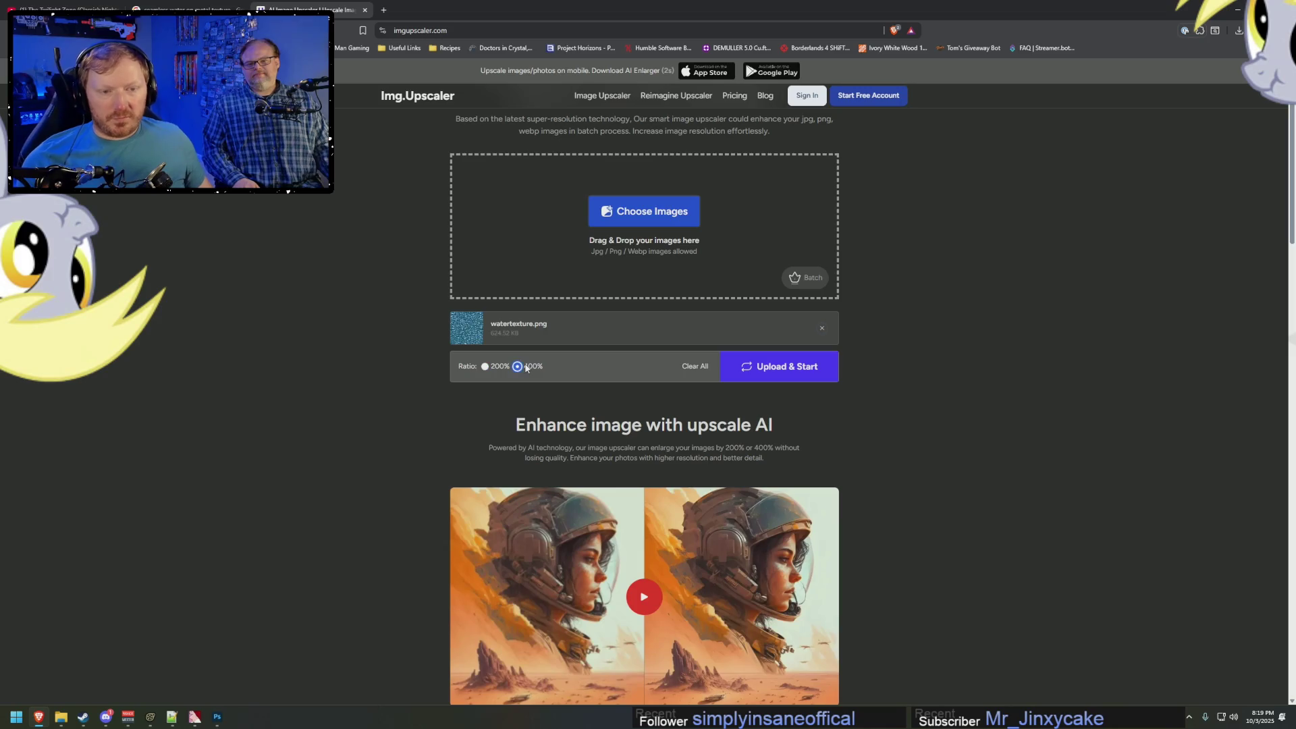
# Upscale watertexture.png by 400% and save it as watertexture_upscale.png.
pyautogui.click(819, 358)
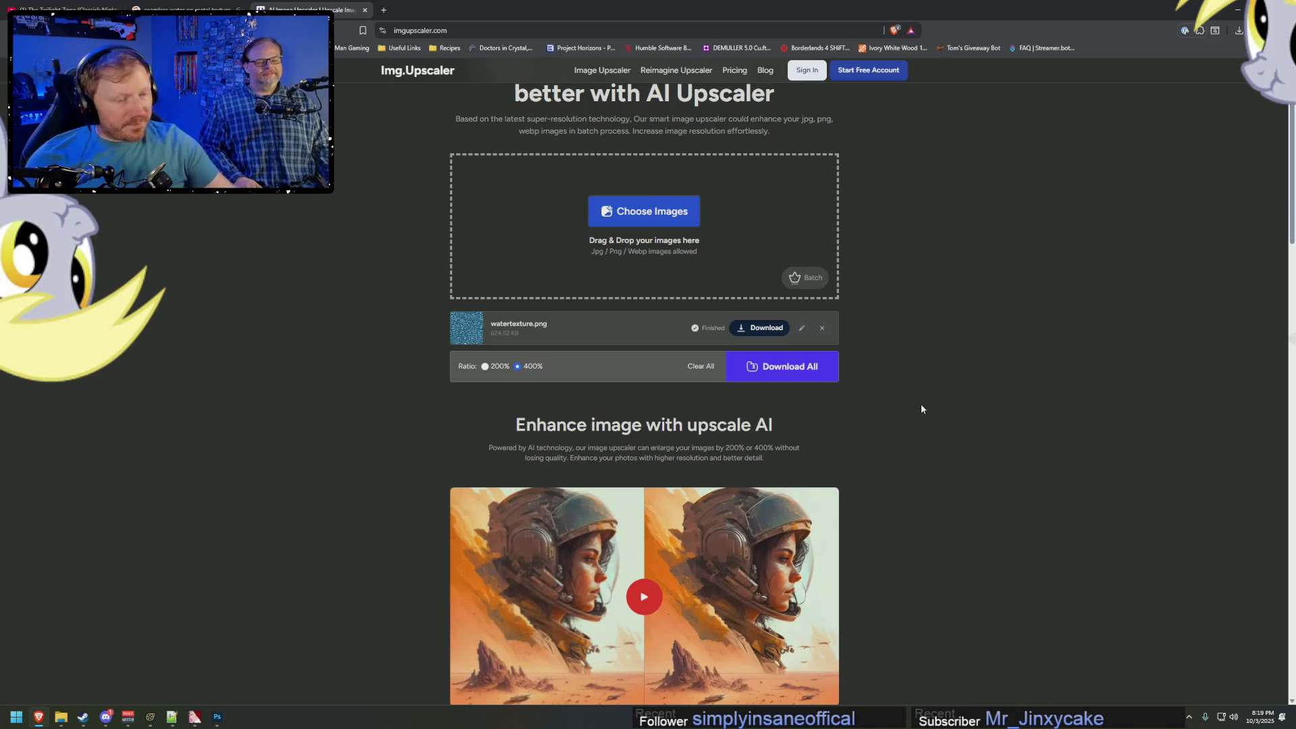
pyautogui.click(767, 329)
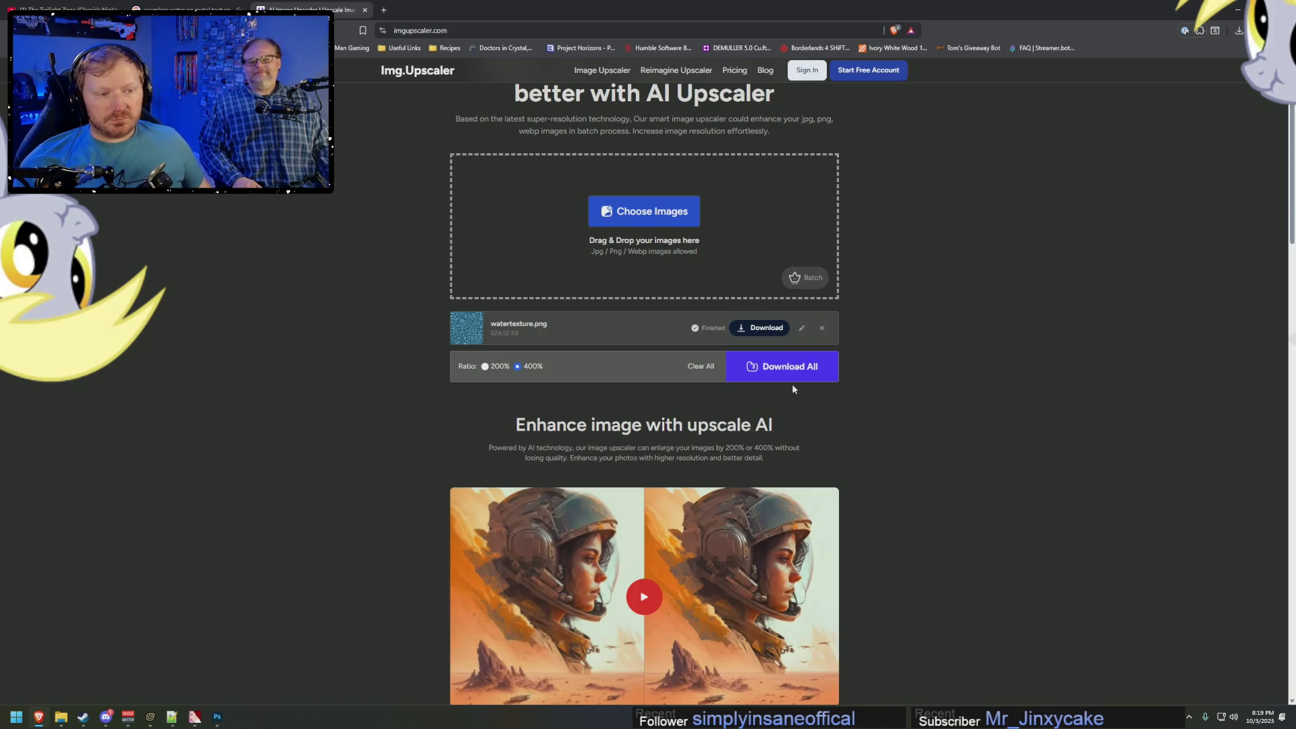
pyautogui.click(138, 302)
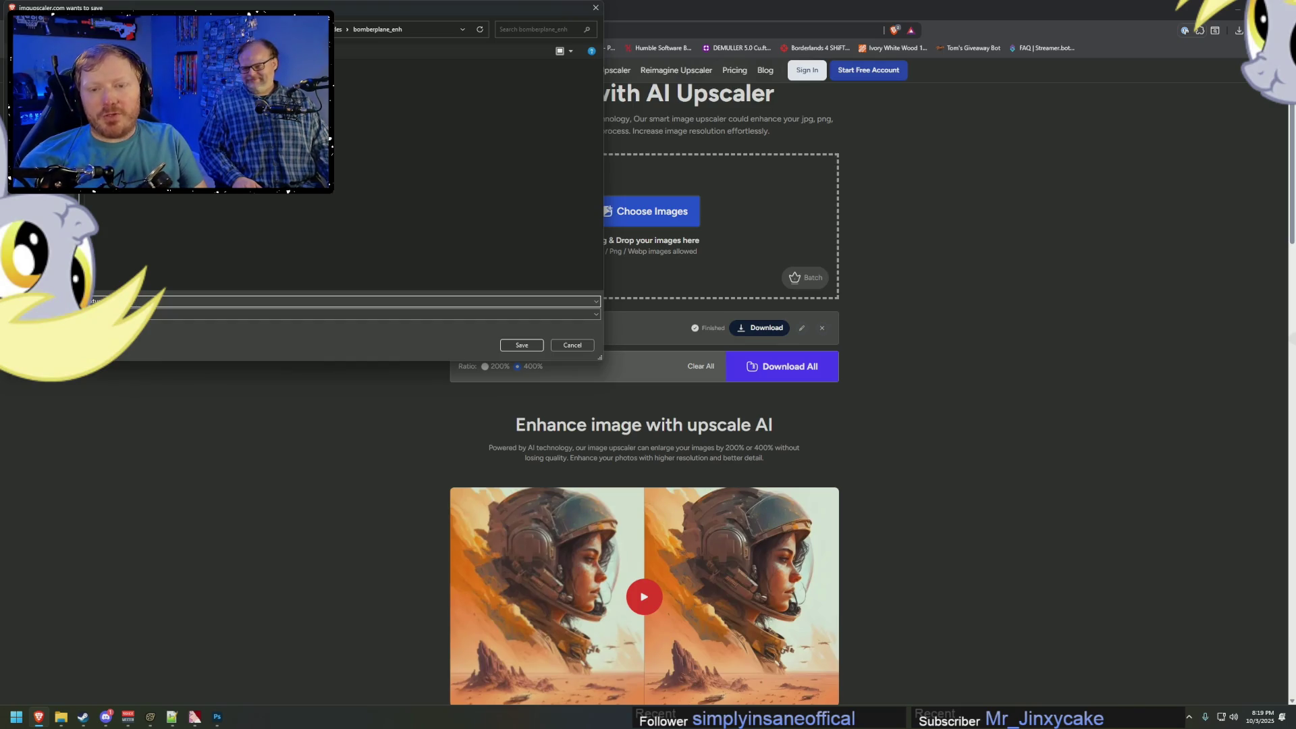
pyautogui.press('Return')
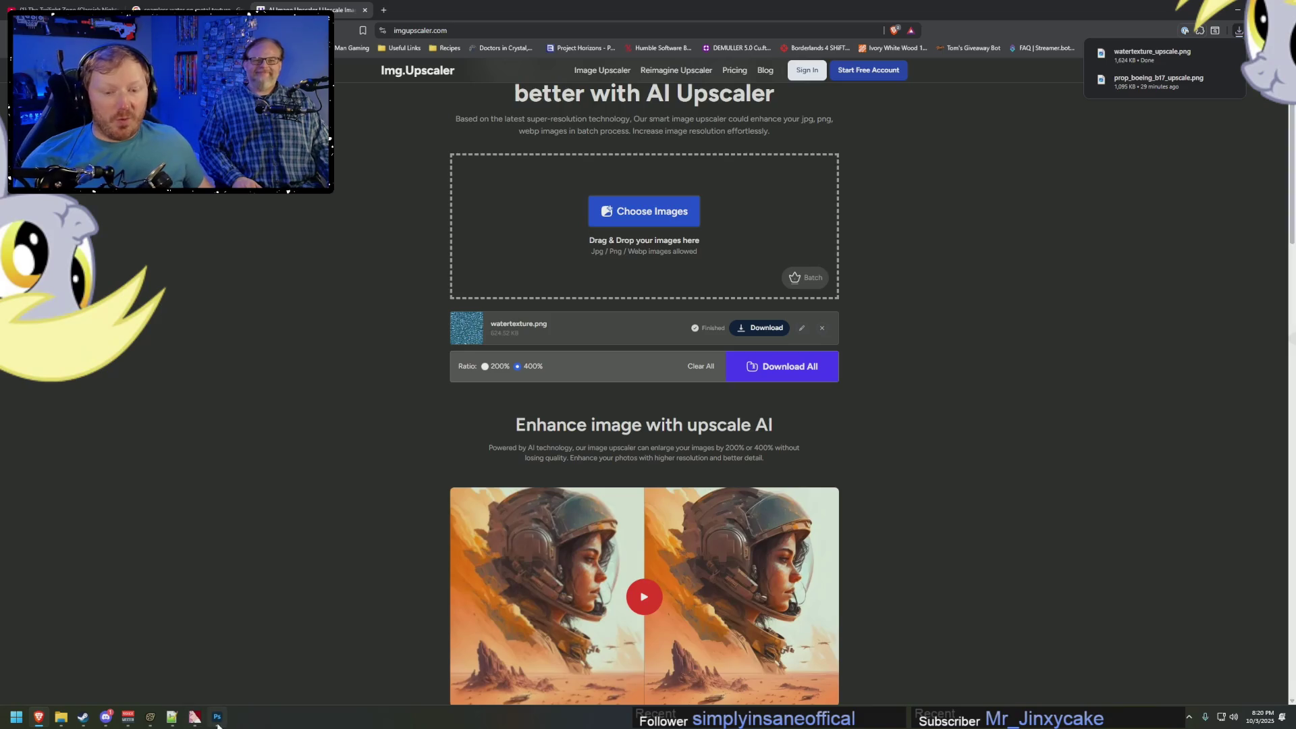
pyautogui.click(218, 717)
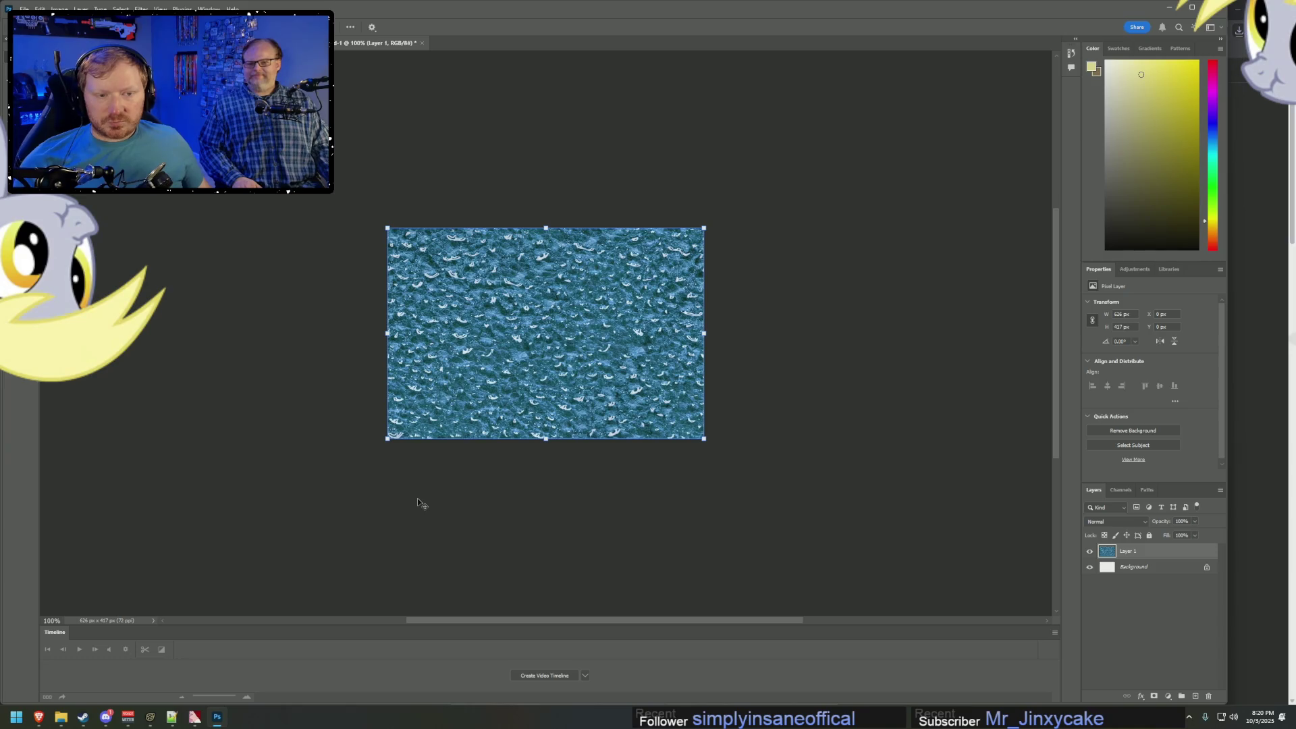
# Show the 2048×1024 aircraft texture, then bring up the bomberplane_enh folder in File Explorer.
pyautogui.hotkey('ctrl', 'Tab')
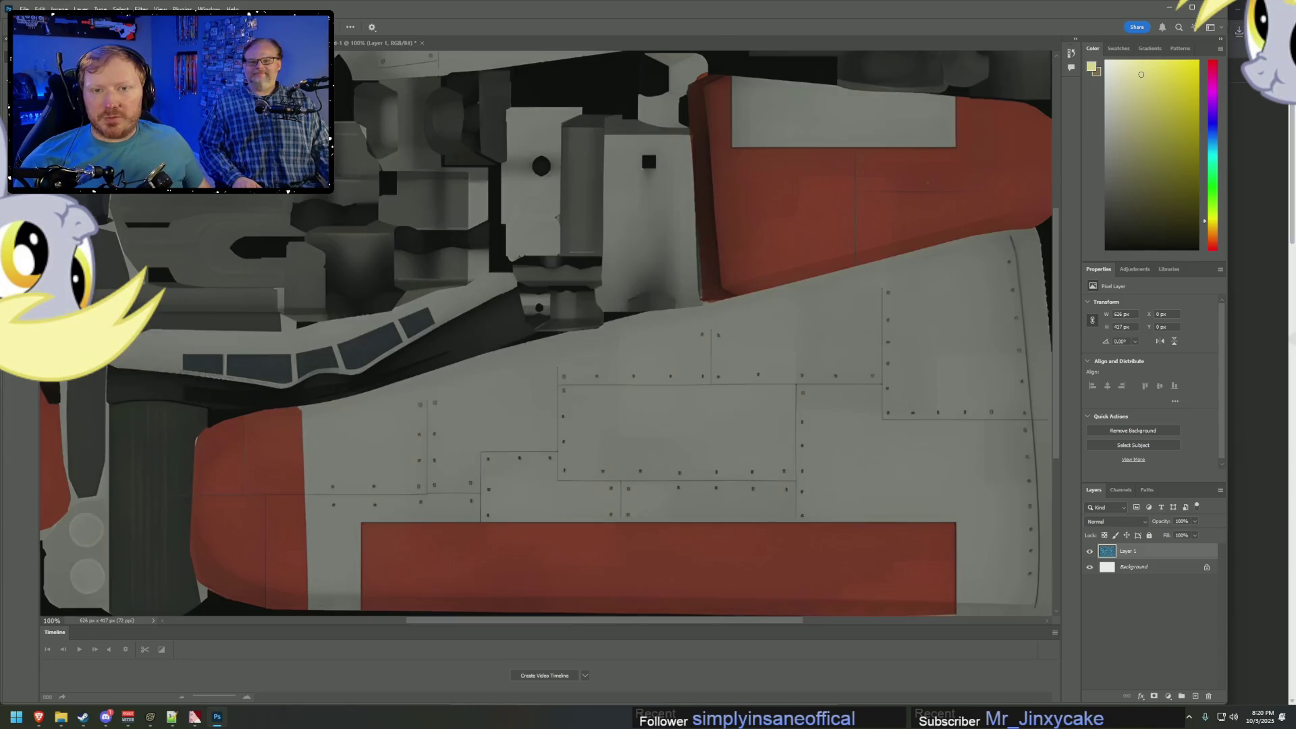
pyautogui.keyDown('alt'); pyautogui.scroll(-3, 530, 350); pyautogui.keyUp('alt')
pyautogui.keyDown('alt'); pyautogui.scroll(-2, 530, 350); pyautogui.keyUp('alt')
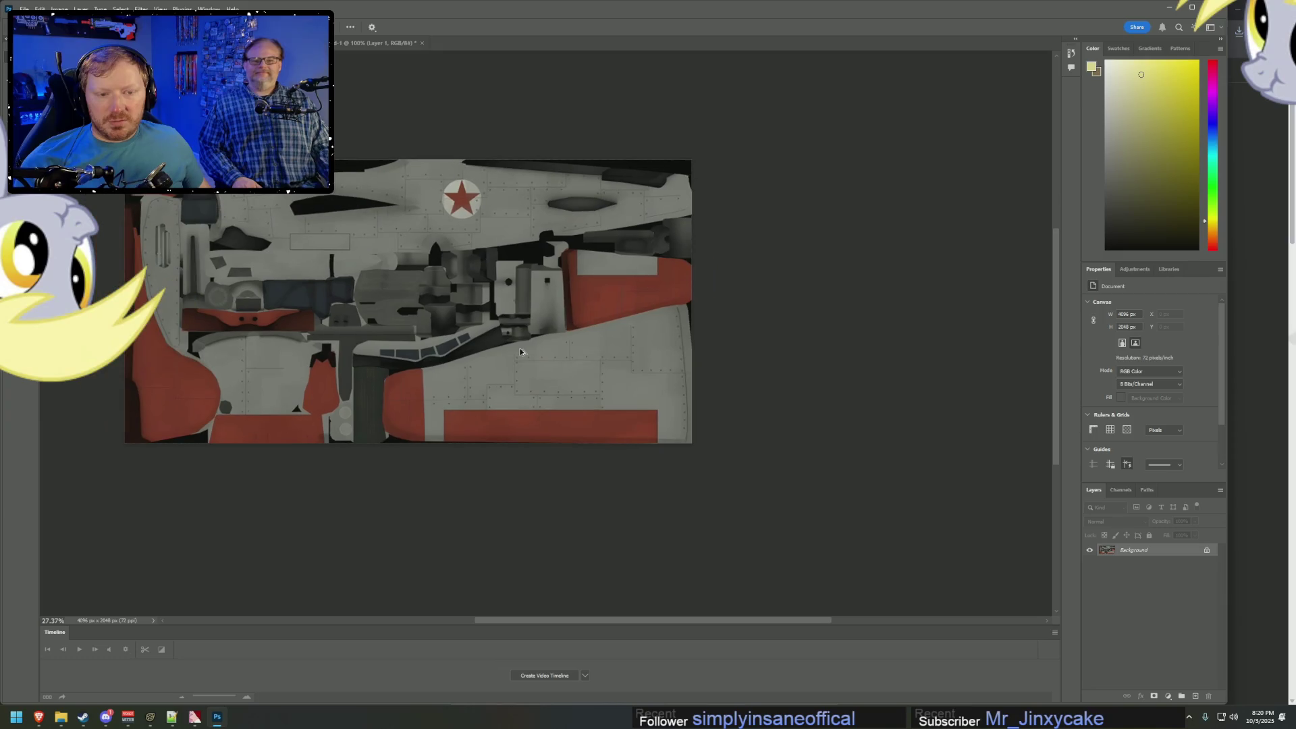
pyautogui.keyDown('alt'); pyautogui.scroll(2, 540, 378); pyautogui.keyUp('alt')
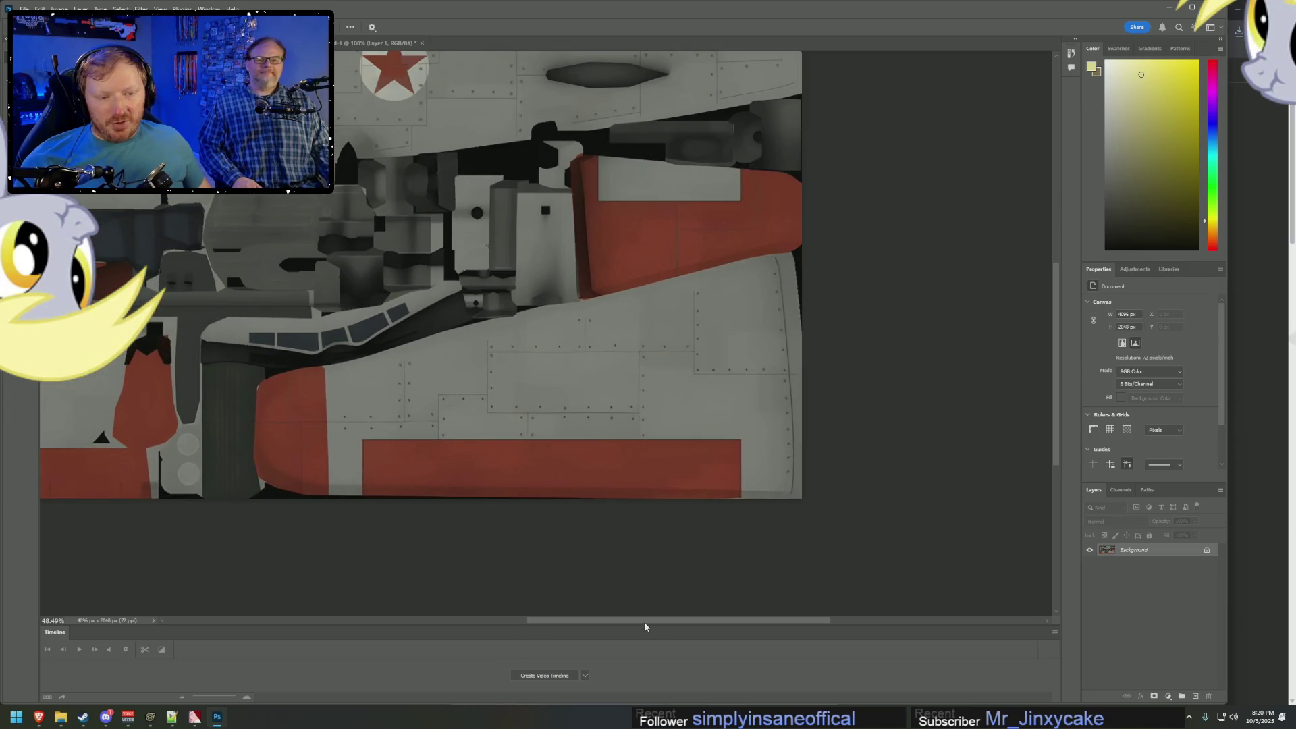
pyautogui.keyDown('alt'); pyautogui.scroll(-2, 594, 602); pyautogui.keyUp('alt')
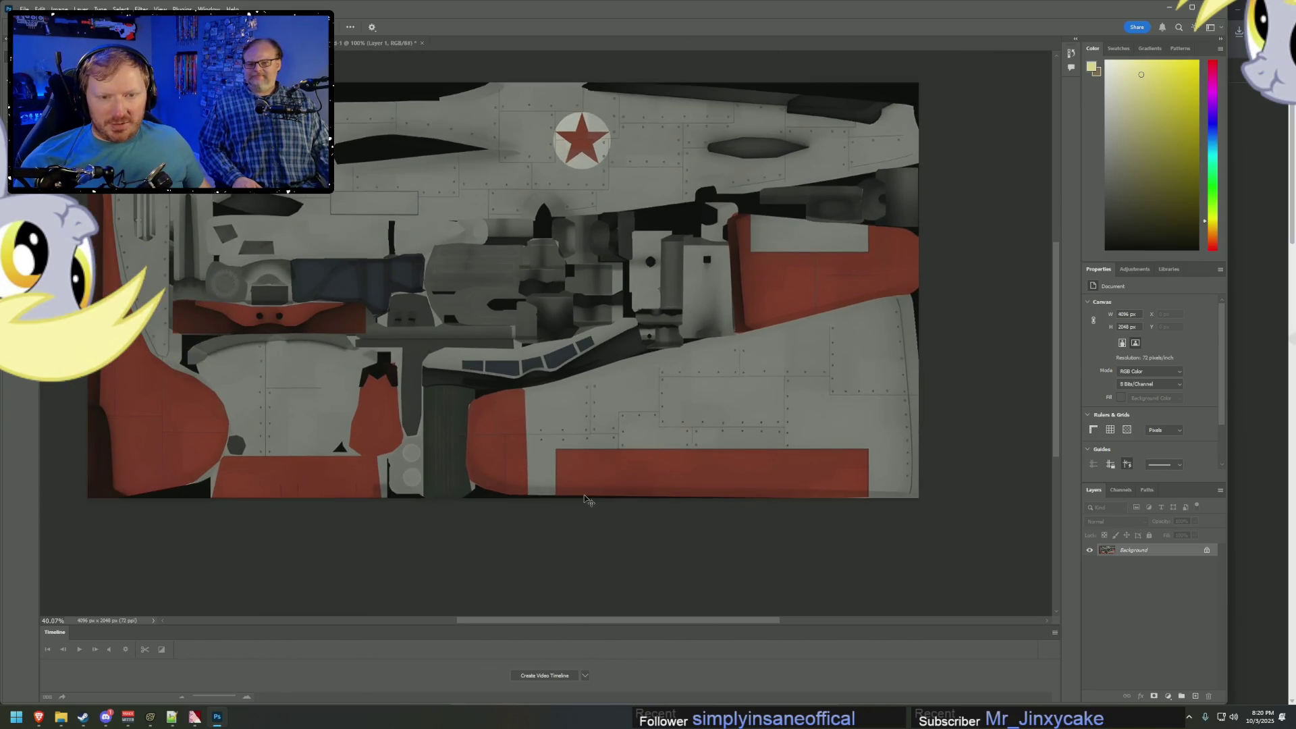
pyautogui.scroll(2, 585, 500)
pyautogui.keyDown('alt'); pyautogui.scroll(3, 541, 250); pyautogui.keyUp('alt')
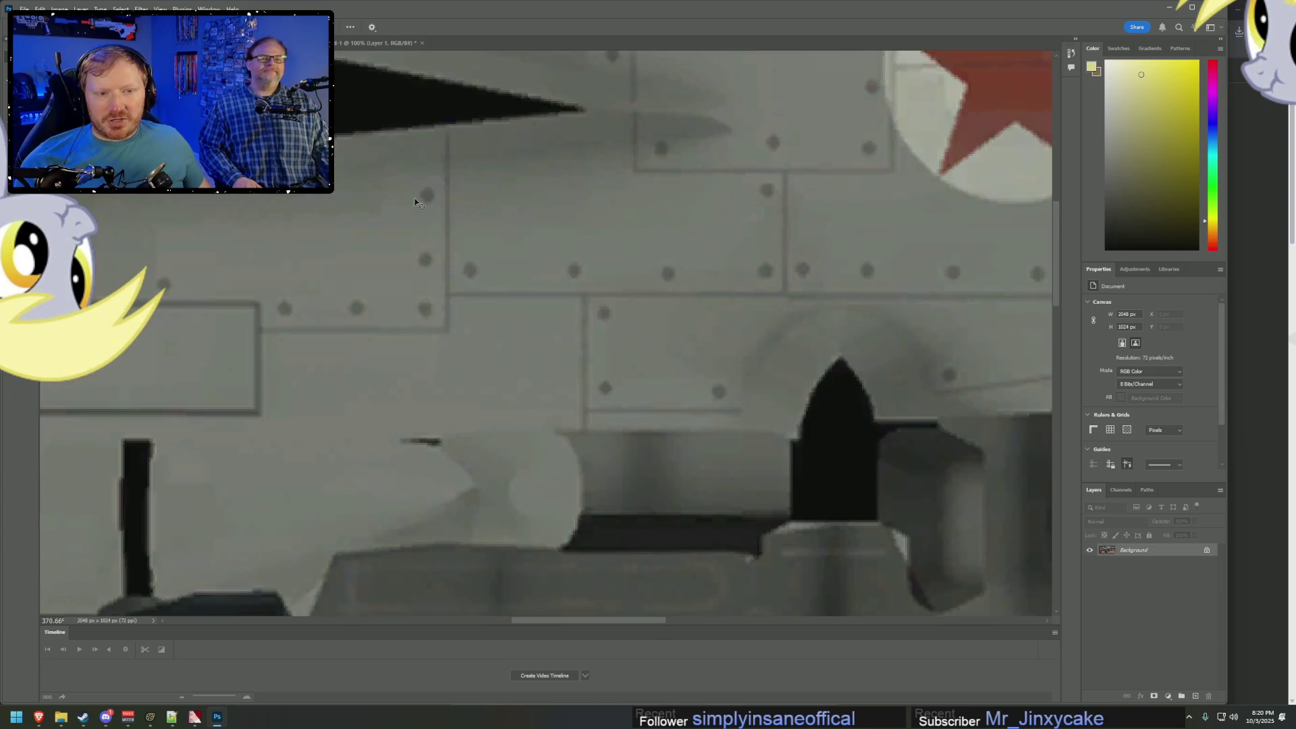
pyautogui.keyDown('alt'); pyautogui.scroll(-3, 541, 250); pyautogui.keyUp('alt')
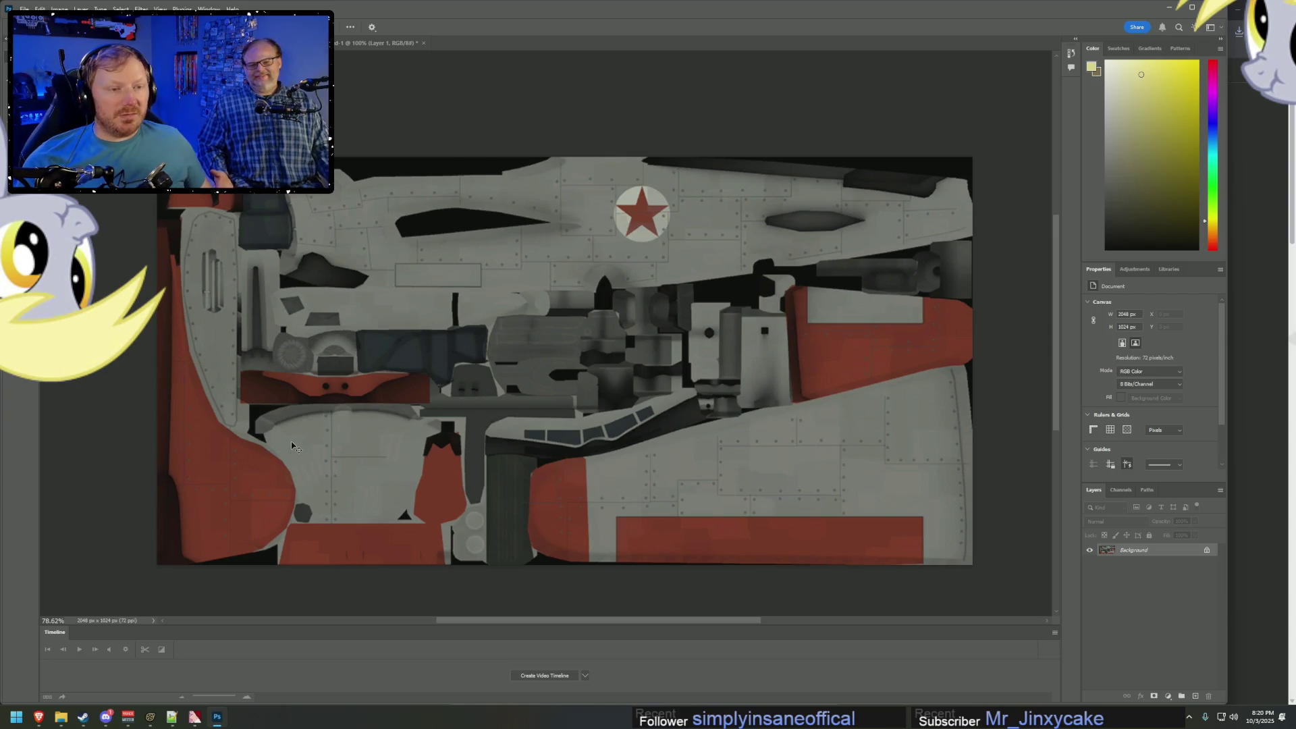
pyautogui.moveTo(61, 717)
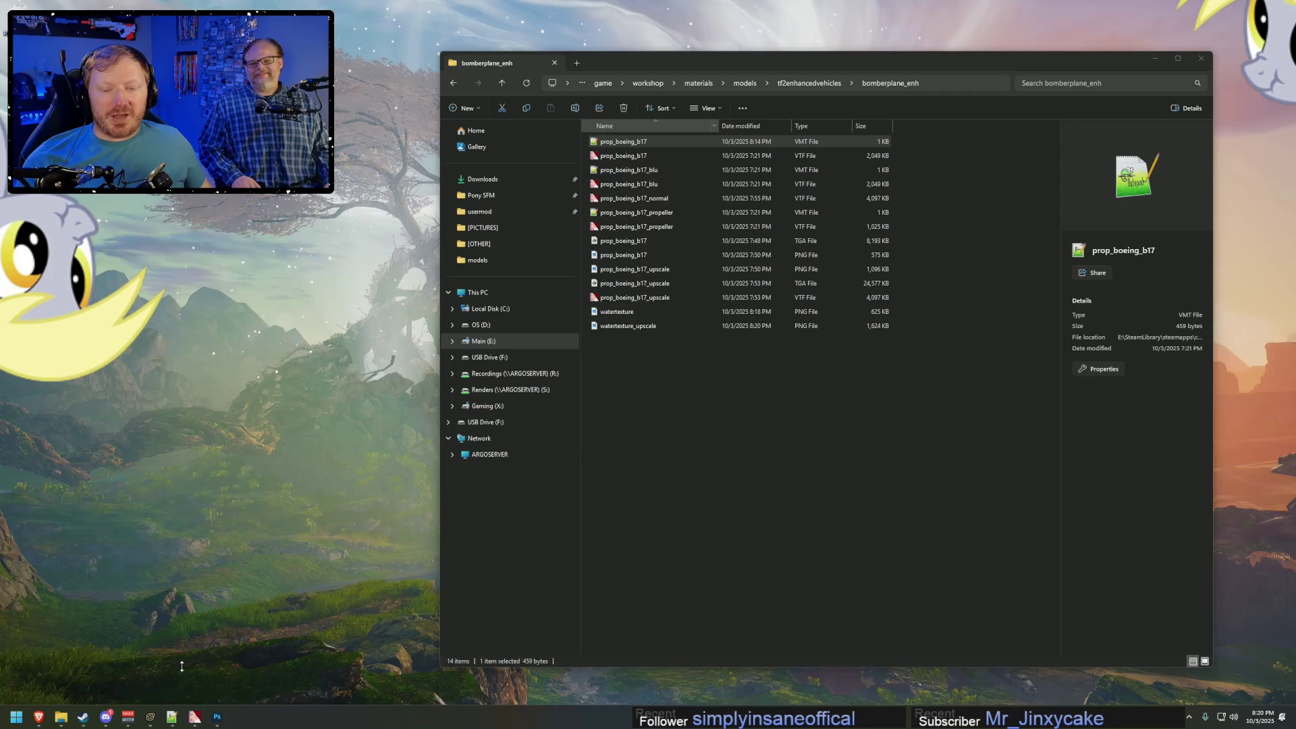
pyautogui.click(201, 665)
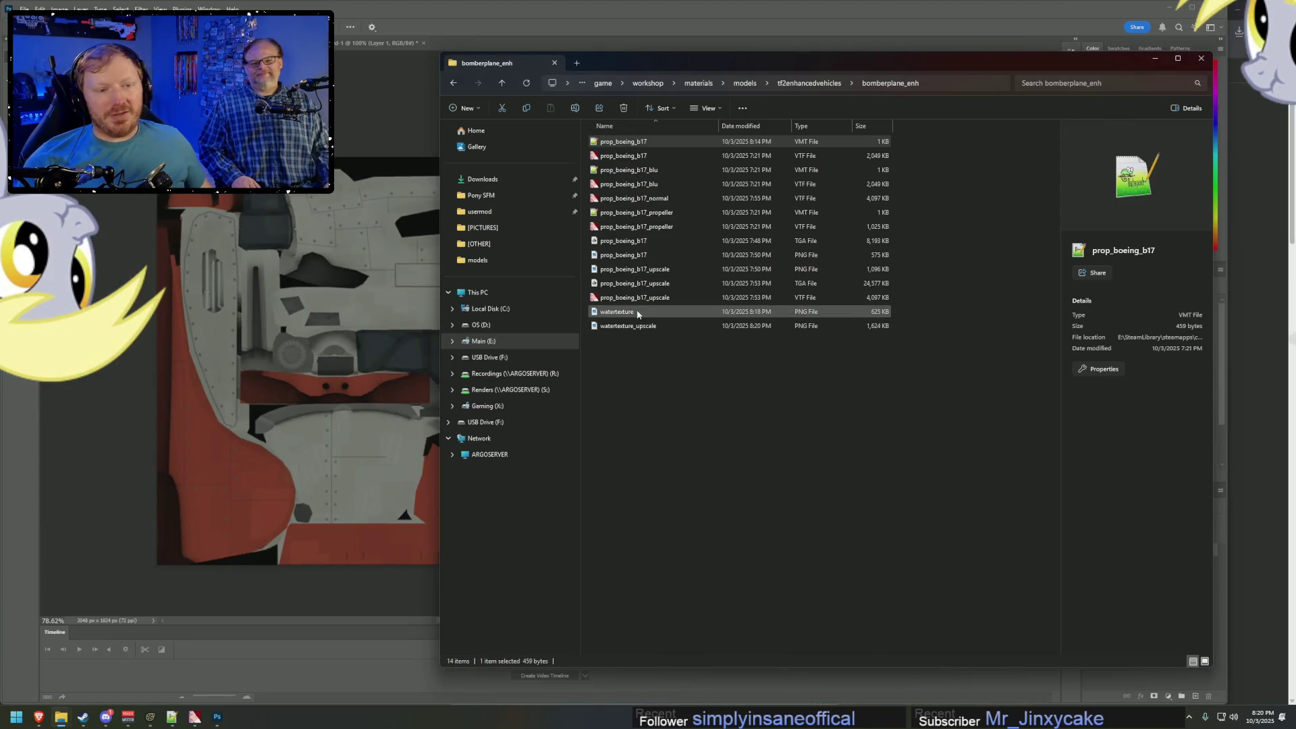
pyautogui.click(628, 326)
pyautogui.moveTo(628, 326); pyautogui.dragTo(383, 331)
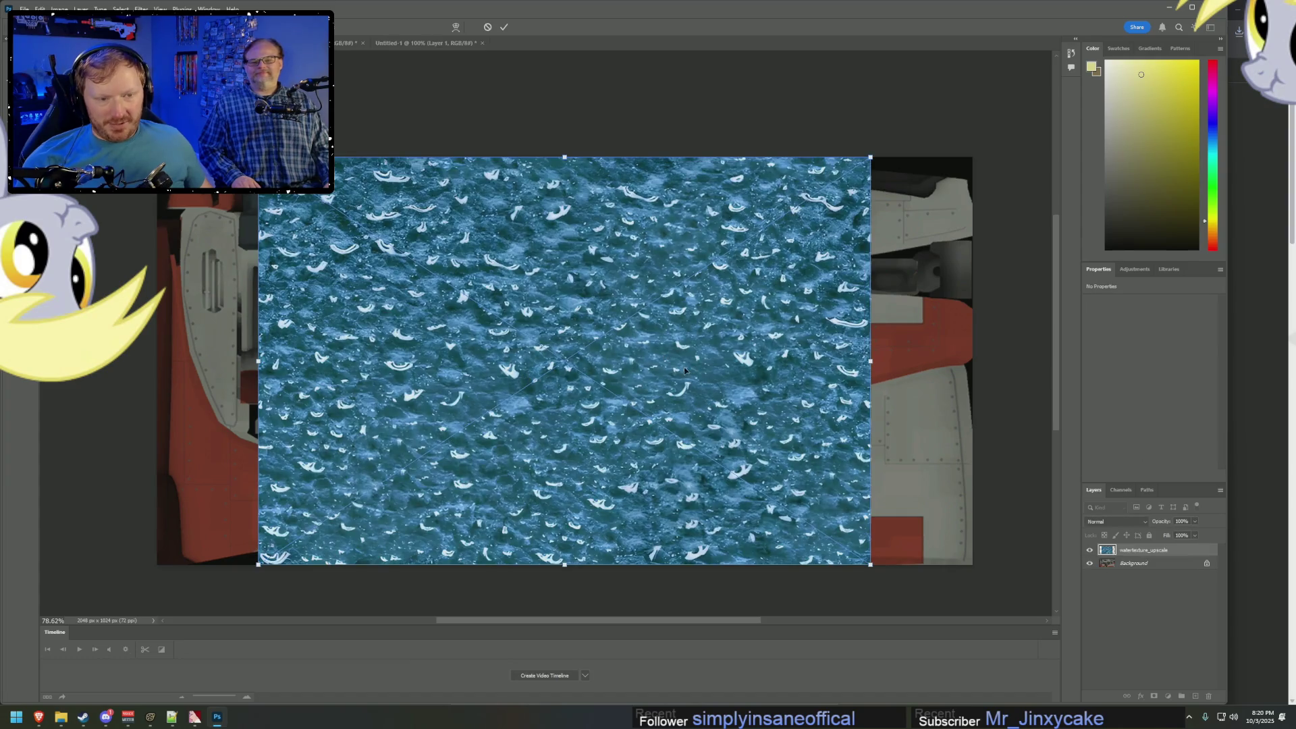
pyautogui.moveTo(258, 157); pyautogui.dragTo(758, 490)
pyautogui.keyDown('alt'); pyautogui.scroll(5, 979, 563); pyautogui.keyUp('alt')
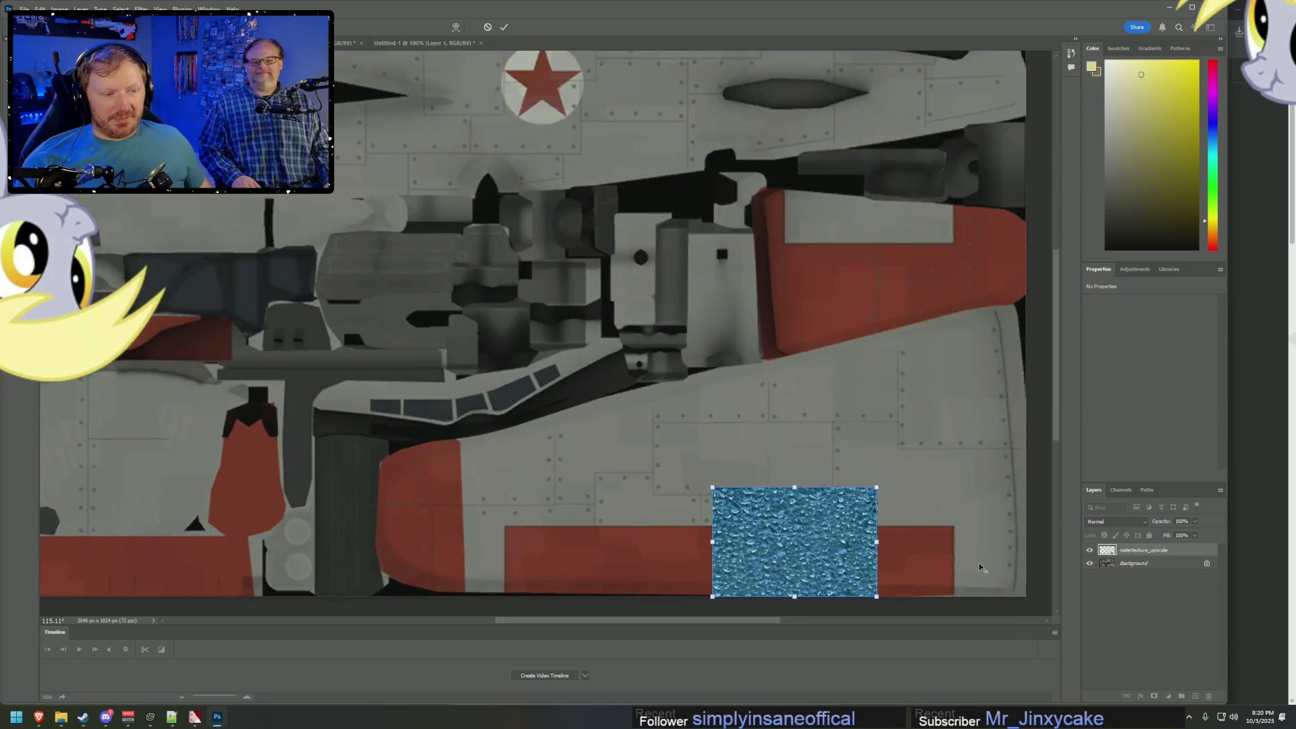
pyautogui.keyDown('alt'); pyautogui.scroll(3, 869, 554); pyautogui.keyUp('alt')
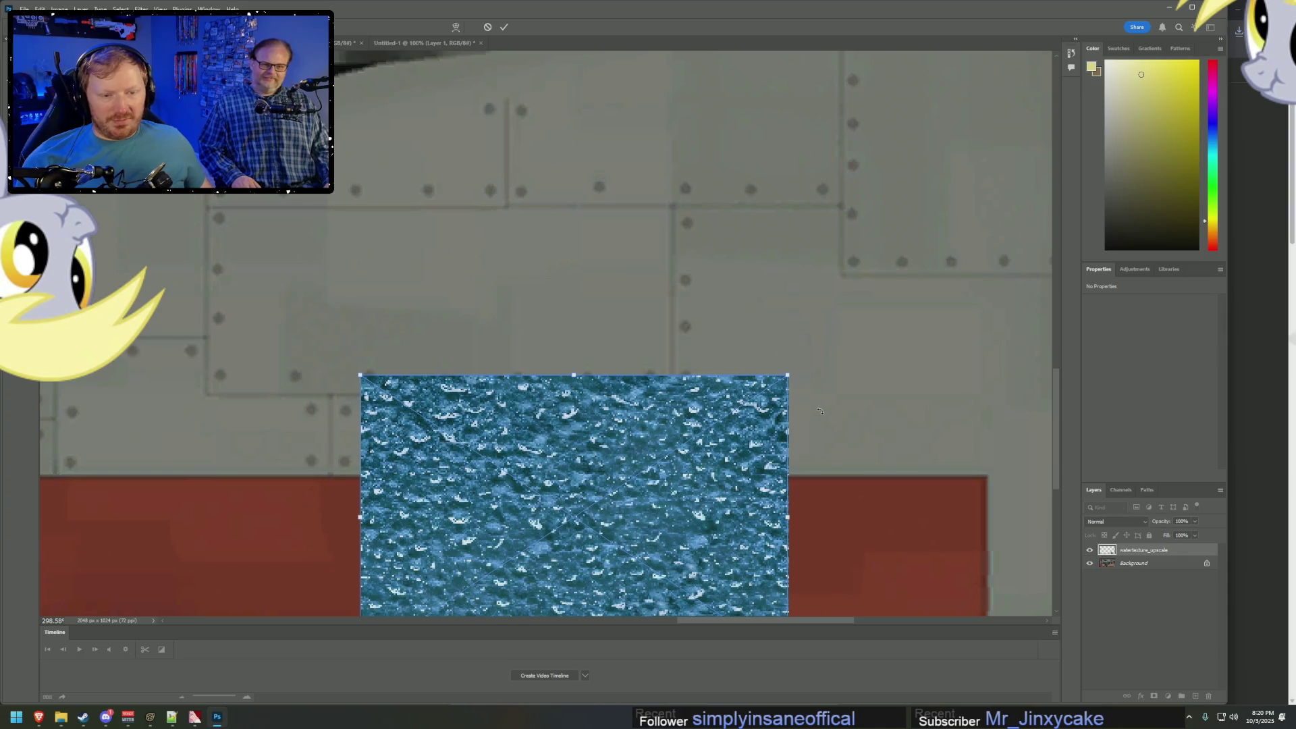
pyautogui.hotkey('ctrl', 'z')
pyautogui.keyDown('alt'); pyautogui.scroll(-10, 820, 408); pyautogui.keyUp('alt')
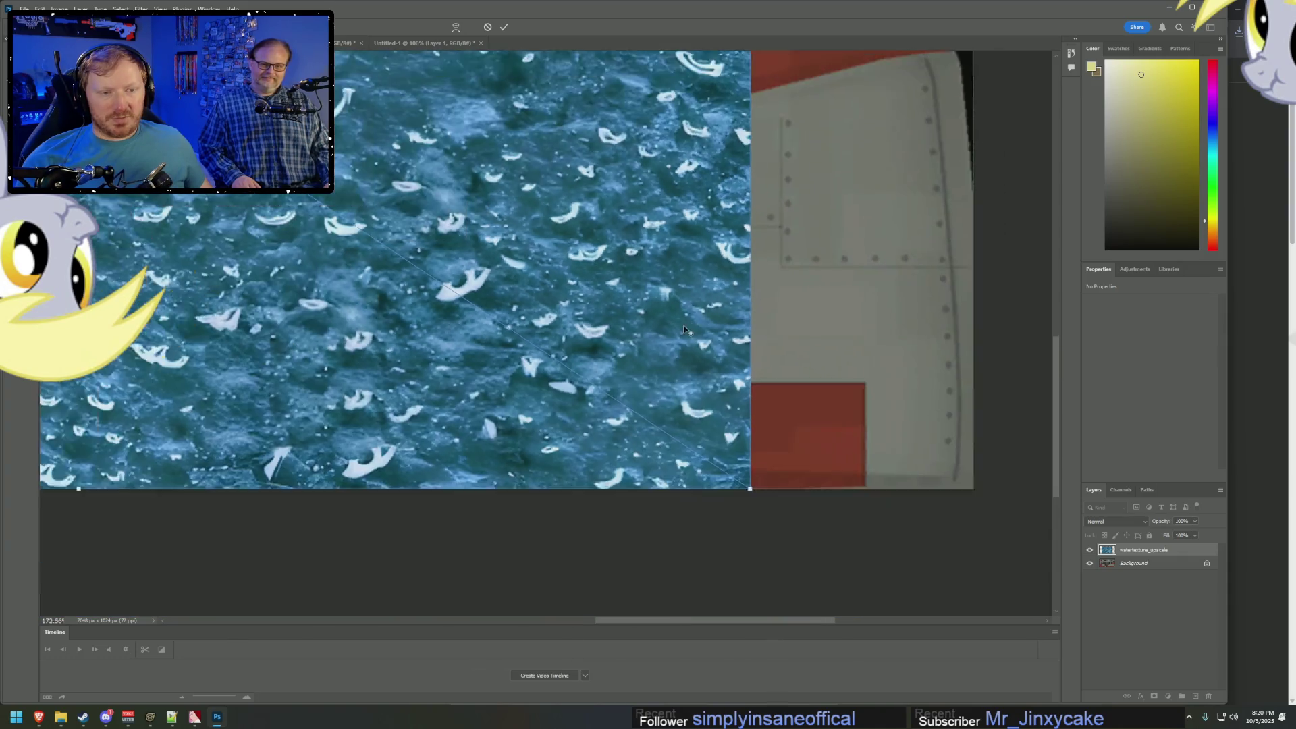
pyautogui.press('Escape')
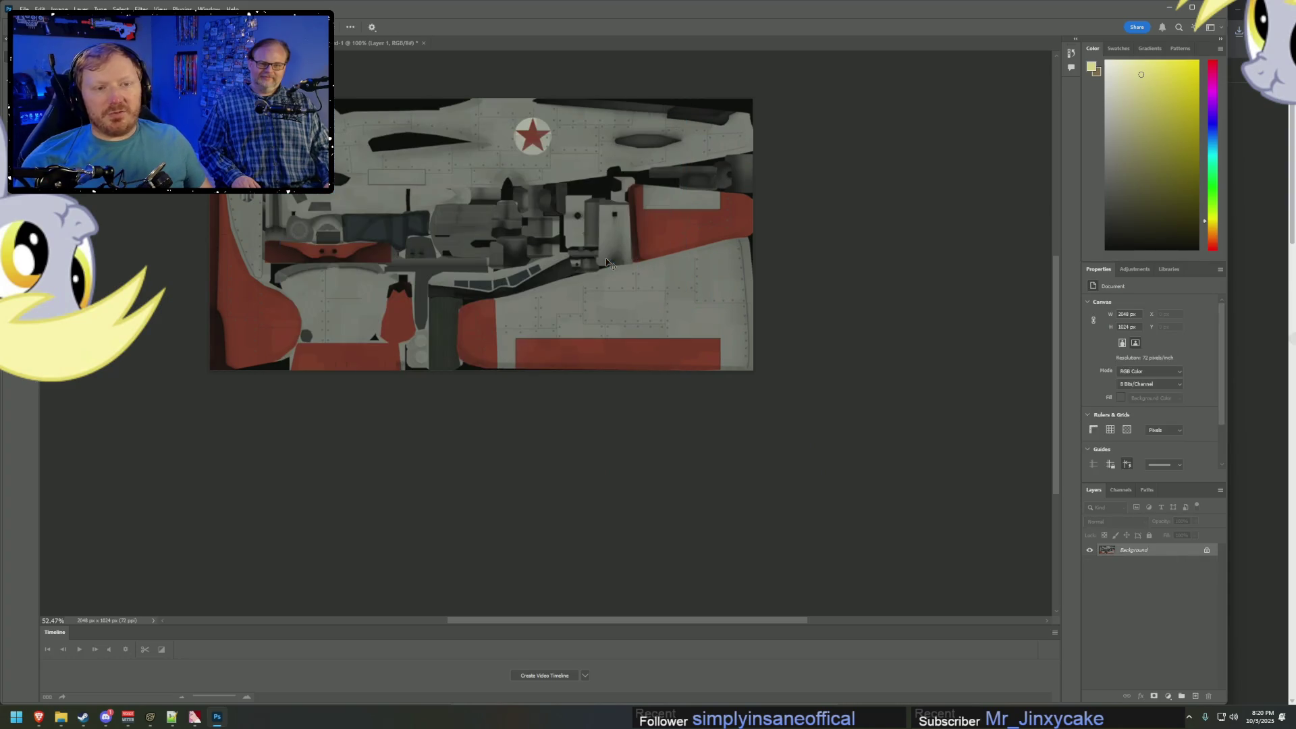
# Place watertexture_upscale on the 4096×2048 map, shrink it and snap it bottom-right.
pyautogui.hotkey('ctrl', 'z')
pyautogui.hotkey('alt', 'Tab')
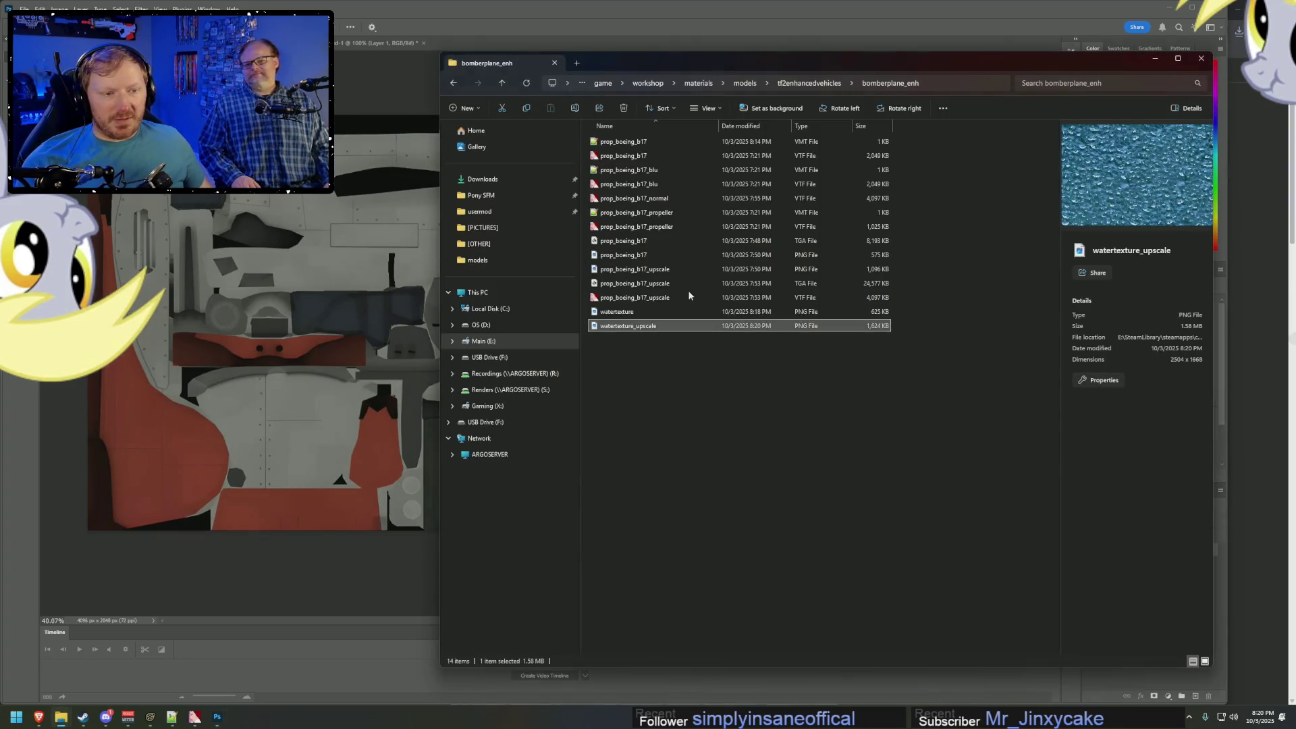
pyautogui.moveTo(610, 308); pyautogui.dragTo(670, 382)
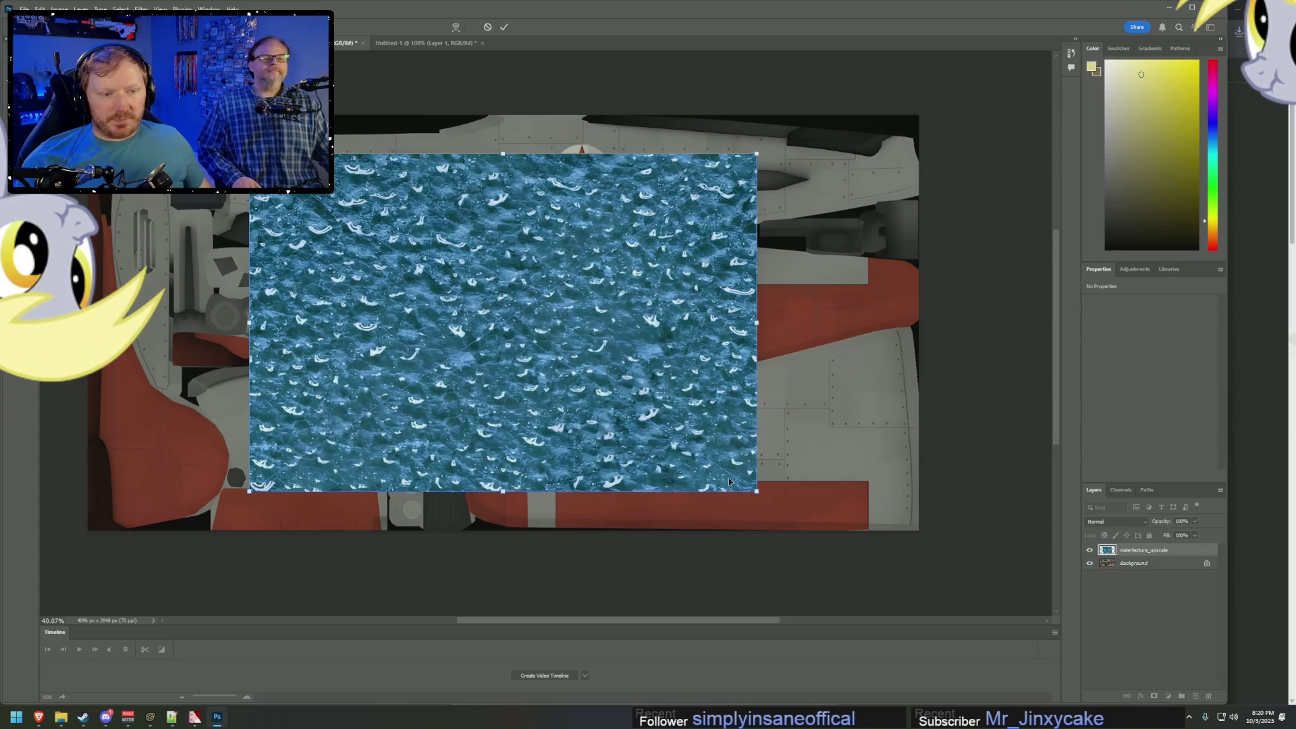
pyautogui.moveTo(250, 154); pyautogui.dragTo(715, 463)
pyautogui.keyDown('alt'); pyautogui.scroll(2, 821, 509); pyautogui.keyUp('alt')
pyautogui.keyDown('alt'); pyautogui.scroll(8, 821, 509); pyautogui.keyUp('alt')
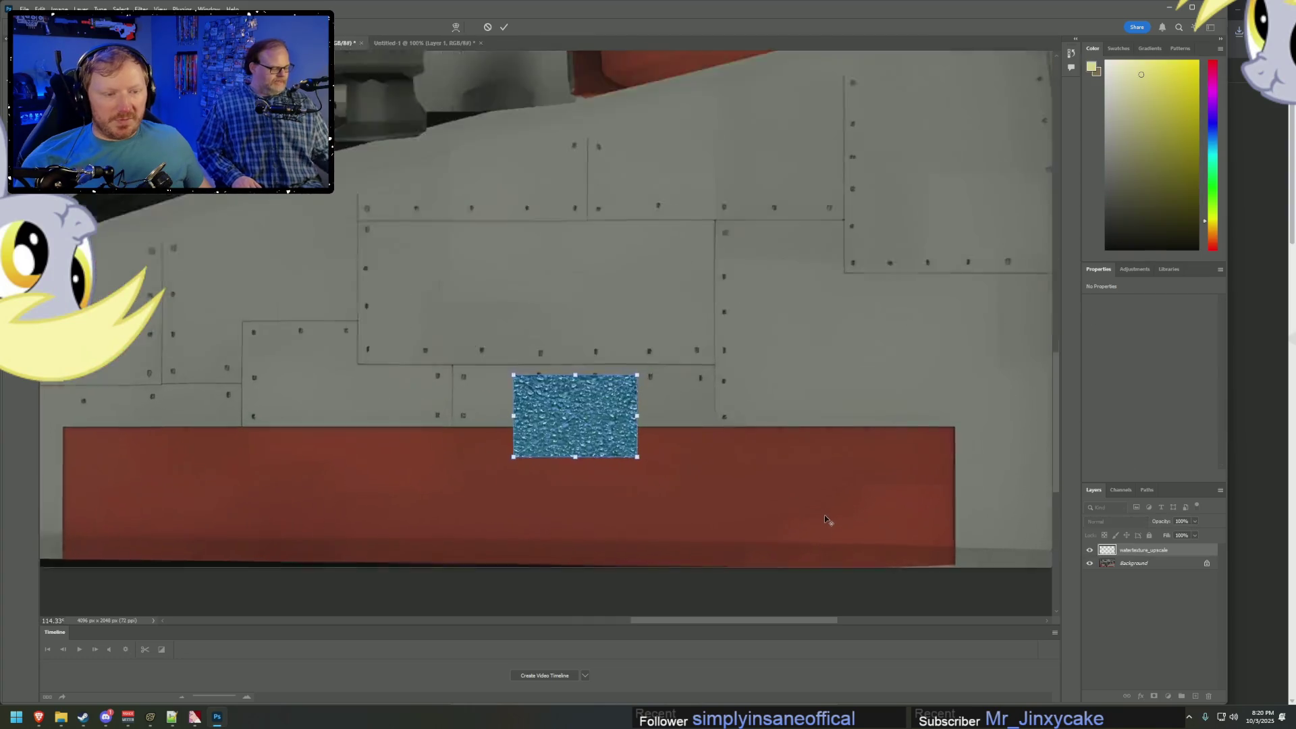
pyautogui.moveTo(427, 343); pyautogui.dragTo(914, 449)
pyautogui.scroll(-3, 915, 449)
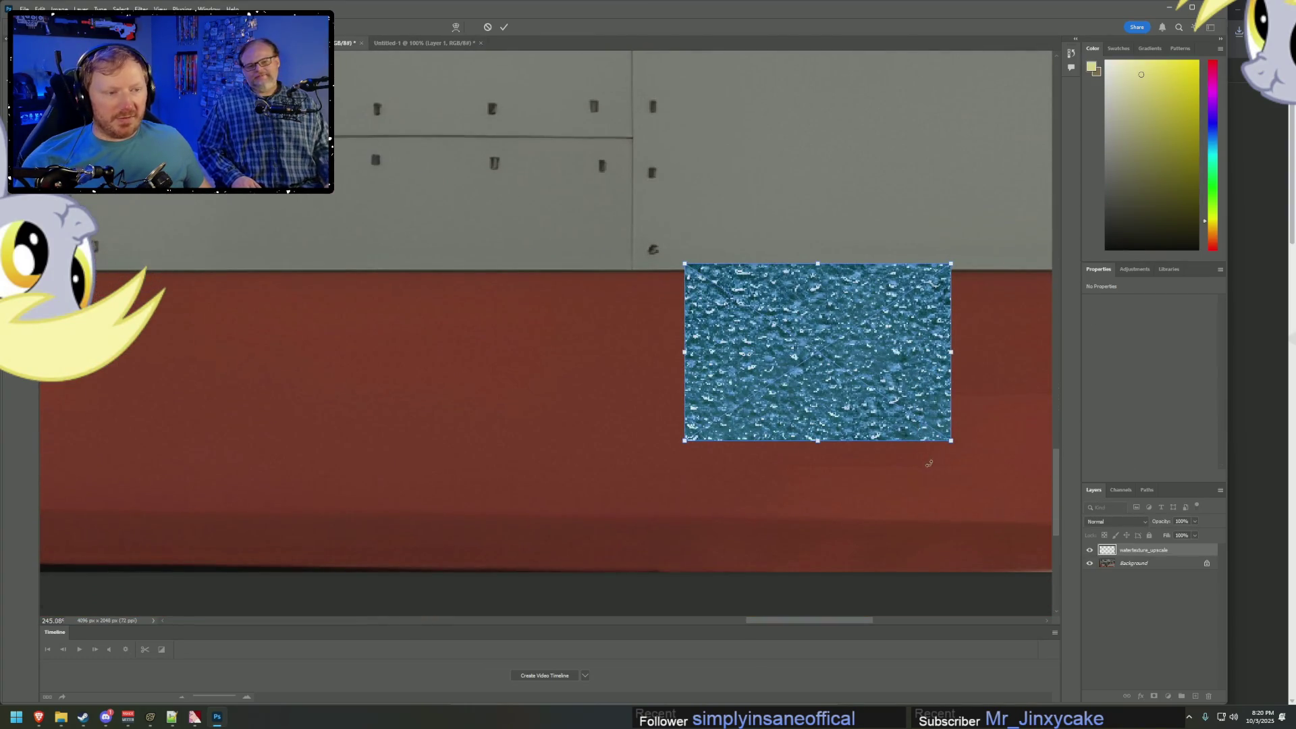
pyautogui.hscroll(5, 898, 620)
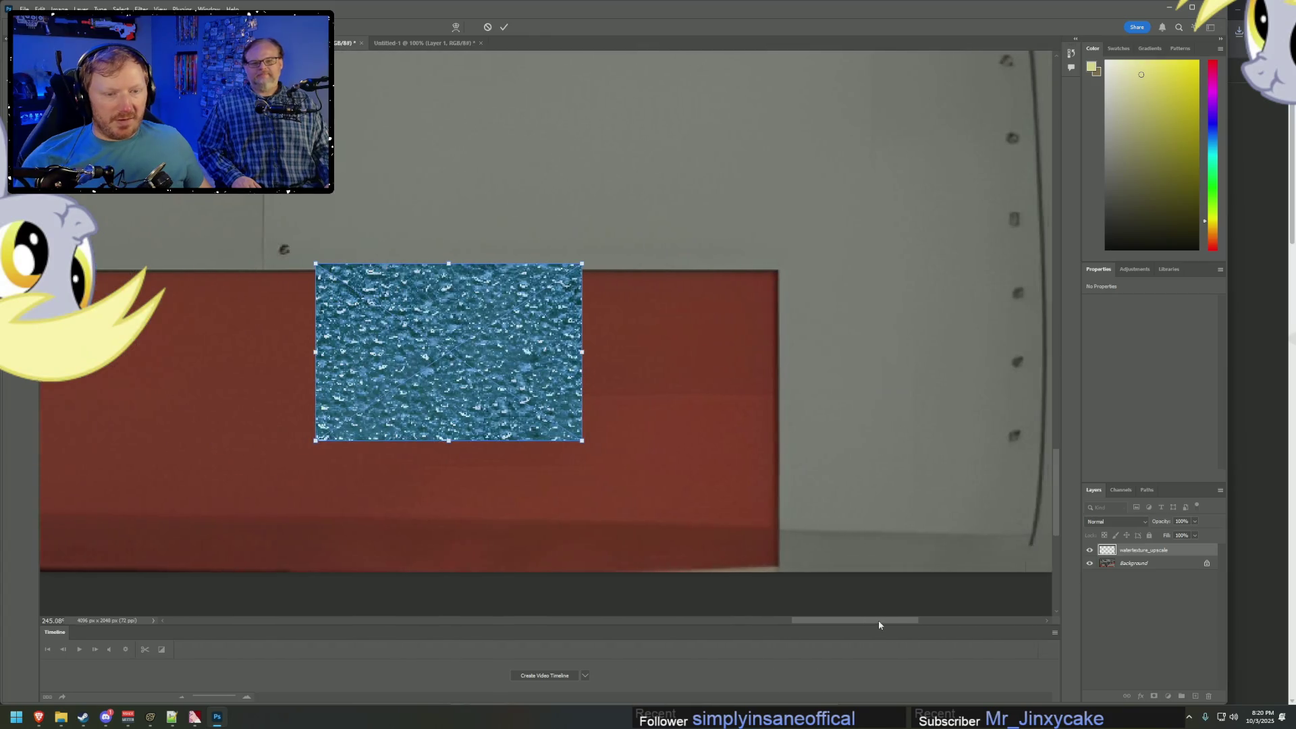
pyautogui.keyDown('alt'); pyautogui.scroll(-3, 871, 551); pyautogui.keyUp('alt')
pyautogui.moveTo(669, 442)
pyautogui.mouseDown()
pyautogui.moveTo(971, 509)
pyautogui.moveTo(981, 524)
pyautogui.mouseUp()
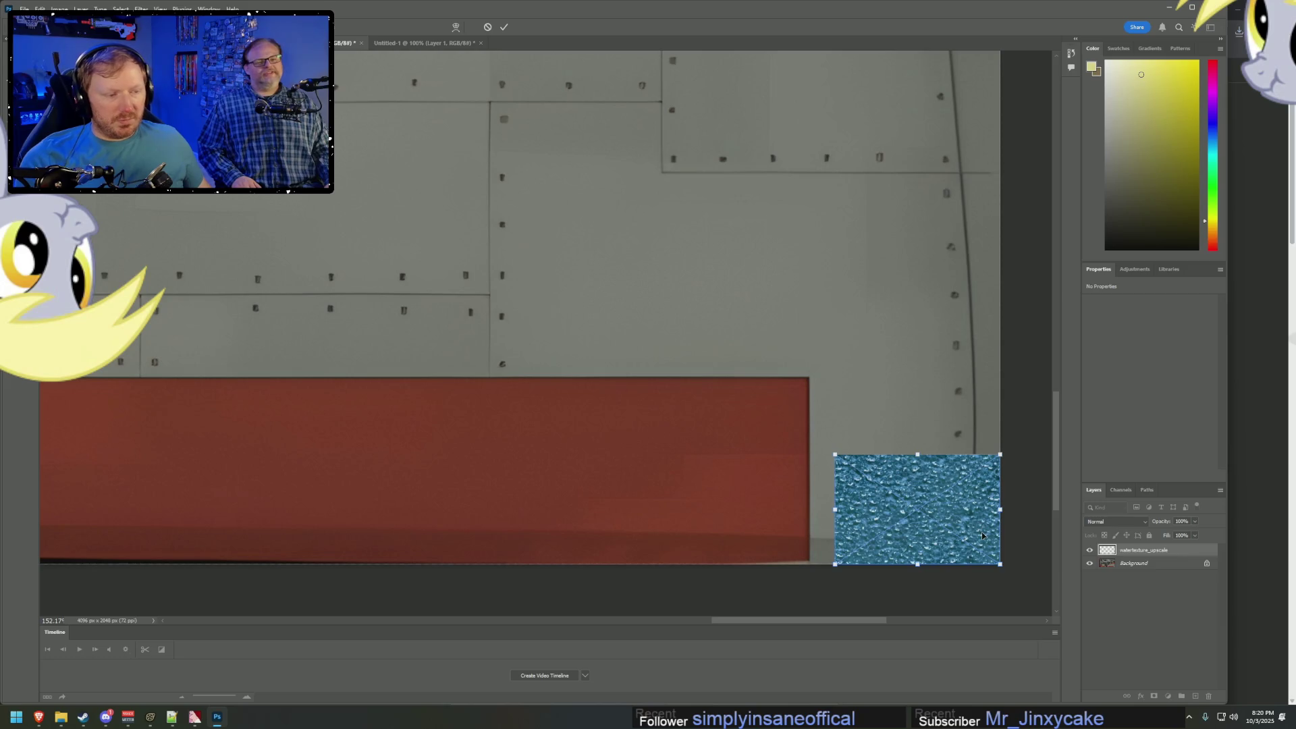
pyautogui.press('Return')
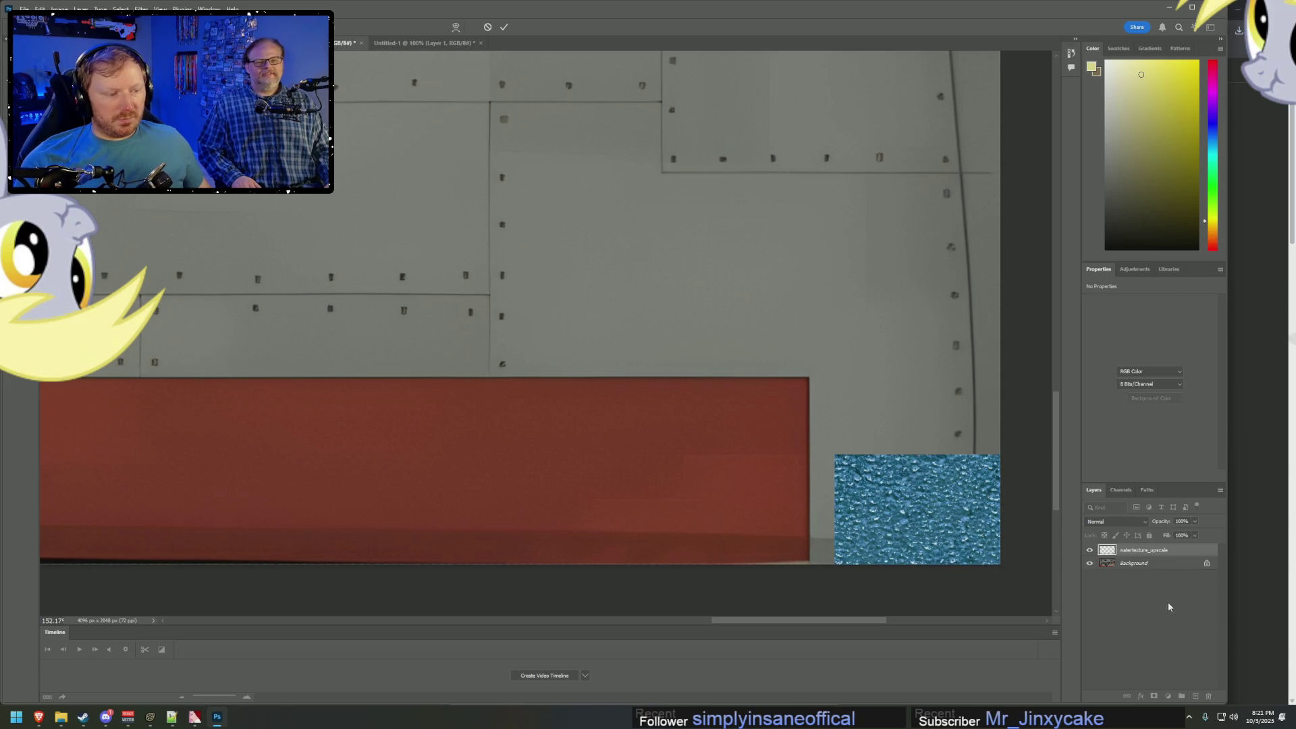
# Copy and paste the water tile, stacking a second copy above the first.
pyautogui.hotkey('ctrl', 'c')
pyautogui.hotkey('ctrl', 'v')
pyautogui.moveTo(571, 312)
pyautogui.mouseDown()
pyautogui.moveTo(969, 387)
pyautogui.moveTo(968, 403)
pyautogui.mouseUp()
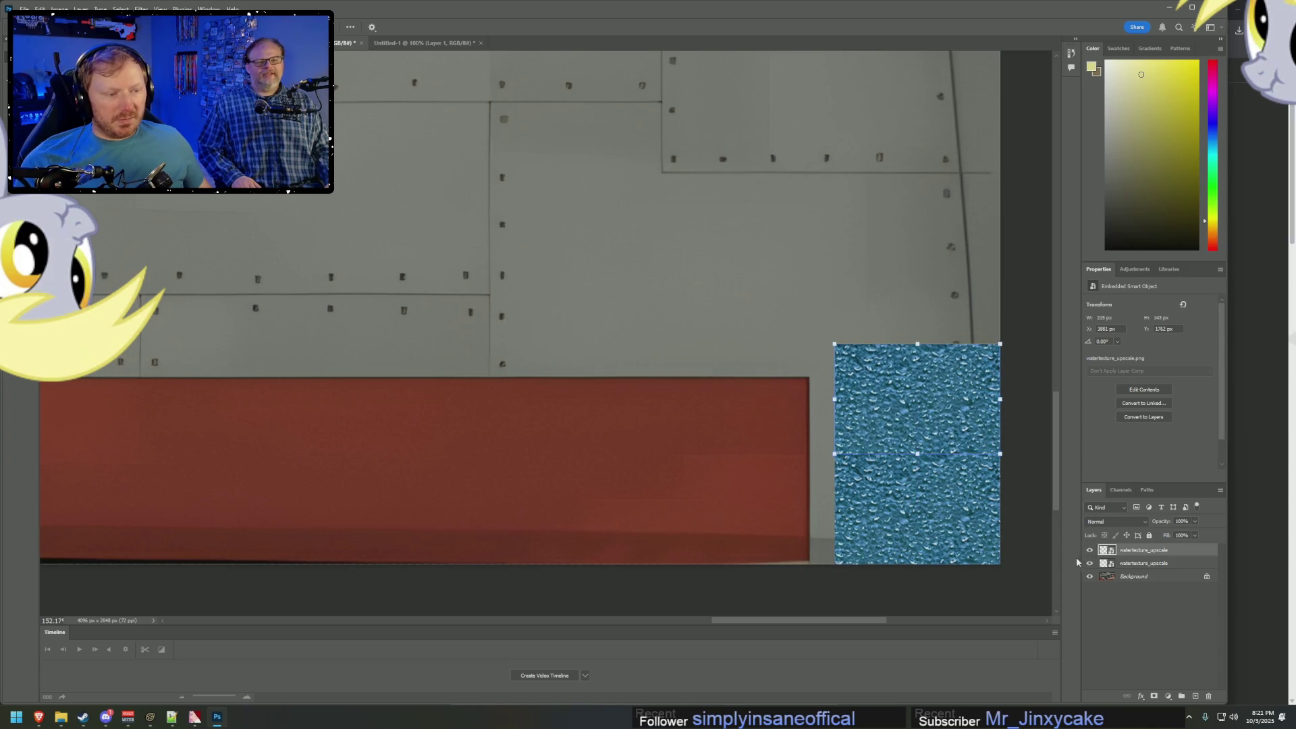
pyautogui.click(1029, 522)
pyautogui.click(1145, 565)
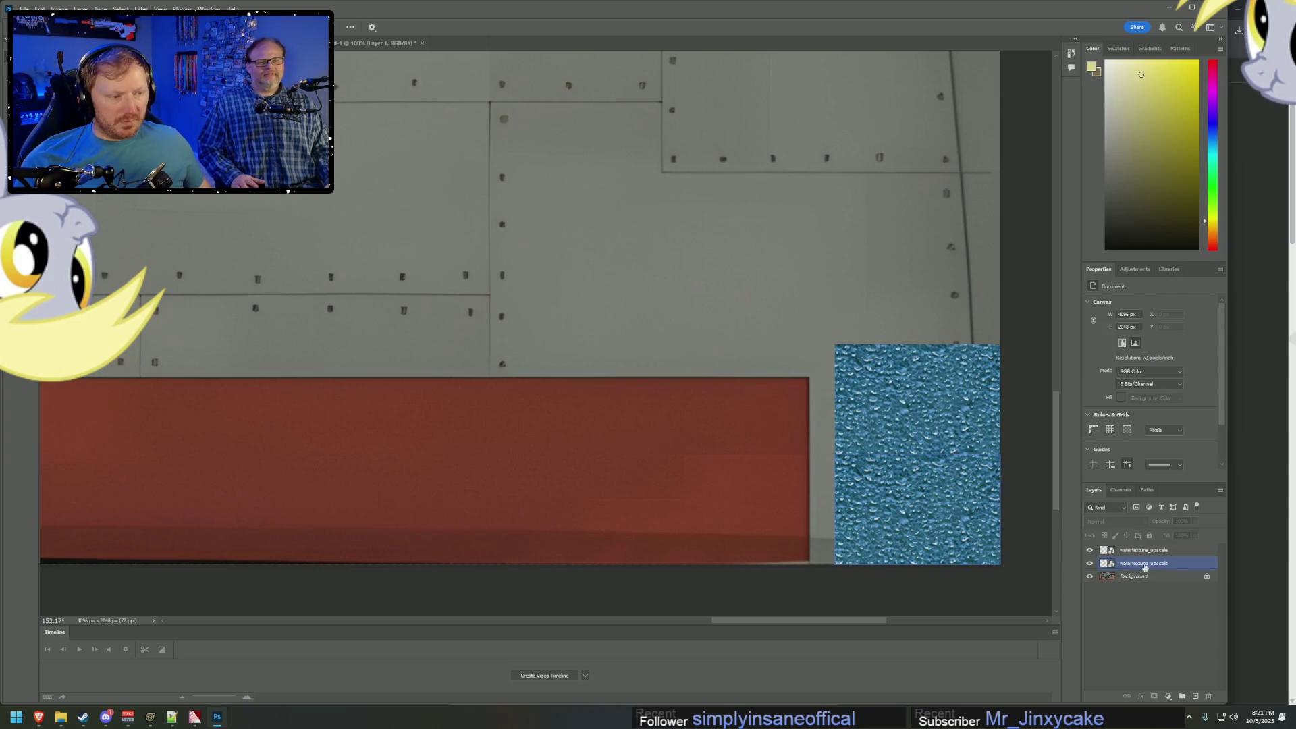
pyautogui.keyDown('shift'); pyautogui.click(1148, 550); pyautogui.keyUp('shift')
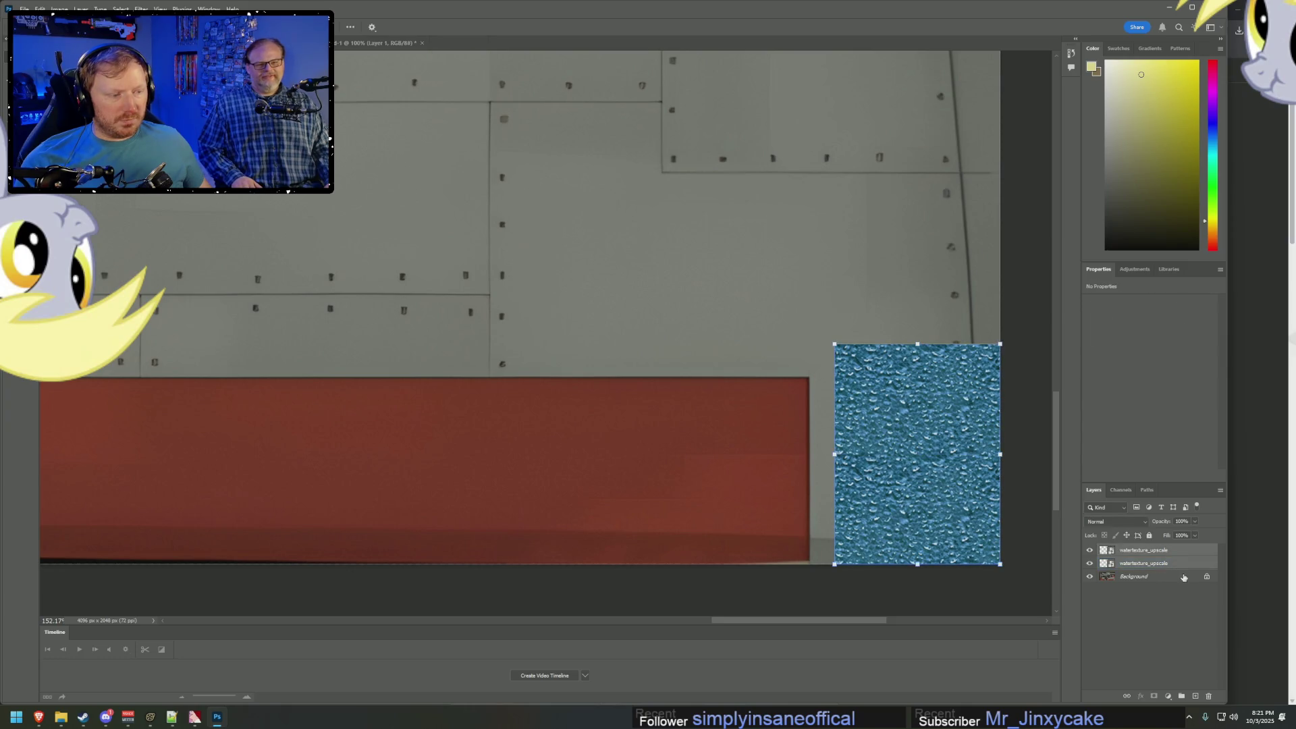
pyautogui.hotkey('ctrl', 'v')
pyautogui.hotkey('ctrl', 'v')
pyautogui.hotkey('alt', 'Tab')
pyautogui.hotkey('alt', 'Tab')
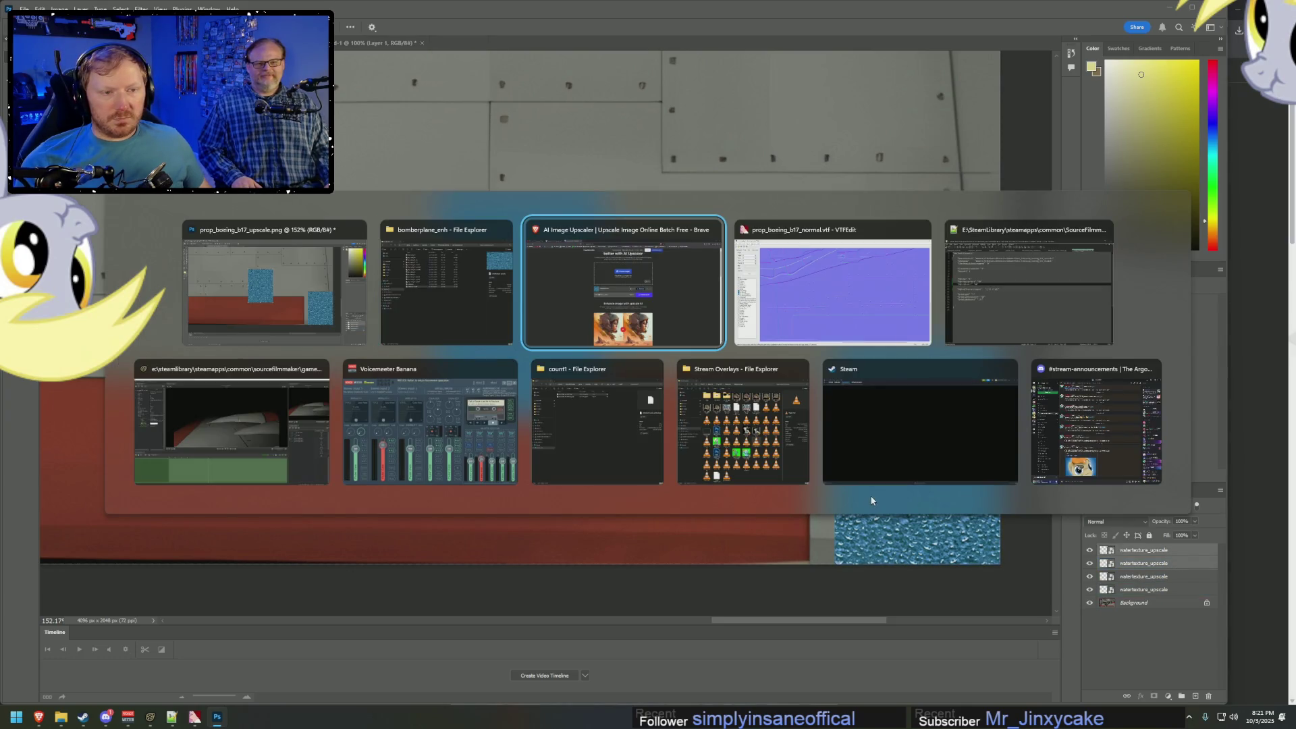
# Glance at the YouTube video in Brave, then drag the new water copy beside the stacked tiles.
pyautogui.hotkey('alt', 'Tab')
pyautogui.hotkey('alt', 'shift', 'Tab')
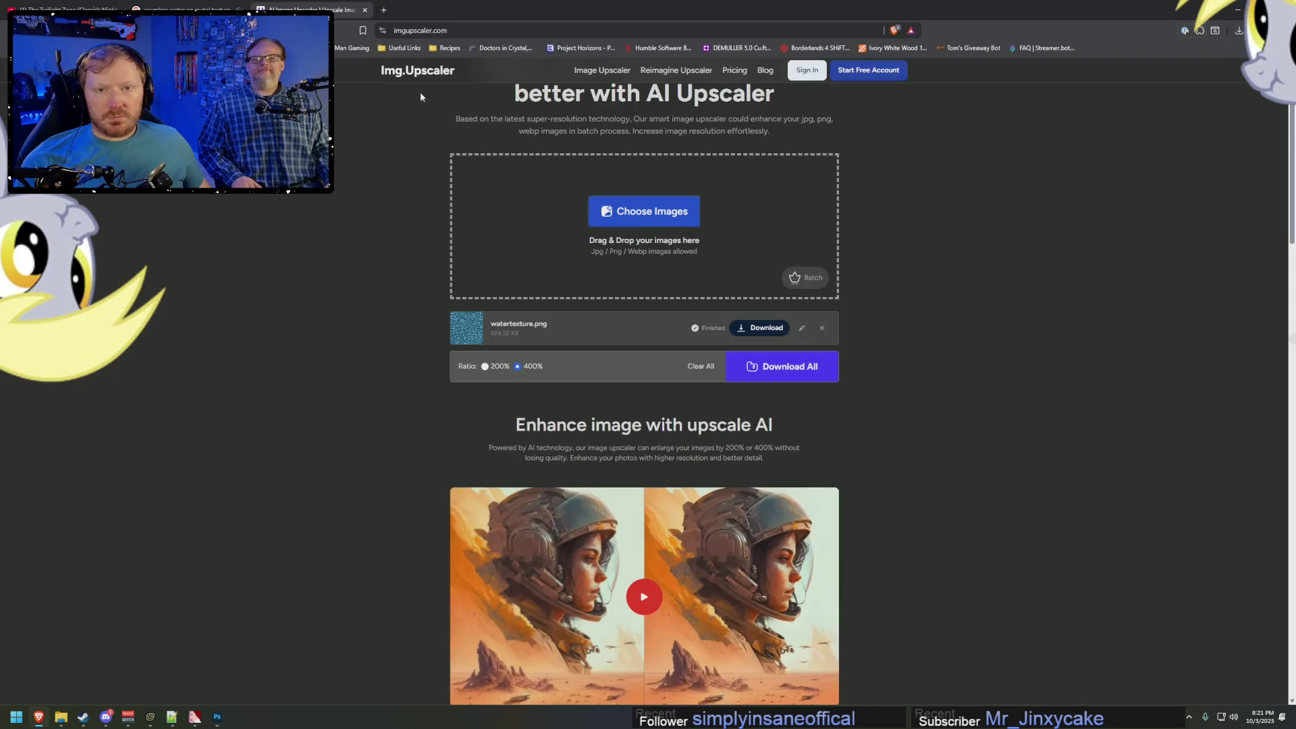
pyautogui.click(77, 7)
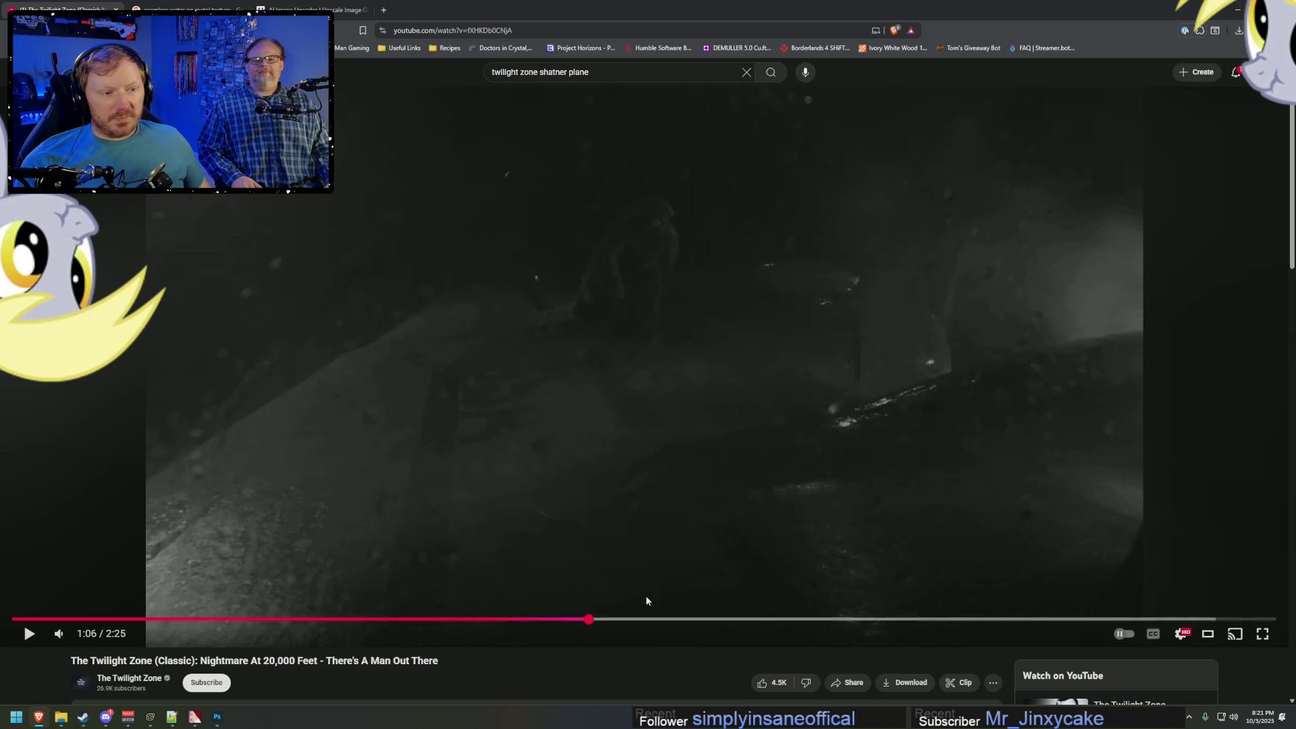
pyautogui.hotkey('alt', 'Tab')
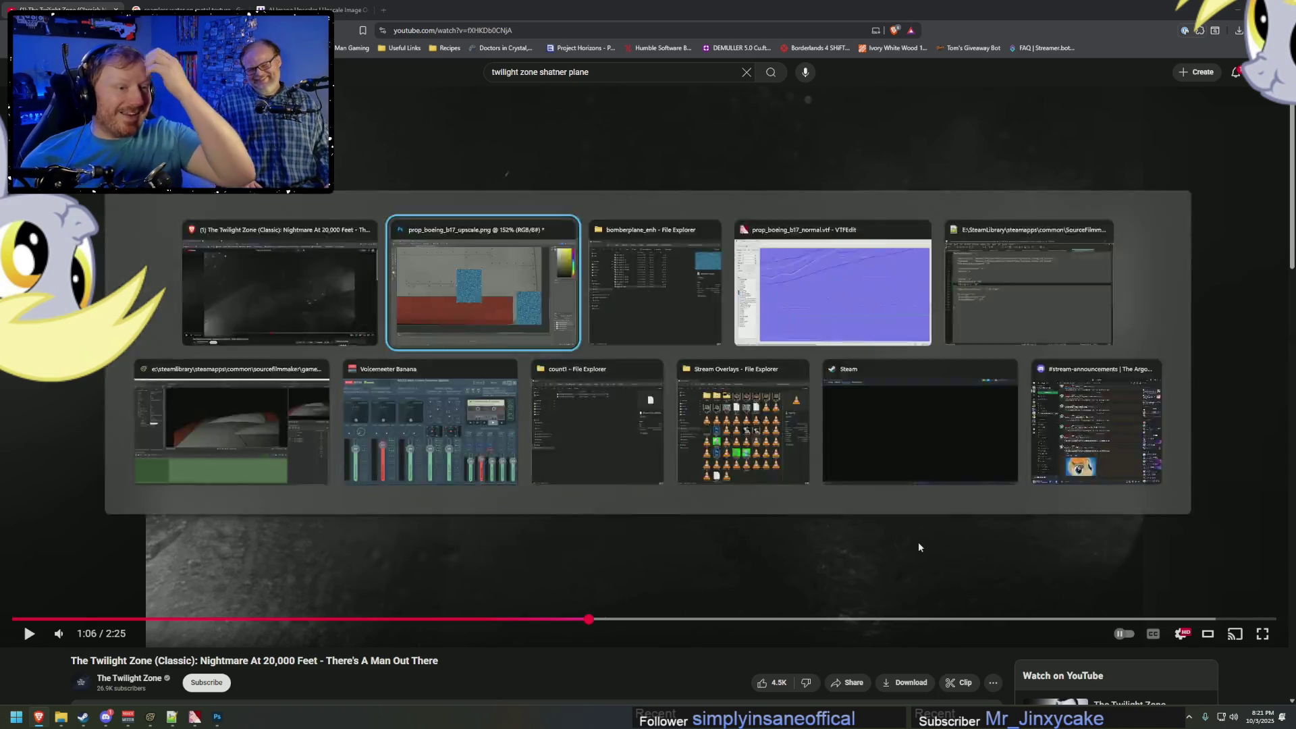
pyautogui.moveTo(473, 260)
pyautogui.mouseDown()
pyautogui.moveTo(729, 385)
pyautogui.moveTo(700, 410)
pyautogui.mouseUp()
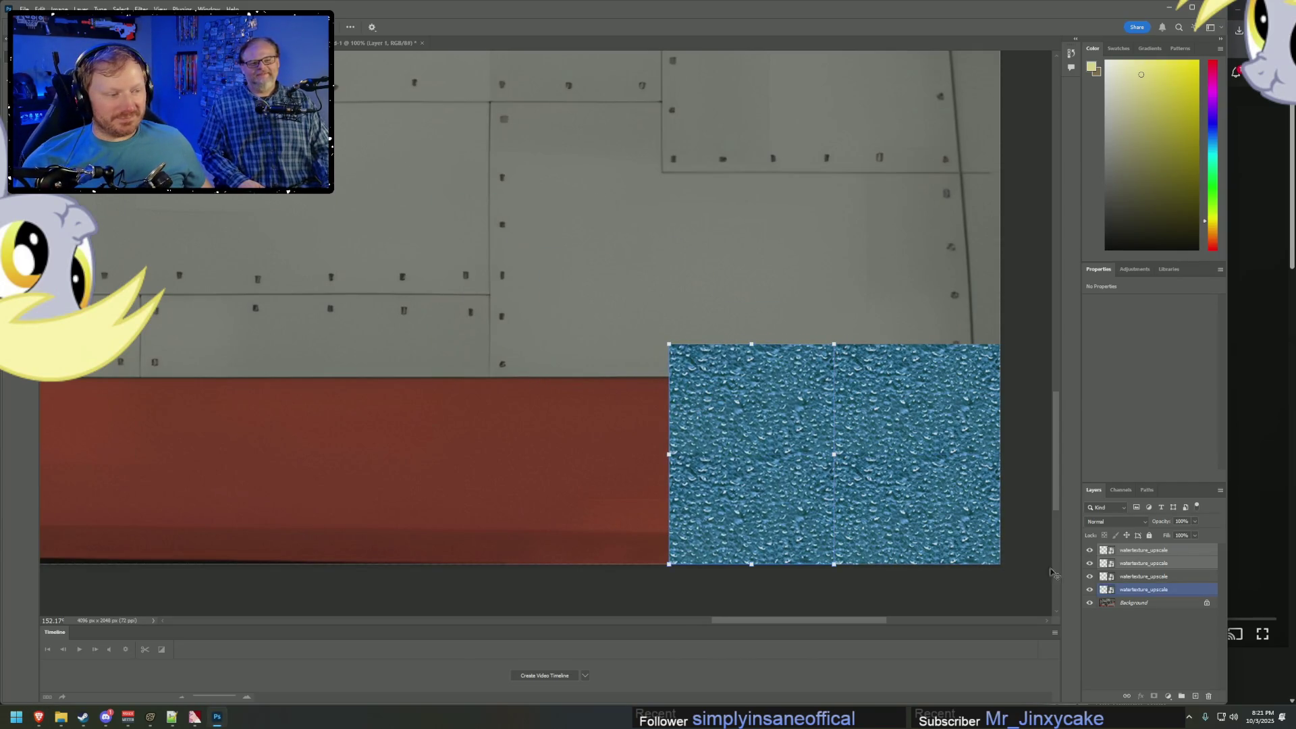
# Duplicate the four water layers and move the copies up to extend the block.
pyautogui.click(1134, 589)
pyautogui.keyDown('shift'); pyautogui.click(1141, 550); pyautogui.keyUp('shift')
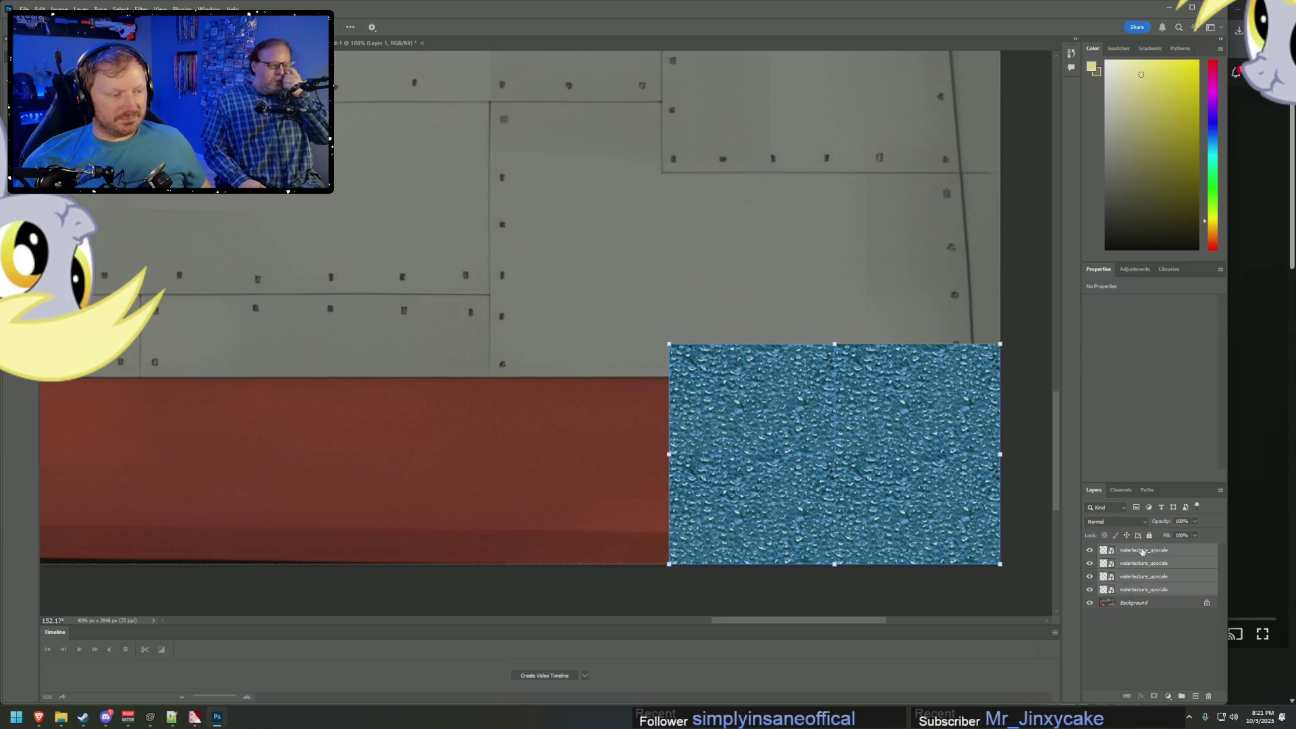
pyautogui.click(1220, 491)
pyautogui.click(1173, 289)
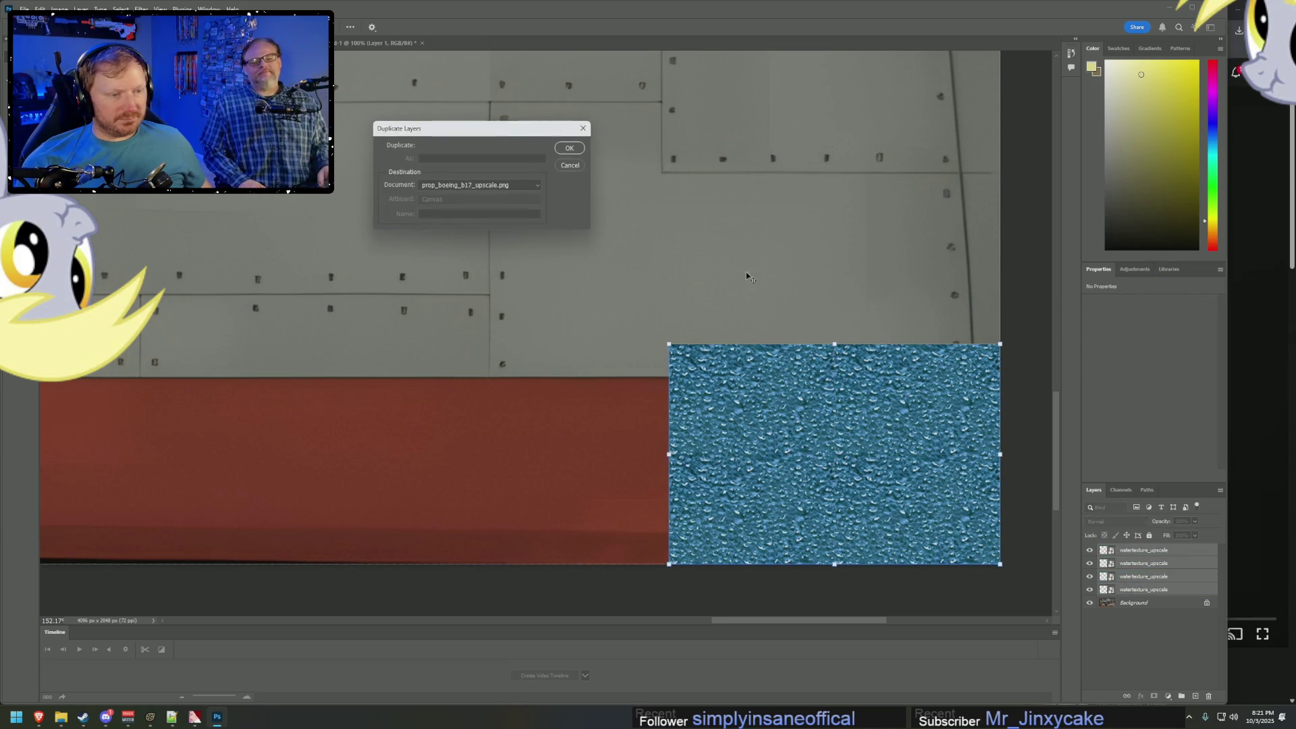
pyautogui.click(579, 148)
pyautogui.moveTo(811, 426); pyautogui.dragTo(813, 203)
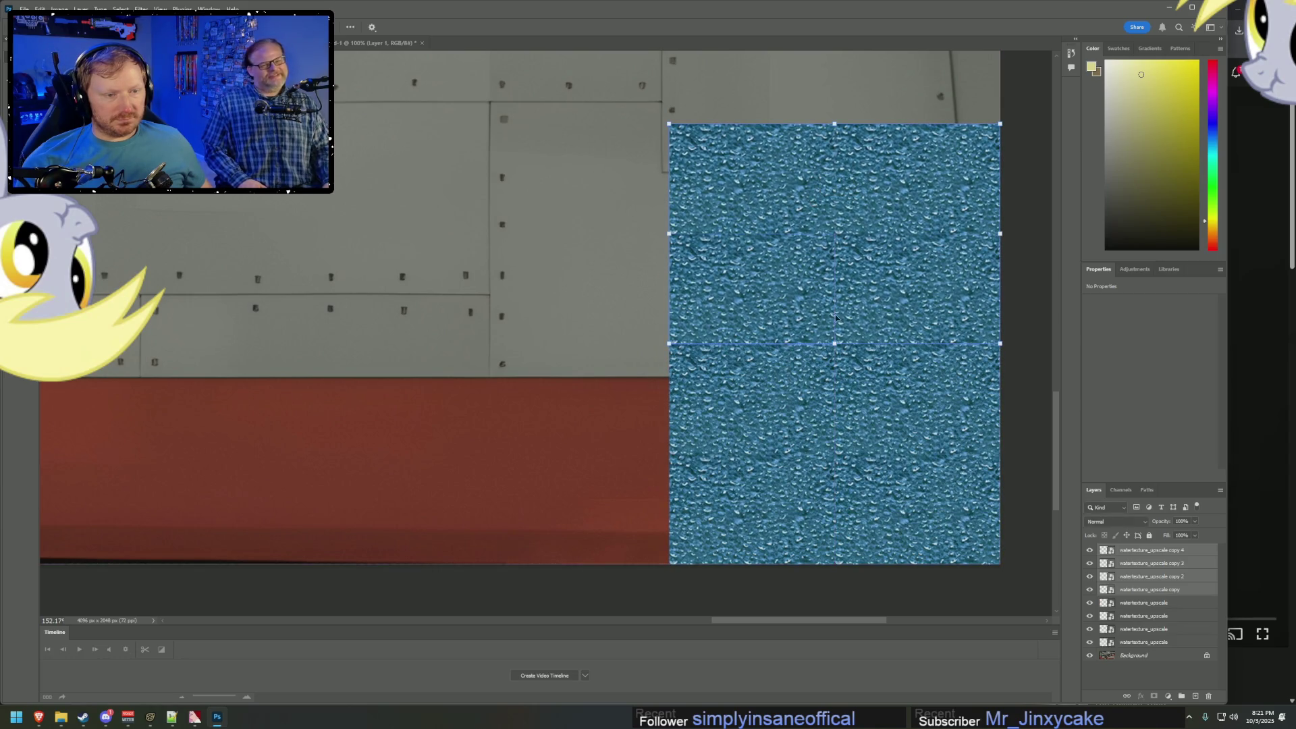
pyautogui.keyDown('alt'); pyautogui.scroll(-5, 881, 463); pyautogui.keyUp('alt')
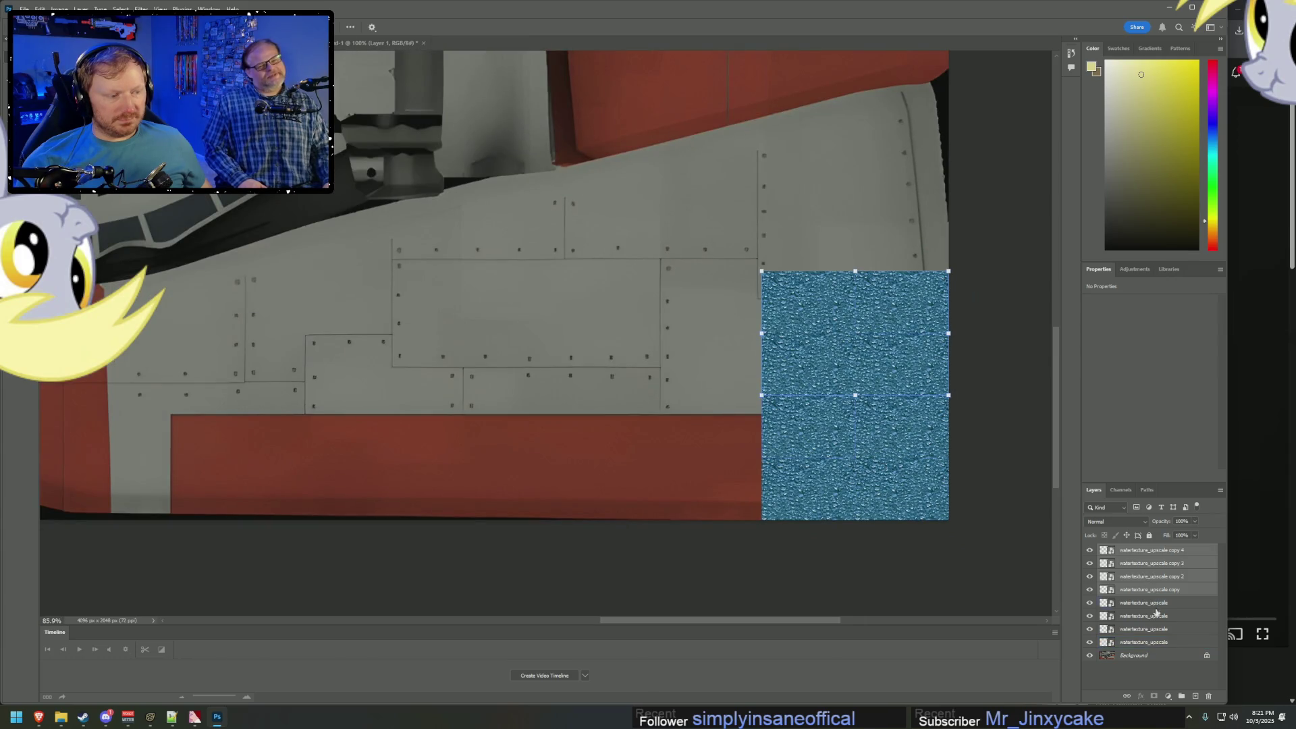
# Duplicate all water tile layers and shift the copies left beside the originals.
pyautogui.click(1147, 642)
pyautogui.keyDown('shift'); pyautogui.click(1161, 558); pyautogui.keyUp('shift')
pyautogui.rightClick(1161, 559)
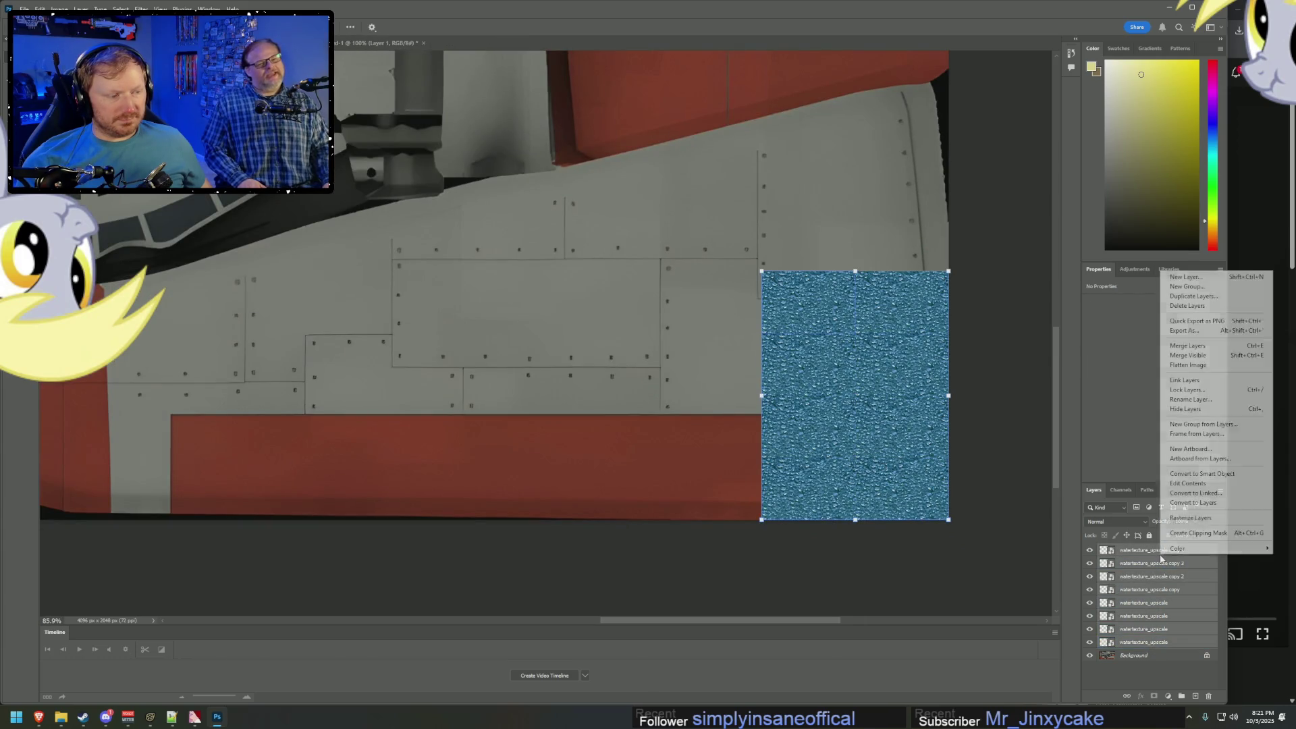
pyautogui.click(1194, 296)
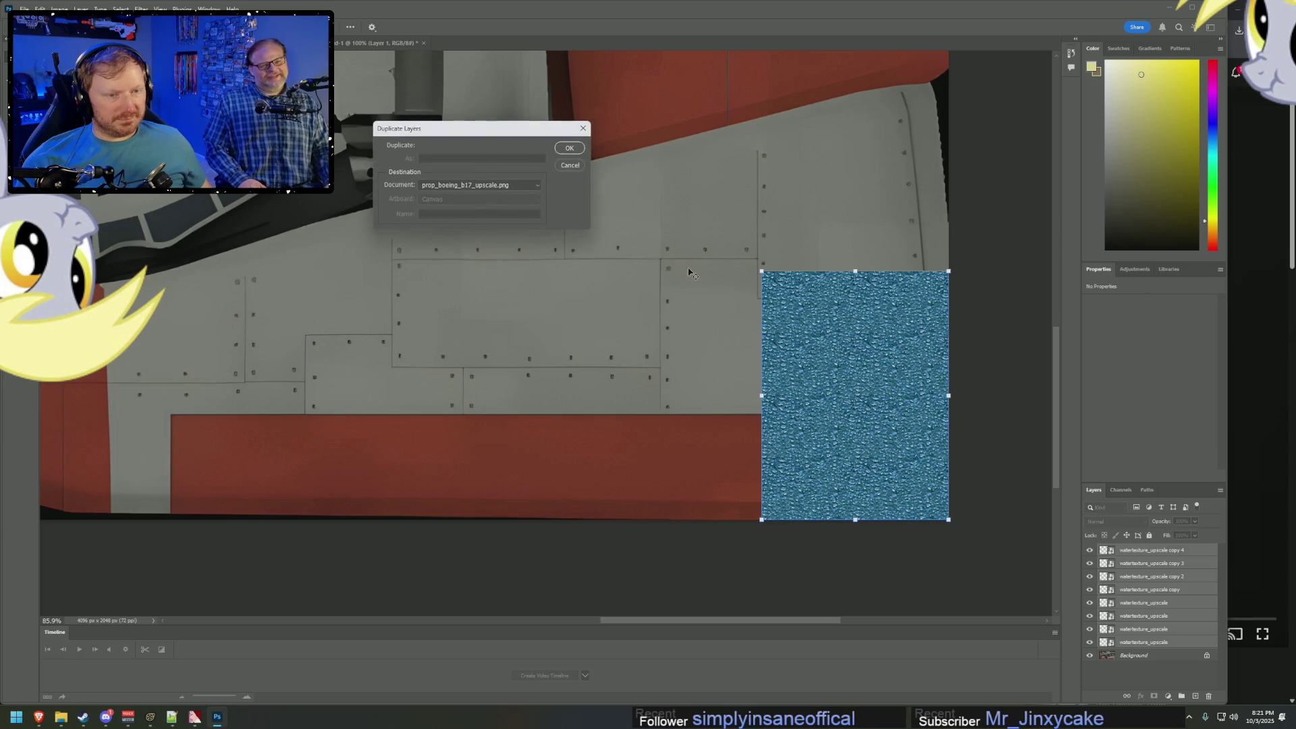
pyautogui.click(581, 147)
pyautogui.moveTo(719, 375); pyautogui.dragTo(671, 374)
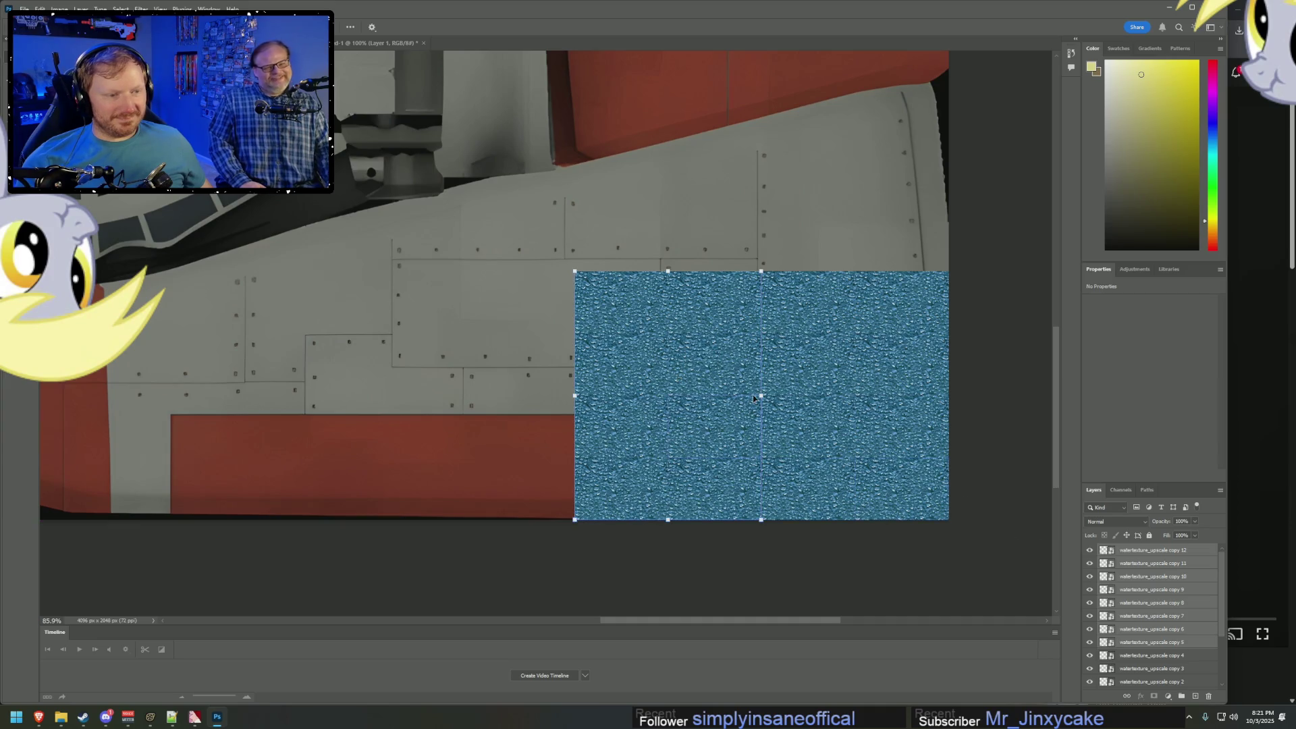
pyautogui.scroll(-3, 1154, 648)
pyautogui.scroll(3, 1153, 648)
# Duplicate the whole tile set again and drag it far left to lengthen the strip.
pyautogui.click(1159, 550)
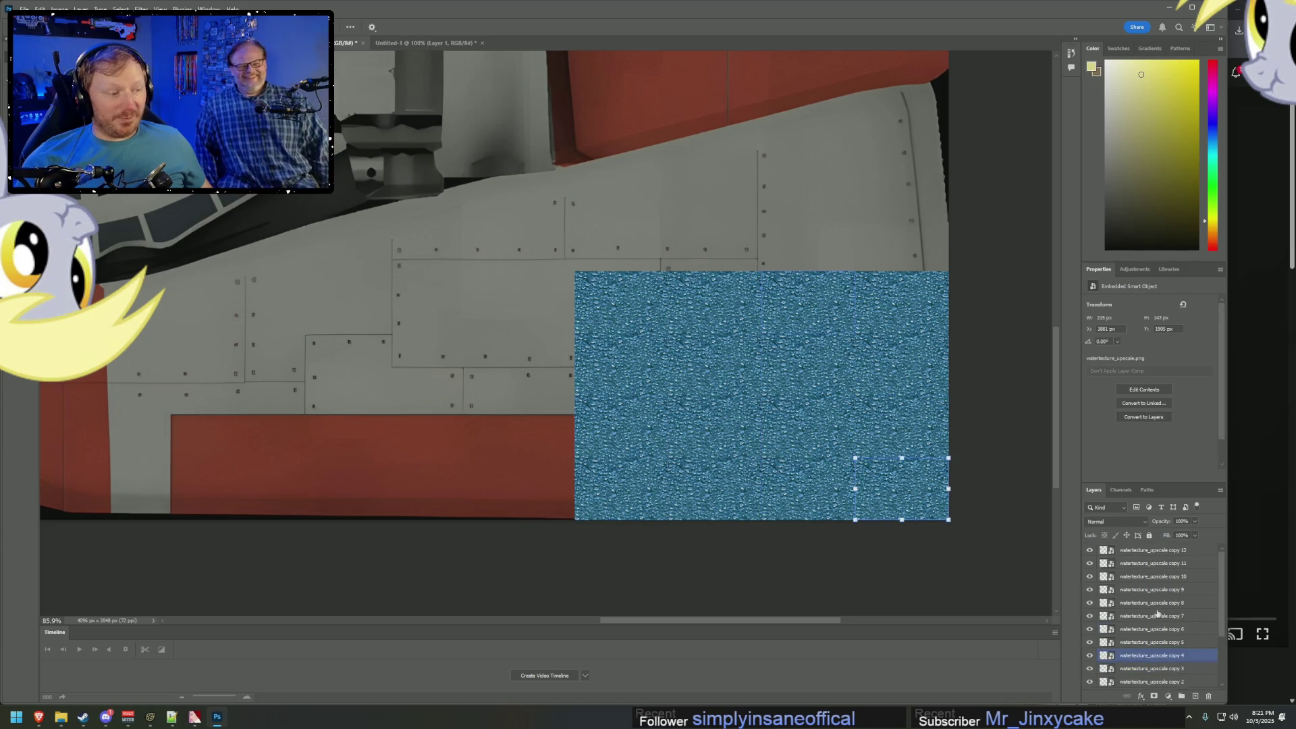
pyautogui.hotkey('ctrl', 'alt', 'a')
pyautogui.rightClick(1159, 550)
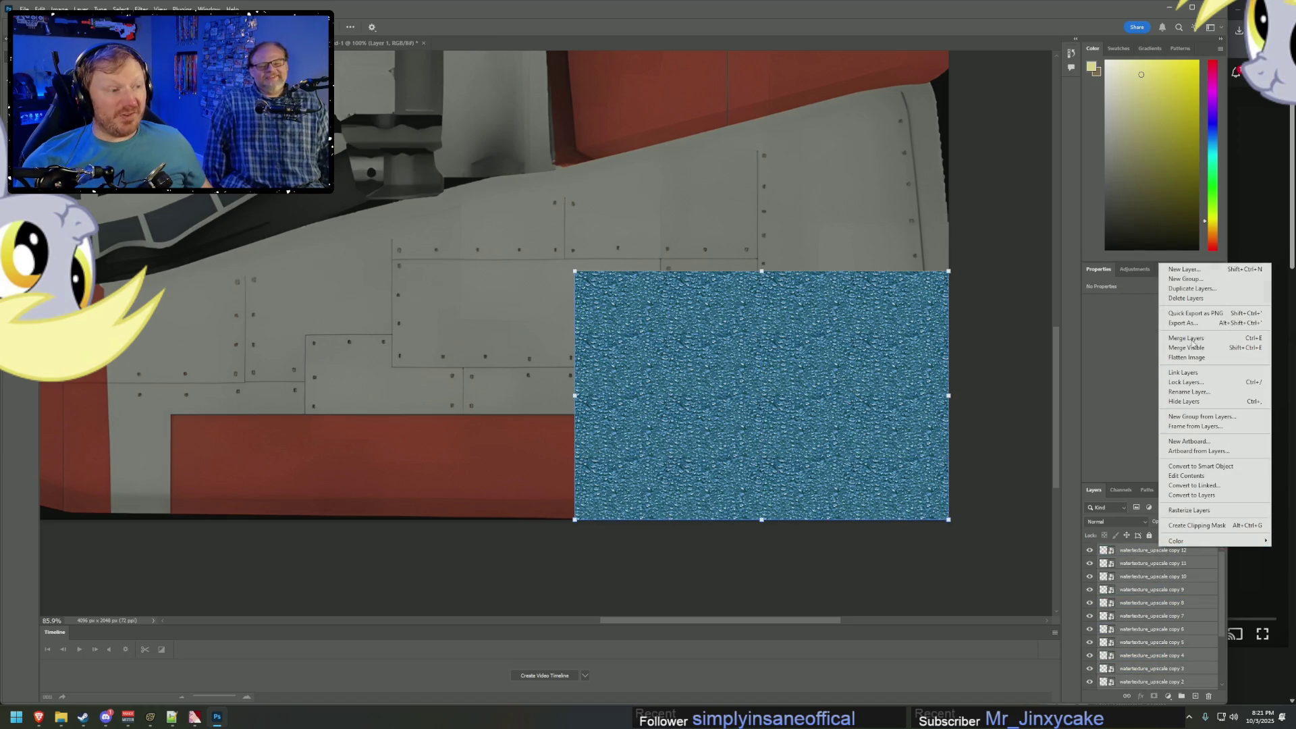
pyautogui.click(1172, 290)
pyautogui.click(558, 148)
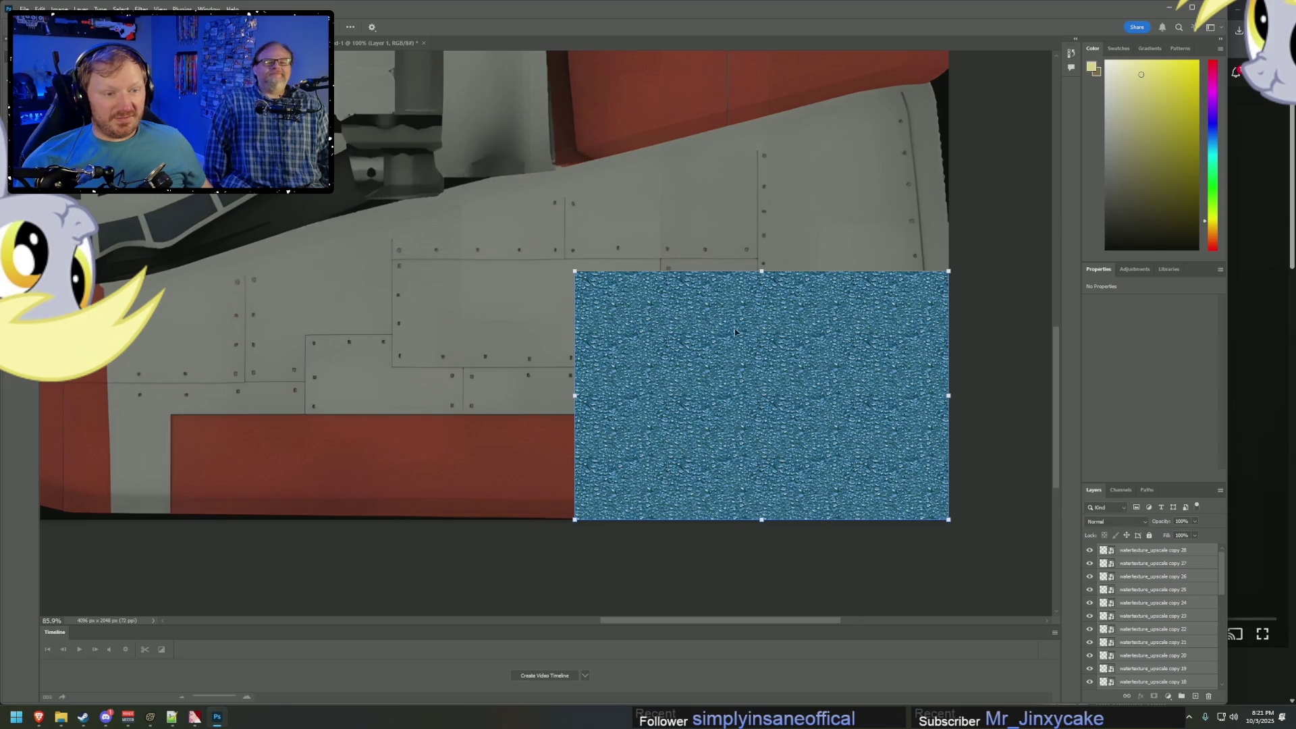
pyautogui.moveTo(787, 397)
pyautogui.mouseDown()
pyautogui.moveTo(626, 374)
pyautogui.moveTo(437, 376)
pyautogui.moveTo(415, 396)
pyautogui.mouseUp()
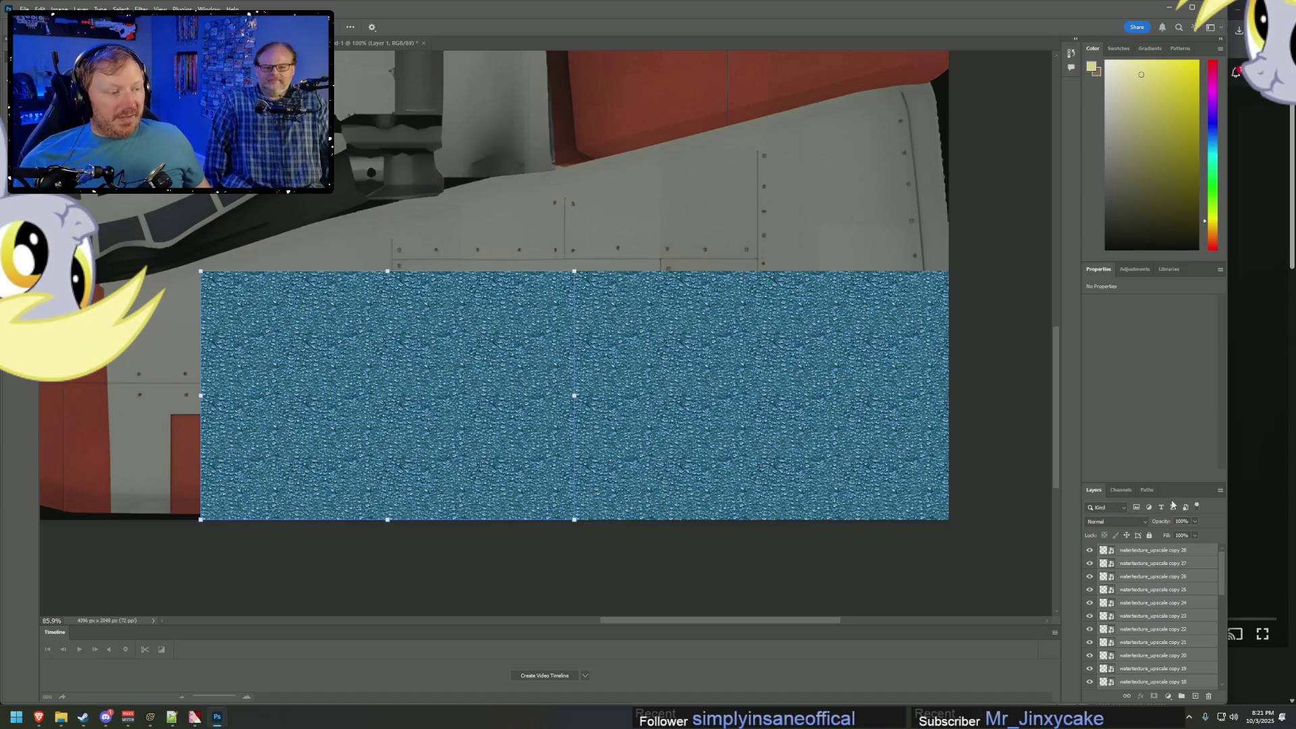
# Select all water tile layers, duplicate them, and drag the copies up above the original strip.
pyautogui.moveTo(1174, 483); pyautogui.dragTo(1175, 241)
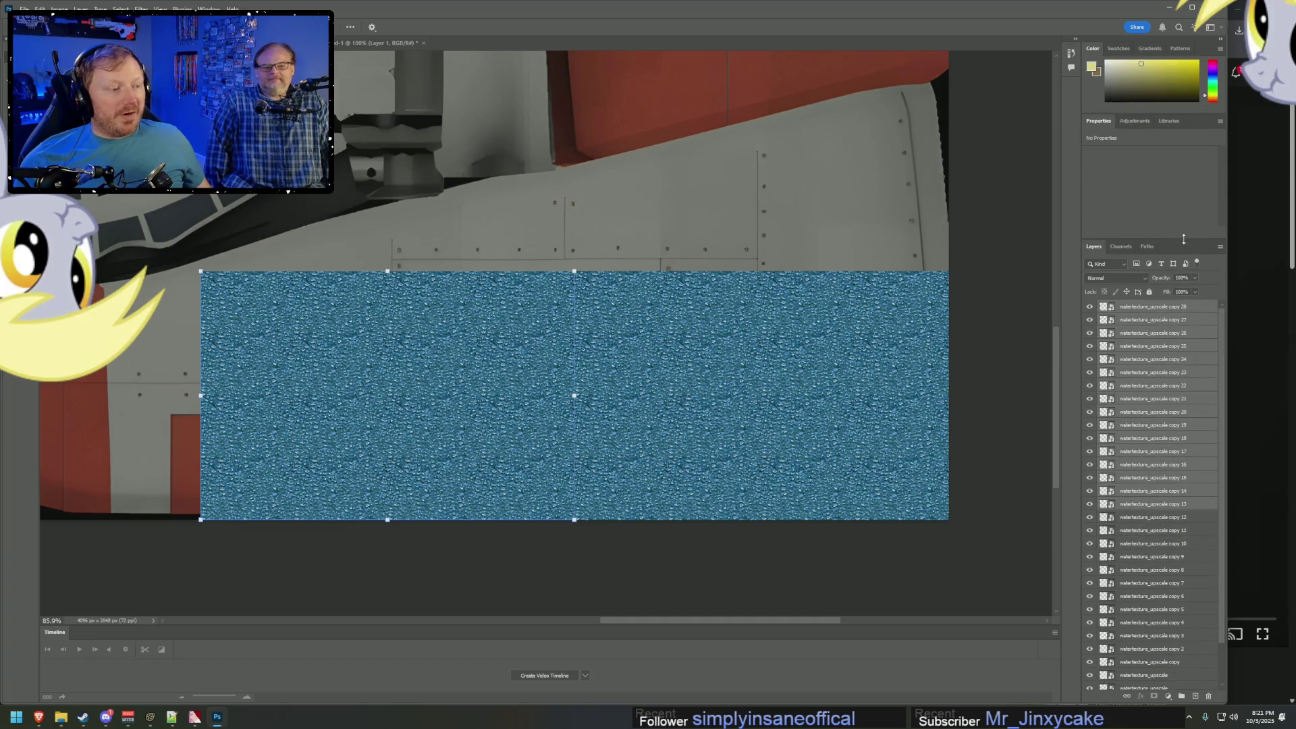
pyautogui.scroll(-1, 1161, 608)
pyautogui.click(1144, 634)
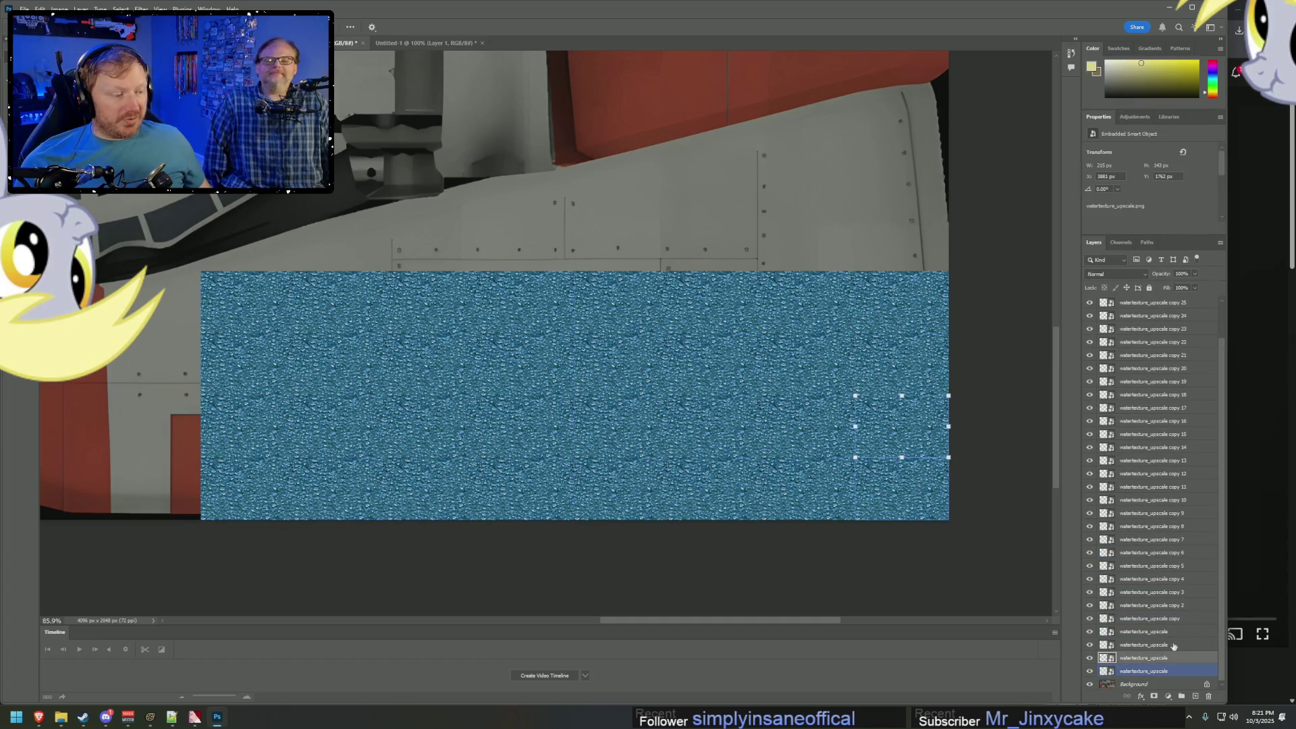
pyautogui.click(1144, 655)
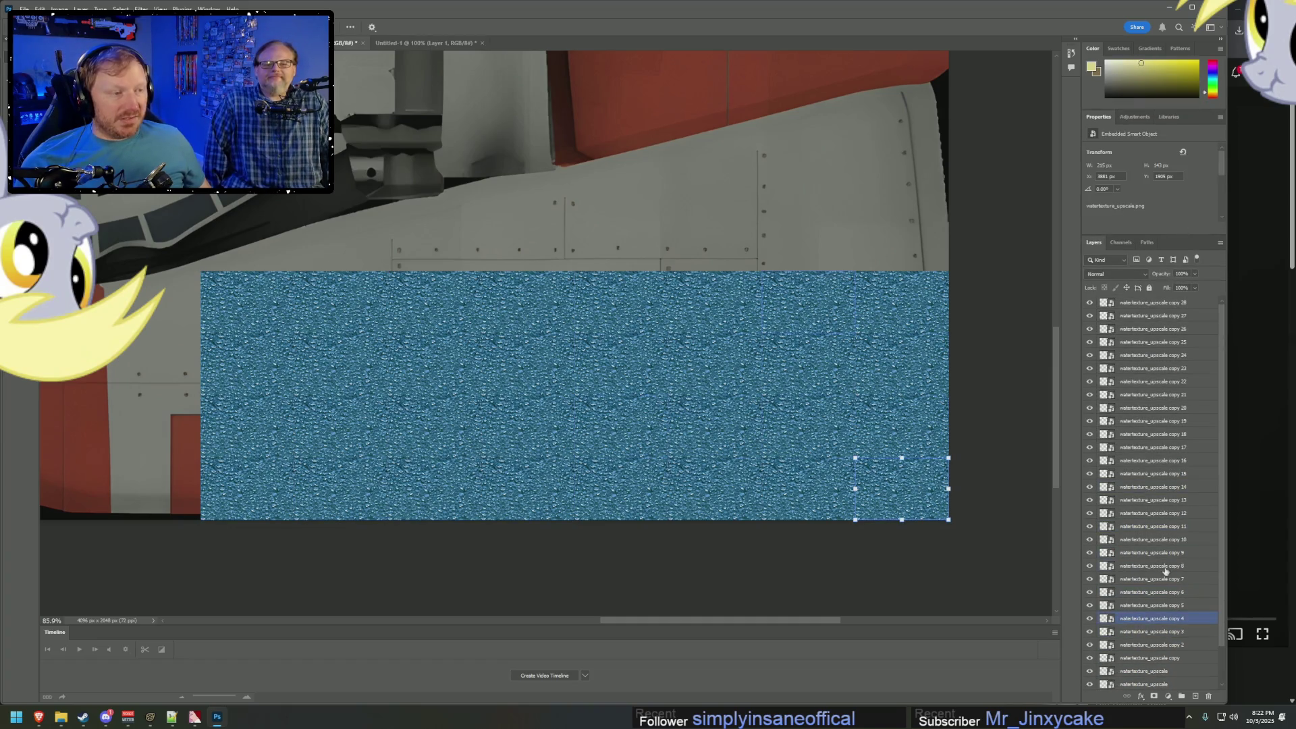
pyautogui.scroll(1, 1158, 318)
pyautogui.keyDown('shift'); pyautogui.click(1157, 307); pyautogui.keyUp('shift')
pyautogui.rightClick(1157, 310)
pyautogui.click(1187, 336)
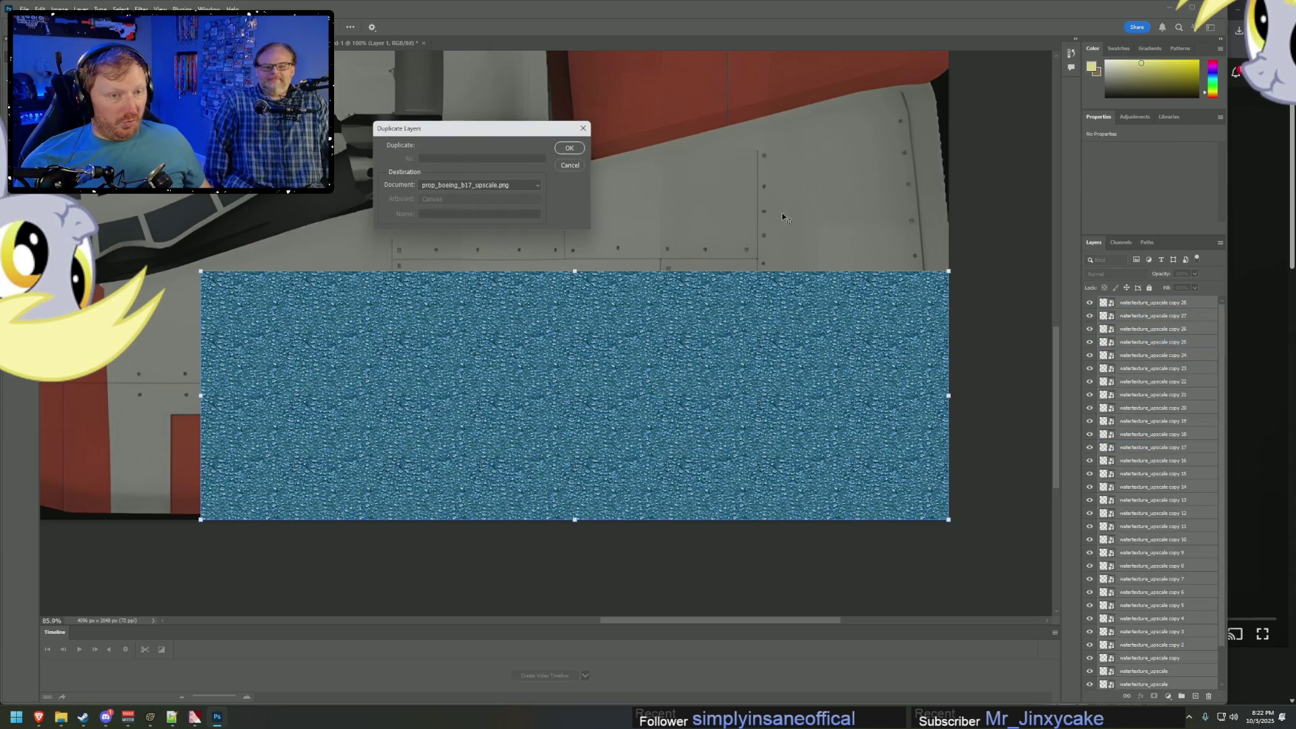
pyautogui.click(580, 154)
pyautogui.moveTo(640, 383)
pyautogui.mouseDown()
pyautogui.moveTo(651, 131)
pyautogui.moveTo(630, 176)
pyautogui.moveTo(631, 223)
pyautogui.mouseUp()
# Duplicate the selected tiles again and move the copies higher over the ship artwork.
pyautogui.keyDown('alt'); pyautogui.scroll(-3, 631, 172); pyautogui.keyUp('alt')
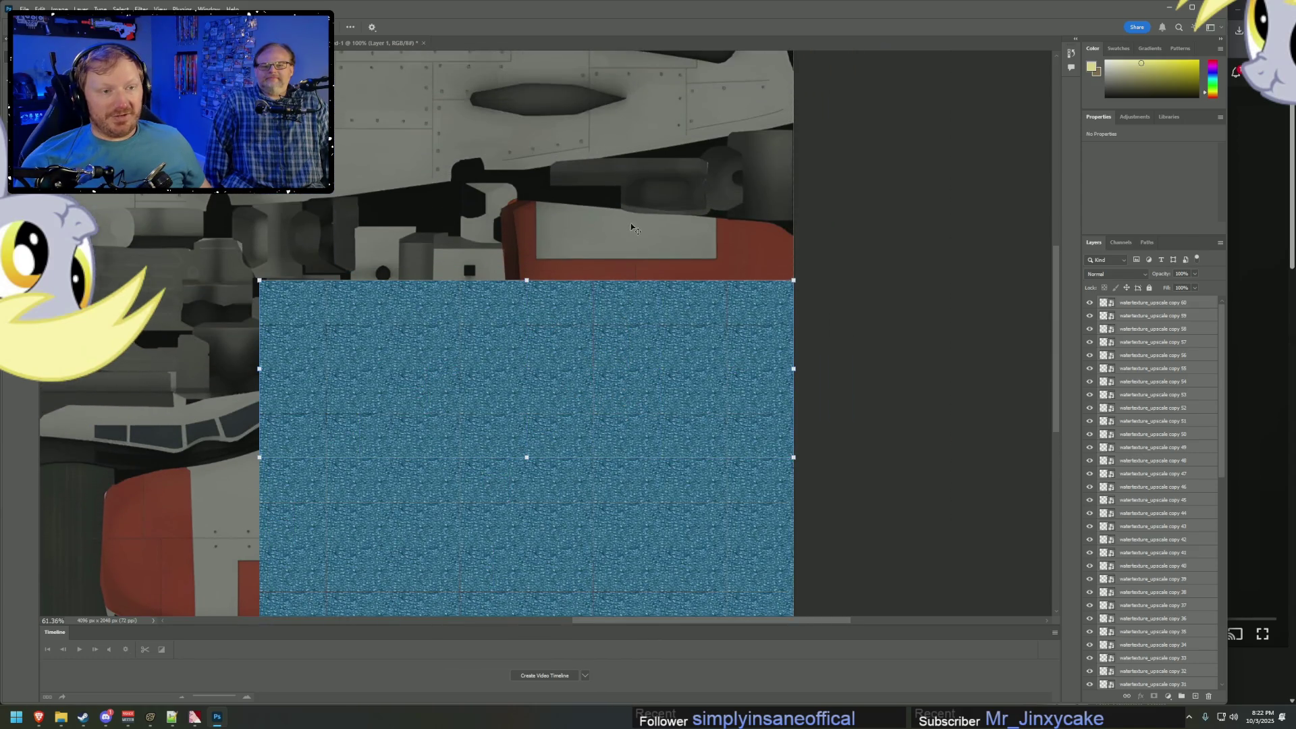
pyautogui.scroll(1, 631, 223)
pyautogui.hscroll(1, 742, 405)
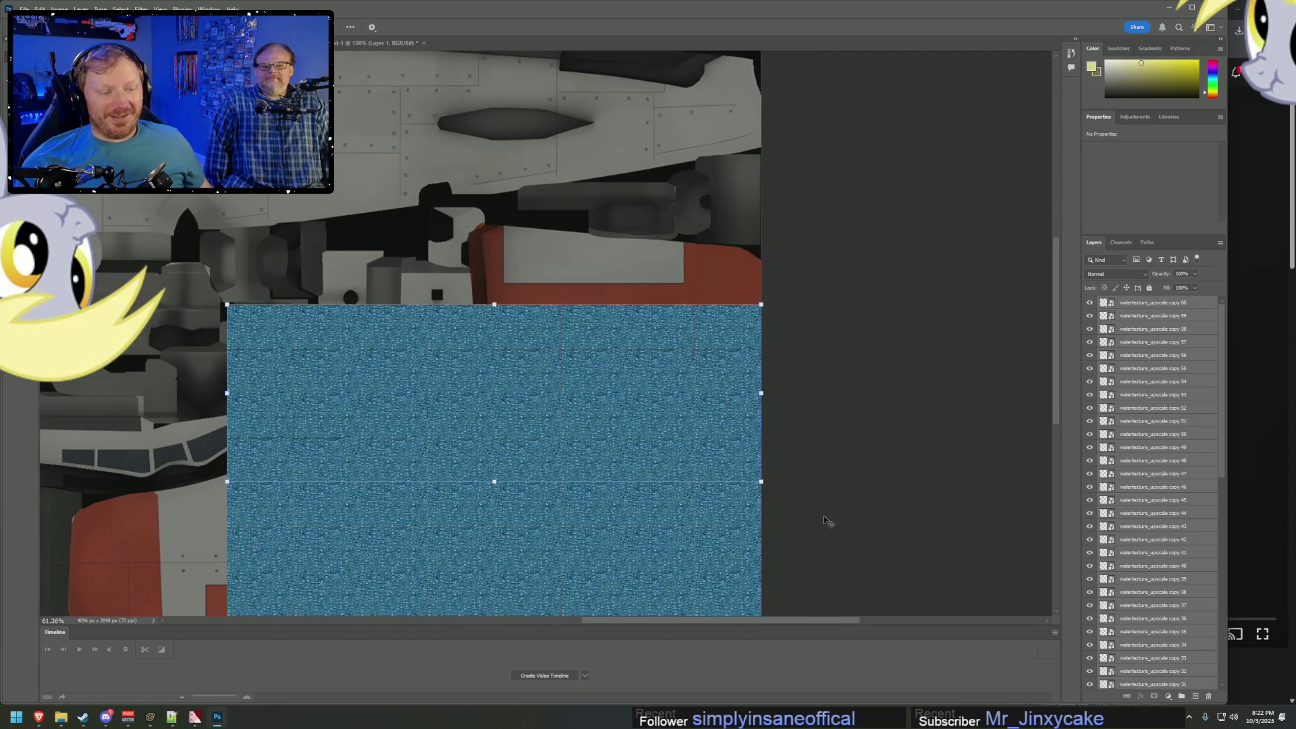
pyautogui.rightClick(1146, 418)
pyautogui.click(1187, 420)
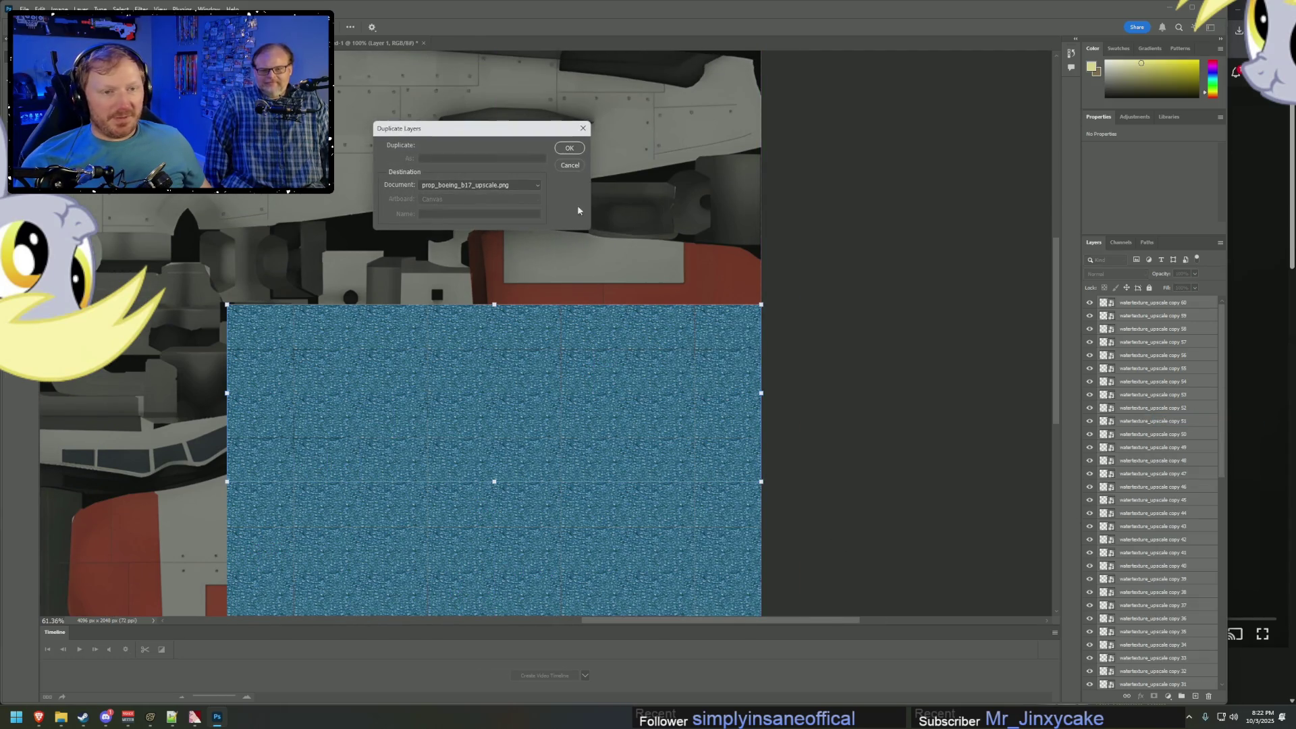
pyautogui.click(569, 148)
pyautogui.moveTo(608, 449)
pyautogui.mouseDown()
pyautogui.moveTo(599, 231)
pyautogui.moveTo(619, 263)
pyautogui.mouseUp()
# Make a third duplicate of the selected tile layers.
pyautogui.scroll(3, 722, 270)
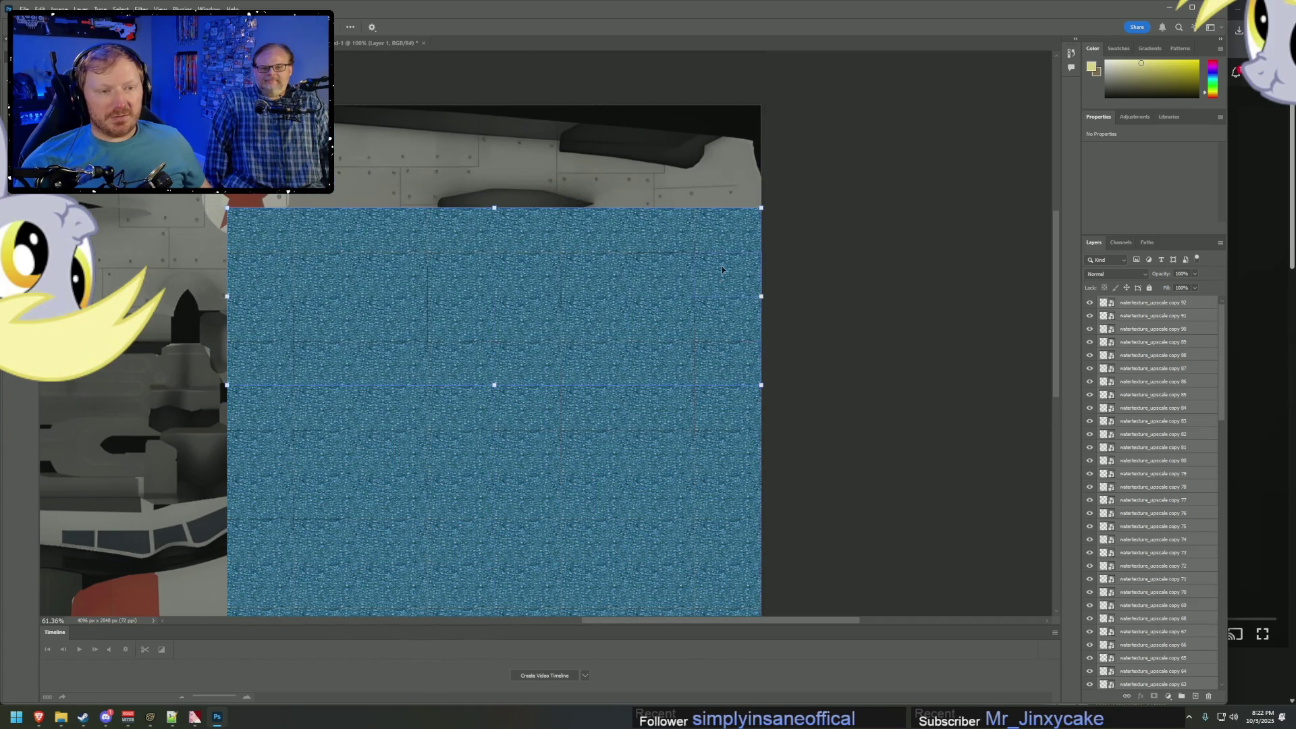
pyautogui.rightClick(675, 317)
pyautogui.click(1175, 357)
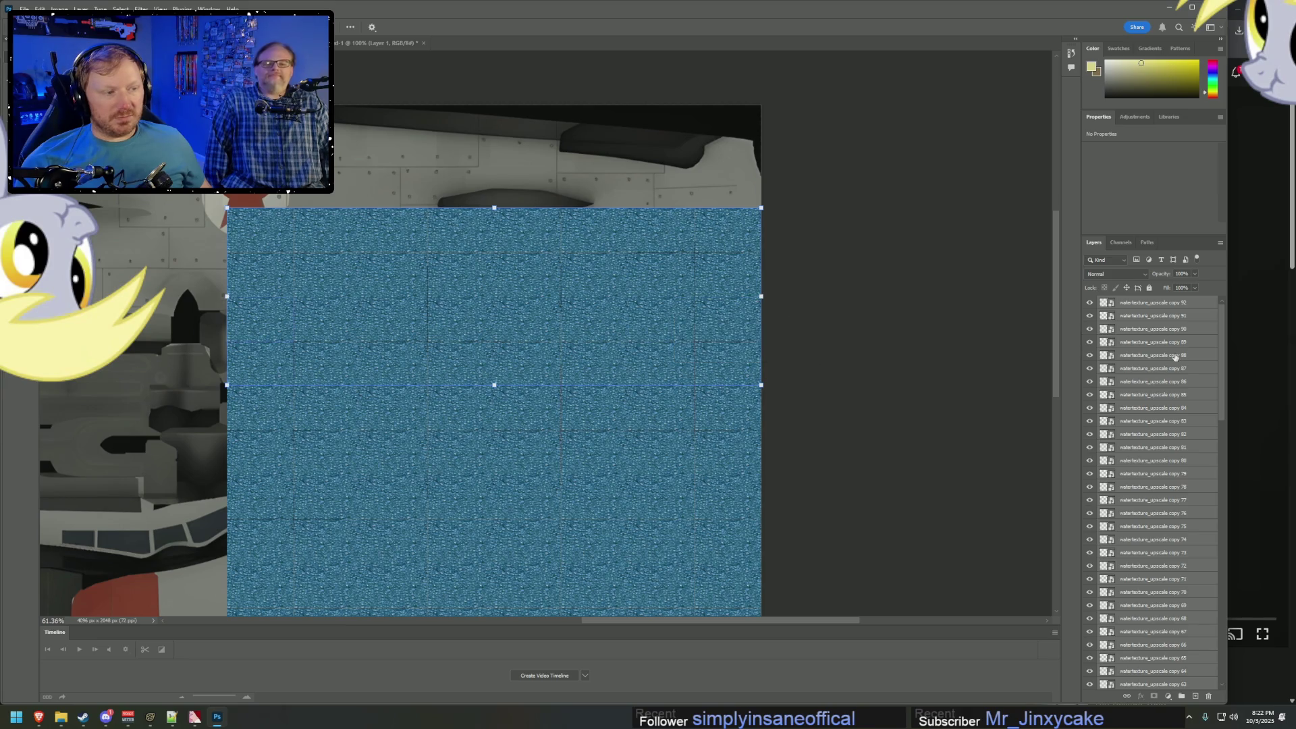
pyautogui.rightClick(1175, 357)
pyautogui.click(1181, 378)
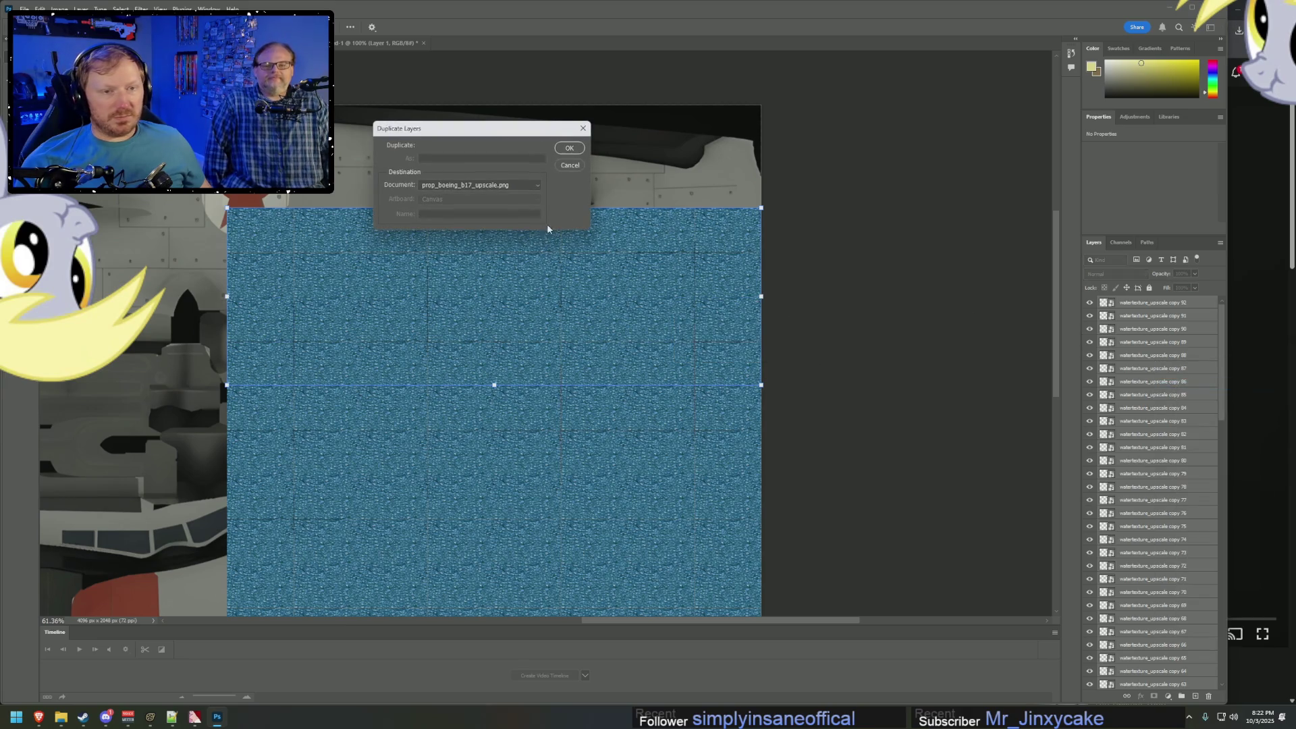
pyautogui.click(569, 148)
# Move the latest duplicated tiles further up toward the top of the texture.
pyautogui.moveTo(601, 286)
pyautogui.mouseDown()
pyautogui.moveTo(584, 191)
pyautogui.moveTo(602, 110)
pyautogui.mouseUp()
pyautogui.scroll(-1, 795, 463)
pyautogui.moveTo(720, 618); pyautogui.dragTo(551, 635)
pyautogui.keyDown('alt'); pyautogui.scroll(-3, 609, 461); pyautogui.keyUp('alt')
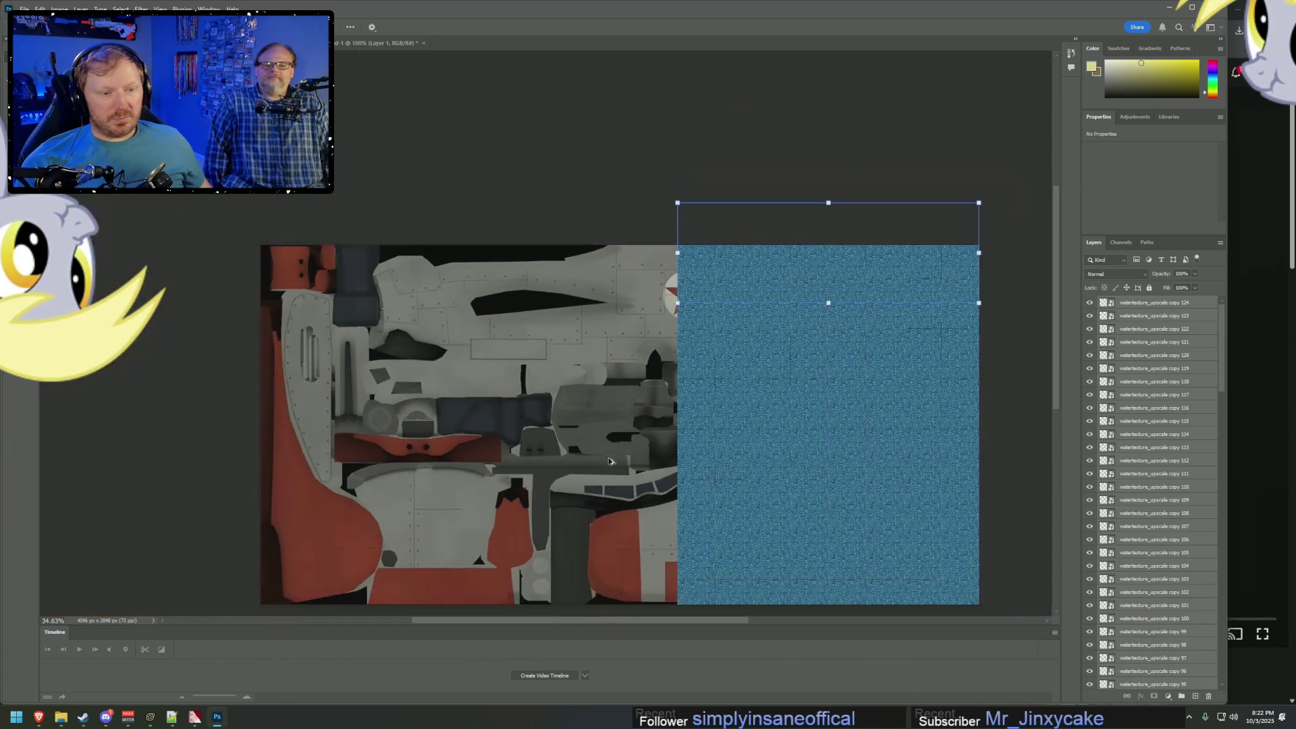
pyautogui.keyDown('alt'); pyautogui.scroll(-1, 609, 461); pyautogui.keyUp('alt')
pyautogui.scroll(-10, 1177, 648)
pyautogui.scroll(-15, 1177, 648)
# Shift-select every water tile layer and duplicate them.
pyautogui.click(1156, 657)
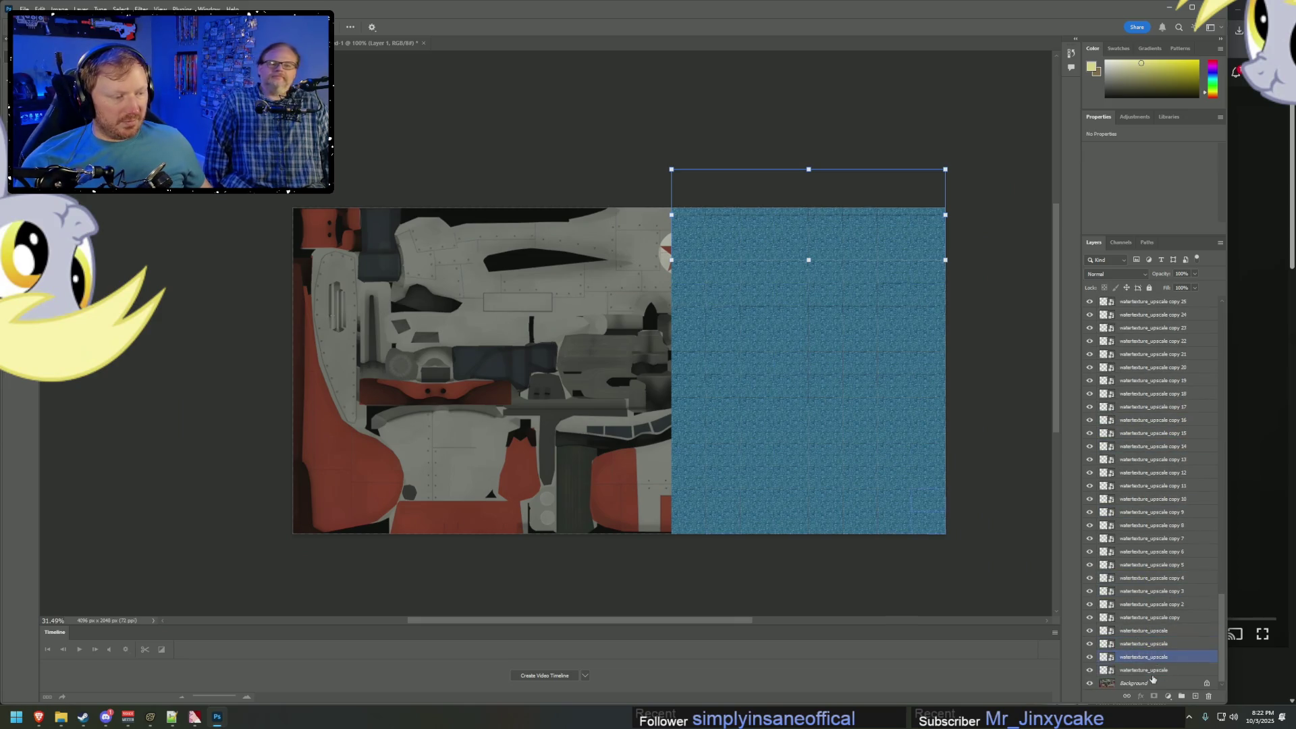
pyautogui.click(1152, 670)
pyautogui.moveTo(1223, 644); pyautogui.dragTo(1230, 289)
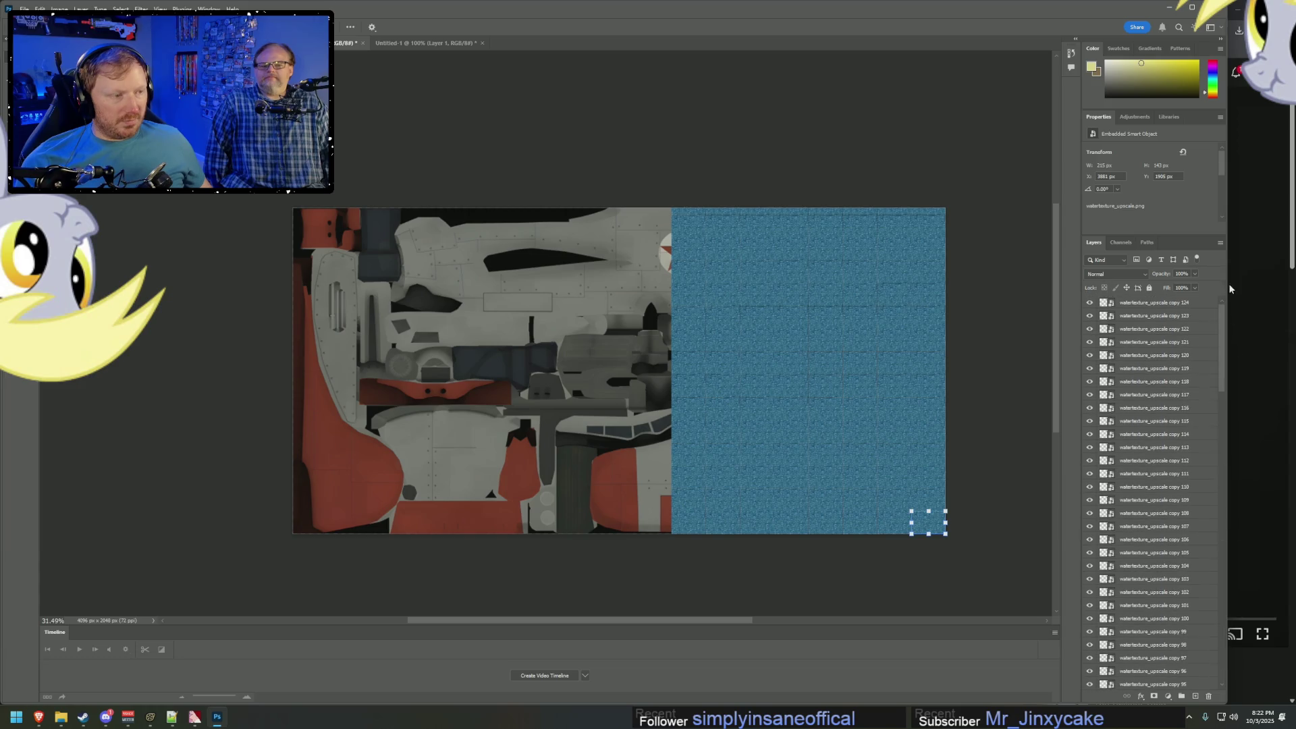
pyautogui.keyDown('shift'); pyautogui.click(1185, 303); pyautogui.keyUp('shift')
pyautogui.rightClick(1163, 311)
pyautogui.click(1180, 341)
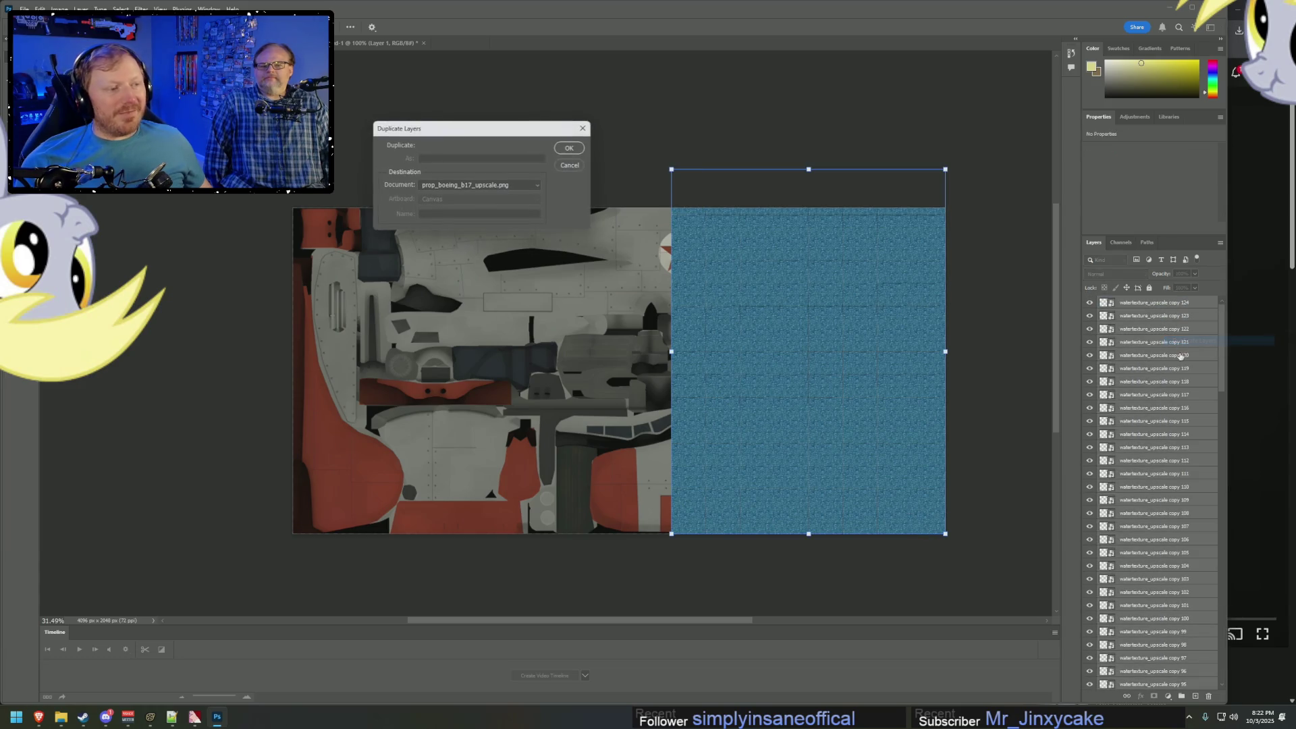
pyautogui.click(568, 148)
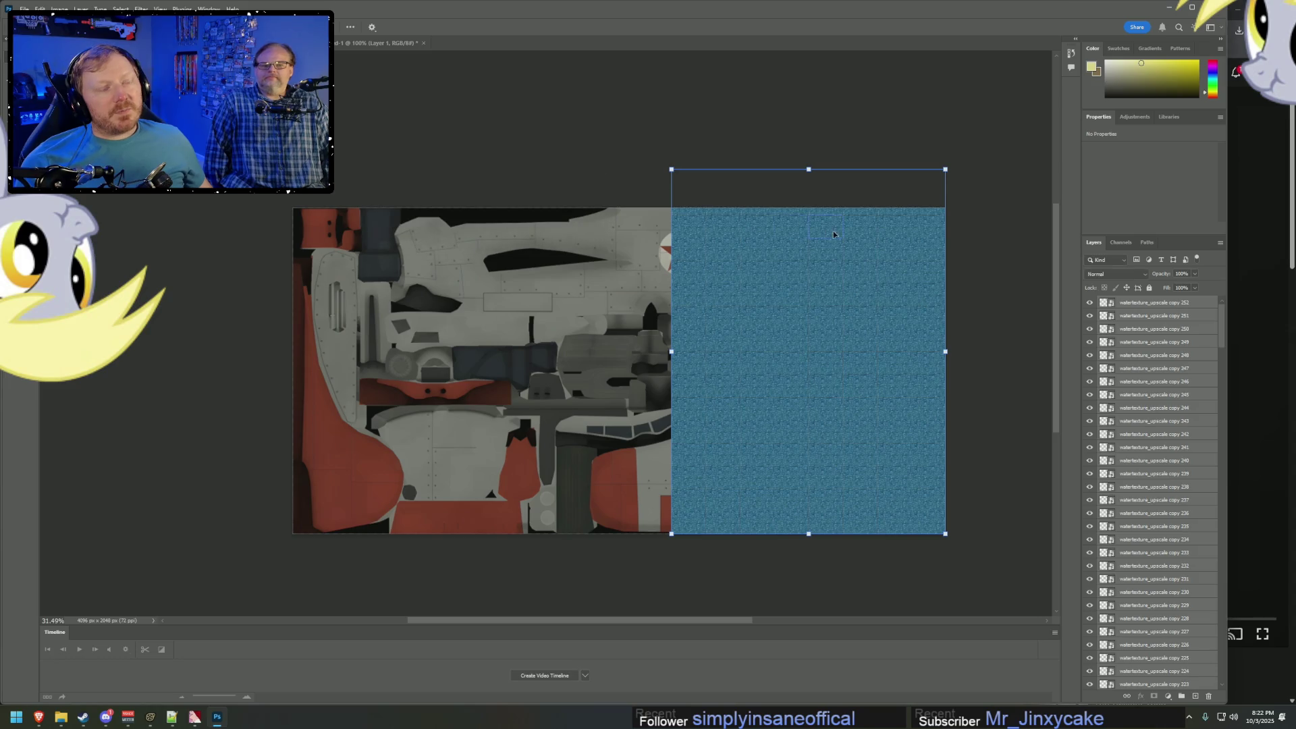
# Reselect all tile layers, including the new copies, and duplicate them again.
pyautogui.moveTo(1223, 330); pyautogui.dragTo(1222, 675)
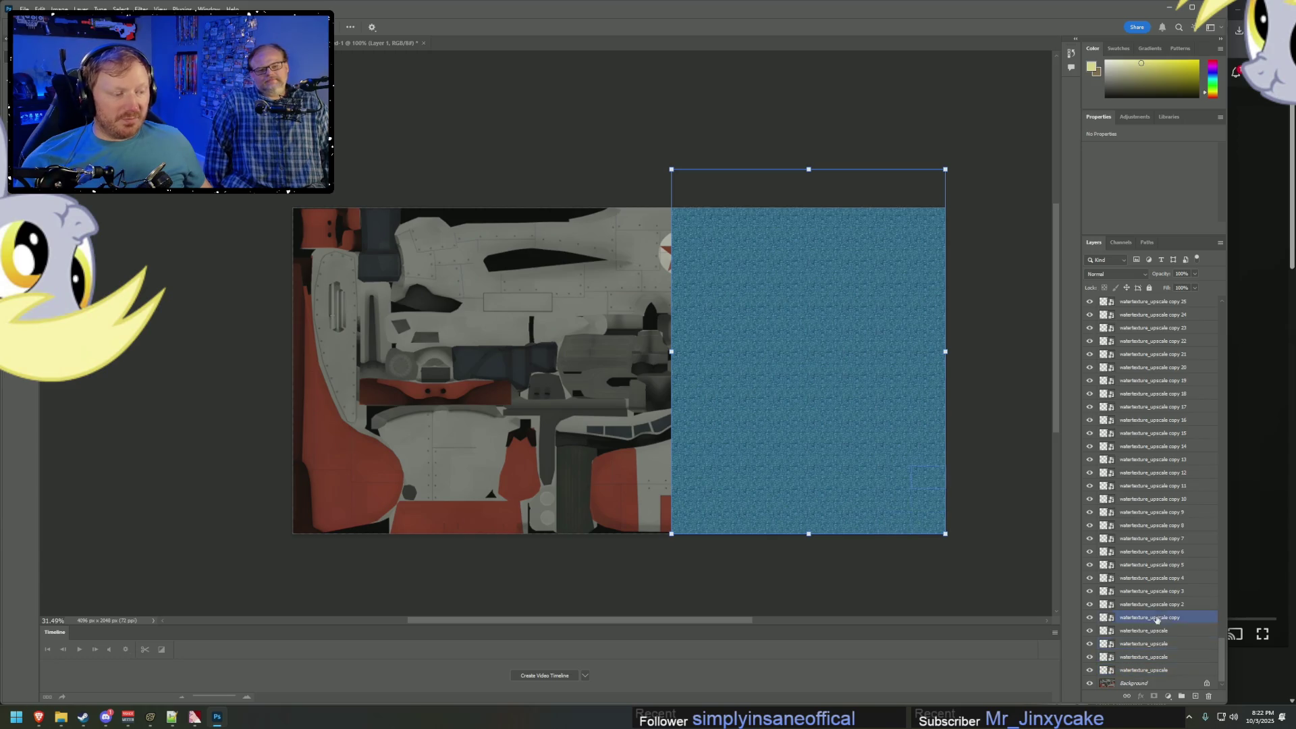
pyautogui.click(1159, 670)
pyautogui.click(1159, 657)
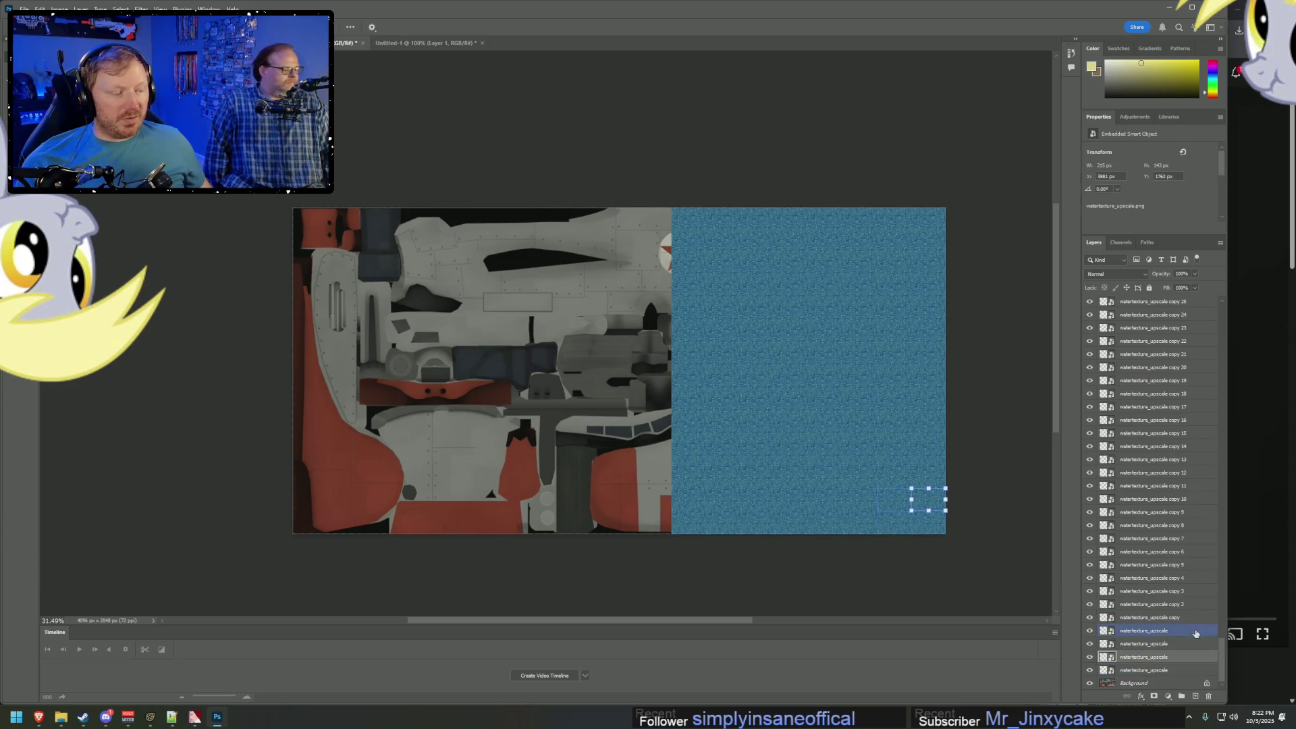
pyautogui.scroll(1, 1220, 647)
pyautogui.moveTo(1220, 646); pyautogui.dragTo(1220, 300)
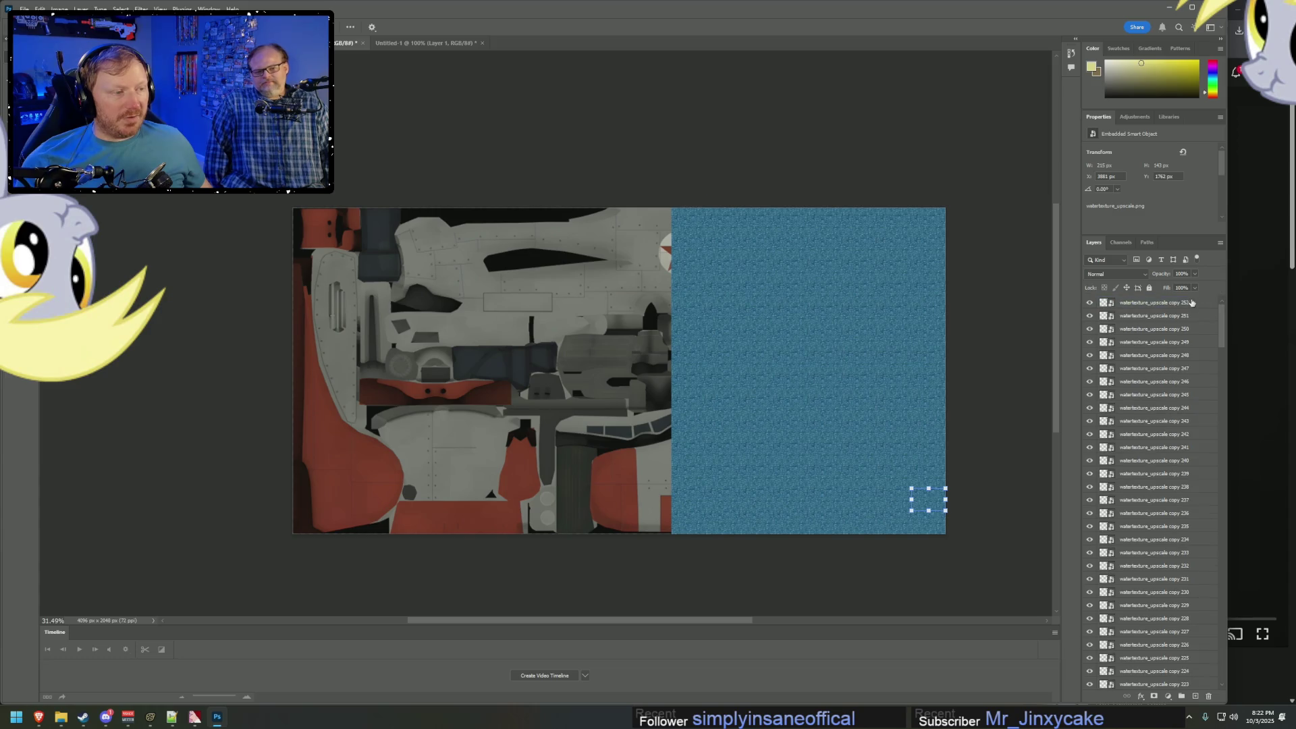
pyautogui.keyDown('shift'); pyautogui.click(1154, 302); pyautogui.keyUp('shift')
pyautogui.rightClick(1178, 310)
pyautogui.click(1208, 334)
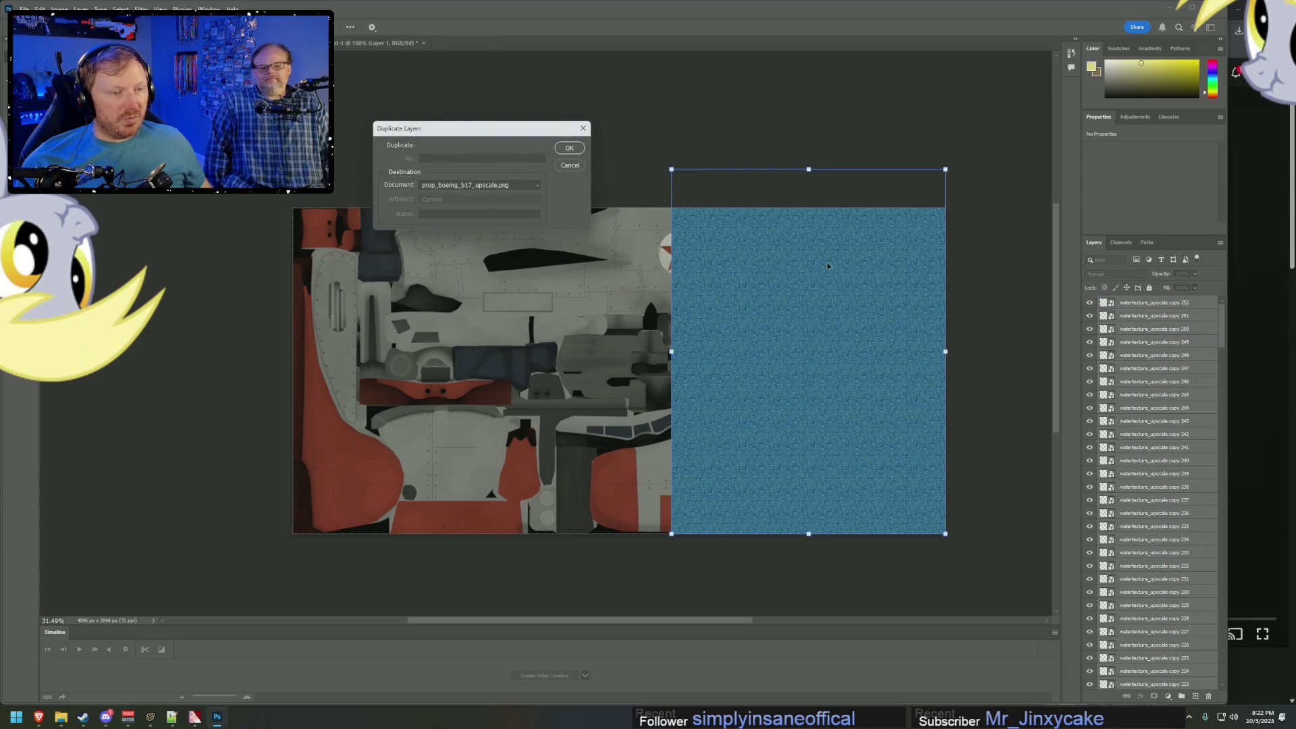
pyautogui.click(569, 161)
# Slide the duplicated tiles left to cover nearly the whole map, then deselect the layers.
pyautogui.moveTo(821, 318); pyautogui.dragTo(653, 320)
pyautogui.moveTo(868, 234)
pyautogui.mouseDown()
pyautogui.moveTo(651, 342)
pyautogui.moveTo(560, 341)
pyautogui.moveTo(585, 339)
pyautogui.mouseUp()
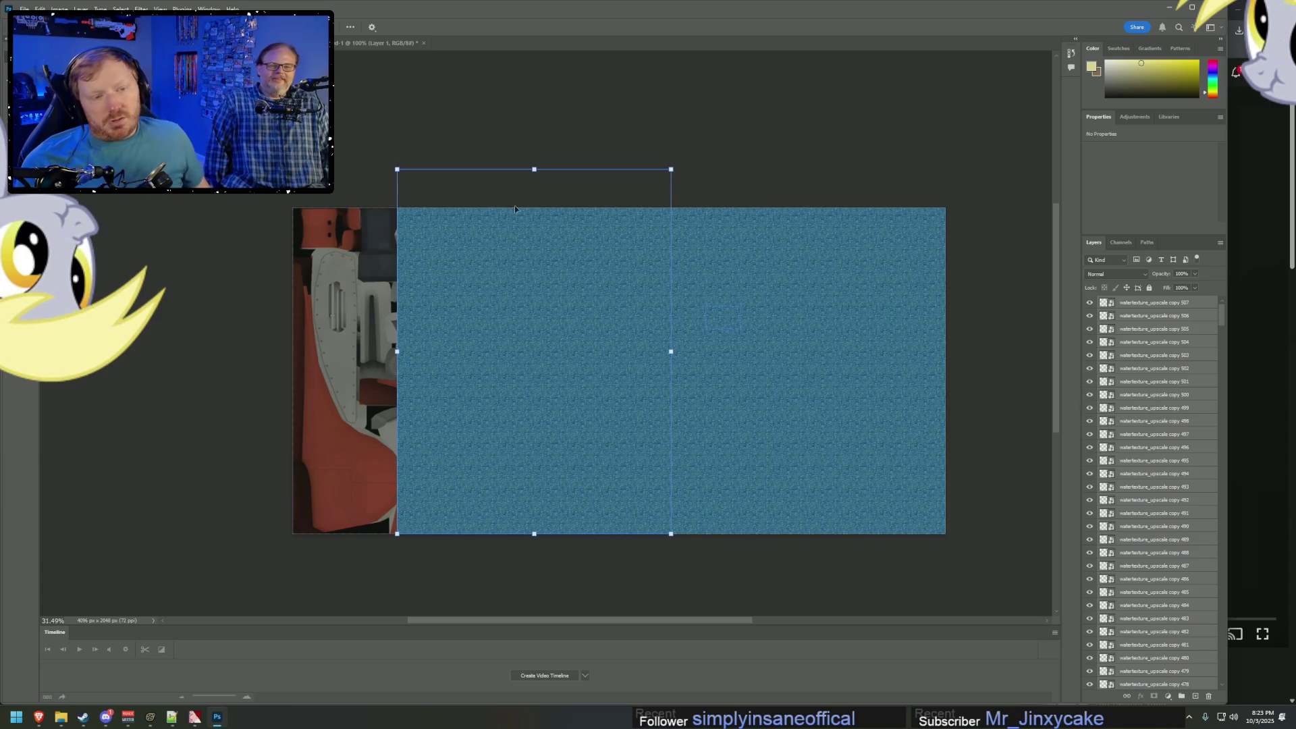
pyautogui.click(497, 77)
pyautogui.click(30, 9)
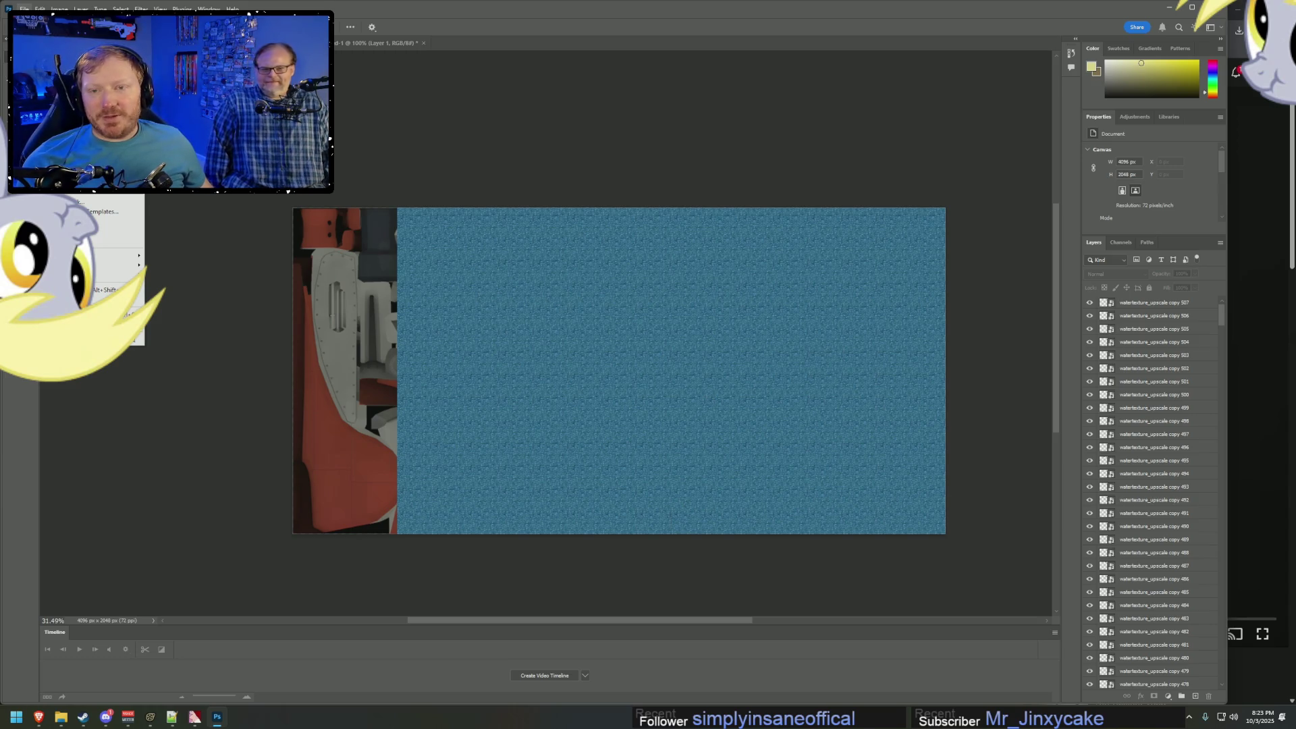
# Save a PNG copy named watertexture_upscale_large in the bomberplane_enh folder with default PNG options.
pyautogui.click(61, 140)
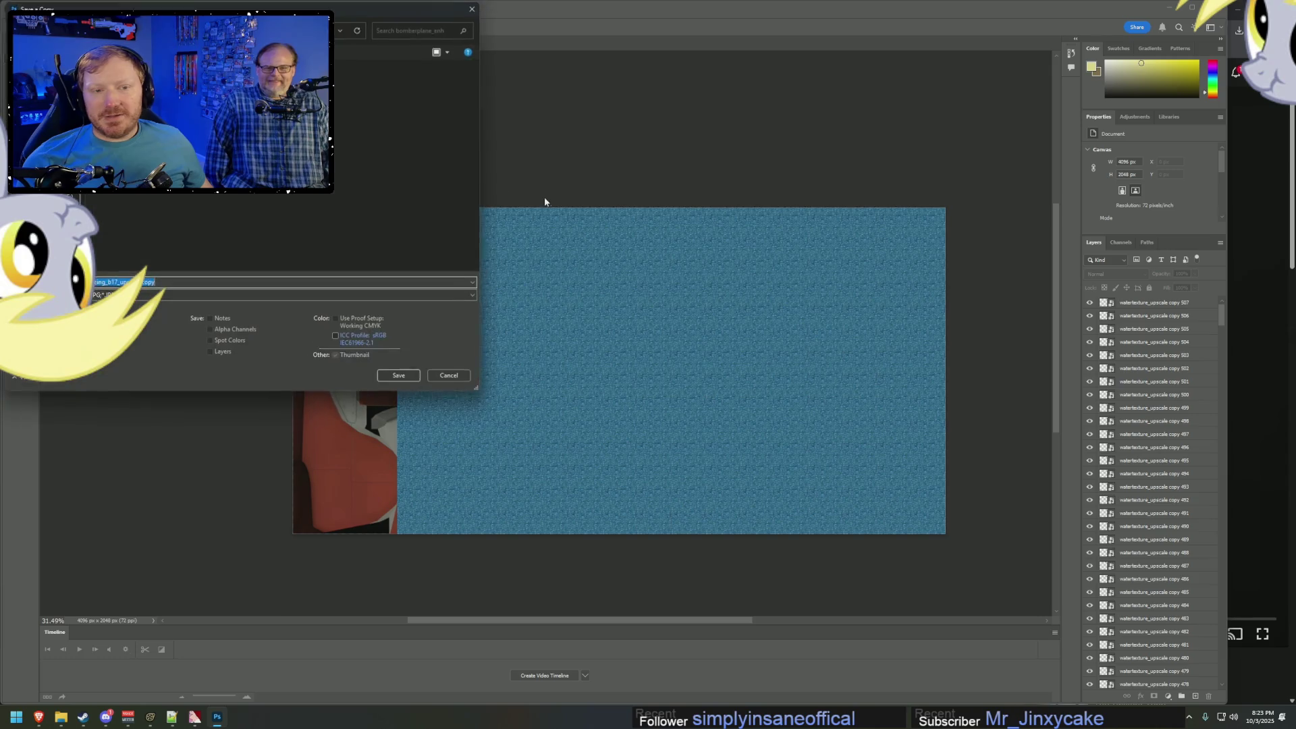
pyautogui.click(162, 296)
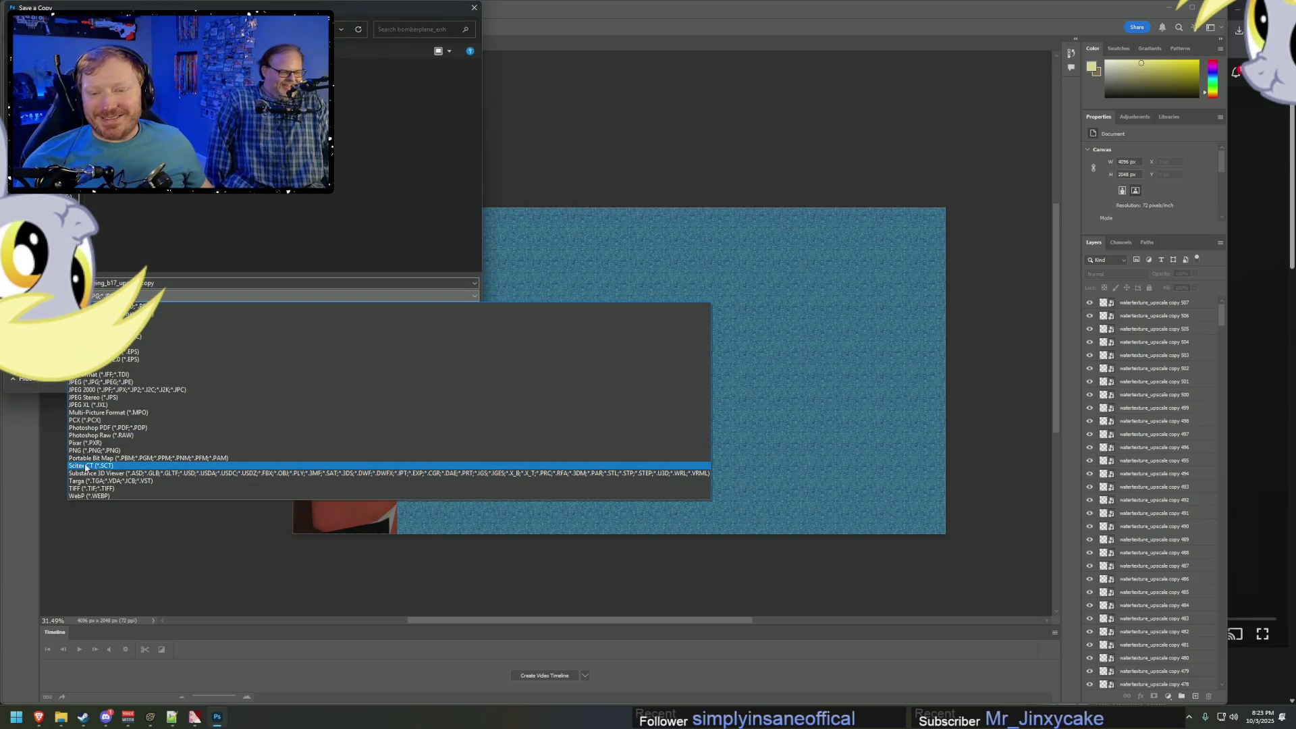
pyautogui.click(90, 451)
pyautogui.write('watertexture_upscale')
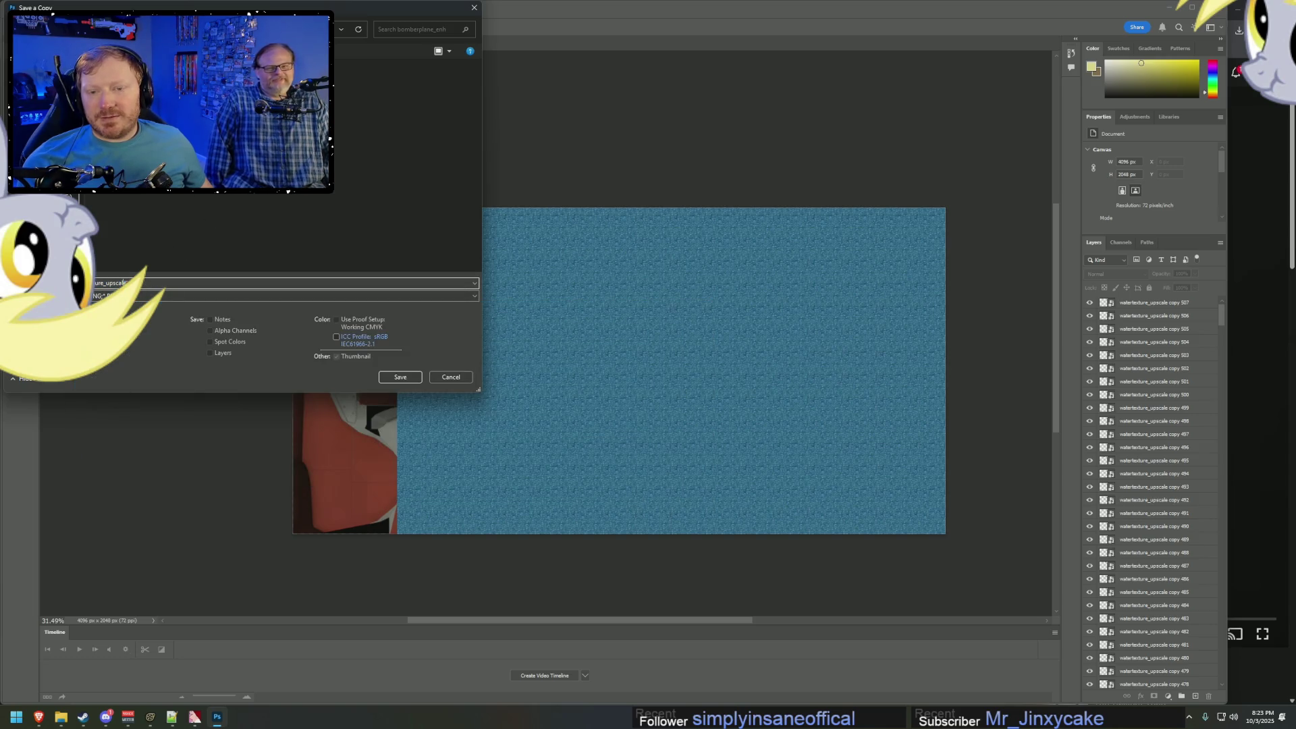
pyautogui.doubleClick(120, 283)
pyautogui.write('watertexture_upscal')
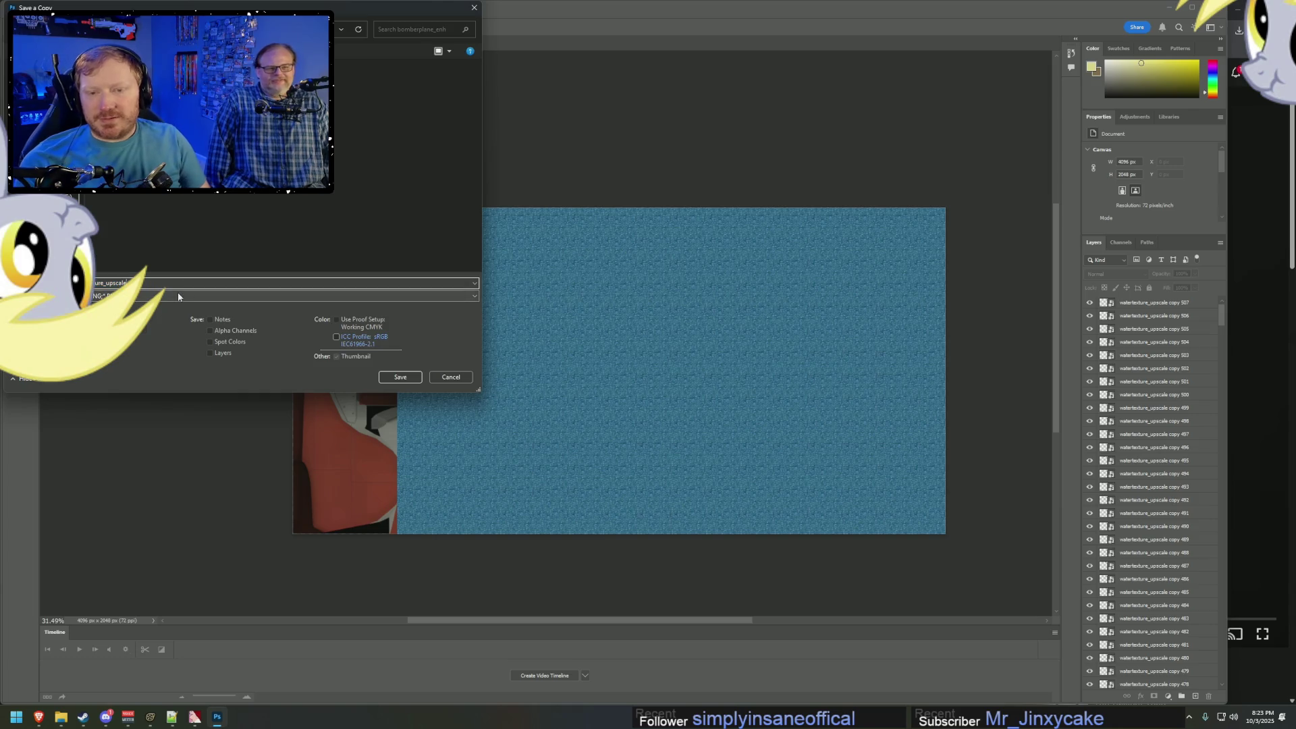
pyautogui.press('BackSpace')
pyautogui.press('BackSpace')
pyautogui.press('BackSpace')
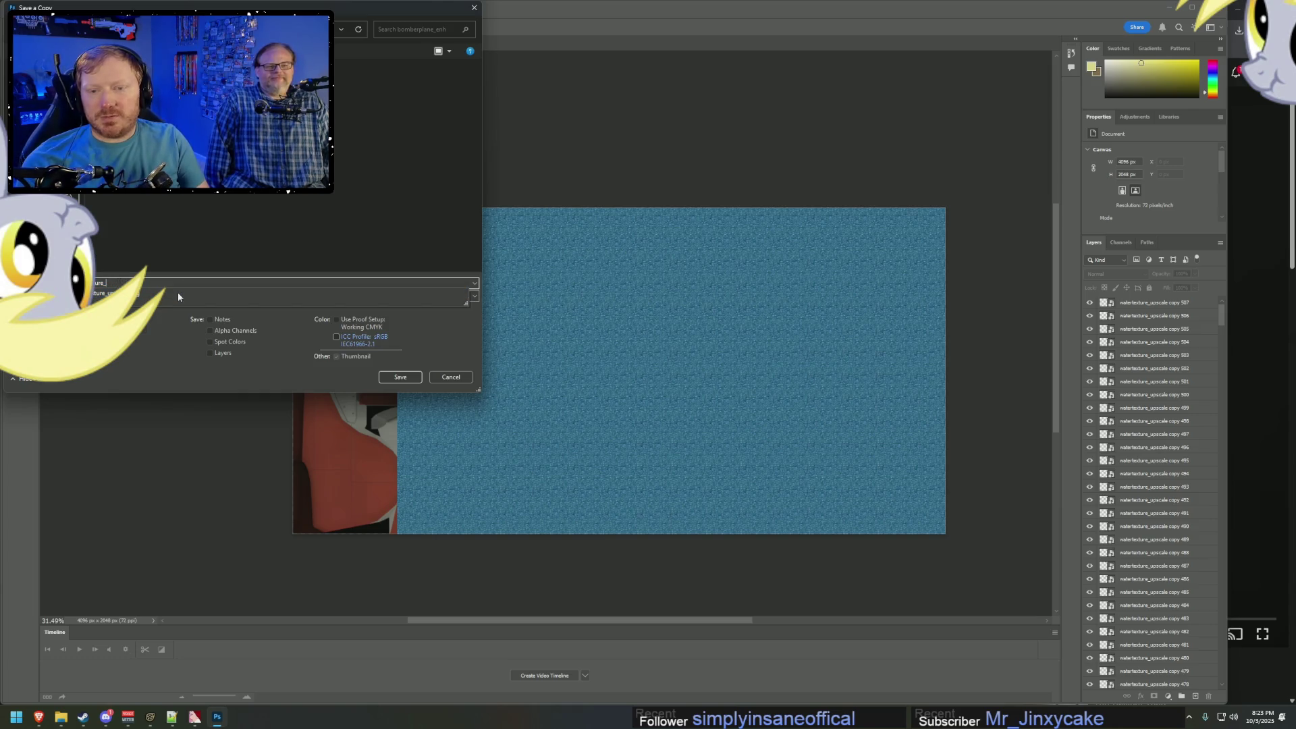
pyautogui.write('le.png')
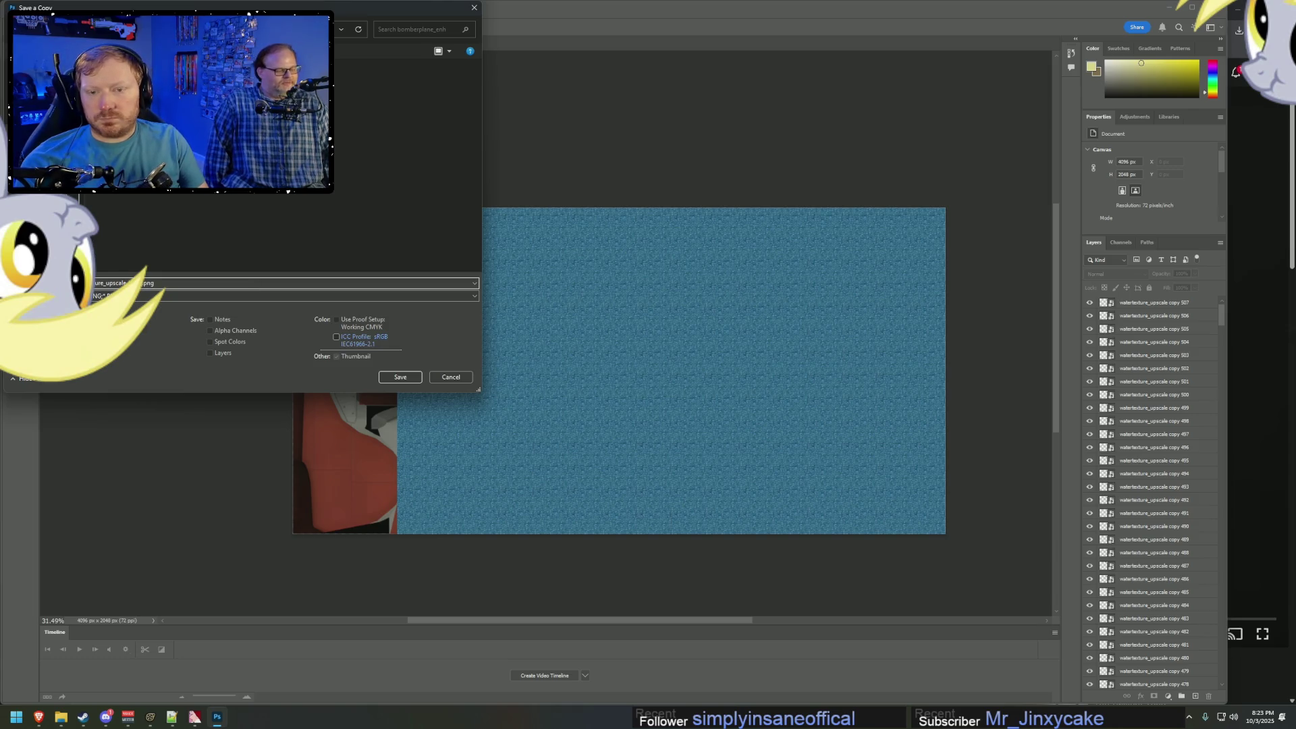
pyautogui.press('Return')
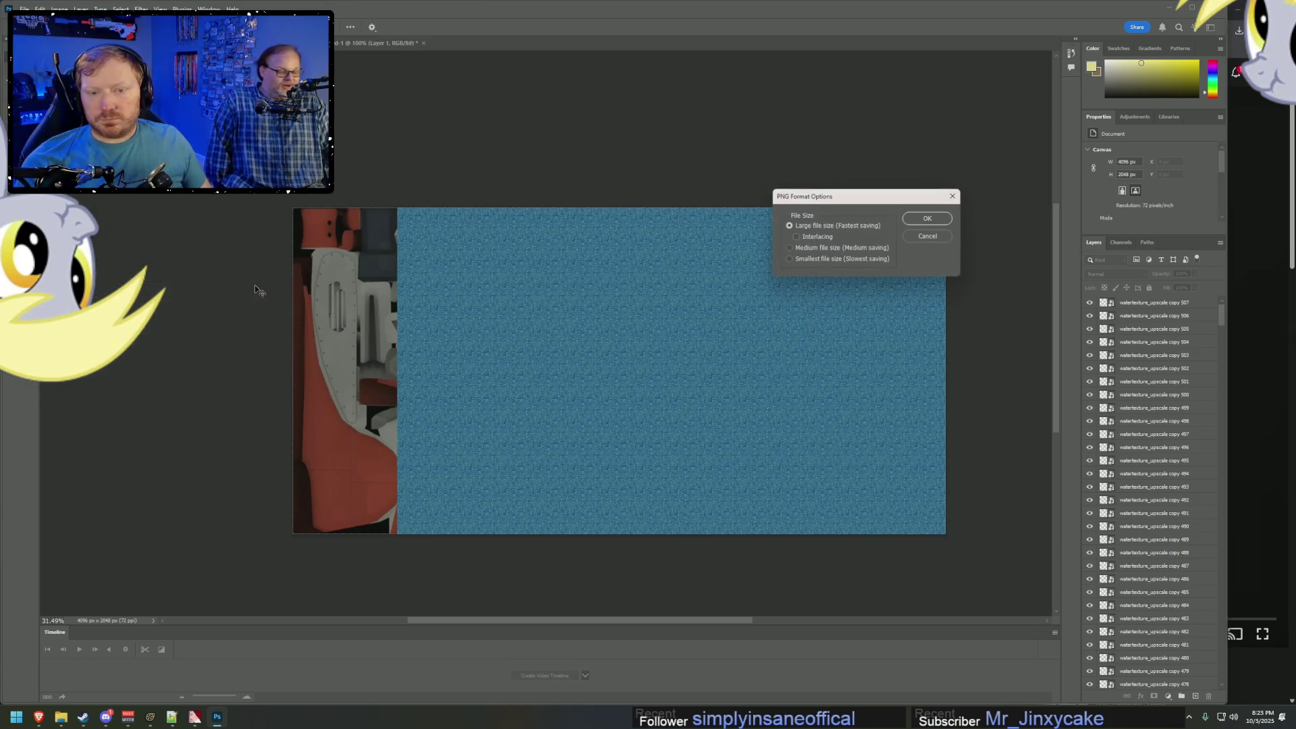
pyautogui.press('Return')
pyautogui.click(195, 717)
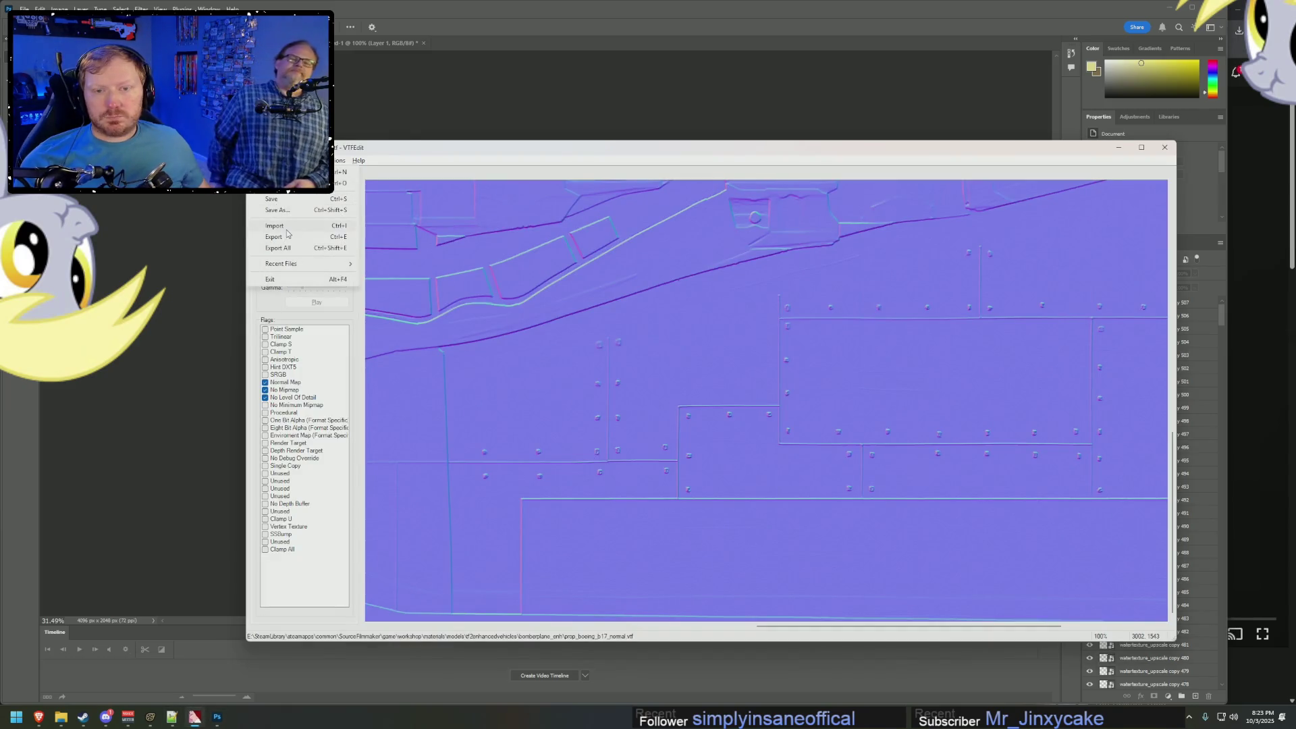
# Import watertexture_upscale_large into VTFEdit as a normal map with Normal Map Scale 2.
pyautogui.hotkey('ctrl', 'i')
pyautogui.doubleClick(858, 451)
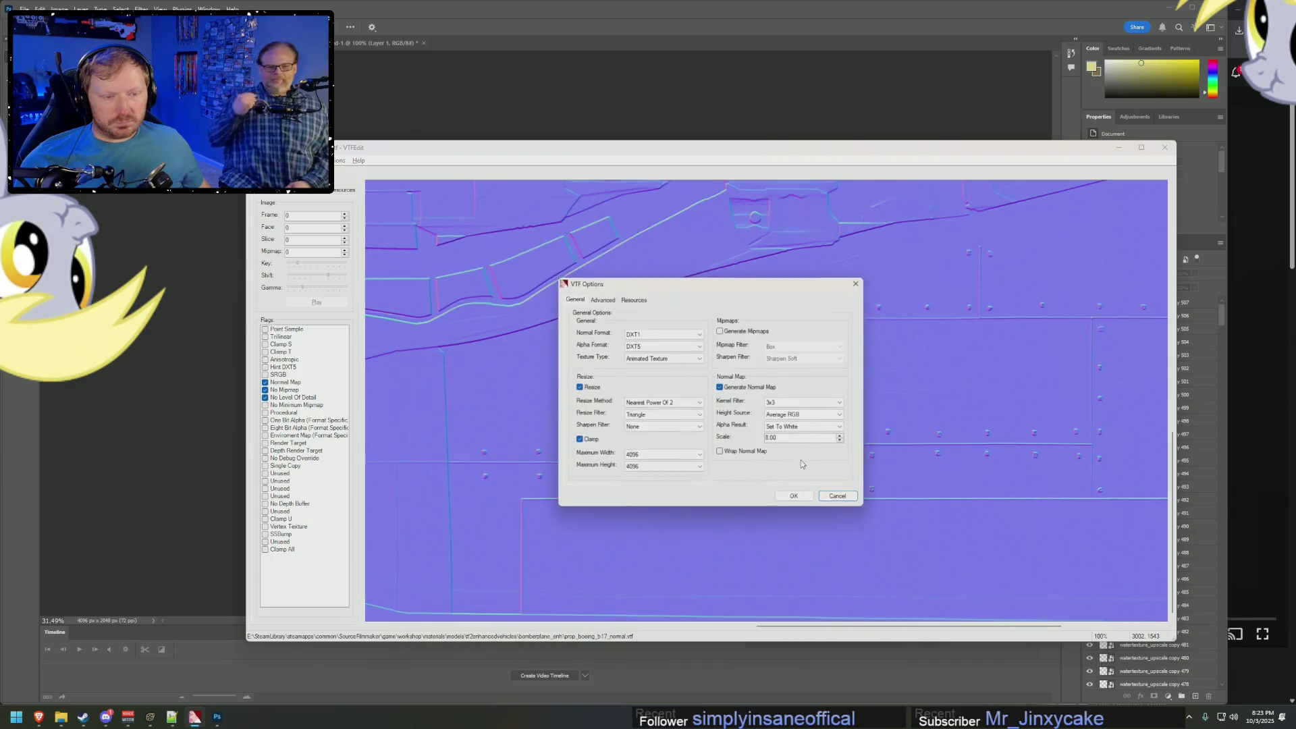
pyautogui.moveTo(796, 439); pyautogui.dragTo(702, 438)
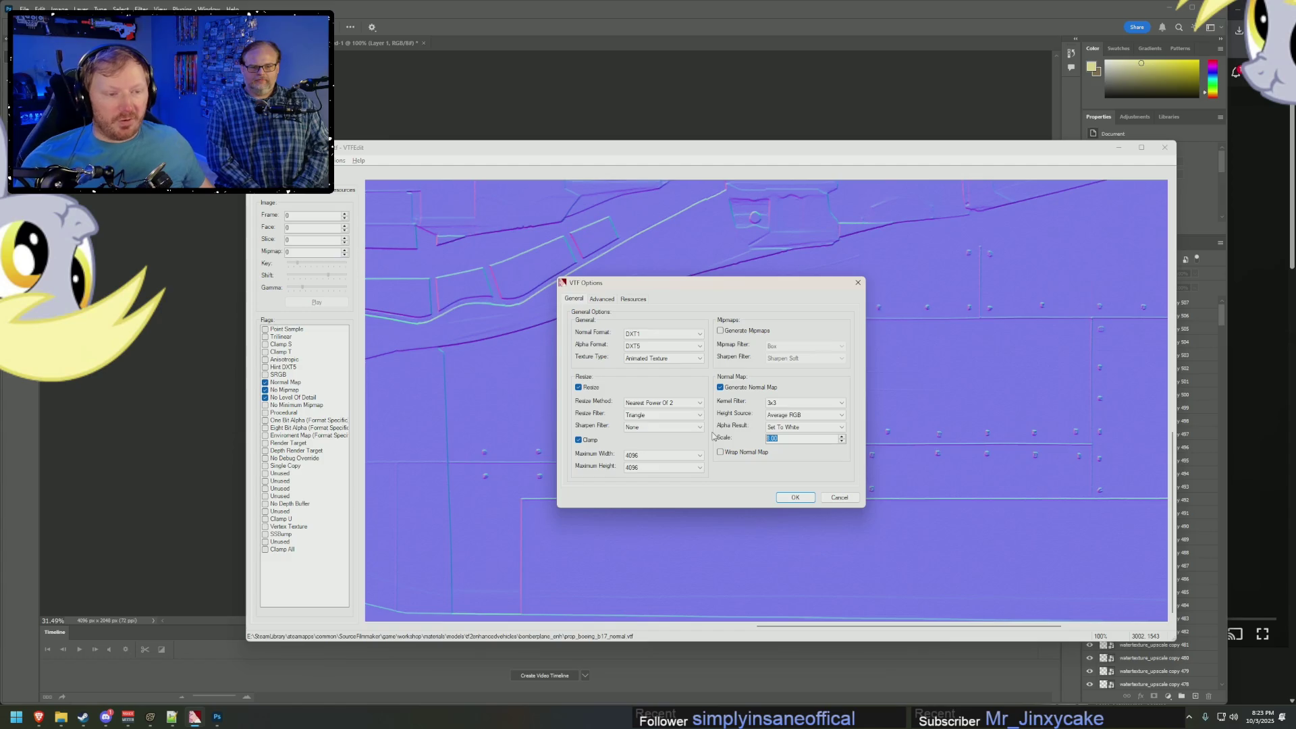
pyautogui.write('2')
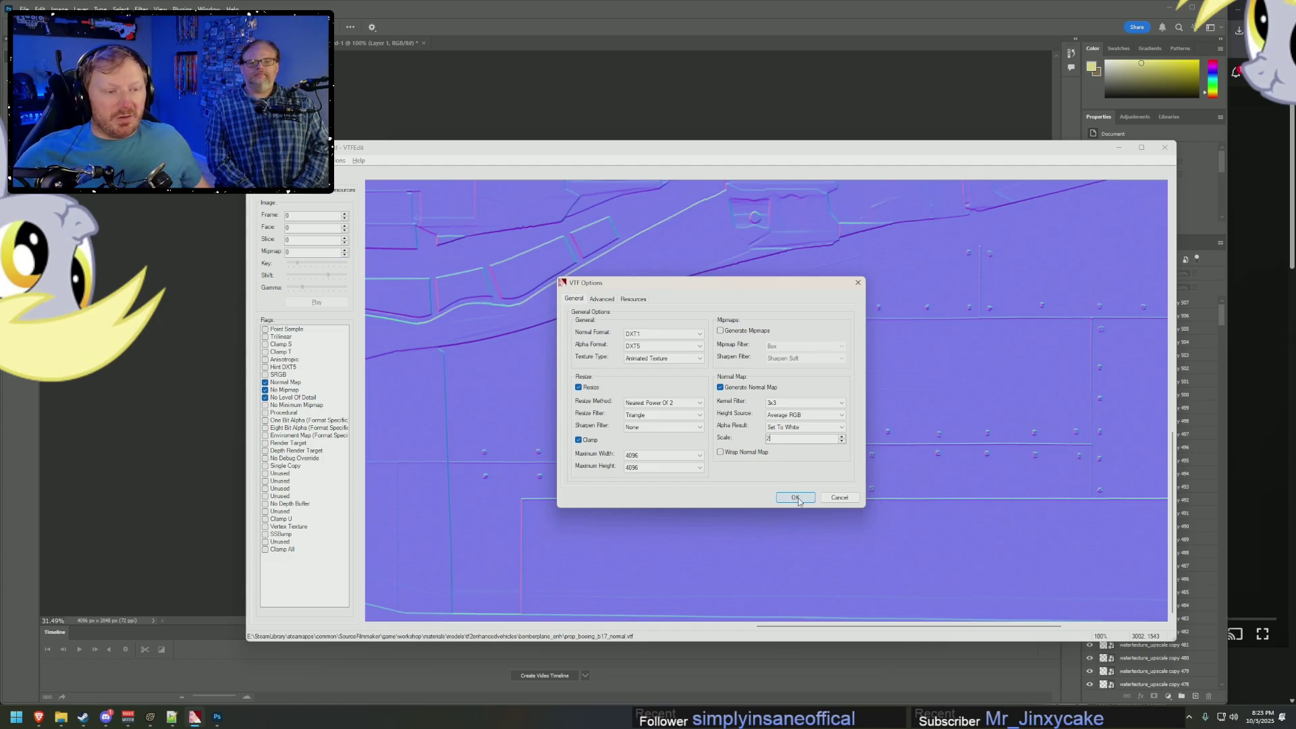
pyautogui.click(799, 497)
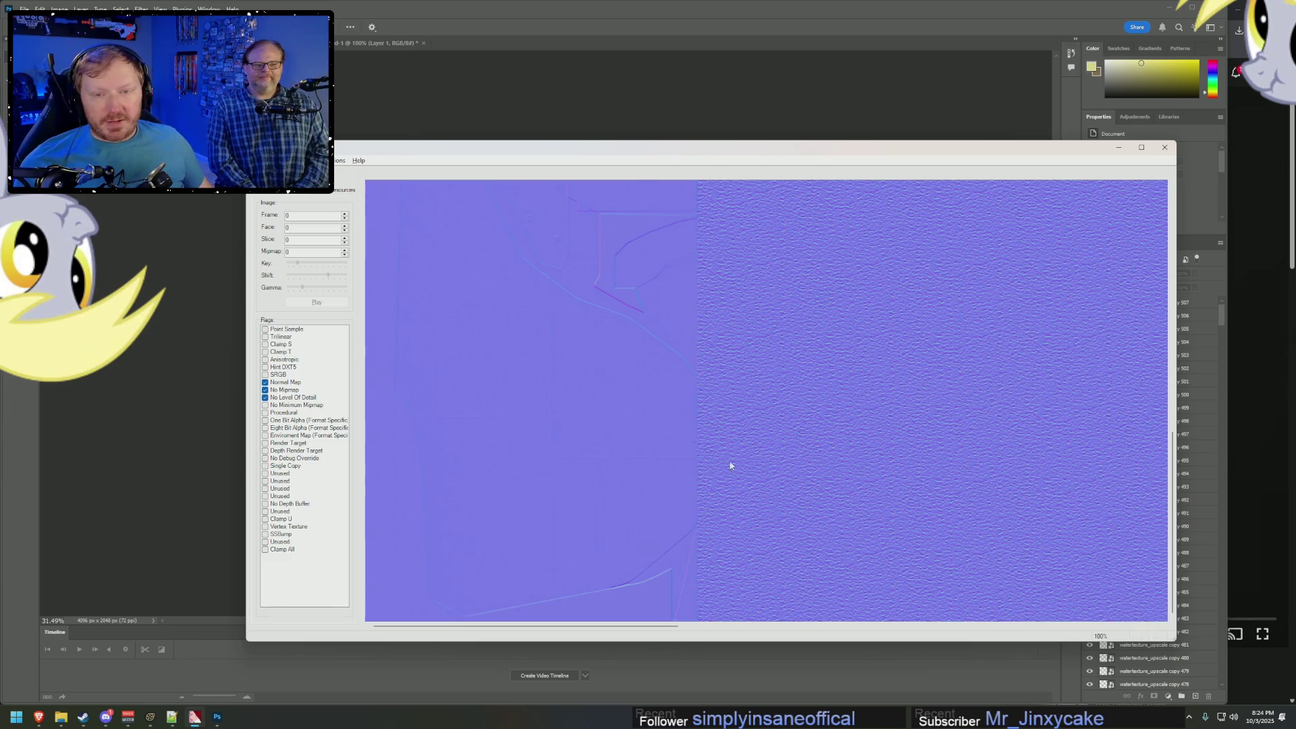
pyautogui.click(255, 160)
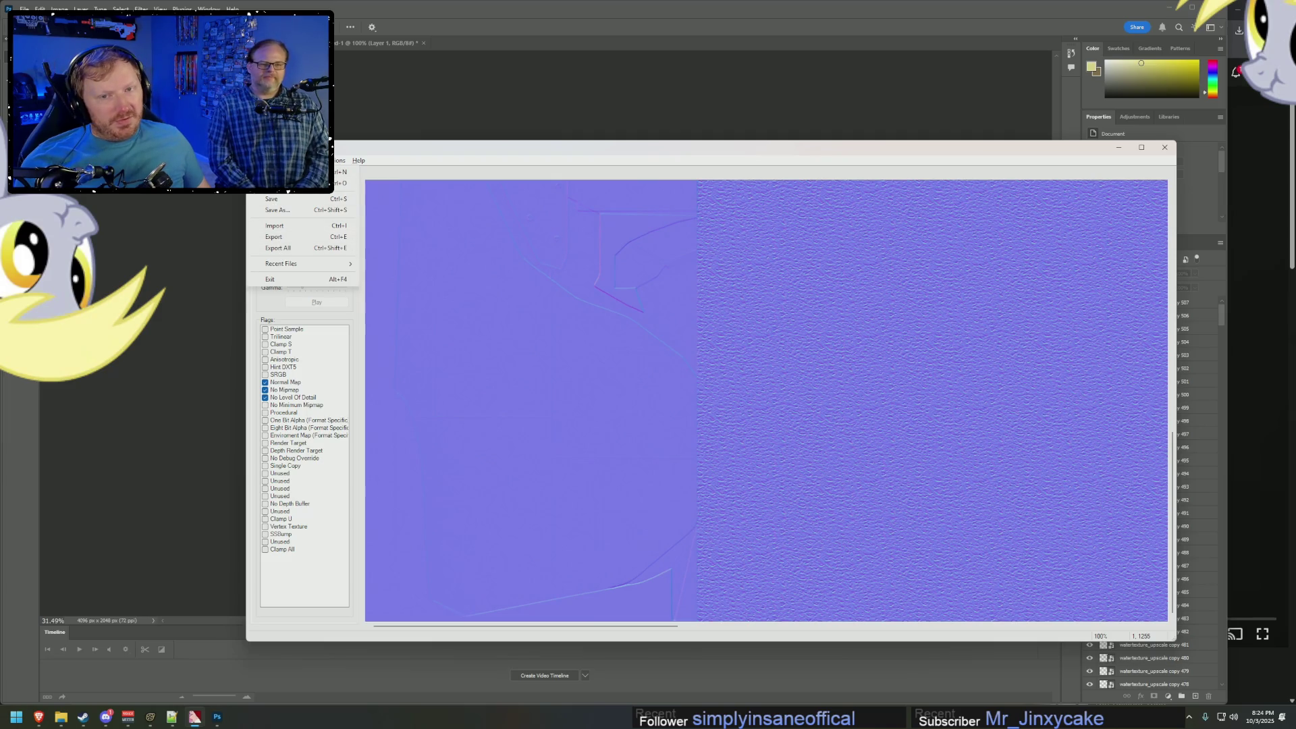
# Re-import watertexture_upscale_large with adjusted conversion settings for a softer normal map.
pyautogui.click(278, 227)
pyautogui.click(855, 461)
pyautogui.doubleClick(856, 463)
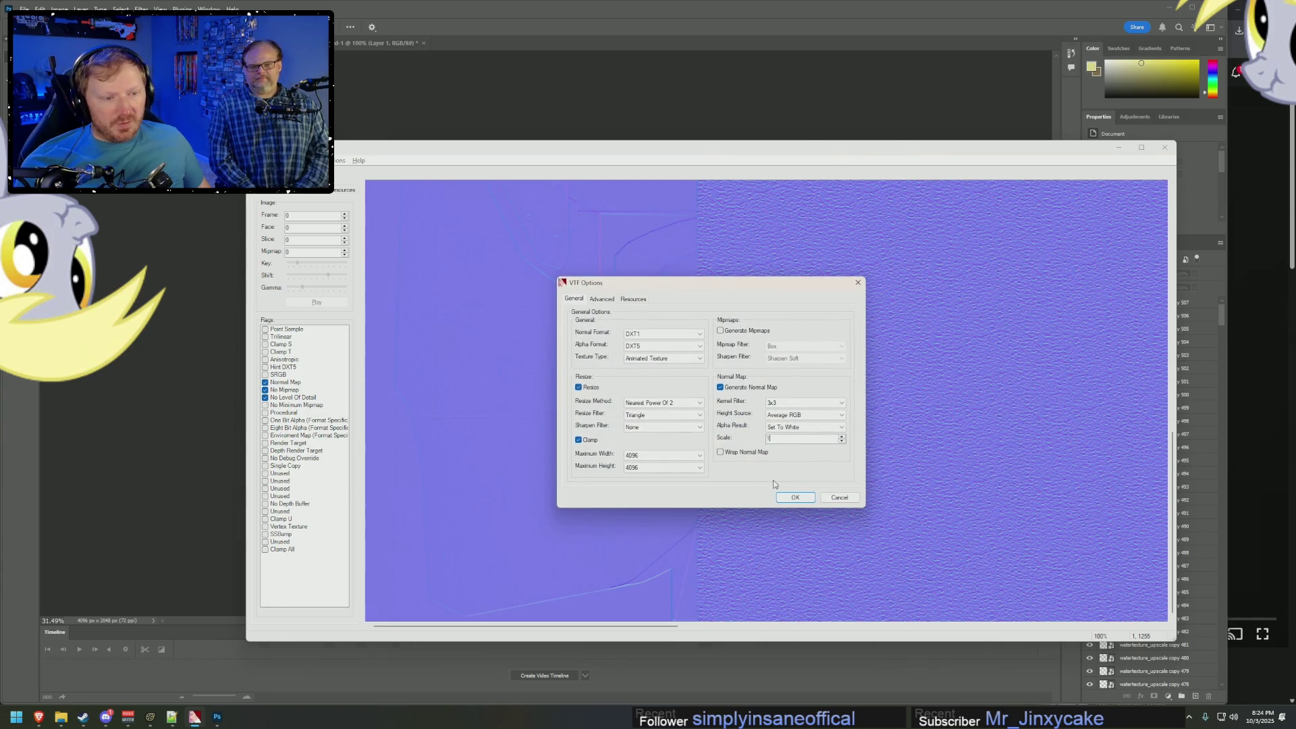
pyautogui.click(794, 497)
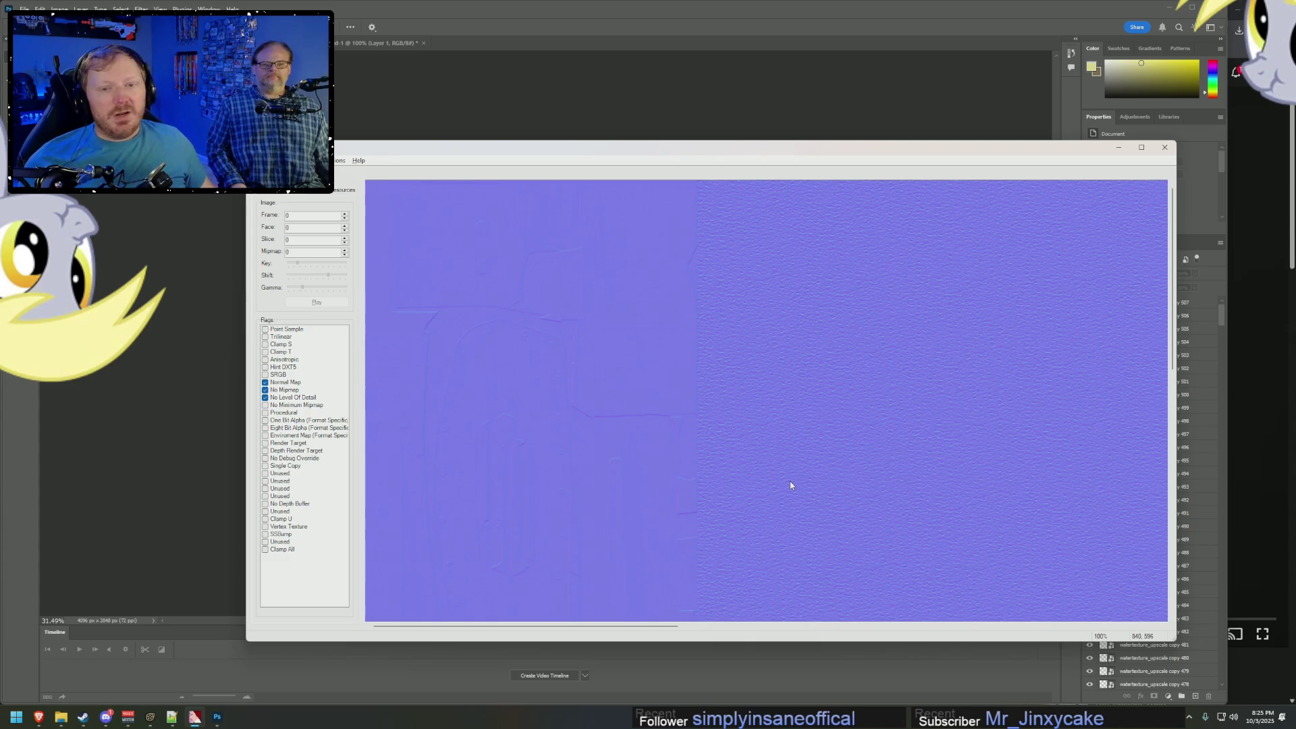
# Save the texture as prop_boeing_b17_water_normal.vtf in the bomberplane_enh materials folder.
pyautogui.click(256, 160)
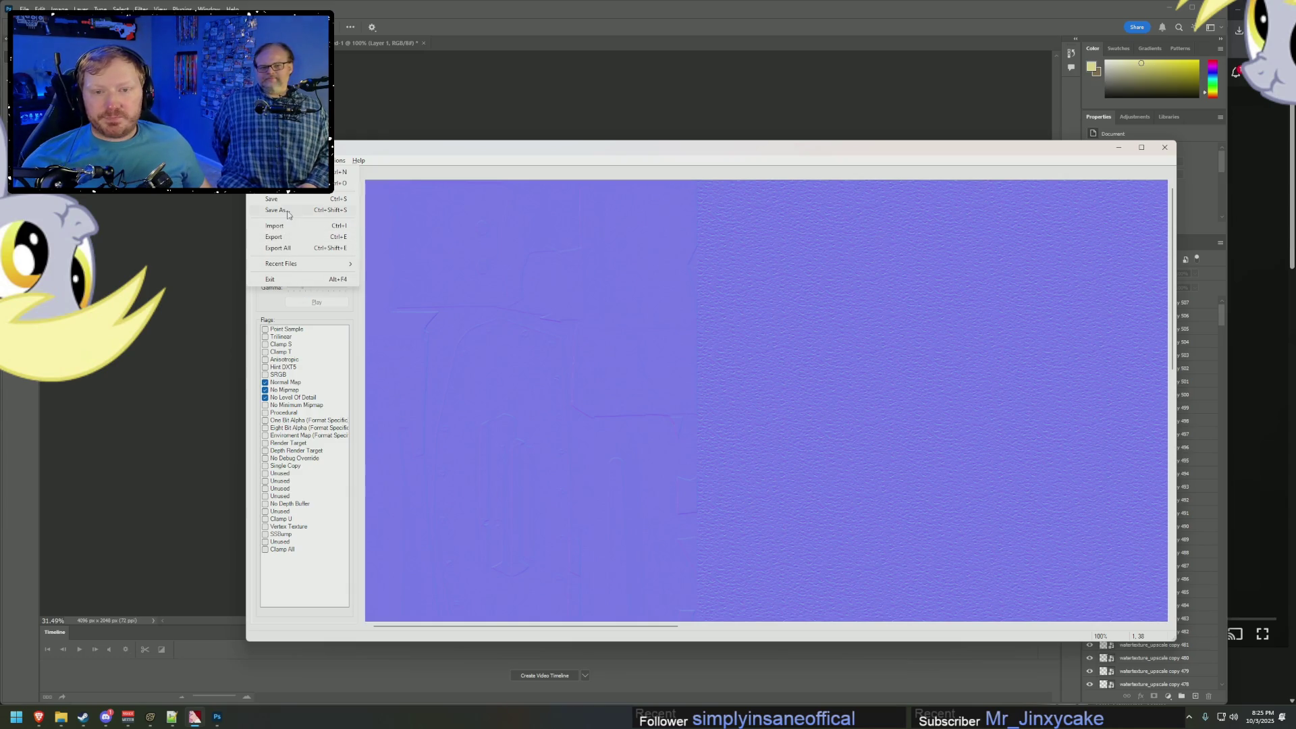
pyautogui.click(288, 237)
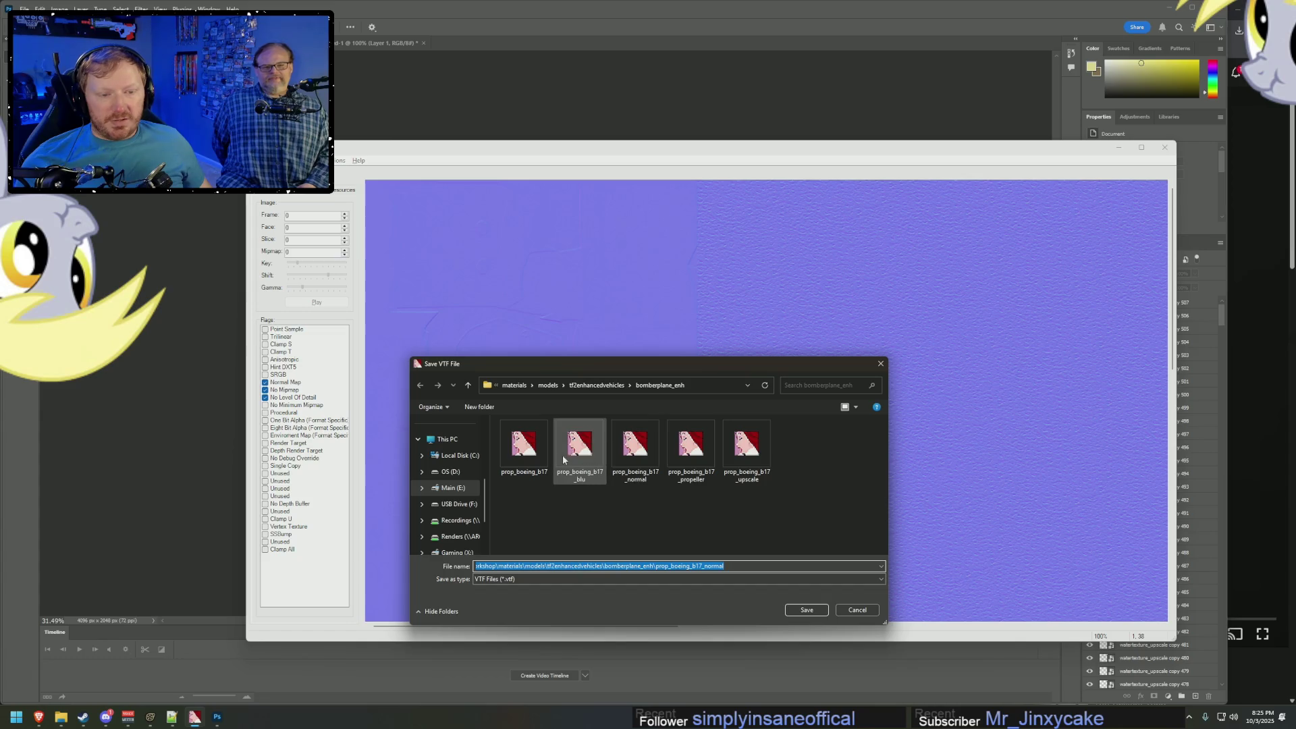
pyautogui.click(696, 456)
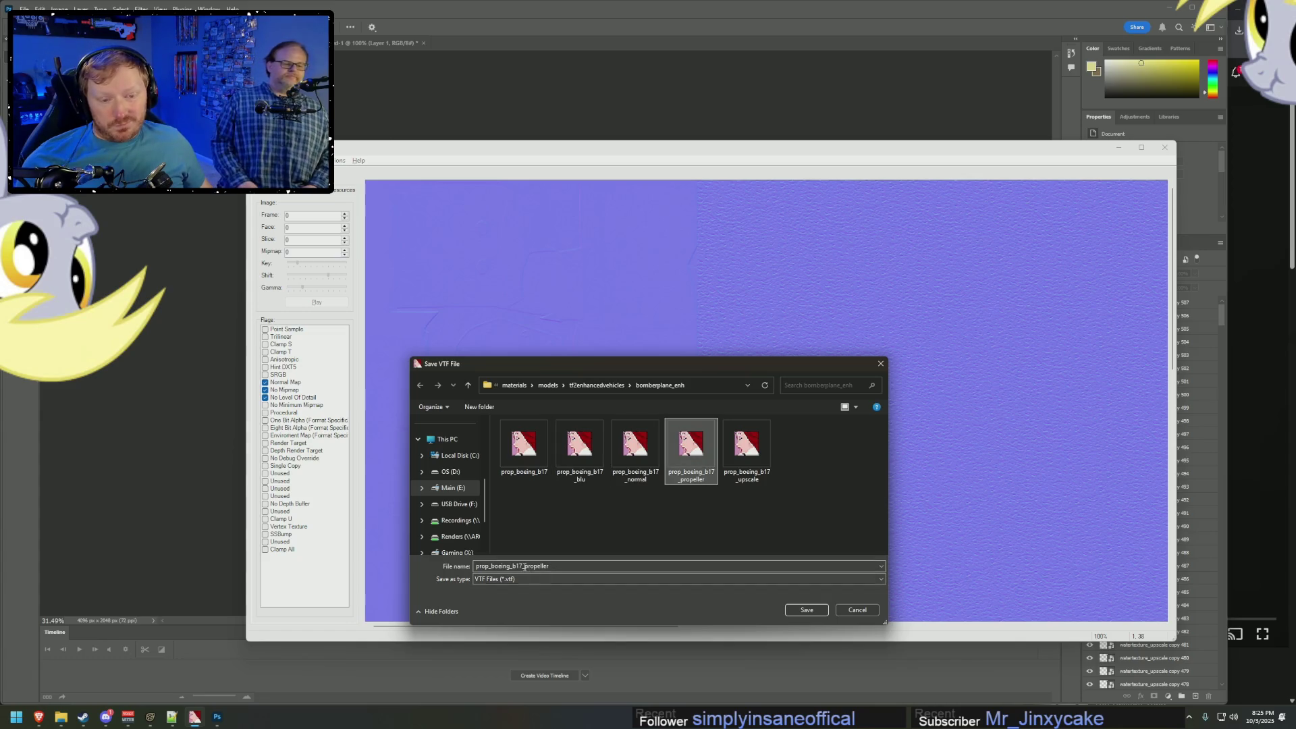
pyautogui.click(527, 568)
pyautogui.hotkey('shift', 'End')
pyautogui.press('BackSpace')
pyautogui.write('wate')
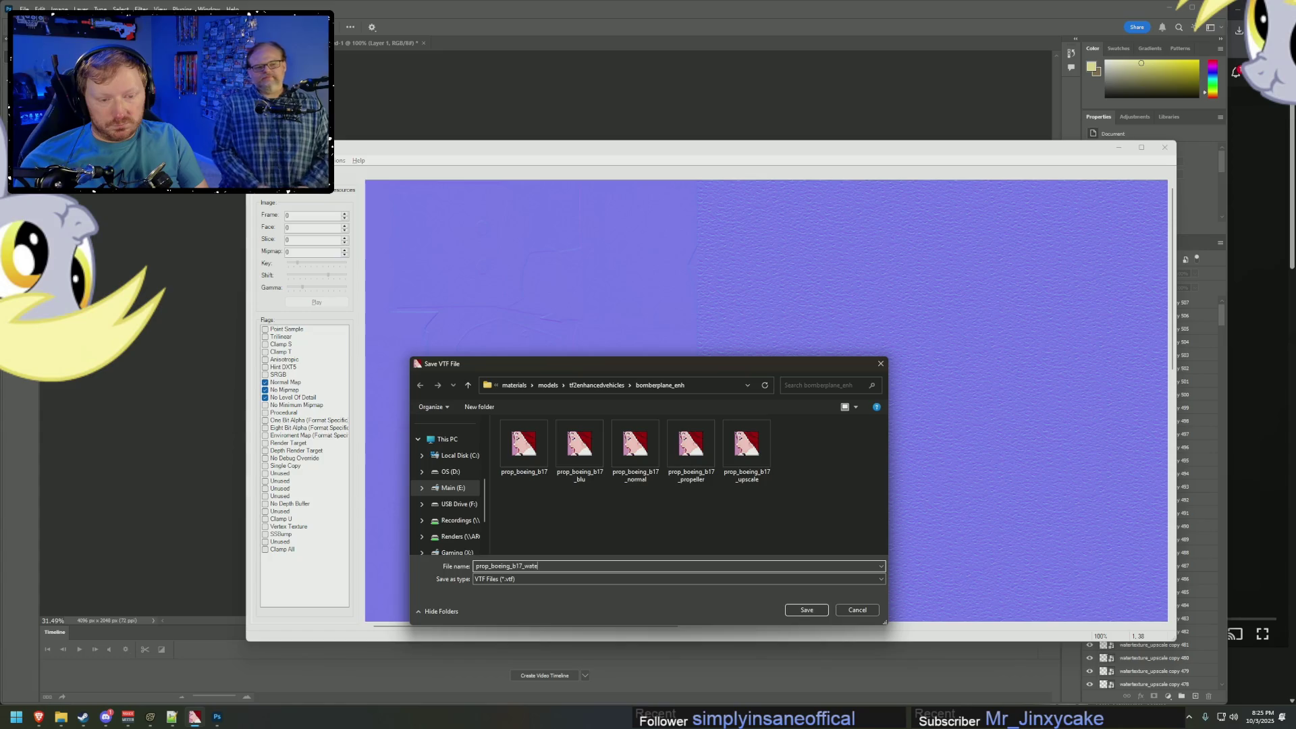
pyautogui.write('r_normal')
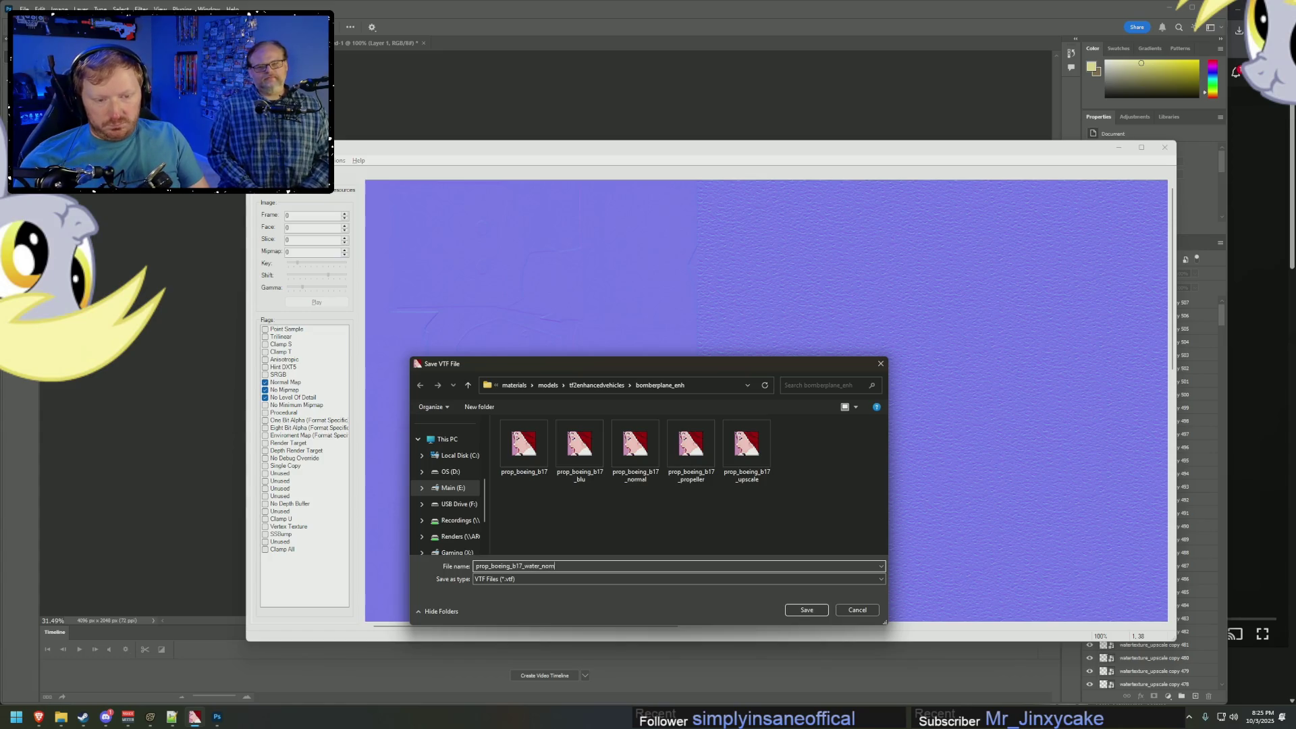
pyautogui.press('Return')
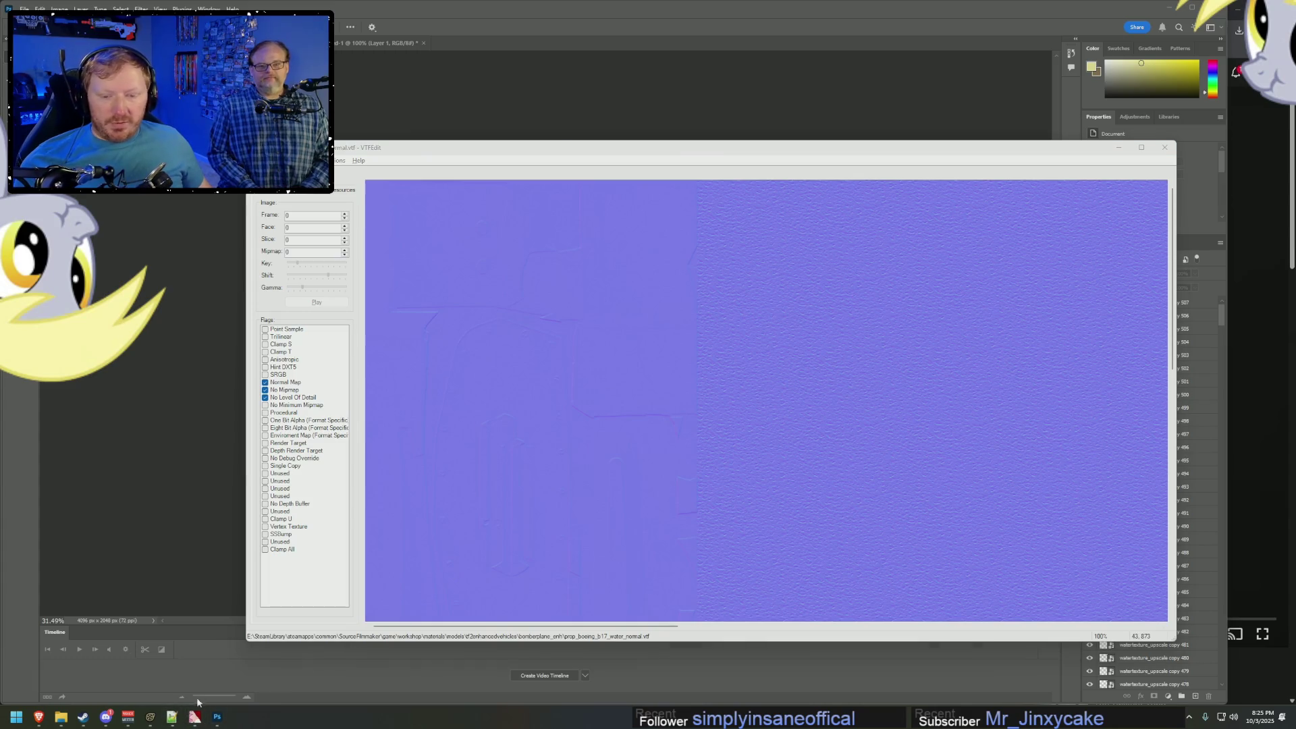
pyautogui.click(171, 718)
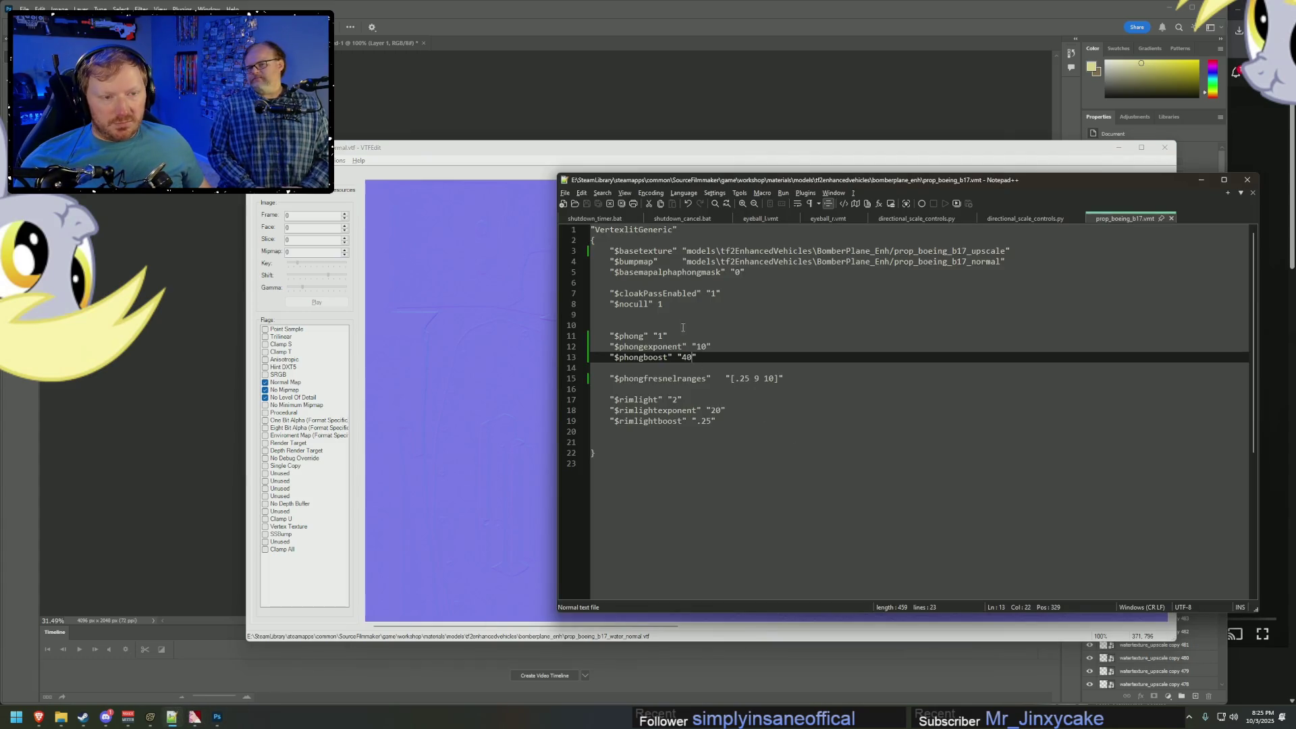
# Insert a new $bumpmap2 line below the existing $bumpmap entry.
pyautogui.click(610, 273)
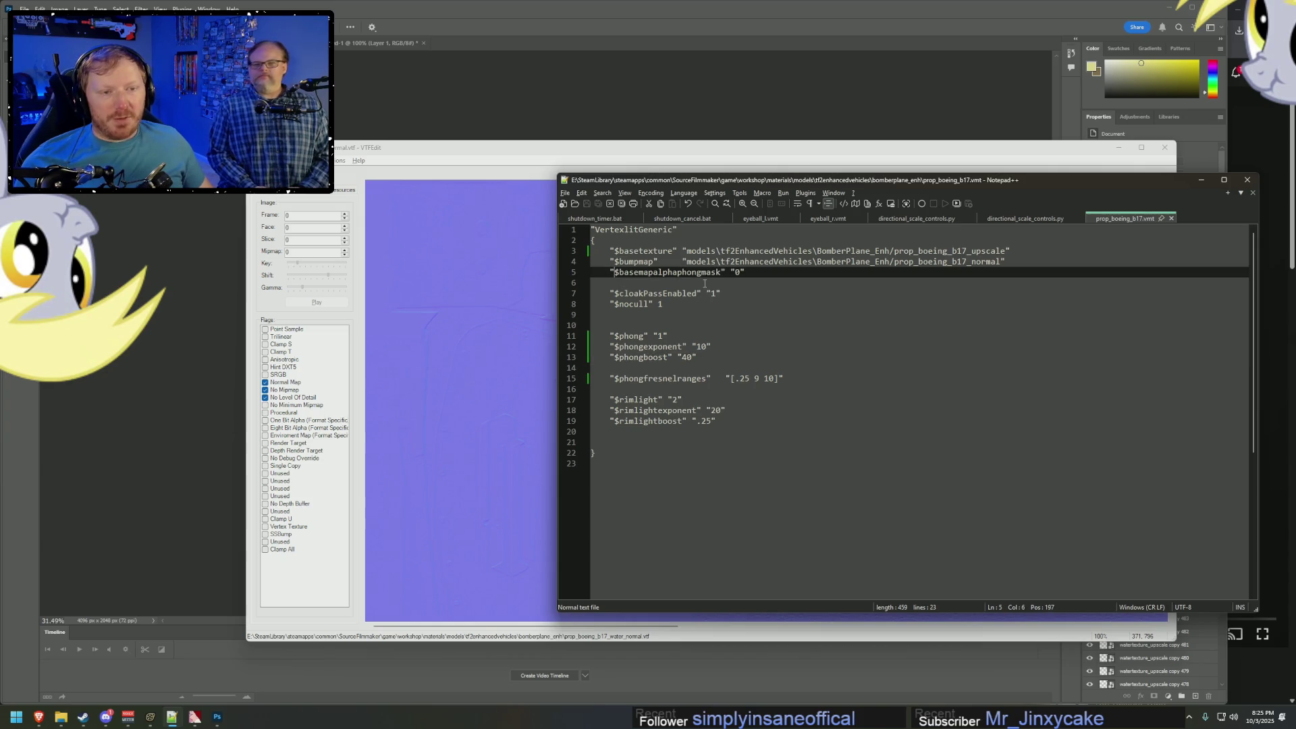
pyautogui.press('Return')
pyautogui.press('Up')
pyautogui.write('$')
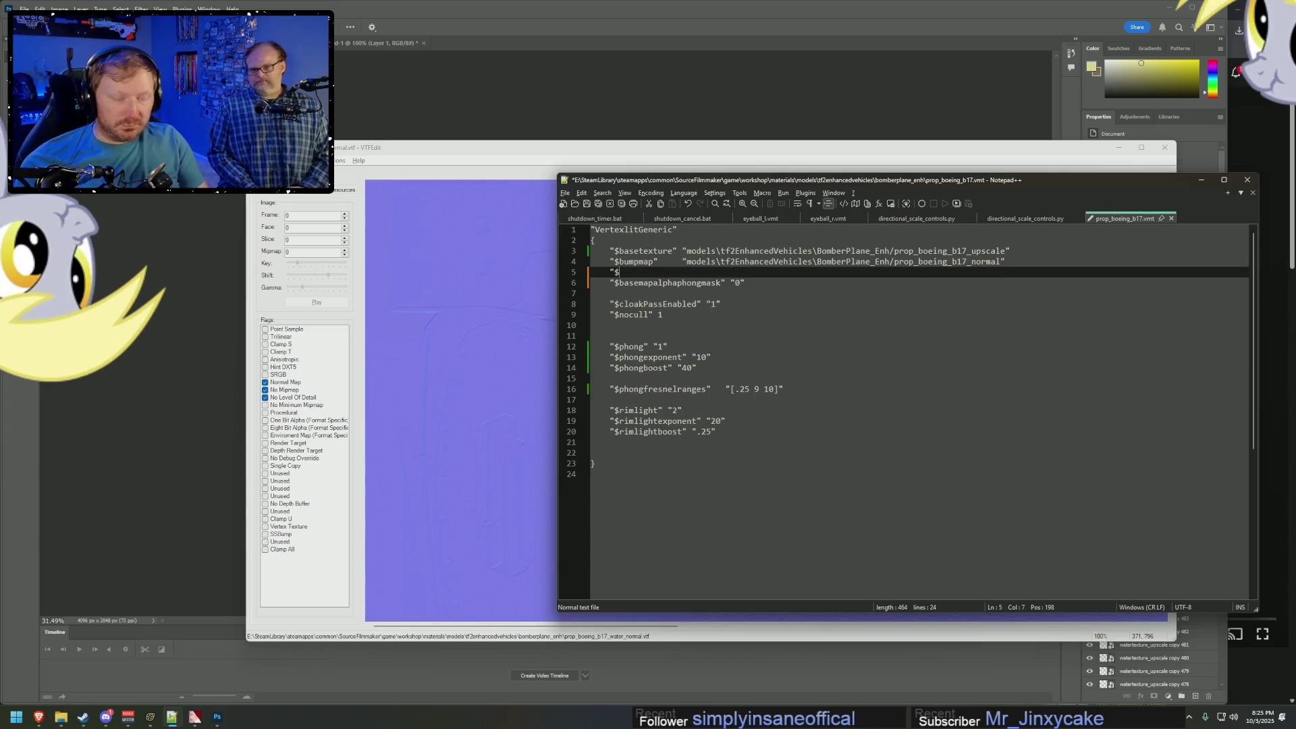
pyautogui.write('bumpmap2"')
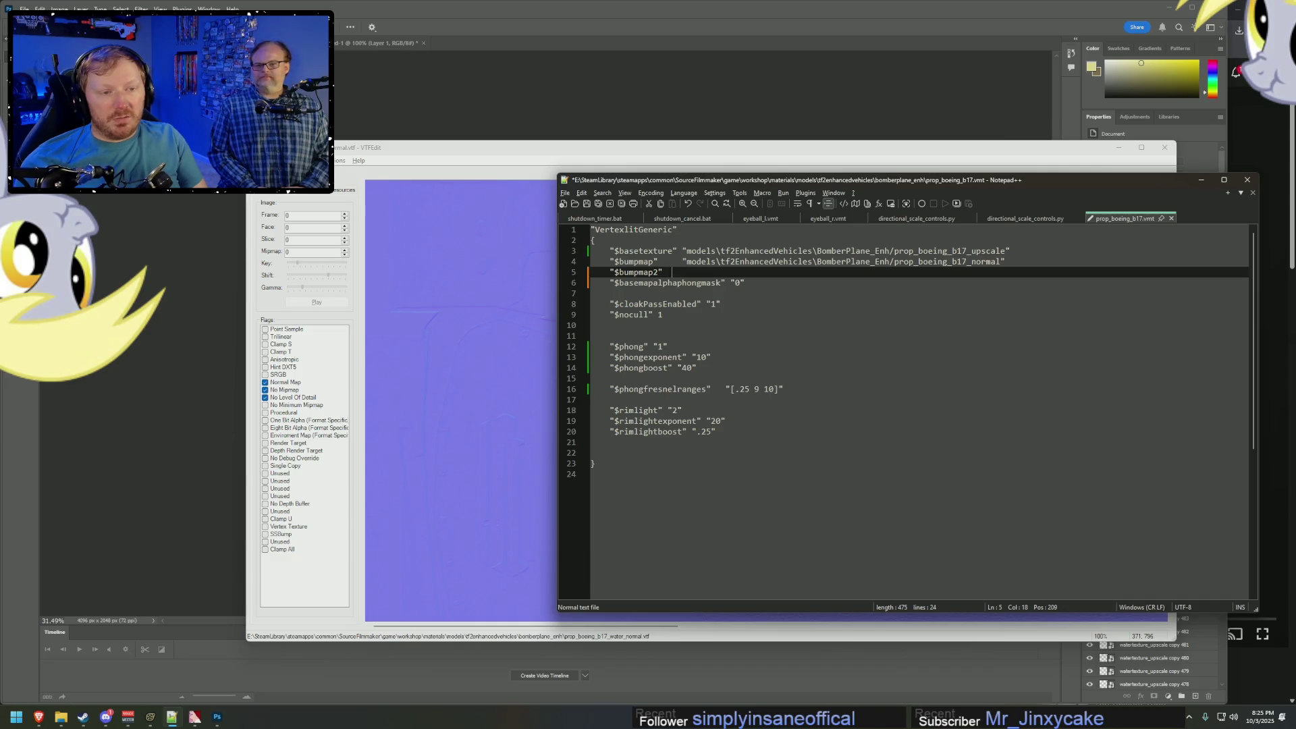
pyautogui.write('    "')
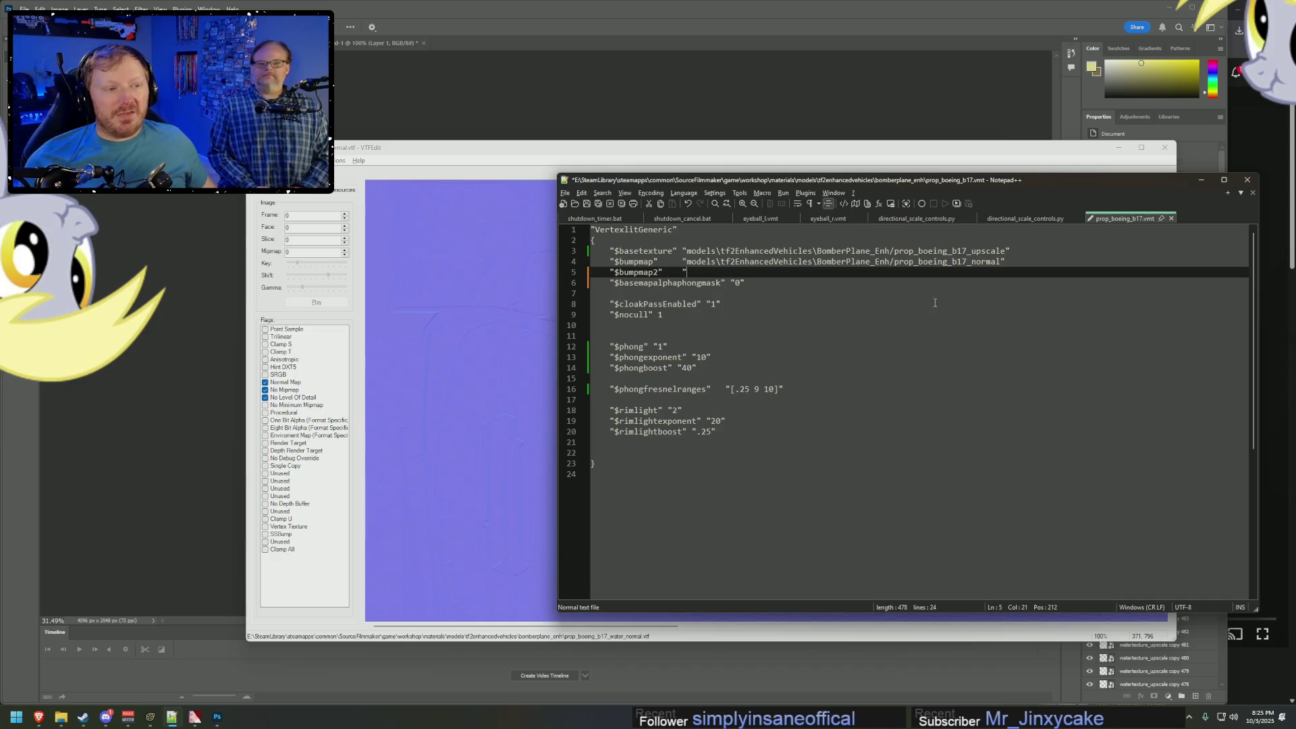
# Paste the $bumpmap normal-map path into $bumpmap2 and select its file-name part.
pyautogui.moveTo(1012, 266)
pyautogui.mouseDown()
pyautogui.moveTo(682, 276)
pyautogui.moveTo(683, 253)
pyautogui.mouseUp()
pyautogui.hotkey('ctrl', 'c')
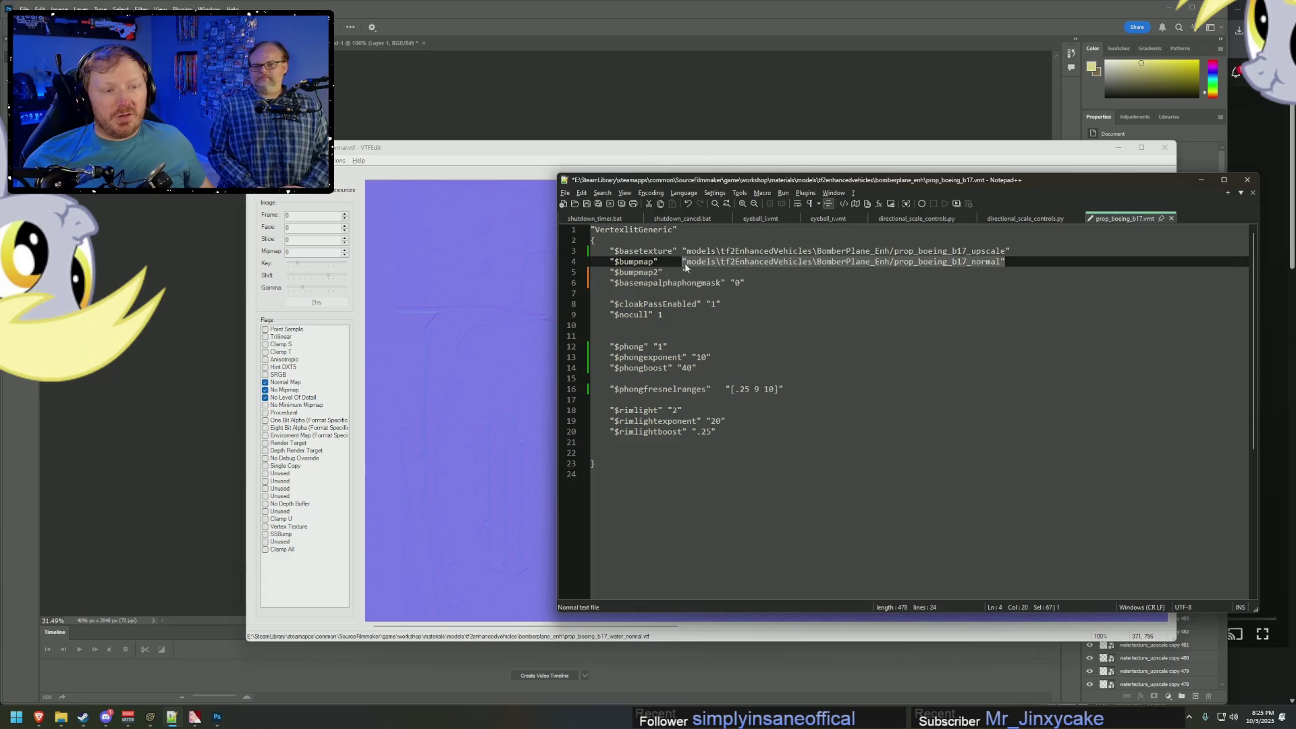
pyautogui.click(687, 270)
pyautogui.hotkey('ctrl', 'v')
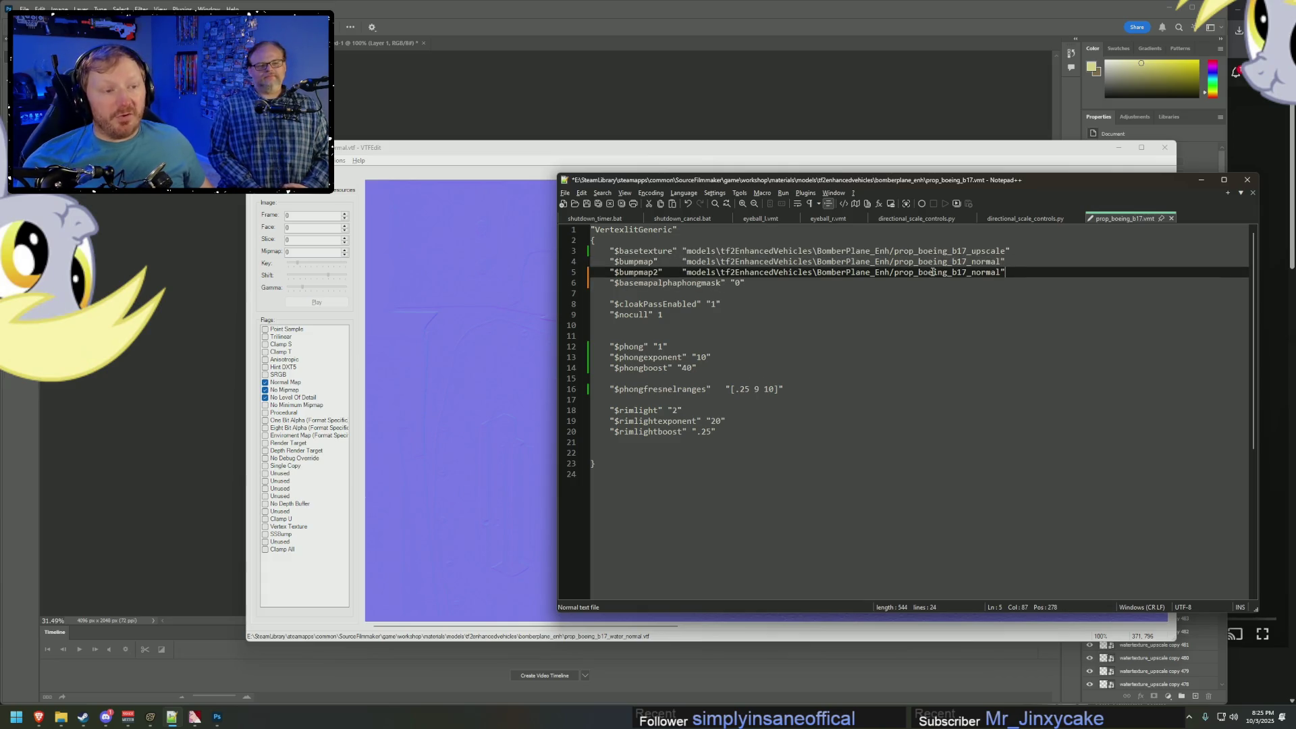
pyautogui.moveTo(896, 273)
pyautogui.mouseDown()
pyautogui.moveTo(1000, 273)
pyautogui.moveTo(964, 275)
pyautogui.mouseUp()
pyautogui.hotkey('alt', 'Tab')
pyautogui.hotkey('alt', 'Tab')
pyautogui.hotkey('alt', 'Tab')
pyautogui.hotkey('alt', 'Tab')
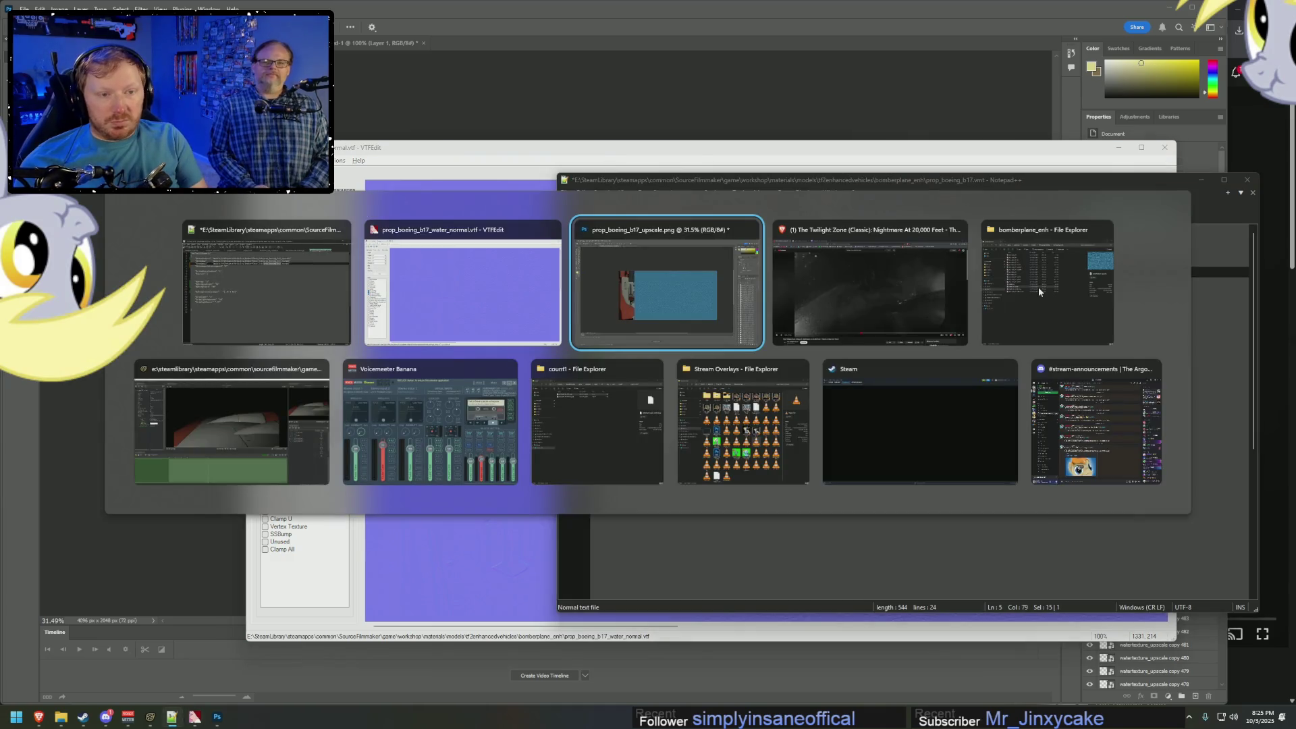